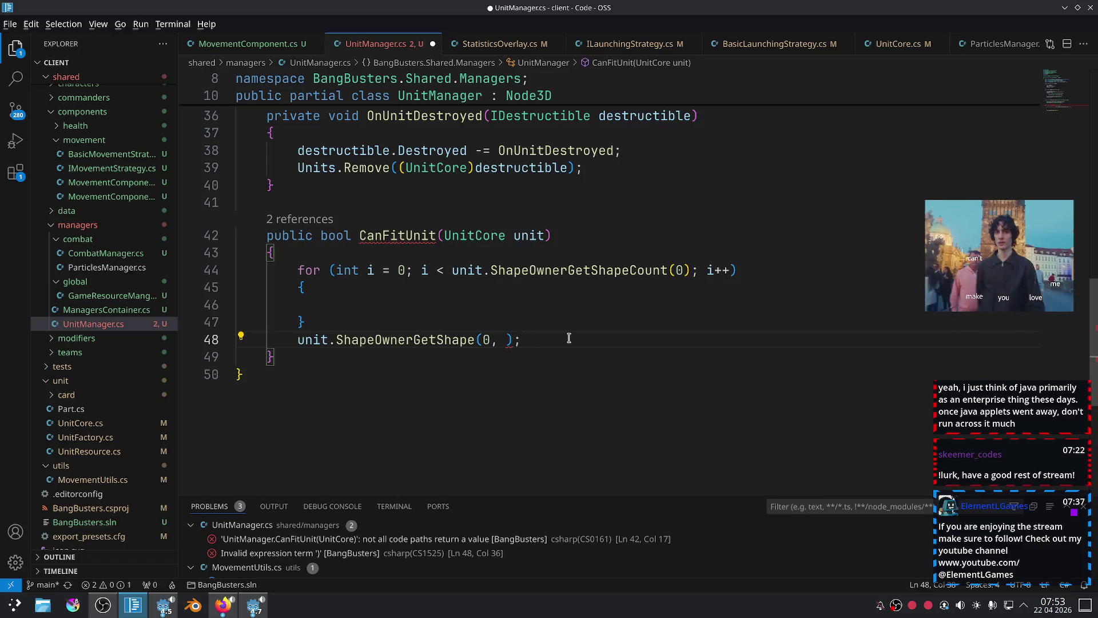
Move the ShapeOwnerGetShape call into the loop, pass i as the shape index, and save.
{"action": "key", "text": "alt+Up"}
{"action": "key", "text": "alt+Up"}
{"action": "key", "text": "ctrl+s"}
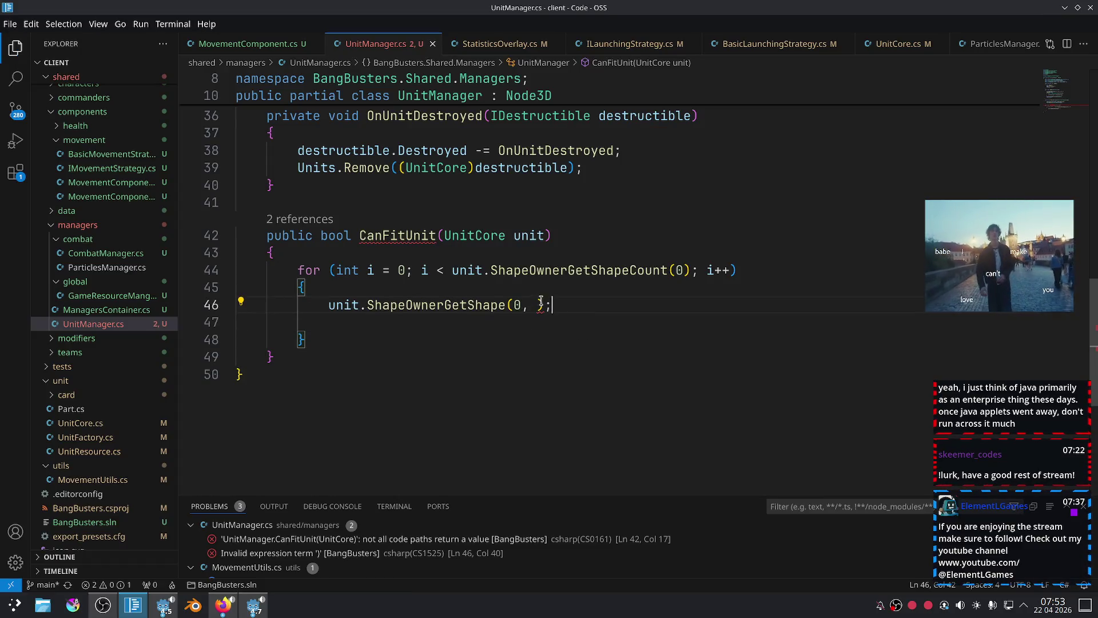
{"action": "left_click", "coordinate": [541, 305]}
{"action": "type", "text": "i"}
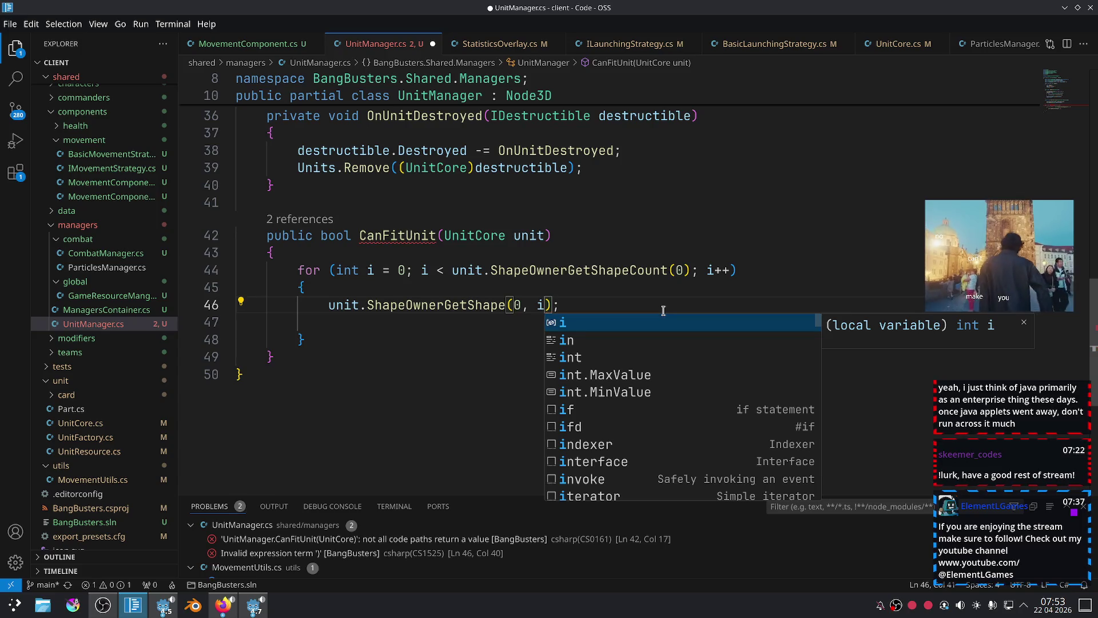
{"action": "left_click", "coordinate": [677, 329]}
{"action": "key", "text": "BackSpace"}
{"action": "key", "text": "ctrl+s"}
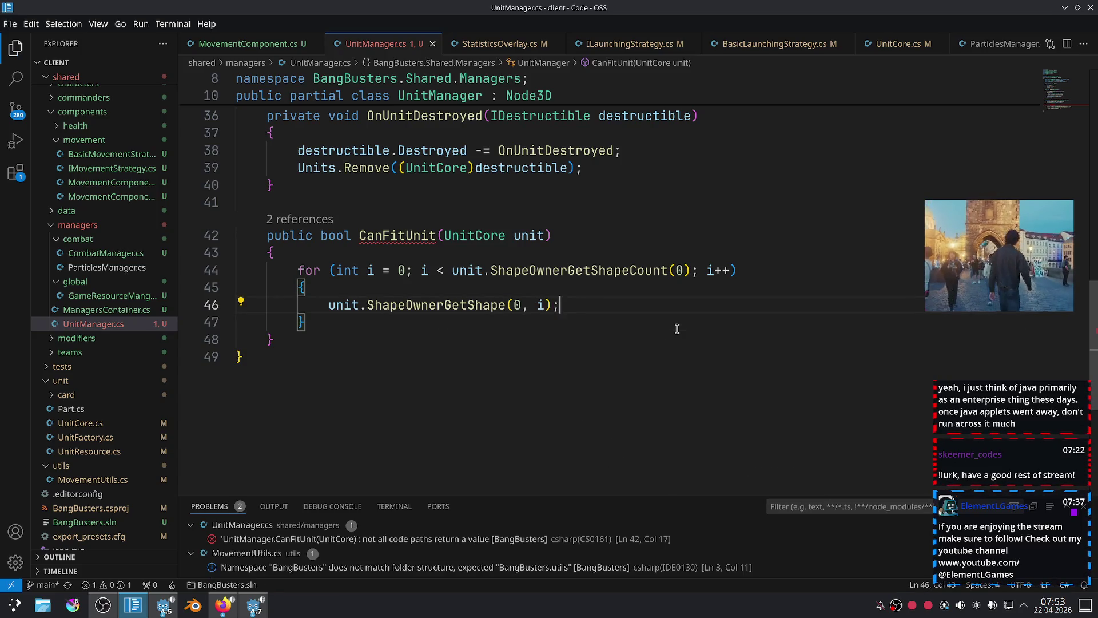
Store the call's result in `var shape` and add `return false;` after the loop.
{"action": "left_click", "coordinate": [329, 309]}
{"action": "type", "text": "var sh"}
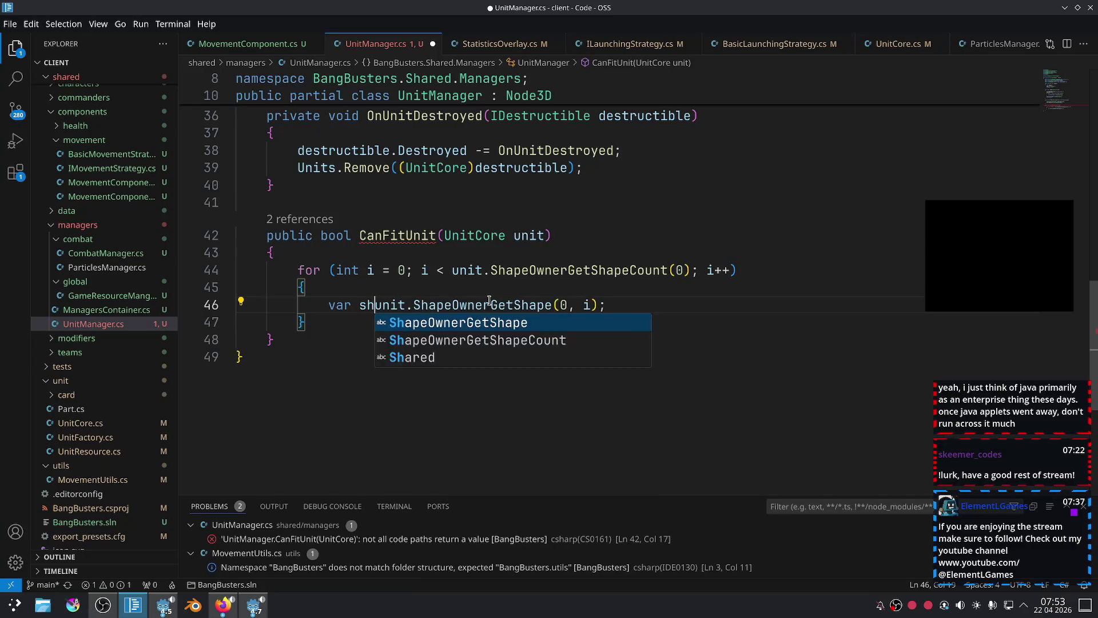
{"action": "type", "text": "ape ="}
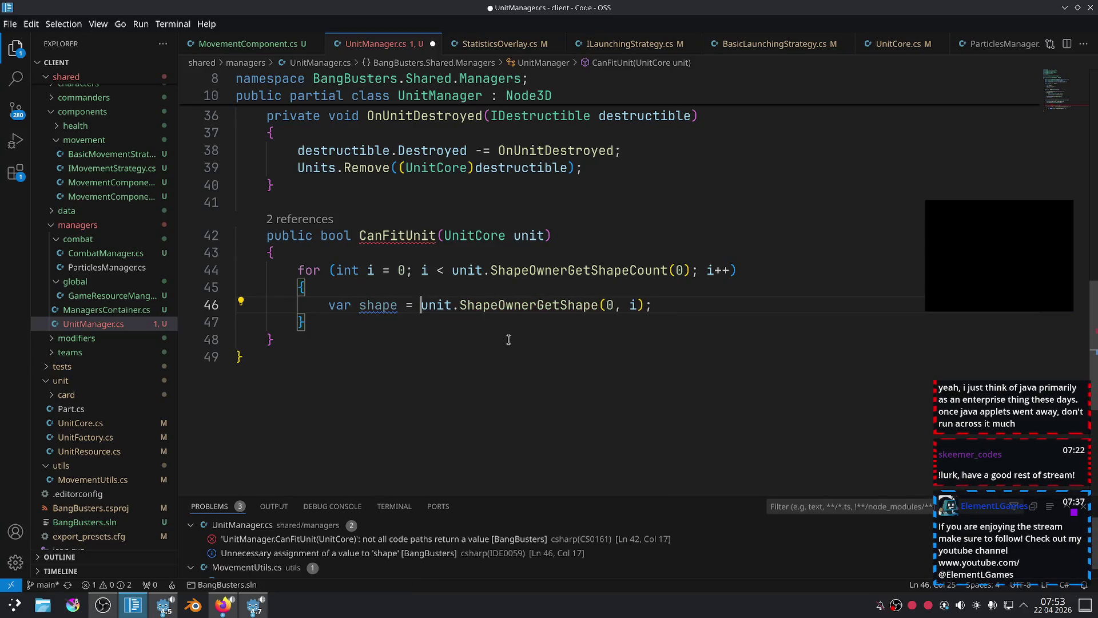
{"action": "left_click", "coordinate": [352, 323]}
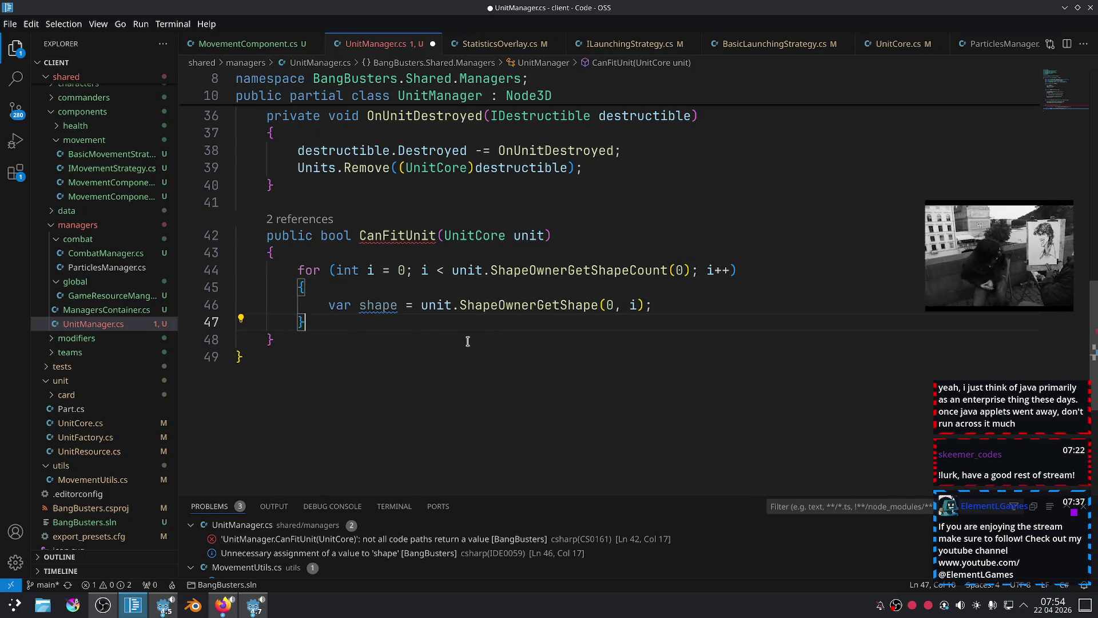
{"action": "key", "text": "Return"}
{"action": "key", "text": "Return"}
{"action": "key", "text": "Return"}
{"action": "type", "text": "return false"}
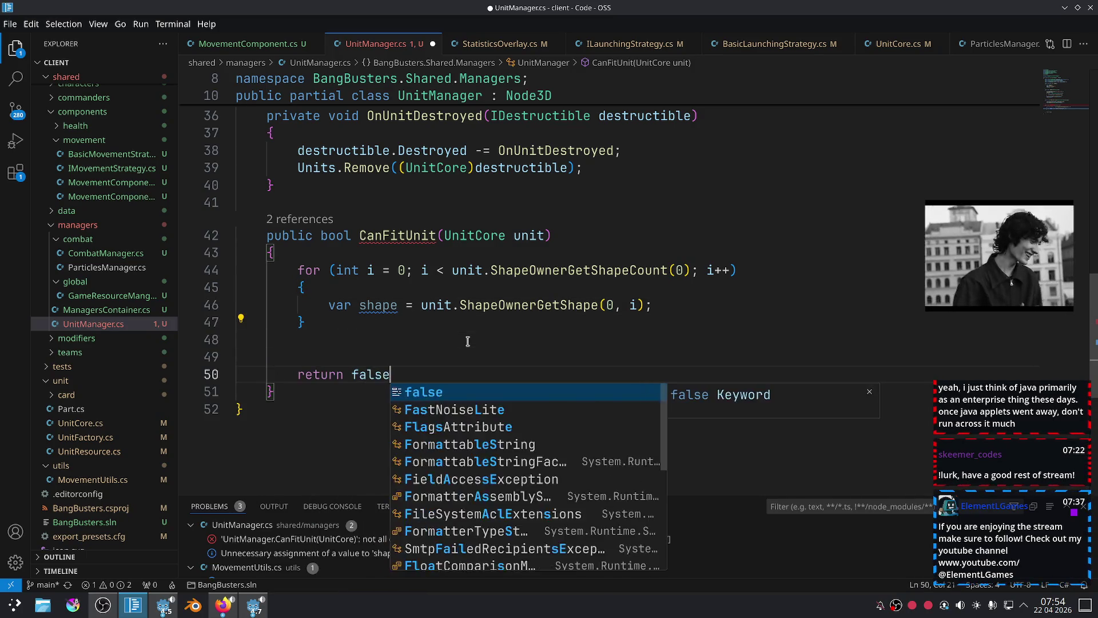
{"action": "type", "text": ";"}
{"action": "key", "text": "Up"}
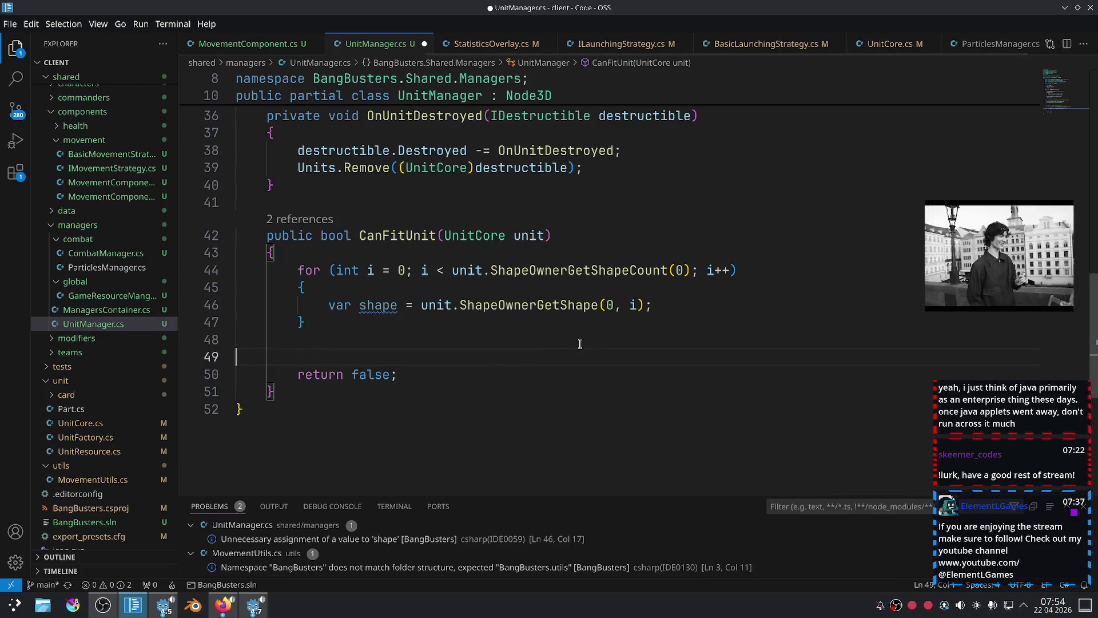
{"action": "double_click", "coordinate": [367, 305]}
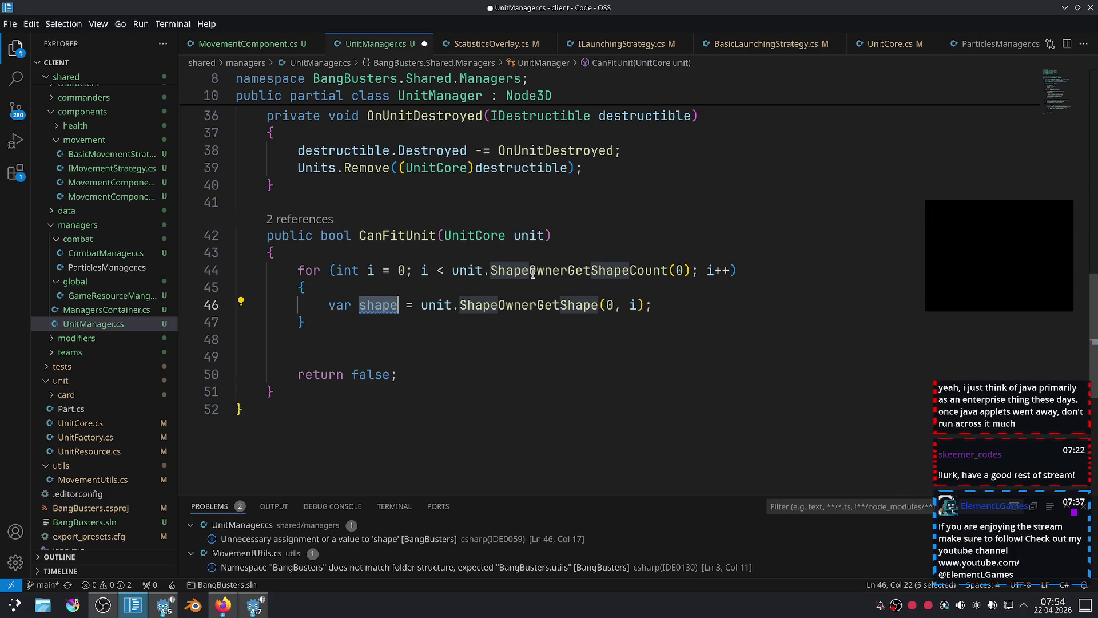
{"action": "mouse_move", "coordinate": [646, 270]}
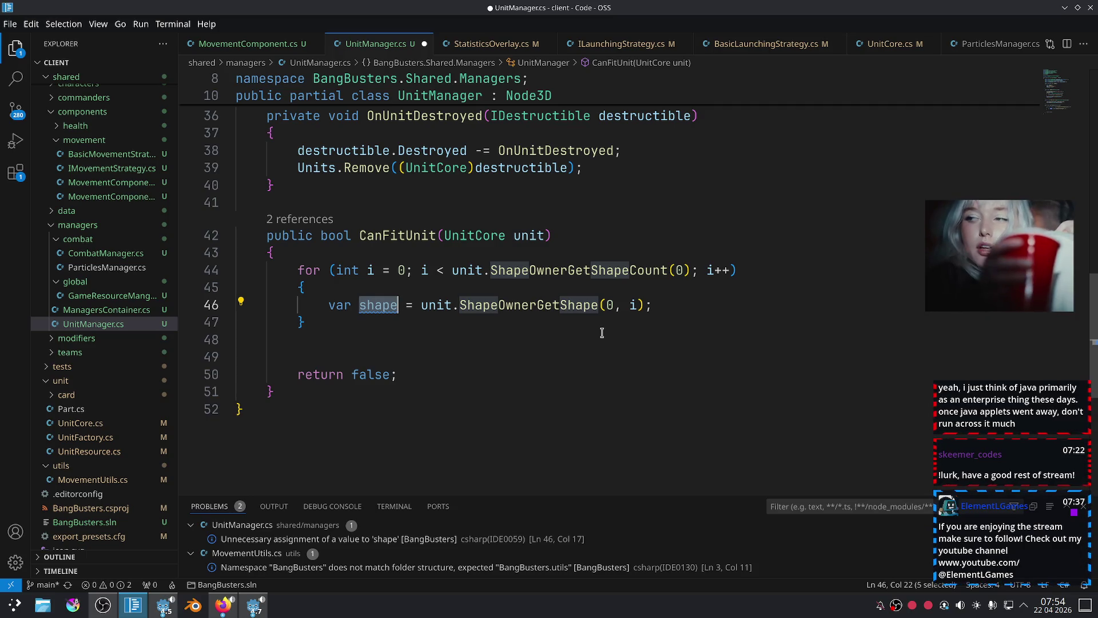
{"action": "left_click", "coordinate": [657, 309]}
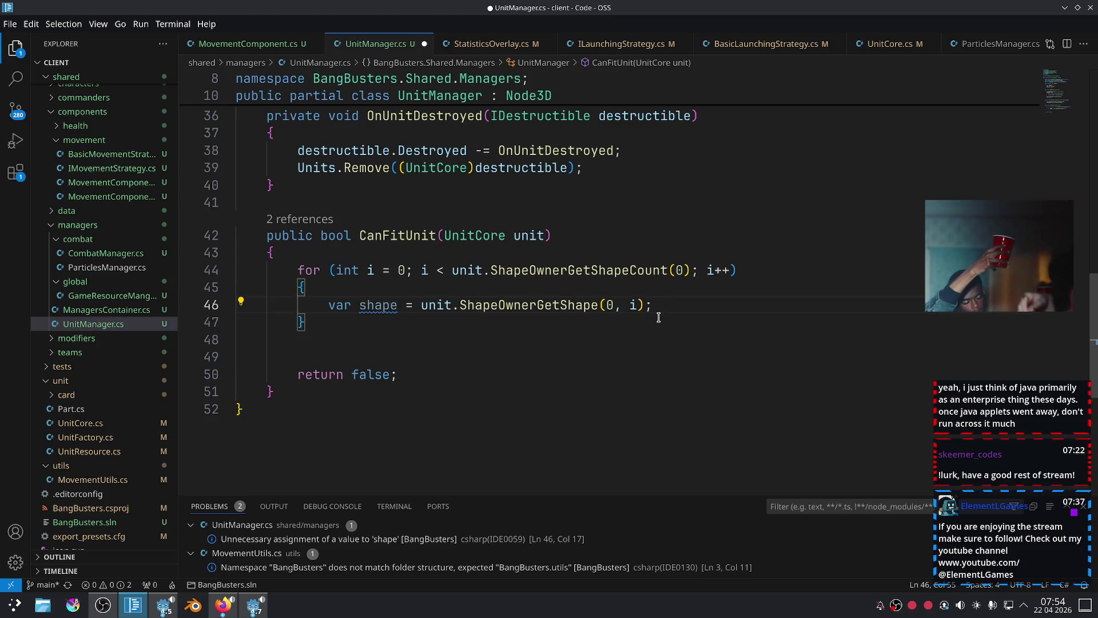
{"action": "mouse_move", "coordinate": [388, 309]}
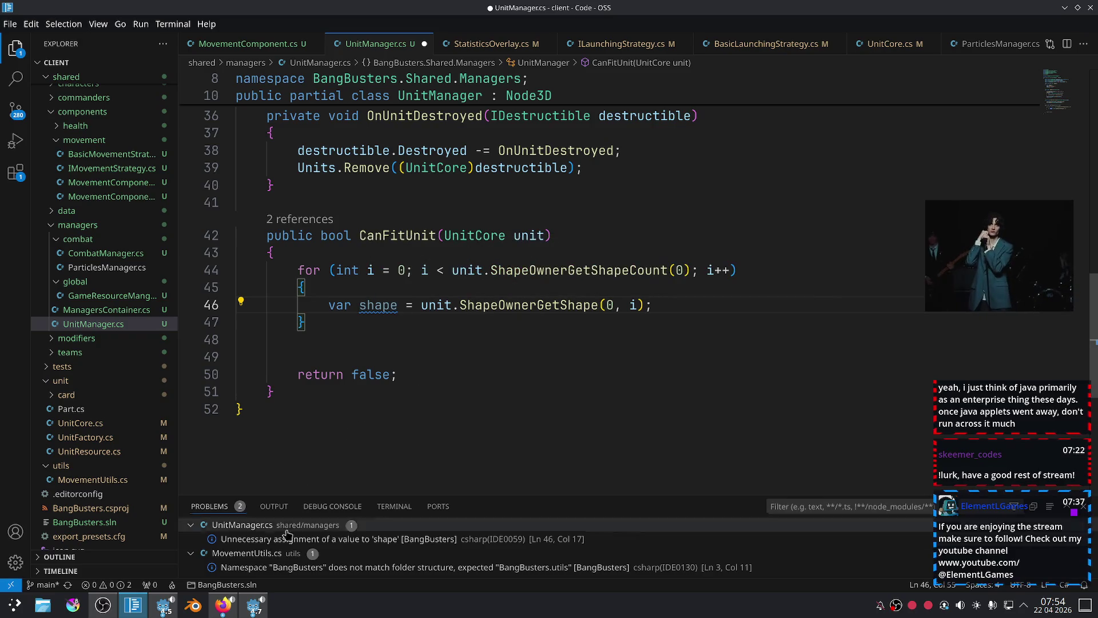
{"action": "key", "text": "alt+Tab"}
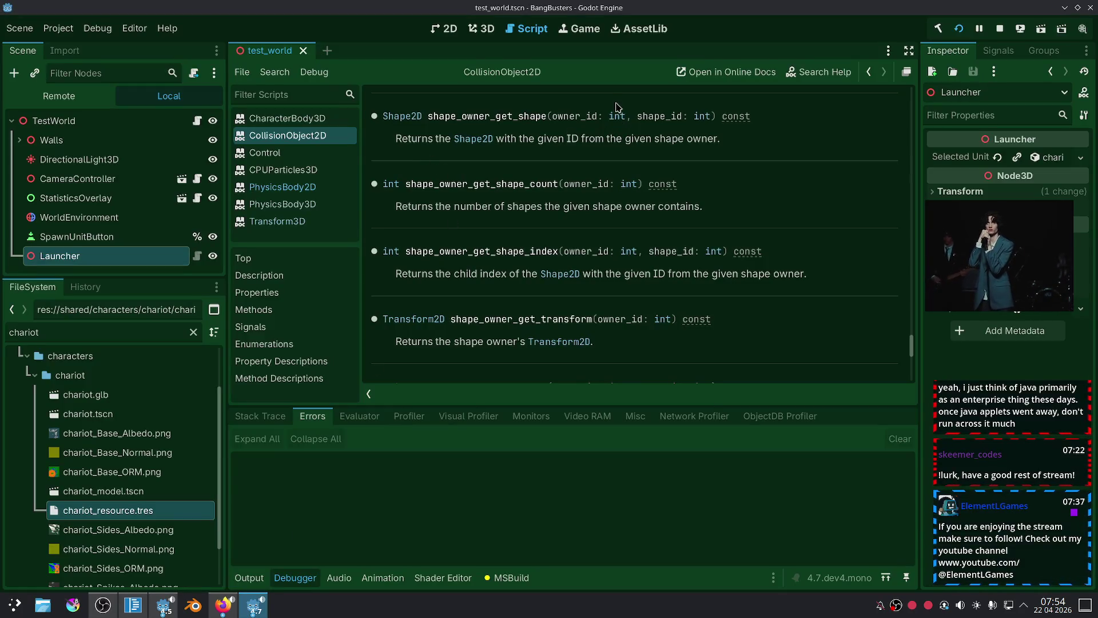
Search the Godot help for 'shape3d' and open the Shape3D class reference.
{"action": "key", "text": "shift+alt+o"}
{"action": "type", "text": "shape"}
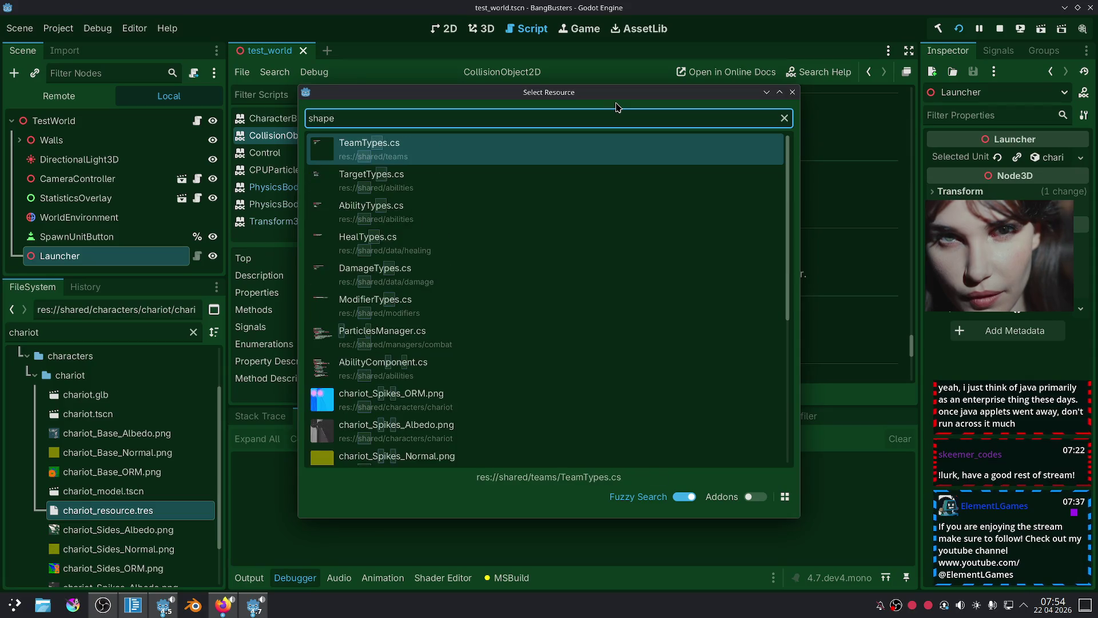
{"action": "key", "text": "Escape"}
{"action": "left_click", "coordinate": [819, 71]}
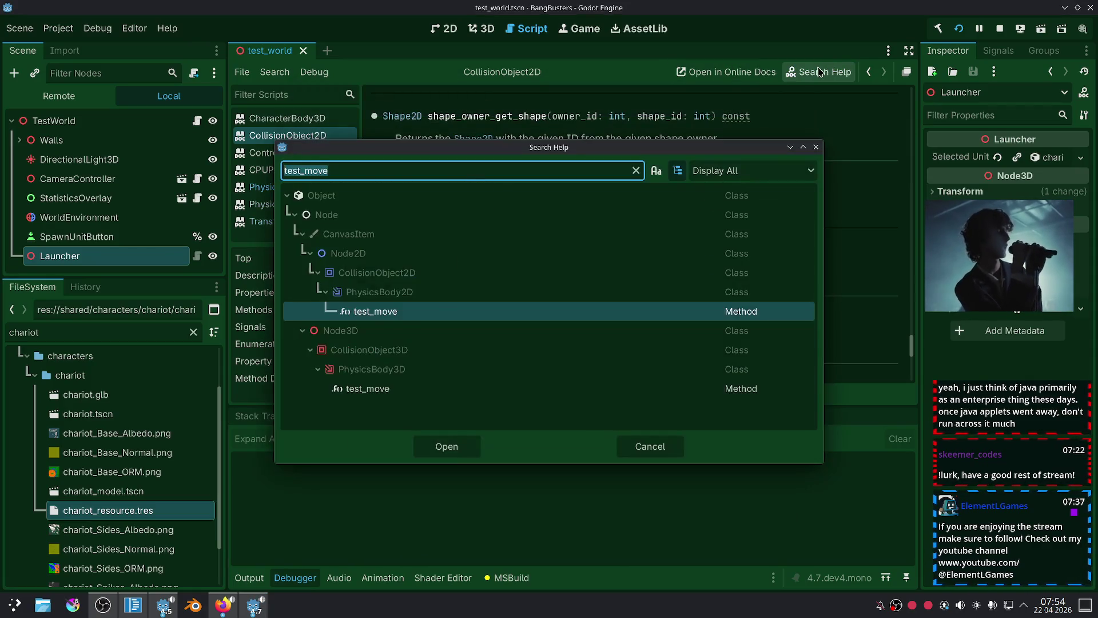
{"action": "type", "text": "shape3d"}
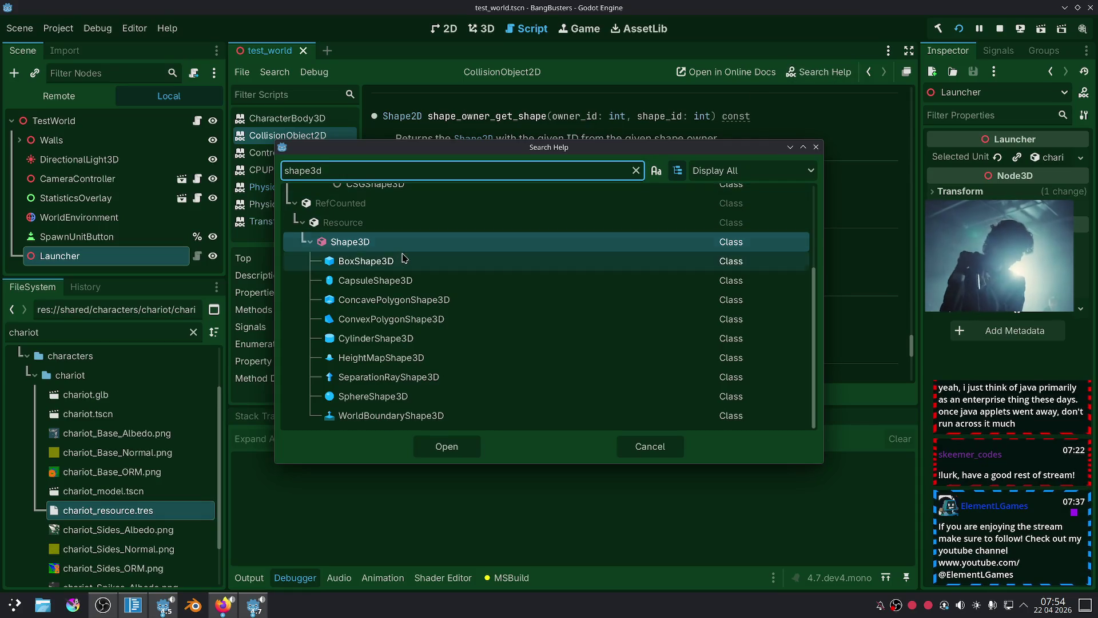
{"action": "double_click", "coordinate": [412, 243]}
Read through the Shape3D documentation, then bring up the help search again.
{"action": "scroll", "coordinate": [498, 244], "scroll_direction": "down", "scroll_amount": 5}
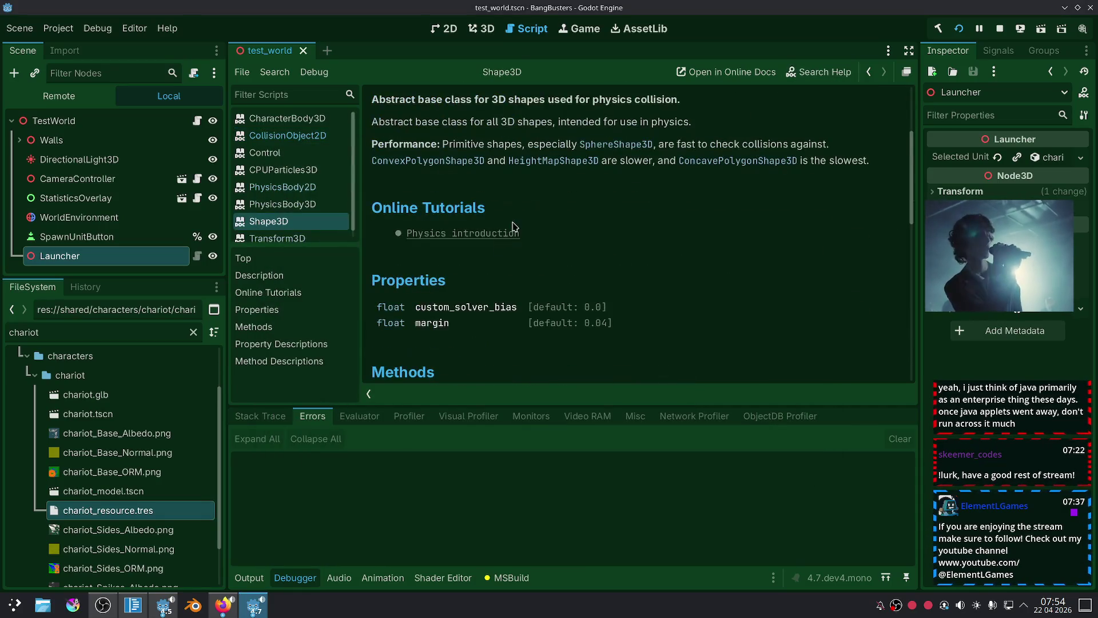
{"action": "scroll", "coordinate": [513, 226], "scroll_direction": "down", "scroll_amount": 2}
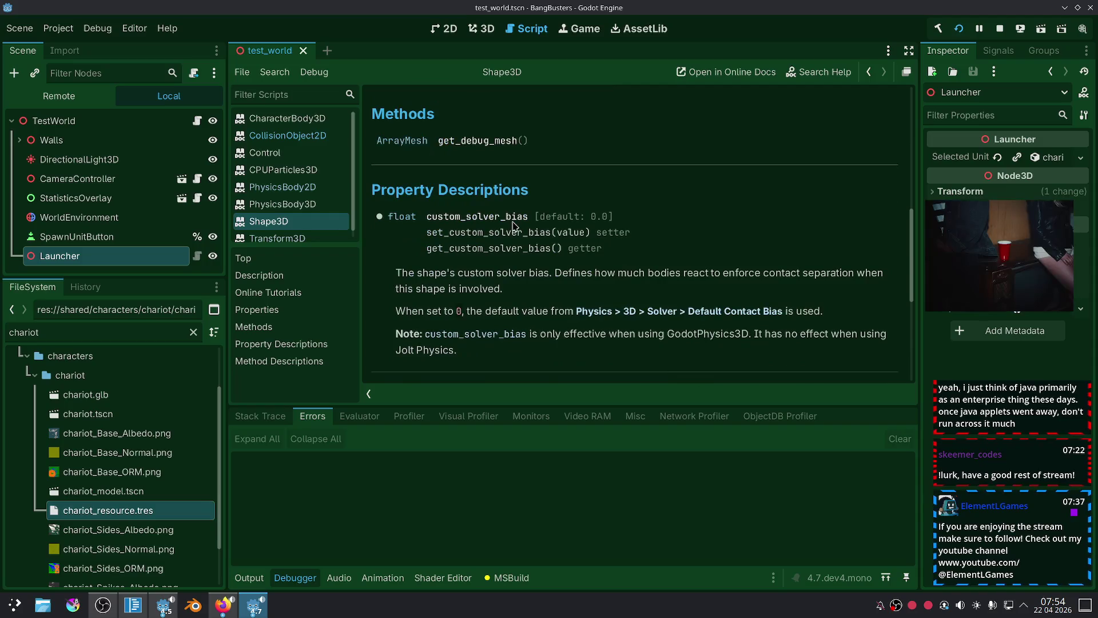
{"action": "scroll", "coordinate": [513, 226], "scroll_direction": "up", "scroll_amount": 1}
{"action": "scroll", "coordinate": [513, 226], "scroll_direction": "up", "scroll_amount": 2}
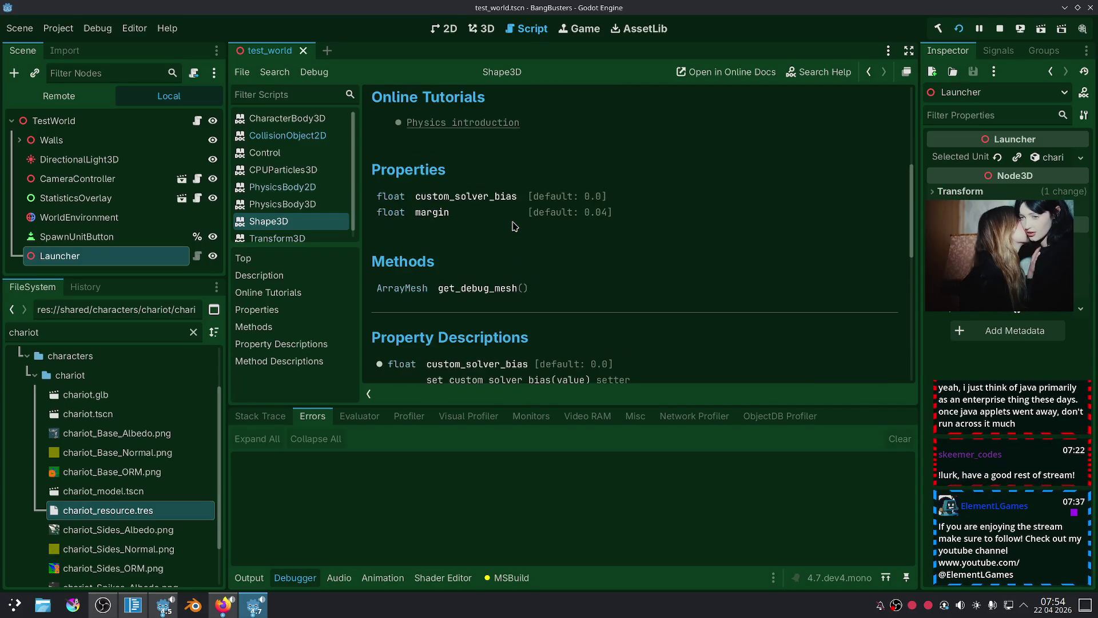
{"action": "scroll", "coordinate": [514, 226], "scroll_direction": "up", "scroll_amount": 3}
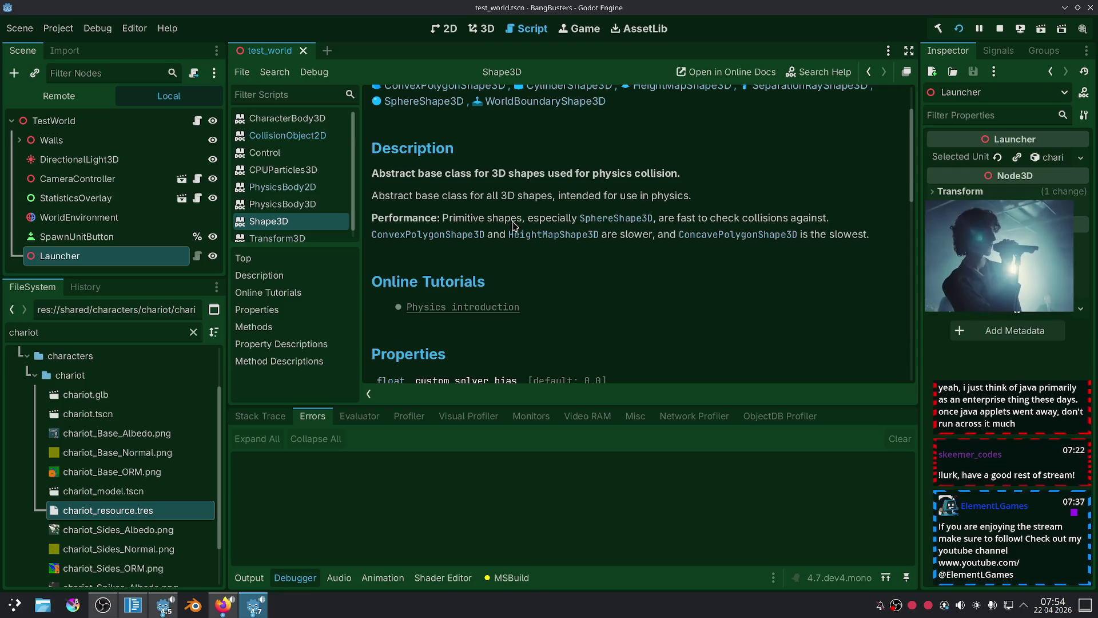
{"action": "scroll", "coordinate": [513, 226], "scroll_direction": "up", "scroll_amount": 2}
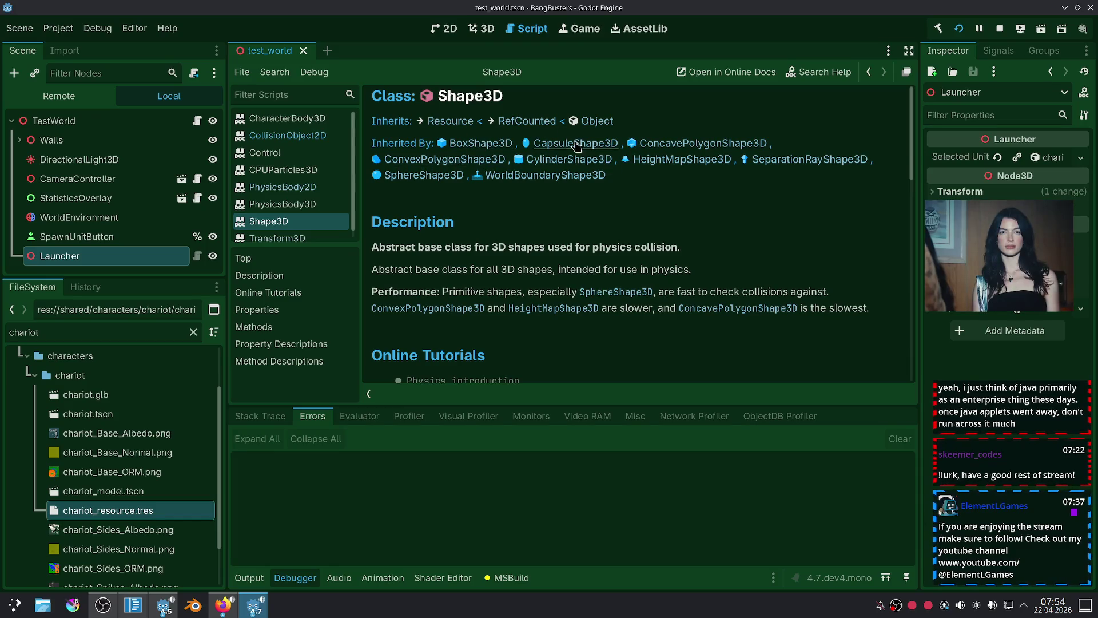
{"action": "scroll", "coordinate": [663, 194], "scroll_direction": "down", "scroll_amount": 1}
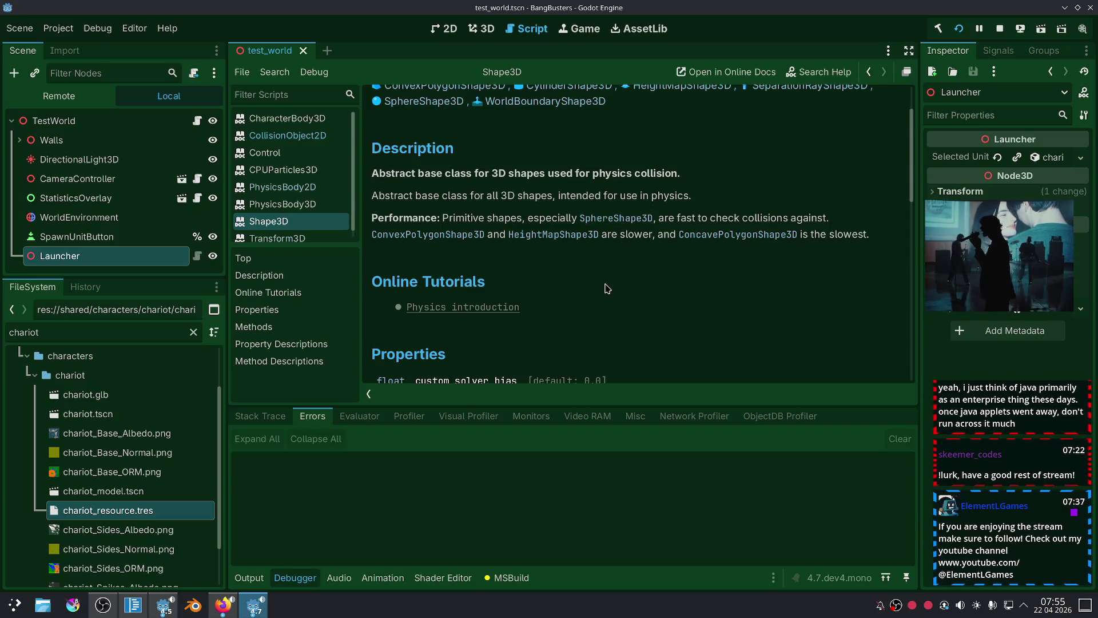
{"action": "left_click", "coordinate": [818, 72]}
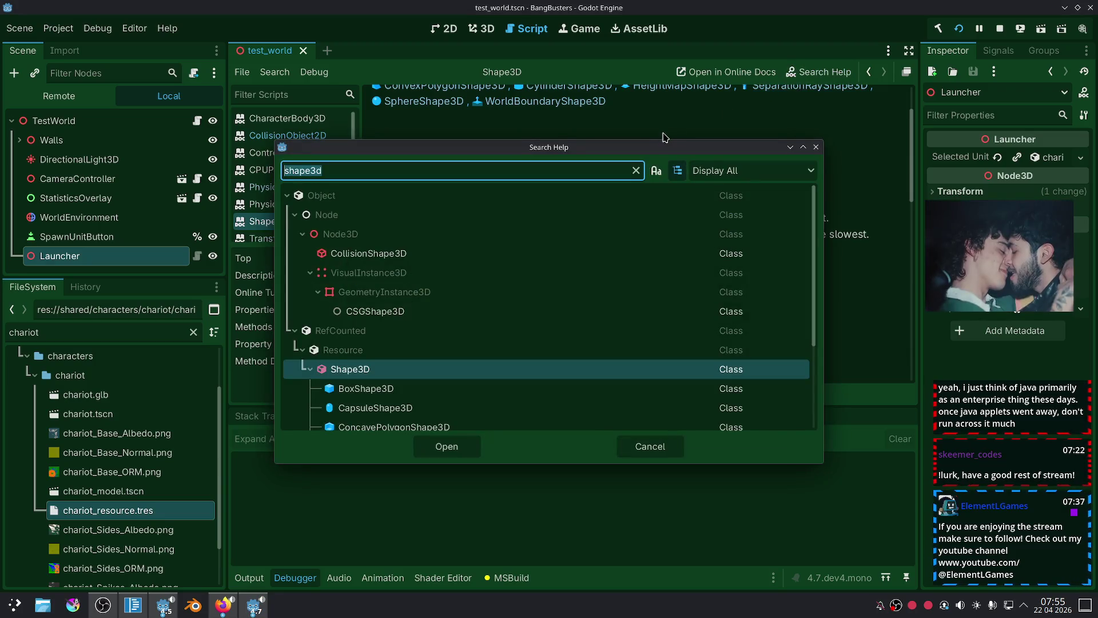
Search the help for 'aabb', browse the AABB results, and cancel without opening one.
{"action": "type", "text": "aabb"}
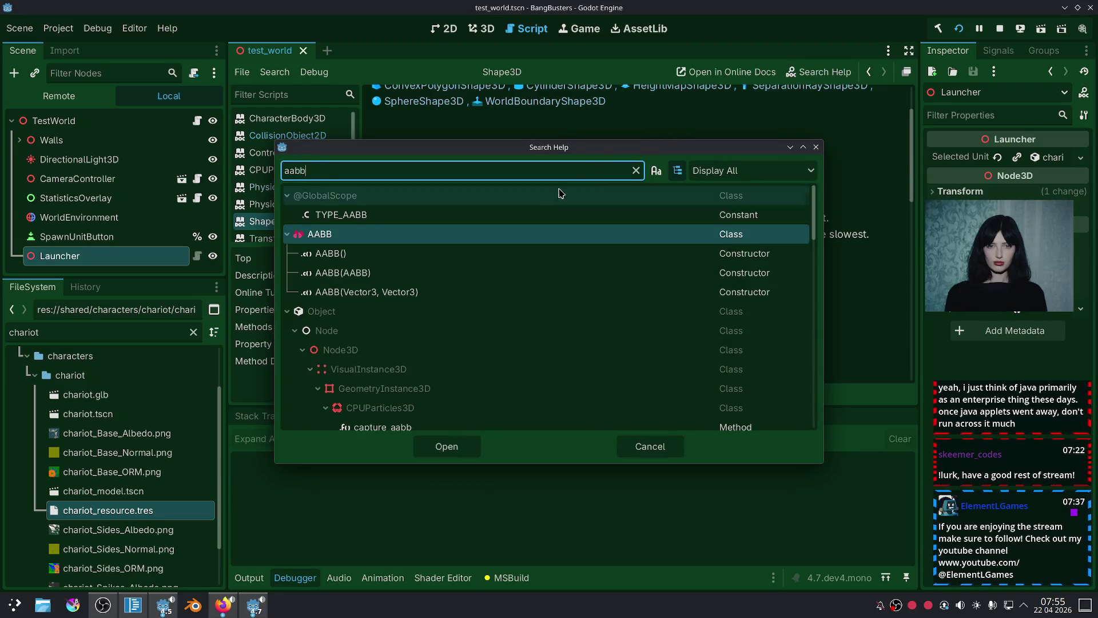
{"action": "scroll", "coordinate": [421, 248], "scroll_direction": "down", "scroll_amount": 10}
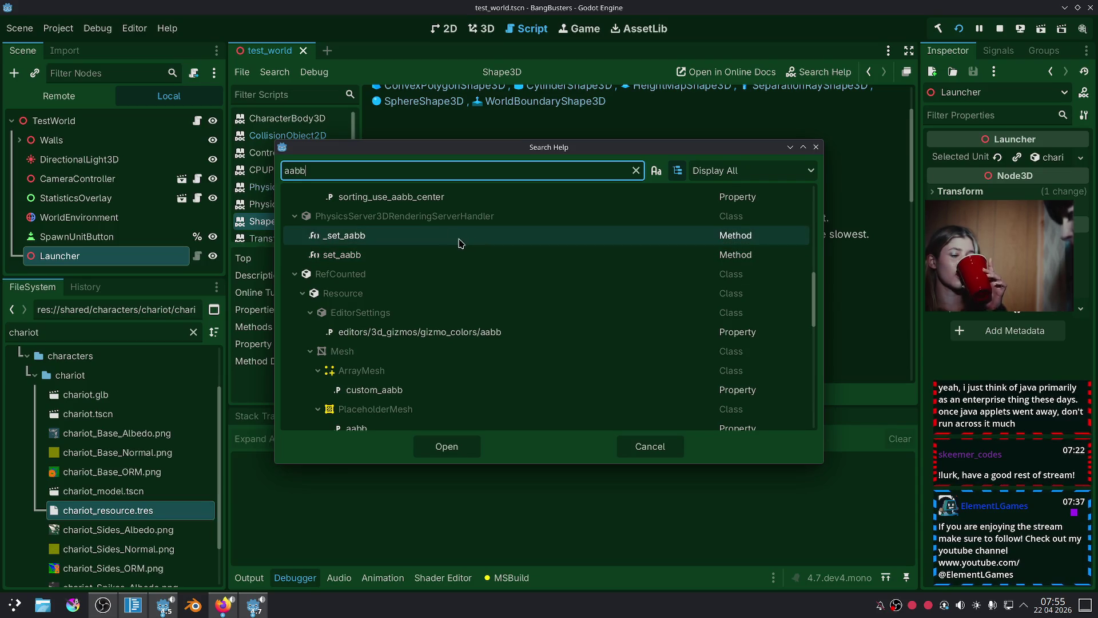
{"action": "scroll", "coordinate": [452, 267], "scroll_direction": "down", "scroll_amount": 5}
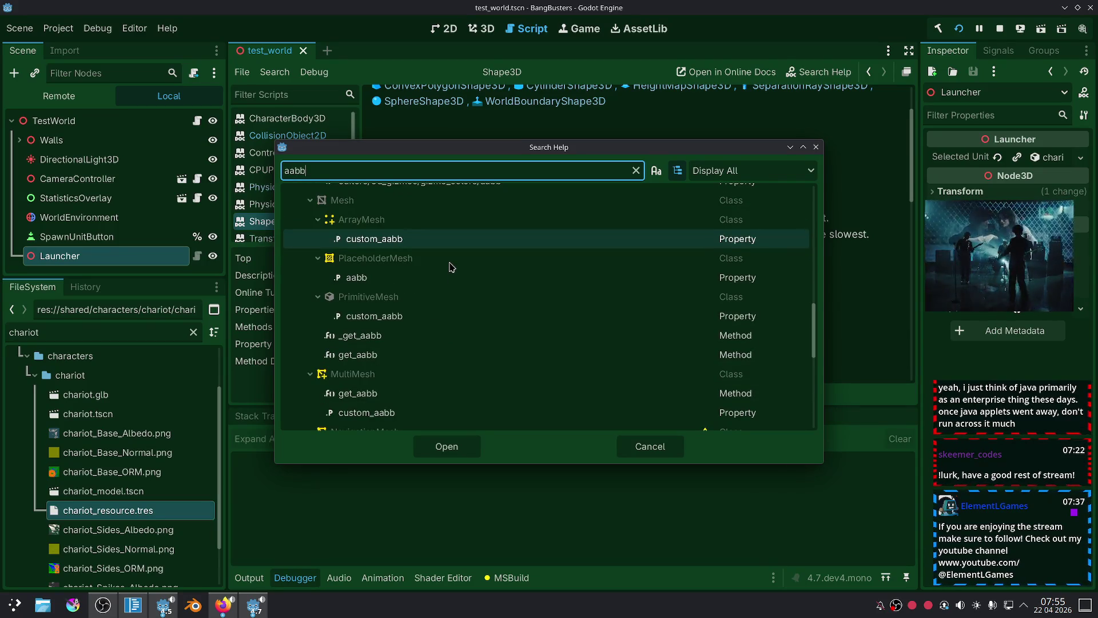
{"action": "scroll", "coordinate": [416, 336], "scroll_direction": "down", "scroll_amount": 15}
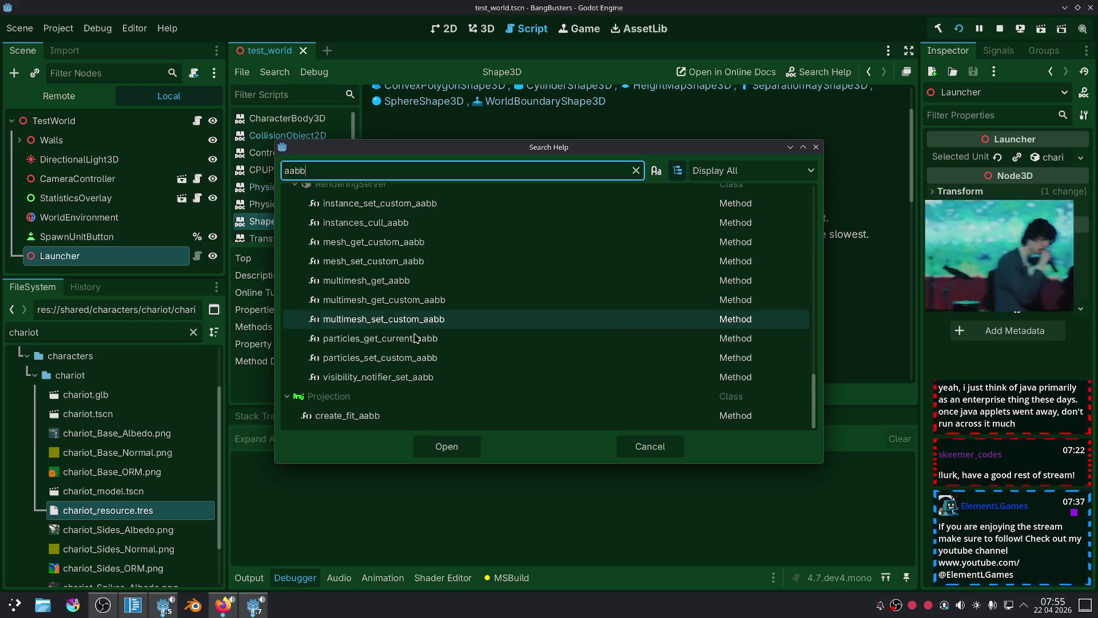
{"action": "scroll", "coordinate": [404, 397], "scroll_direction": "up", "scroll_amount": 2}
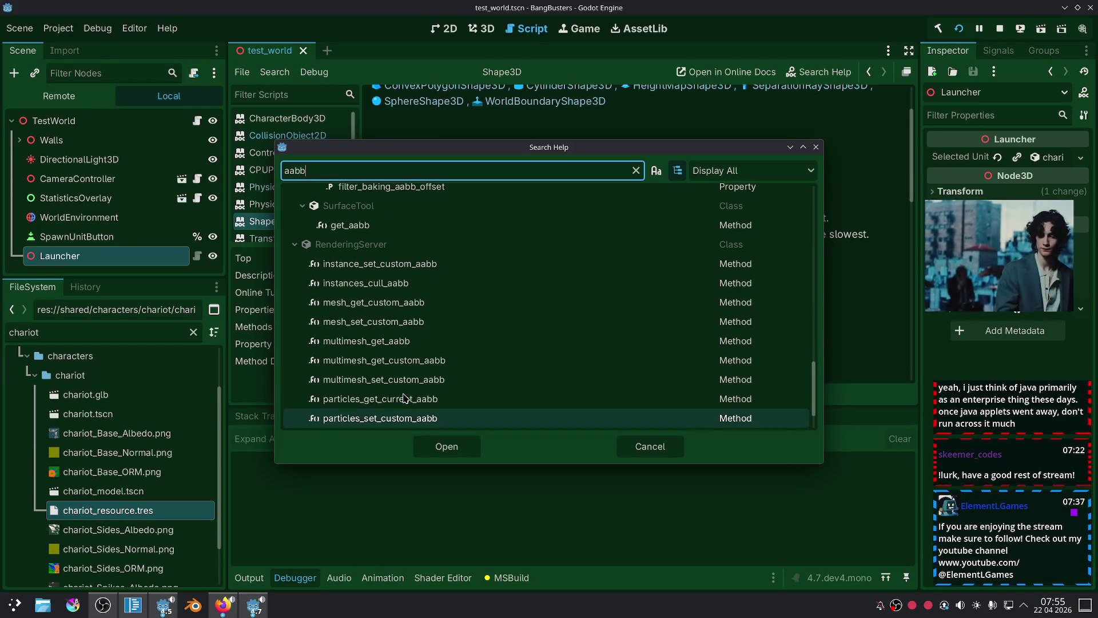
{"action": "scroll", "coordinate": [406, 388], "scroll_direction": "up", "scroll_amount": 10}
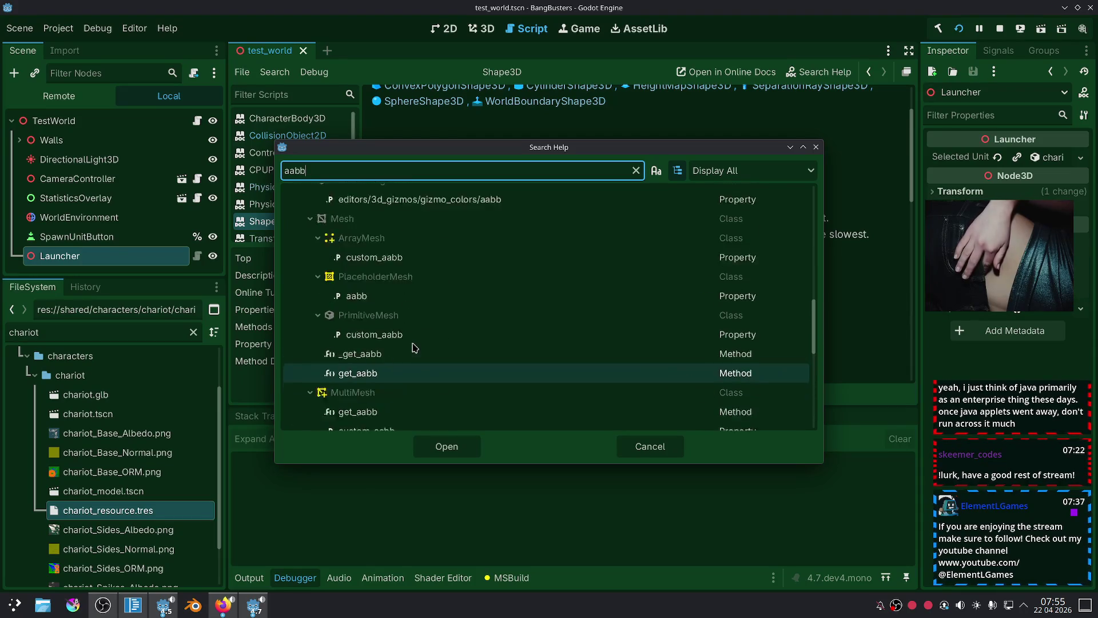
{"action": "scroll", "coordinate": [412, 343], "scroll_direction": "up", "scroll_amount": 5}
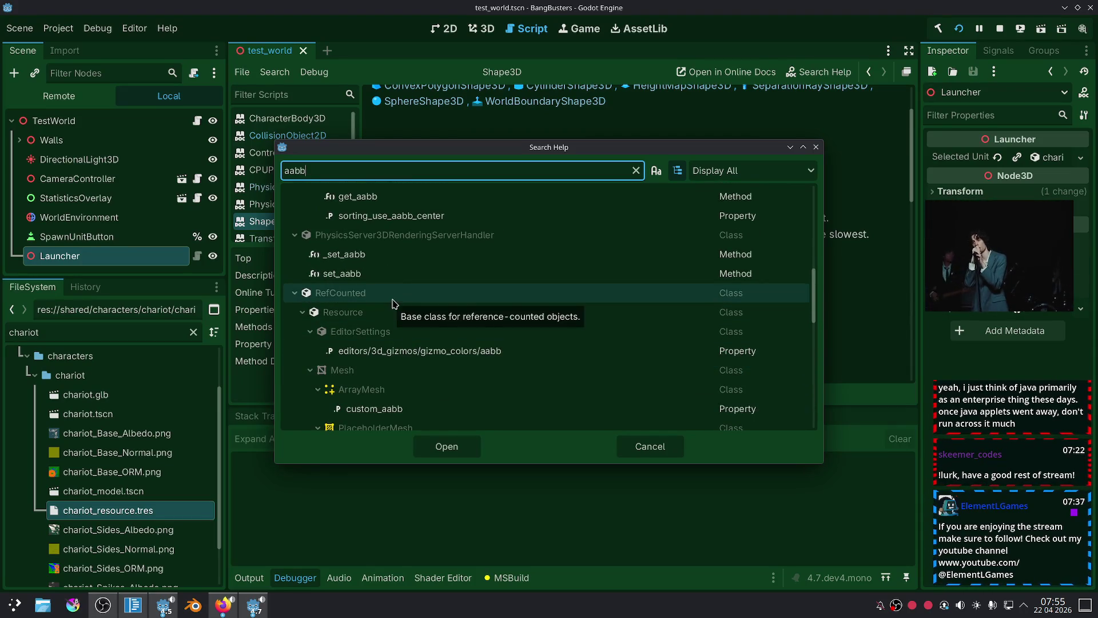
{"action": "scroll", "coordinate": [393, 303], "scroll_direction": "up", "scroll_amount": 3}
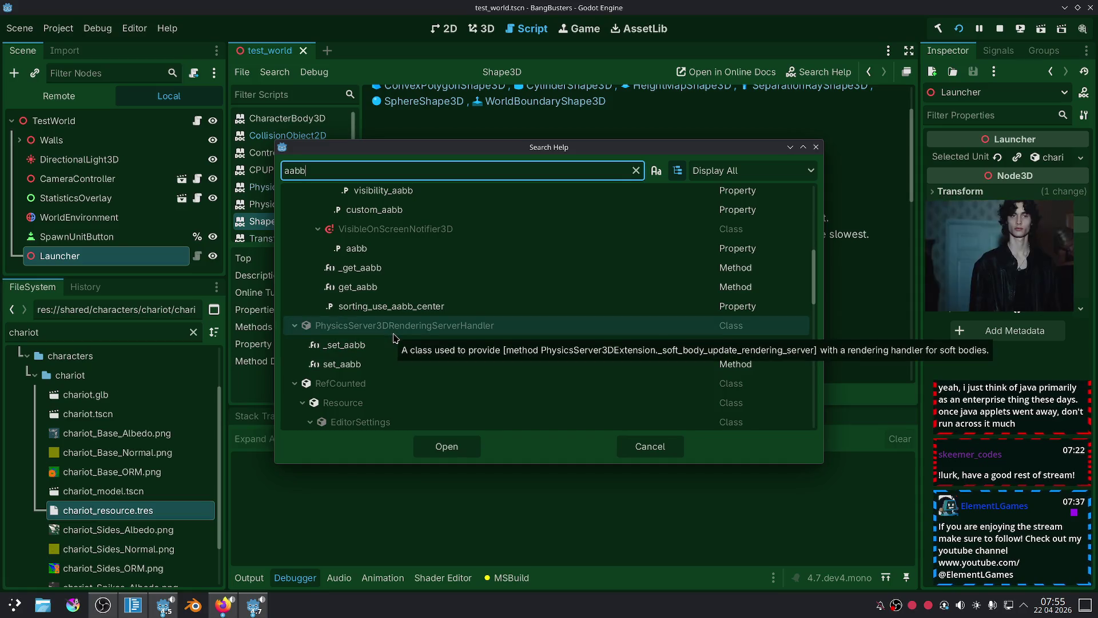
{"action": "scroll", "coordinate": [421, 321], "scroll_direction": "up", "scroll_amount": 7}
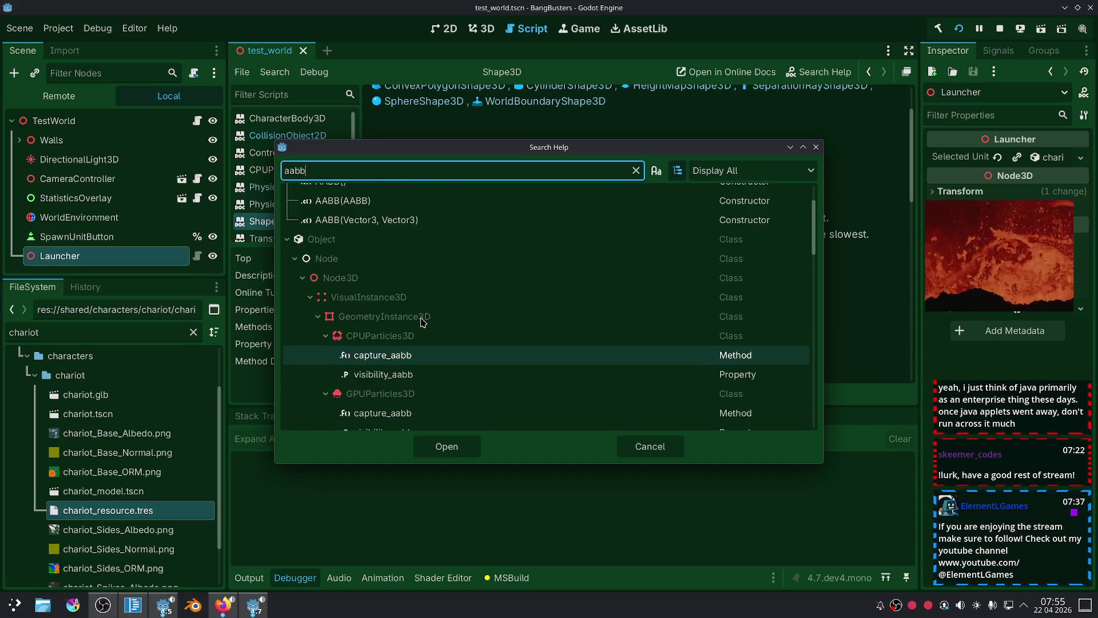
{"action": "scroll", "coordinate": [420, 321], "scroll_direction": "up", "scroll_amount": 3}
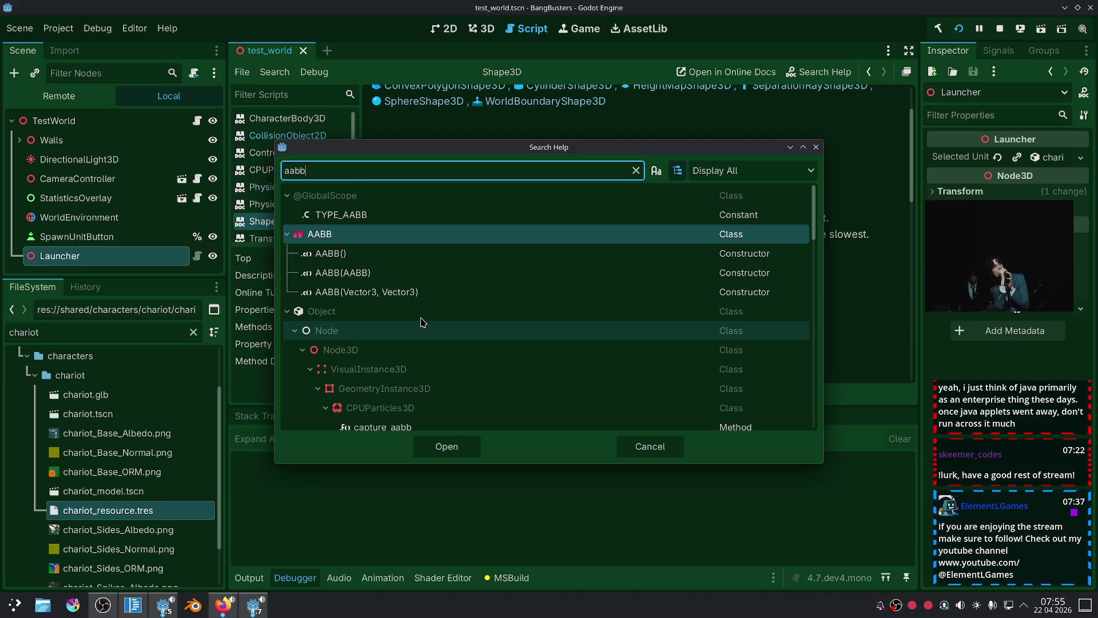
{"action": "scroll", "coordinate": [420, 321], "scroll_direction": "down", "scroll_amount": 5}
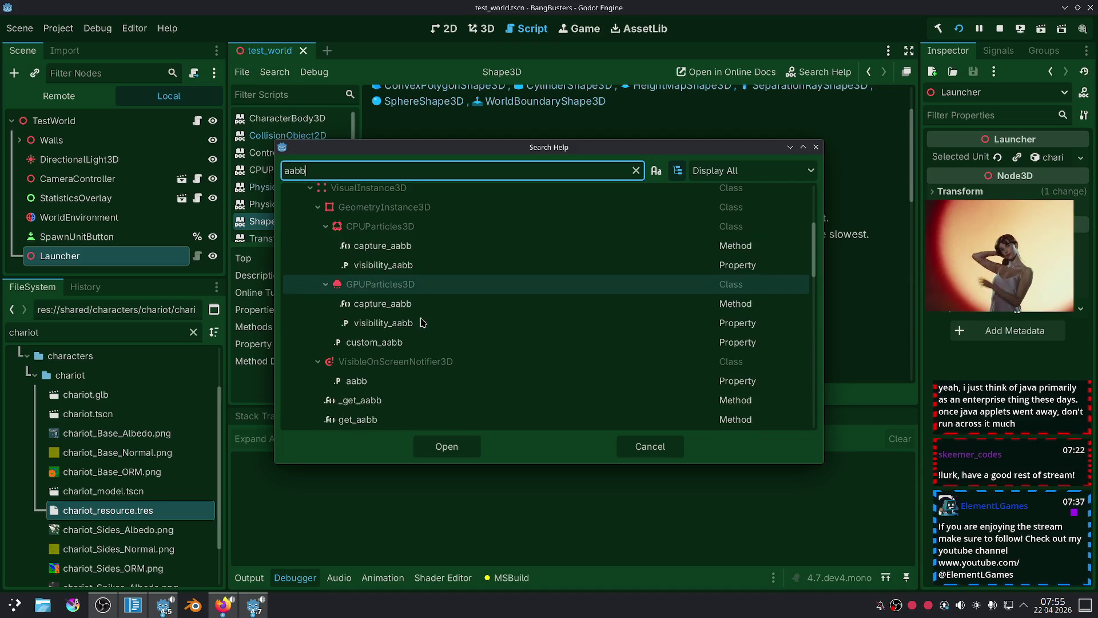
{"action": "left_click", "coordinate": [637, 454]}
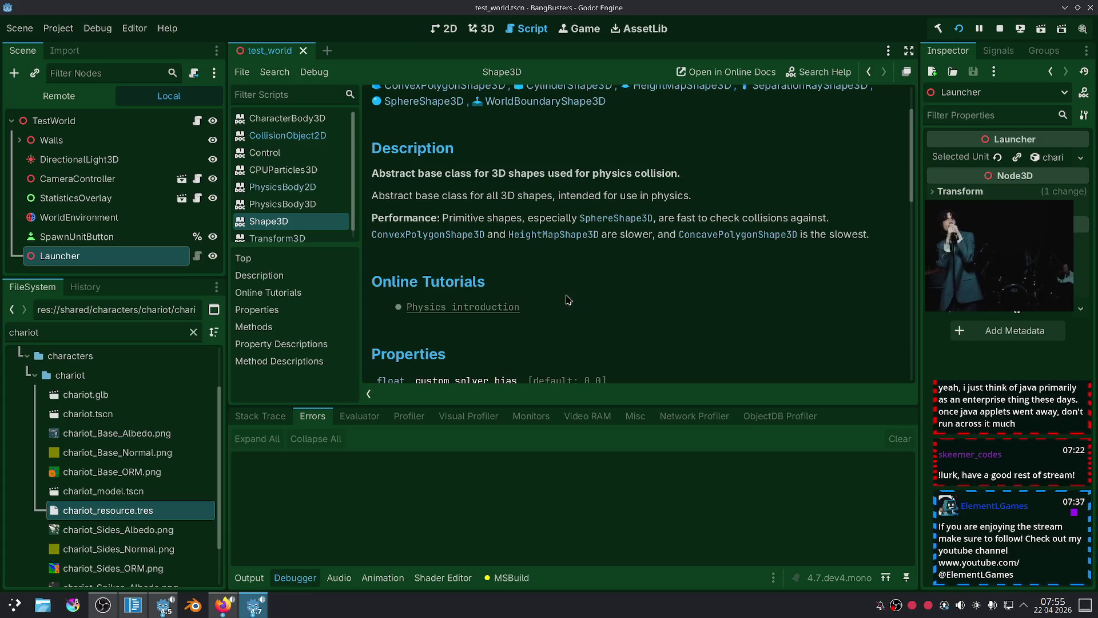
Open BoxShape3D from Shape3D's Inherited By list, read it, then reopen the help search.
{"action": "scroll", "coordinate": [570, 277], "scroll_direction": "down", "scroll_amount": 3}
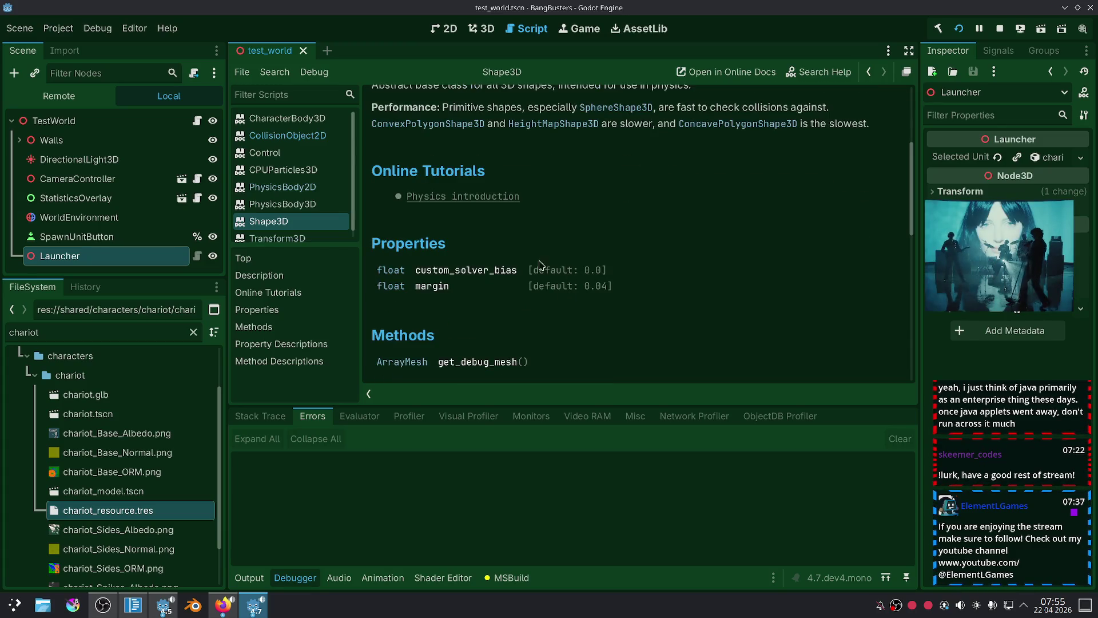
{"action": "scroll", "coordinate": [500, 293], "scroll_direction": "down", "scroll_amount": 3}
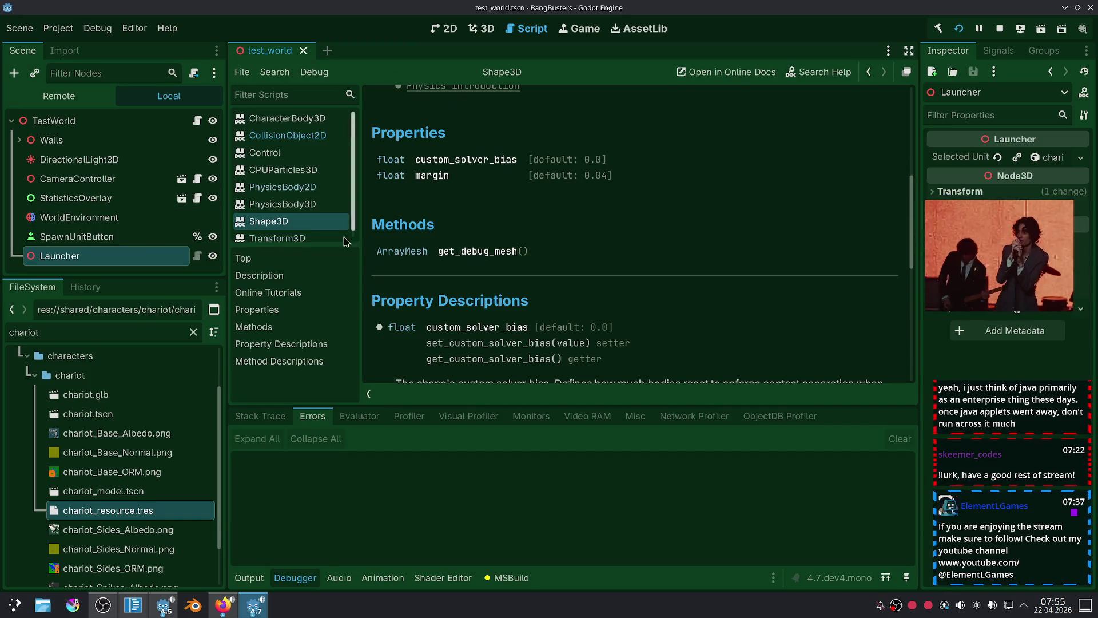
{"action": "scroll", "coordinate": [612, 217], "scroll_direction": "up", "scroll_amount": 8}
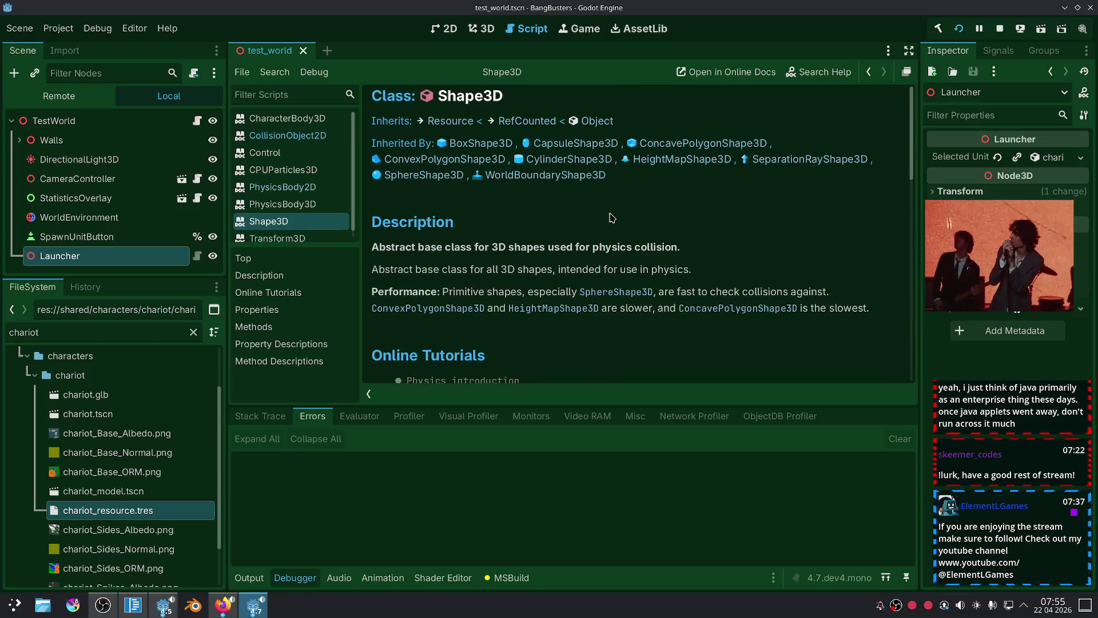
{"action": "left_click", "coordinate": [457, 150]}
{"action": "scroll", "coordinate": [574, 283], "scroll_direction": "down", "scroll_amount": 3}
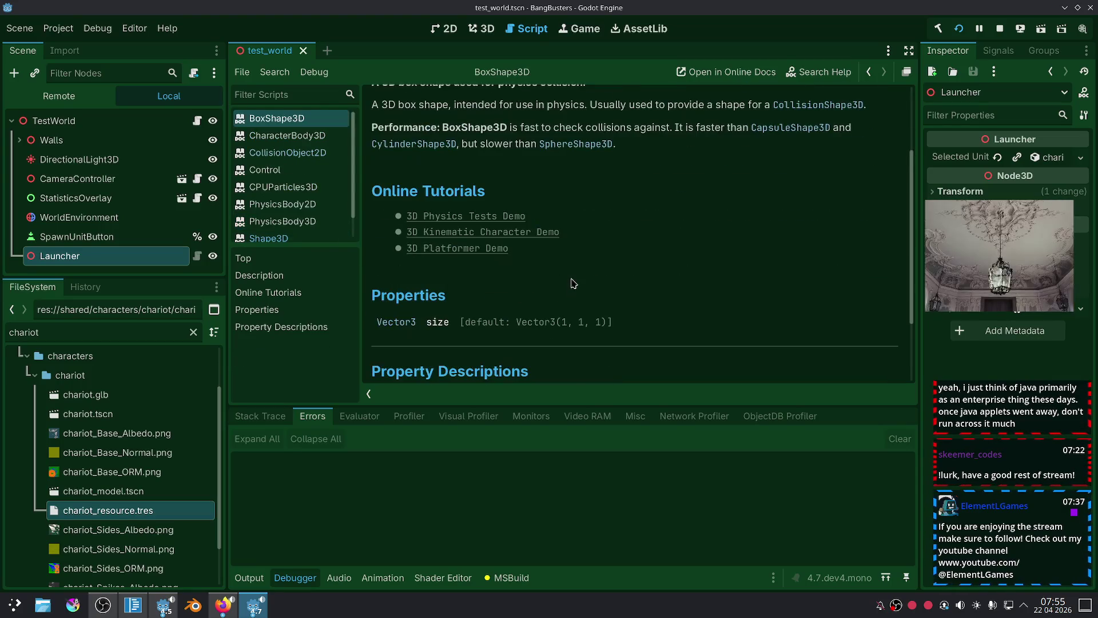
{"action": "scroll", "coordinate": [574, 283], "scroll_direction": "down", "scroll_amount": 3}
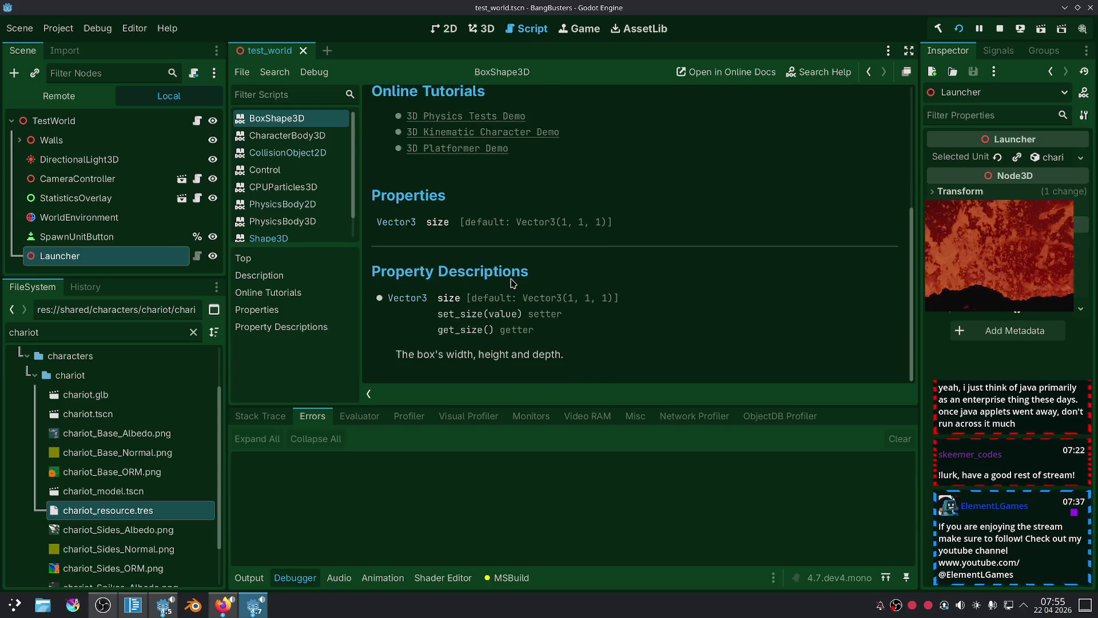
{"action": "scroll", "coordinate": [514, 286], "scroll_direction": "up", "scroll_amount": 6}
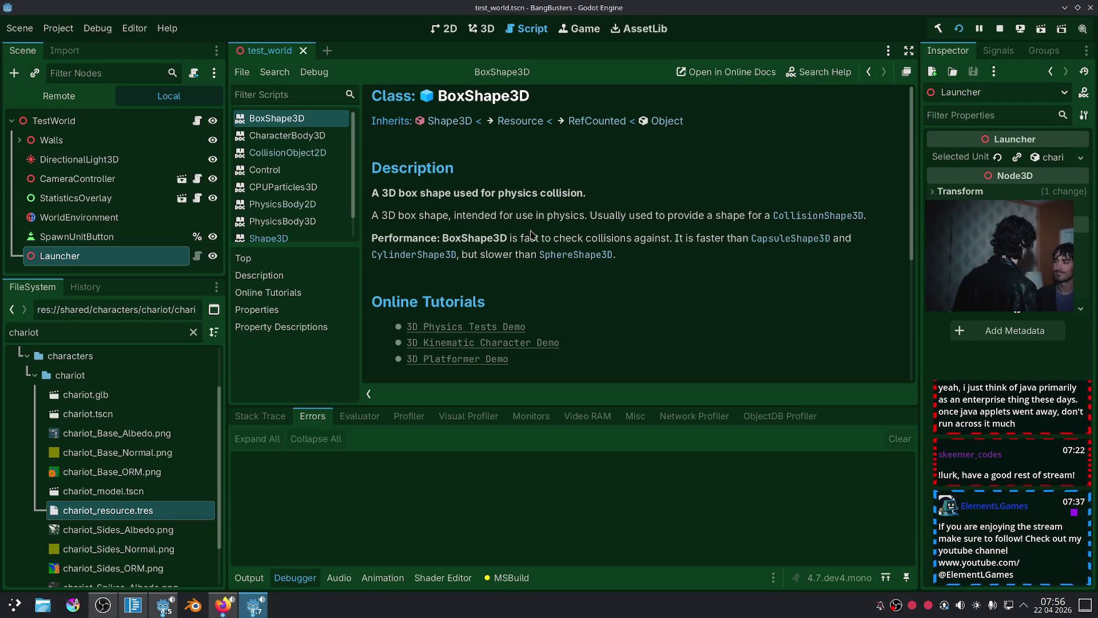
{"action": "left_click", "coordinate": [816, 77]}
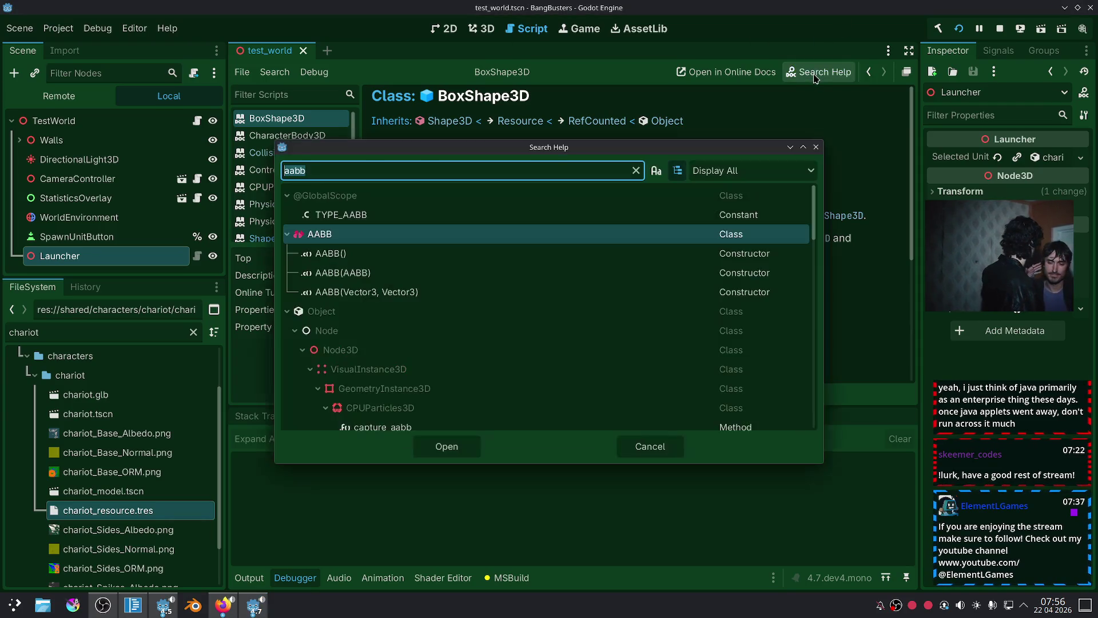
Search the help for 'physicsse' and open PhysicsServer3D, scrolling down to its methods.
{"action": "type", "text": "physicse"}
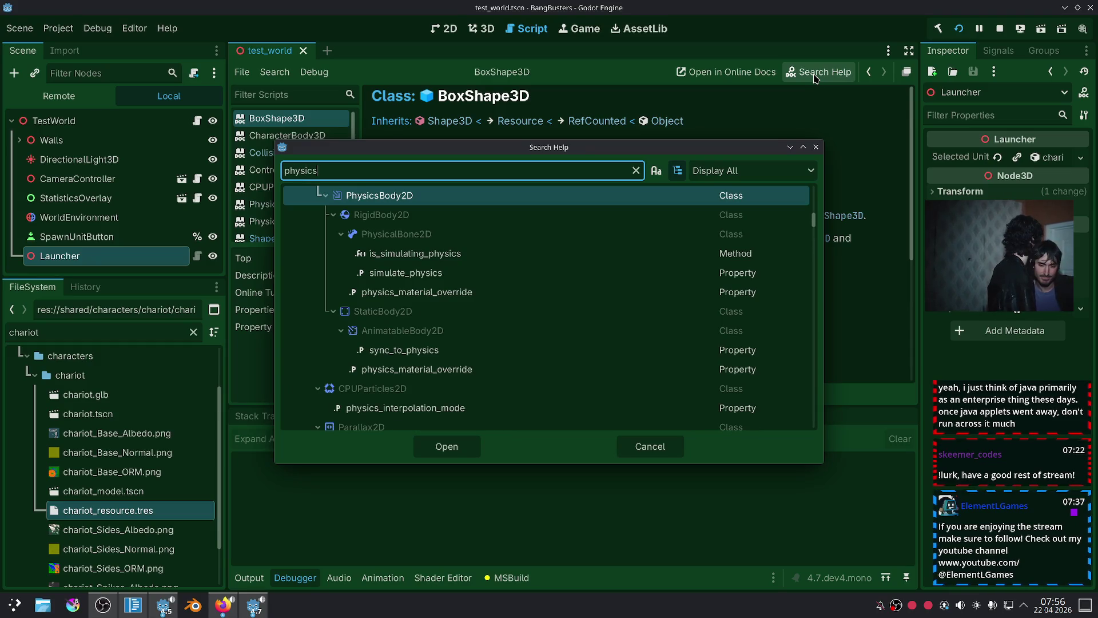
{"action": "key", "text": "BackSpace"}
{"action": "type", "text": "d"}
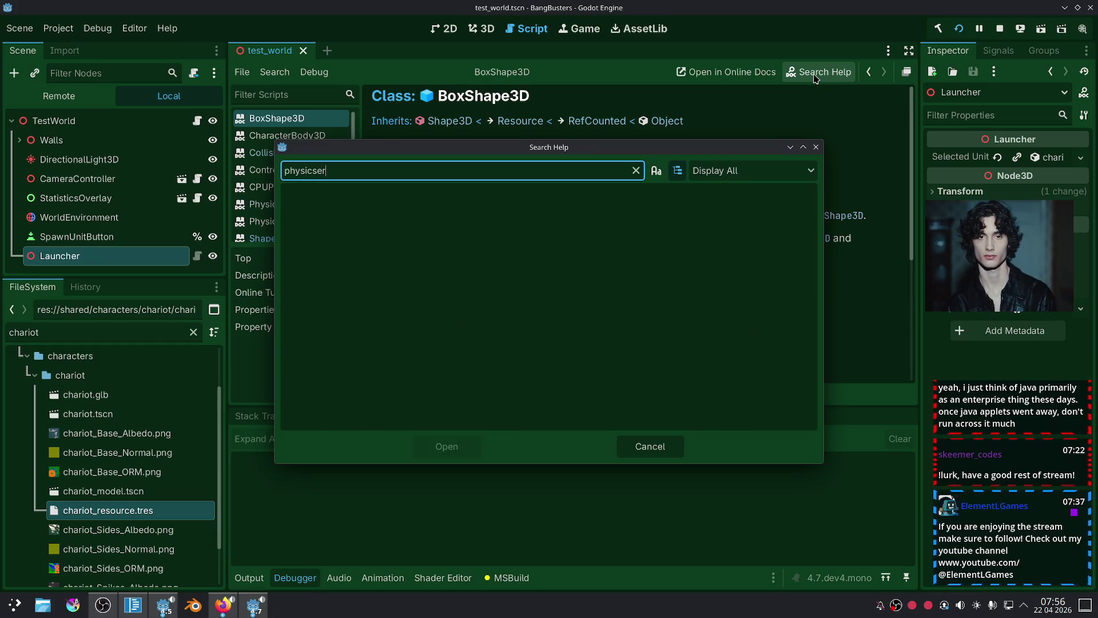
{"action": "key", "text": "BackSpace"}
{"action": "key", "text": "BackSpace"}
{"action": "type", "text": "d"}
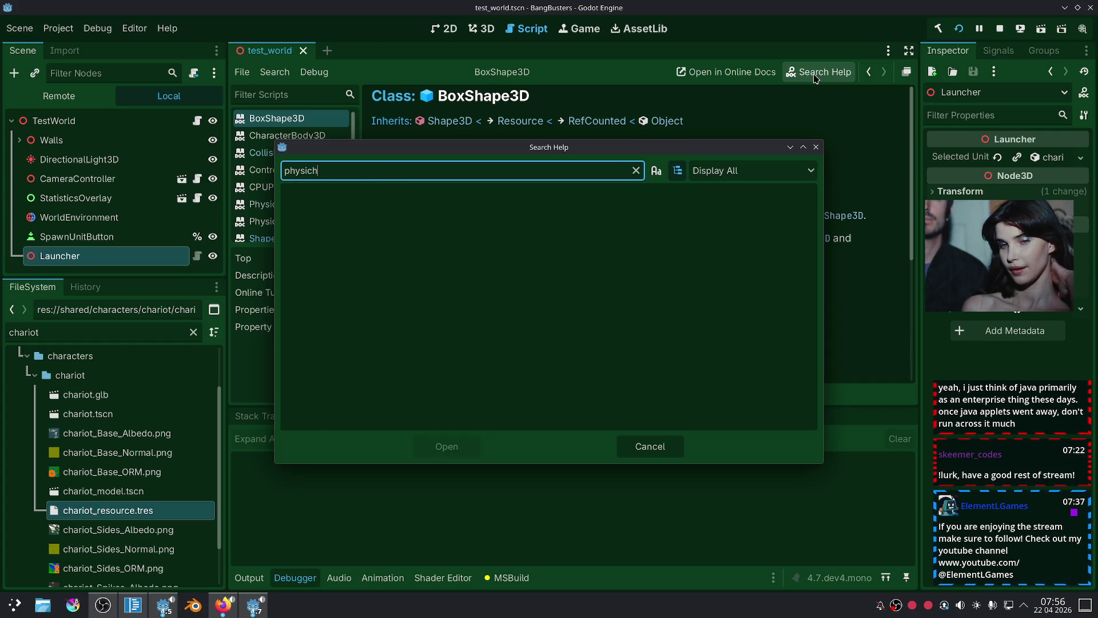
{"action": "key", "text": "BackSpace"}
{"action": "key", "text": "BackSpace"}
{"action": "type", "text": "csse"}
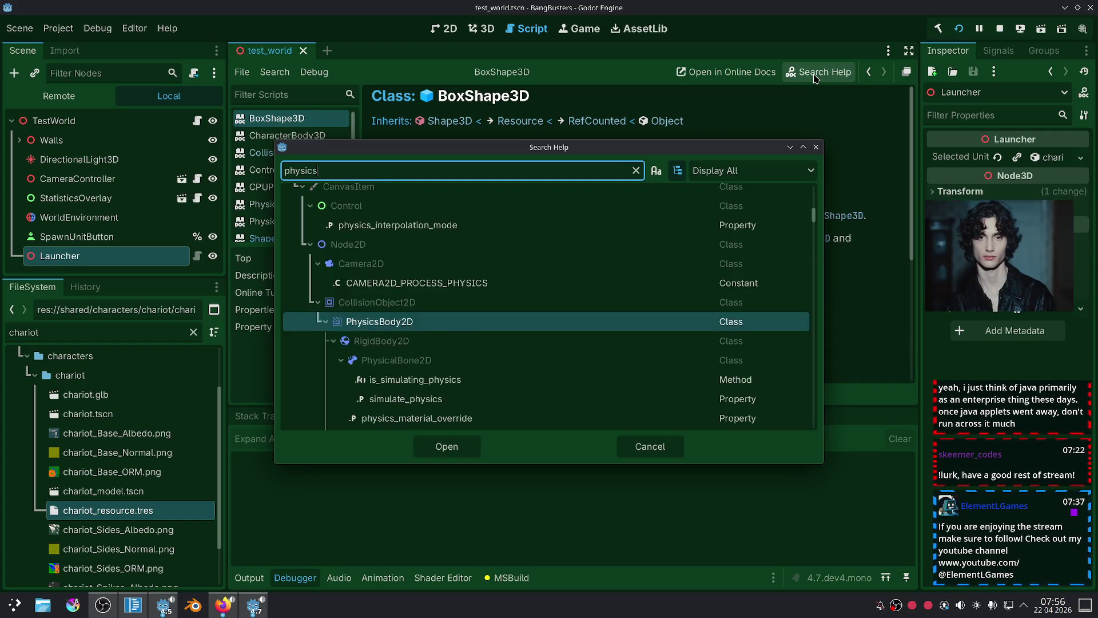
{"action": "double_click", "coordinate": [480, 360]}
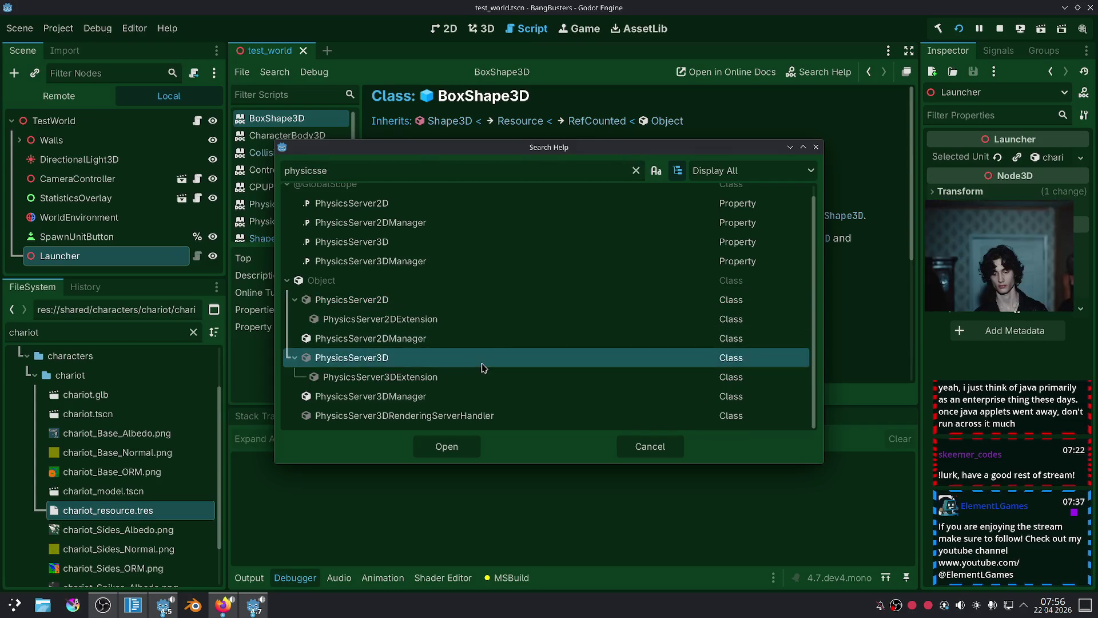
{"action": "scroll", "coordinate": [564, 286], "scroll_direction": "down", "scroll_amount": 5}
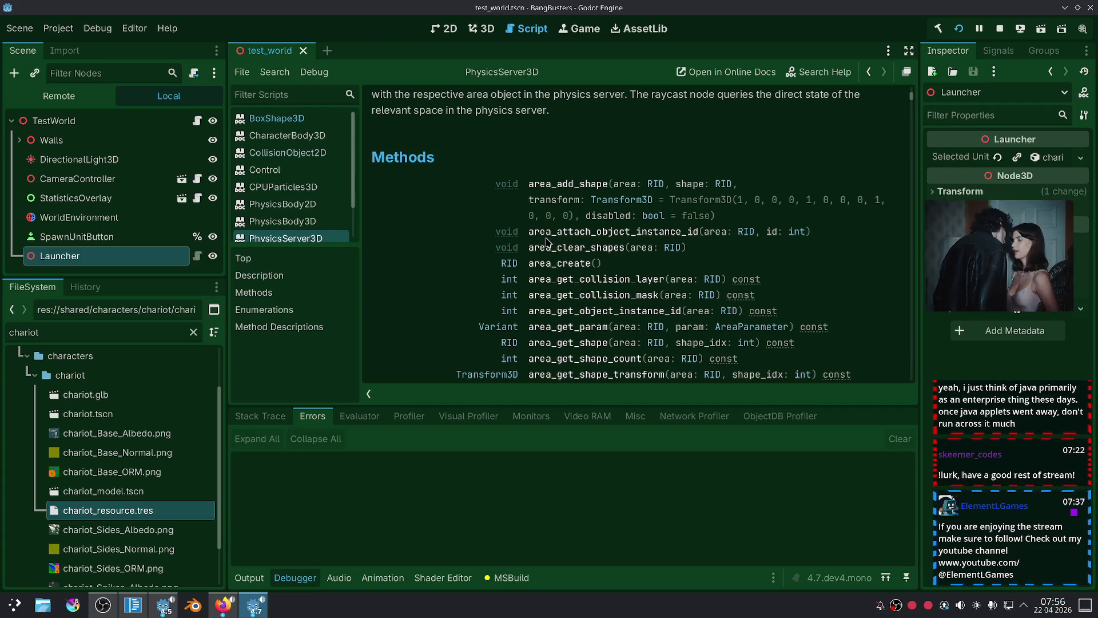
{"action": "scroll", "coordinate": [550, 199], "scroll_direction": "down", "scroll_amount": 2}
{"action": "scroll", "coordinate": [537, 299], "scroll_direction": "down", "scroll_amount": 6}
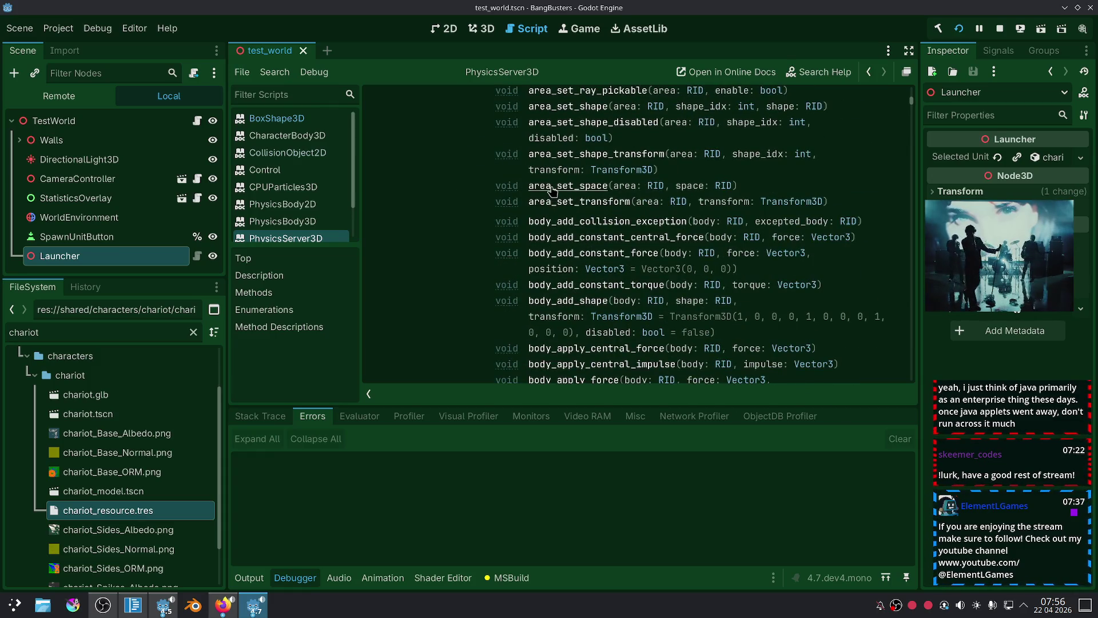
{"action": "scroll", "coordinate": [551, 190], "scroll_direction": "down", "scroll_amount": 8}
{"action": "scroll", "coordinate": [552, 190], "scroll_direction": "down", "scroll_amount": 15}
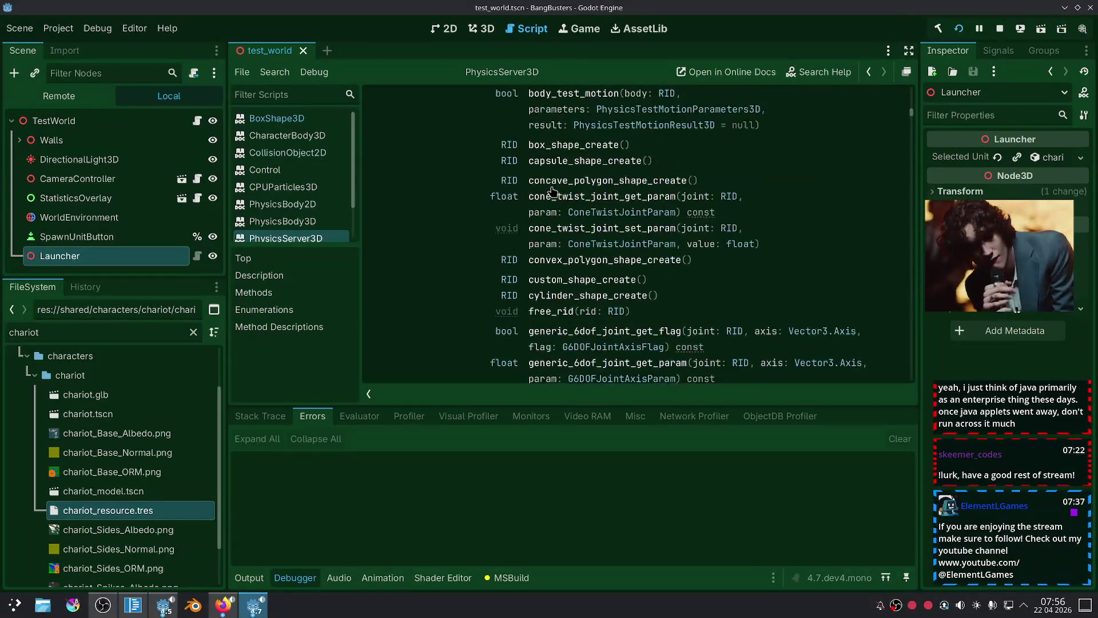
{"action": "scroll", "coordinate": [552, 190], "scroll_direction": "down", "scroll_amount": 15}
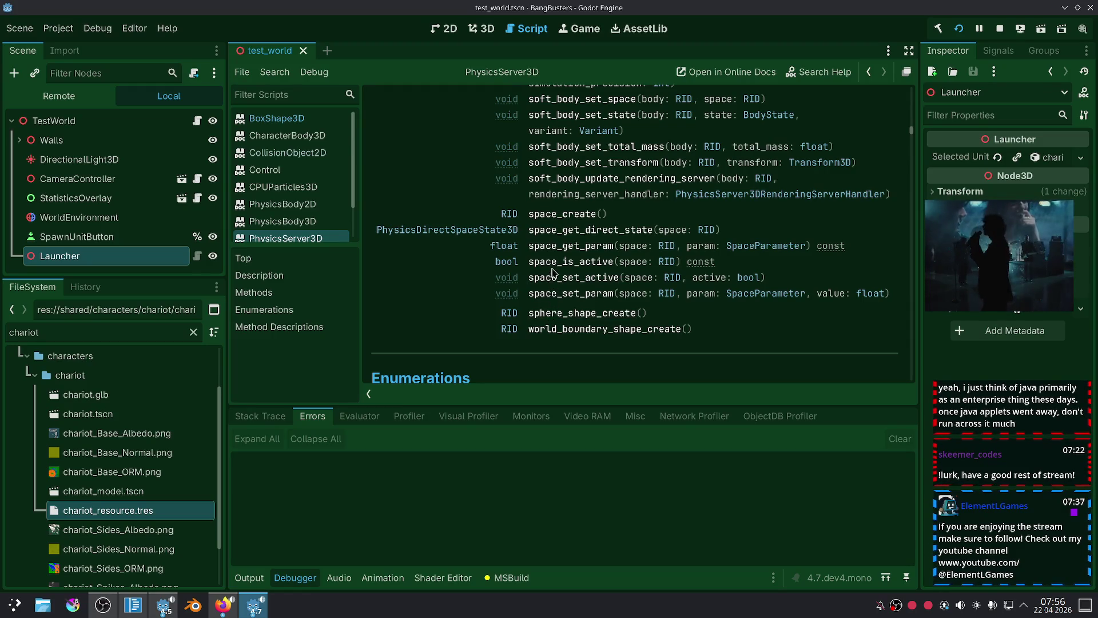
{"action": "scroll", "coordinate": [558, 242], "scroll_direction": "up", "scroll_amount": 3}
{"action": "scroll", "coordinate": [564, 286], "scroll_direction": "up", "scroll_amount": 10}
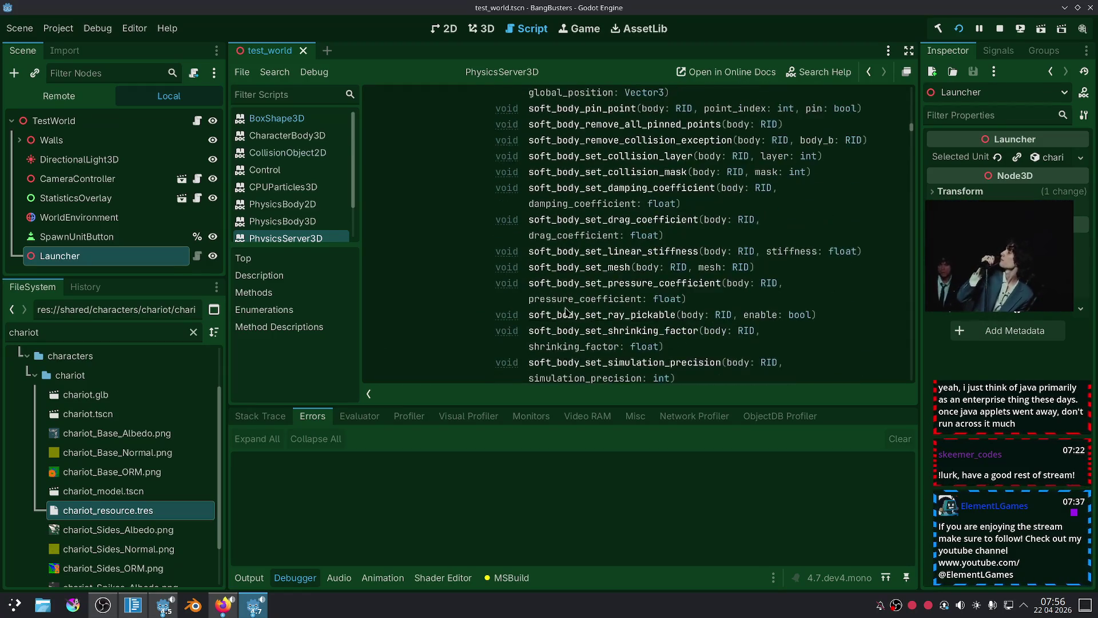
{"action": "scroll", "coordinate": [548, 297], "scroll_direction": "up", "scroll_amount": 3}
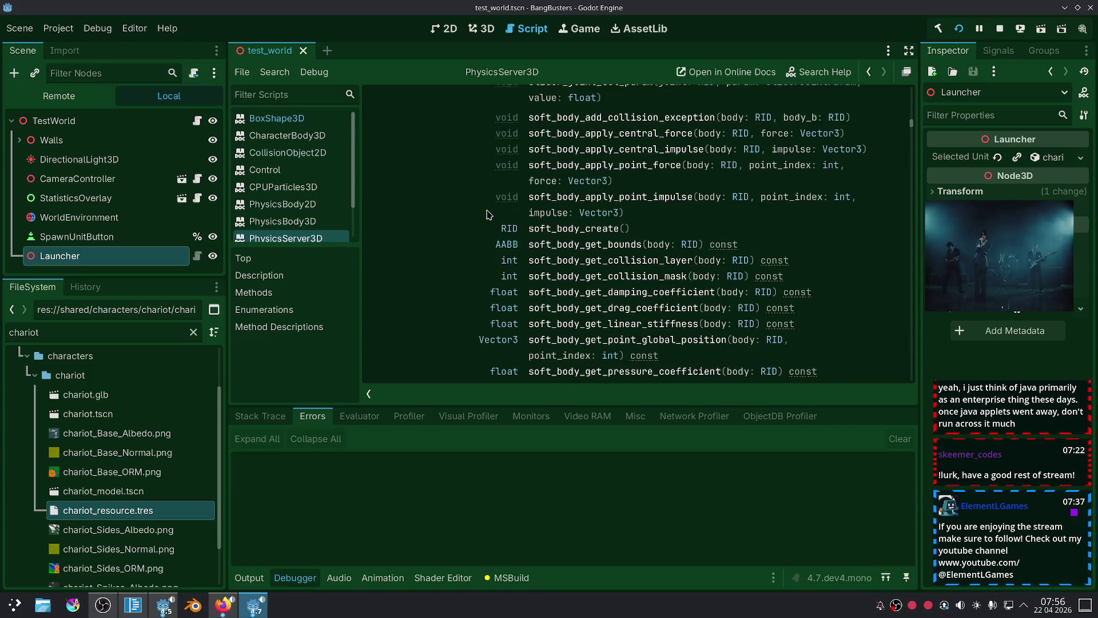
{"action": "scroll", "coordinate": [496, 242], "scroll_direction": "up", "scroll_amount": 5}
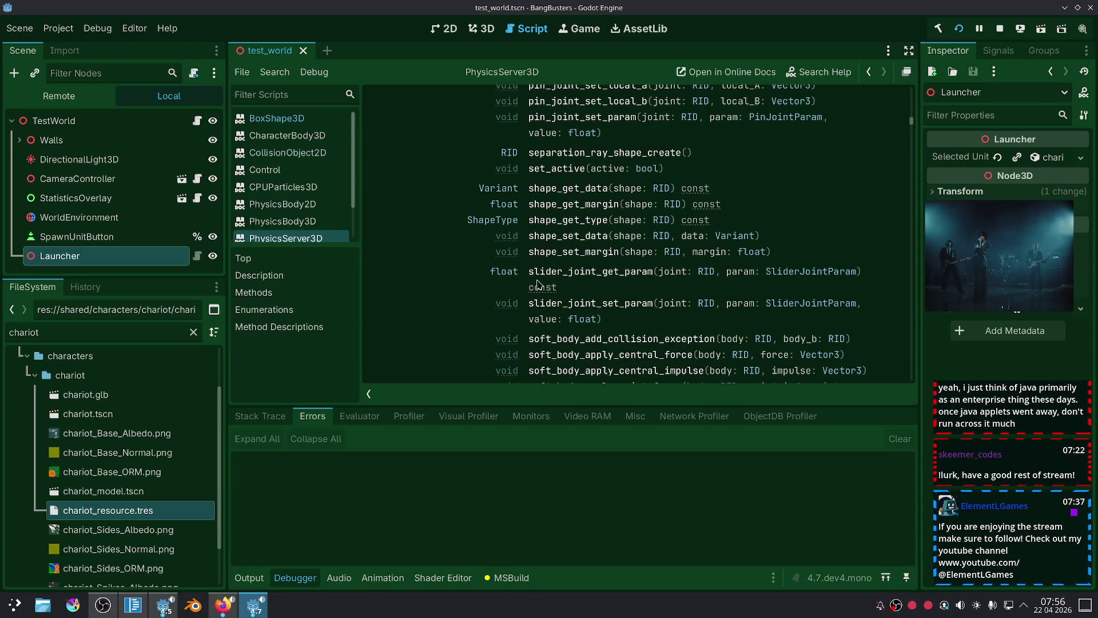
{"action": "scroll", "coordinate": [539, 284], "scroll_direction": "up", "scroll_amount": 5}
{"action": "scroll", "coordinate": [541, 245], "scroll_direction": "up", "scroll_amount": 5}
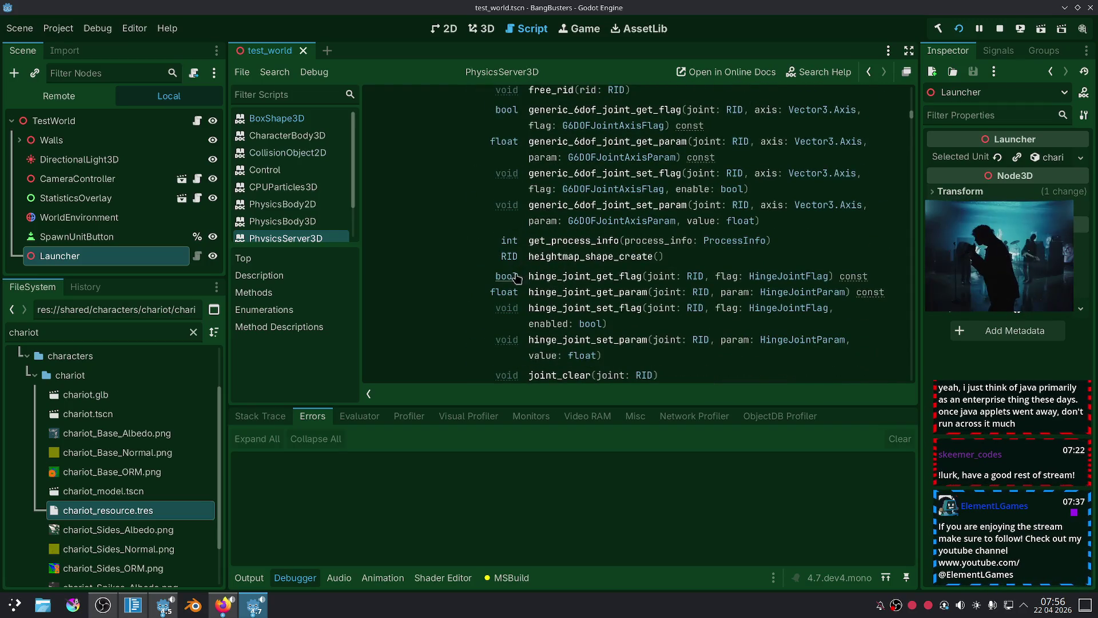
{"action": "scroll", "coordinate": [546, 252], "scroll_direction": "up", "scroll_amount": 2}
{"action": "scroll", "coordinate": [549, 254], "scroll_direction": "up", "scroll_amount": 2}
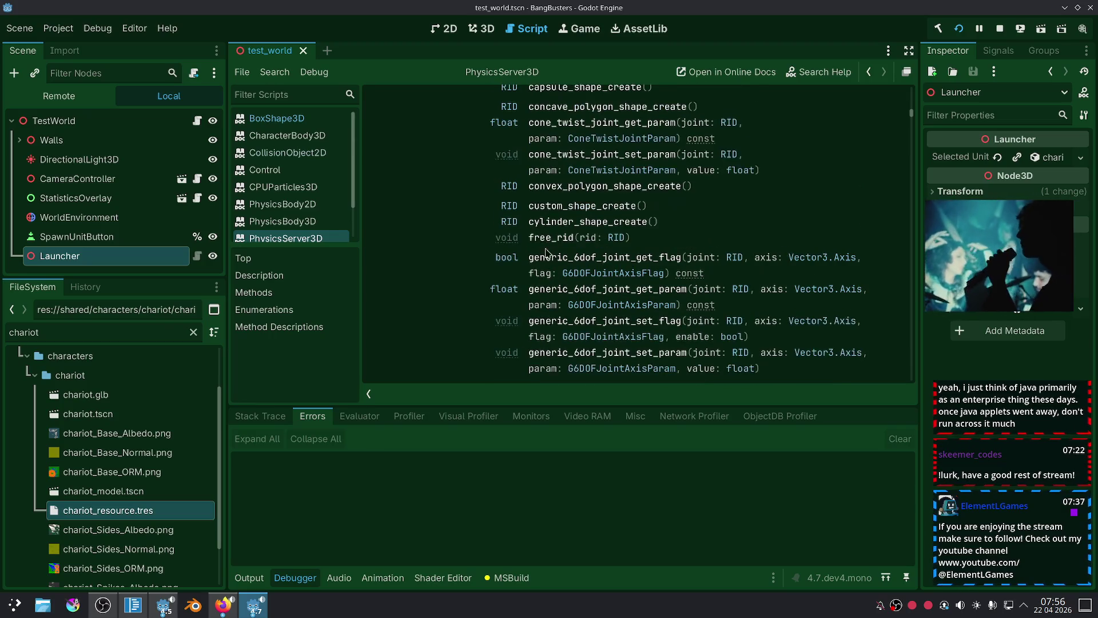
{"action": "scroll", "coordinate": [552, 218], "scroll_direction": "up", "scroll_amount": 1}
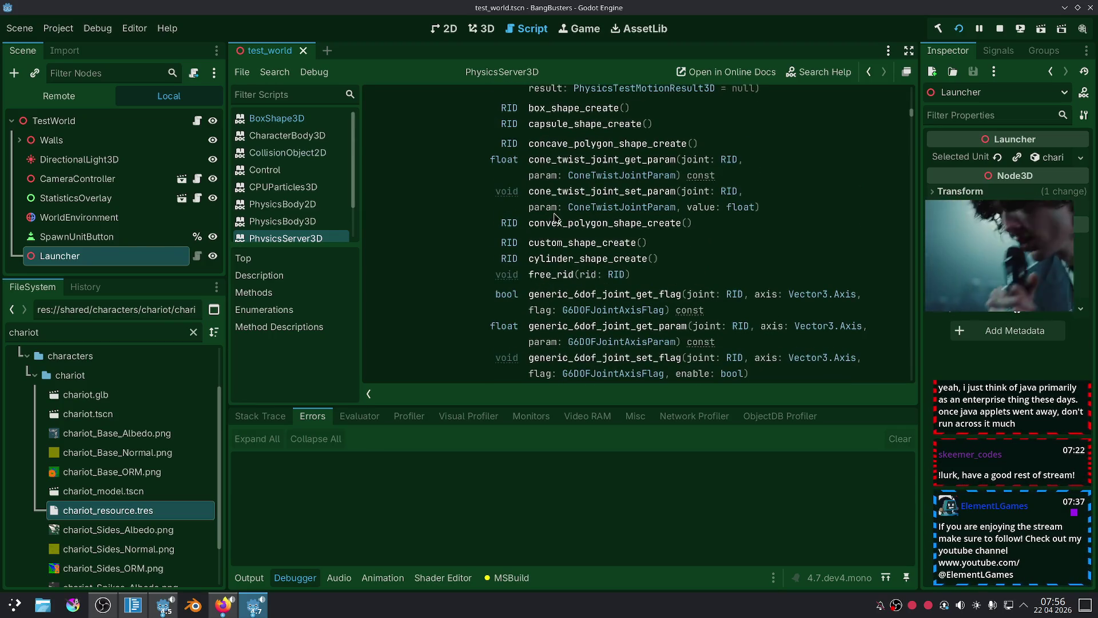
{"action": "scroll", "coordinate": [553, 218], "scroll_direction": "up", "scroll_amount": 1}
{"action": "scroll", "coordinate": [540, 220], "scroll_direction": "up", "scroll_amount": 2}
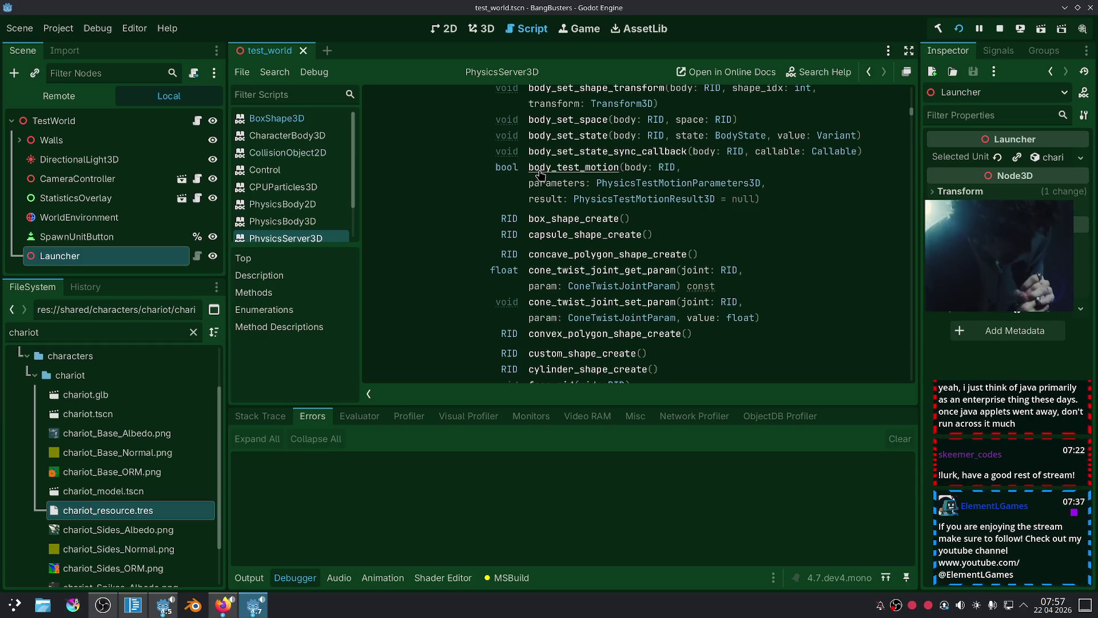
{"action": "scroll", "coordinate": [540, 175], "scroll_direction": "up", "scroll_amount": 2}
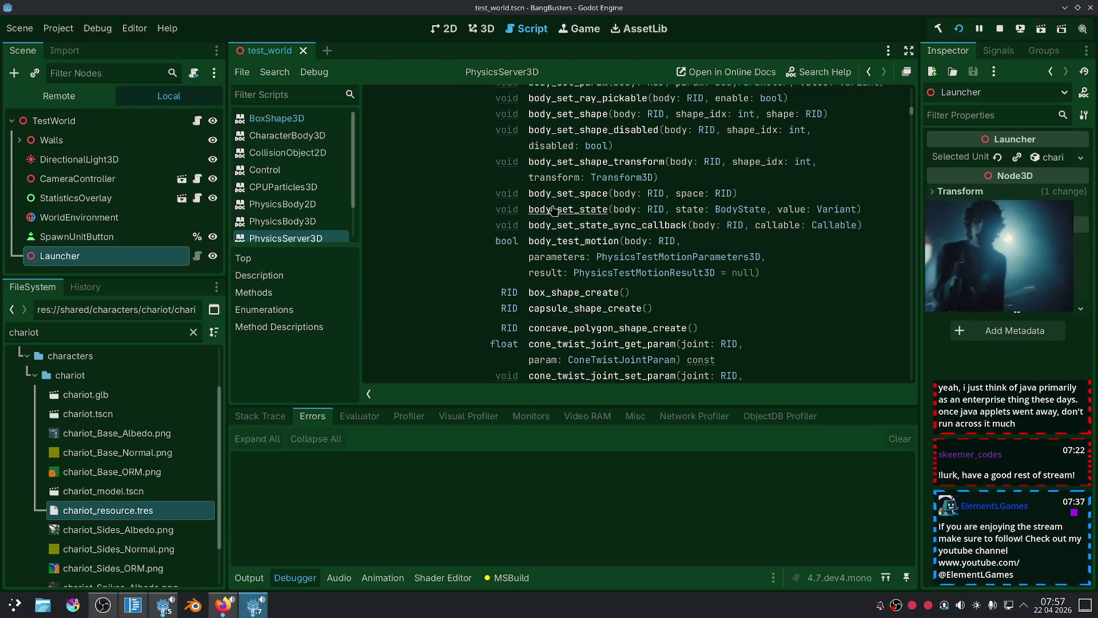
{"action": "scroll", "coordinate": [551, 200], "scroll_direction": "up", "scroll_amount": 1}
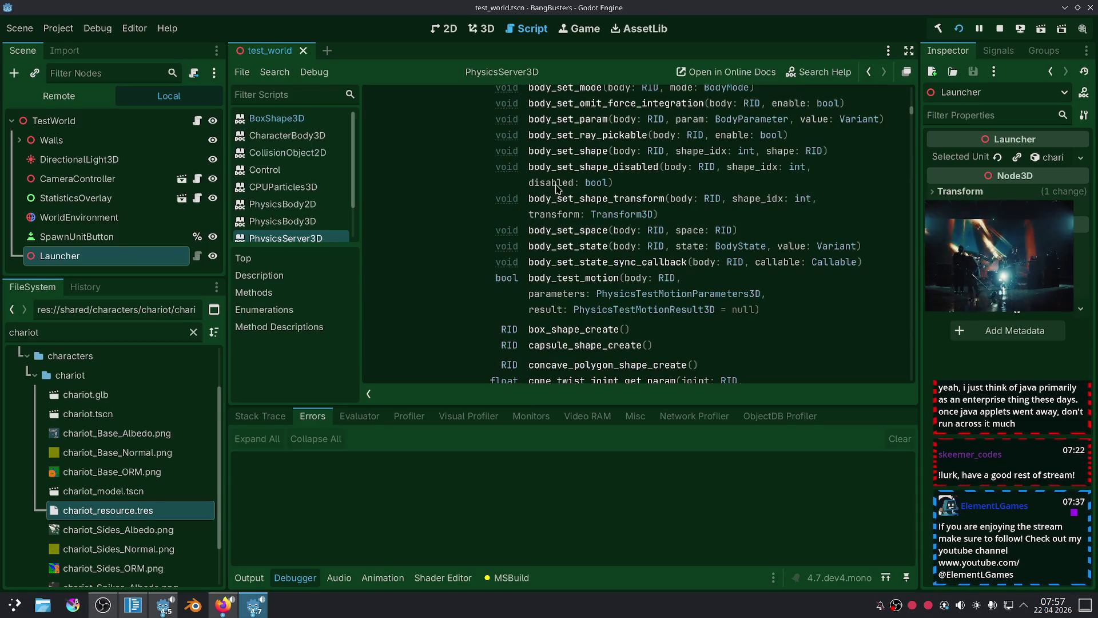
{"action": "scroll", "coordinate": [555, 199], "scroll_direction": "up", "scroll_amount": 1}
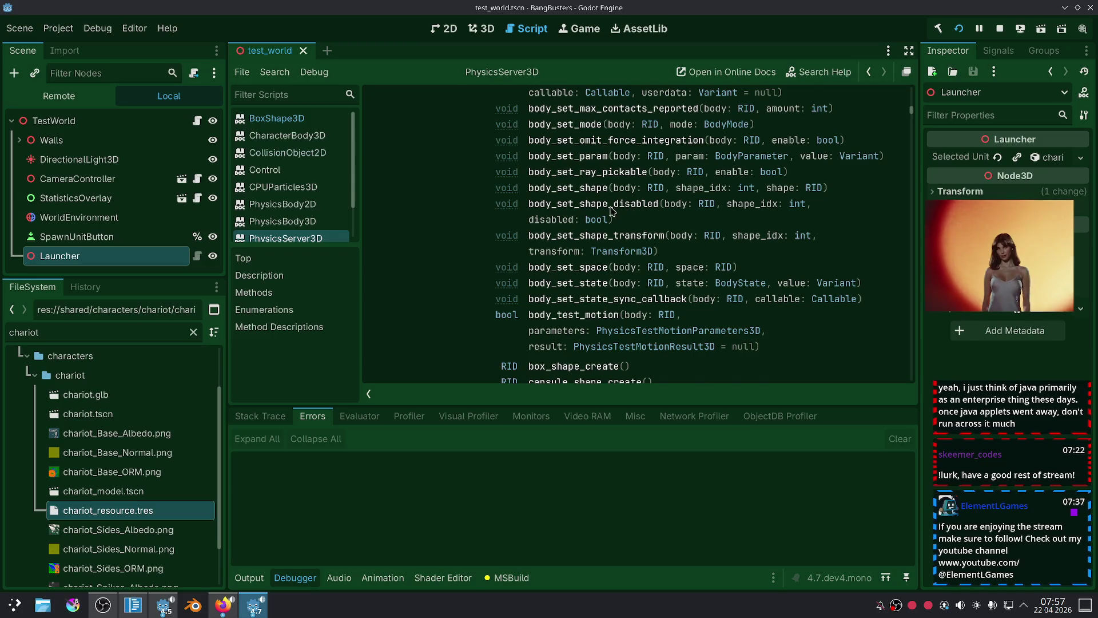
{"action": "scroll", "coordinate": [613, 212], "scroll_direction": "up", "scroll_amount": 1}
{"action": "scroll", "coordinate": [577, 223], "scroll_direction": "up", "scroll_amount": 7}
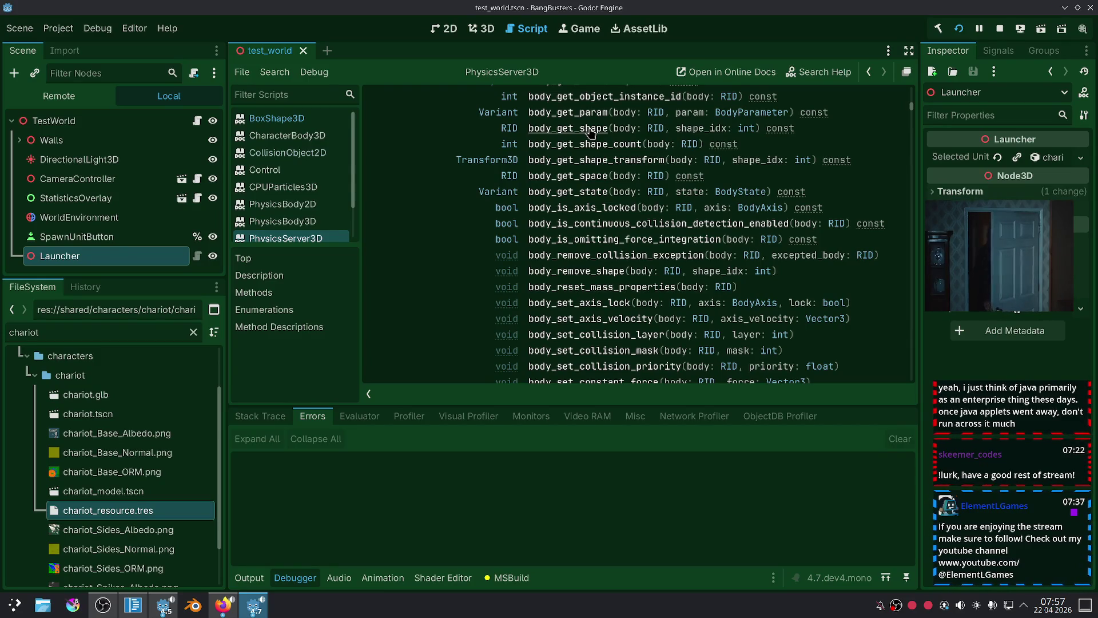
{"action": "scroll", "coordinate": [591, 133], "scroll_direction": "up", "scroll_amount": 5}
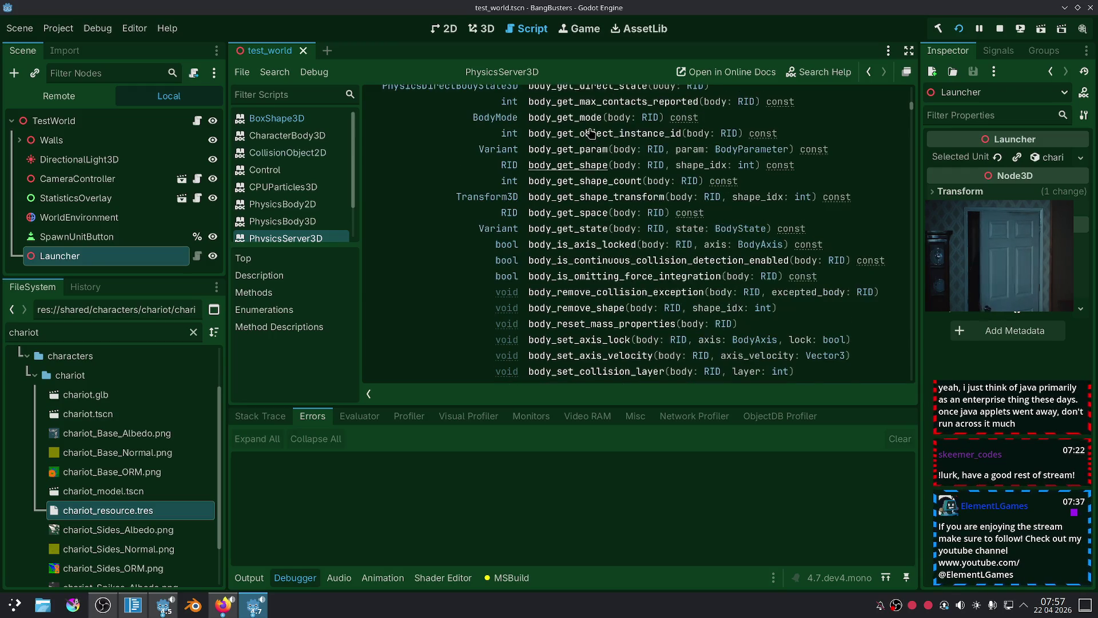
{"action": "scroll", "coordinate": [590, 132], "scroll_direction": "up", "scroll_amount": 2}
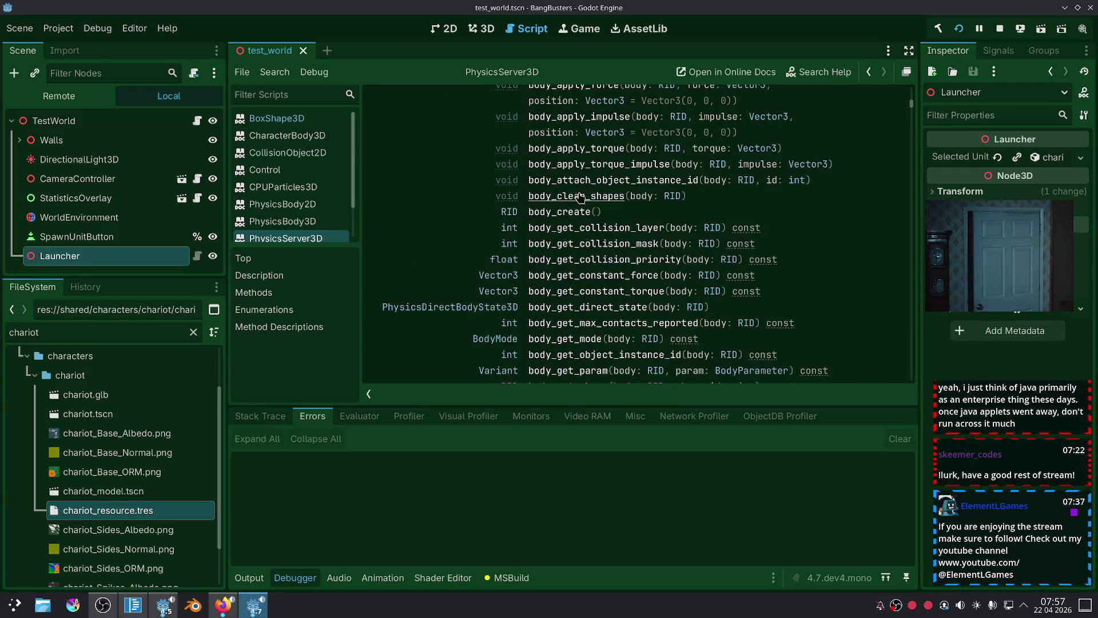
{"action": "scroll", "coordinate": [591, 132], "scroll_direction": "up", "scroll_amount": 2}
{"action": "scroll", "coordinate": [570, 224], "scroll_direction": "up", "scroll_amount": 2}
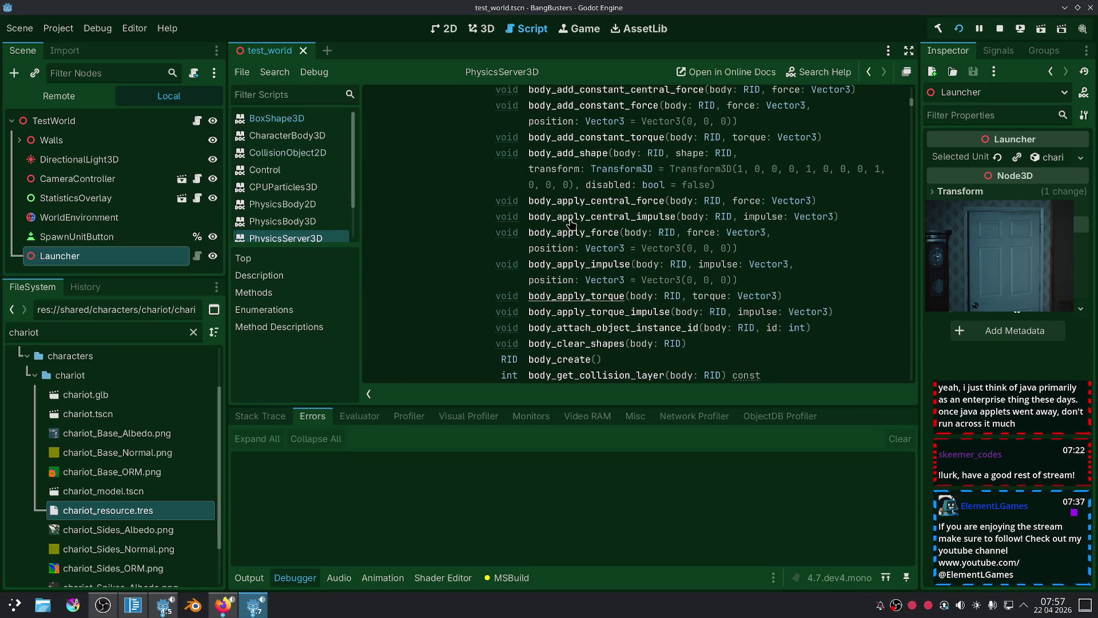
{"action": "scroll", "coordinate": [571, 224], "scroll_direction": "up", "scroll_amount": 5}
{"action": "scroll", "coordinate": [570, 224], "scroll_direction": "down", "scroll_amount": 3}
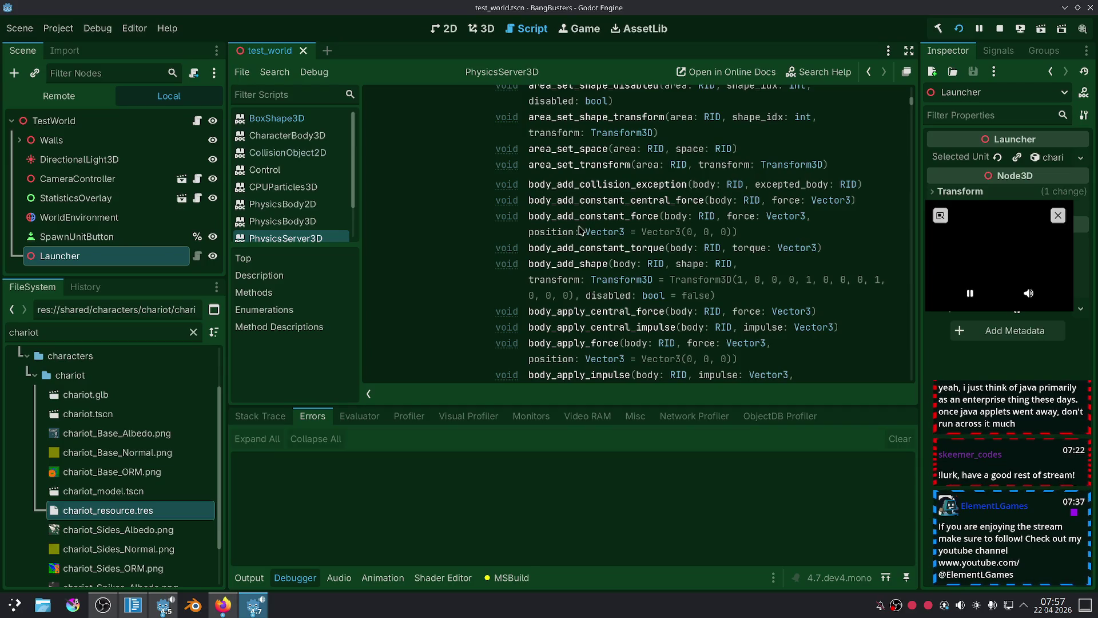
{"action": "scroll", "coordinate": [585, 242], "scroll_direction": "down", "scroll_amount": 2}
{"action": "scroll", "coordinate": [588, 243], "scroll_direction": "down", "scroll_amount": 1}
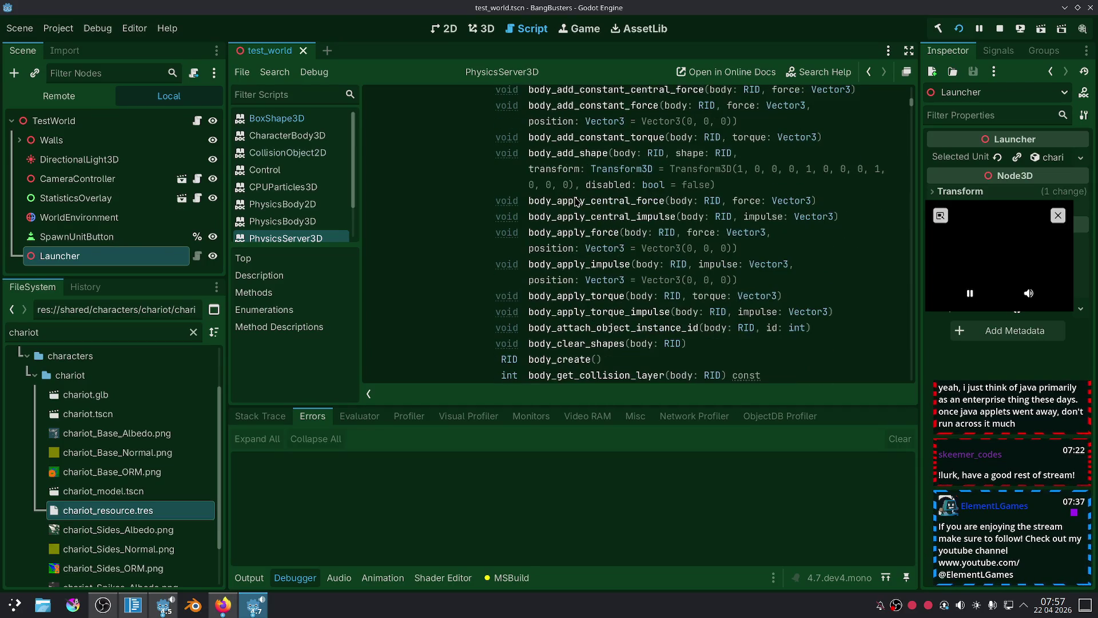
{"action": "scroll", "coordinate": [605, 244], "scroll_direction": "down", "scroll_amount": 2}
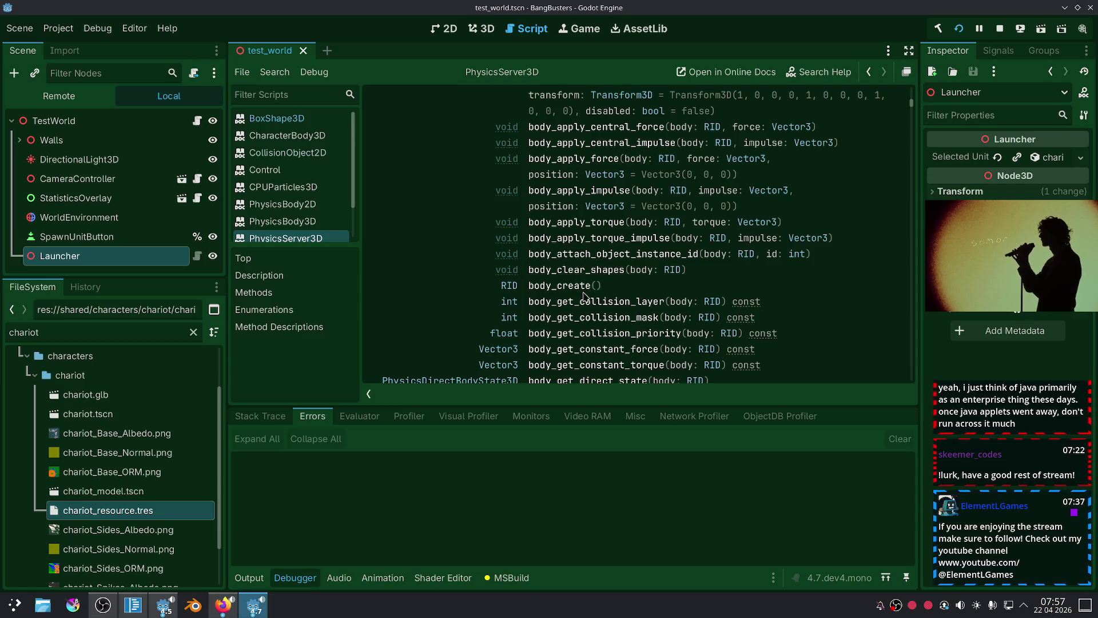
{"action": "scroll", "coordinate": [599, 241], "scroll_direction": "down", "scroll_amount": 2}
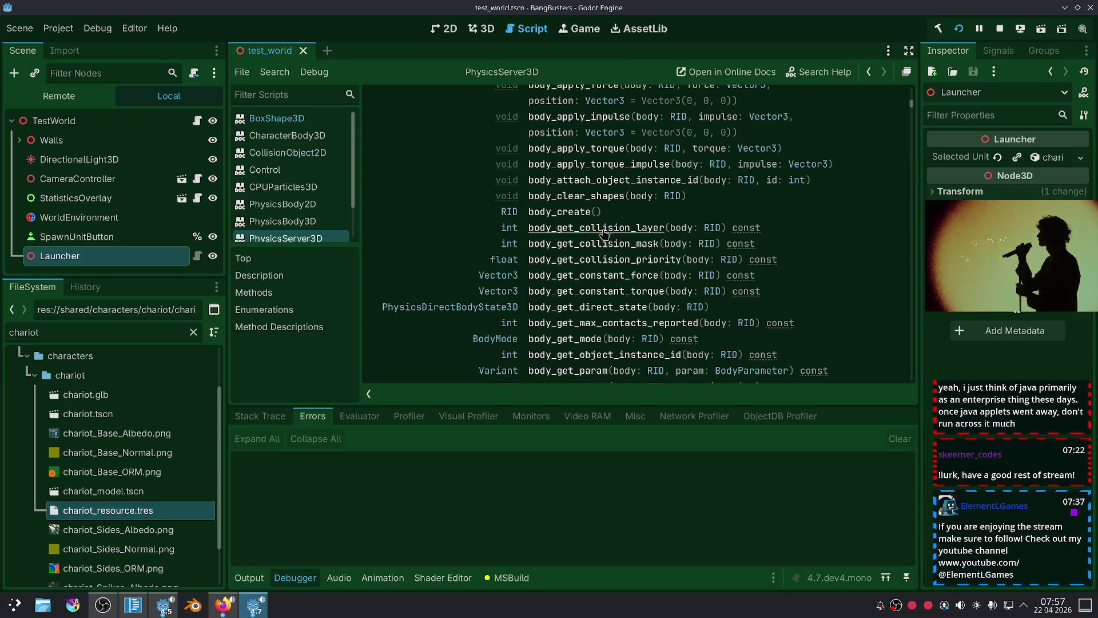
{"action": "scroll", "coordinate": [580, 292], "scroll_direction": "down", "scroll_amount": 2}
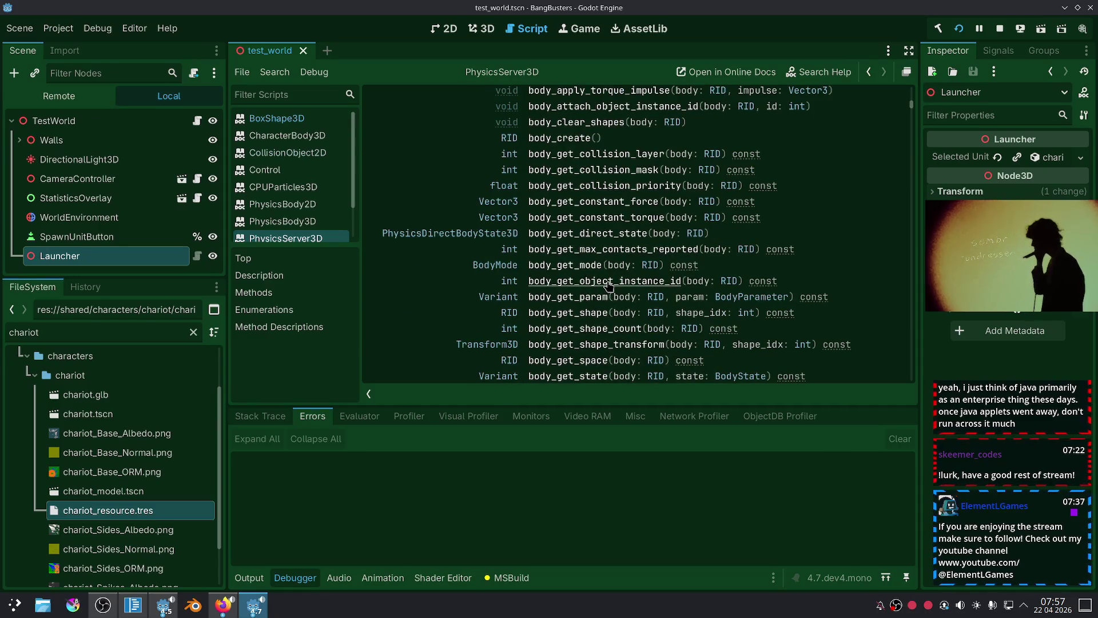
{"action": "scroll", "coordinate": [599, 292], "scroll_direction": "down", "scroll_amount": 3}
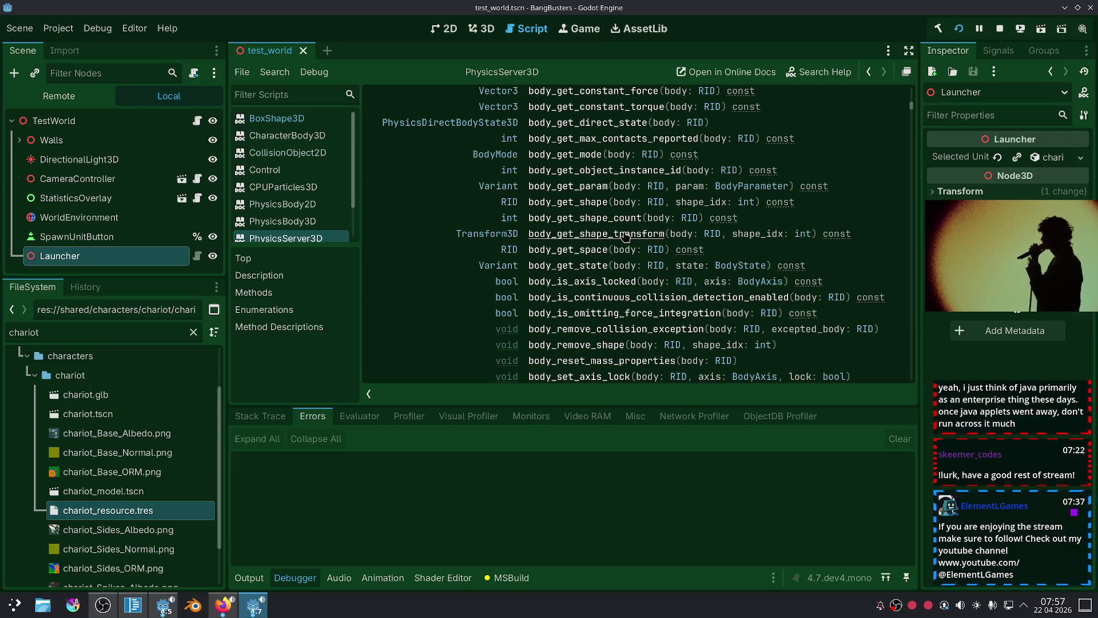
{"action": "scroll", "coordinate": [625, 236], "scroll_direction": "down", "scroll_amount": 2}
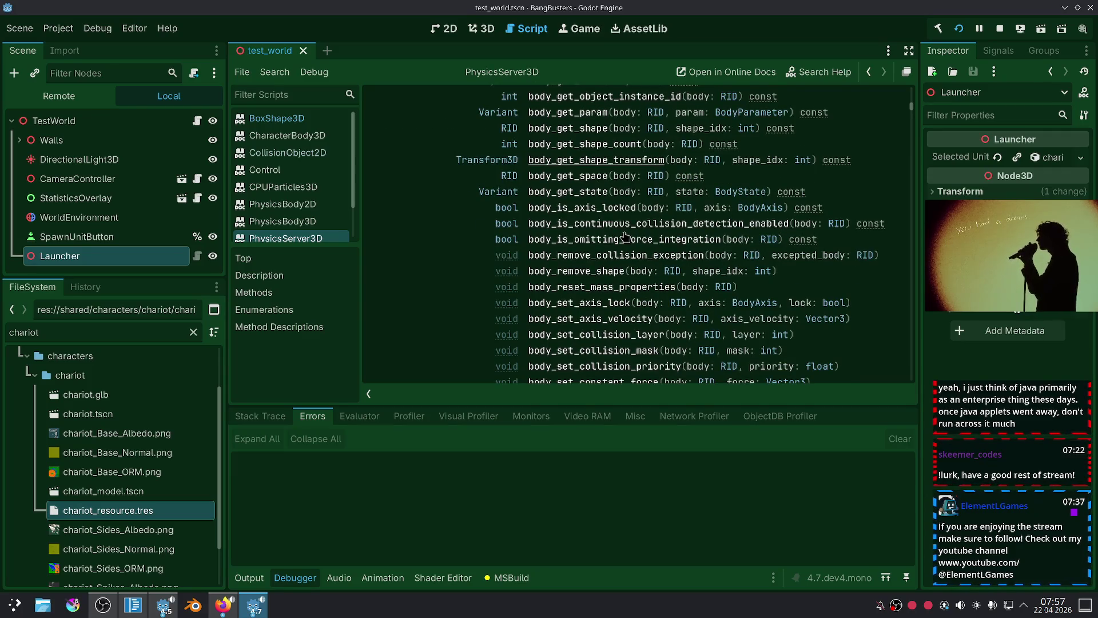
{"action": "scroll", "coordinate": [625, 236], "scroll_direction": "down", "scroll_amount": 1}
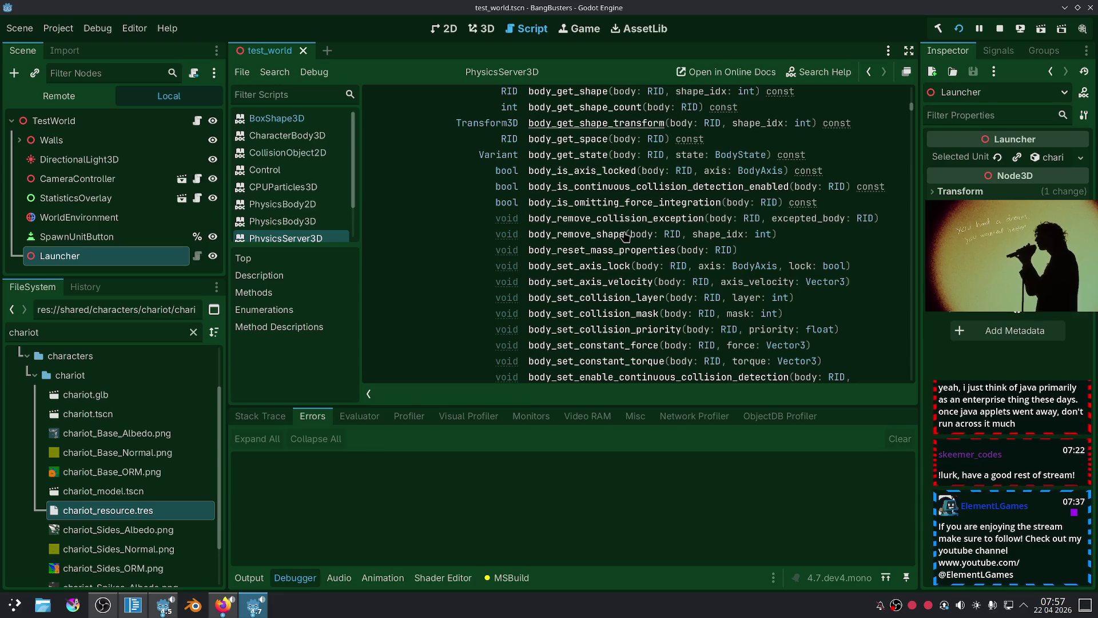
{"action": "scroll", "coordinate": [625, 236], "scroll_direction": "down", "scroll_amount": 2}
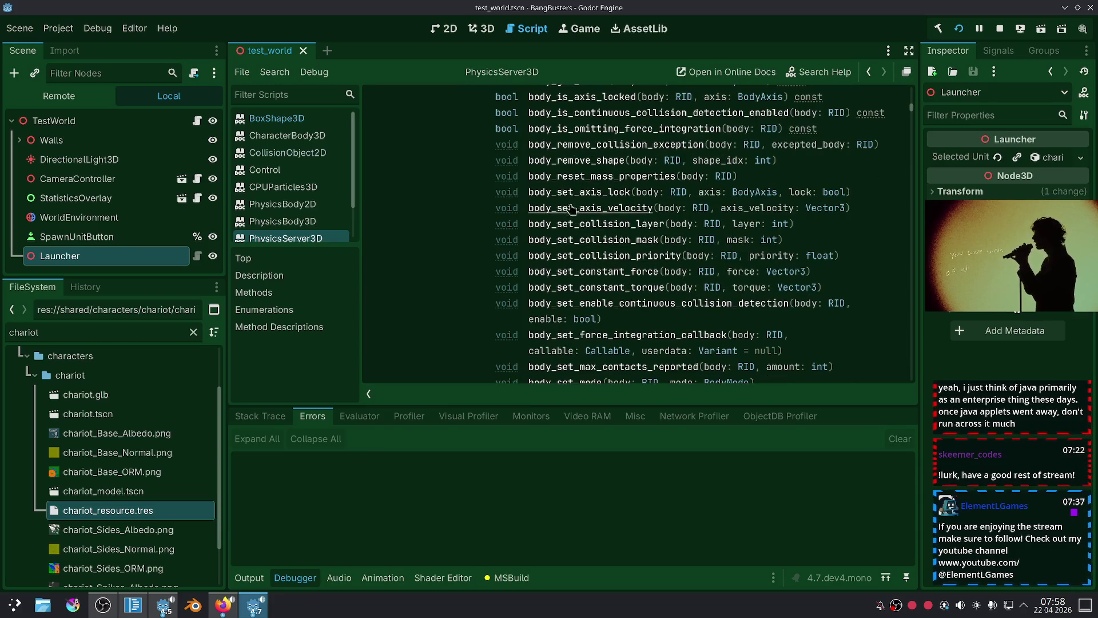
{"action": "scroll", "coordinate": [565, 236], "scroll_direction": "down", "scroll_amount": 2}
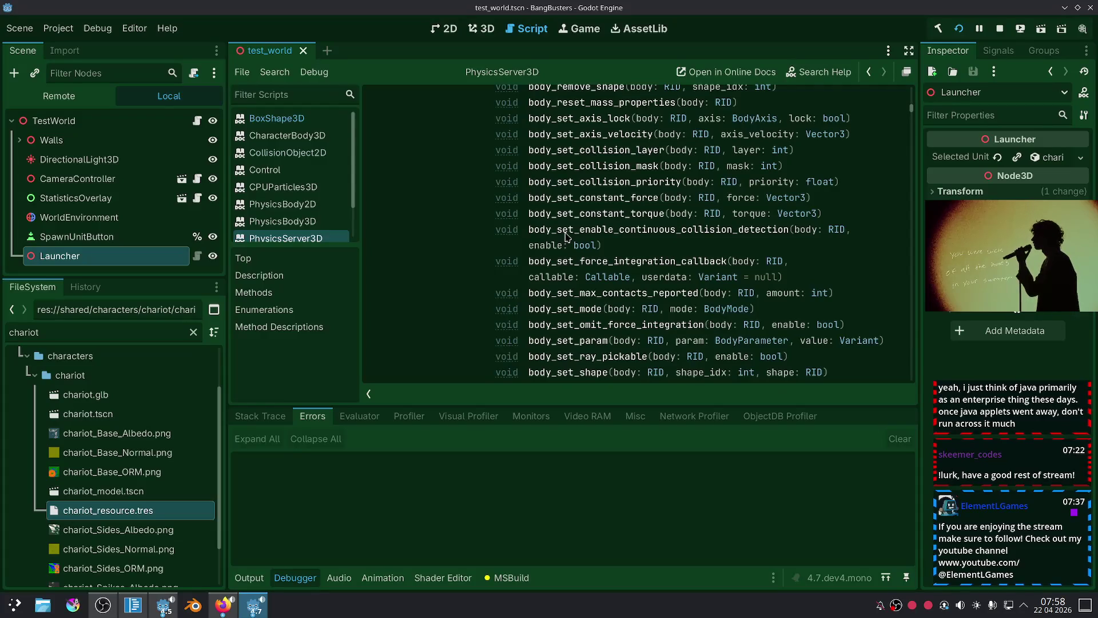
{"action": "scroll", "coordinate": [565, 235], "scroll_direction": "down", "scroll_amount": 1}
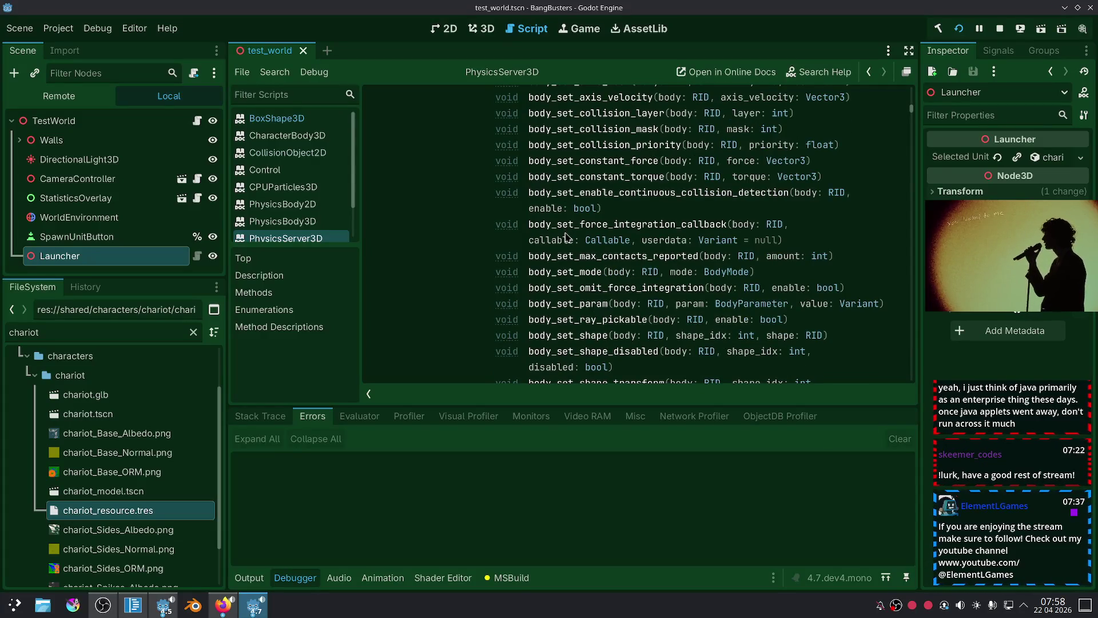
{"action": "scroll", "coordinate": [566, 236], "scroll_direction": "down", "scroll_amount": 2}
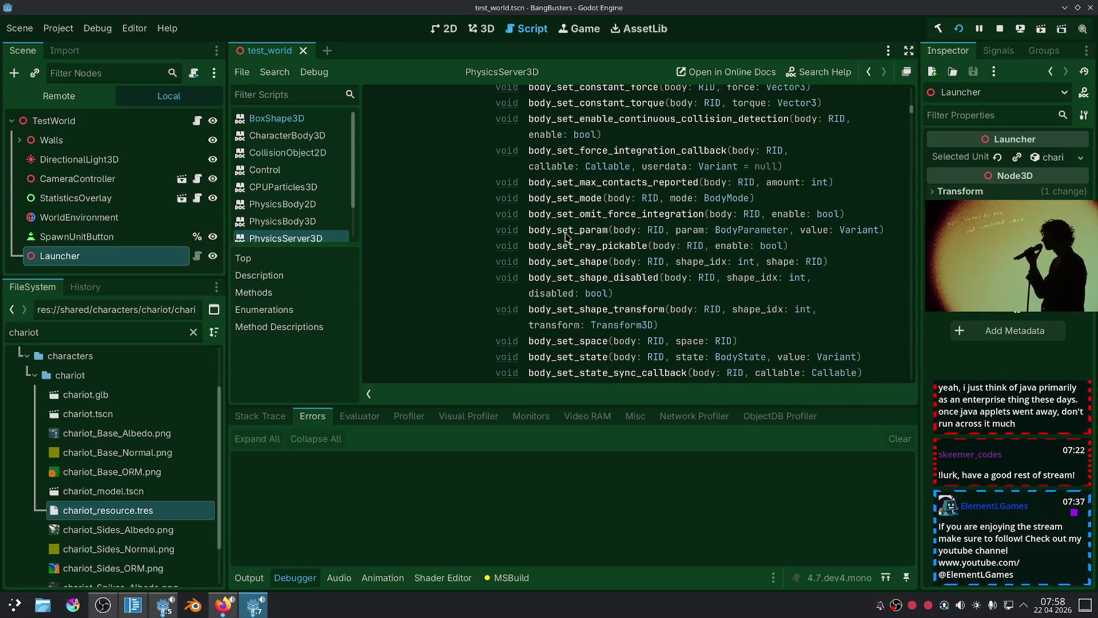
{"action": "scroll", "coordinate": [566, 235], "scroll_direction": "down", "scroll_amount": 2}
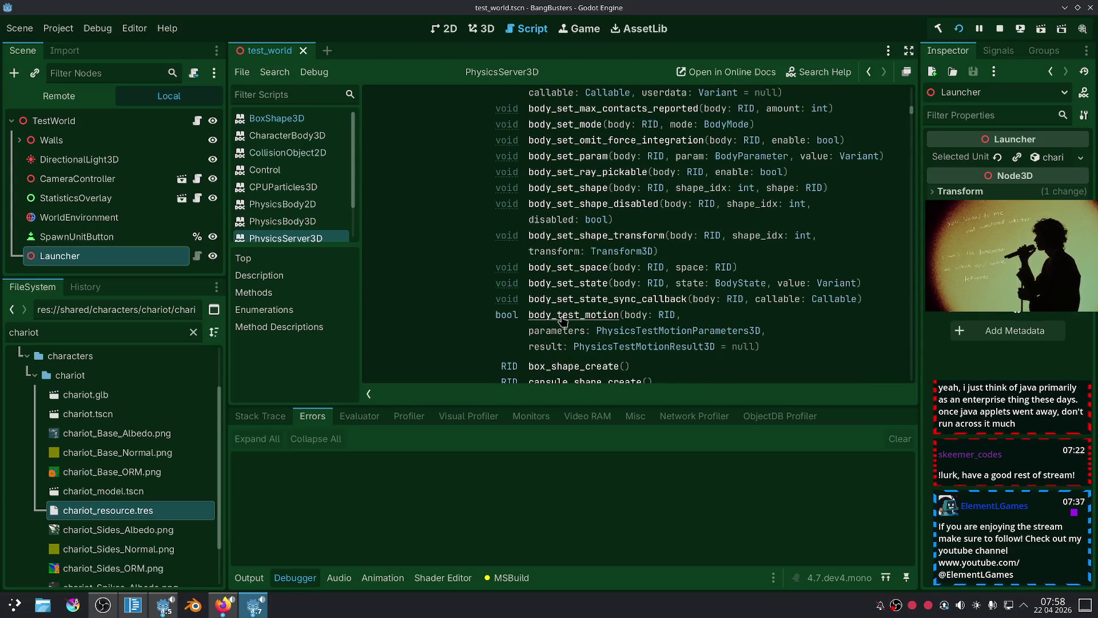
{"action": "scroll", "coordinate": [541, 318], "scroll_direction": "down", "scroll_amount": 3}
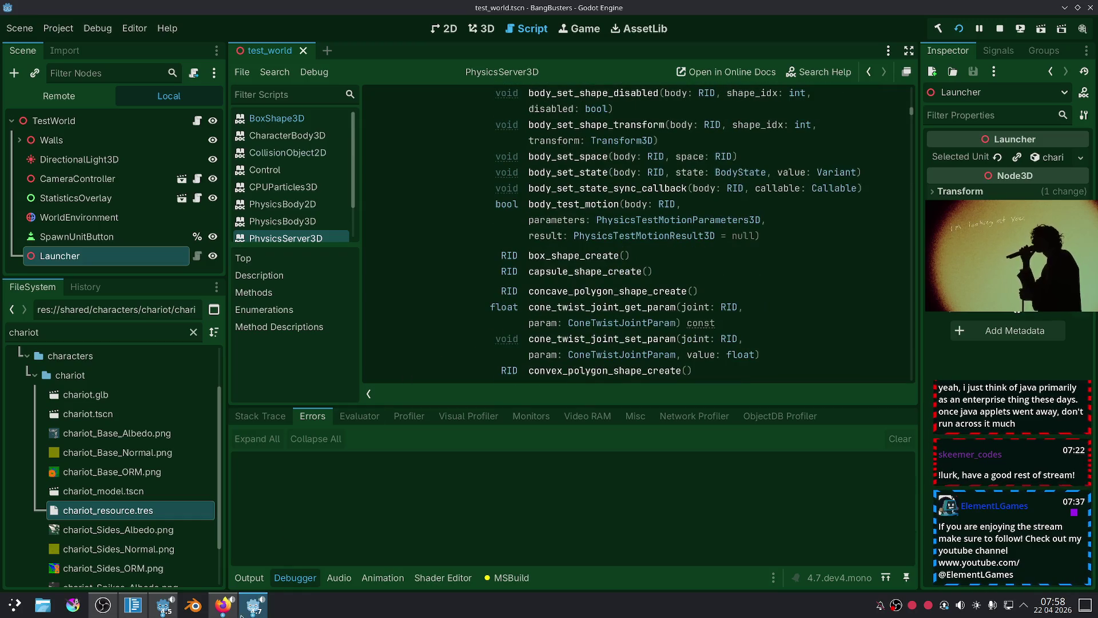
{"action": "left_click", "coordinate": [223, 605]}
Search DuckDuckGo for 'godot how to check if collision shape fits in coordiantes'.
{"action": "left_click_drag", "start_coordinate": [244, 71], "coordinate": [131, 69]}
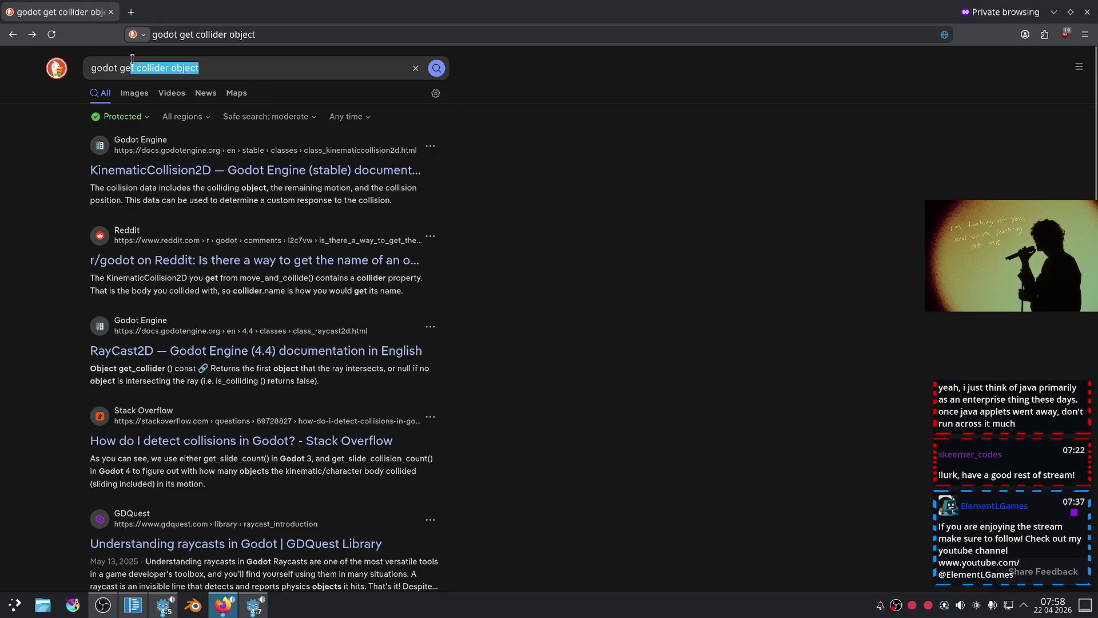
{"action": "left_click_drag", "start_coordinate": [217, 69], "coordinate": [118, 70]}
{"action": "type", "text": "how t"}
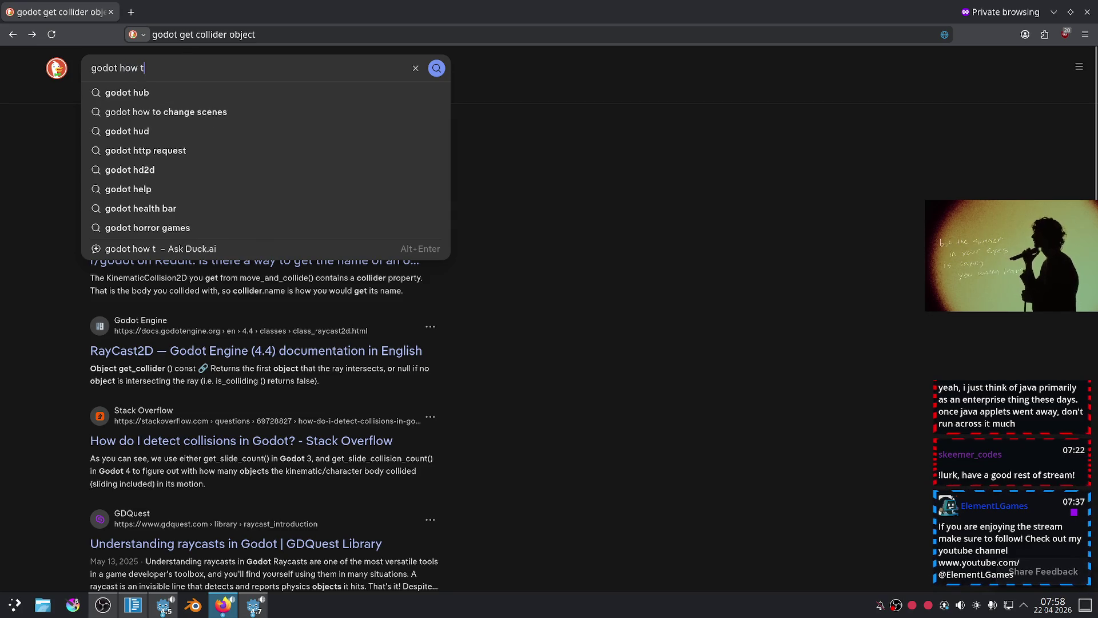
{"action": "type", "text": "o check if coll"}
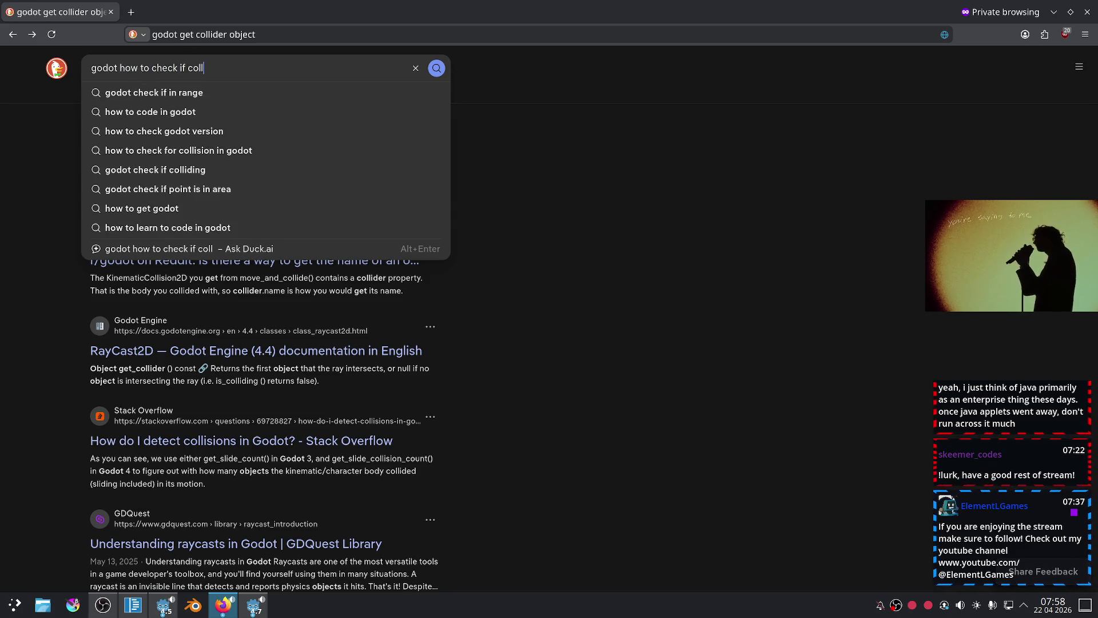
{"action": "type", "text": "ision shape fits "}
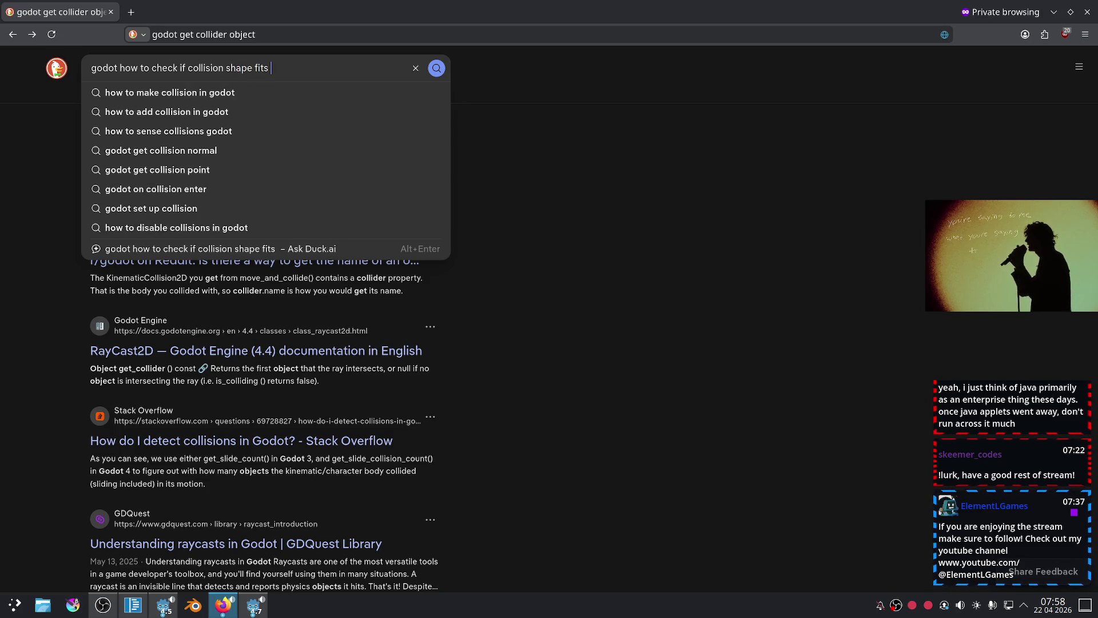
{"action": "type", "text": "in coordiantes"}
{"action": "key", "text": "Return"}
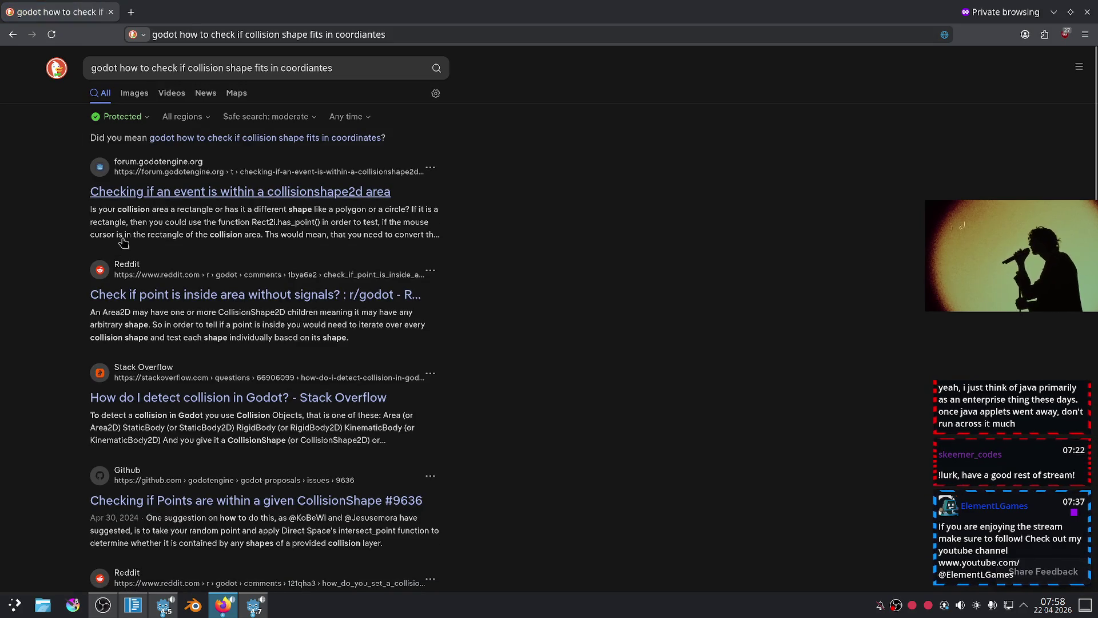
Scroll the results and open the Stack Overflow question on detecting Godot collisions.
{"action": "scroll", "coordinate": [73, 273], "scroll_direction": "down", "scroll_amount": 2}
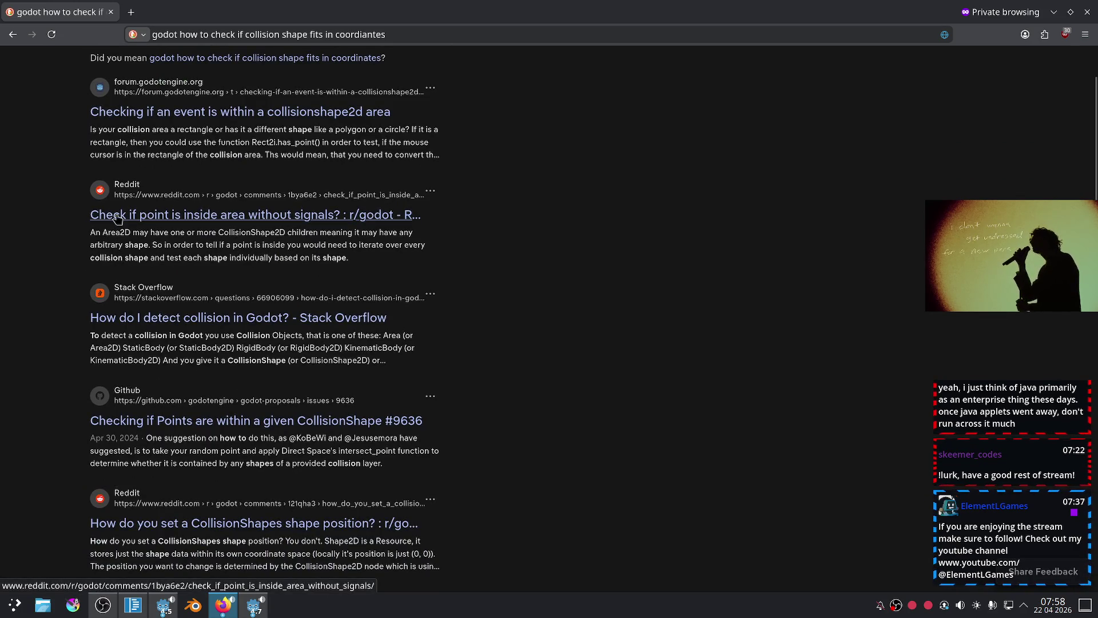
{"action": "scroll", "coordinate": [47, 293], "scroll_direction": "down", "scroll_amount": 3}
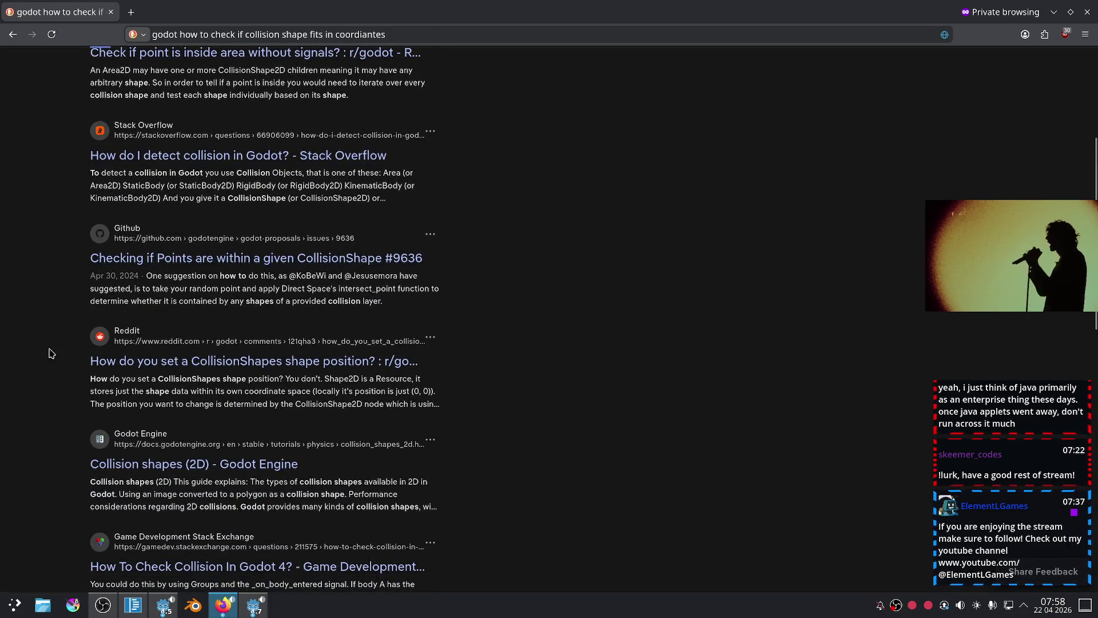
{"action": "scroll", "coordinate": [89, 367], "scroll_direction": "down", "scroll_amount": 3}
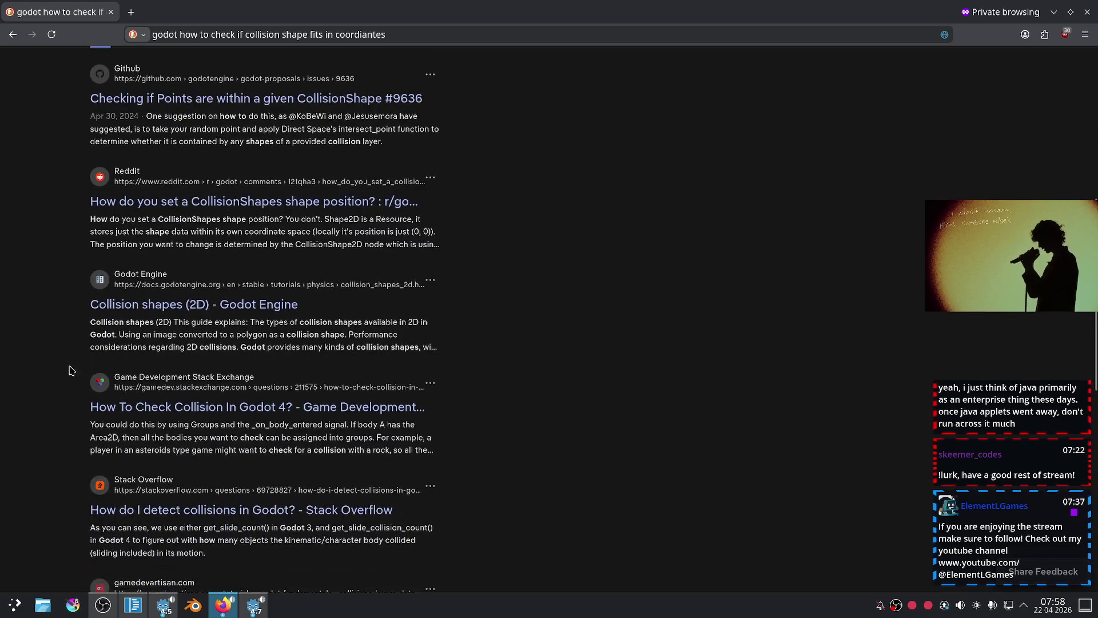
{"action": "scroll", "coordinate": [58, 373], "scroll_direction": "down", "scroll_amount": 4}
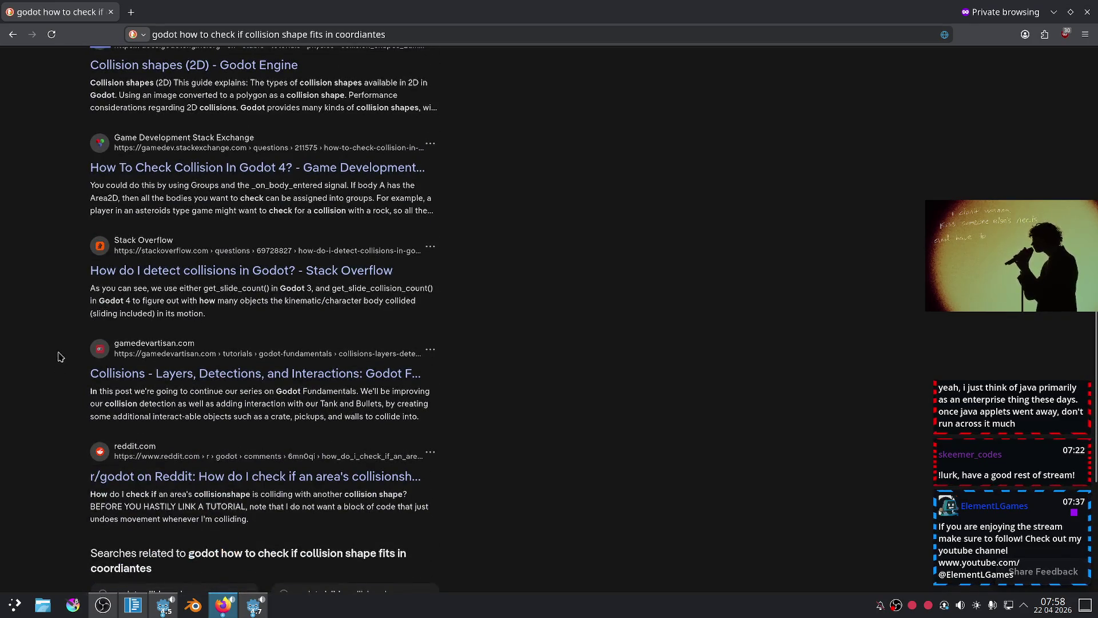
{"action": "left_click", "coordinate": [114, 284]}
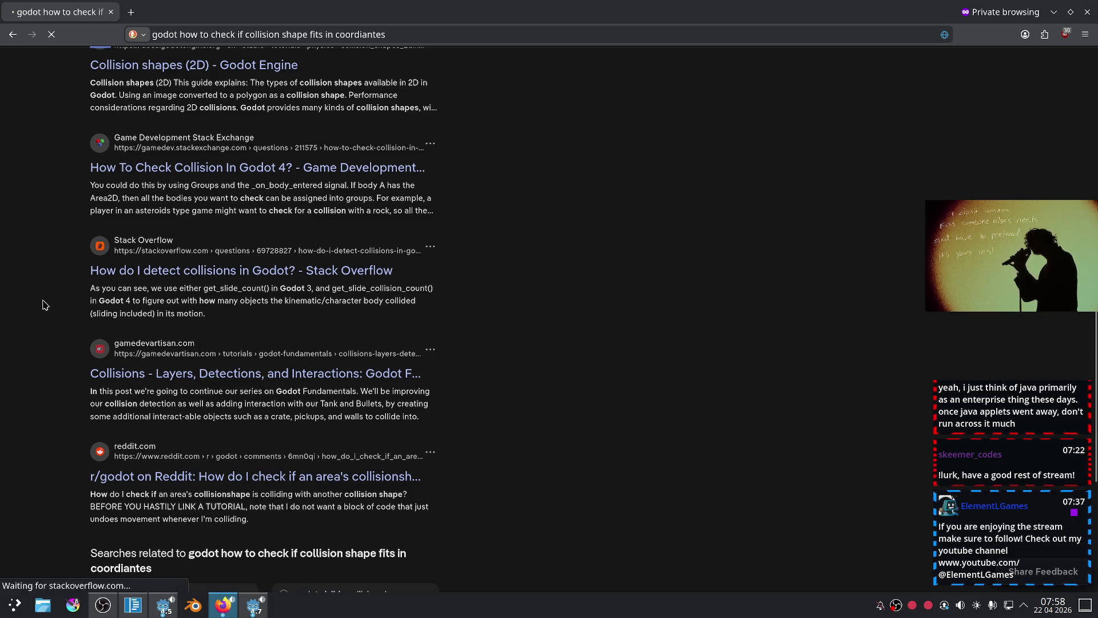
Read the Stack Overflow answer down to 'Detecting on an Area', then return to Godot's PhysicsServer3D docs.
{"action": "scroll", "coordinate": [311, 301], "scroll_direction": "down", "scroll_amount": 5}
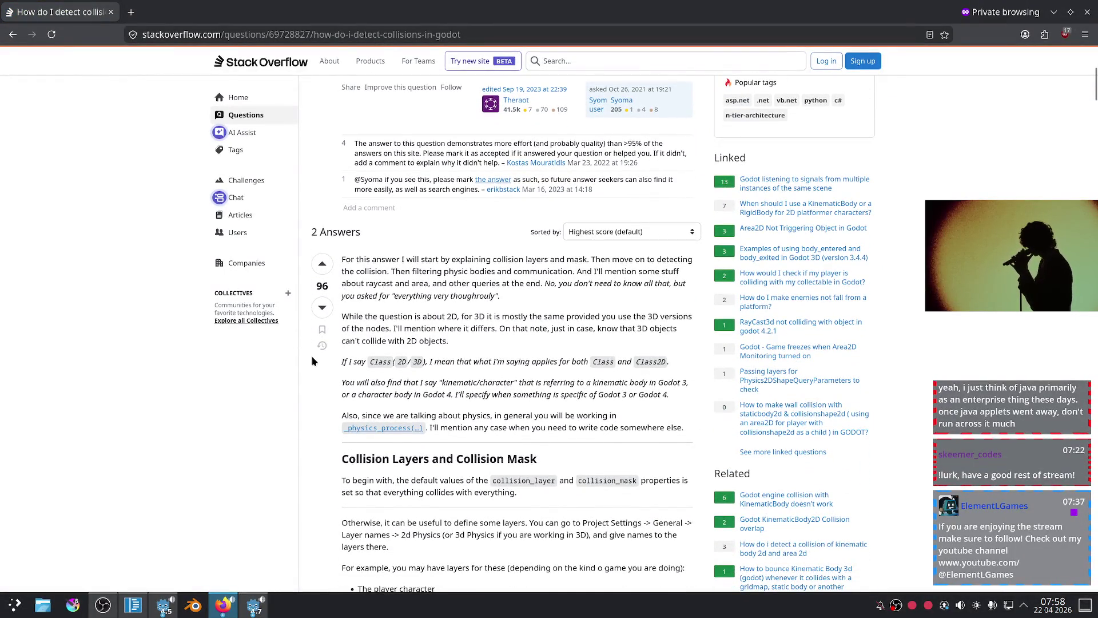
{"action": "scroll", "coordinate": [499, 280], "scroll_direction": "down", "scroll_amount": 5}
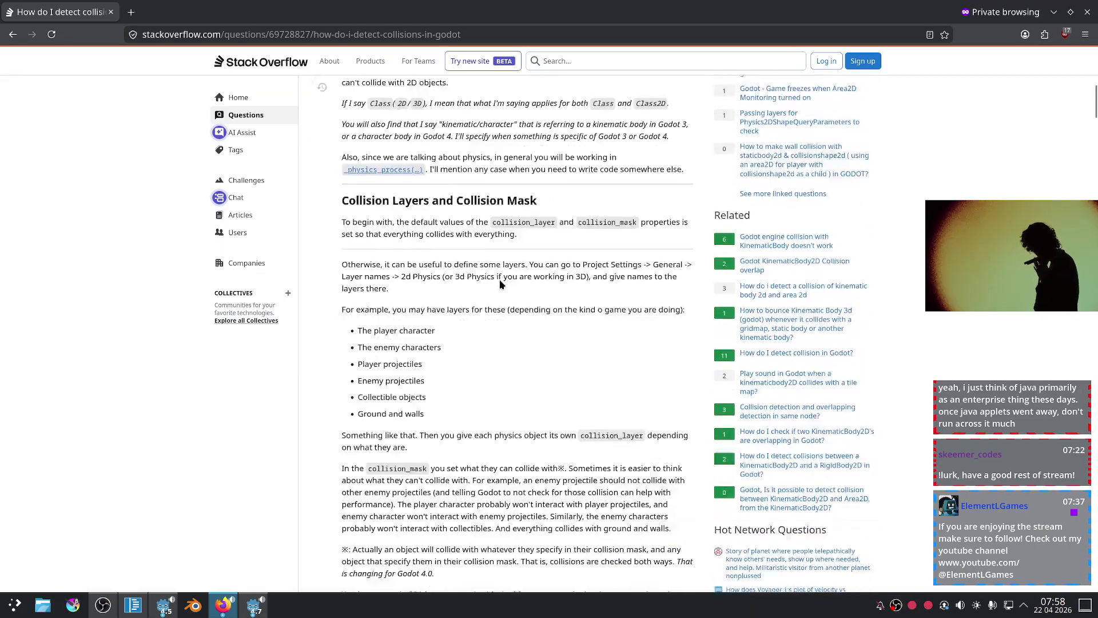
{"action": "scroll", "coordinate": [435, 302], "scroll_direction": "down", "scroll_amount": 4}
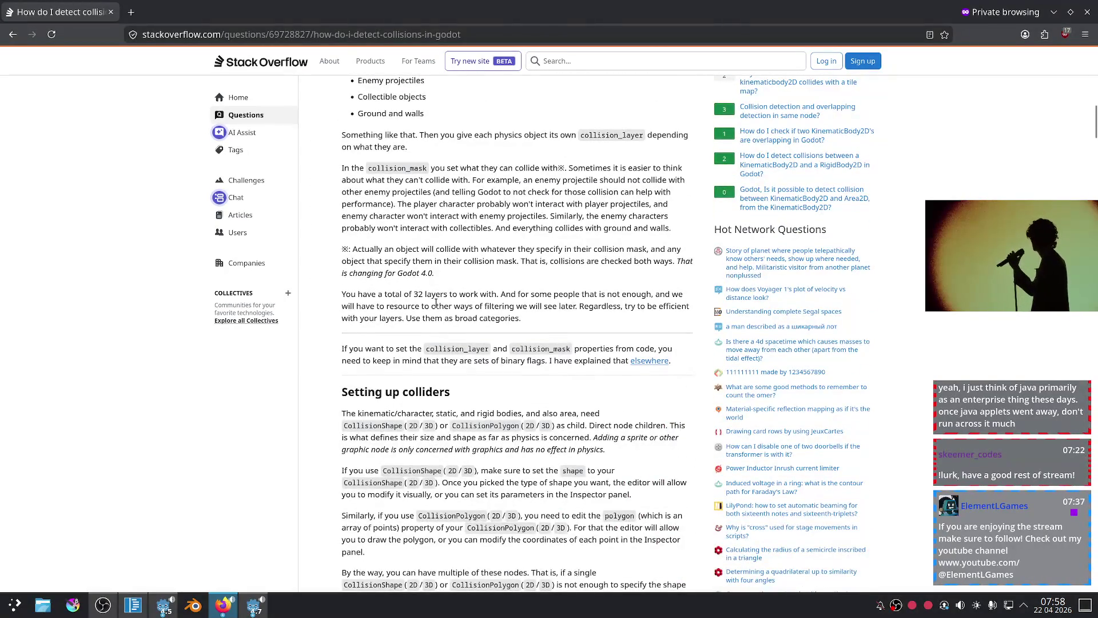
{"action": "scroll", "coordinate": [435, 302], "scroll_direction": "down", "scroll_amount": 4}
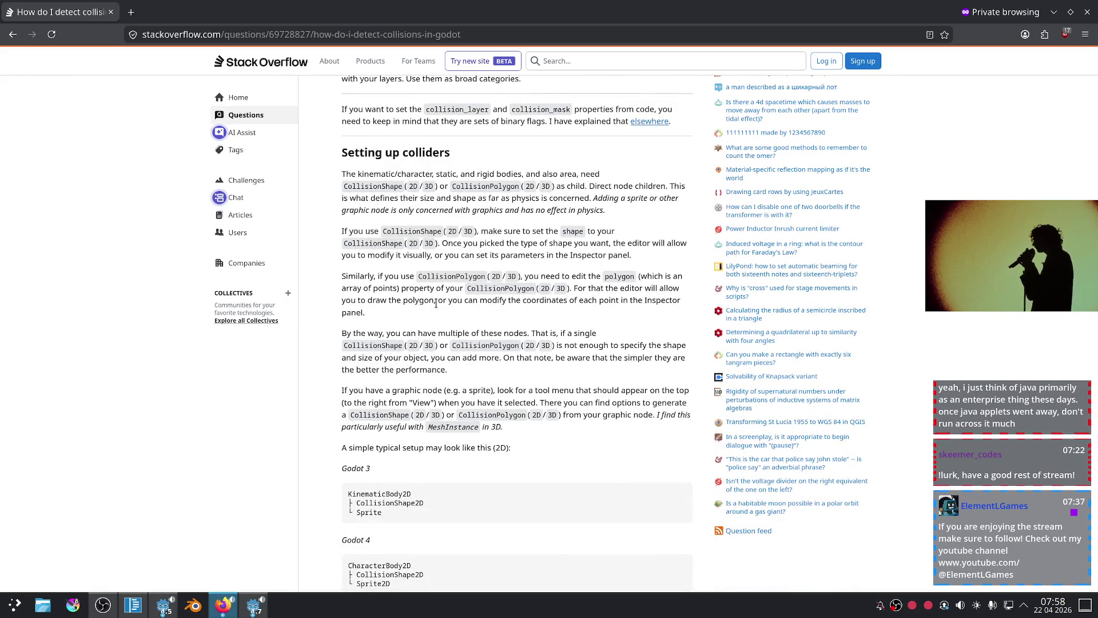
{"action": "scroll", "coordinate": [438, 300], "scroll_direction": "down", "scroll_amount": 6}
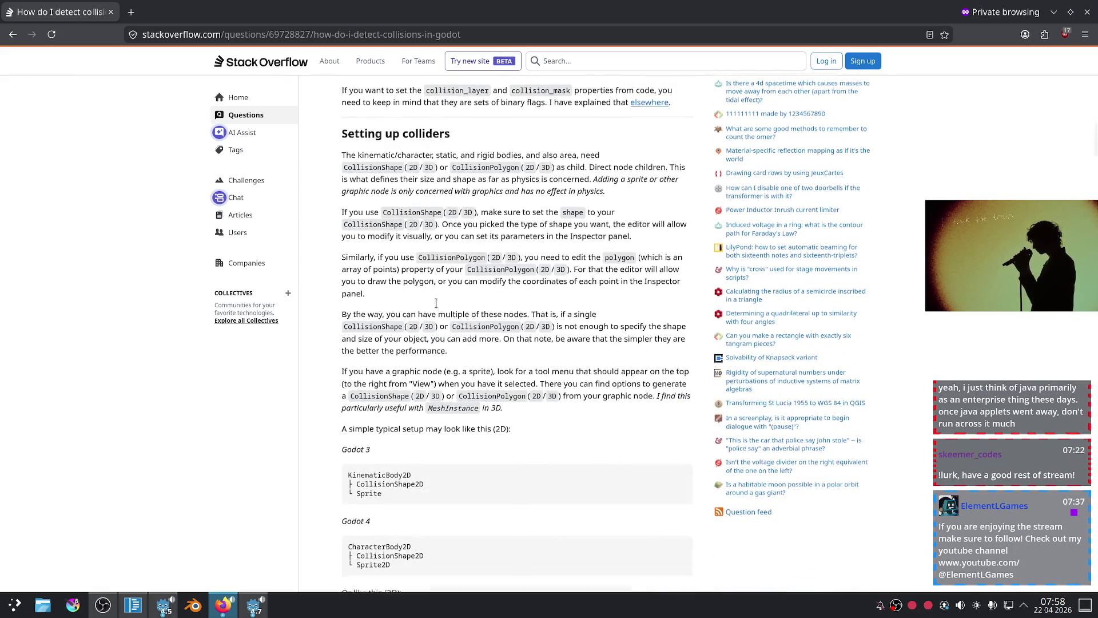
{"action": "scroll", "coordinate": [440, 296], "scroll_direction": "down", "scroll_amount": 3}
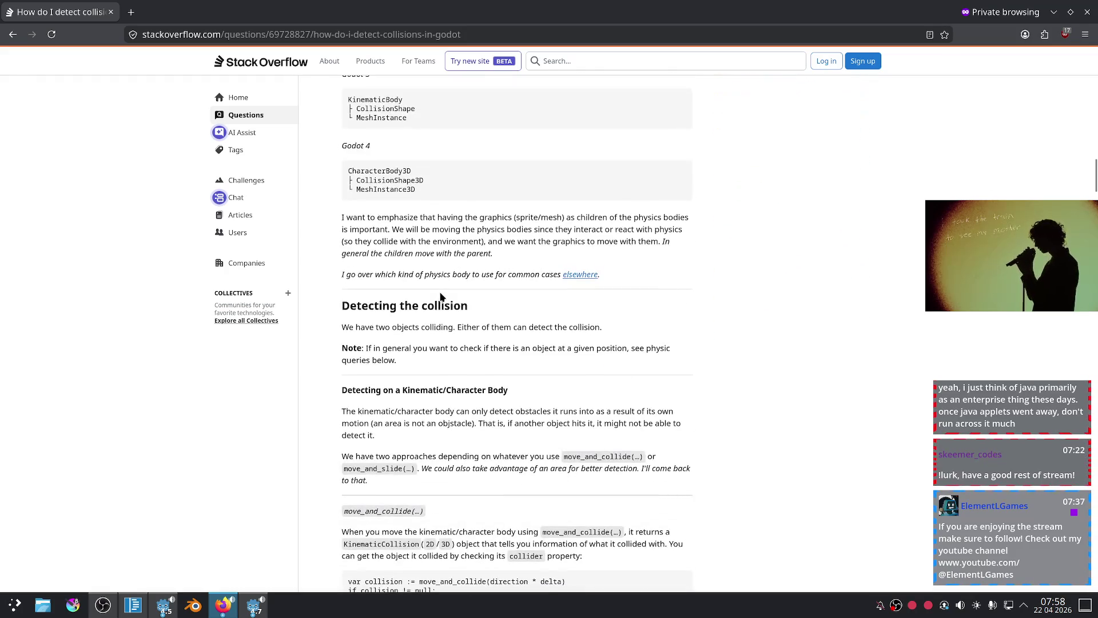
{"action": "scroll", "coordinate": [447, 270], "scroll_direction": "down", "scroll_amount": 1}
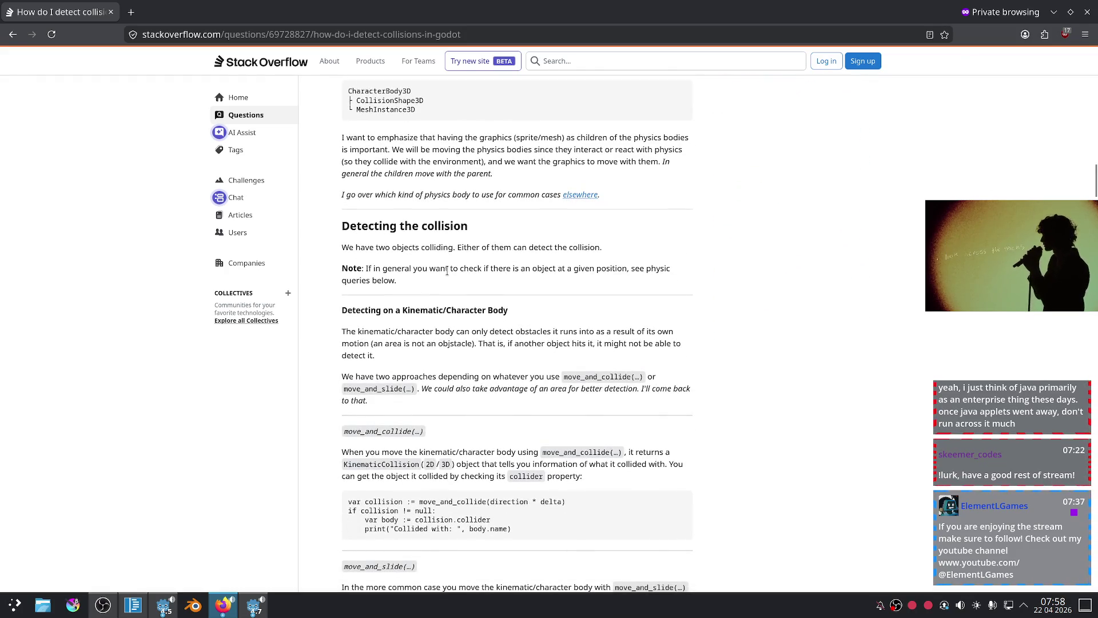
{"action": "scroll", "coordinate": [440, 274], "scroll_direction": "down", "scroll_amount": 1}
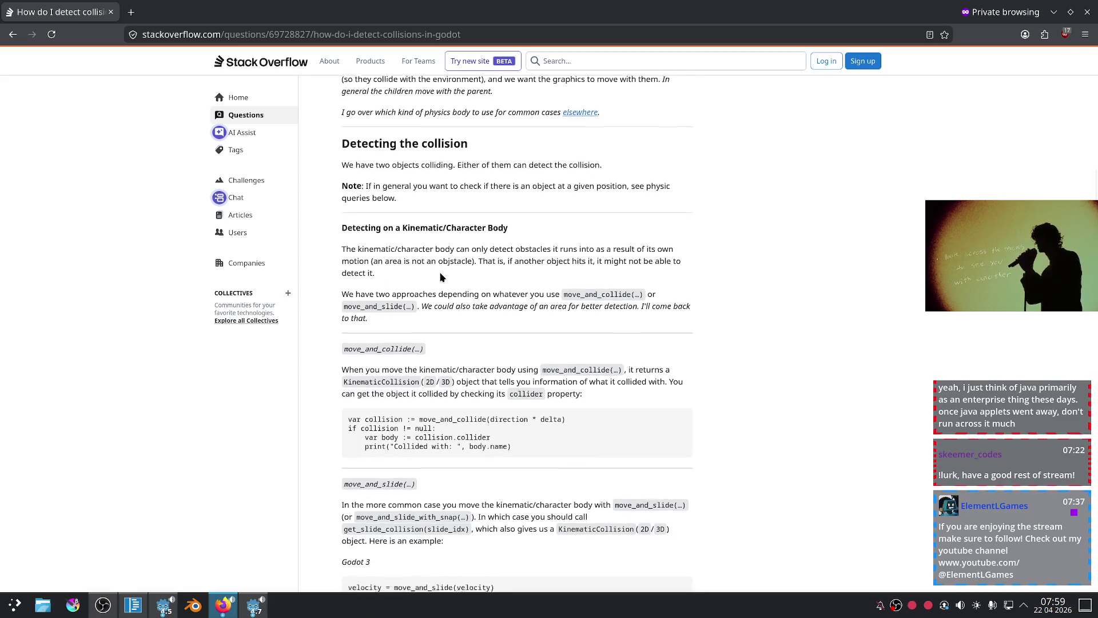
{"action": "scroll", "coordinate": [441, 277], "scroll_direction": "down", "scroll_amount": 2}
{"action": "scroll", "coordinate": [440, 278], "scroll_direction": "down", "scroll_amount": 2}
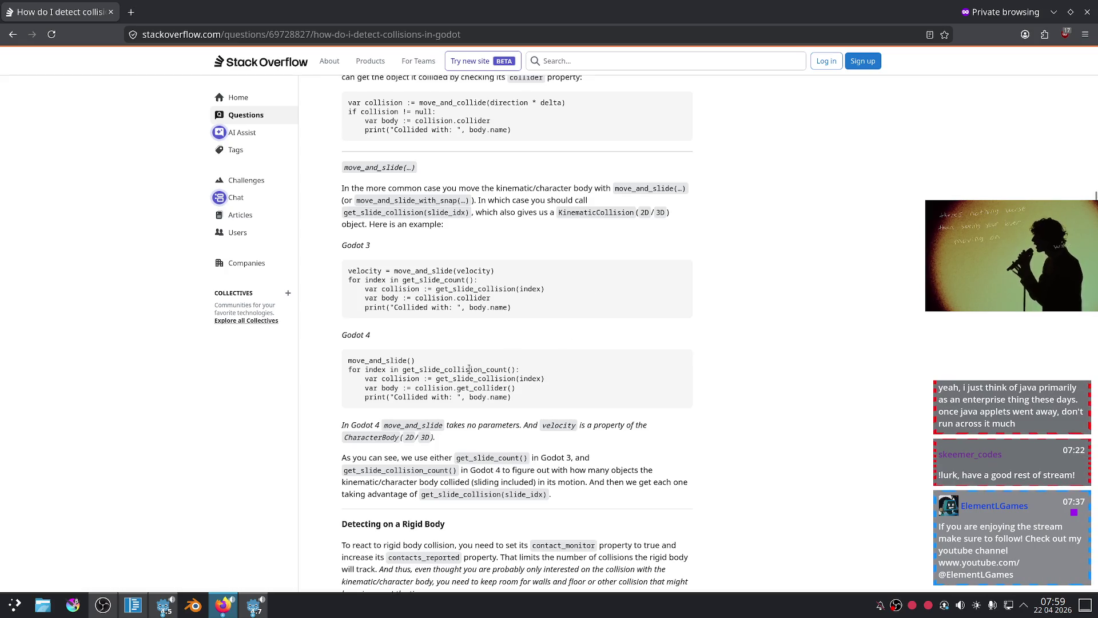
{"action": "scroll", "coordinate": [513, 360], "scroll_direction": "down", "scroll_amount": 2}
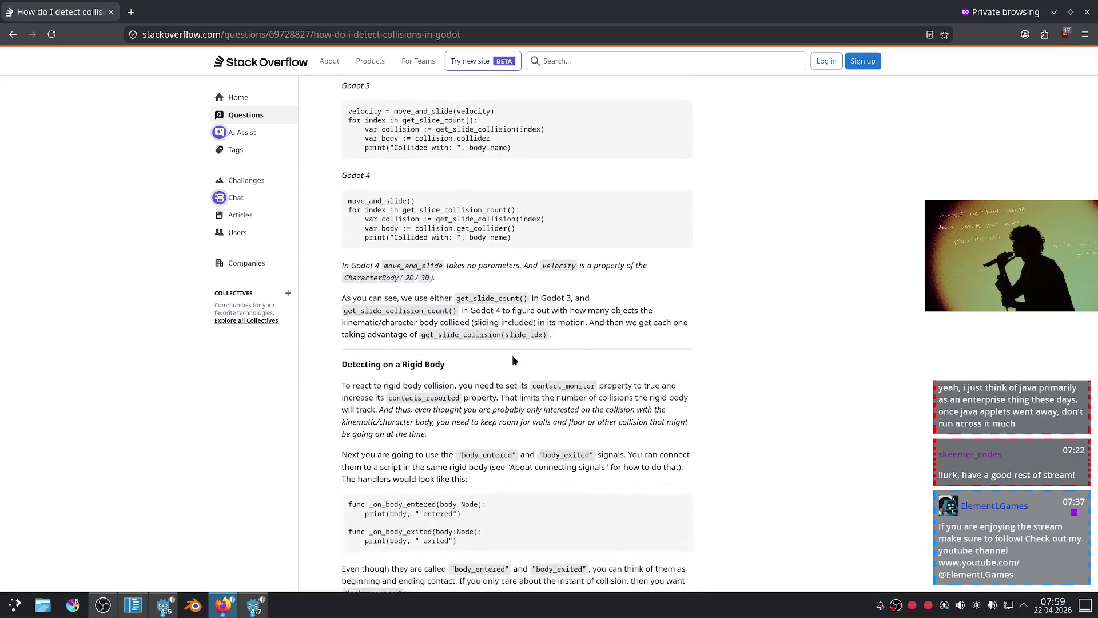
{"action": "scroll", "coordinate": [504, 383], "scroll_direction": "down", "scroll_amount": 3}
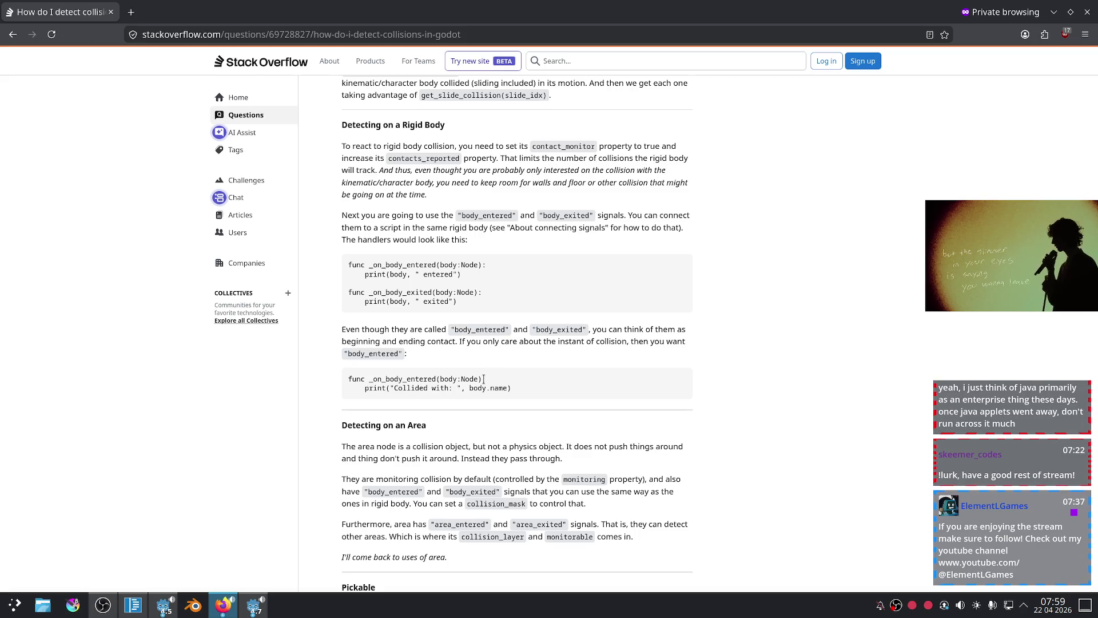
{"action": "left_click", "coordinate": [224, 605]}
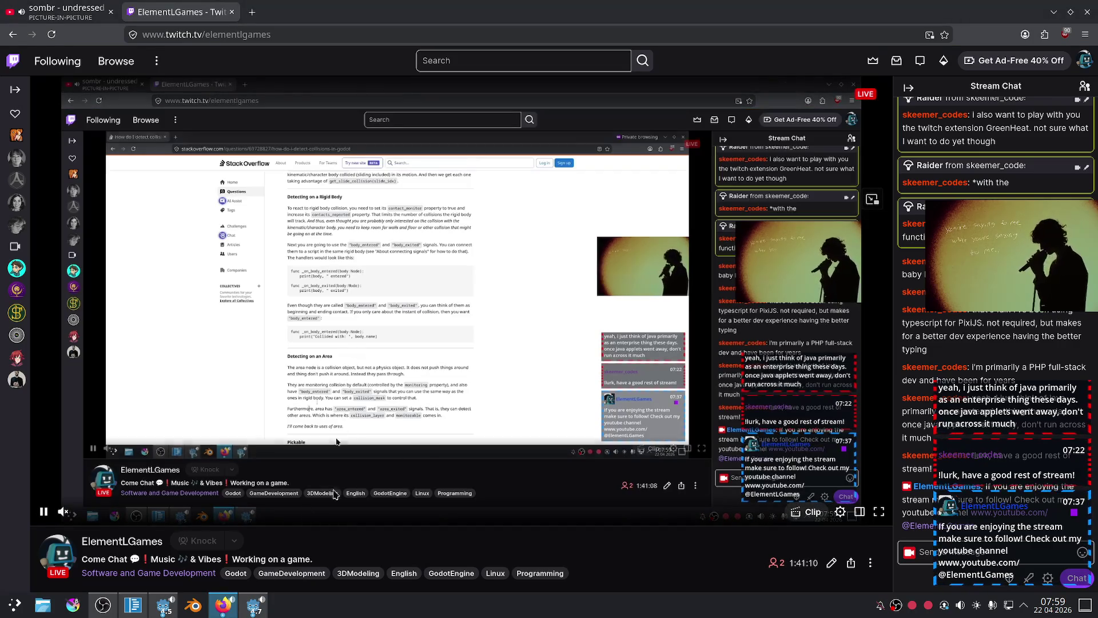
{"action": "left_click", "coordinate": [254, 605]}
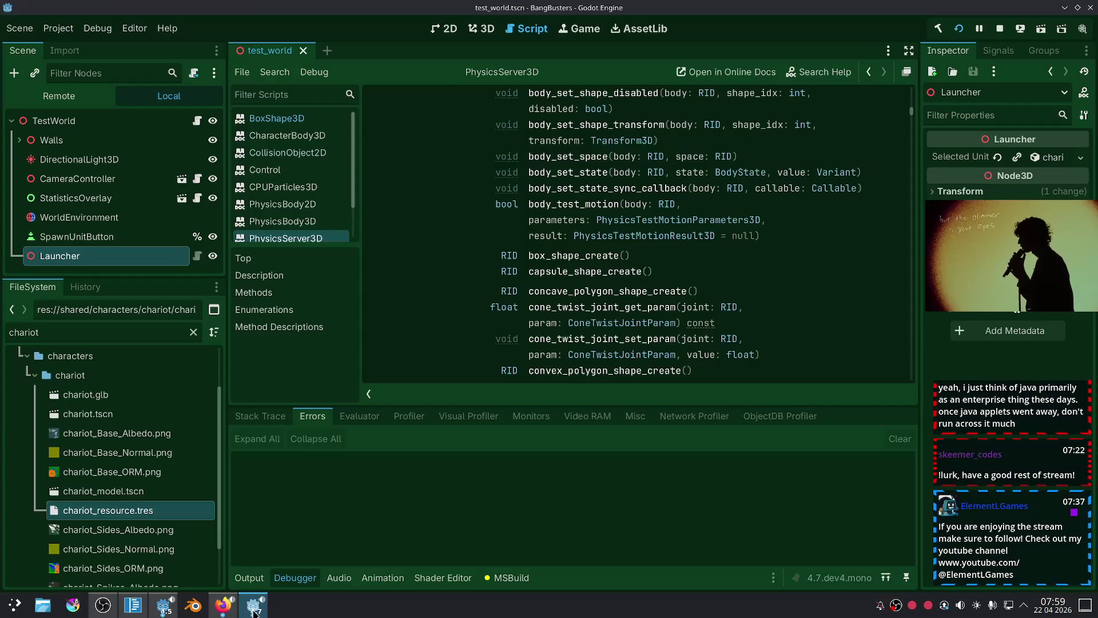
Scroll the PhysicsServer3D reference to review its area_* methods.
{"action": "scroll", "coordinate": [688, 278], "scroll_direction": "down", "scroll_amount": 3}
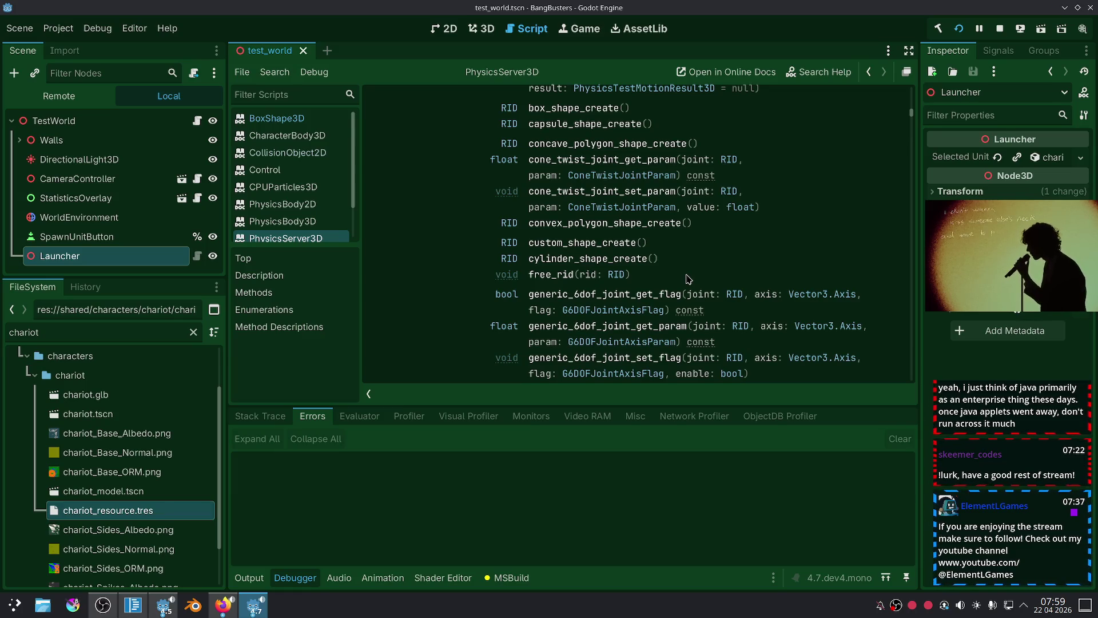
{"action": "scroll", "coordinate": [586, 214], "scroll_direction": "down", "scroll_amount": 2}
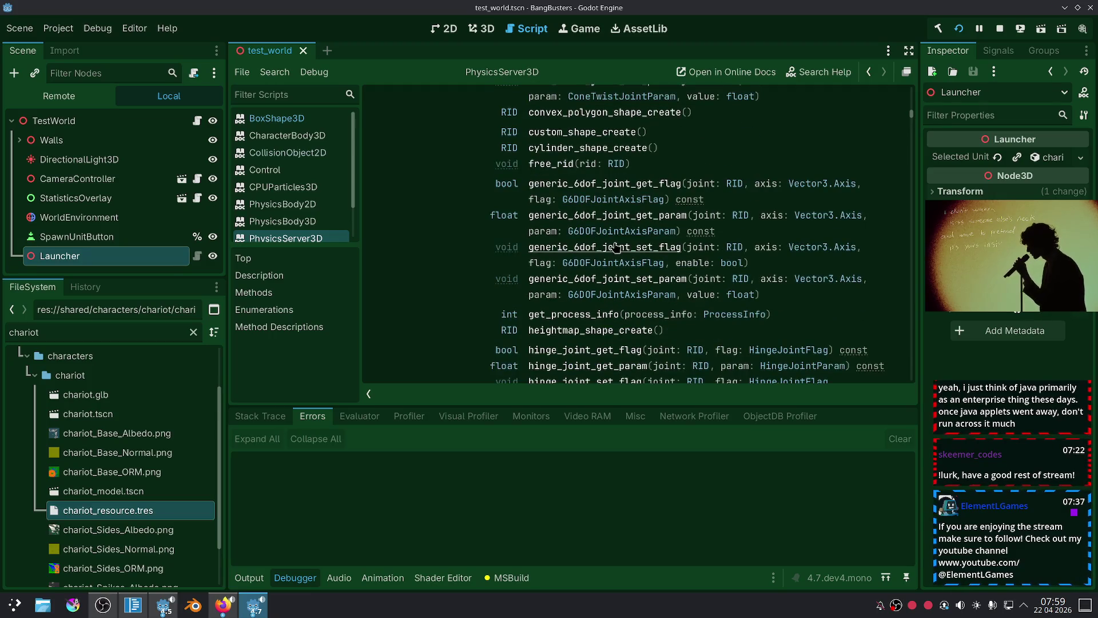
{"action": "scroll", "coordinate": [577, 257], "scroll_direction": "down", "scroll_amount": 3}
{"action": "scroll", "coordinate": [578, 258], "scroll_direction": "down", "scroll_amount": 3}
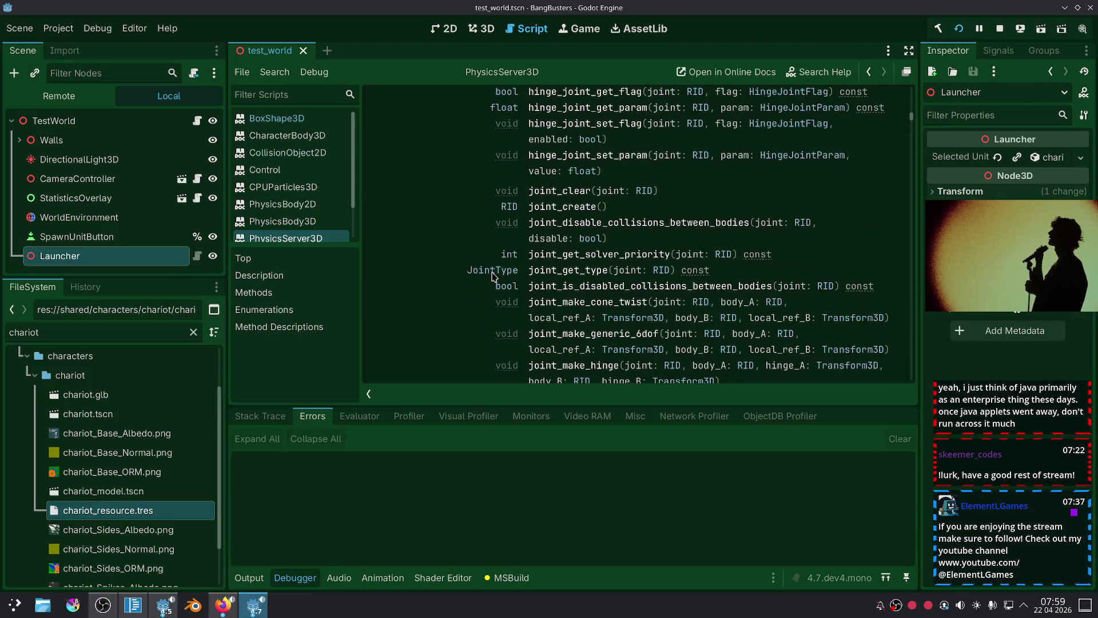
{"action": "scroll", "coordinate": [515, 275], "scroll_direction": "up", "scroll_amount": 15}
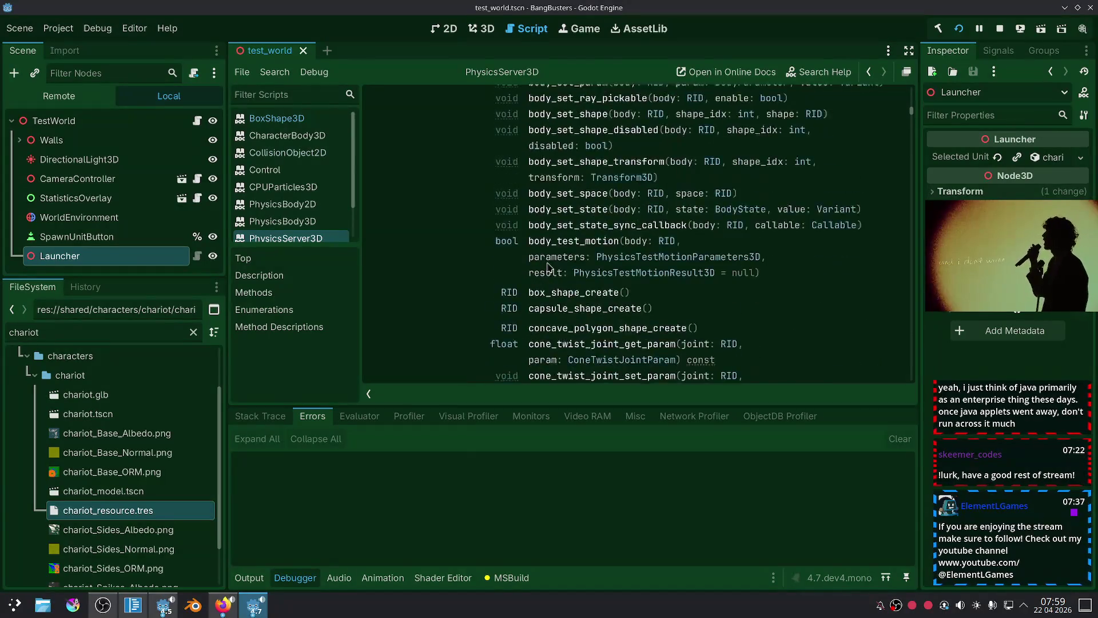
{"action": "scroll", "coordinate": [552, 274], "scroll_direction": "up", "scroll_amount": 10}
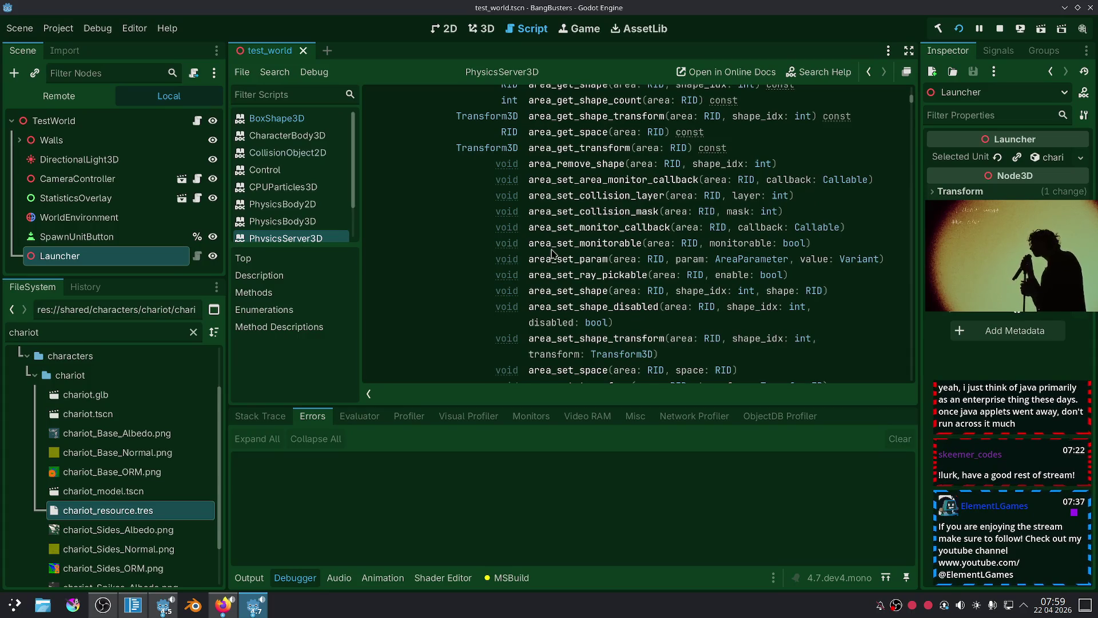
{"action": "scroll", "coordinate": [558, 206], "scroll_direction": "up", "scroll_amount": 5}
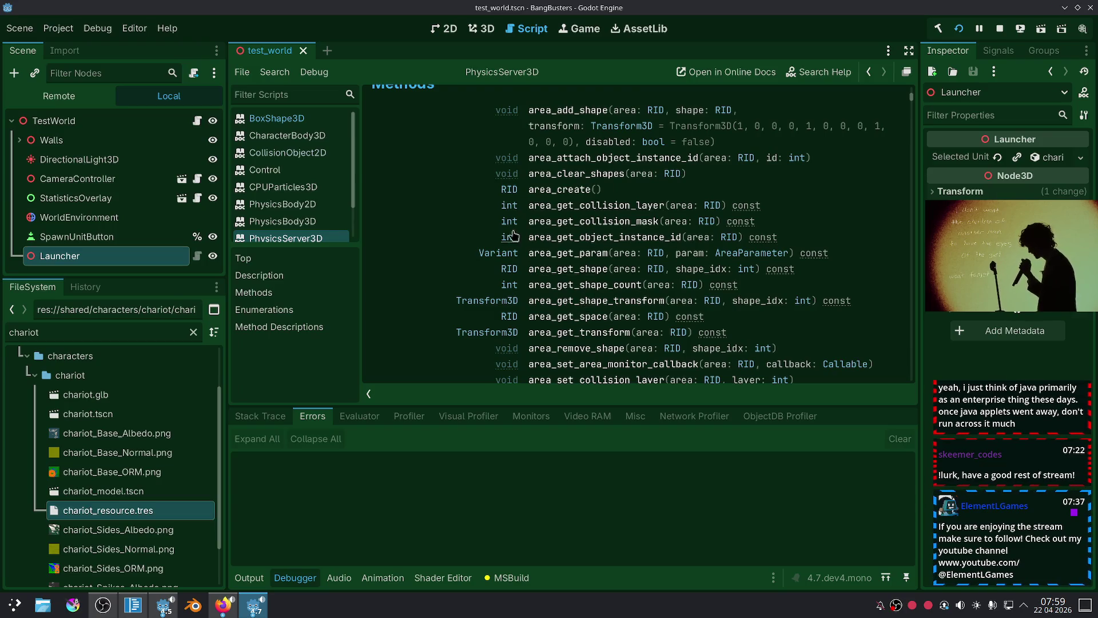
{"action": "scroll", "coordinate": [541, 231], "scroll_direction": "down", "scroll_amount": 3}
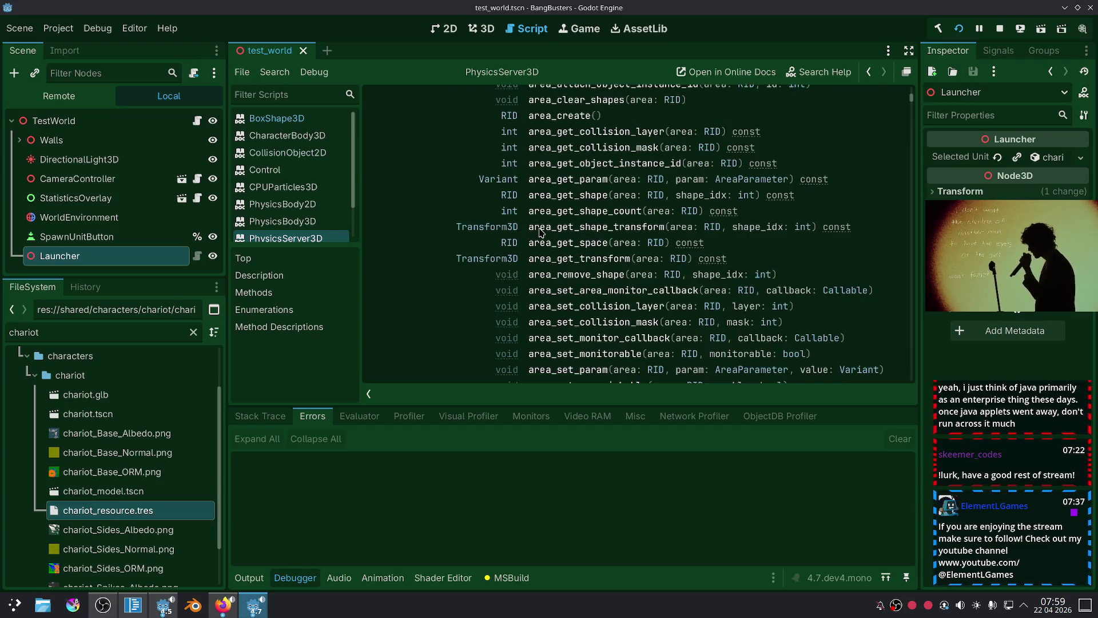
{"action": "scroll", "coordinate": [541, 231], "scroll_direction": "down", "scroll_amount": 6}
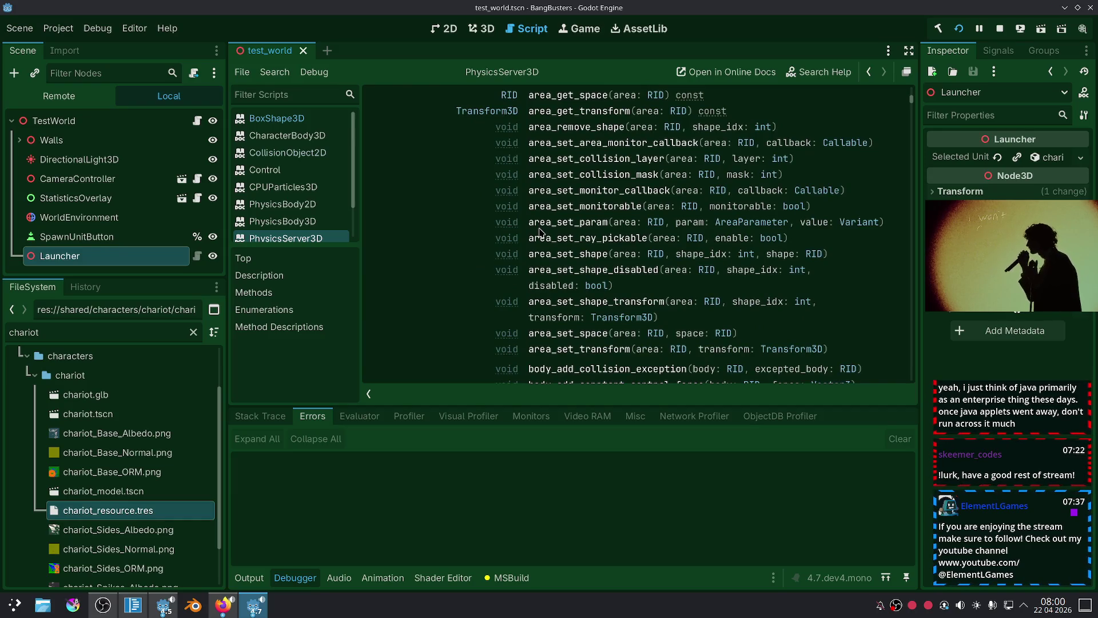
Close the running BangBusters game and switch back to UnitManager.cs in Code - OSS.
{"action": "left_click", "coordinate": [256, 613]}
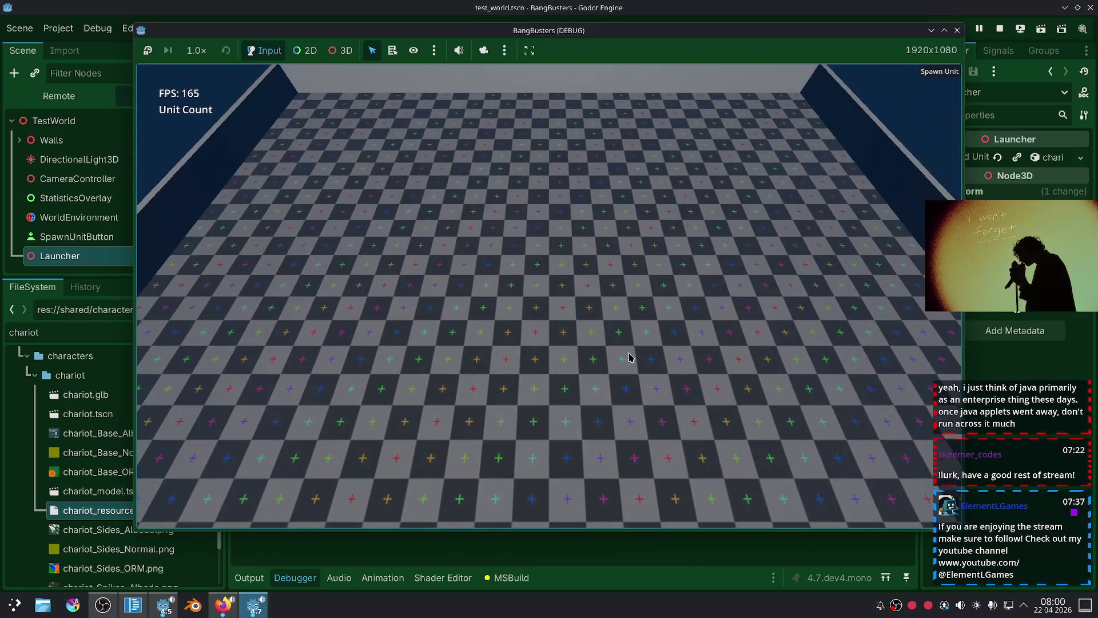
{"action": "scroll", "coordinate": [628, 358], "scroll_direction": "down", "scroll_amount": 5}
{"action": "left_click", "coordinate": [256, 605]}
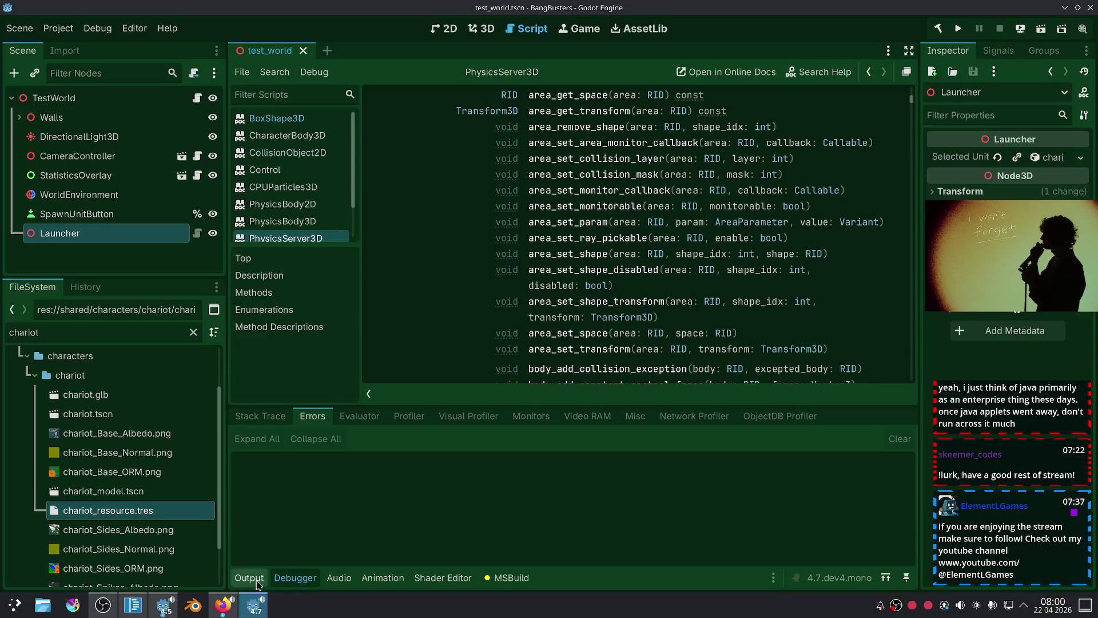
{"action": "left_click", "coordinate": [131, 607]}
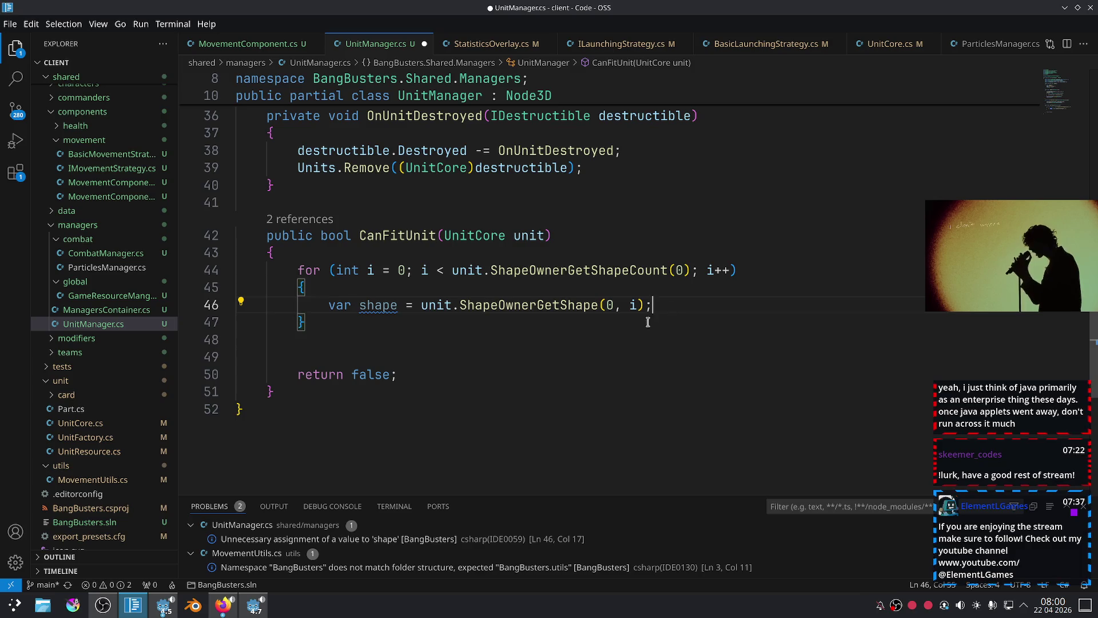
Declare `List<Shape3D> shapes = [];` at the top of CanFitUnit.
{"action": "mouse_move", "coordinate": [648, 336]}
{"action": "left_mouse_down"}
{"action": "mouse_move", "coordinate": [301, 288]}
{"action": "mouse_move", "coordinate": [297, 272]}
{"action": "left_mouse_up"}
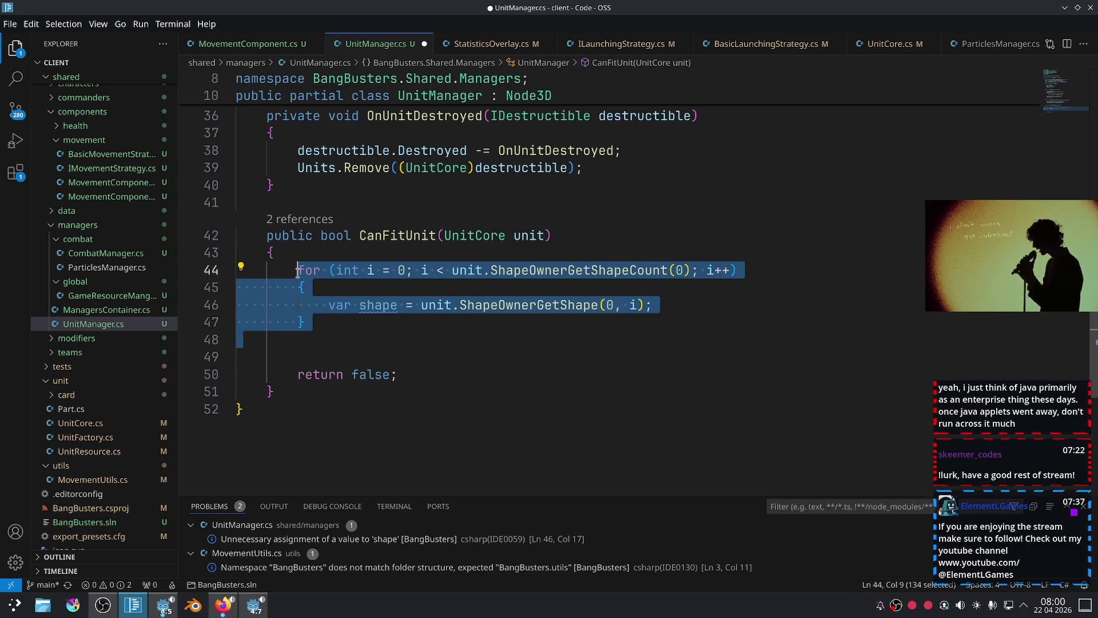
{"action": "left_click", "coordinate": [318, 336]}
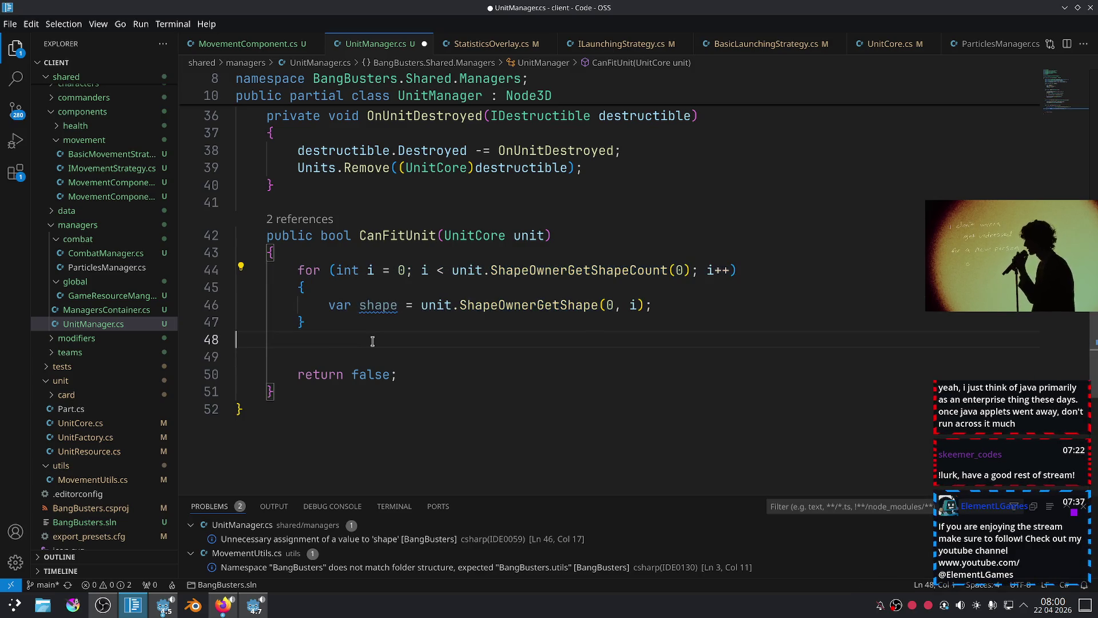
{"action": "mouse_move", "coordinate": [400, 299]}
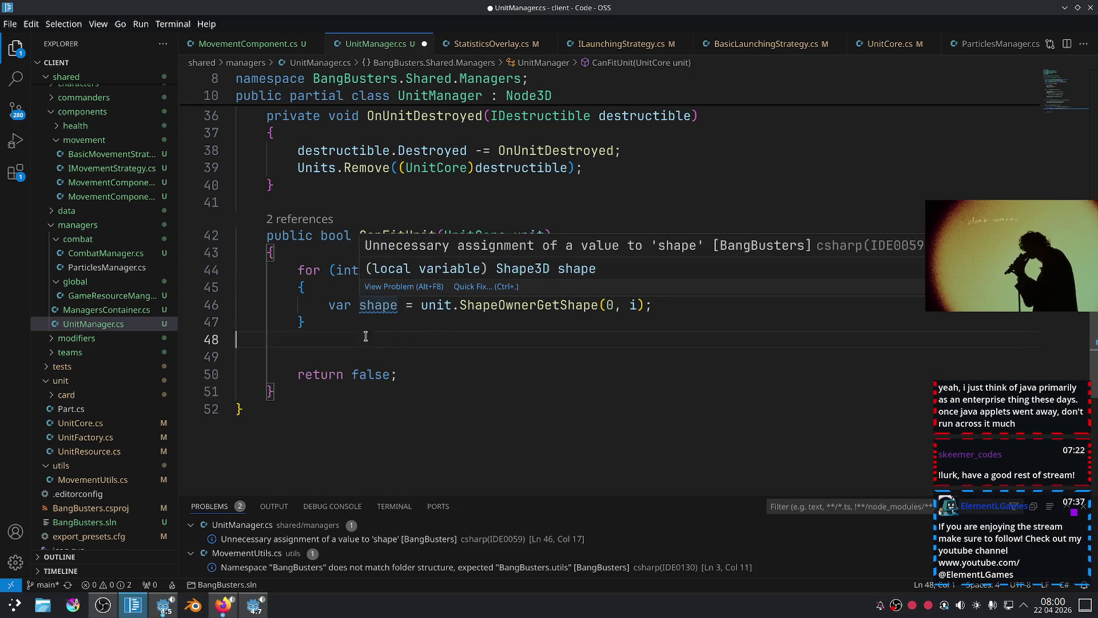
{"action": "left_click", "coordinate": [393, 248]}
{"action": "key", "text": "Return"}
{"action": "type", "text": "Shape3"}
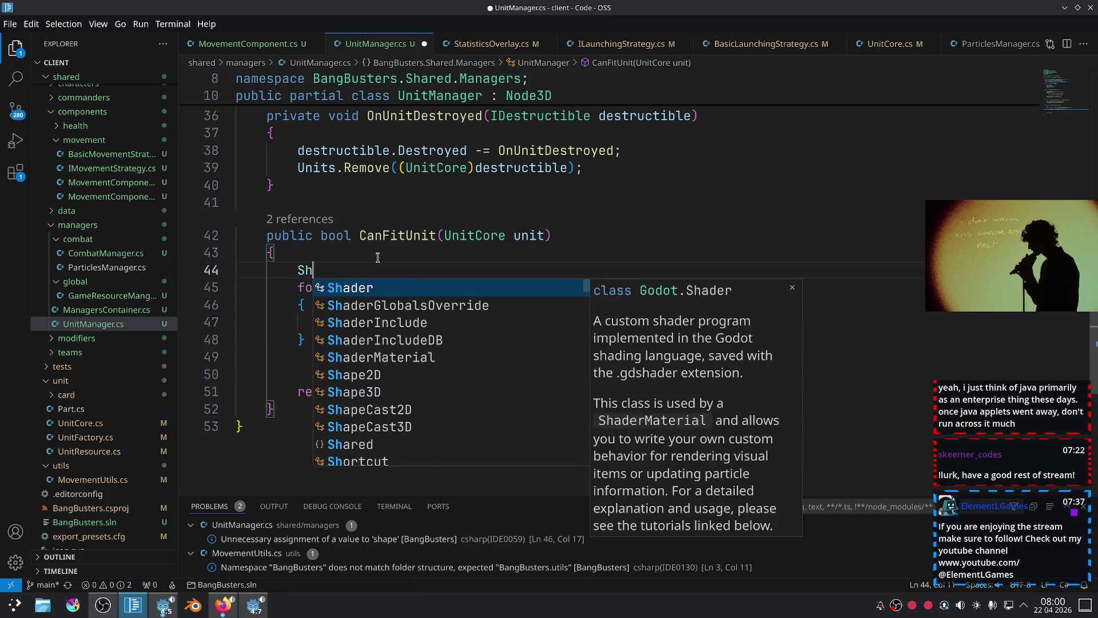
{"action": "key", "text": "Tab"}
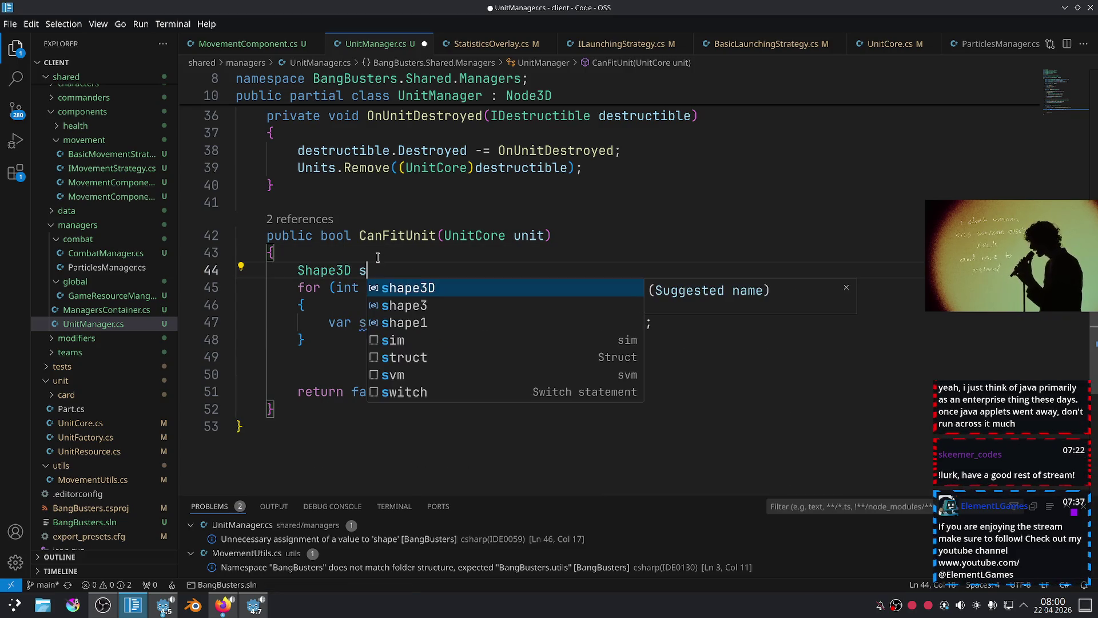
{"action": "key", "text": "BackSpace"}
{"action": "key", "text": "BackSpace"}
{"action": "key", "text": "BackSpace"}
{"action": "key", "text": "BackSpace"}
{"action": "key", "text": "BackSpace"}
{"action": "key", "text": "BackSpace"}
{"action": "type", "text": "lis"}
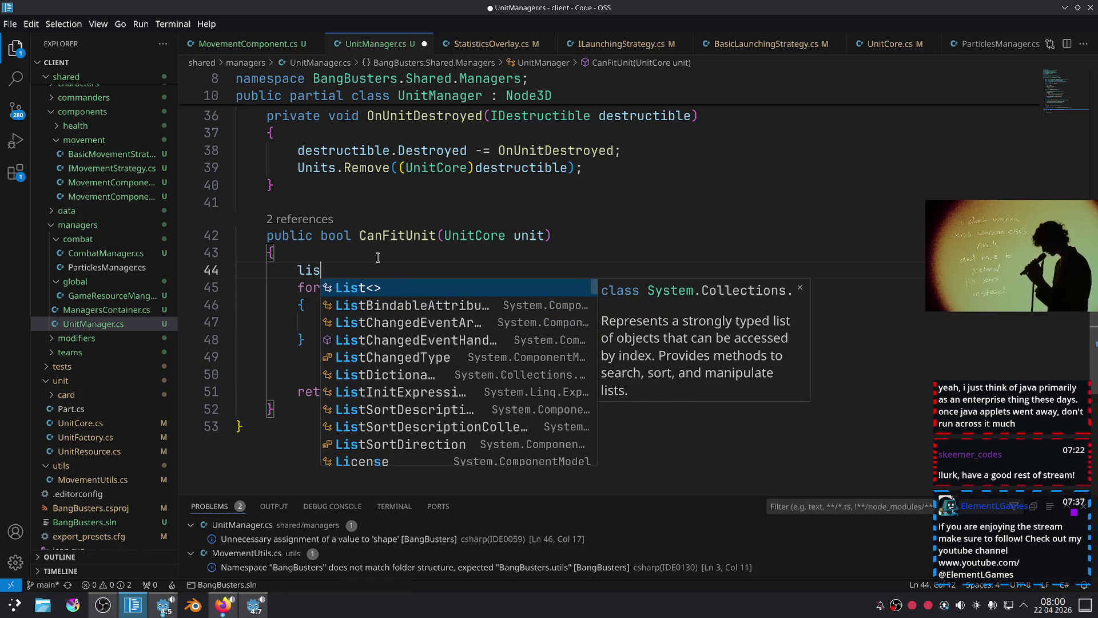
{"action": "key", "text": "Tab"}
{"action": "type", "text": "<"}
{"action": "type", "text": "ape3D.>"}
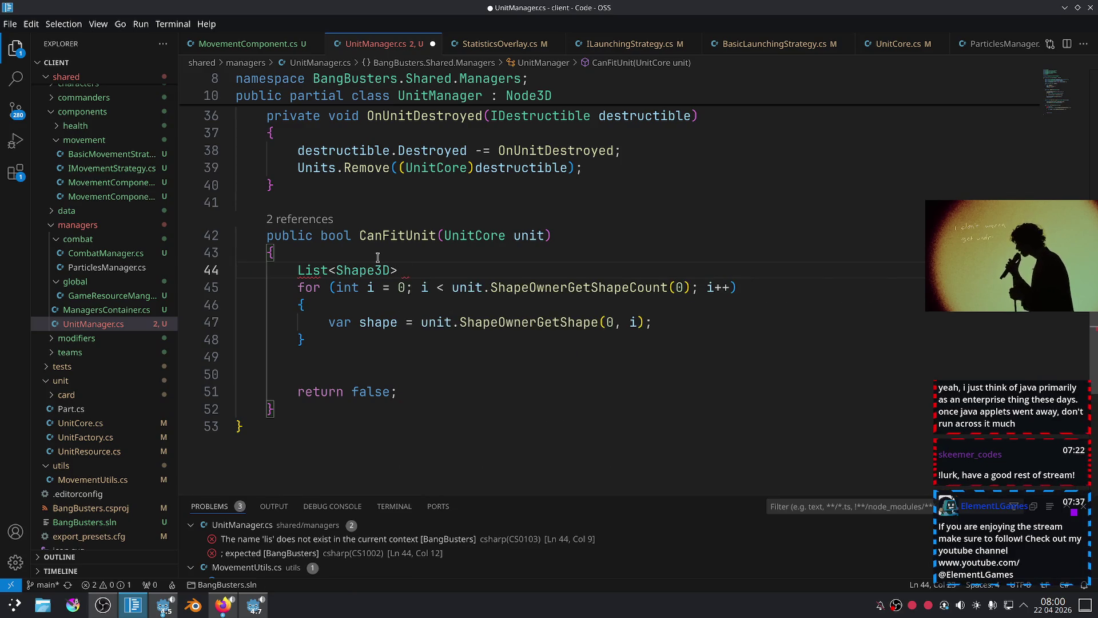
{"action": "type", "text": " shapes ="}
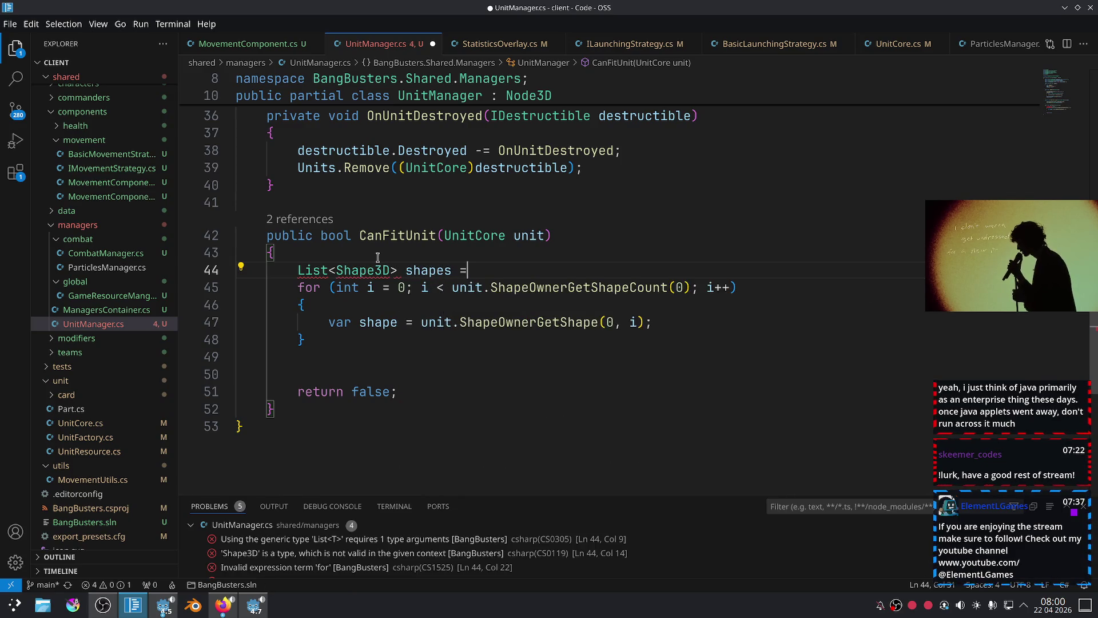
{"action": "type", "text": " [];"}
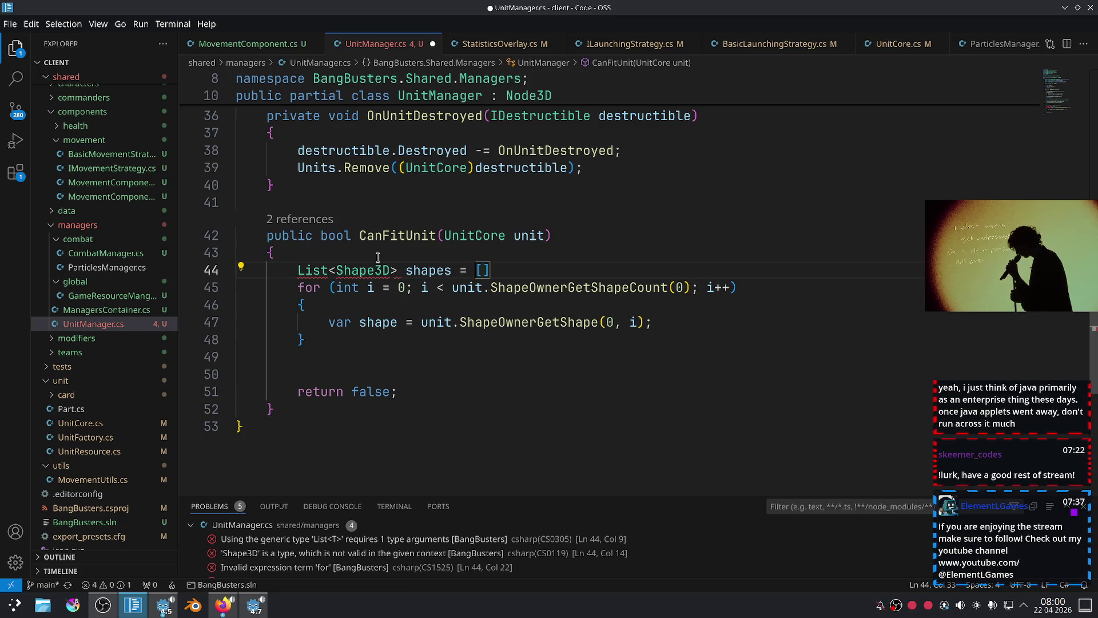
Change the loop body to `shapes.Add(unit.ShapeOwnerGetShape(0, i));` and save UnitManager.cs.
{"action": "left_click", "coordinate": [430, 270]}
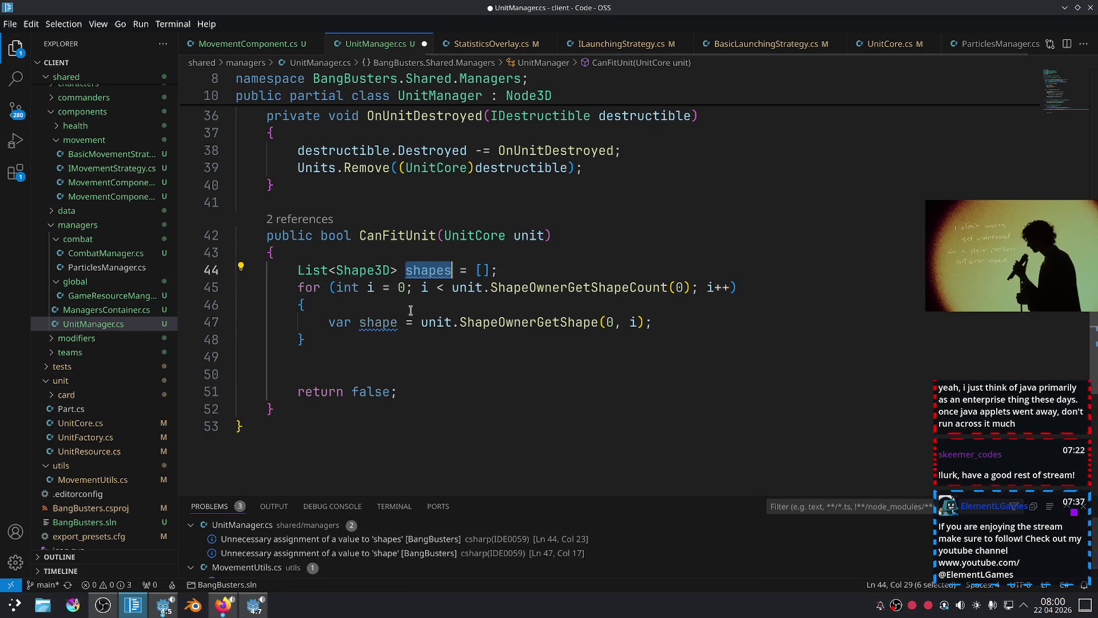
{"action": "left_click", "coordinate": [400, 322]}
{"action": "left_click_drag", "start_coordinate": [399, 322], "coordinate": [330, 327]}
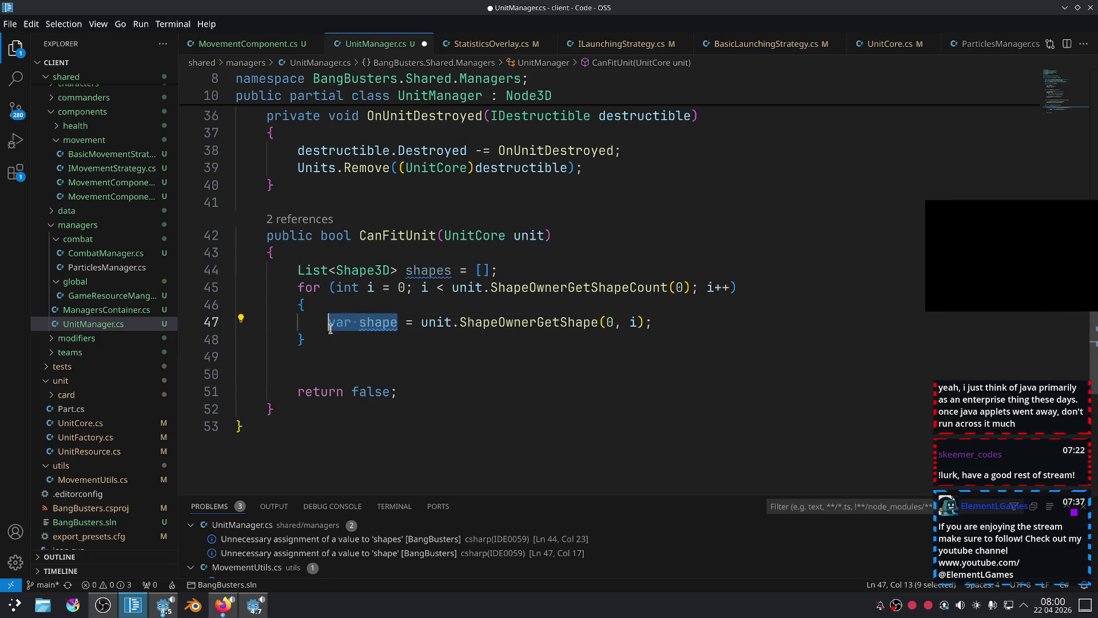
{"action": "type", "text": "shapes"}
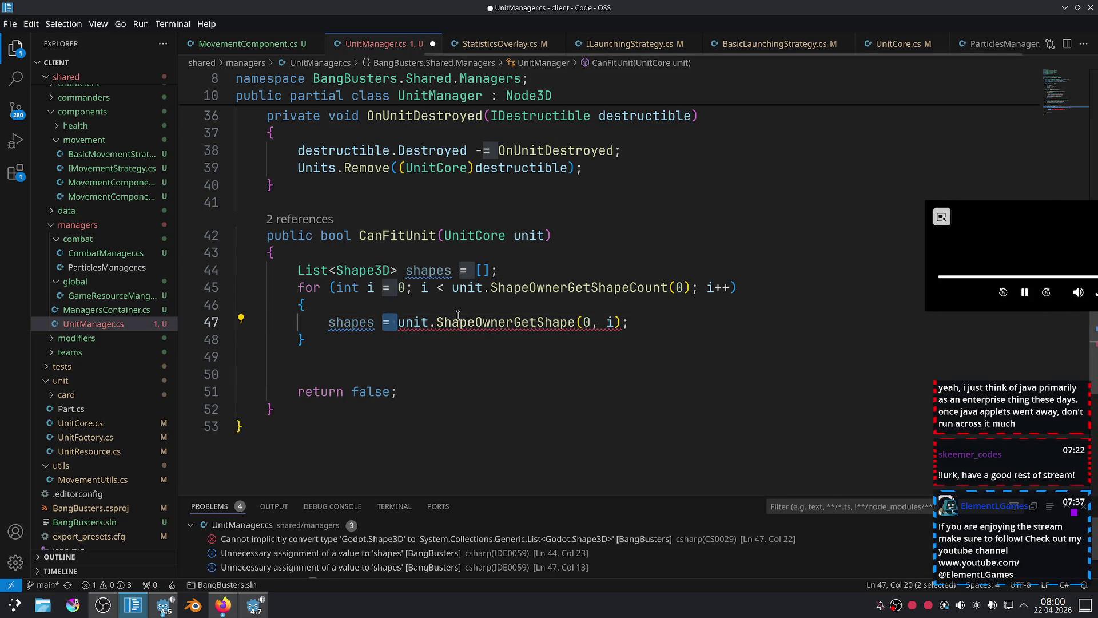
{"action": "key", "text": "Delete"}
{"action": "key", "text": "Delete"}
{"action": "key", "text": "Delete"}
{"action": "type", "text": ".Add("}
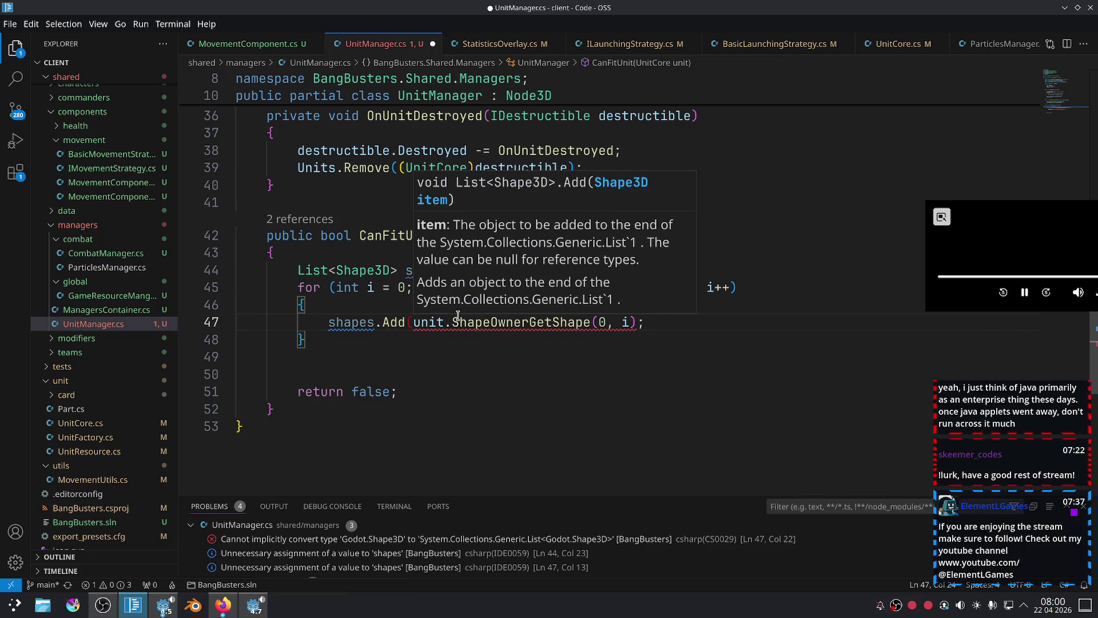
{"action": "left_click", "coordinate": [634, 322]}
{"action": "type", "text": ")"}
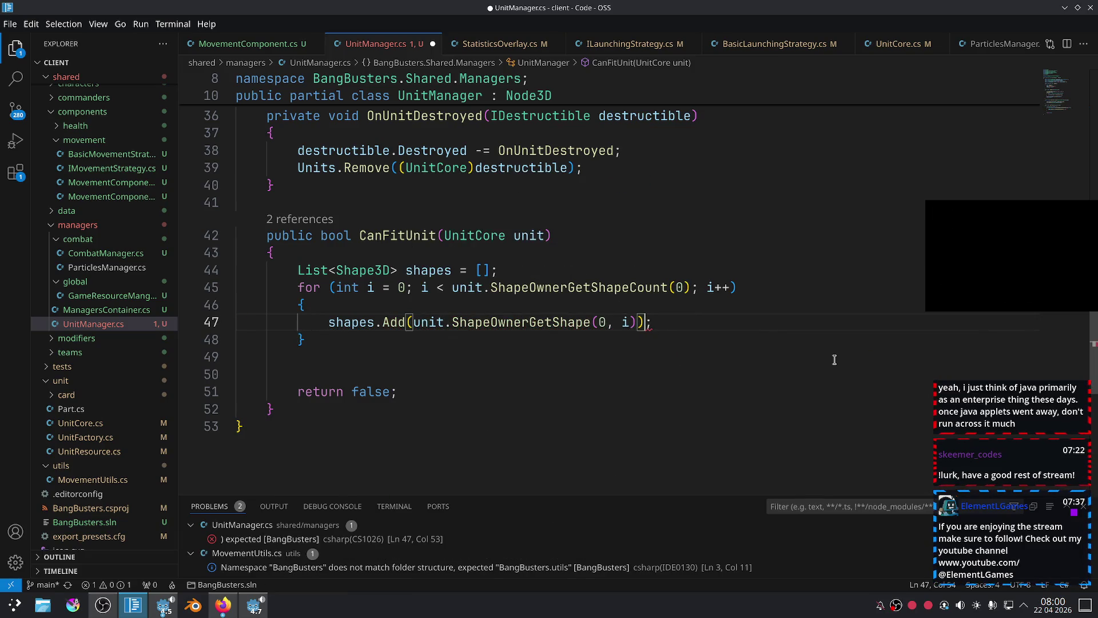
{"action": "left_click", "coordinate": [633, 390]}
{"action": "key", "text": "ctrl+s"}
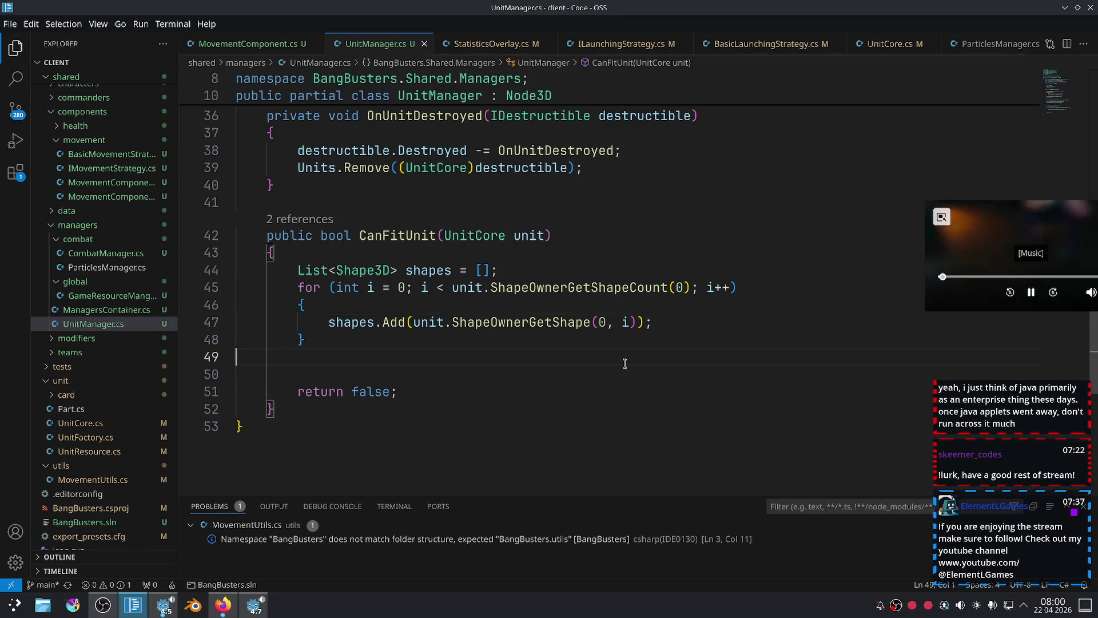
Below the loop, begin declaring `Area3D area3D = new() {` with an initializer block.
{"action": "left_click", "coordinate": [658, 356]}
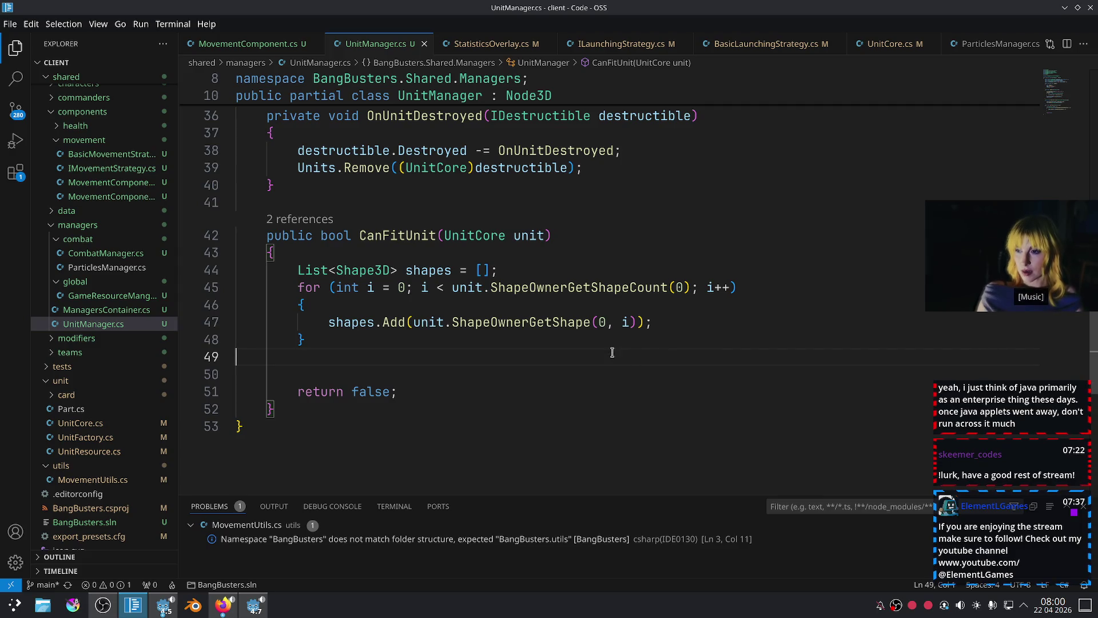
{"action": "key", "text": "Tab"}
{"action": "key", "text": "Tab"}
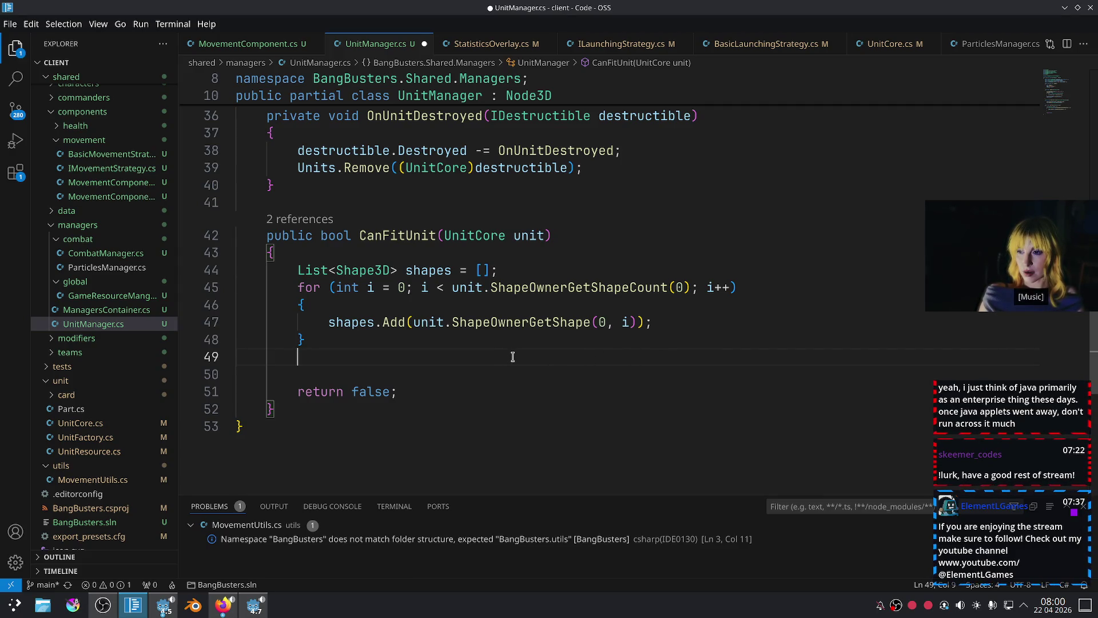
{"action": "key", "text": "Return"}
{"action": "type", "text": "Area3"}
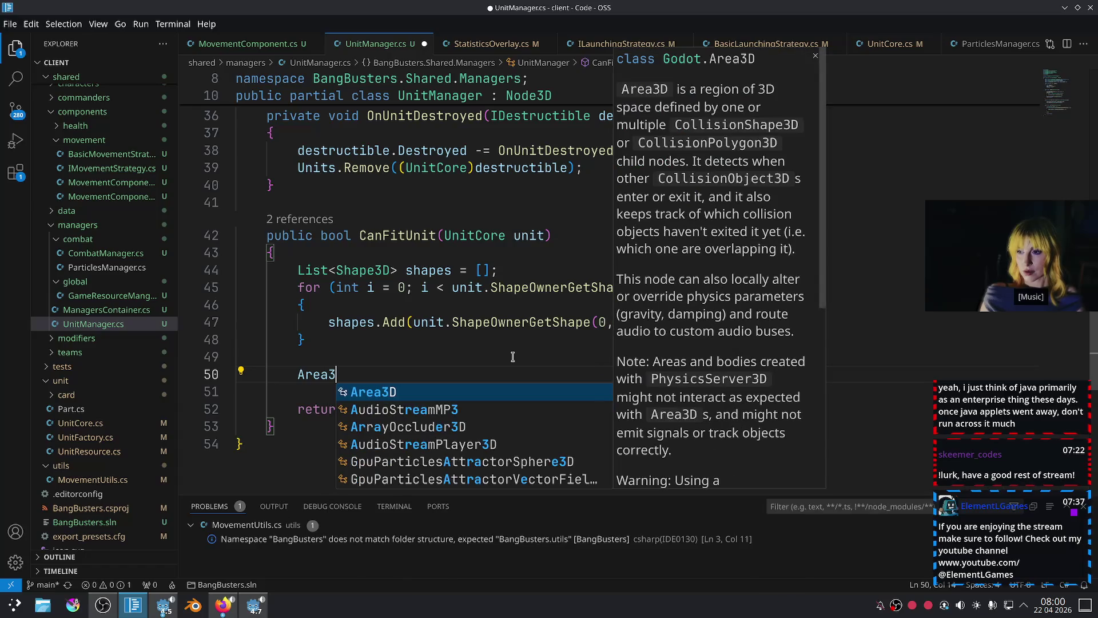
{"action": "type", "text": "D area3D ="}
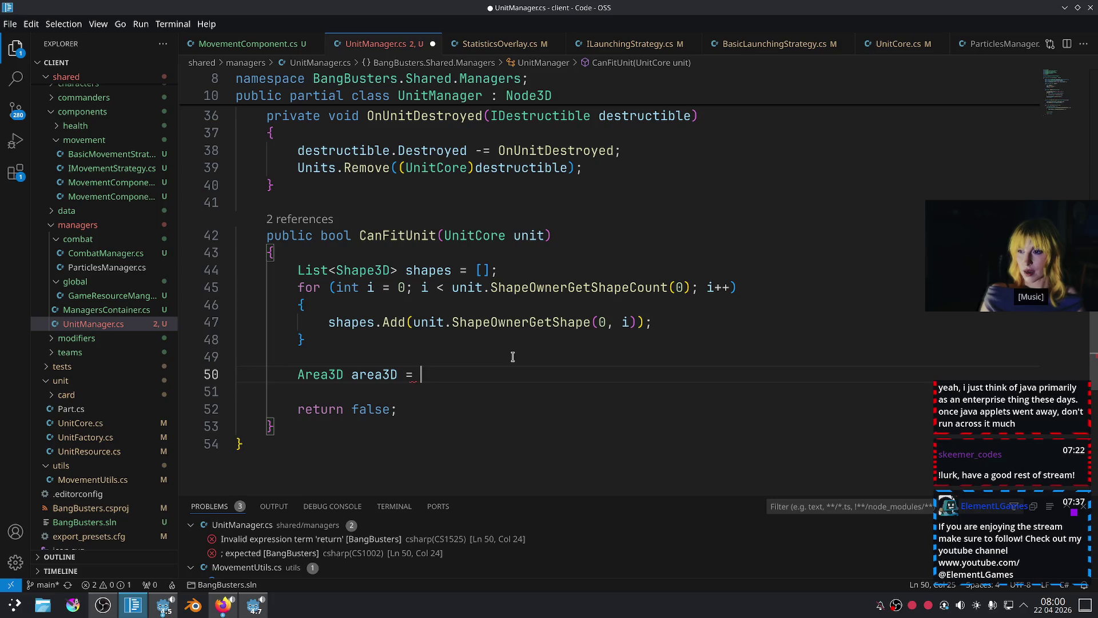
{"action": "type", "text": "area"}
{"action": "key", "text": "BackSpace"}
{"action": "key", "text": "BackSpace"}
{"action": "key", "text": "BackSpace"}
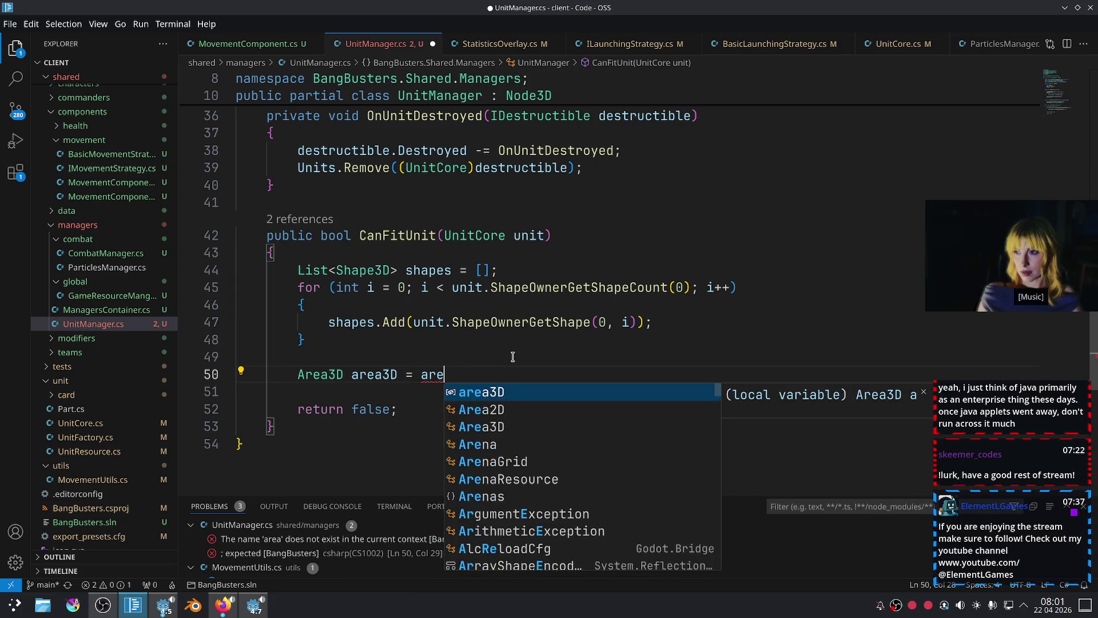
{"action": "type", "text": "new(){"}
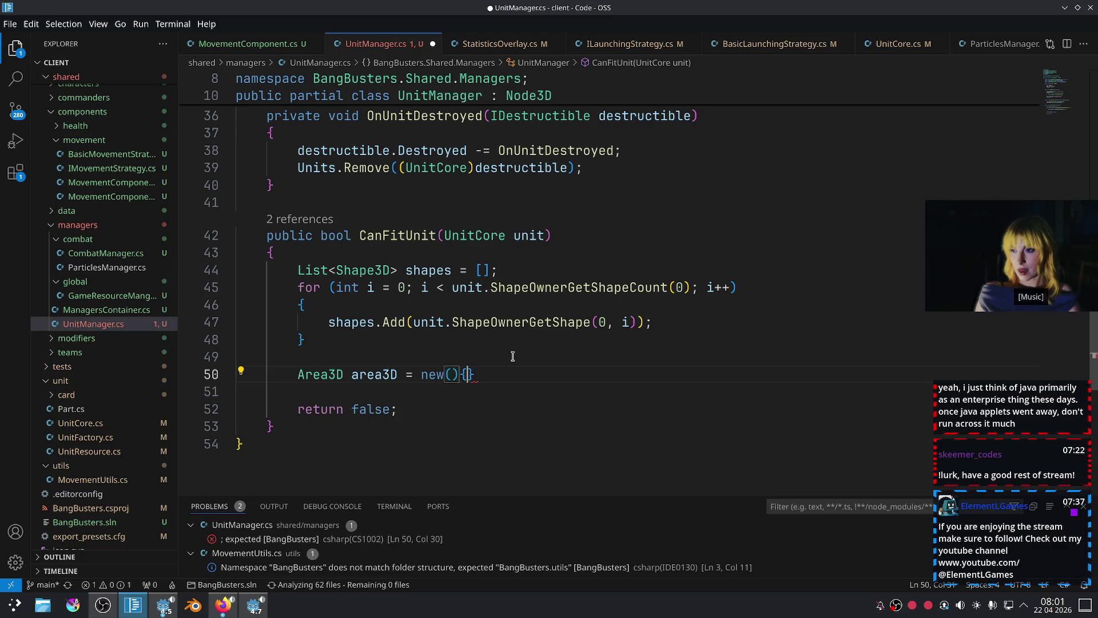
{"action": "key", "text": "Return"}
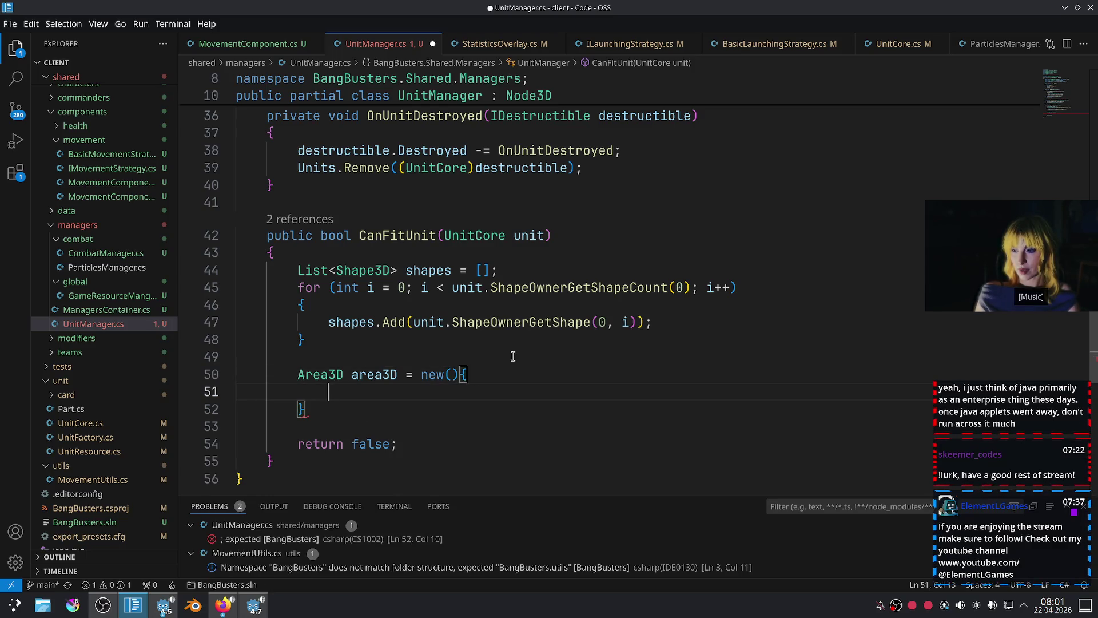
Fill the initializer with `GlobalTransform = unit.GlobalTransform` and end the statement with a semicolon.
{"action": "type", "text": "Glo"}
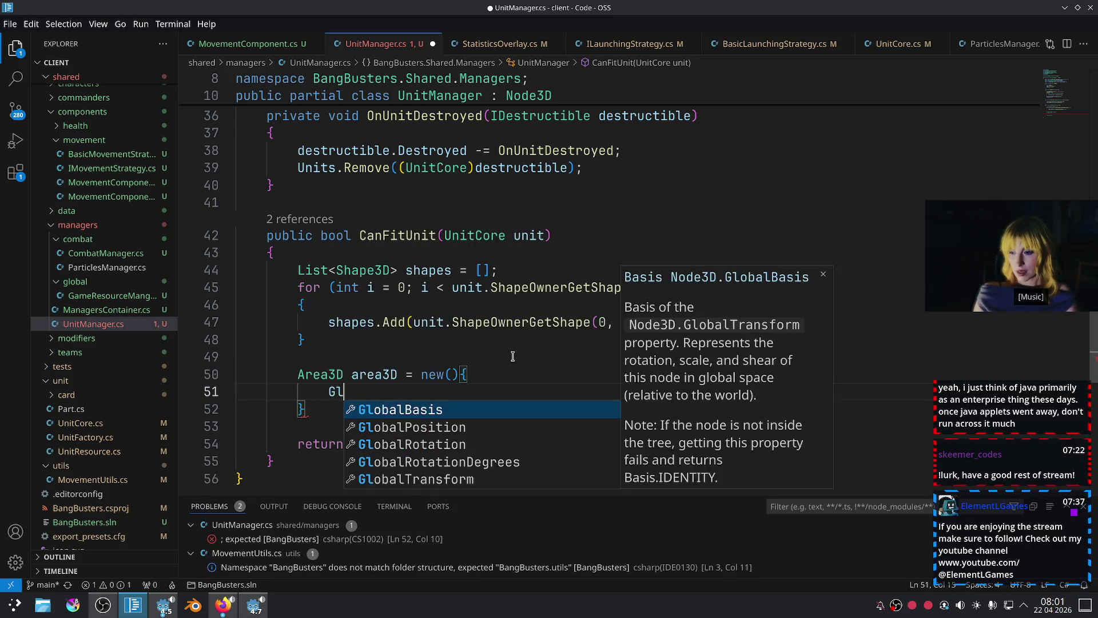
{"action": "key", "text": "Down"}
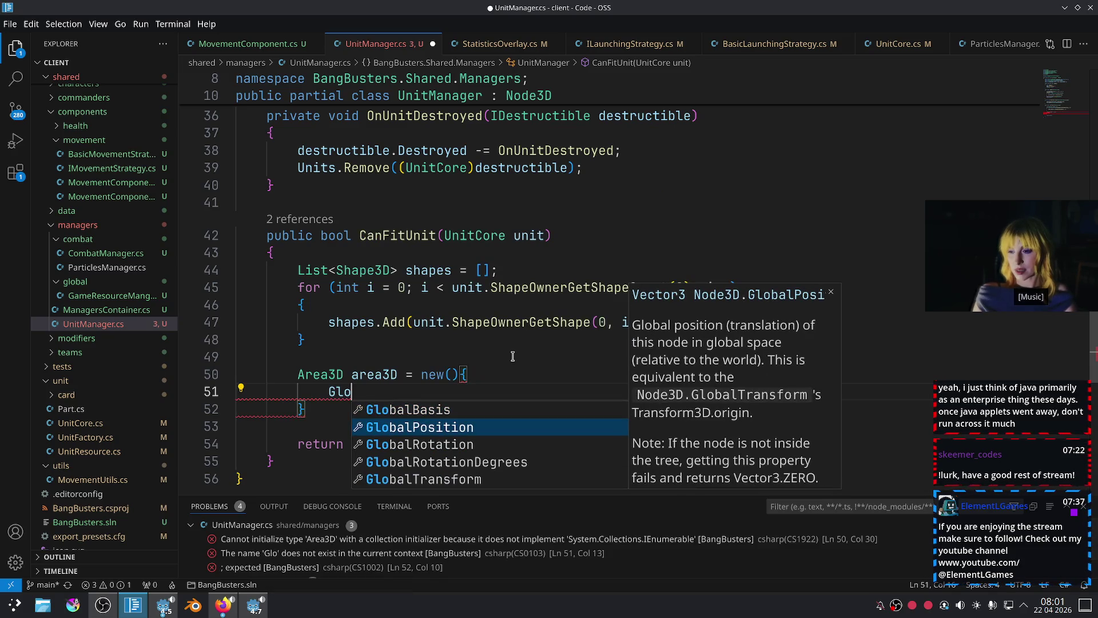
{"action": "key", "text": "Down"}
{"action": "key", "text": "Down"}
{"action": "key", "text": "Down"}
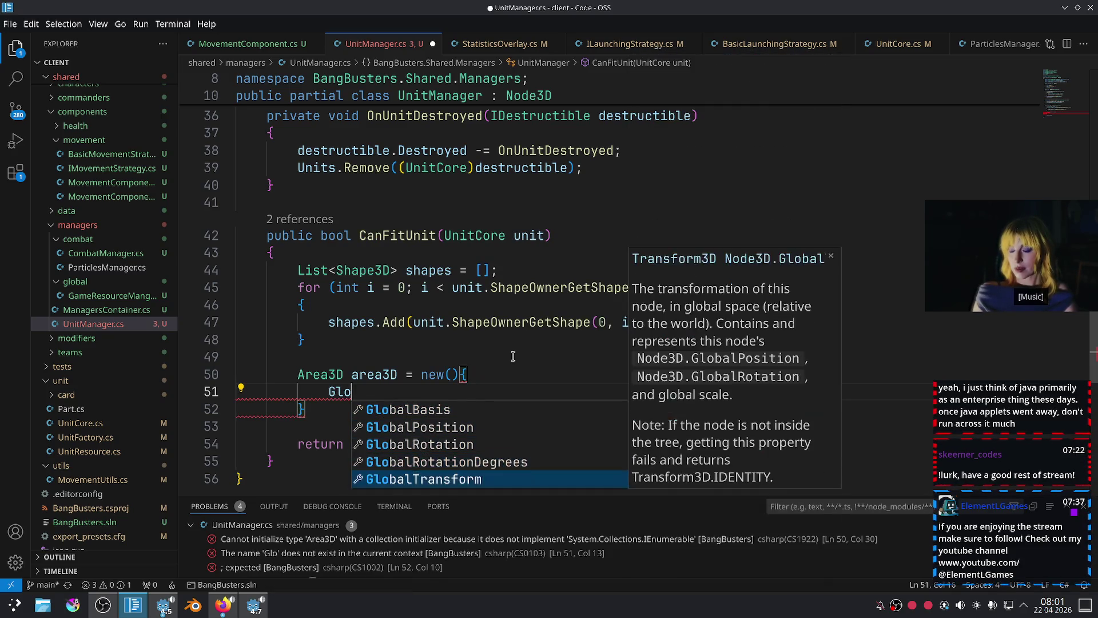
{"action": "key", "text": "Tab"}
{"action": "type", "text": "unit.glo"}
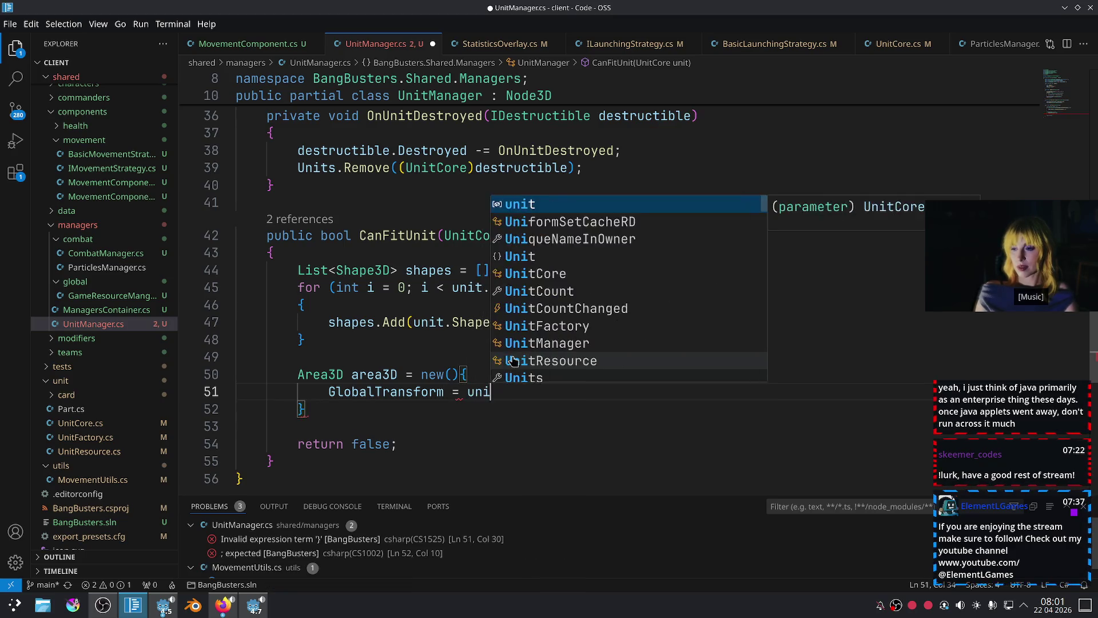
{"action": "key", "text": "Down"}
{"action": "key", "text": "Down"}
{"action": "key", "text": "Down"}
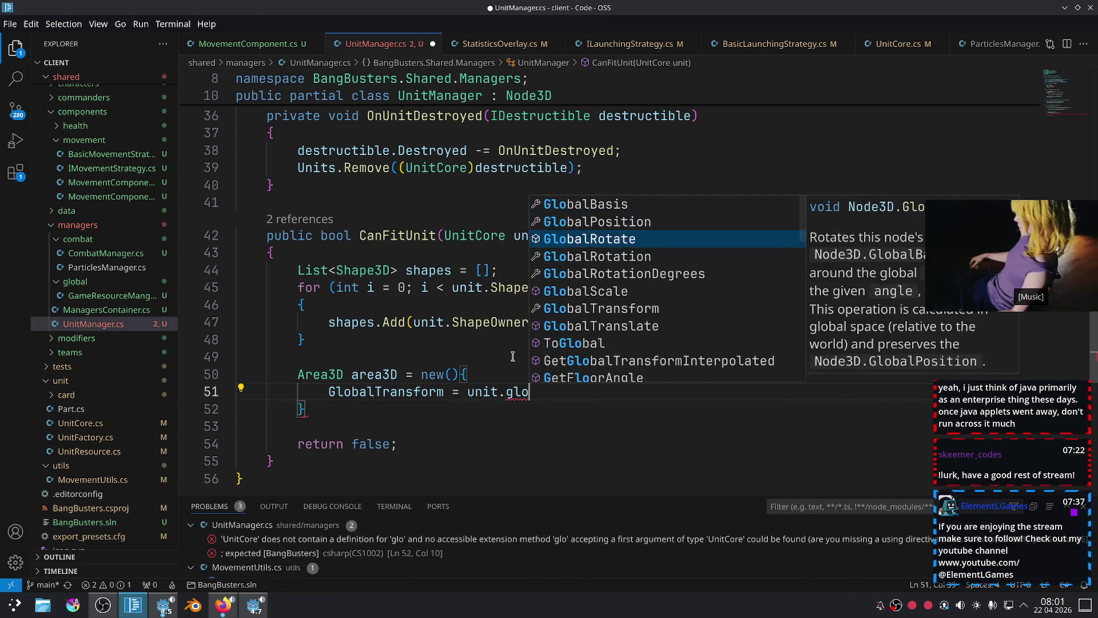
{"action": "key", "text": "Tab"}
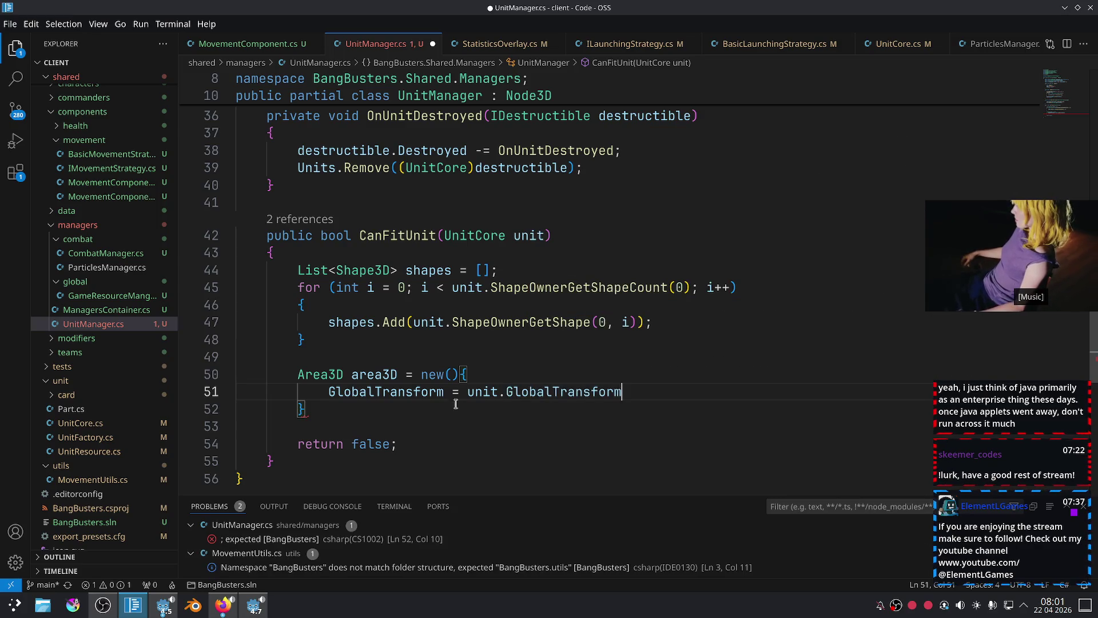
{"action": "left_click", "coordinate": [457, 404]}
{"action": "type", "text": ";"}
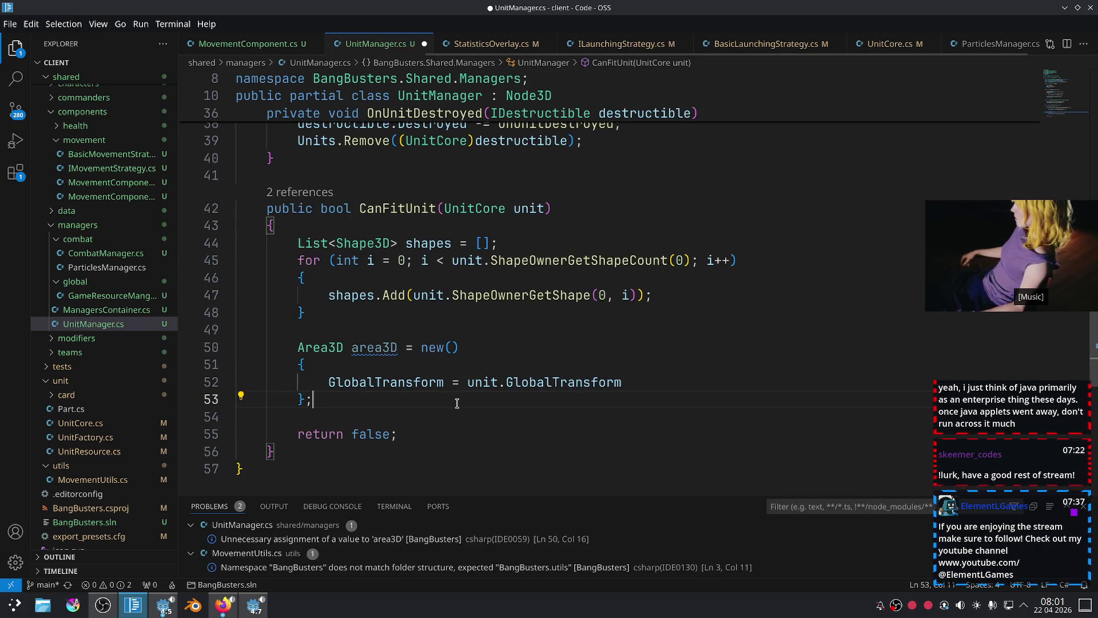
{"action": "key", "text": "Return"}
{"action": "key", "text": "Return"}
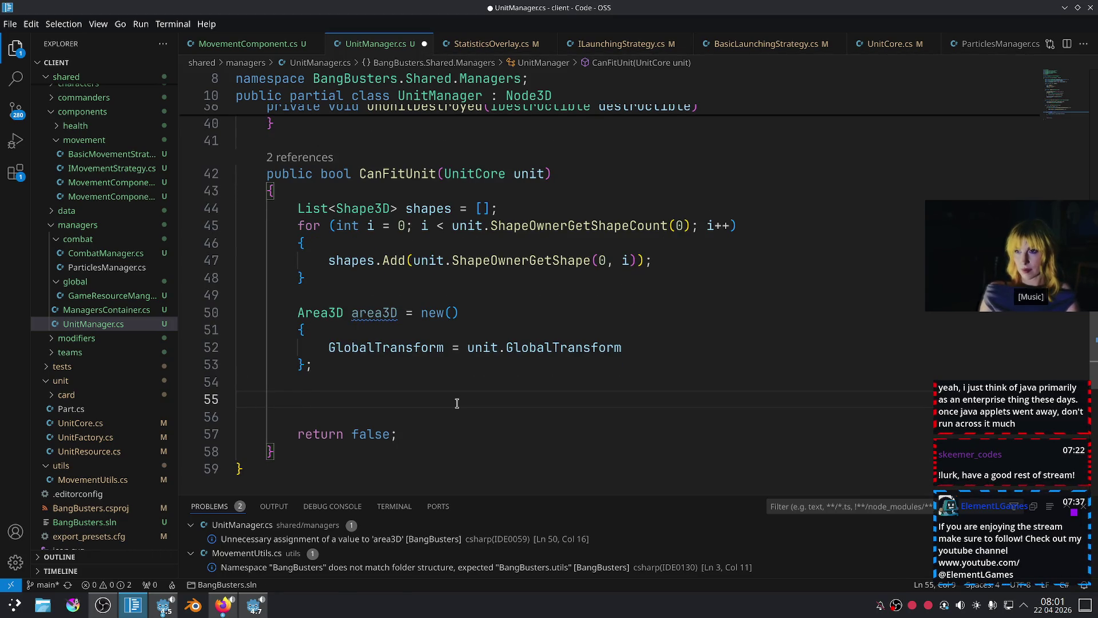
Insert a foreach loop that iterates over each shape in shapes.
{"action": "type", "text": "foreach"}
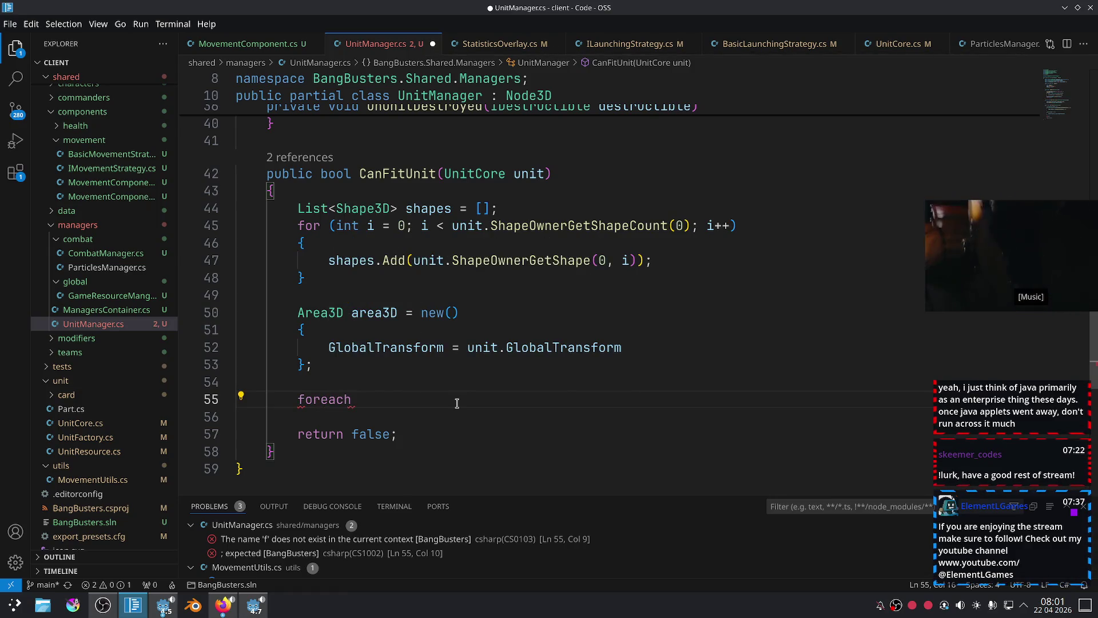
{"action": "key", "text": "BackSpace"}
{"action": "type", "text": "c"}
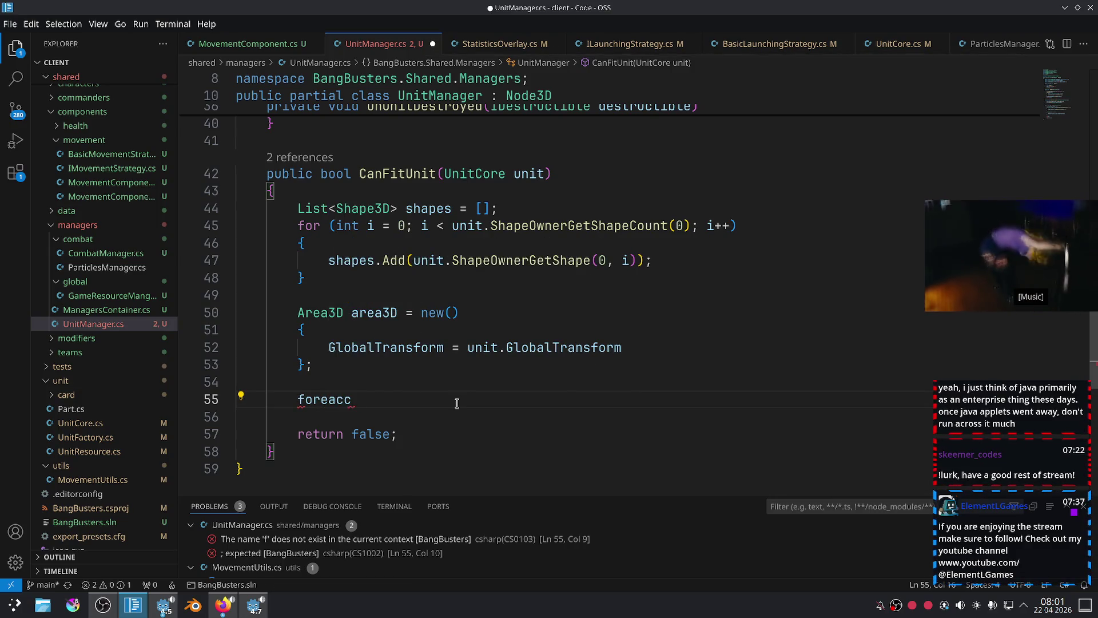
{"action": "key", "text": "BackSpace"}
{"action": "key", "text": "BackSpace"}
{"action": "type", "text": "h"}
{"action": "key", "text": "Tab"}
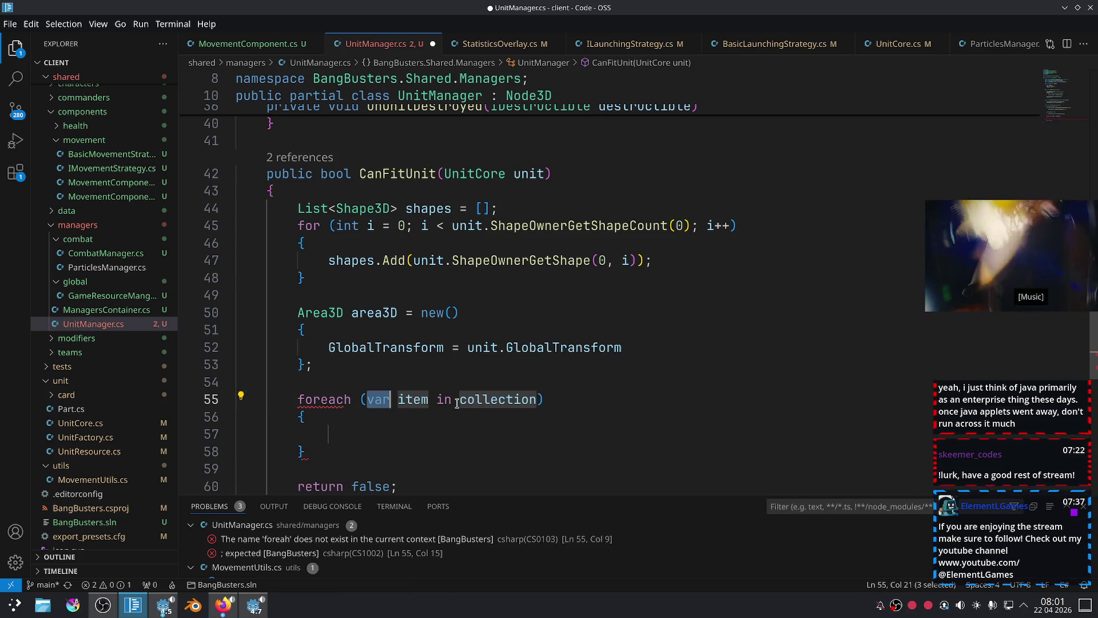
{"action": "key", "text": "Tab"}
{"action": "type", "text": "shapes"}
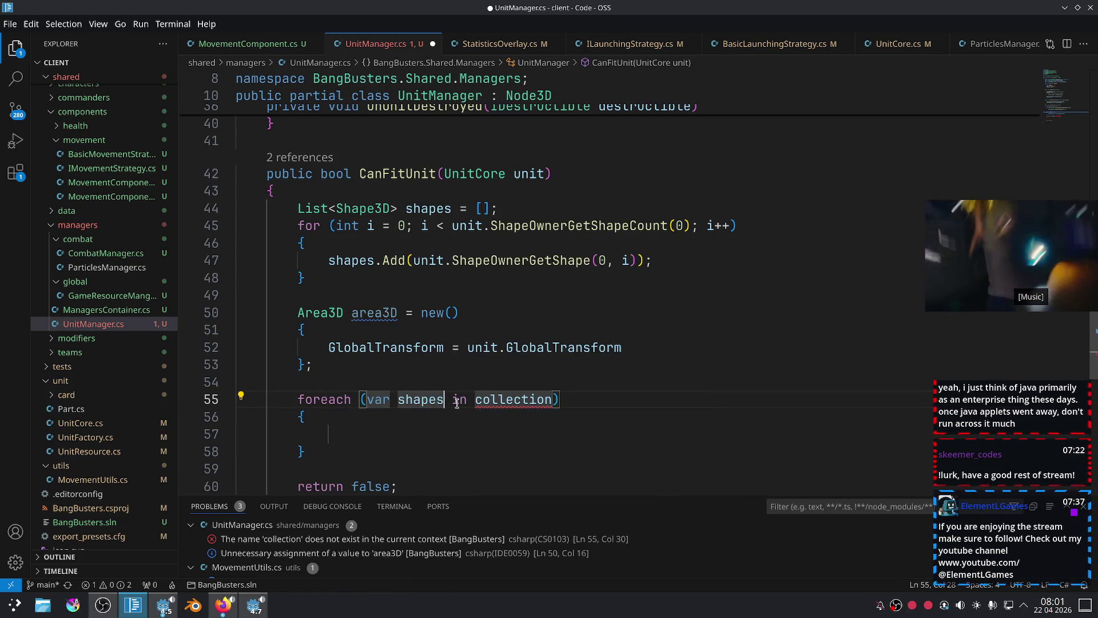
{"action": "key", "text": "Tab"}
{"action": "type", "text": "shapes"}
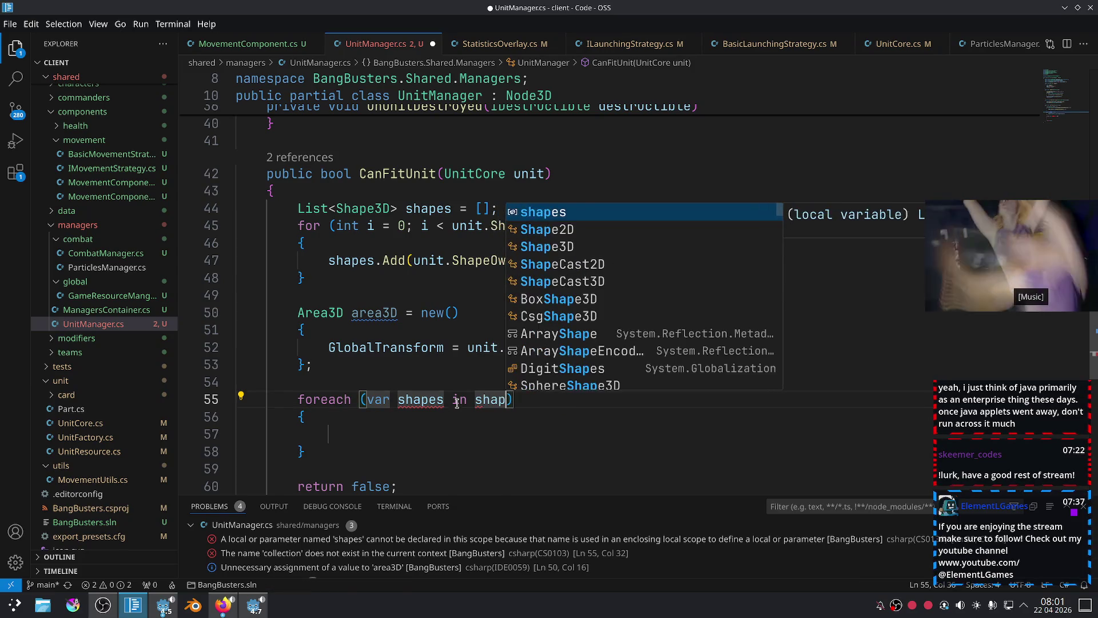
{"action": "left_click", "coordinate": [445, 400]}
{"action": "key", "text": "BackSpace"}
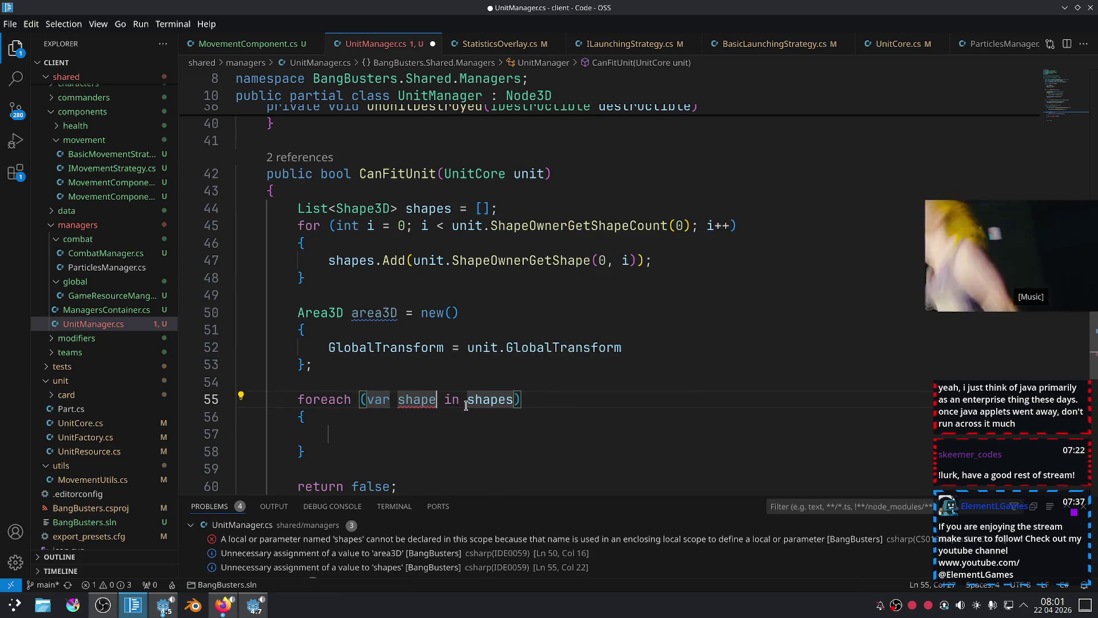
{"action": "scroll", "coordinate": [443, 395], "scroll_direction": "down", "scroll_amount": 2}
Write area3D.AddChild(shape.Duplicate()); inside the loop body.
{"action": "left_click", "coordinate": [439, 351]}
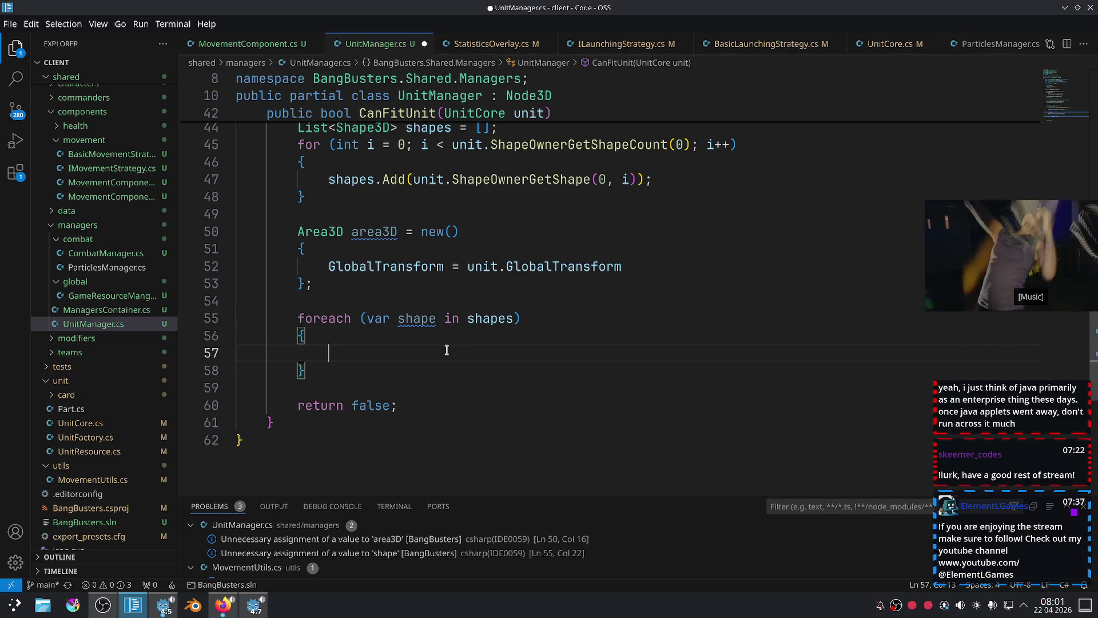
{"action": "type", "text": "area"}
{"action": "key", "text": "Tab"}
{"action": "type", "text": ".Ad"}
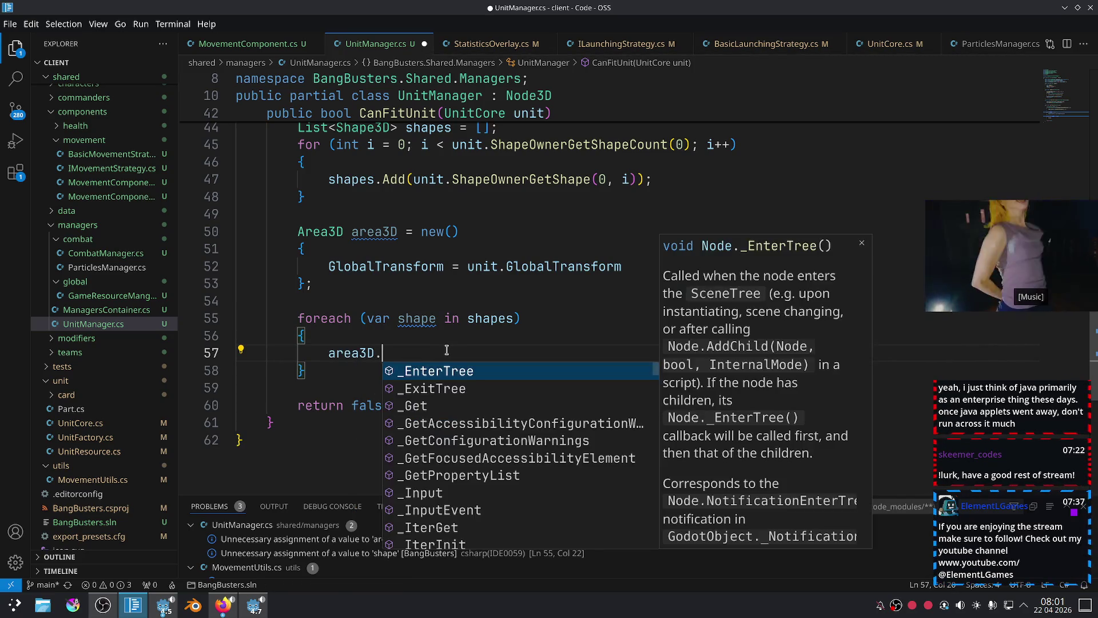
{"action": "key", "text": "Tab"}
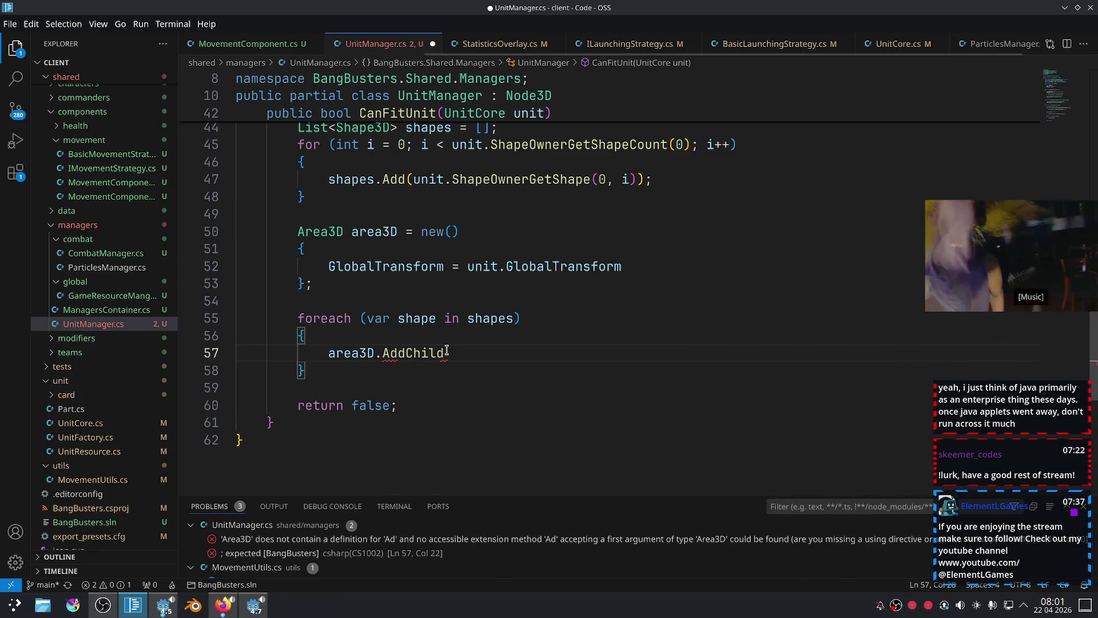
{"action": "type", "text": "(sh"}
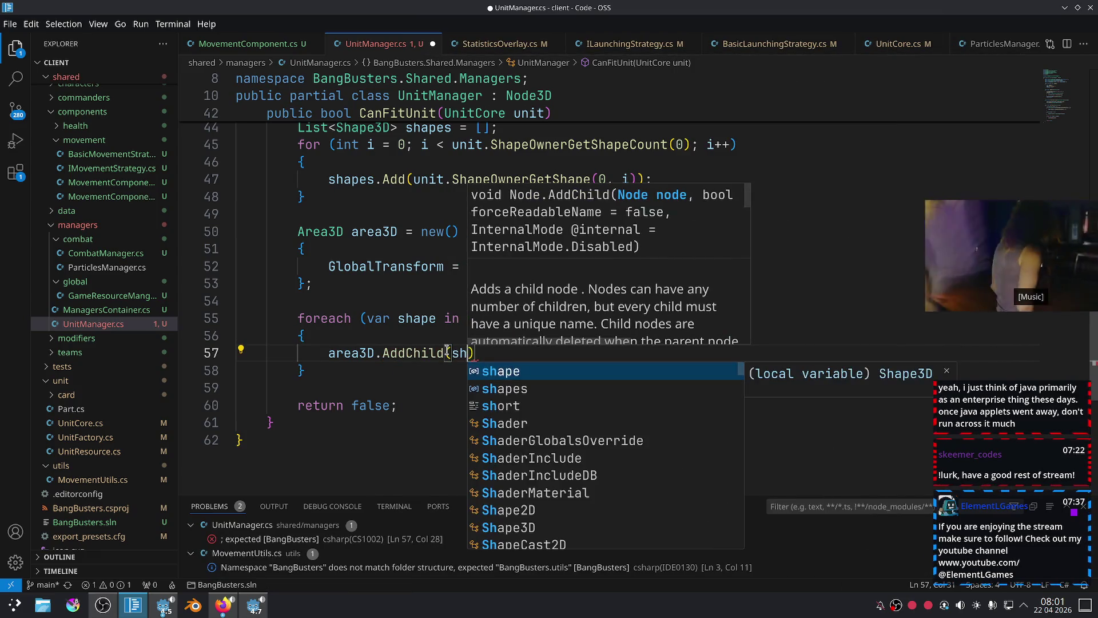
{"action": "key", "text": "Tab"}
{"action": "type", "text": "."}
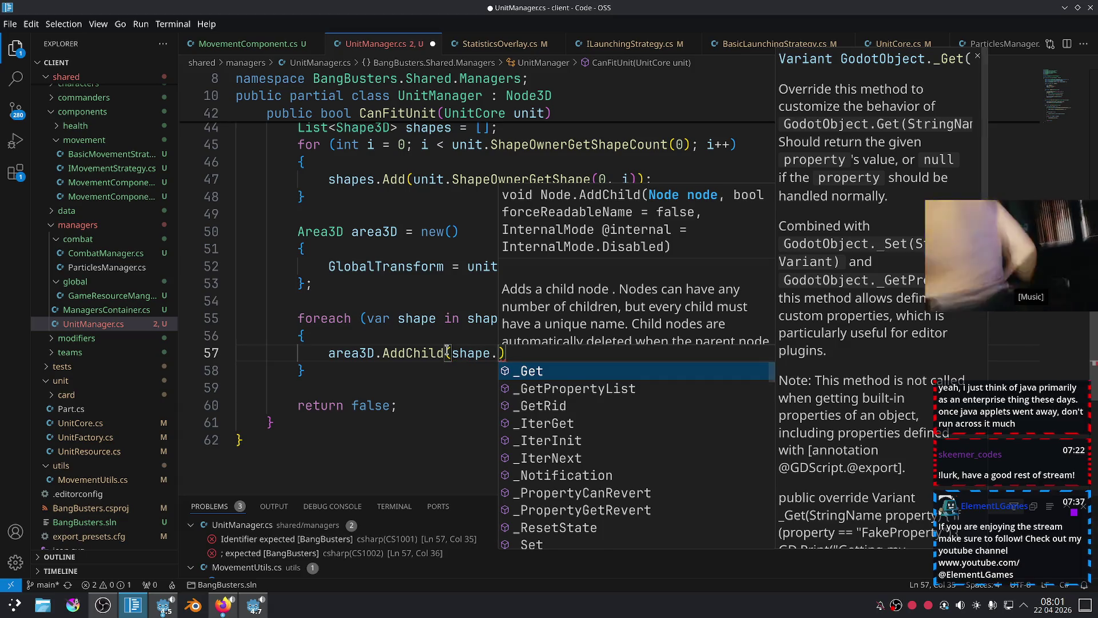
{"action": "type", "text": "Co"}
{"action": "key", "text": "BackSpace"}
{"action": "key", "text": "BackSpace"}
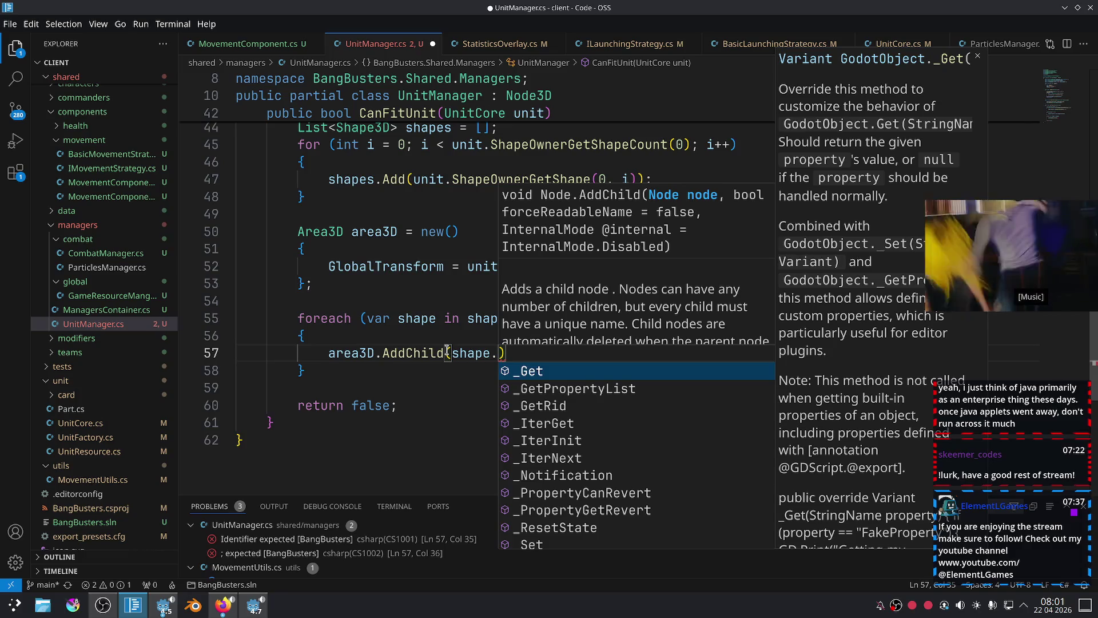
{"action": "type", "text": "Du"}
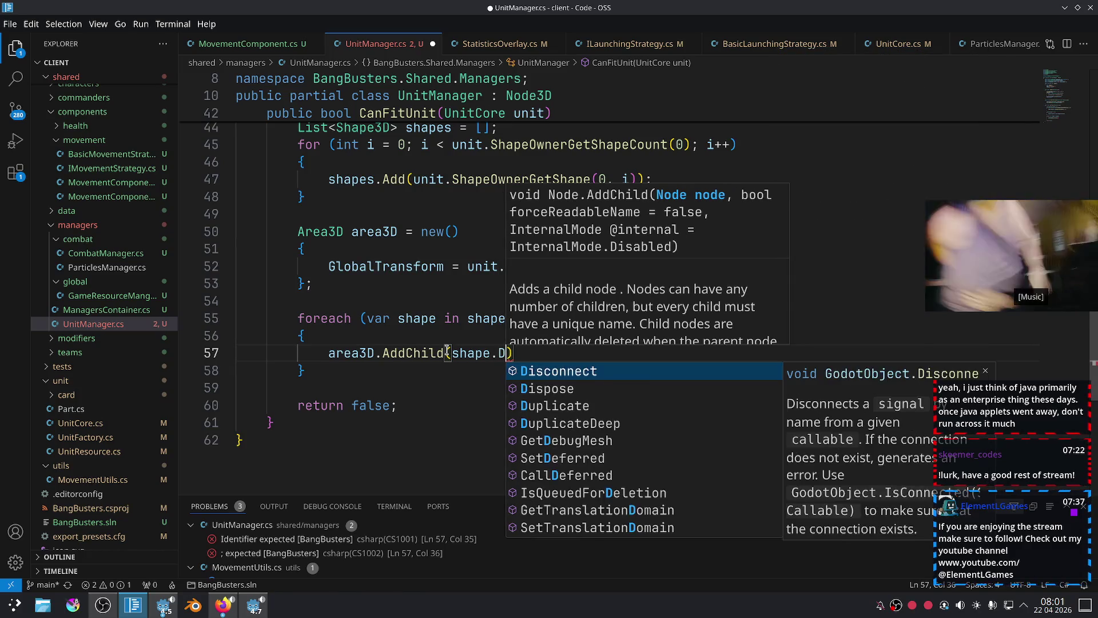
{"action": "key", "text": "Tab"}
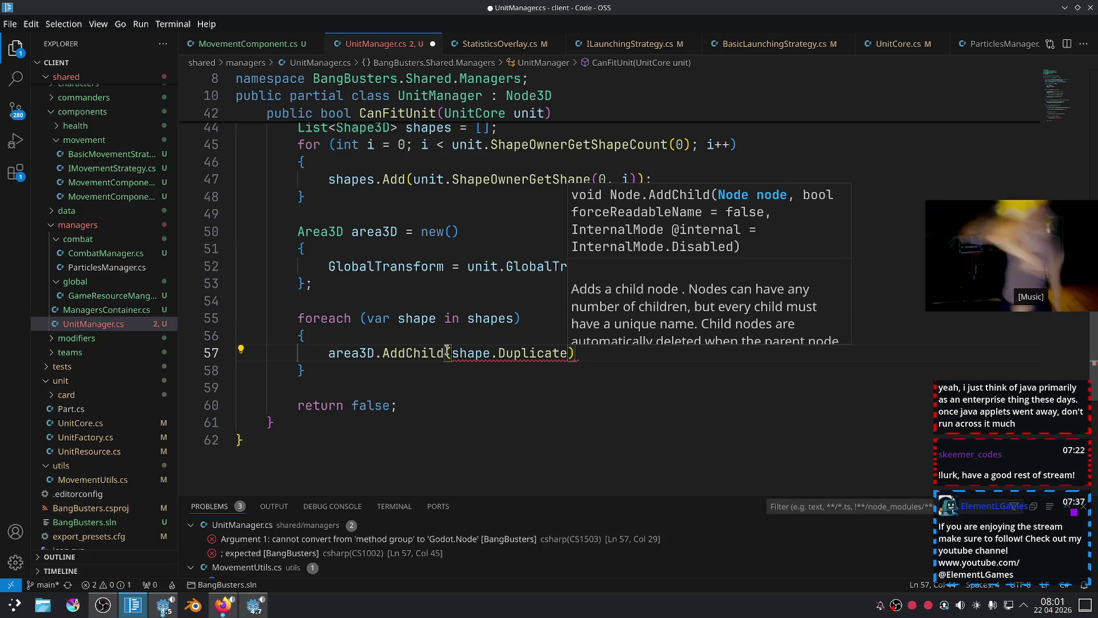
{"action": "type", "text": "("}
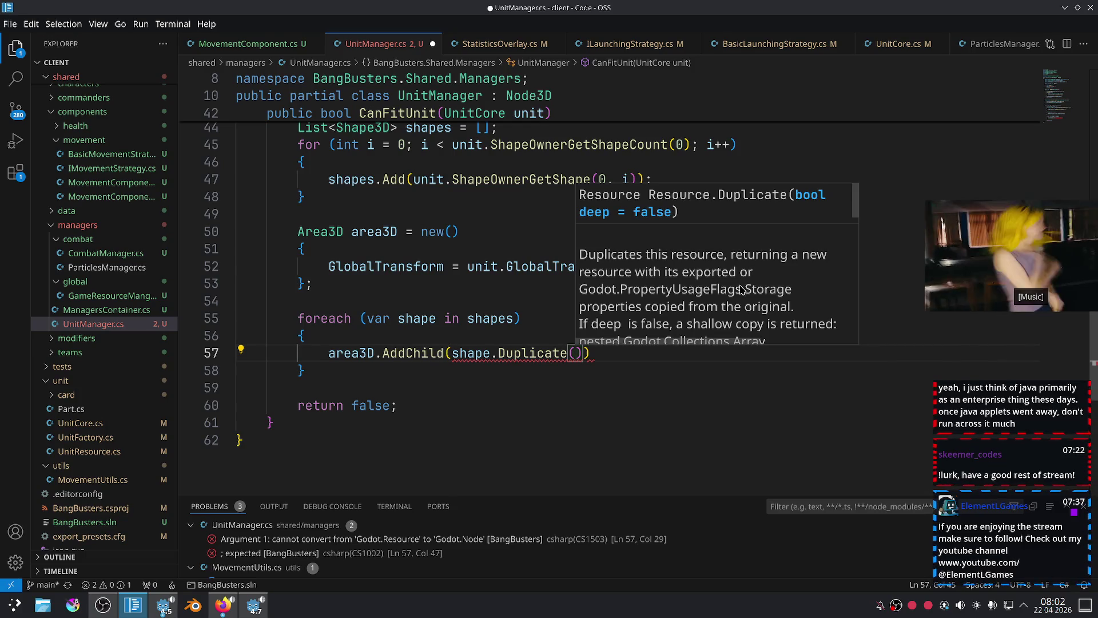
{"action": "scroll", "coordinate": [742, 268], "scroll_direction": "down", "scroll_amount": 1}
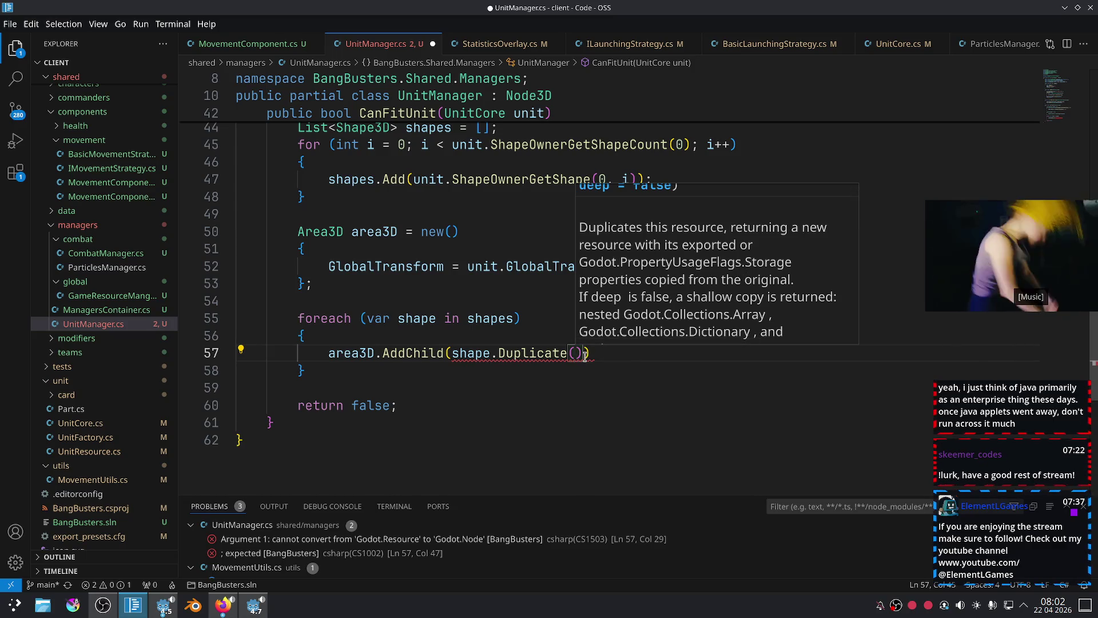
{"action": "type", "text": "));"}
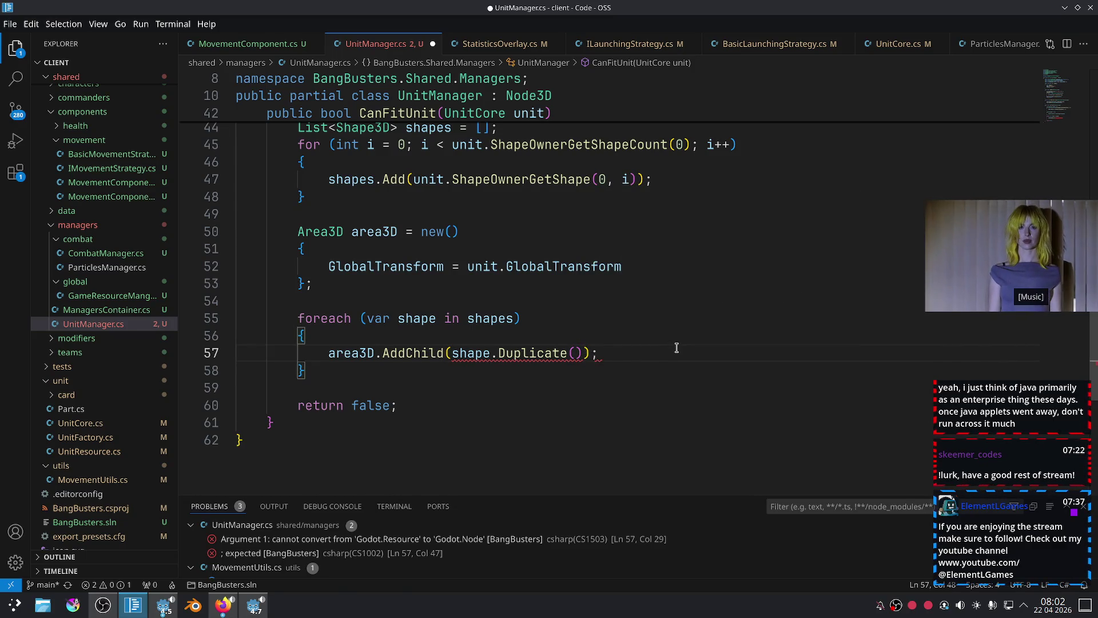
Delete .Duplicate() so the line reads area3D.AddChild(shape);.
{"action": "mouse_move", "coordinate": [558, 353]}
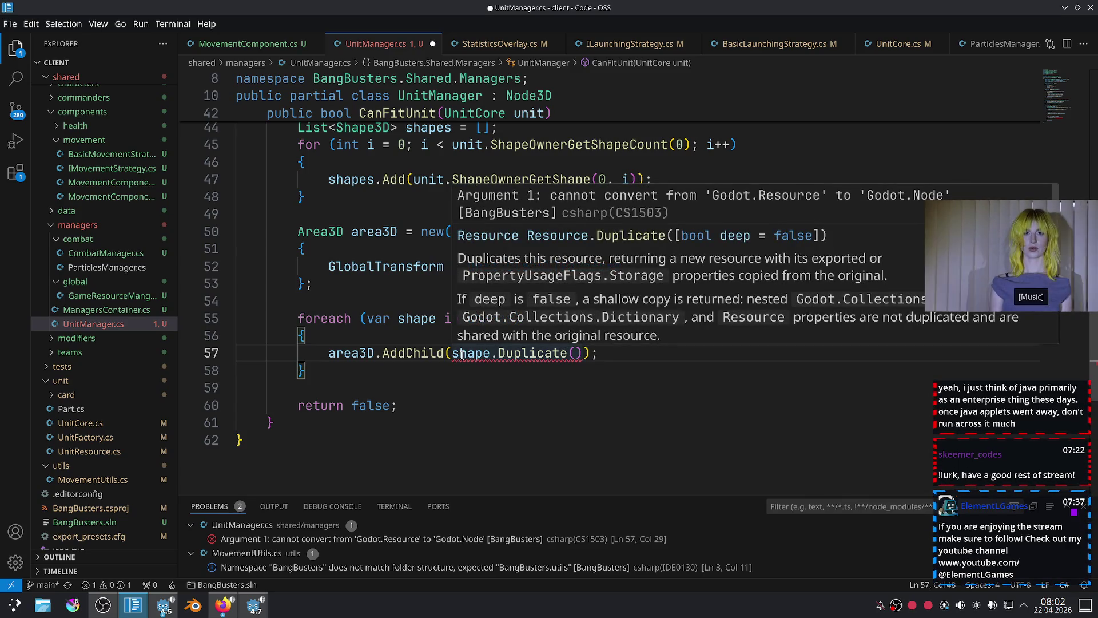
{"action": "mouse_move", "coordinate": [462, 354]}
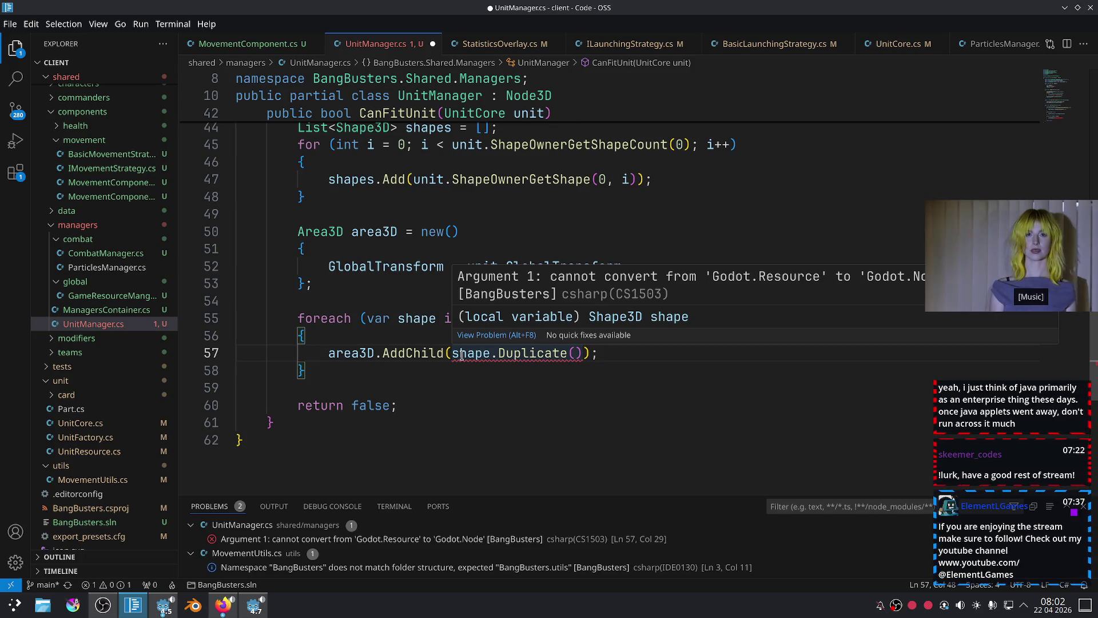
{"action": "left_click_drag", "start_coordinate": [582, 353], "coordinate": [489, 353]}
{"action": "key", "text": "BackSpace"}
{"action": "key", "text": "ctrl+space"}
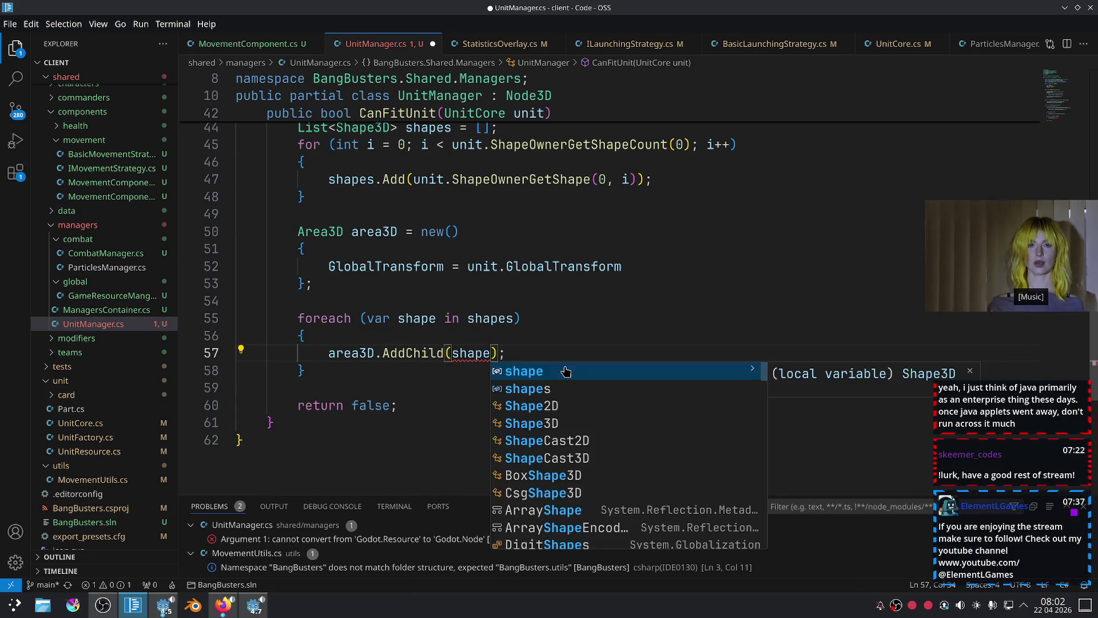
Replace the AddChild argument with new CollisionShape3D() { Shape = shape }.
{"action": "left_click", "coordinate": [438, 394]}
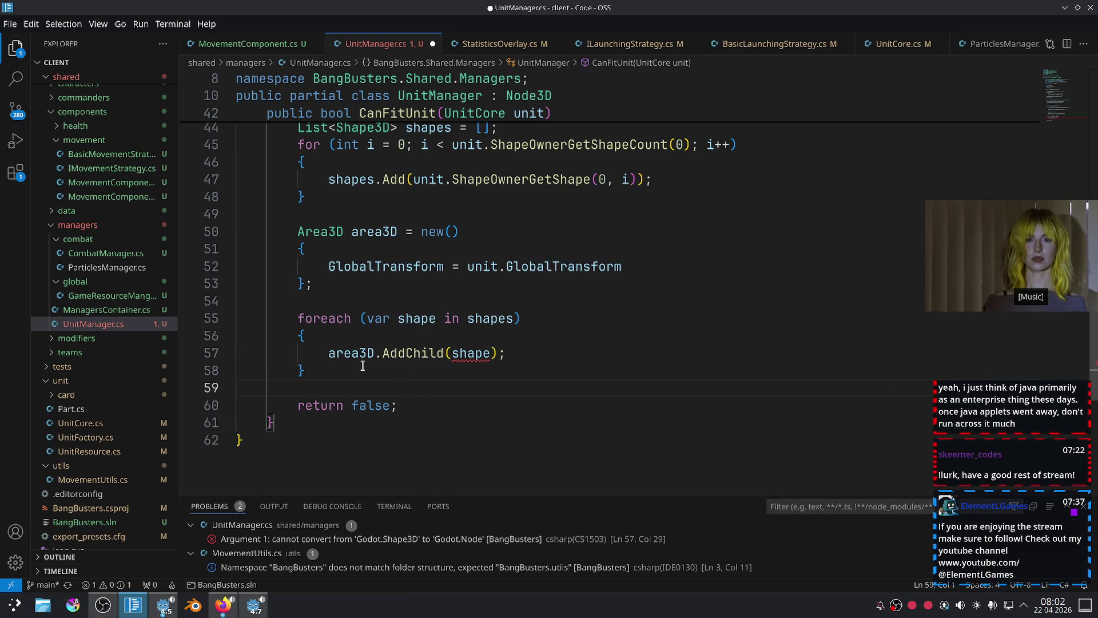
{"action": "mouse_move", "coordinate": [457, 355]}
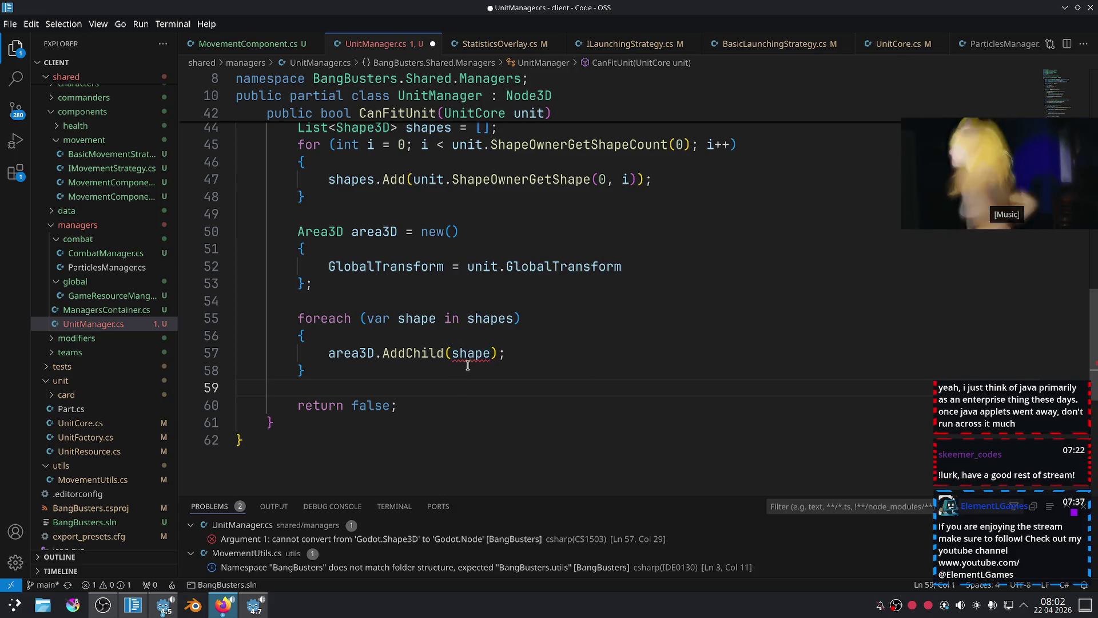
{"action": "left_click_drag", "start_coordinate": [491, 354], "coordinate": [449, 354]}
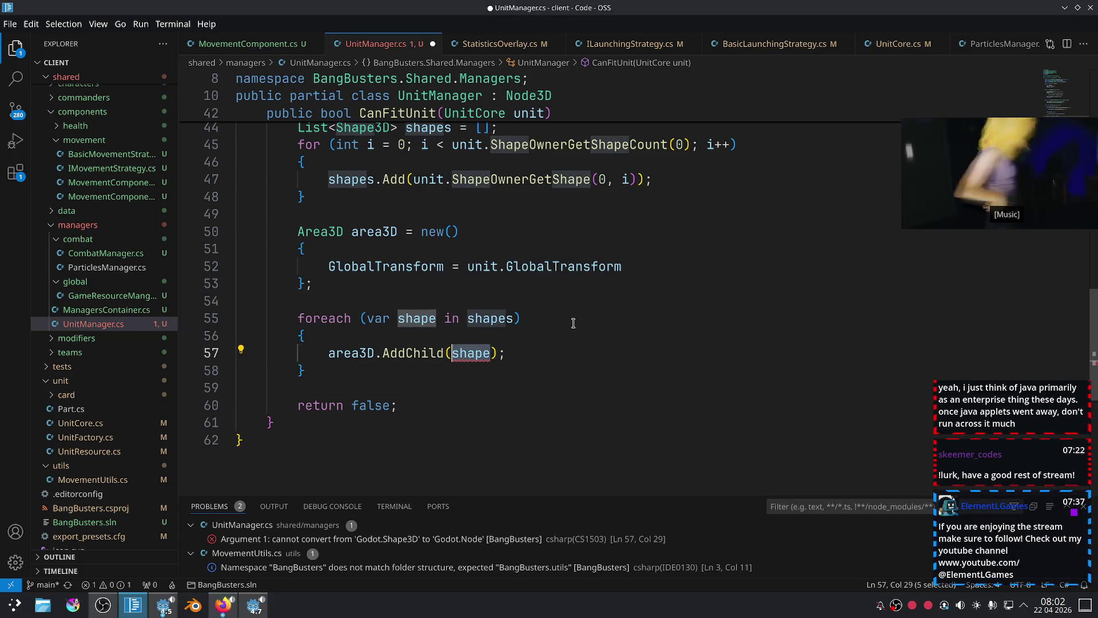
{"action": "type", "text": "new Coll"}
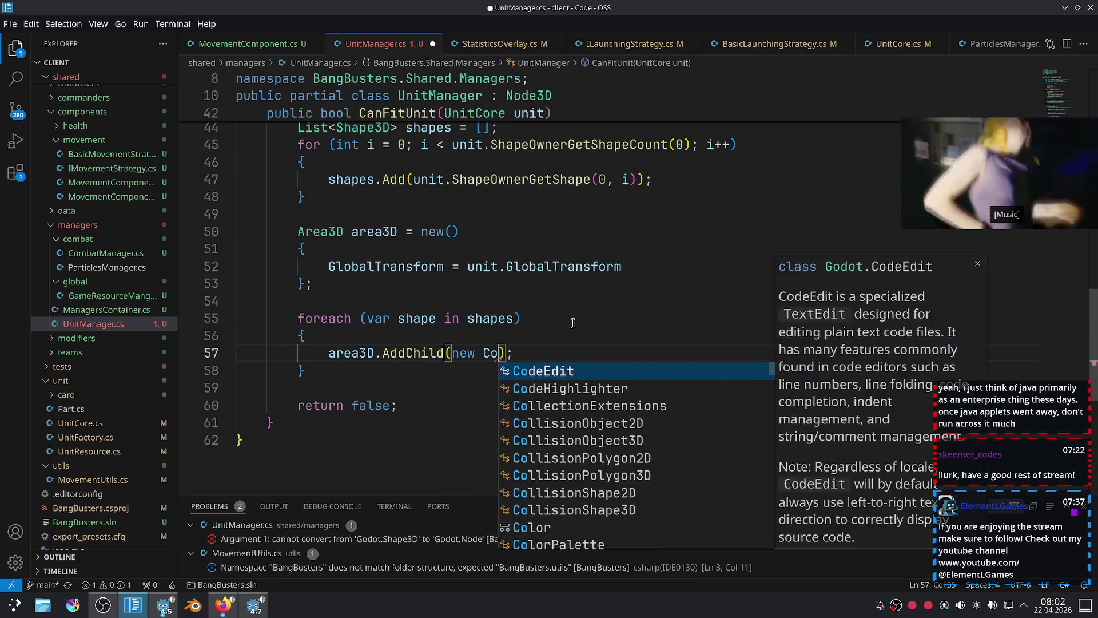
{"action": "key", "text": "Down"}
{"action": "key", "text": "Down"}
{"action": "key", "text": "Down"}
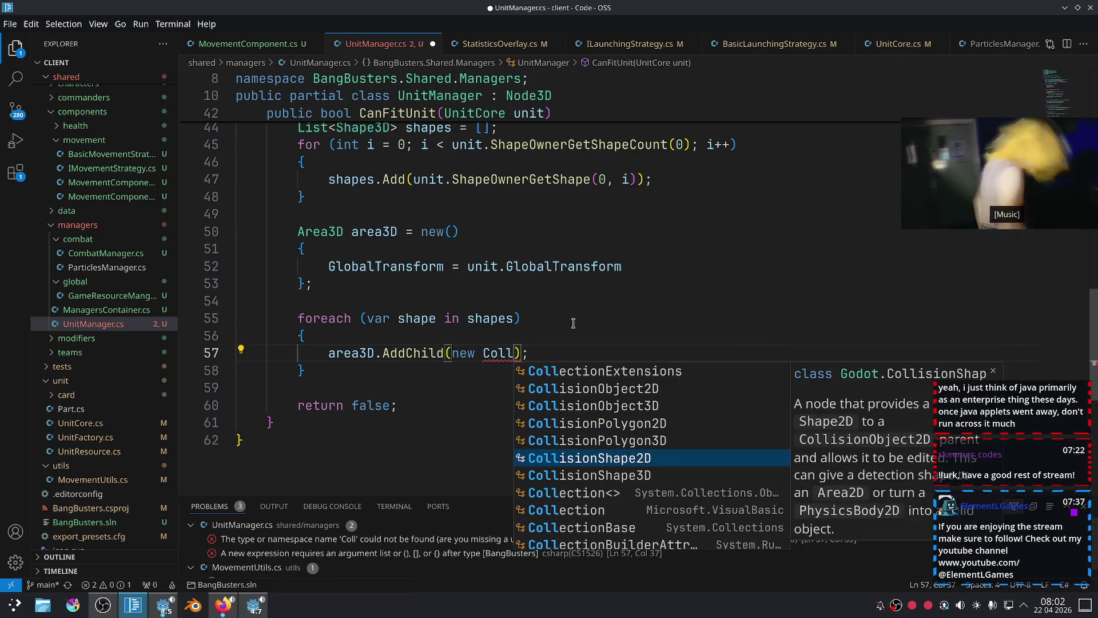
{"action": "key", "text": "Return"}
{"action": "type", "text": "("}
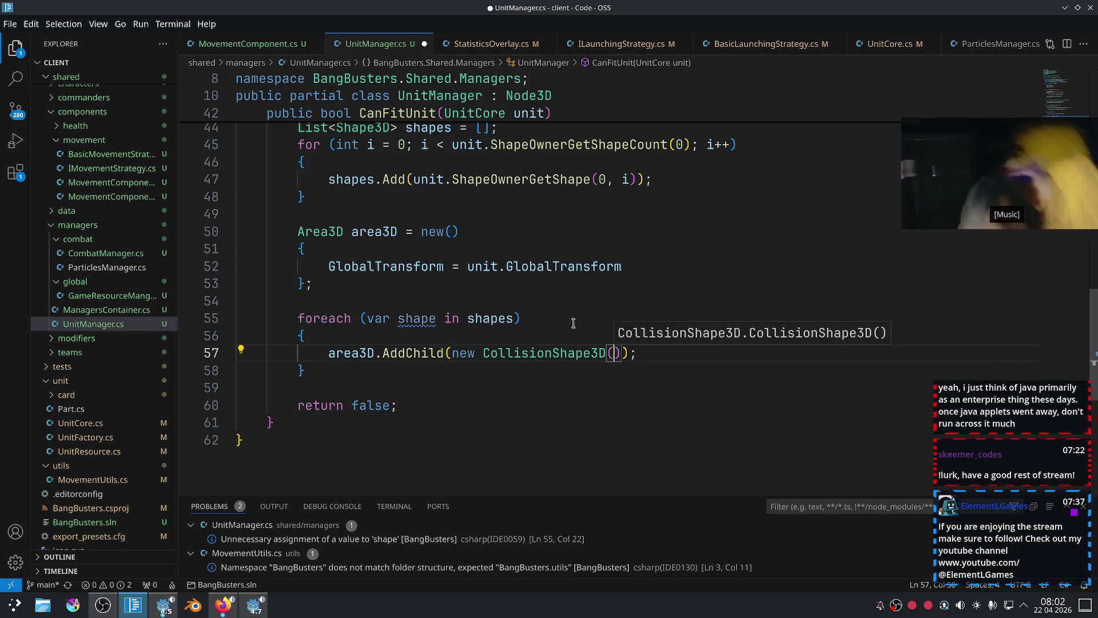
{"action": "type", "text": "){"}
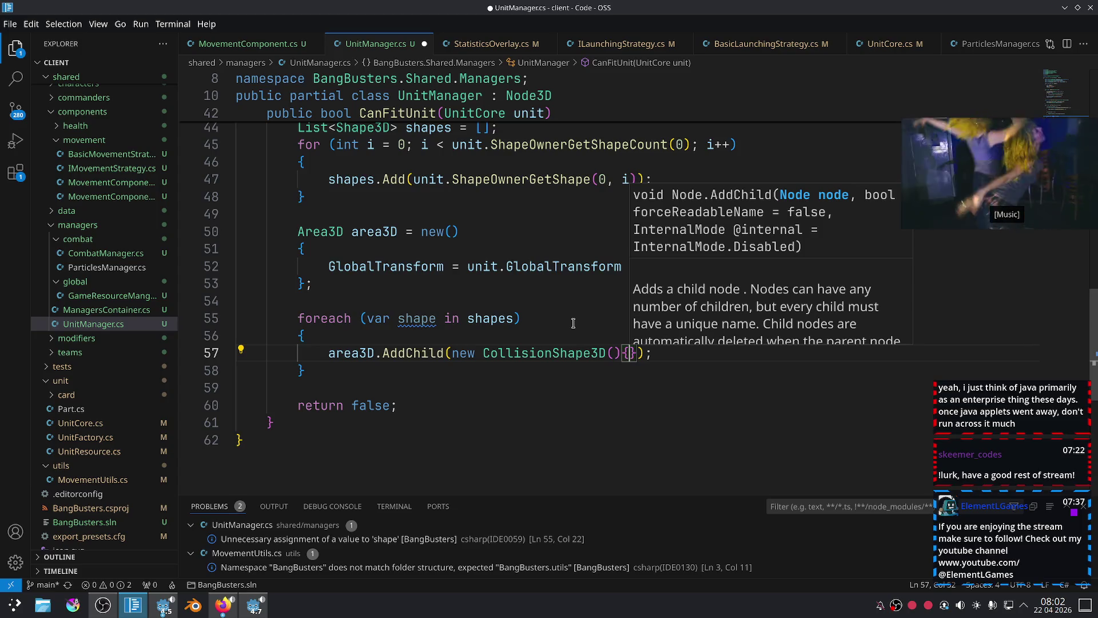
{"action": "type", "text": "Shape = "}
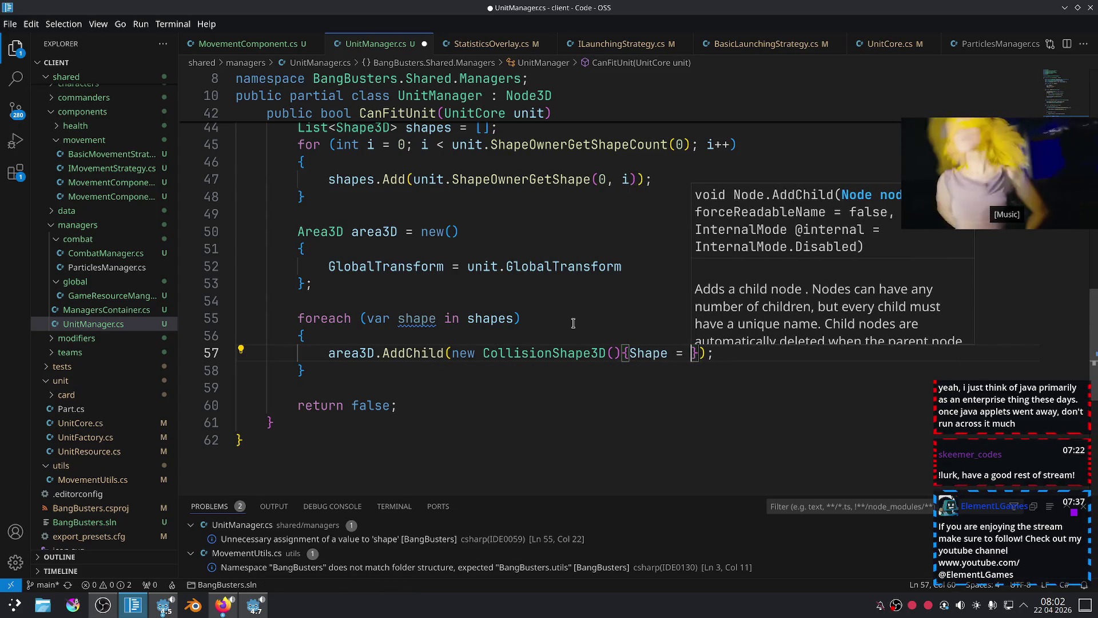
{"action": "type", "text": "sh"}
{"action": "key", "text": "Return"}
Remove the trial Duplicate call from the Shape assignment and reformat line 57.
{"action": "type", "text": ".Dupl"}
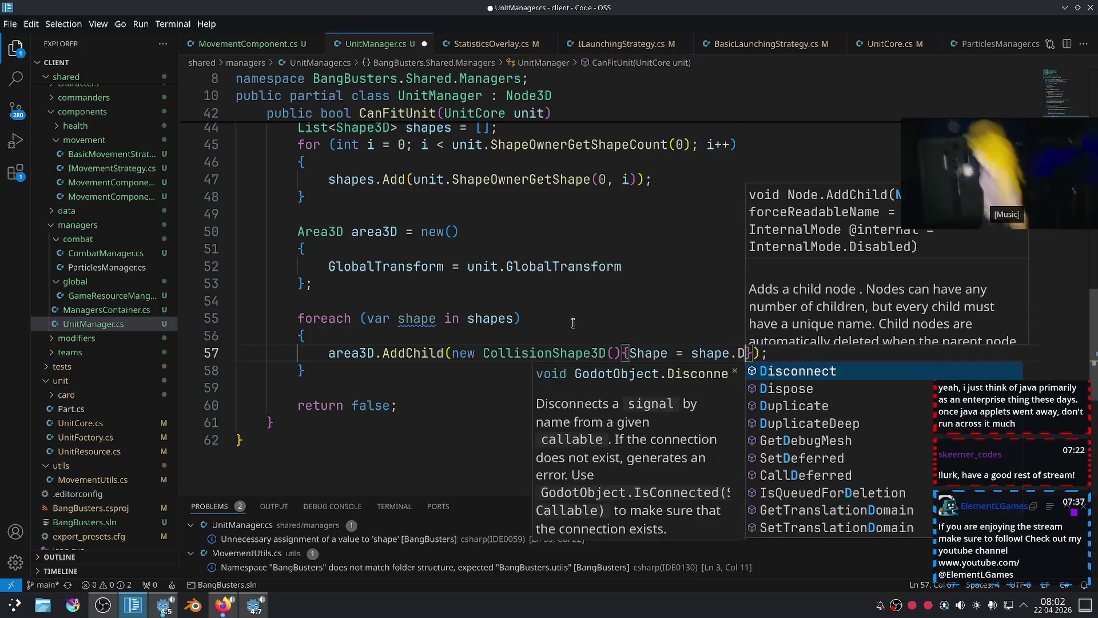
{"action": "key", "text": "Return"}
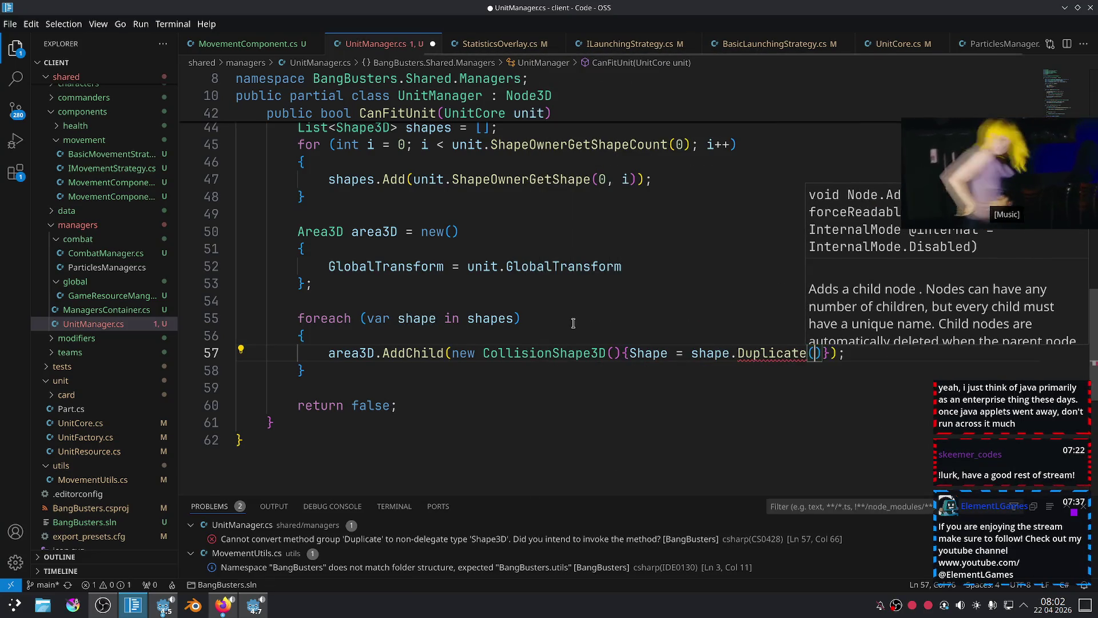
{"action": "type", "text": "("}
{"action": "key", "text": "BackSpace"}
{"action": "key", "text": "BackSpace"}
{"action": "key", "text": "BackSpace"}
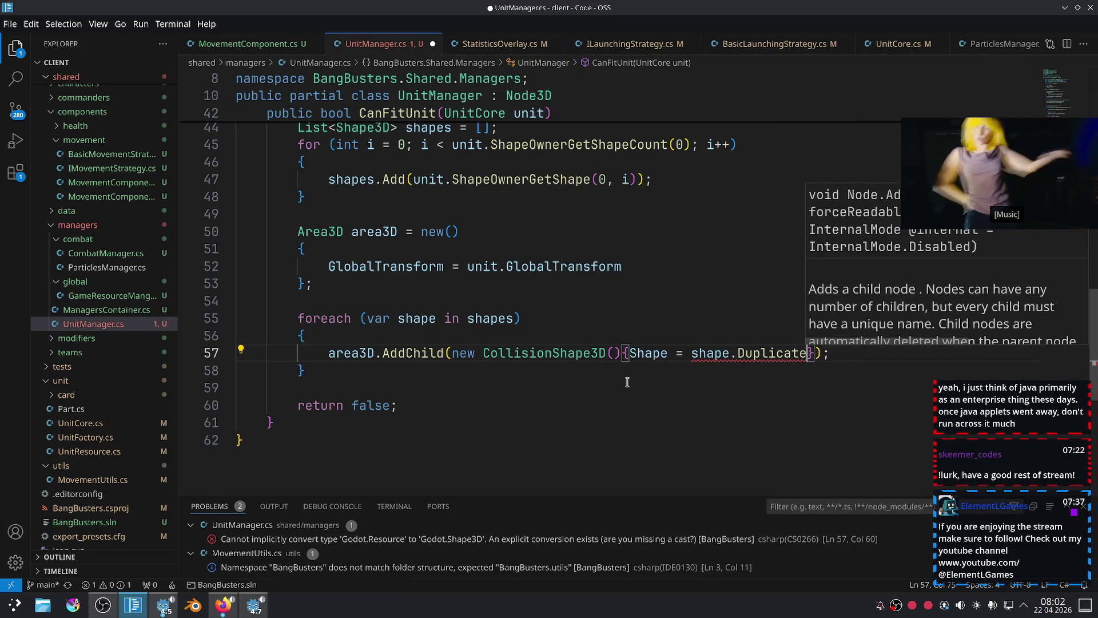
{"action": "left_click", "coordinate": [636, 393]}
{"action": "key", "text": "shift+alt+f"}
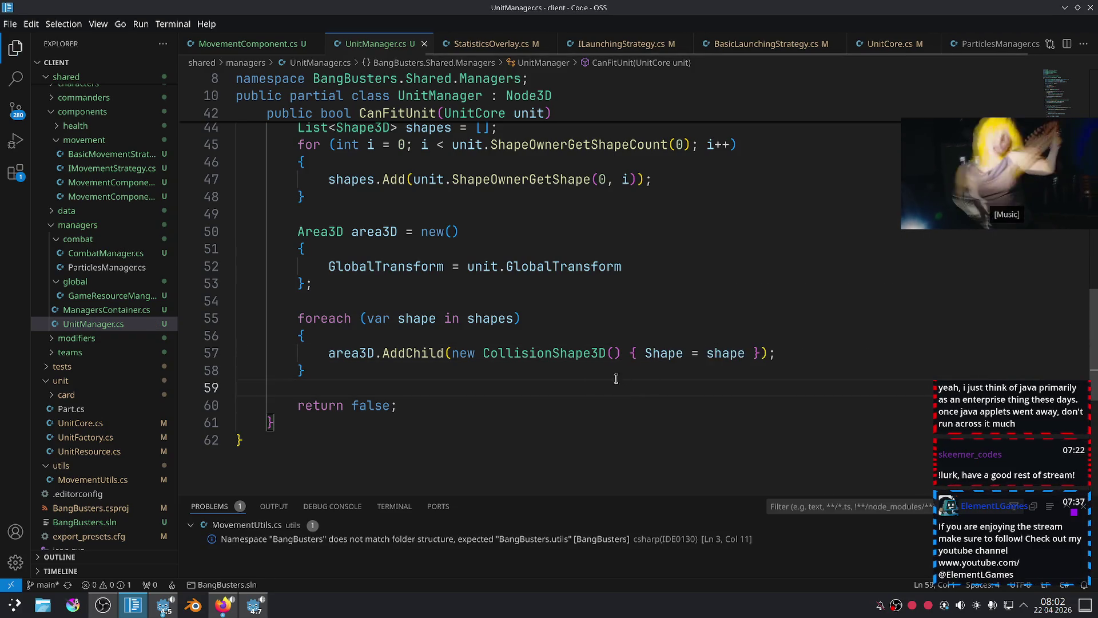
{"action": "scroll", "coordinate": [440, 351], "scroll_direction": "down", "scroll_amount": 1}
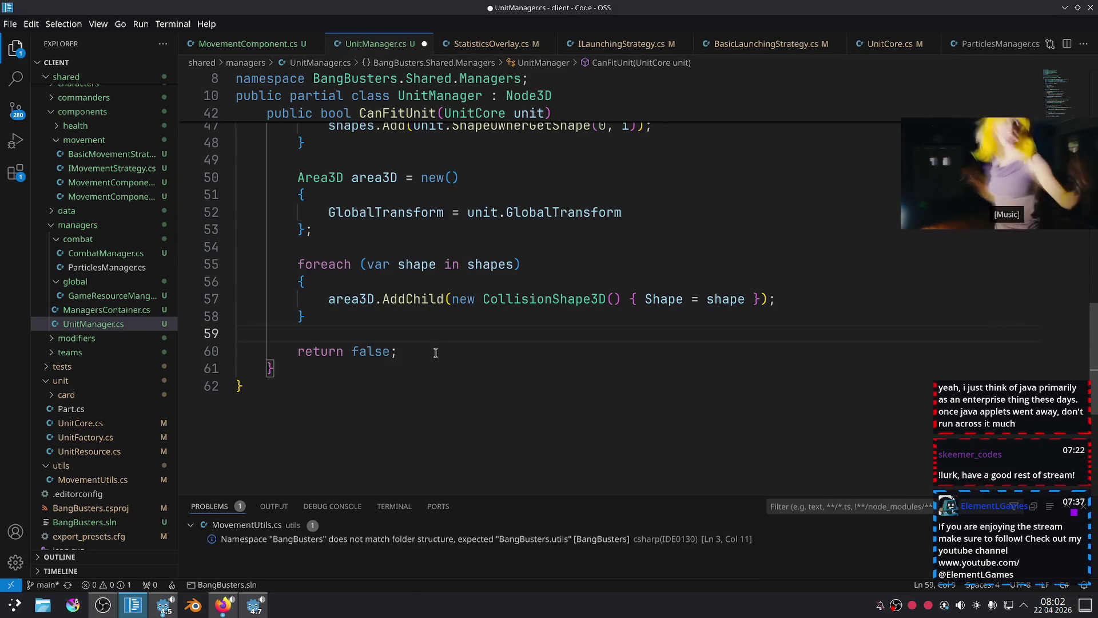
Replace false in the return statement with area3D.GetOverlappingBodies().
{"action": "key", "text": "Return"}
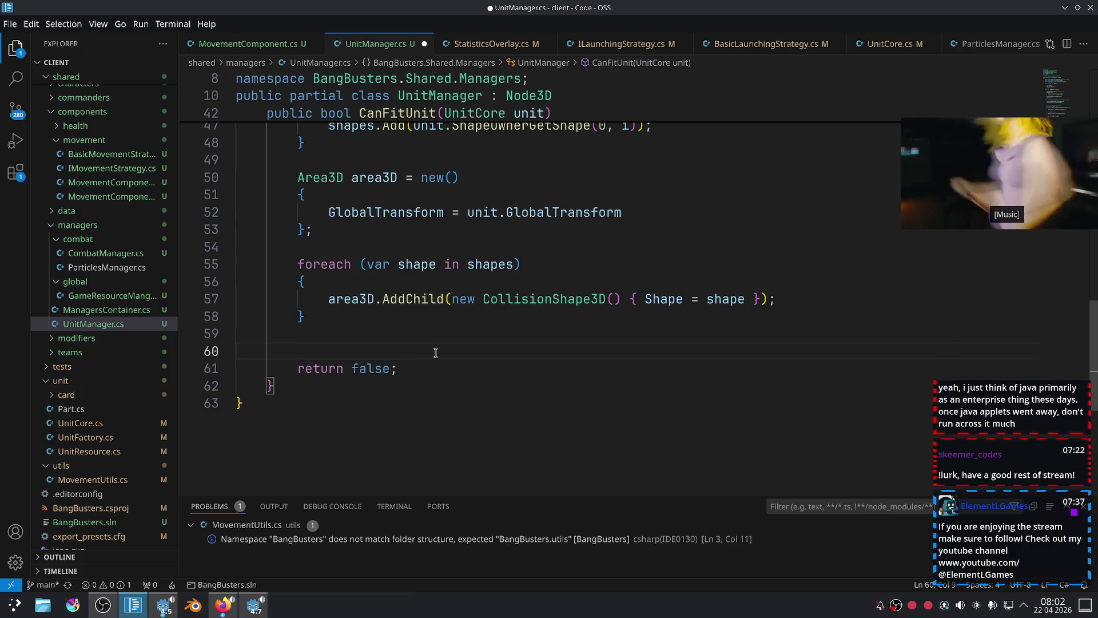
{"action": "double_click", "coordinate": [392, 371]}
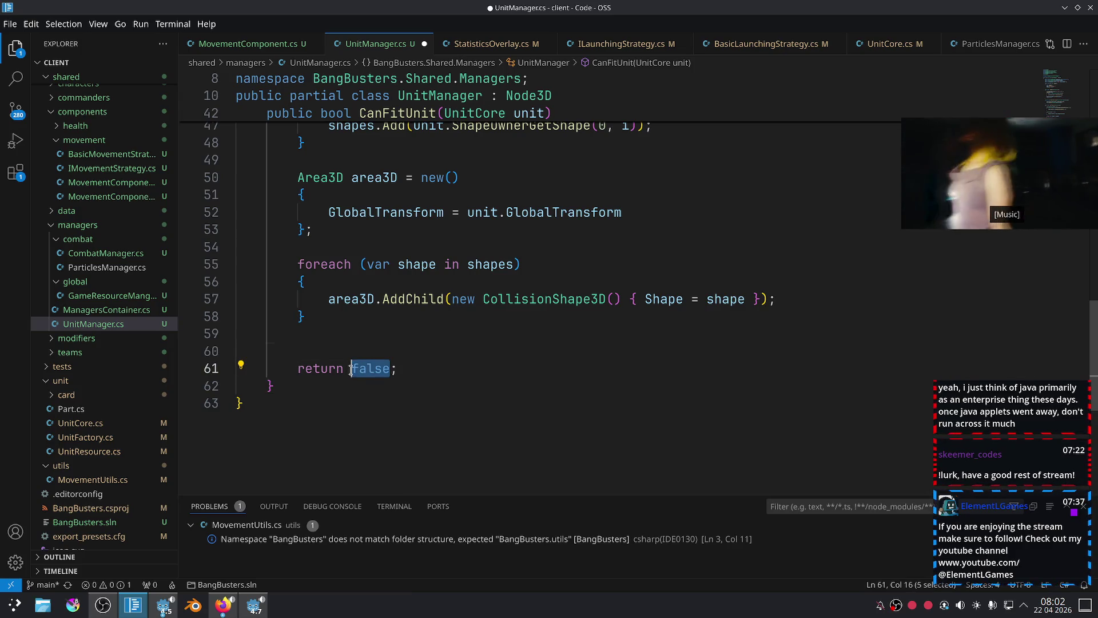
{"action": "type", "text": "area"}
{"action": "key", "text": "Tab"}
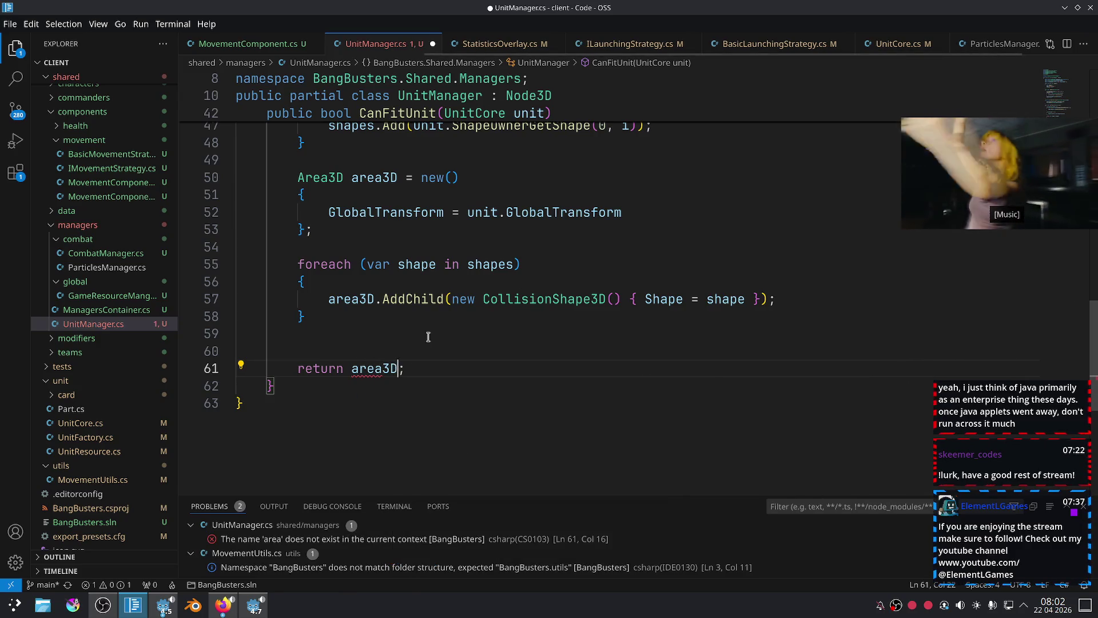
{"action": "type", "text": ".F"}
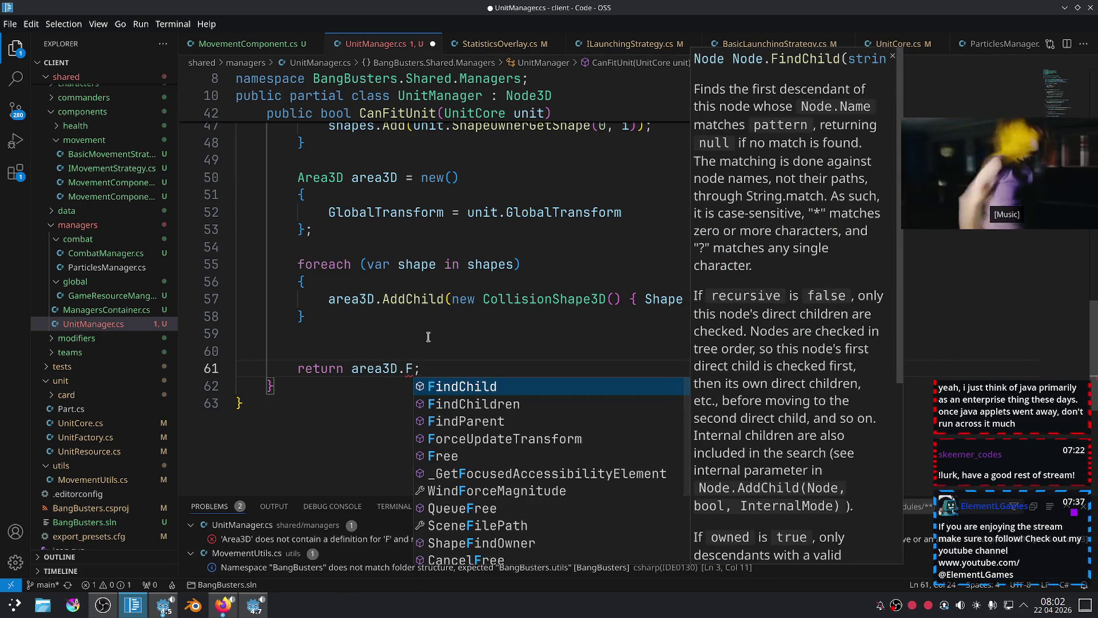
{"action": "key", "text": "BackSpace"}
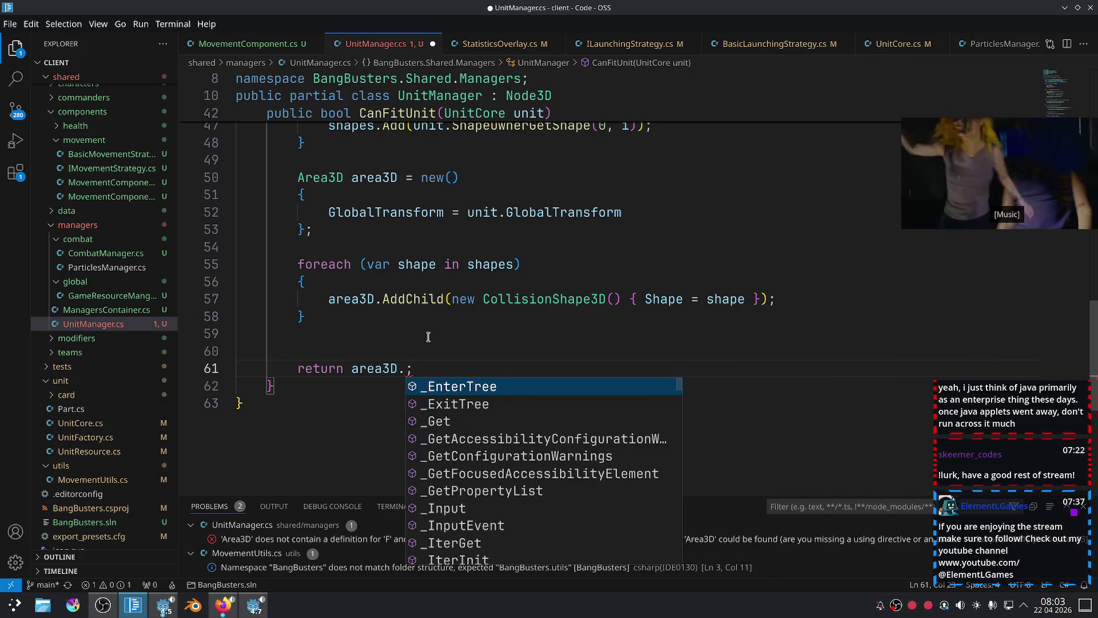
{"action": "key", "text": "Up"}
{"action": "key", "text": "Up"}
{"action": "key", "text": "Up"}
{"action": "key", "text": "Up"}
{"action": "key", "text": "Up"}
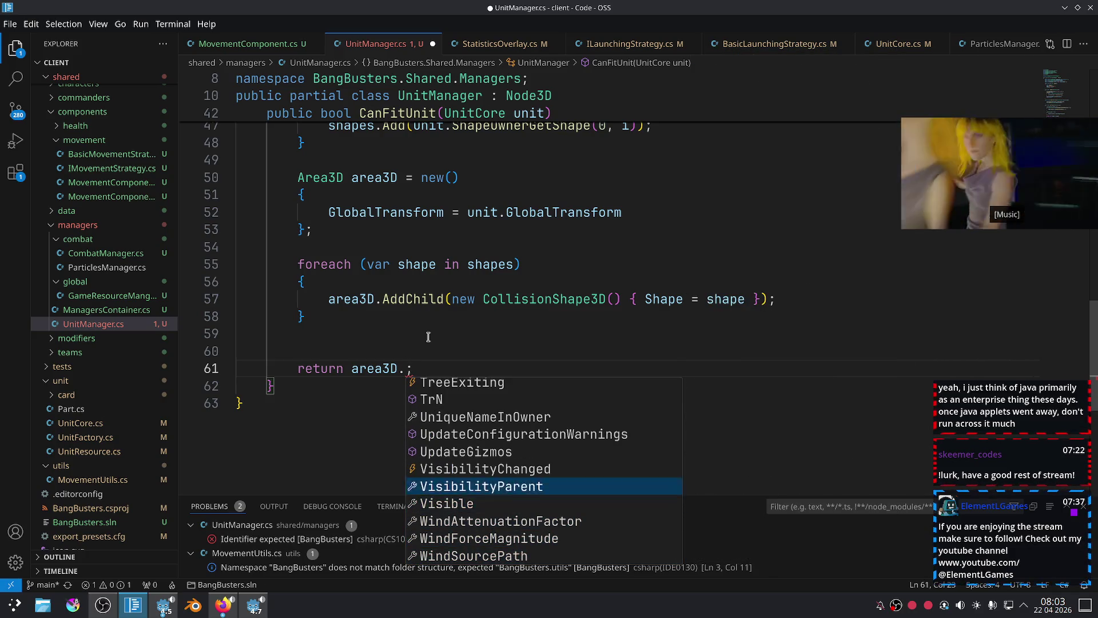
{"action": "key", "text": "Up"}
{"action": "key", "text": "Up"}
{"action": "key", "text": "Up"}
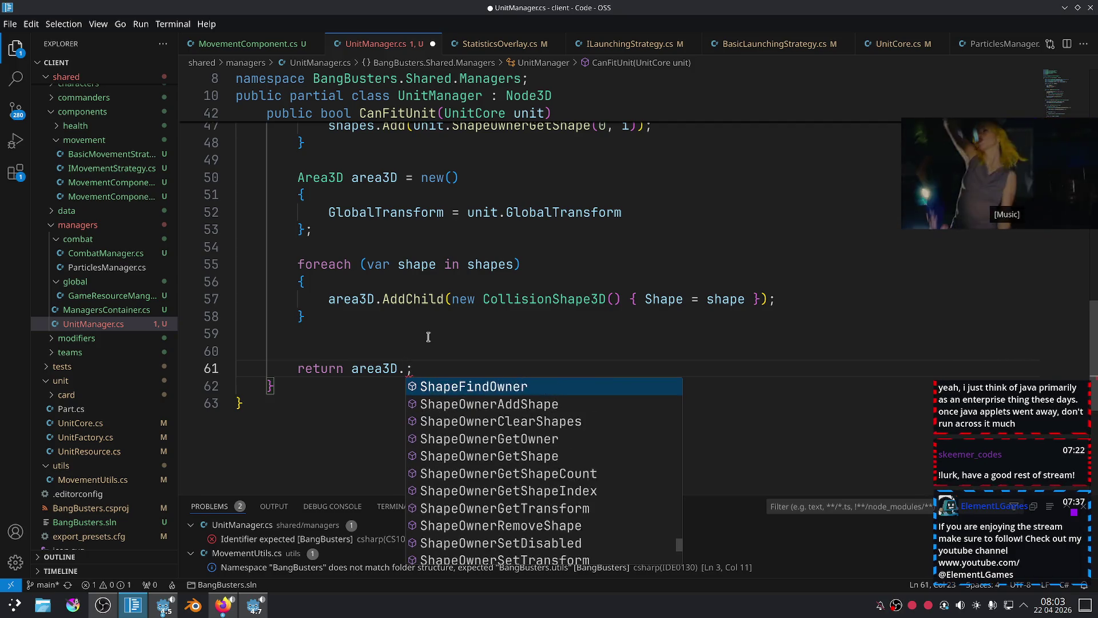
{"action": "type", "text": "GetColl"}
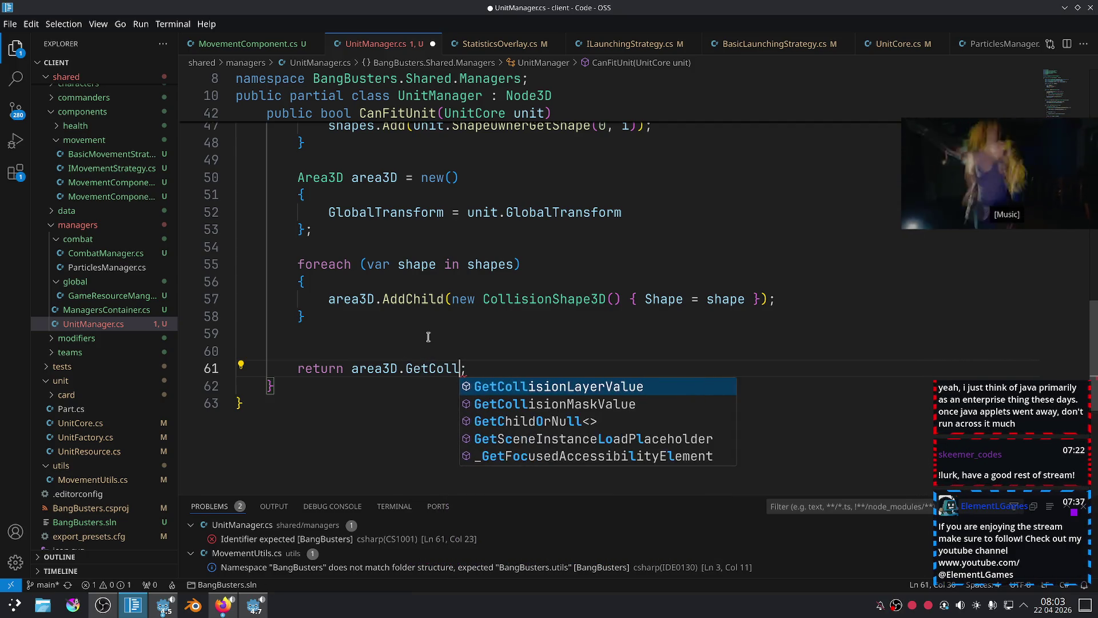
{"action": "key", "text": "BackSpace"}
{"action": "key", "text": "BackSpace"}
{"action": "key", "text": "BackSpace"}
{"action": "type", "text": "Bo"}
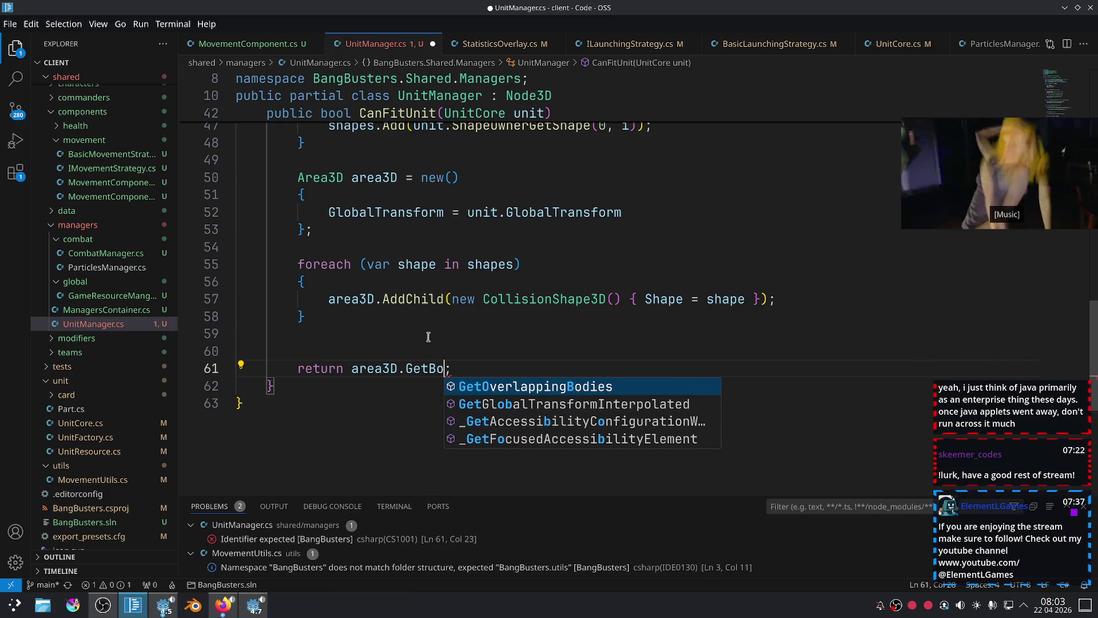
{"action": "key", "text": "Tab"}
{"action": "type", "text": "("}
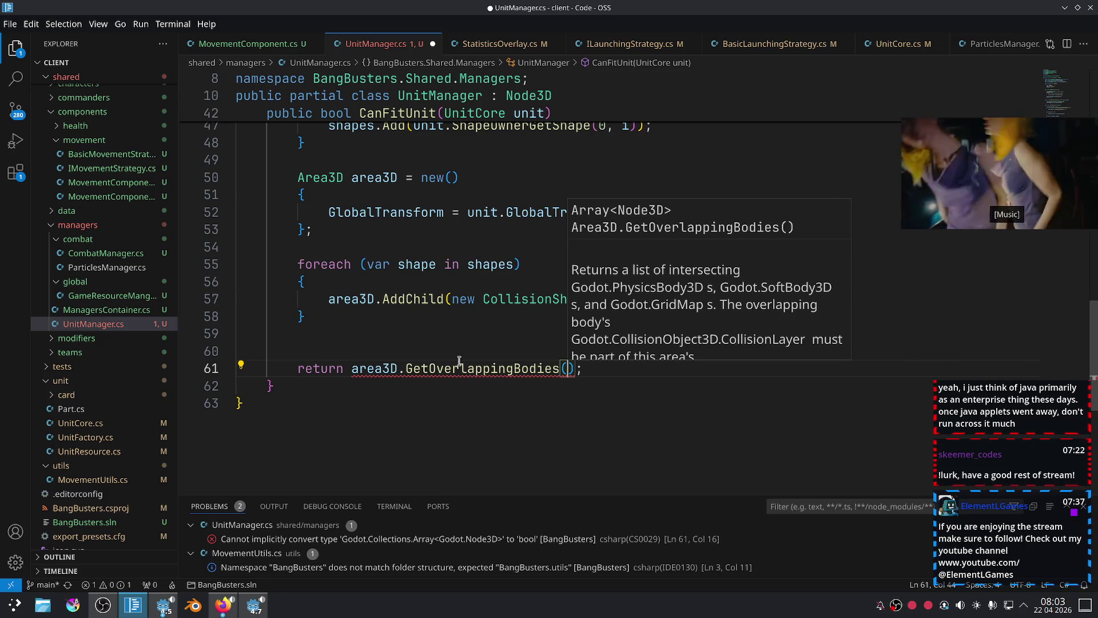
Append .Count > 0 to the overlap call and save the file.
{"action": "left_click", "coordinate": [575, 369]}
{"action": "type", "text": "Cou"}
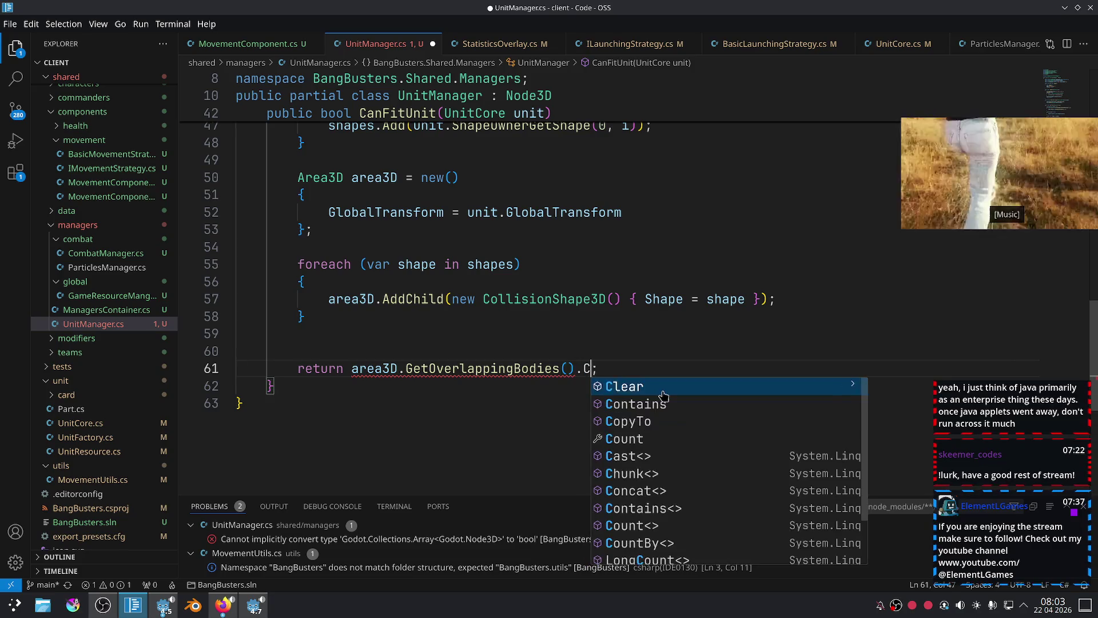
{"action": "key", "text": "Tab"}
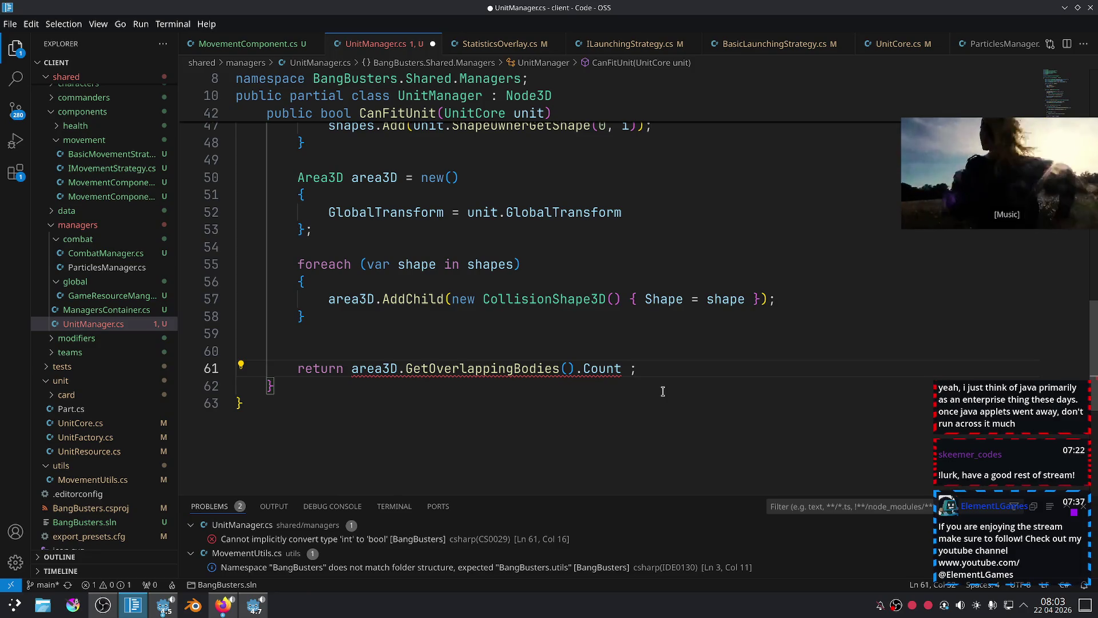
{"action": "type", "text": "> "}
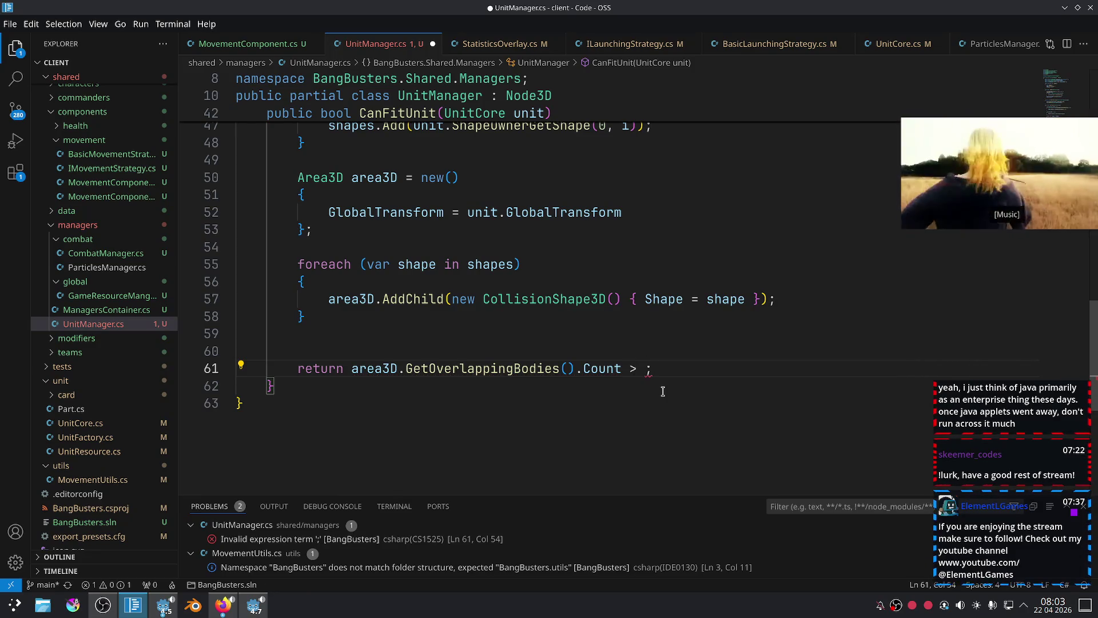
{"action": "type", "text": "0"}
{"action": "key", "text": "ctrl+s"}
{"action": "left_click", "coordinate": [644, 404]}
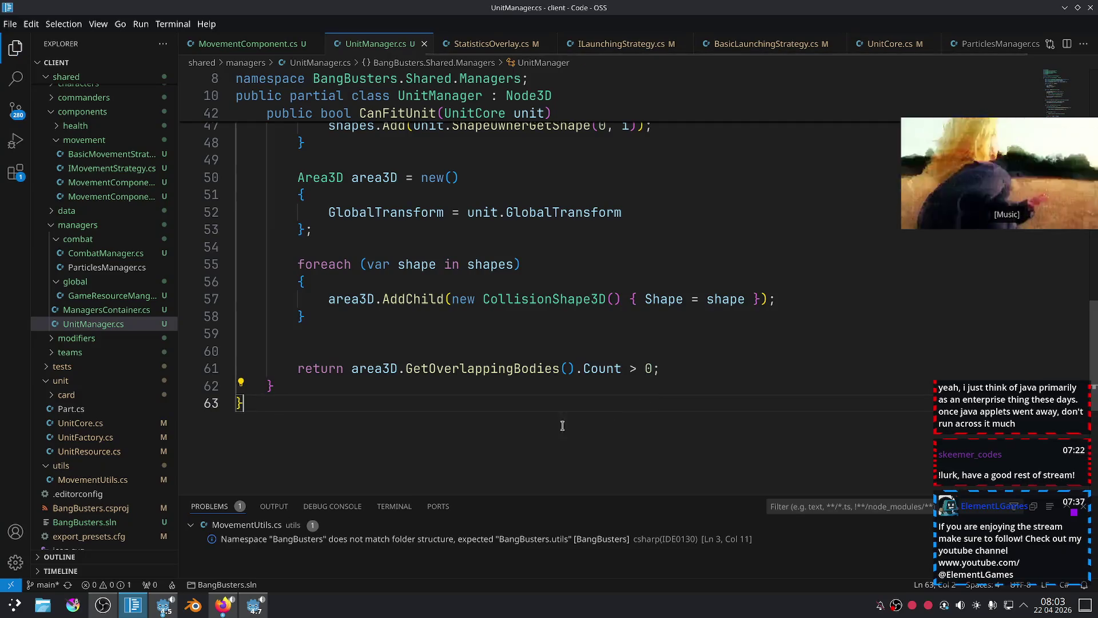
Change the comparison to .Count == 0 and save again.
{"action": "left_click", "coordinate": [636, 369]}
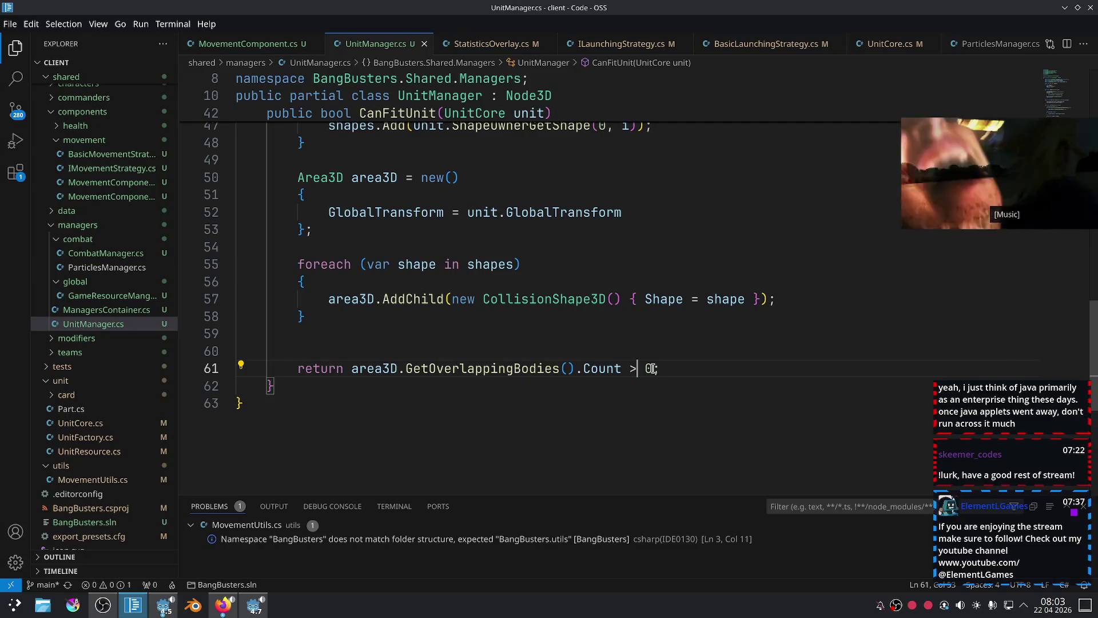
{"action": "left_click", "coordinate": [652, 369]}
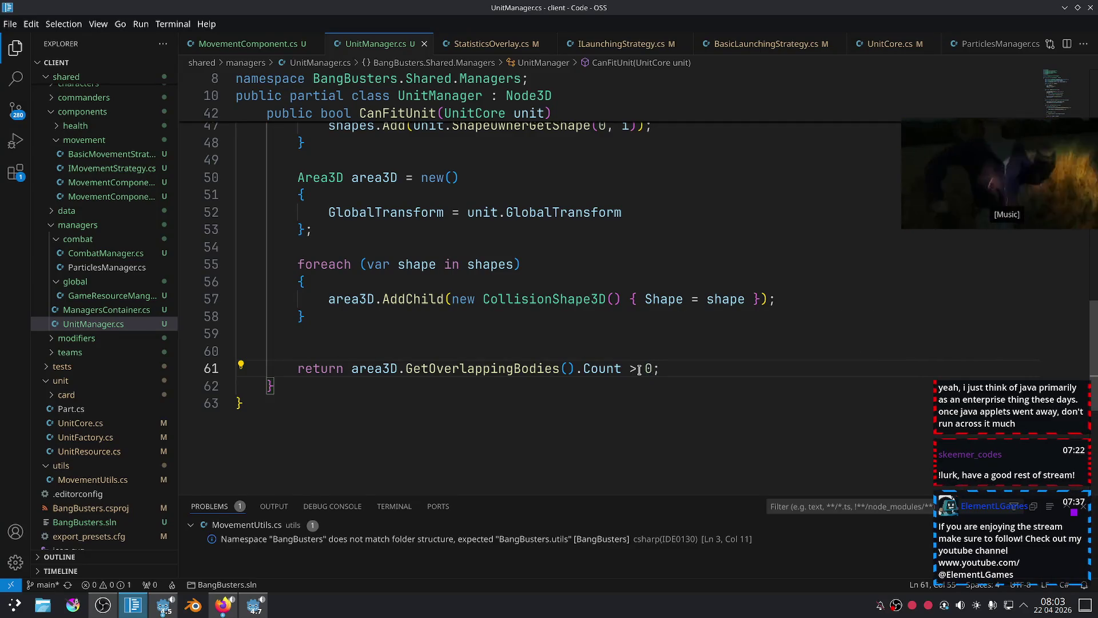
{"action": "key", "text": "BackSpace"}
{"action": "type", "text": "=="}
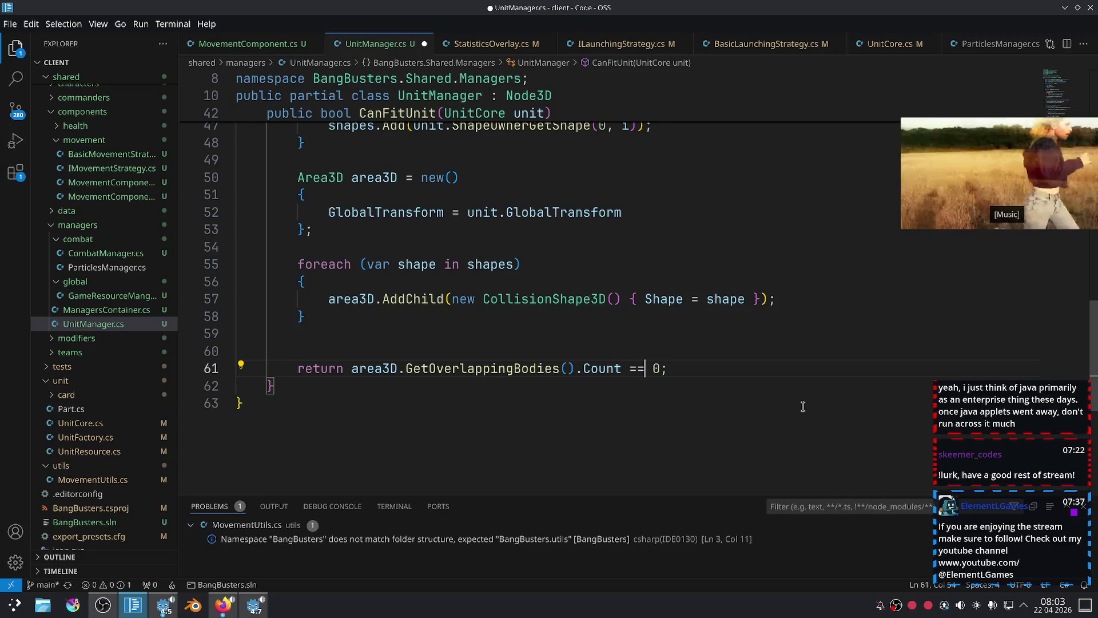
{"action": "left_click", "coordinate": [672, 395]}
{"action": "key", "text": "ctrl+s"}
Check the Godot editor, then select the return statement and move to the line above.
{"action": "scroll", "coordinate": [515, 389], "scroll_direction": "up", "scroll_amount": 2}
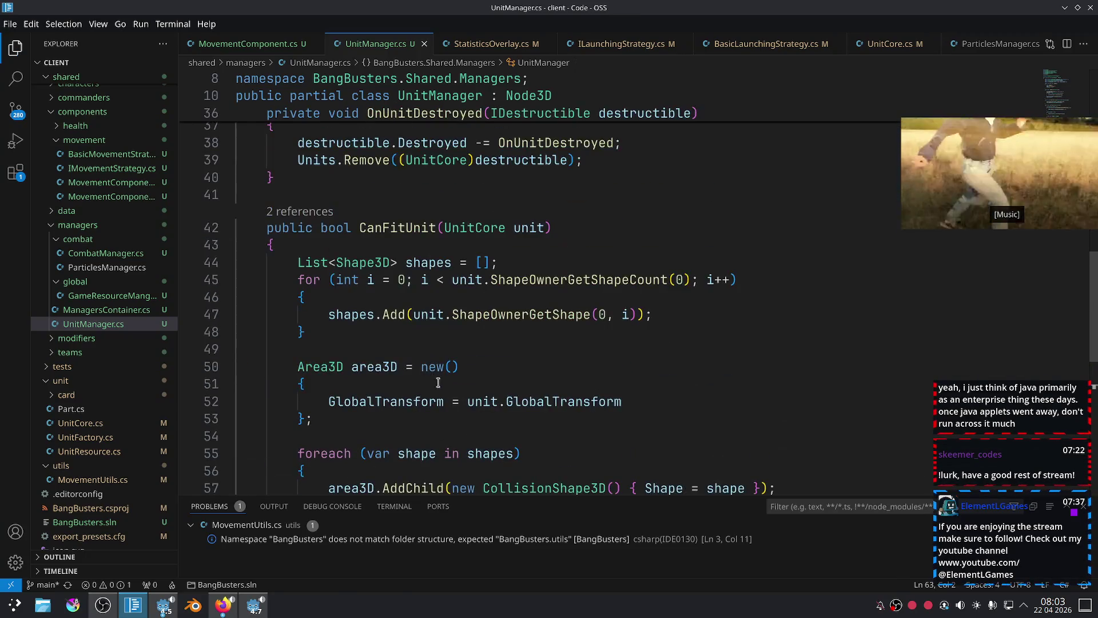
{"action": "scroll", "coordinate": [413, 346], "scroll_direction": "down", "scroll_amount": 1}
{"action": "left_click", "coordinate": [481, 373]}
{"action": "scroll", "coordinate": [595, 379], "scroll_direction": "up", "scroll_amount": 6}
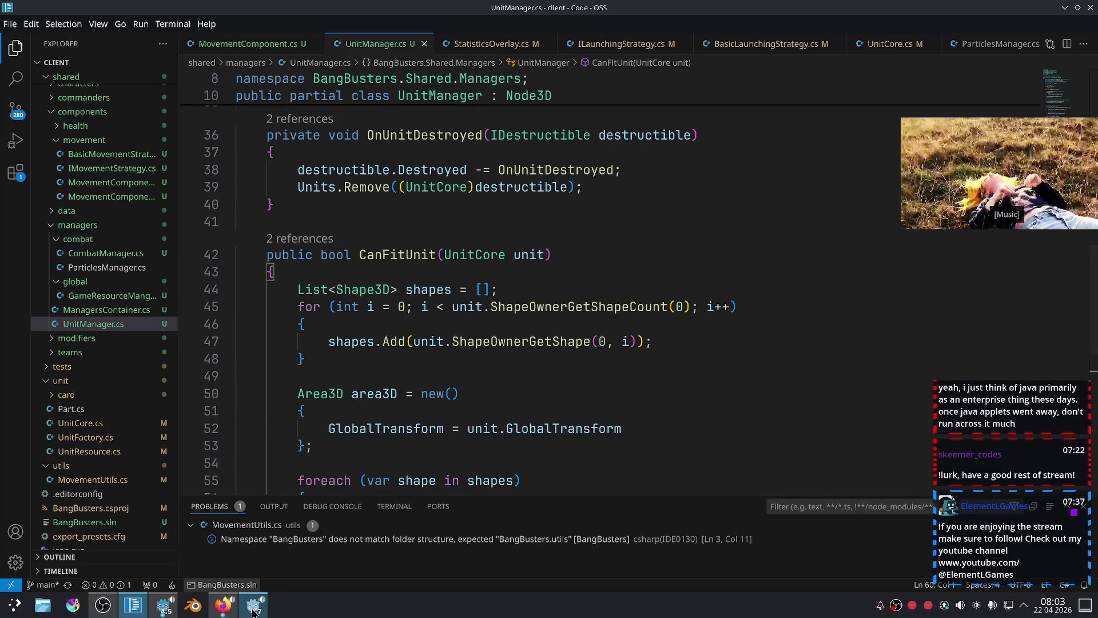
{"action": "scroll", "coordinate": [556, 372], "scroll_direction": "up", "scroll_amount": 2}
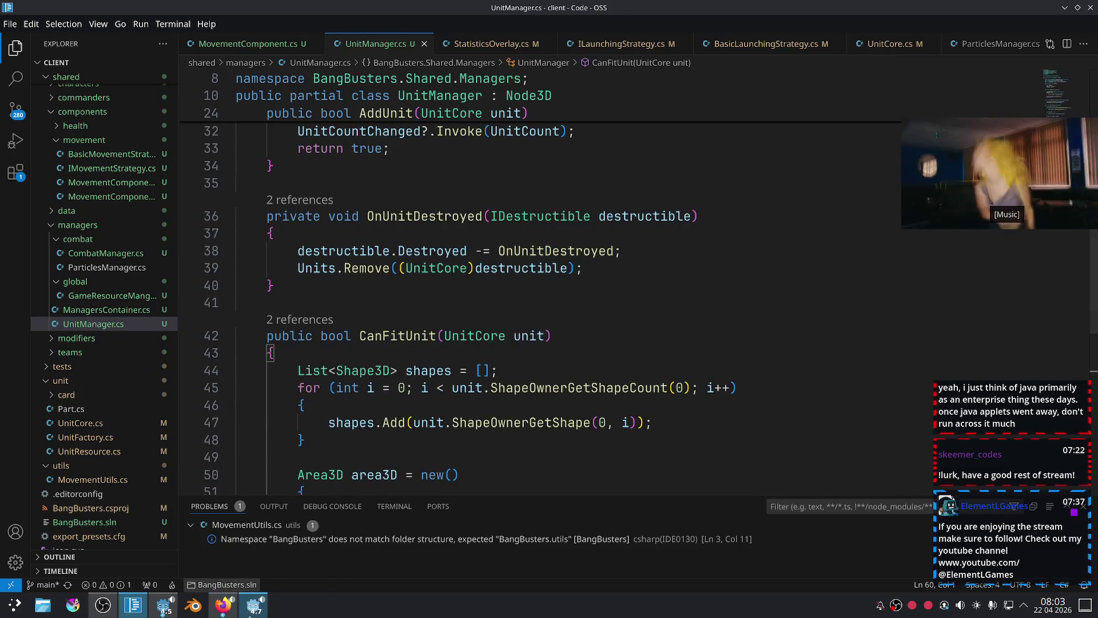
{"action": "left_click", "coordinate": [256, 605]}
{"action": "key", "text": "alt+Tab"}
{"action": "scroll", "coordinate": [650, 323], "scroll_direction": "down", "scroll_amount": 5}
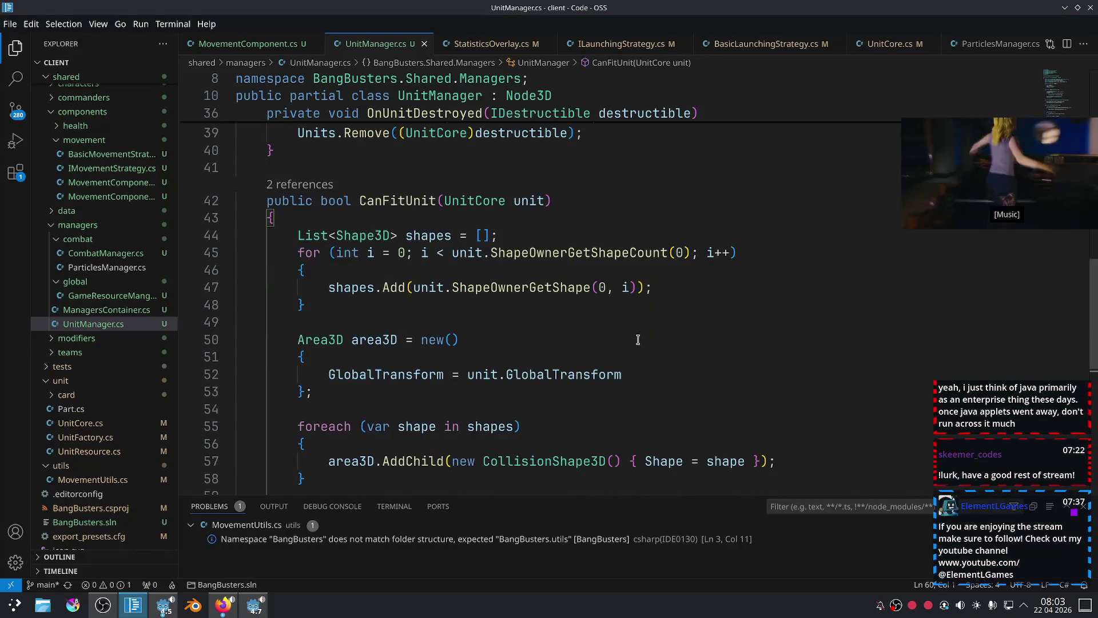
{"action": "mouse_move", "coordinate": [699, 374]}
{"action": "left_mouse_down"}
{"action": "mouse_move", "coordinate": [238, 369]}
{"action": "mouse_move", "coordinate": [294, 364]}
{"action": "left_mouse_up"}
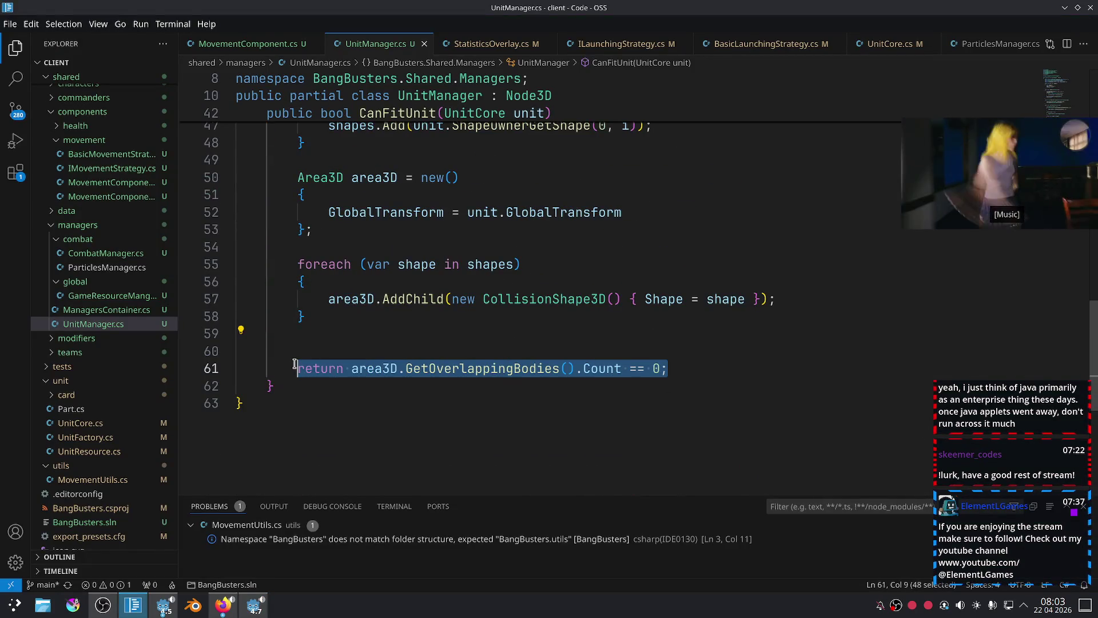
{"action": "left_click", "coordinate": [331, 345]}
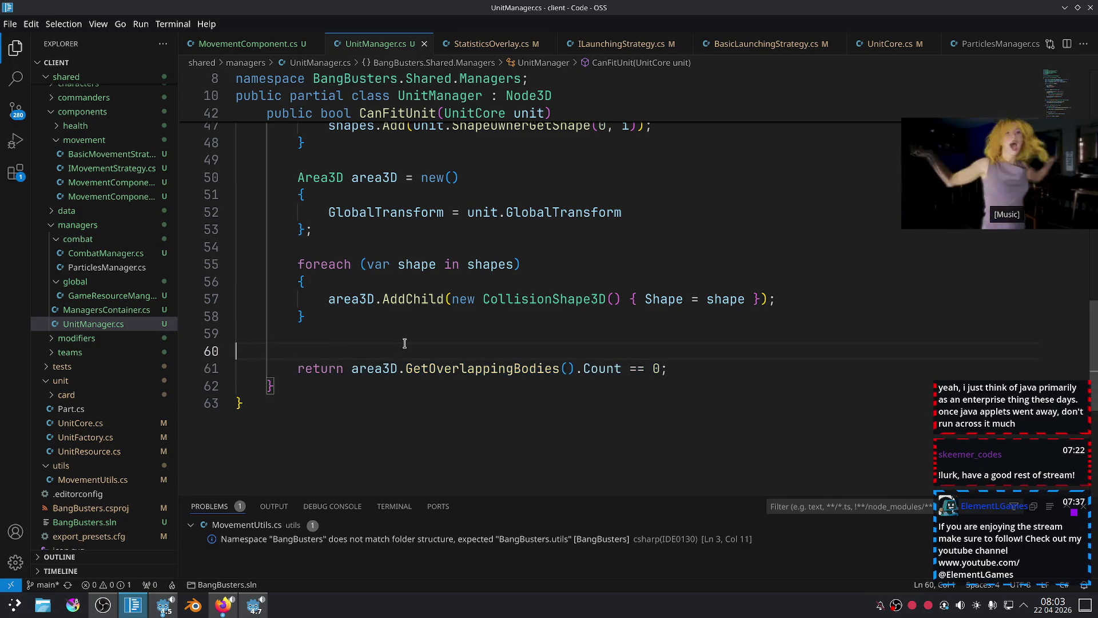
Store the overlap check in var canFit and change the return to return canFit.
{"action": "type", "text": "var"}
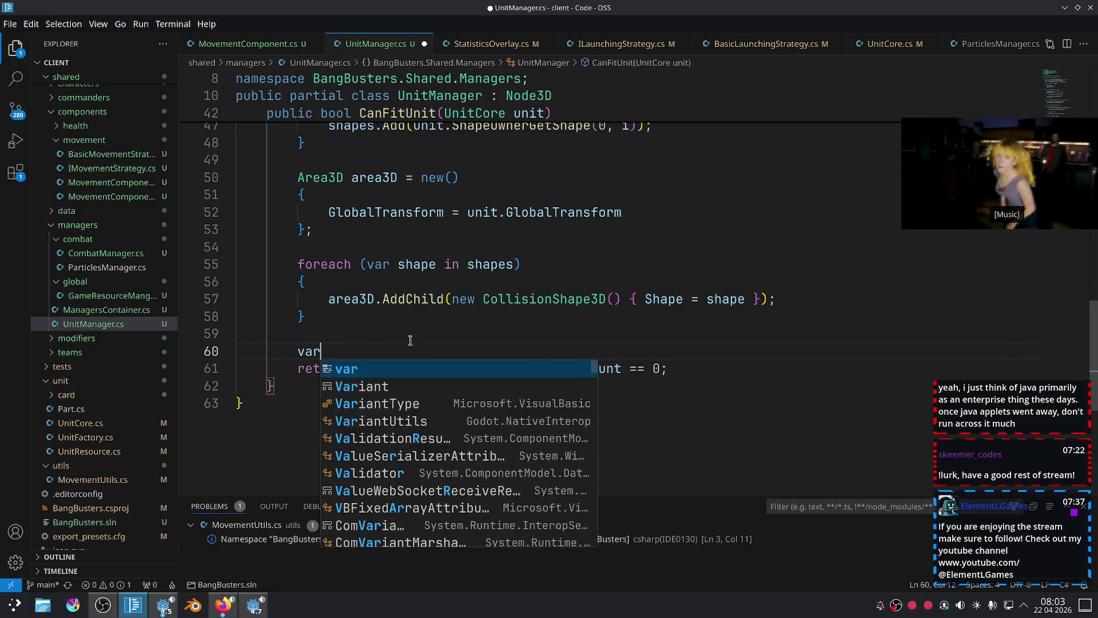
{"action": "mouse_move", "coordinate": [659, 367]}
{"action": "left_mouse_down"}
{"action": "mouse_move", "coordinate": [300, 361]}
{"action": "mouse_move", "coordinate": [352, 368]}
{"action": "left_mouse_up"}
{"action": "key", "text": "ctrl+c"}
{"action": "left_click", "coordinate": [364, 351]}
{"action": "key", "text": "ctrl+v"}
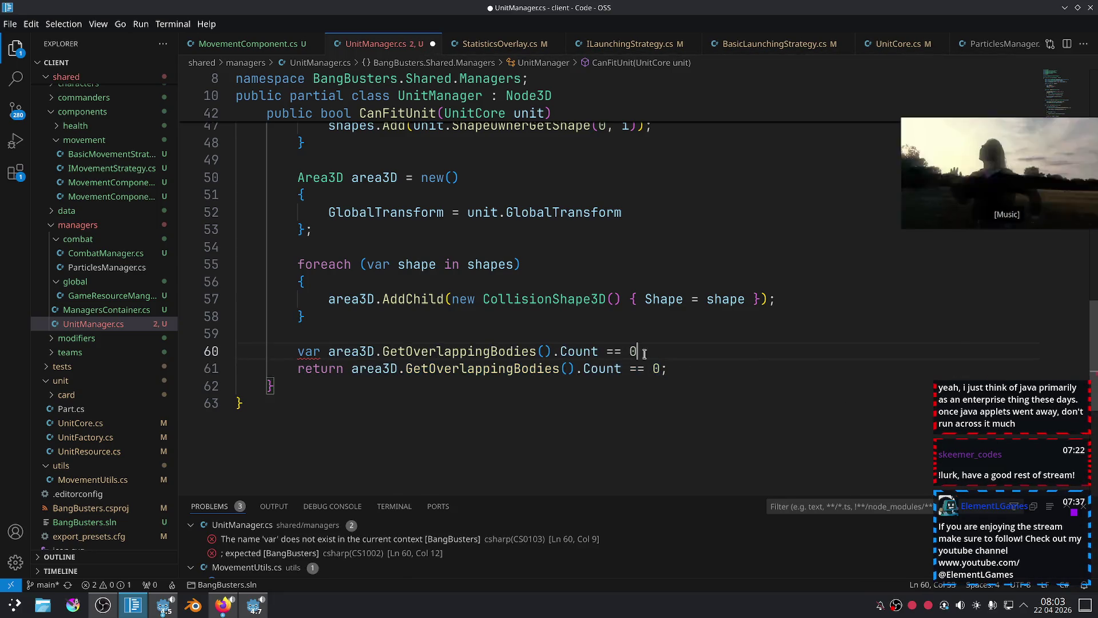
{"action": "type", "text": ";"}
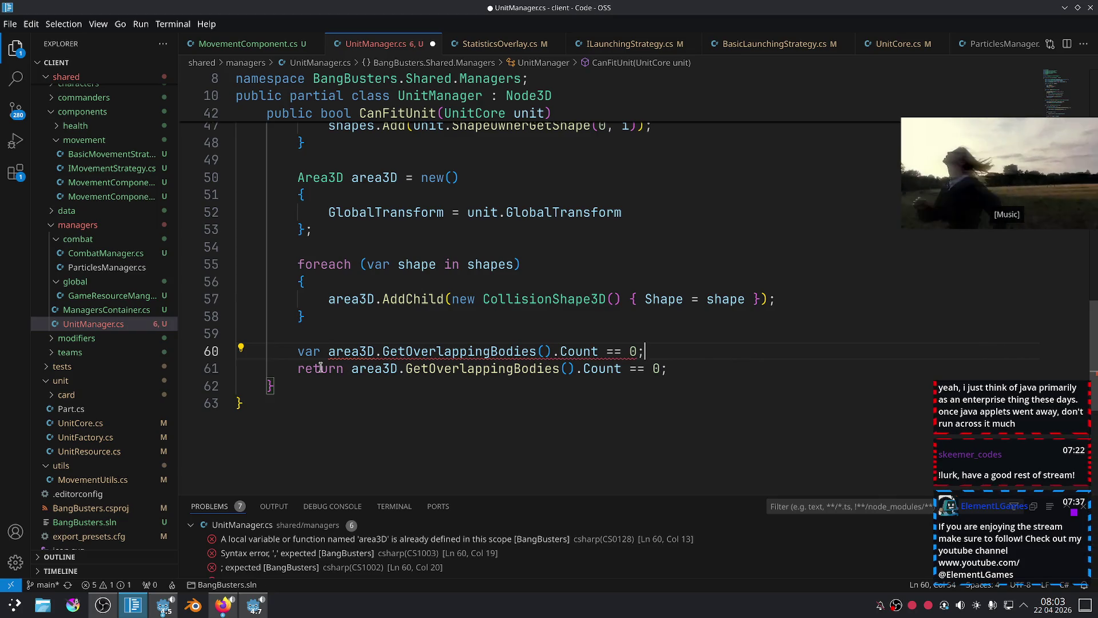
{"action": "left_click", "coordinate": [326, 352]}
{"action": "type", "text": "canFit ="}
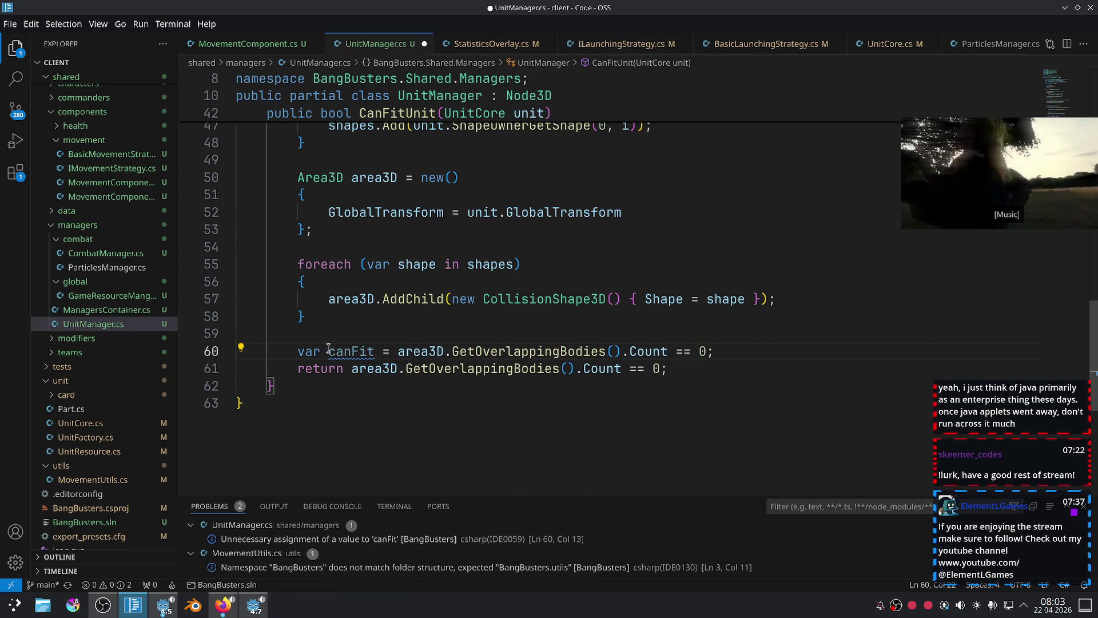
{"action": "double_click", "coordinate": [351, 351]}
{"action": "left_click_drag", "start_coordinate": [657, 370], "coordinate": [352, 369]}
{"action": "type", "text": "canFit;"}
Add area3D.QueueFree(); after the canFit line, save, and run the game from Godot.
{"action": "left_click", "coordinate": [747, 350]}
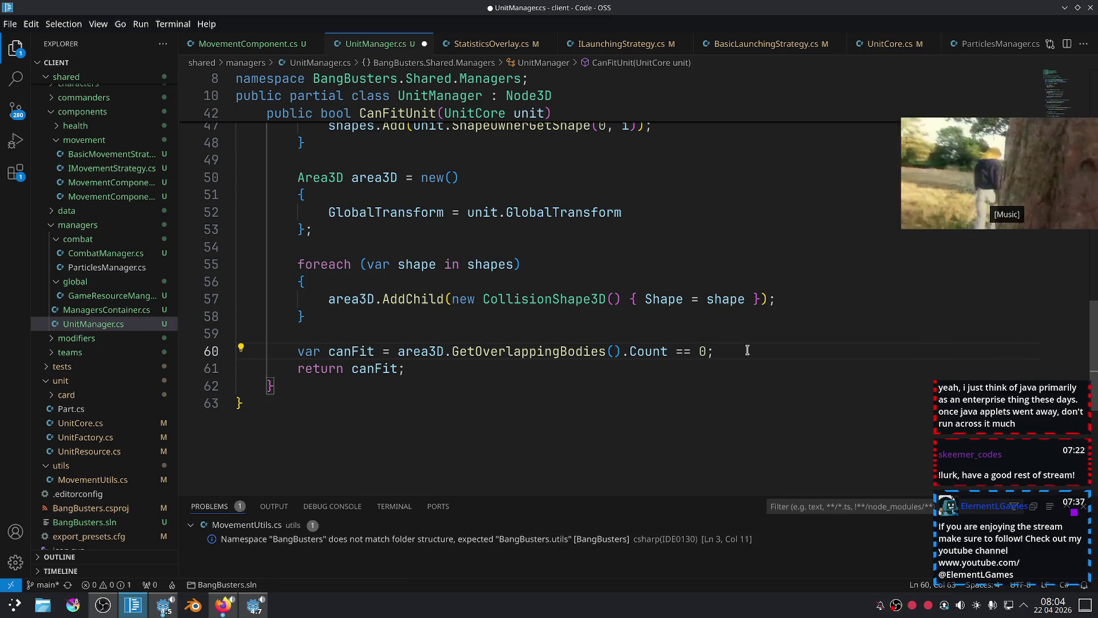
{"action": "key", "text": "Return"}
{"action": "type", "text": "area"}
{"action": "key", "text": "Tab"}
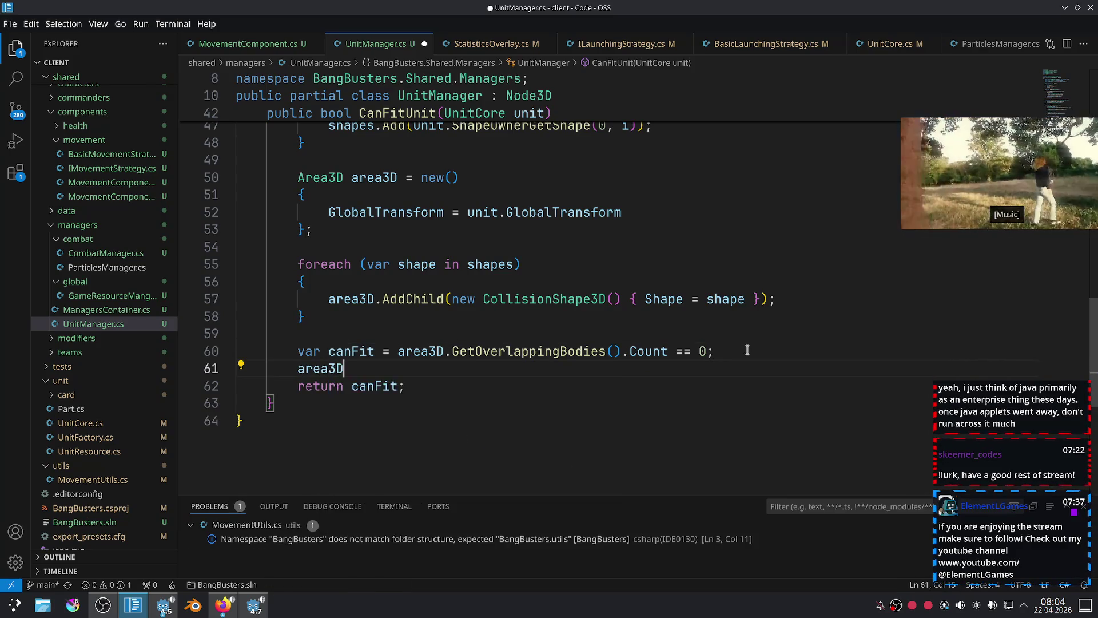
{"action": "type", "text": ".Que"}
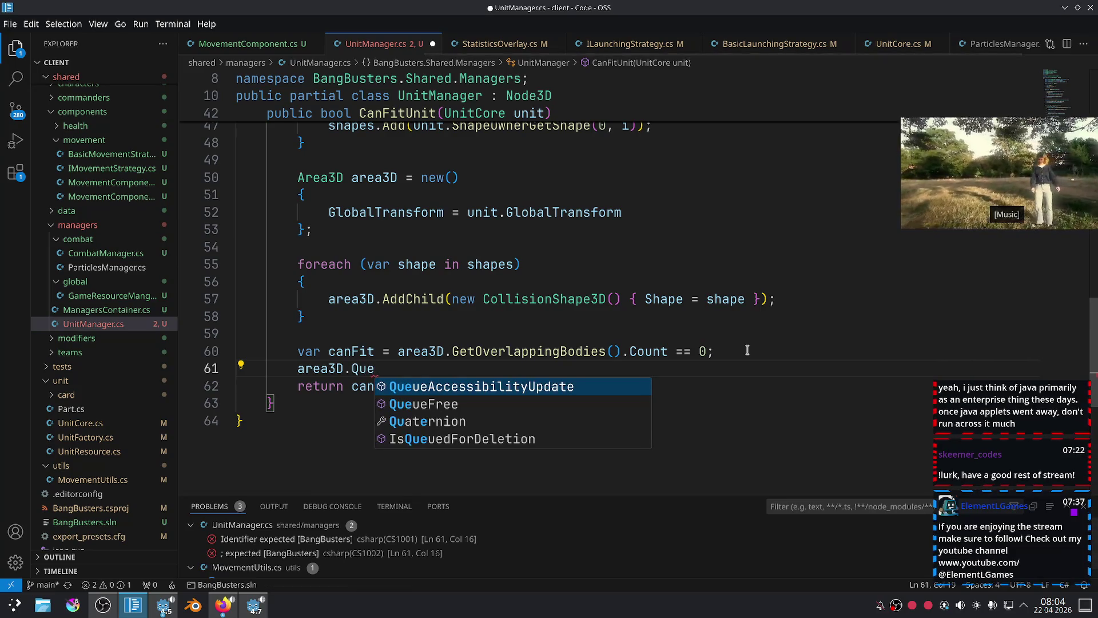
{"action": "key", "text": "Down"}
{"action": "key", "text": "Tab"}
{"action": "type", "text": "();"}
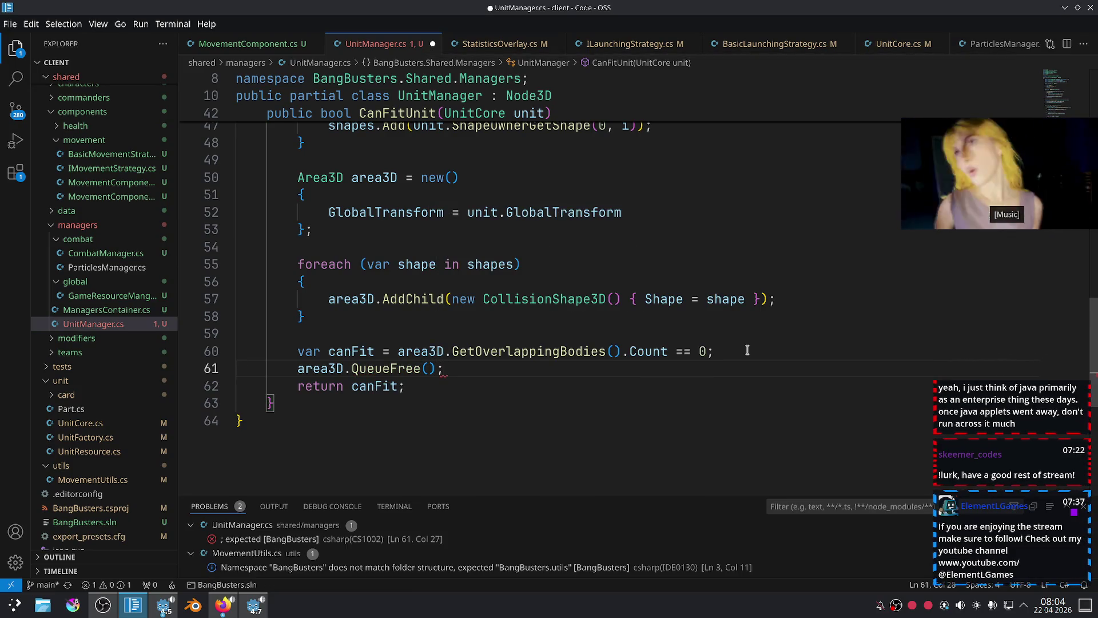
{"action": "key", "text": "ctrl+s"}
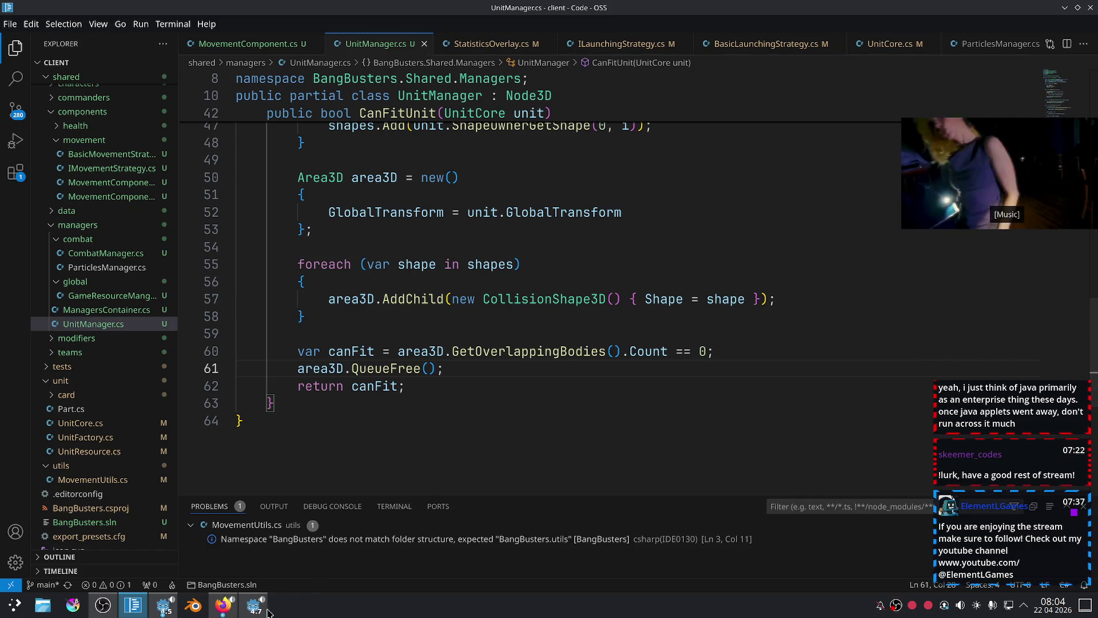
{"action": "left_click", "coordinate": [265, 609]}
{"action": "left_click", "coordinate": [959, 27]}
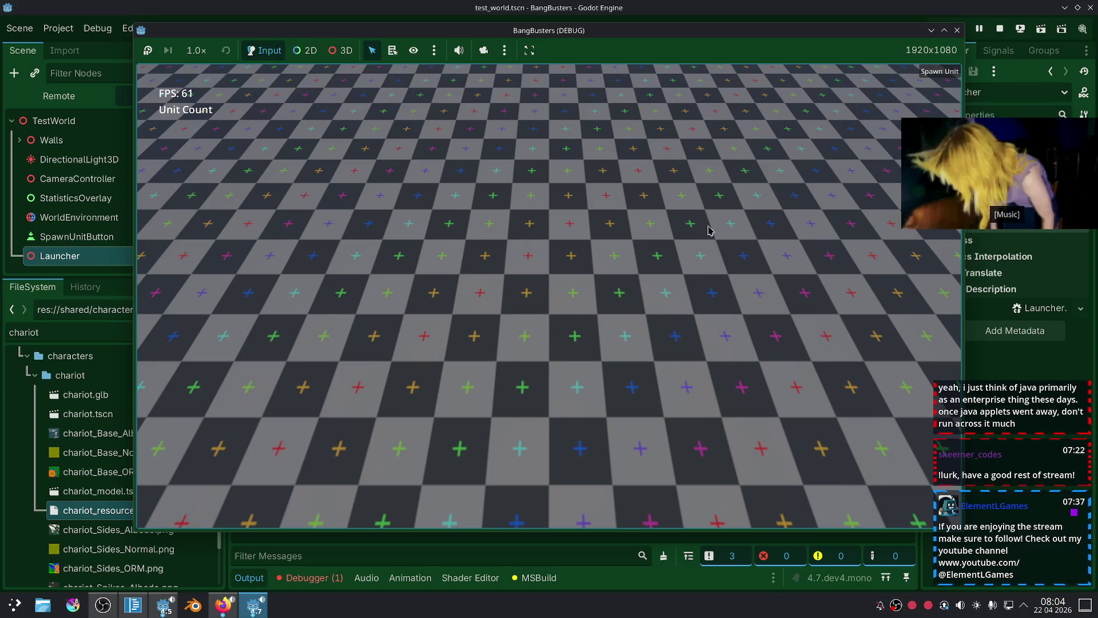
Inspect the transform and shape-count error rows in the Debugger, dismissing the alerts, then return to UnitManager.cs.
{"action": "left_click", "coordinate": [335, 575]}
{"action": "mouse_move", "coordinate": [513, 496]}
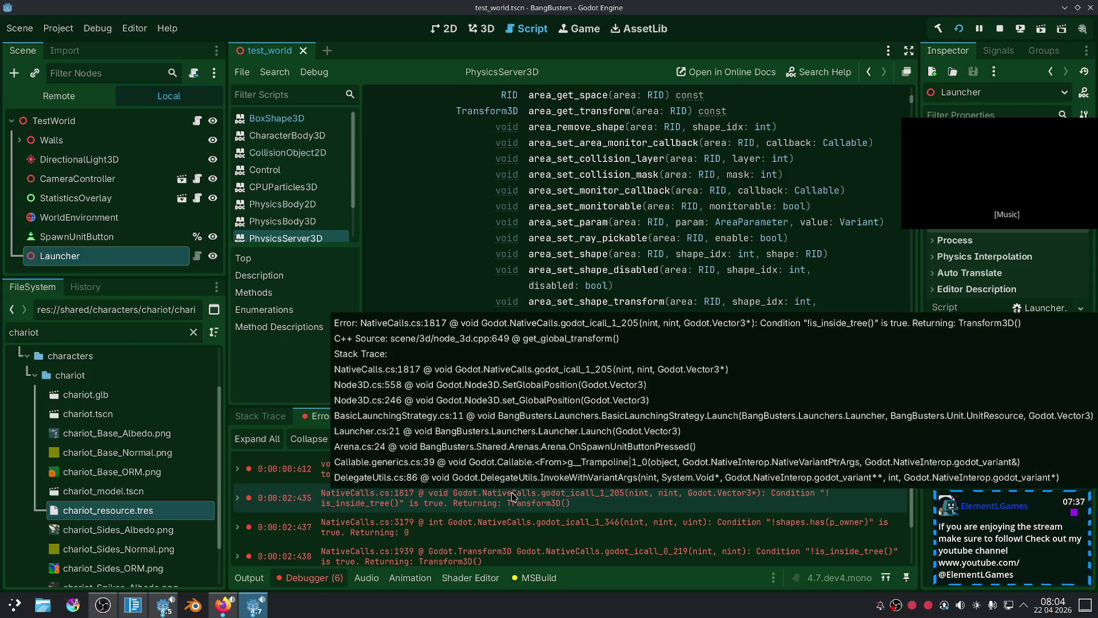
{"action": "double_click", "coordinate": [568, 500]}
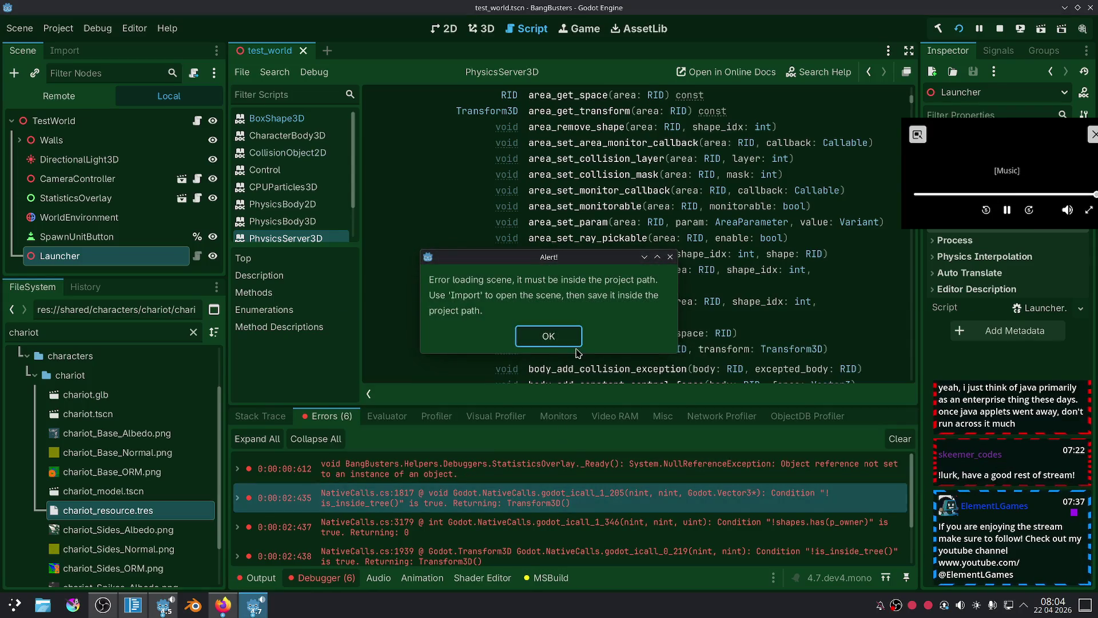
{"action": "left_click", "coordinate": [558, 337]}
{"action": "scroll", "coordinate": [582, 462], "scroll_direction": "down", "scroll_amount": 1}
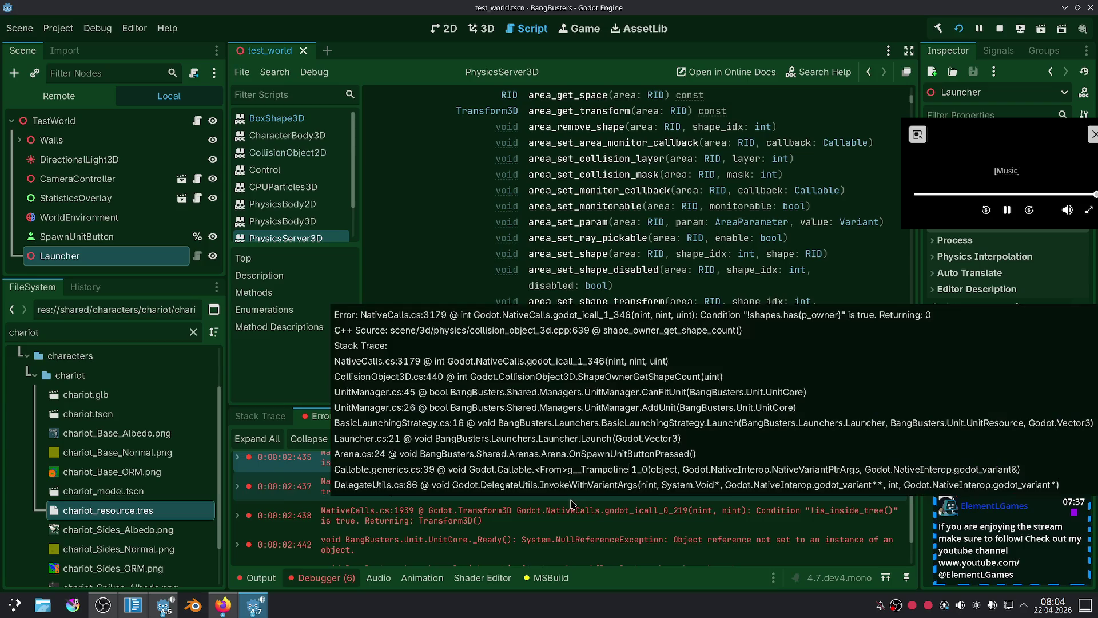
{"action": "double_click", "coordinate": [625, 501]}
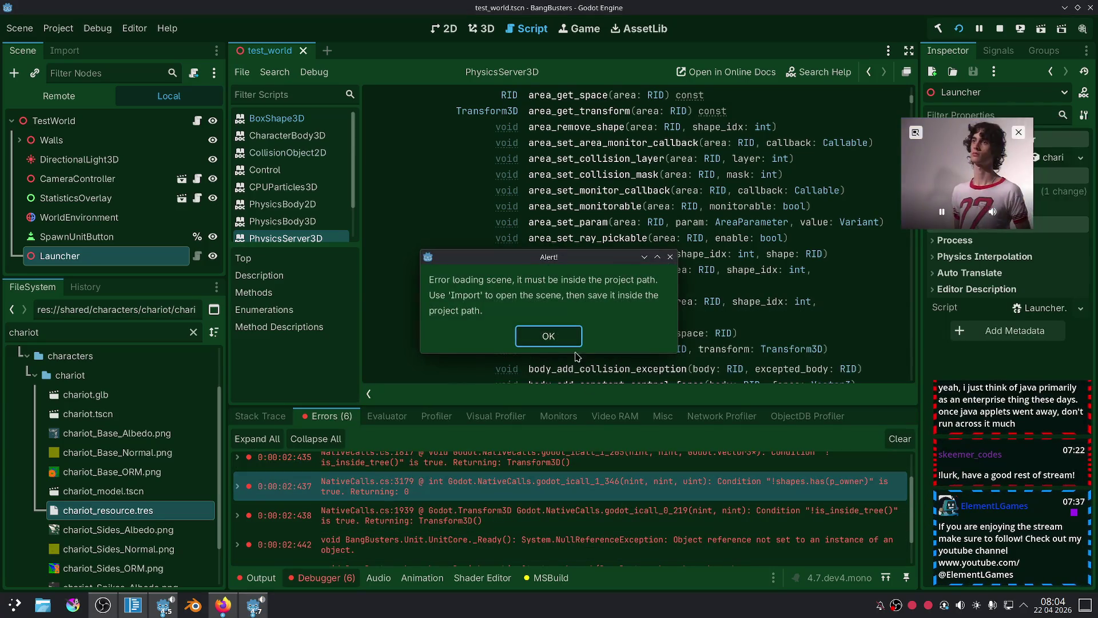
{"action": "left_click", "coordinate": [551, 335]}
{"action": "scroll", "coordinate": [605, 326], "scroll_direction": "down", "scroll_amount": 5}
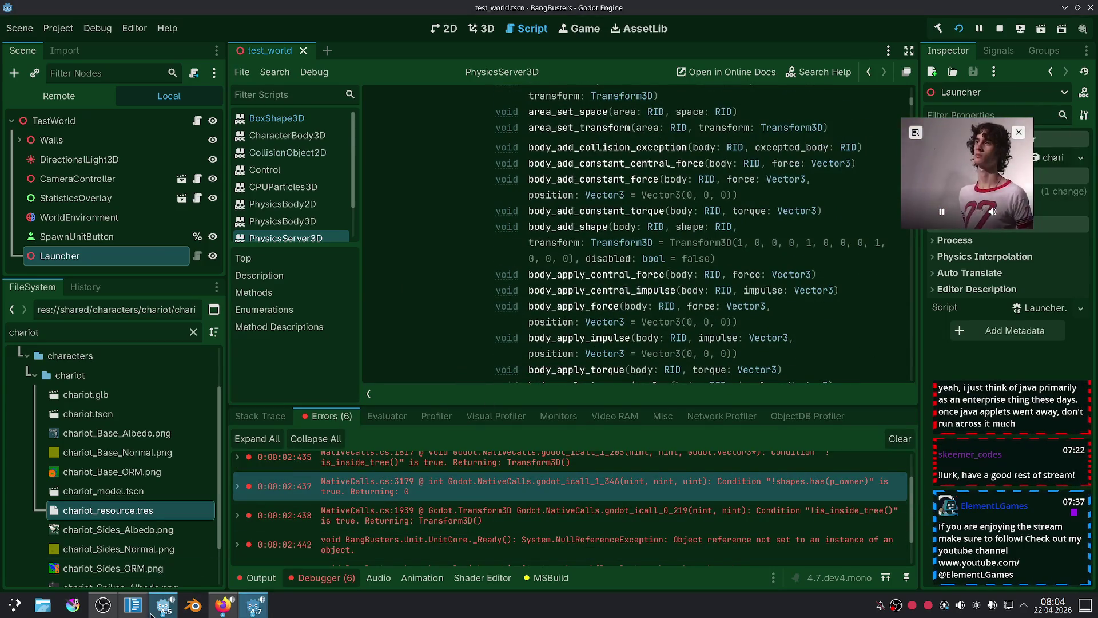
{"action": "left_click", "coordinate": [133, 605]}
{"action": "scroll", "coordinate": [501, 379], "scroll_direction": "up", "scroll_amount": 3}
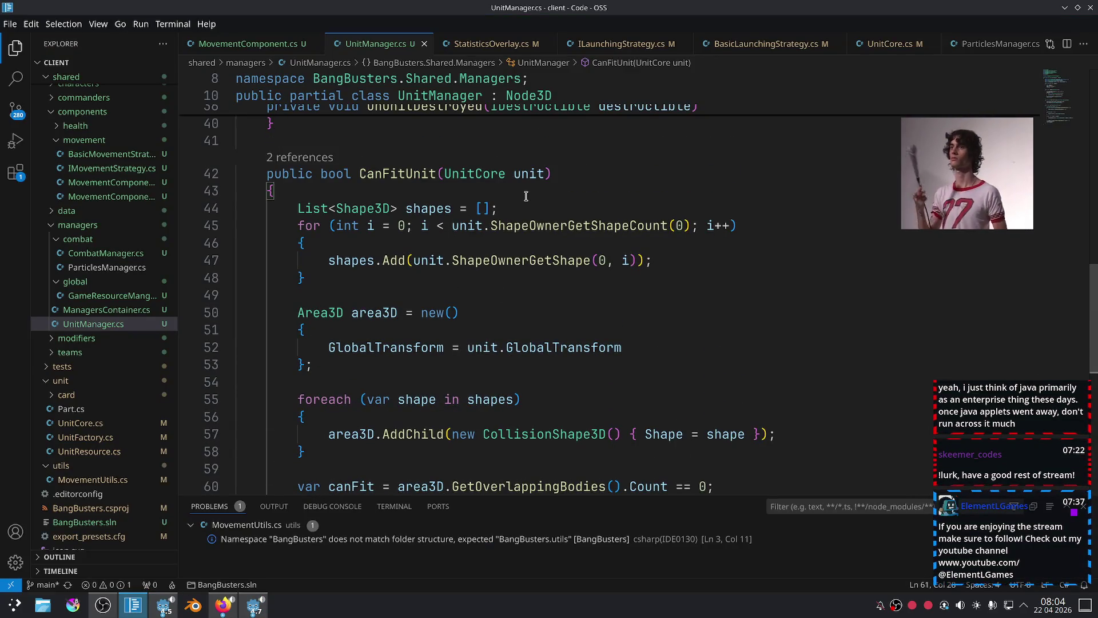
Add GD.Print(unit.ShapeOwnerGetShapeCount(0)); at the top of CanFitUnit, save, and run with F5.
{"action": "mouse_move", "coordinate": [691, 225]}
{"action": "left_mouse_down"}
{"action": "mouse_move", "coordinate": [429, 225]}
{"action": "mouse_move", "coordinate": [448, 224]}
{"action": "left_mouse_up"}
{"action": "key", "text": "ctrl+c"}
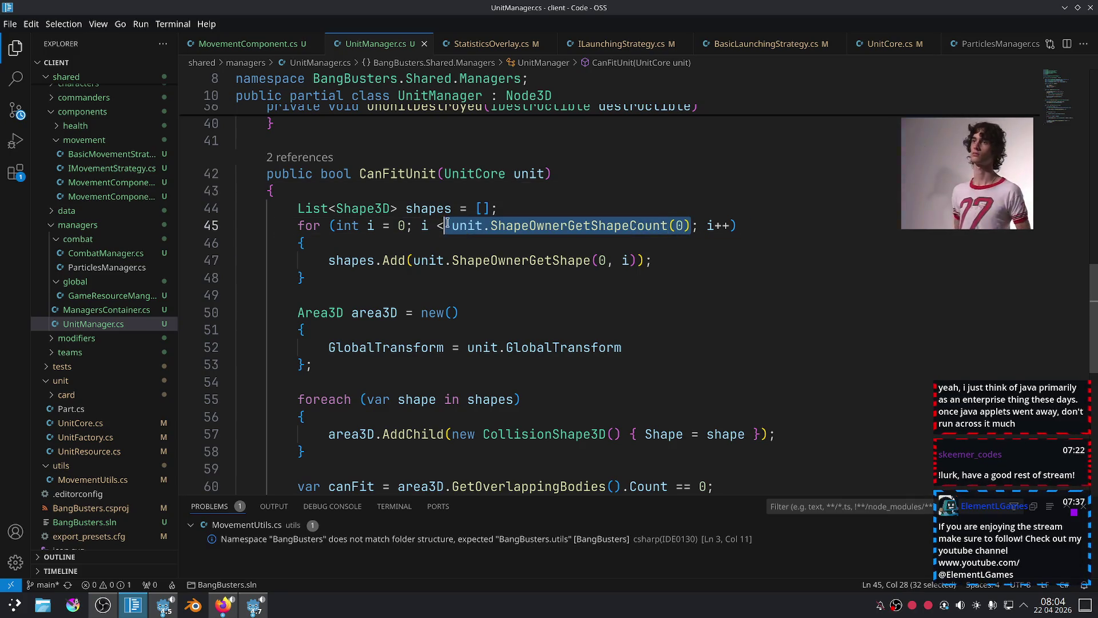
{"action": "left_click", "coordinate": [525, 209]}
{"action": "key", "text": "Return"}
{"action": "type", "text": "GD.p"}
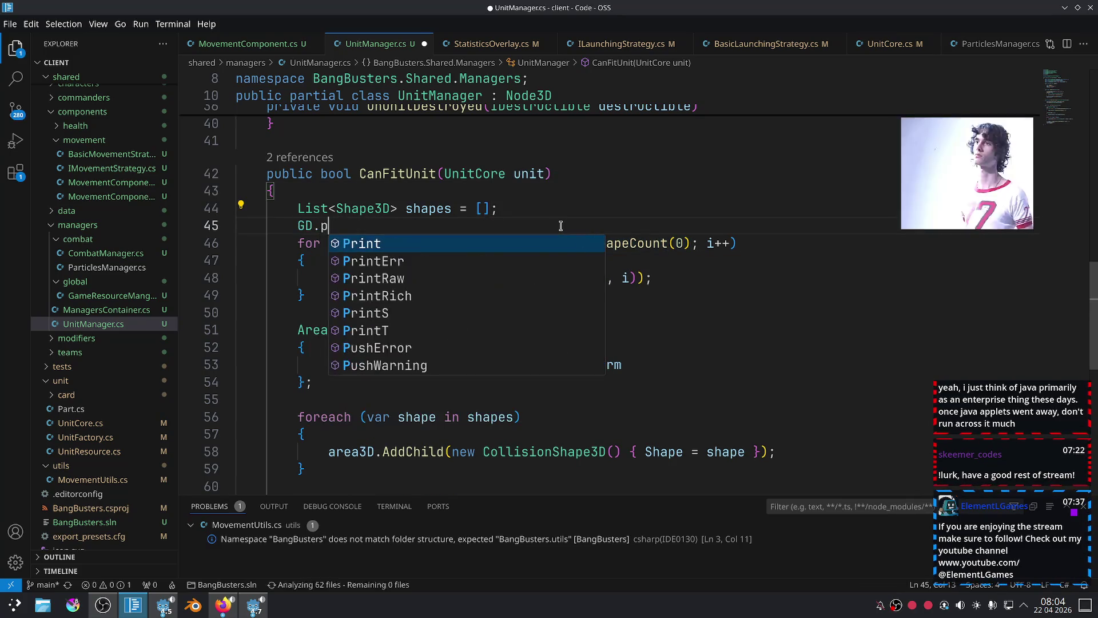
{"action": "key", "text": "Tab"}
{"action": "type", "text": "("}
{"action": "key", "text": "ctrl+v"}
{"action": "type", "text": ";"}
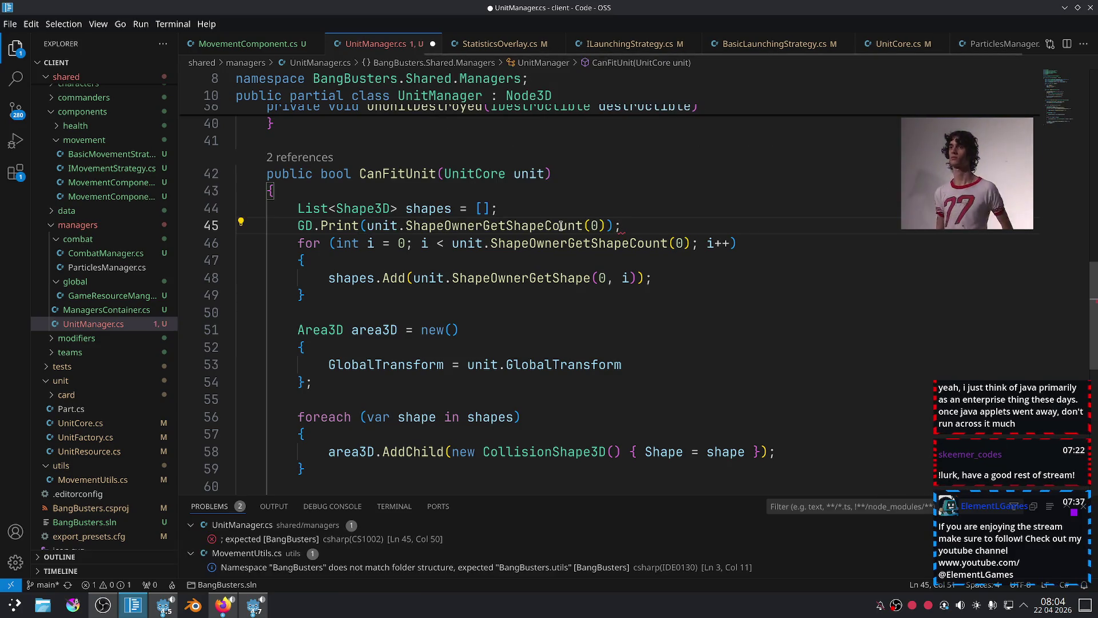
{"action": "key", "text": "ctrl+s"}
{"action": "key", "text": "alt+Tab"}
{"action": "key", "text": "F5"}
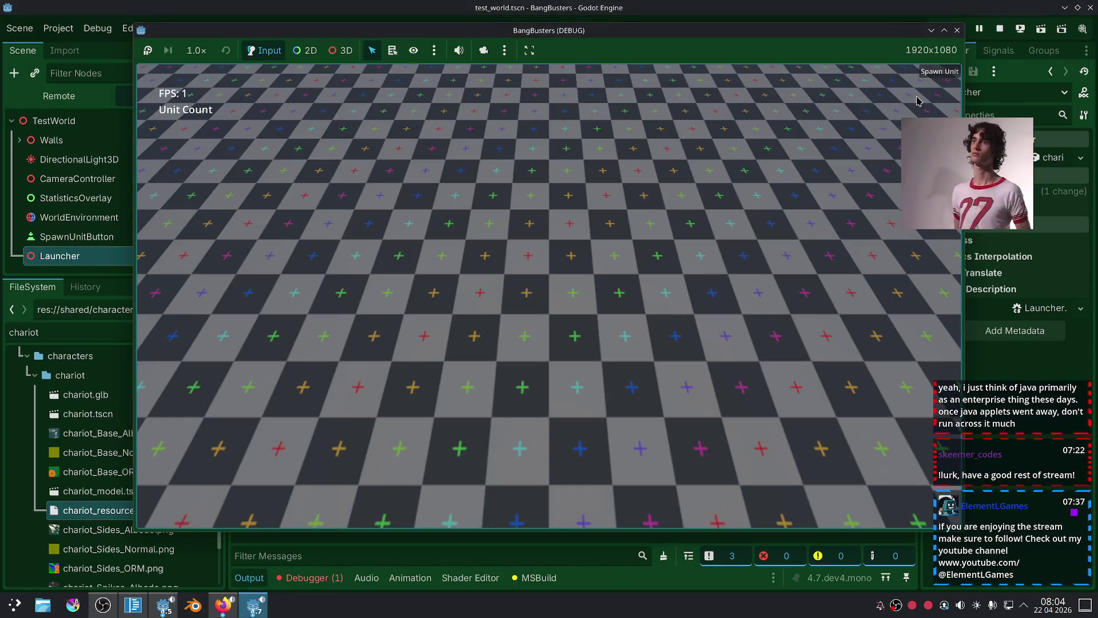
Spawn a unit in the running game, stop it with F8, and return to UnitManager.cs.
{"action": "left_click", "coordinate": [938, 75]}
{"action": "key", "text": "F8"}
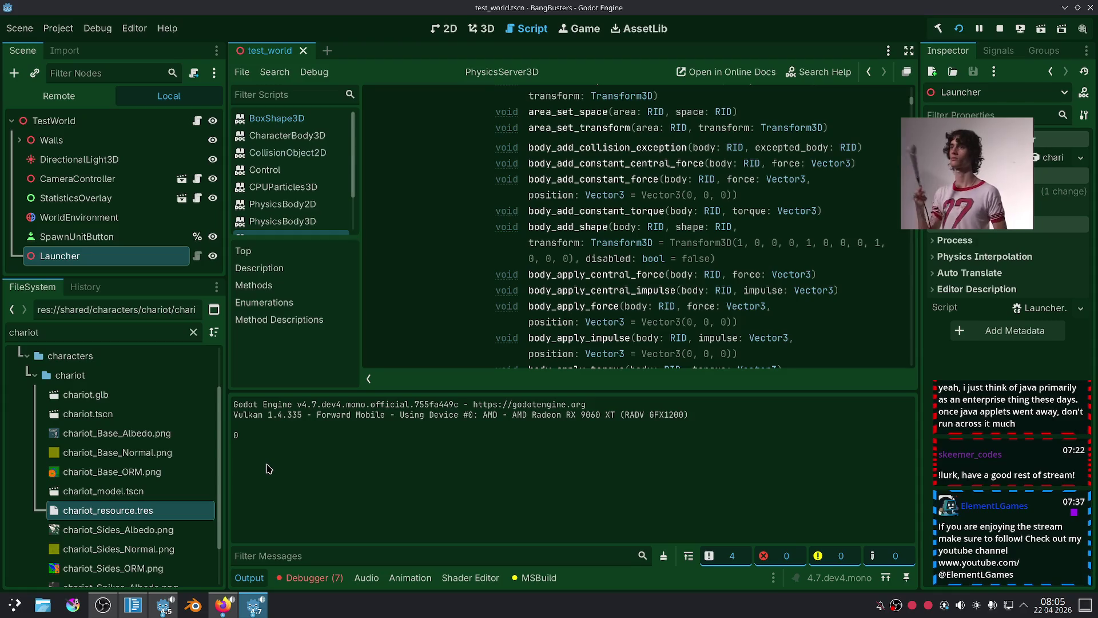
{"action": "left_click", "coordinate": [135, 604]}
{"action": "mouse_move", "coordinate": [634, 356]}
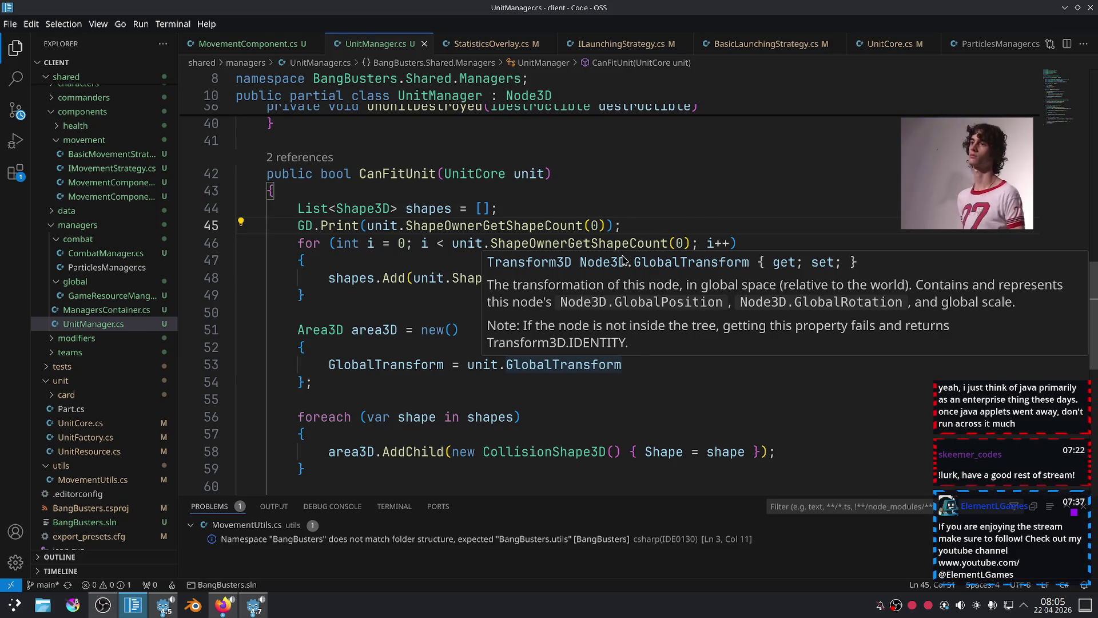
Delete the GD.Print debug line from CanFitUnit and save the file.
{"action": "left_click", "coordinate": [511, 226]}
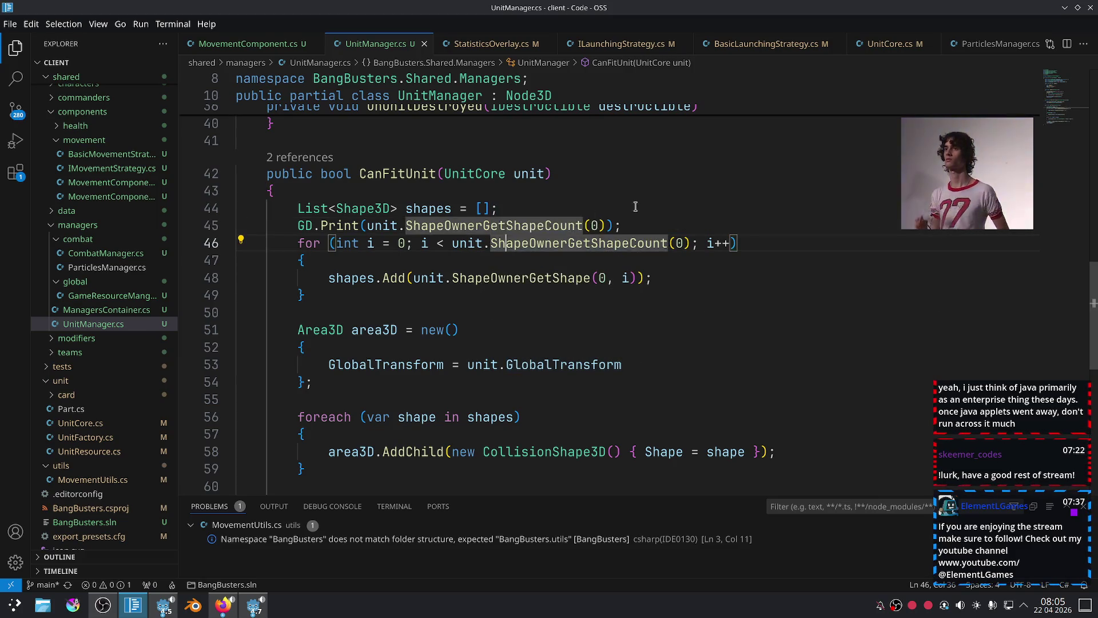
{"action": "key", "text": "ctrl+l"}
{"action": "key", "text": "BackSpace"}
{"action": "left_click", "coordinate": [675, 226]}
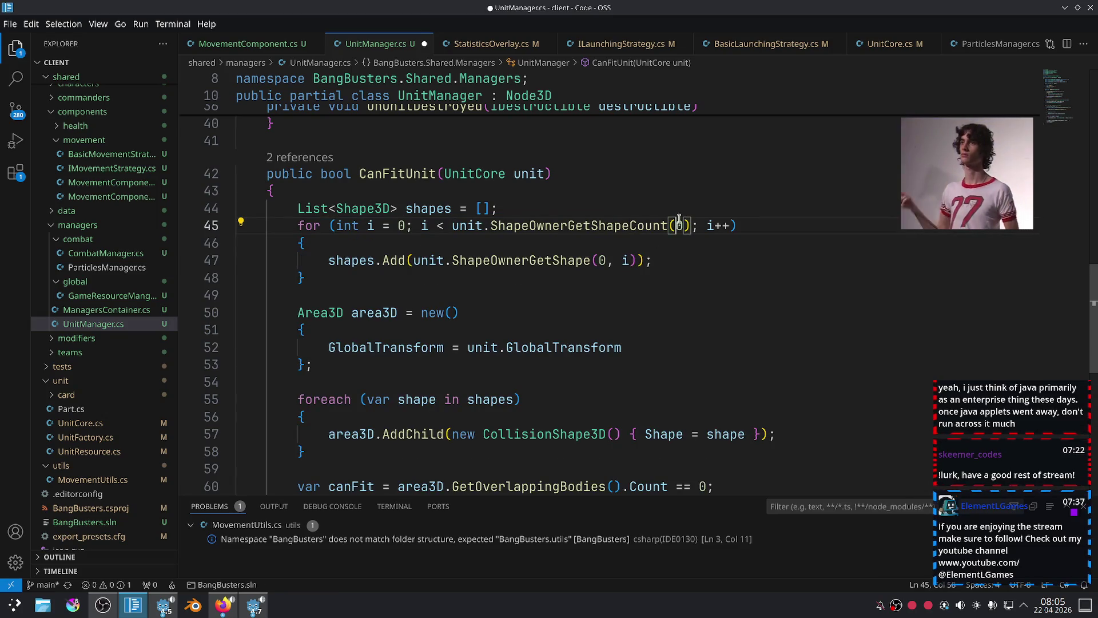
{"action": "key", "text": "ctrl+s"}
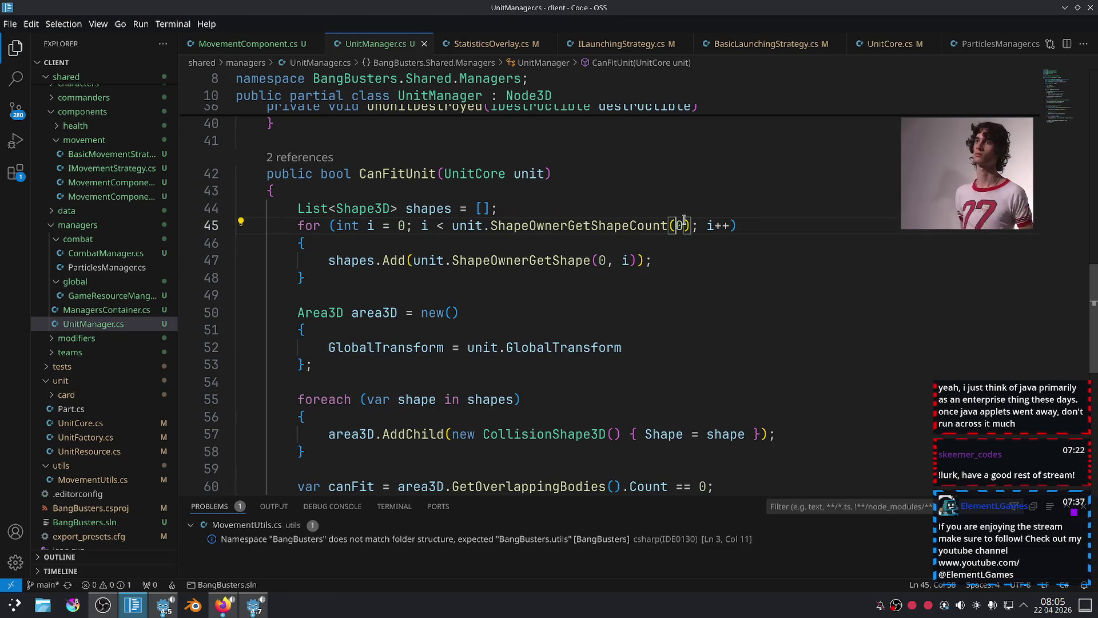
Review the CanFitUnit method body and dismiss the GetOverlappingBodies documentation popup.
{"action": "scroll", "coordinate": [676, 226], "scroll_direction": "down", "scroll_amount": 3}
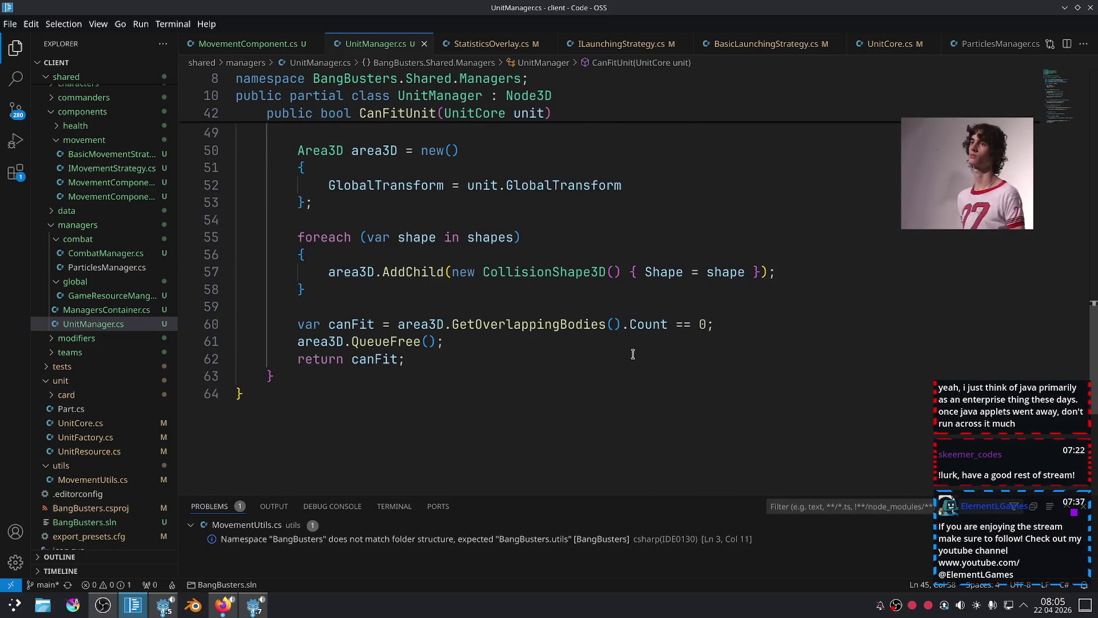
{"action": "scroll", "coordinate": [501, 356], "scroll_direction": "up", "scroll_amount": 3}
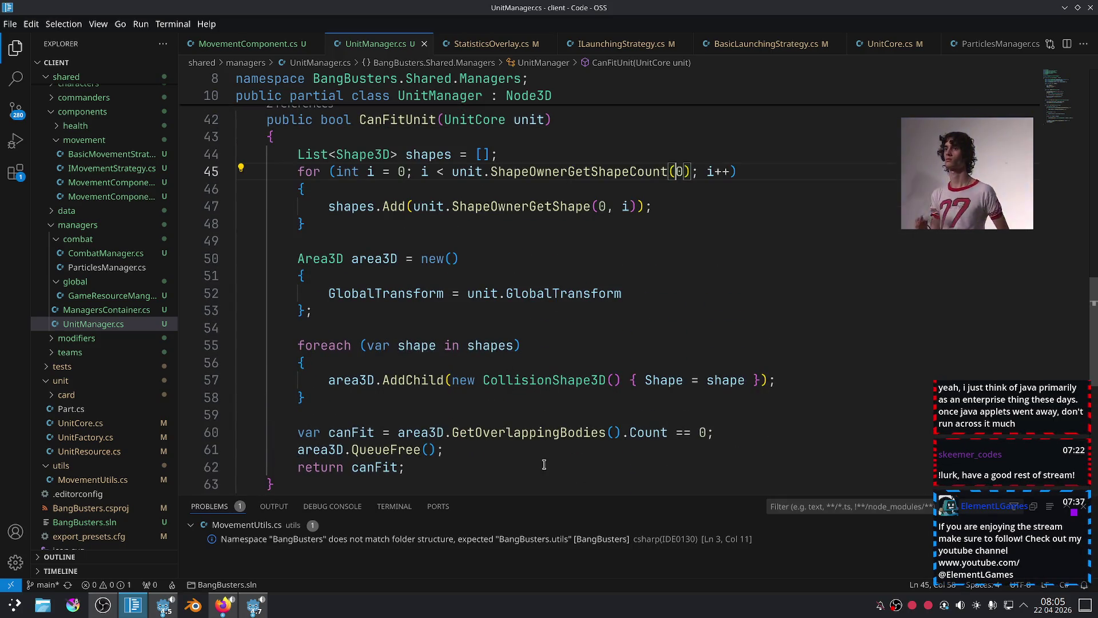
{"action": "mouse_move", "coordinate": [275, 484]}
{"action": "left_mouse_down"}
{"action": "mouse_move", "coordinate": [389, 220]}
{"action": "mouse_move", "coordinate": [303, 252]}
{"action": "mouse_move", "coordinate": [297, 213]}
{"action": "left_mouse_up"}
{"action": "left_click", "coordinate": [515, 312]}
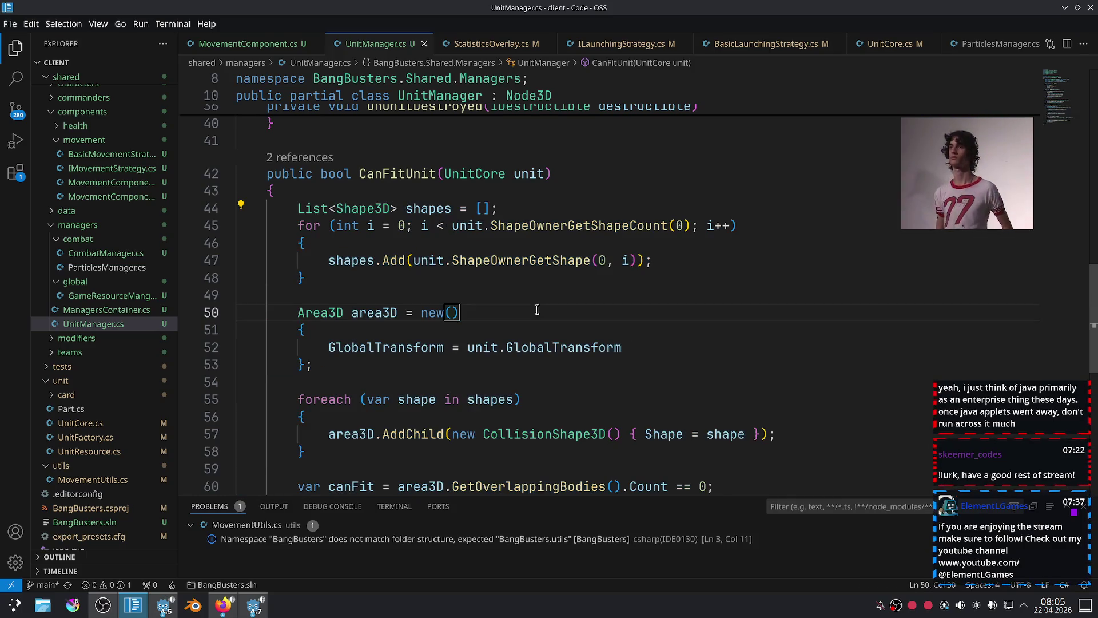
{"action": "left_click", "coordinate": [546, 214]}
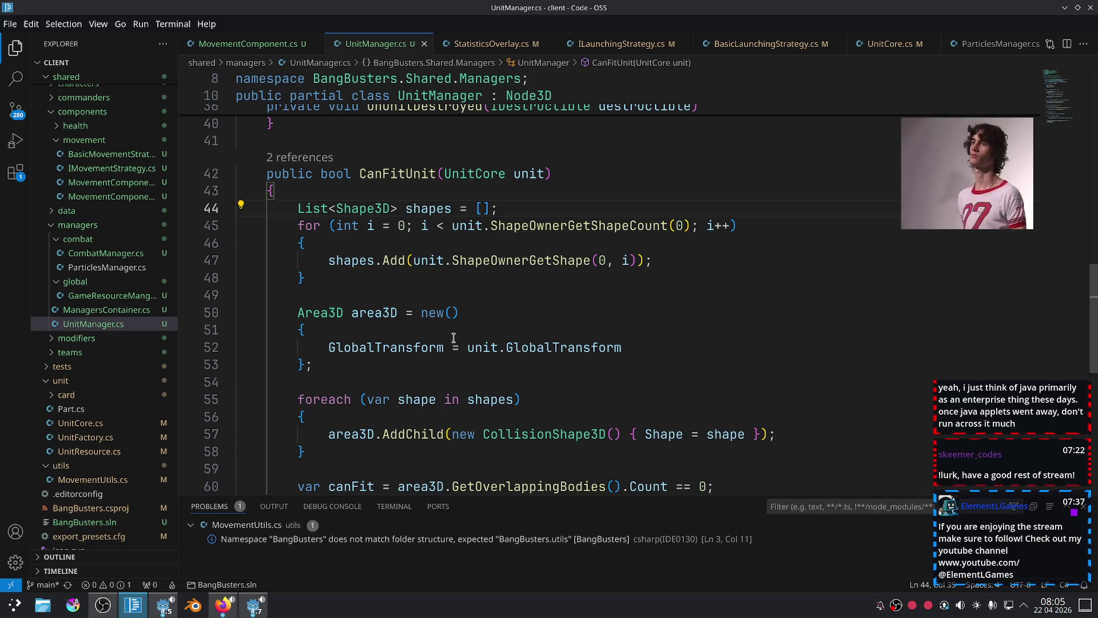
{"action": "scroll", "coordinate": [453, 338], "scroll_direction": "down", "scroll_amount": 3}
{"action": "scroll", "coordinate": [422, 347], "scroll_direction": "up", "scroll_amount": 3}
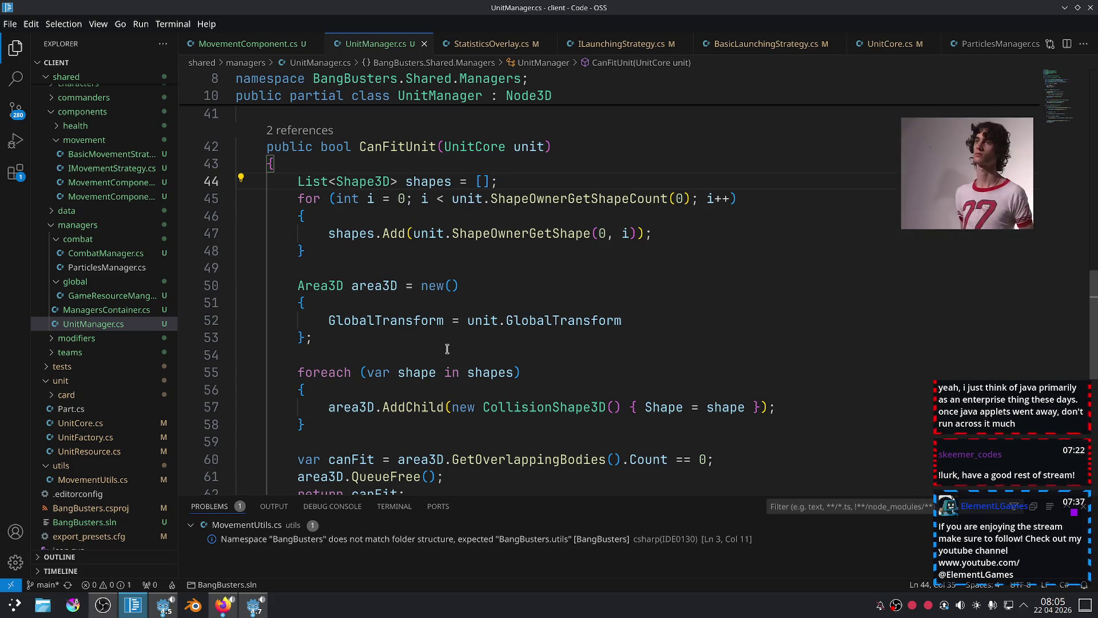
{"action": "mouse_move", "coordinate": [489, 461]}
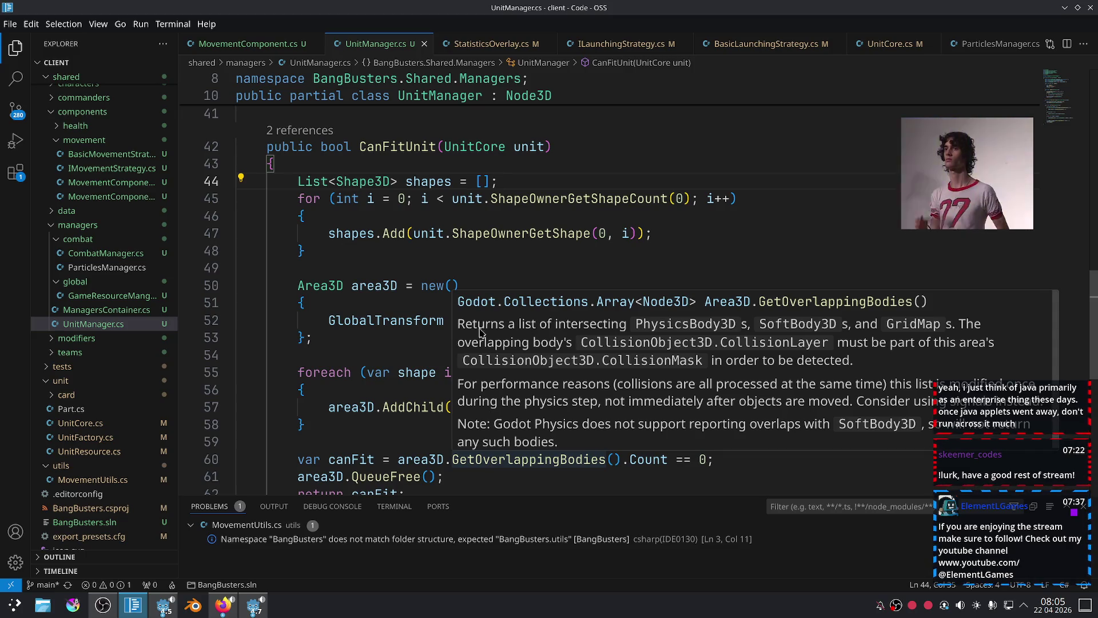
{"action": "left_click", "coordinate": [476, 251]}
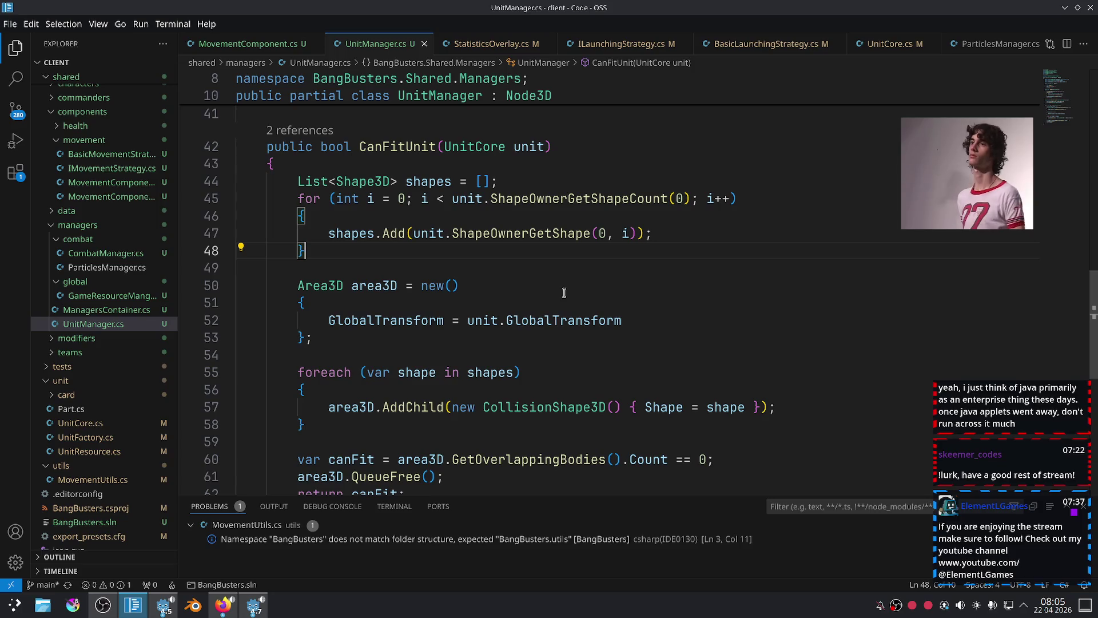
Return to the AddUnit caller in BasicLaunchingStrategy.cs and select lines 11–15 creating the new UnitCore.
{"action": "scroll", "coordinate": [563, 286], "scroll_direction": "up", "scroll_amount": 3}
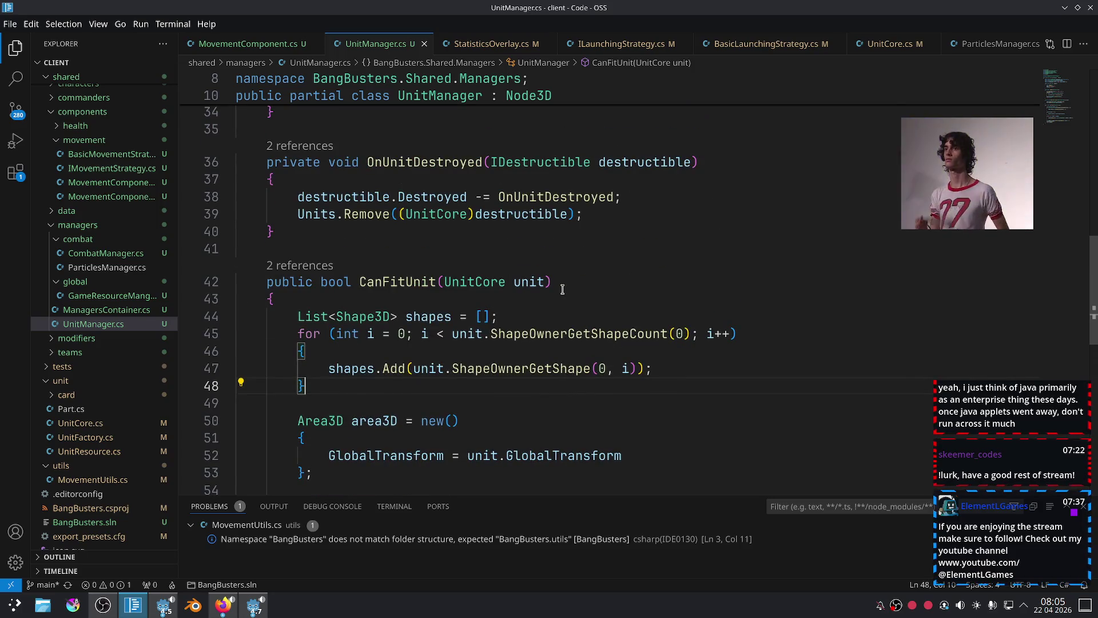
{"action": "key", "text": "ctrl+alt+minus"}
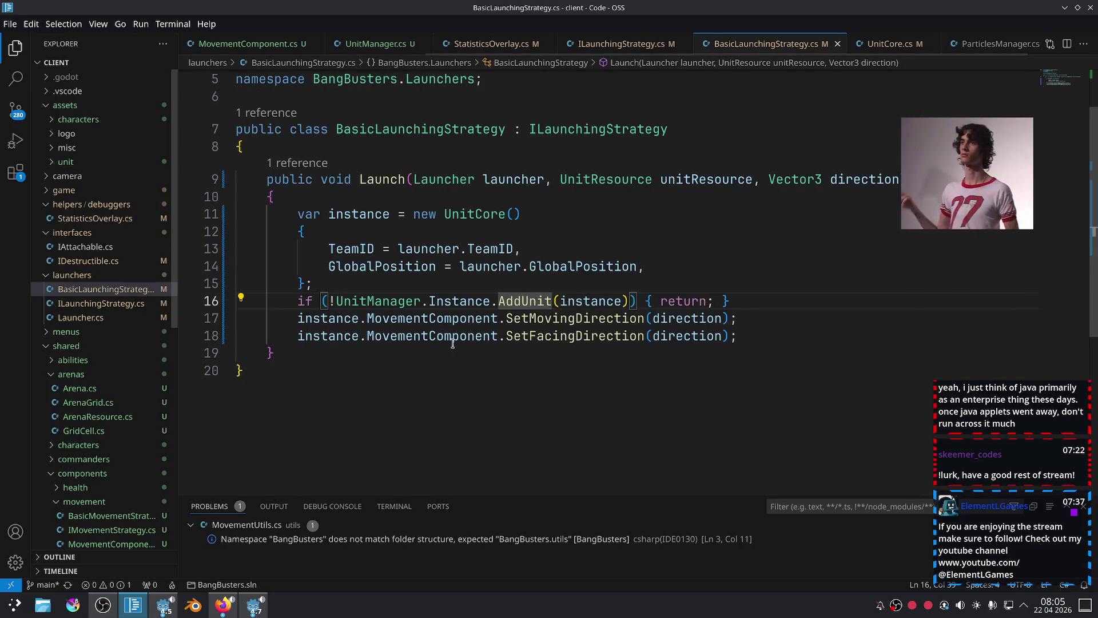
{"action": "left_click_drag", "start_coordinate": [312, 338], "coordinate": [297, 275]}
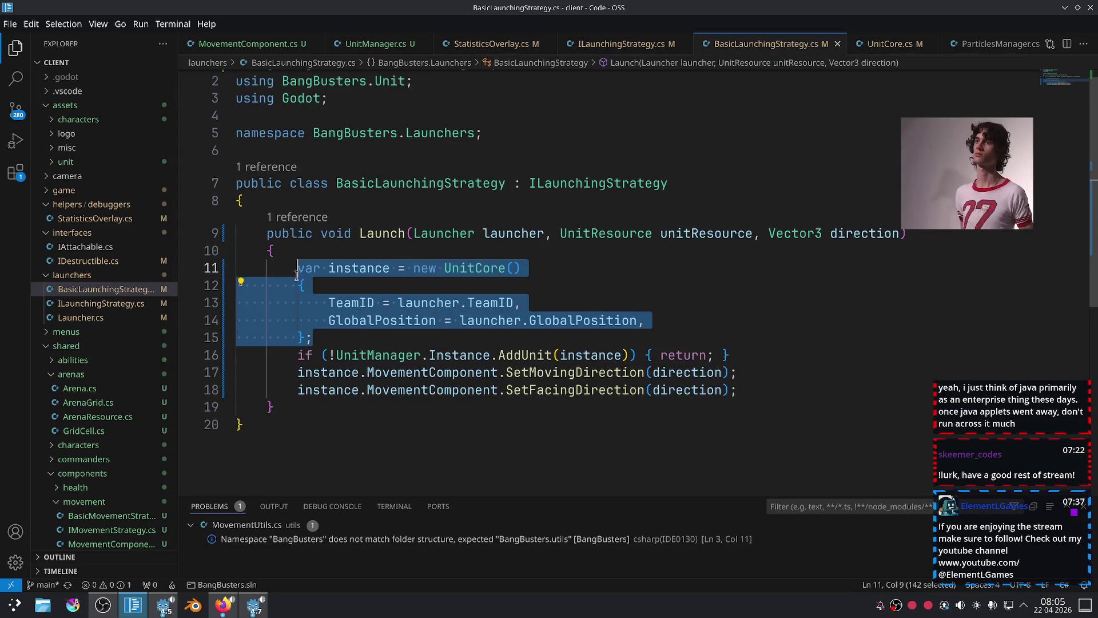
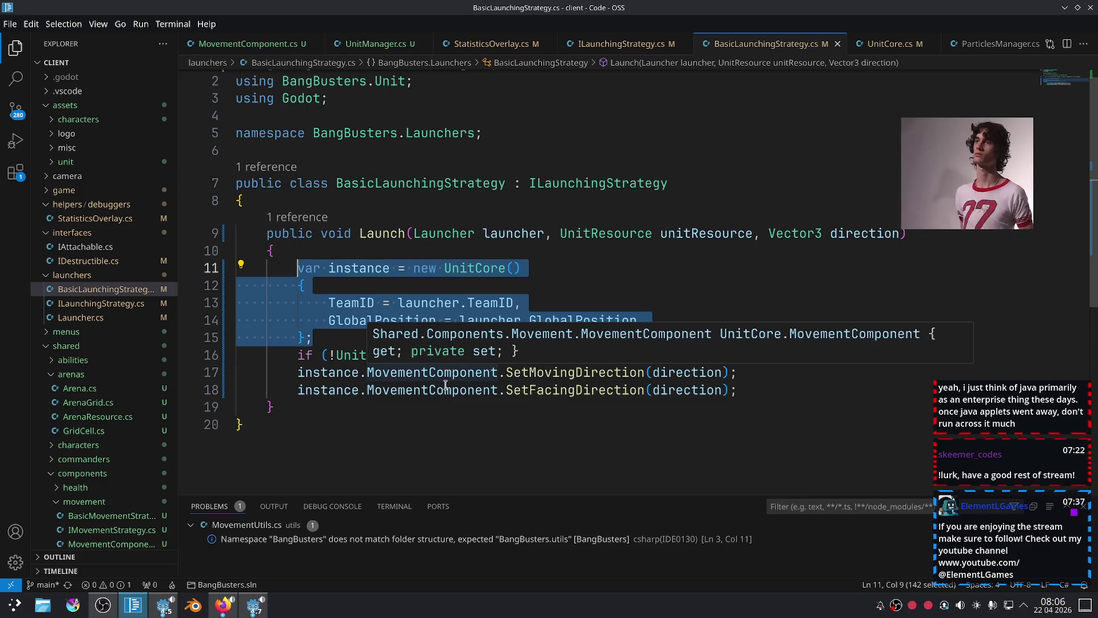
Select the UnitCore initializer on lines 11–15 of BasicLaunchingStrategy.cs.
{"action": "left_click", "coordinate": [490, 428]}
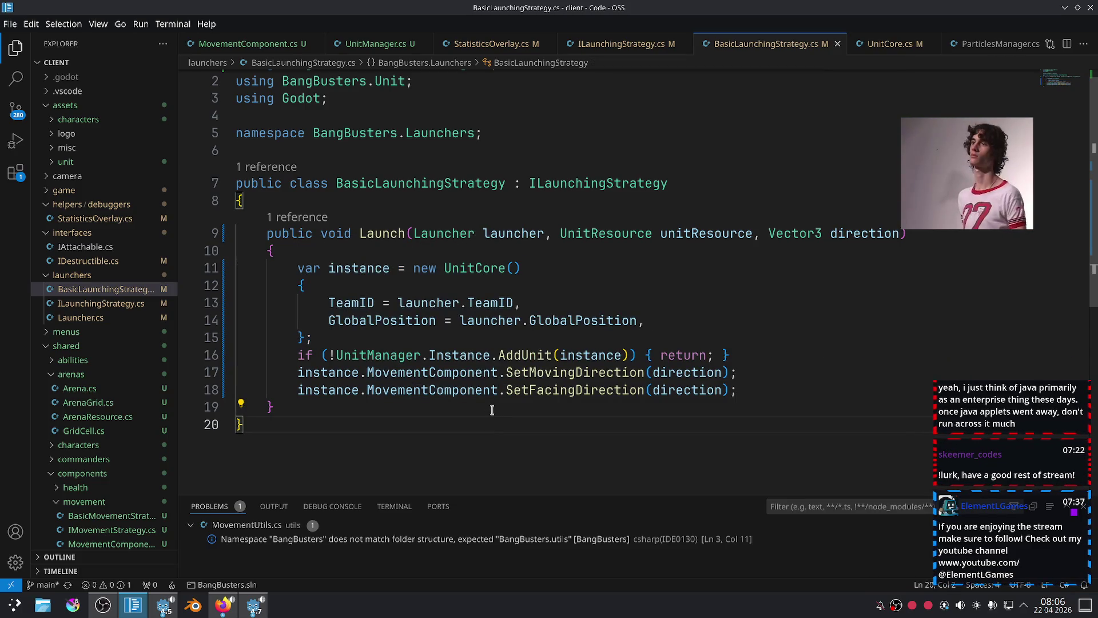
{"action": "left_click", "coordinate": [253, 605]}
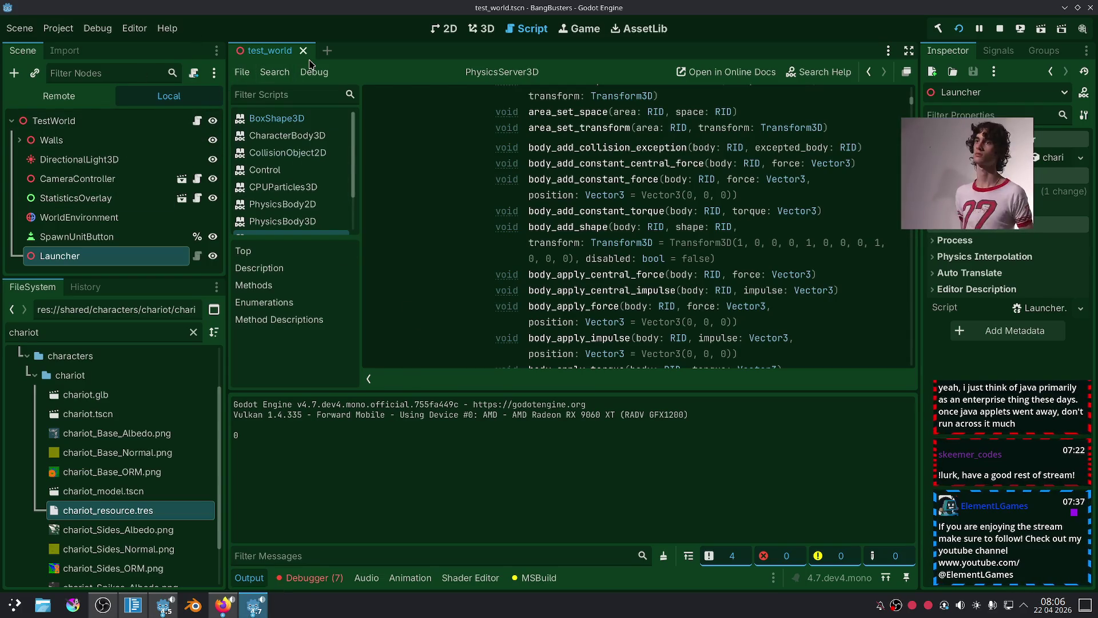
{"action": "left_click", "coordinate": [222, 608]}
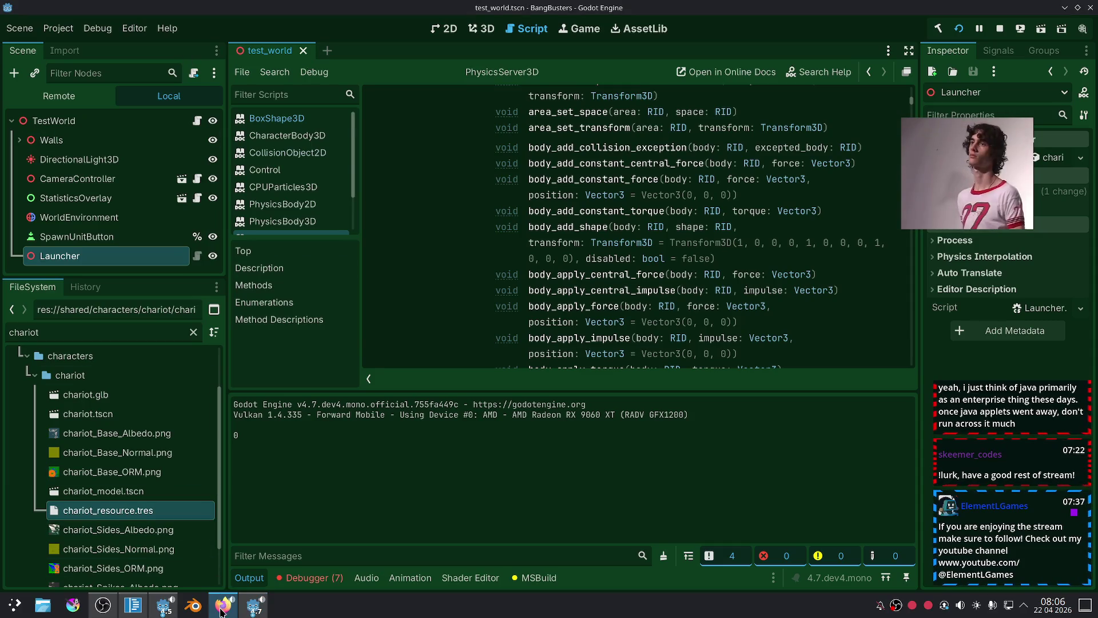
{"action": "left_click", "coordinate": [254, 605]}
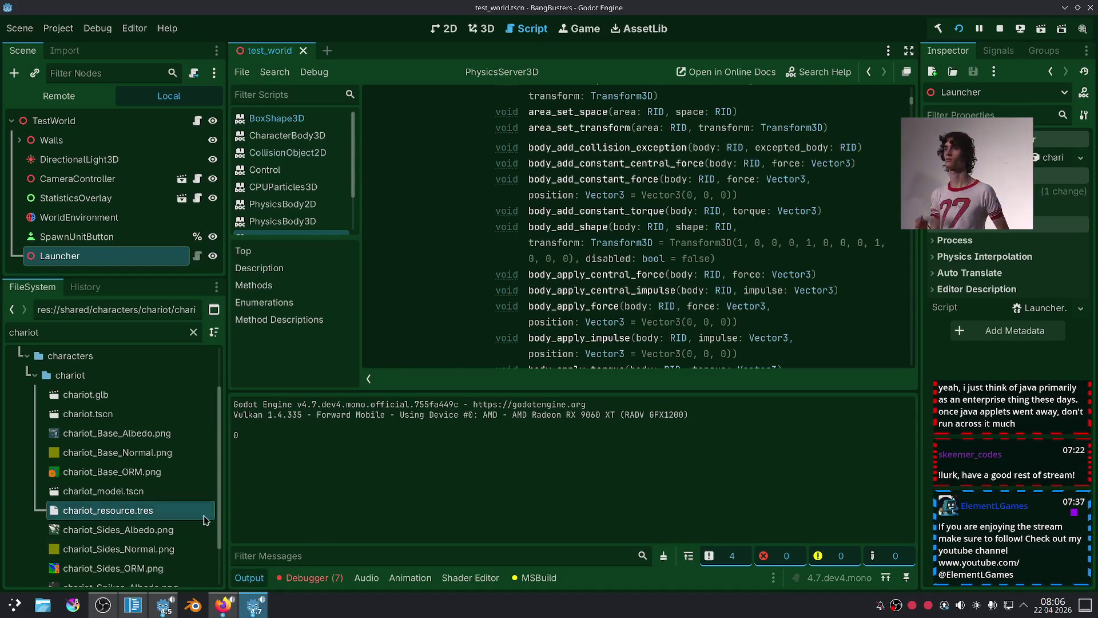
{"action": "left_click", "coordinate": [135, 602]}
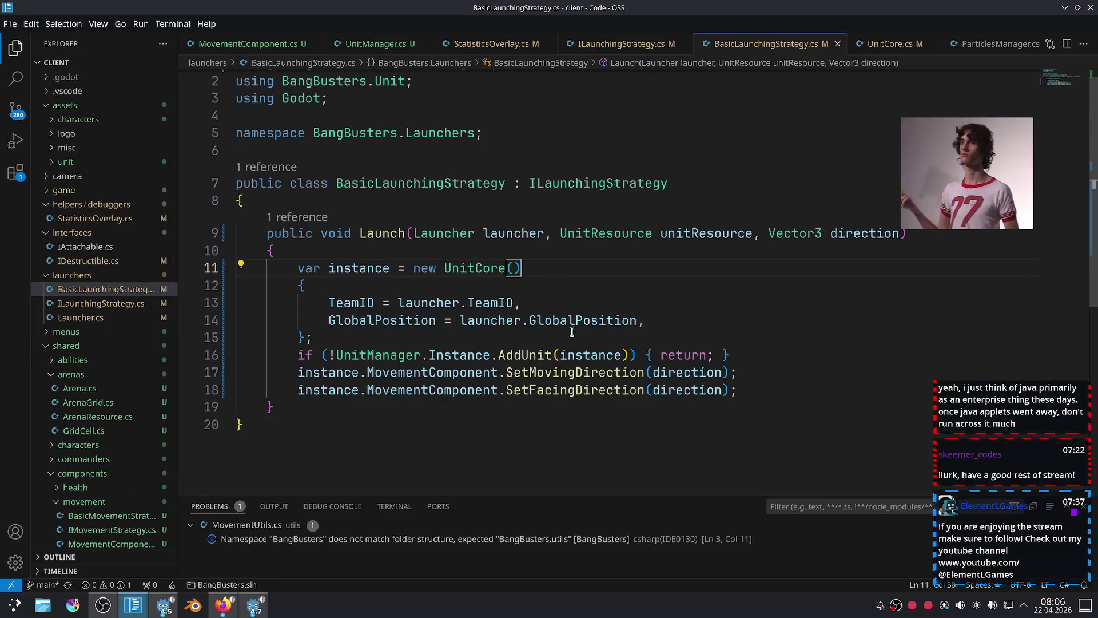
{"action": "mouse_move", "coordinate": [518, 332]}
{"action": "left_mouse_down"}
{"action": "mouse_move", "coordinate": [437, 270]}
{"action": "mouse_move", "coordinate": [447, 272]}
{"action": "left_mouse_up"}
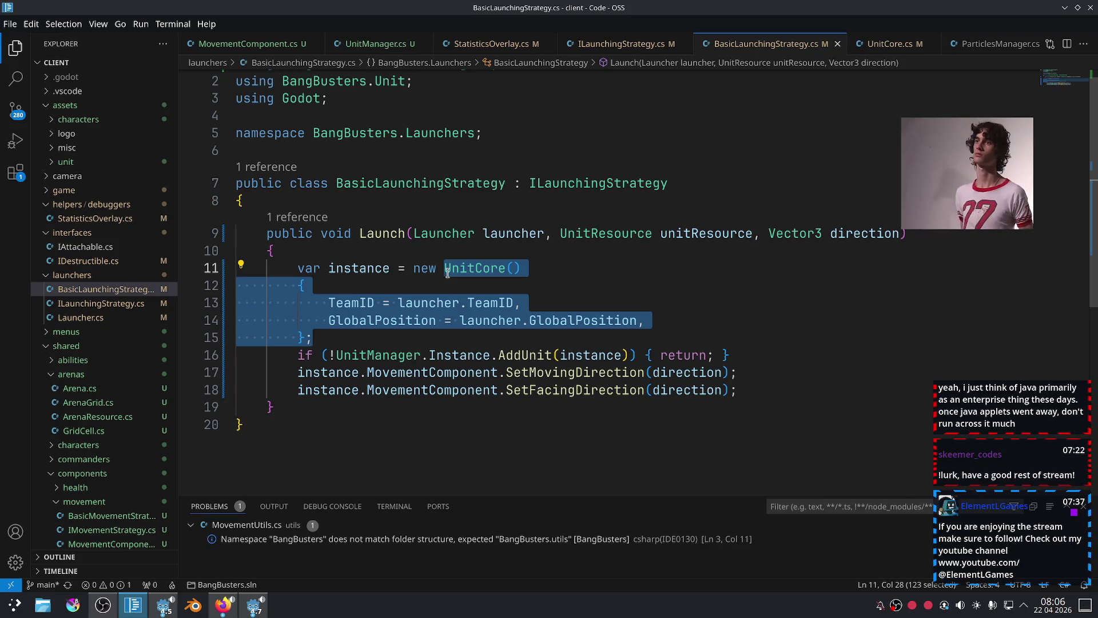
{"action": "left_click_drag", "start_coordinate": [458, 339], "coordinate": [446, 267]}
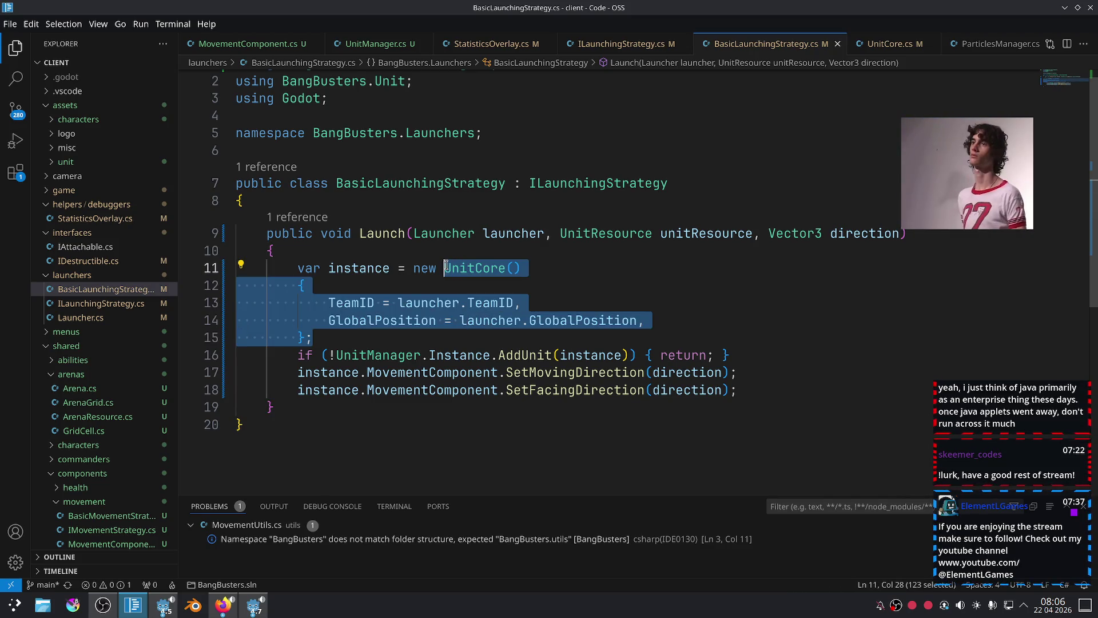
Filter Godot's FileSystem dock for 'char' and open the chariot.tscn scene.
{"action": "left_click", "coordinate": [254, 605]}
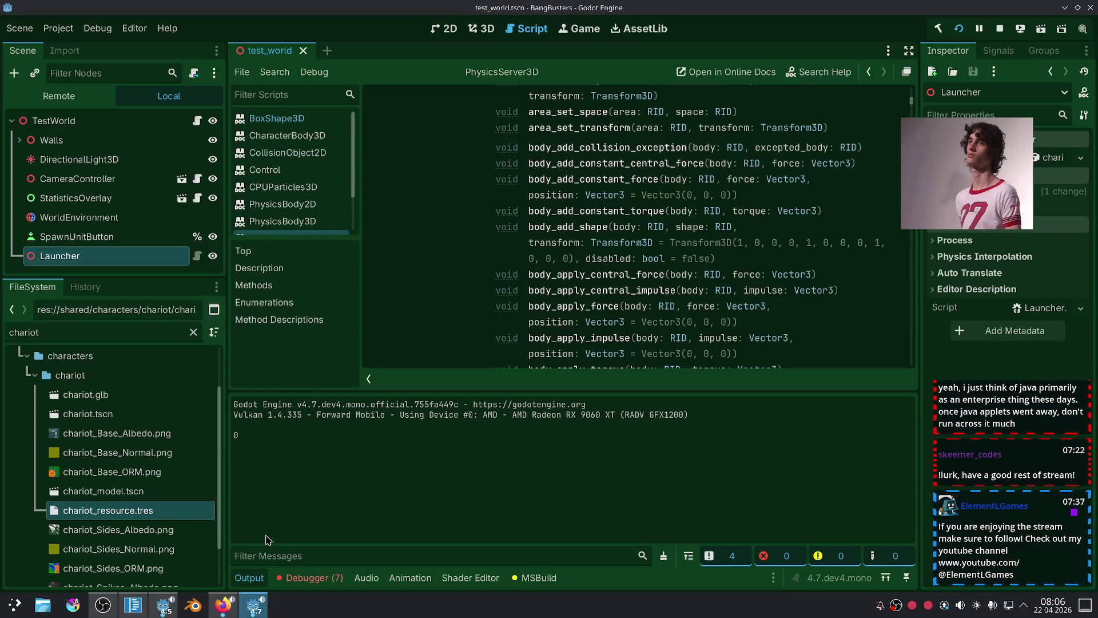
{"action": "double_click", "coordinate": [110, 326]}
{"action": "type", "text": "unit"}
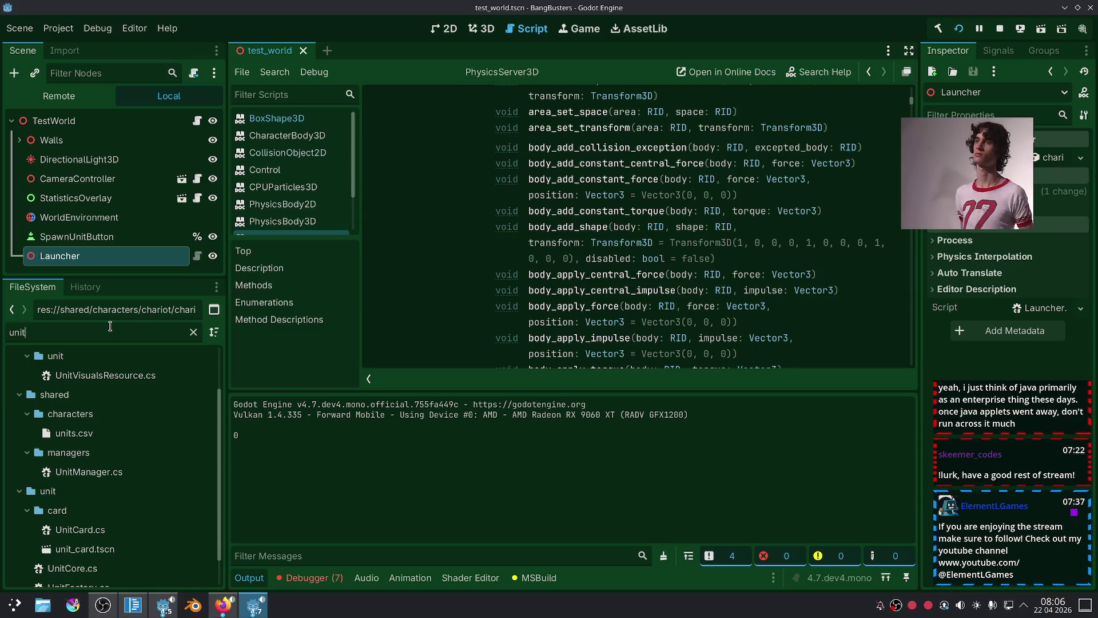
{"action": "double_click", "coordinate": [109, 326]}
{"action": "type", "text": "char"}
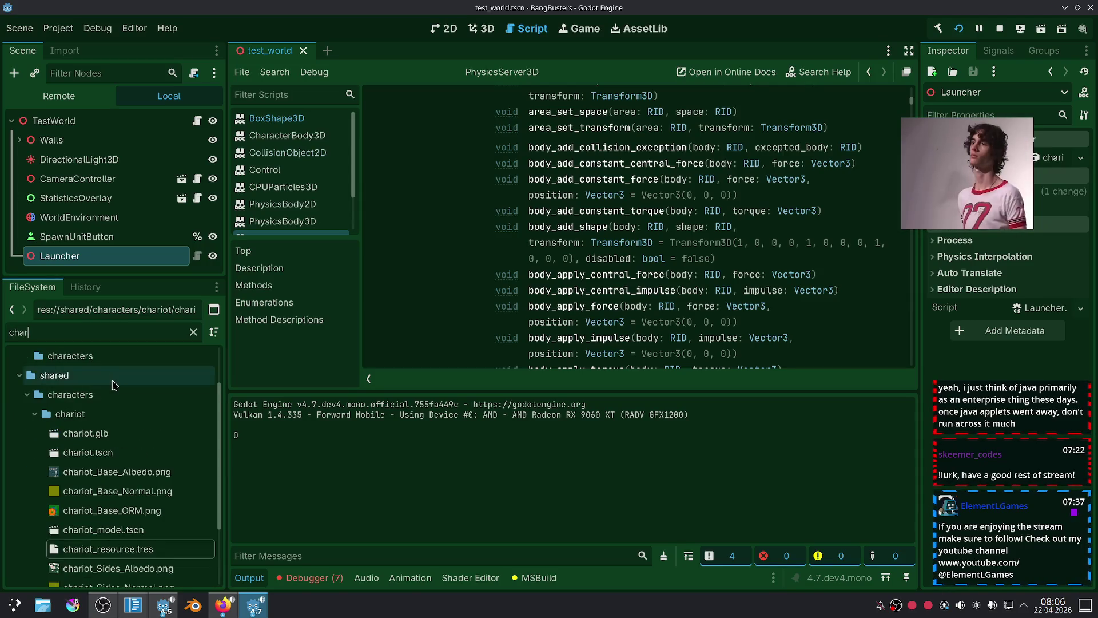
{"action": "scroll", "coordinate": [97, 423], "scroll_direction": "up", "scroll_amount": 2}
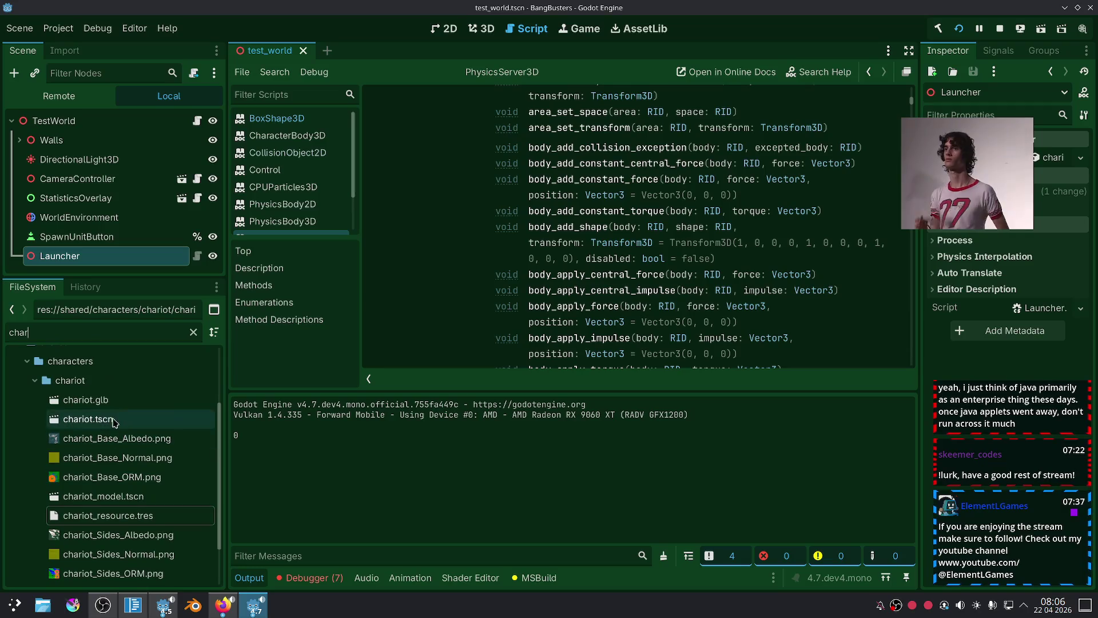
{"action": "left_click", "coordinate": [96, 420]}
{"action": "double_click", "coordinate": [97, 419]}
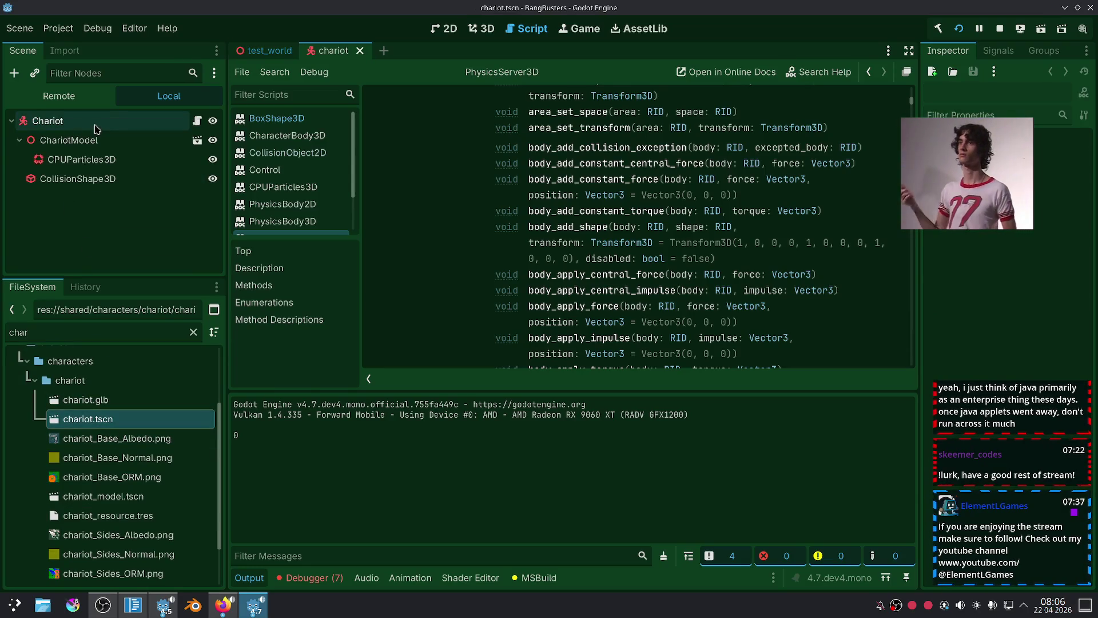
Copy the resource path of chariot.tscn.
{"action": "right_click", "coordinate": [83, 420]}
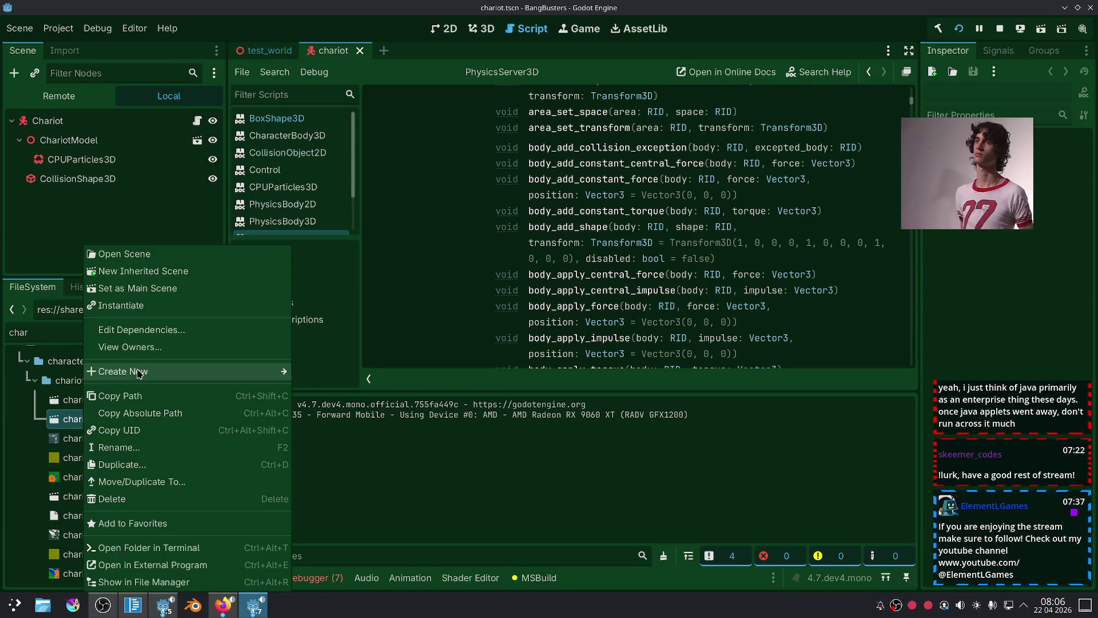
{"action": "left_click", "coordinate": [152, 401]}
{"action": "left_click", "coordinate": [133, 605]}
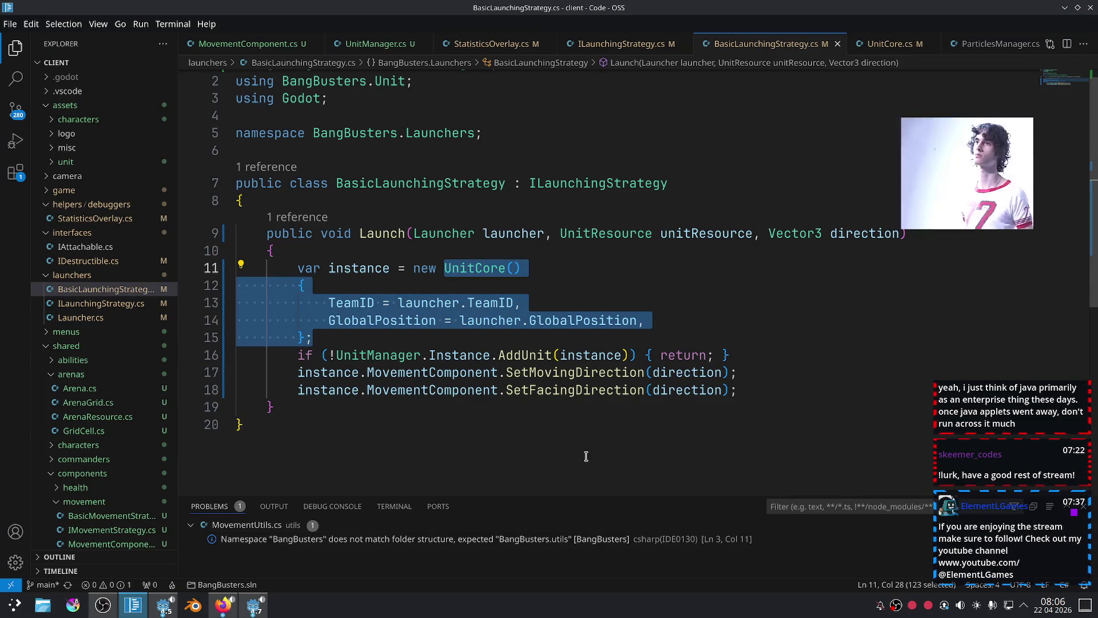
Replace the UnitCore initializer with ResourceLoader("res://shared/characters/chariot/chariot.tscn");.
{"action": "left_click", "coordinate": [585, 456]}
{"action": "mouse_move", "coordinate": [474, 334]}
{"action": "left_mouse_down"}
{"action": "mouse_move", "coordinate": [303, 283]}
{"action": "mouse_move", "coordinate": [443, 267]}
{"action": "left_mouse_up"}
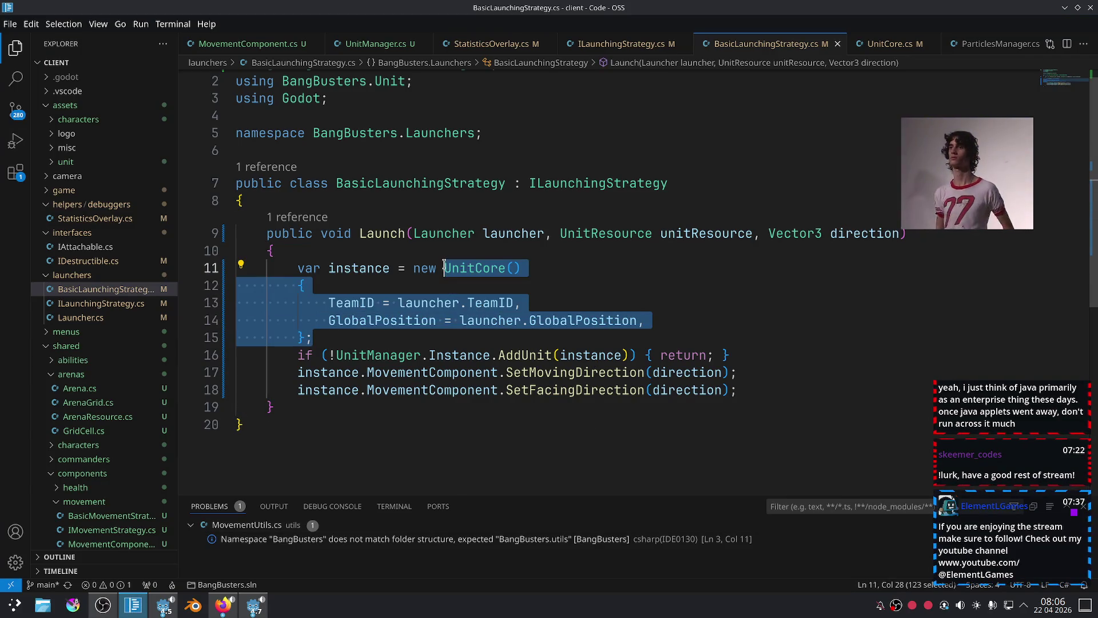
{"action": "key", "text": "BackSpace"}
{"action": "key", "text": "BackSpace"}
{"action": "key", "text": "BackSpace"}
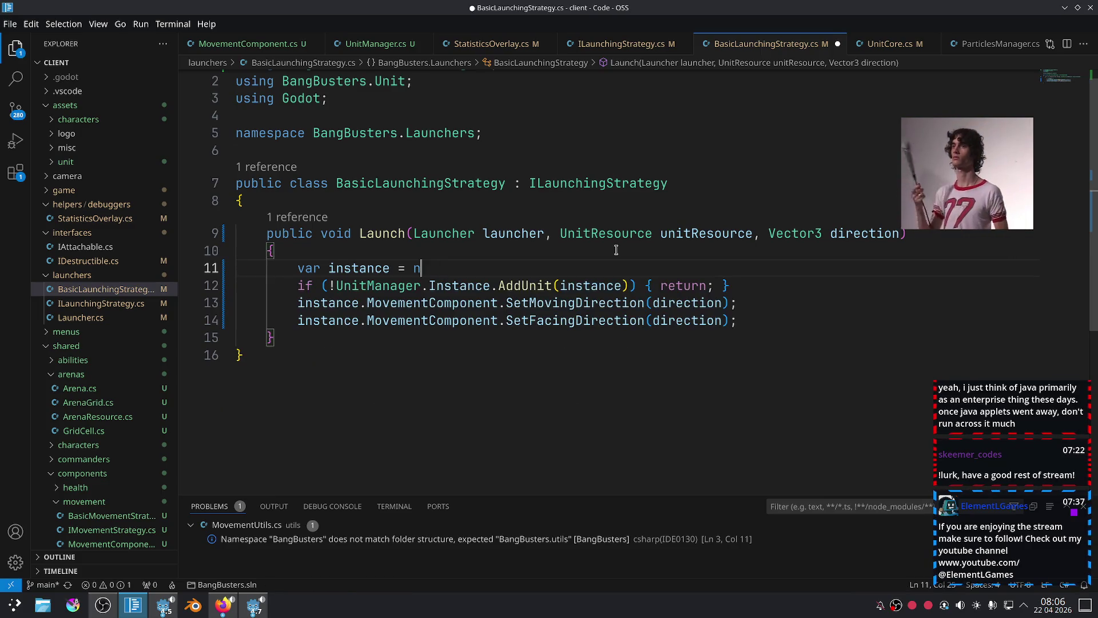
{"action": "type", "text": "Resou"}
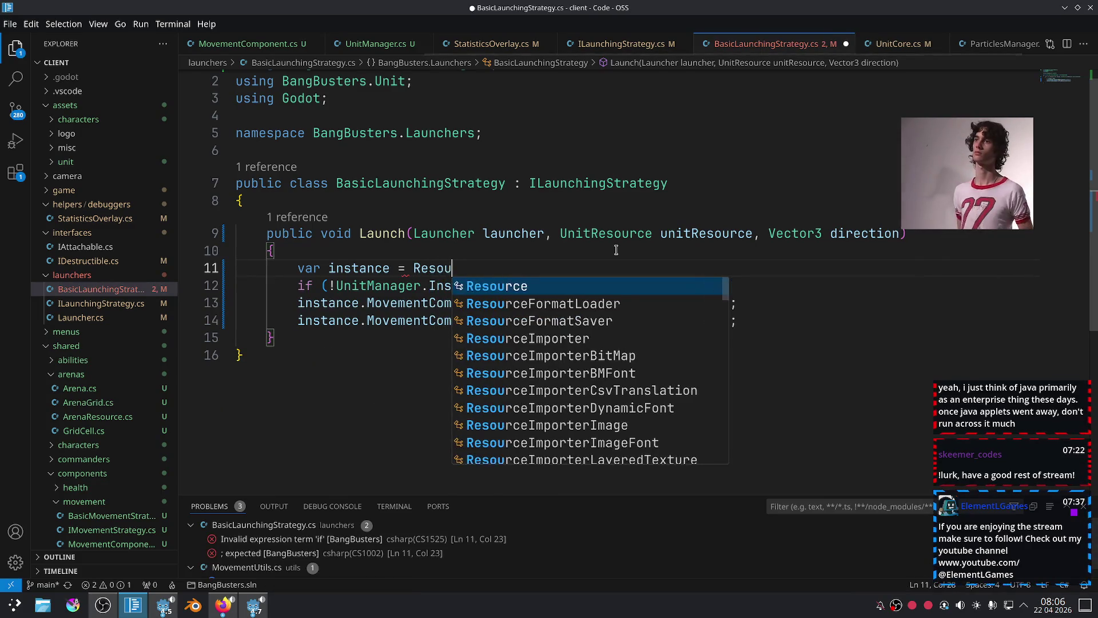
{"action": "type", "text": "rceLo"}
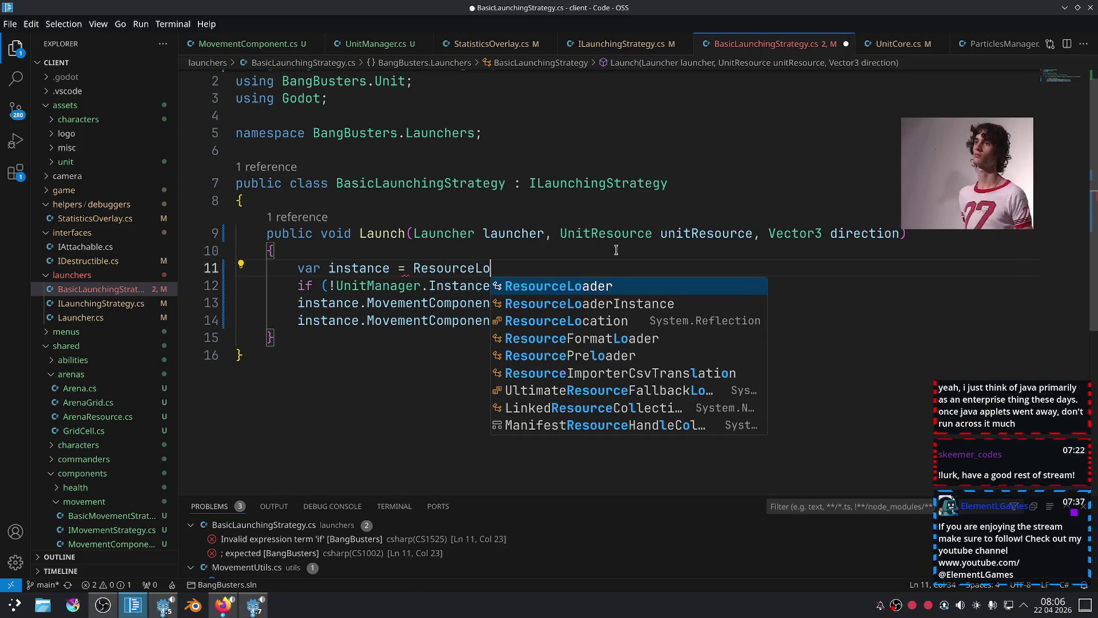
{"action": "key", "text": "Tab"}
{"action": "type", "text": "("}
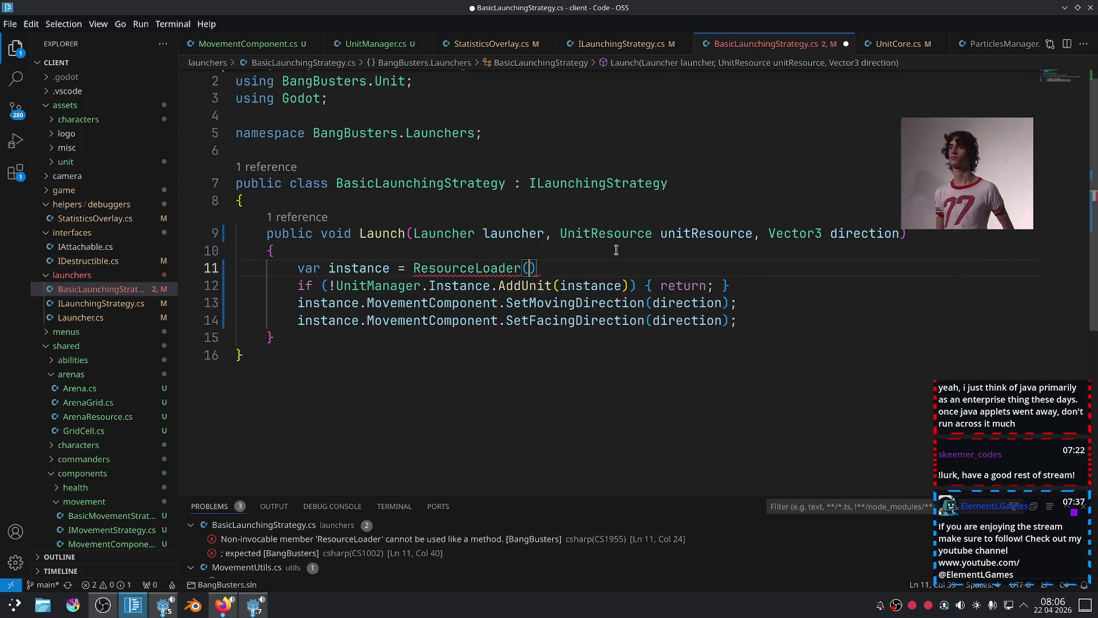
{"action": "type", "text": "\""}
{"action": "key", "text": "ctrl+v"}
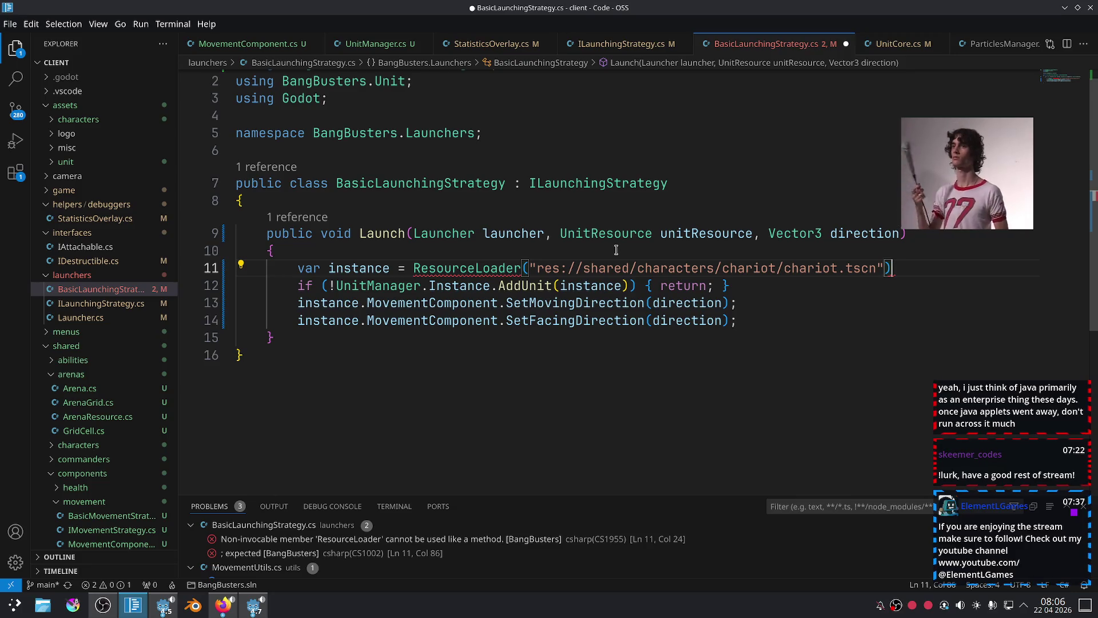
{"action": "type", "text": ";"}
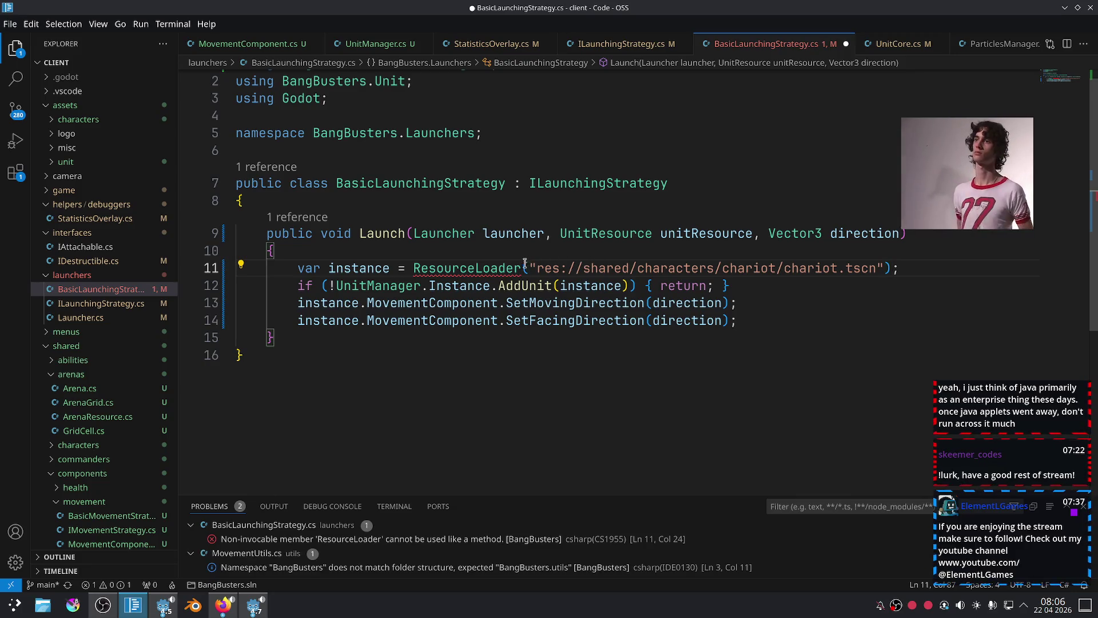
Complete the call as ResourceLoader.Load<UnitCore>(...) and save the file.
{"action": "key", "text": "Right"}
{"action": "type", "text": "."}
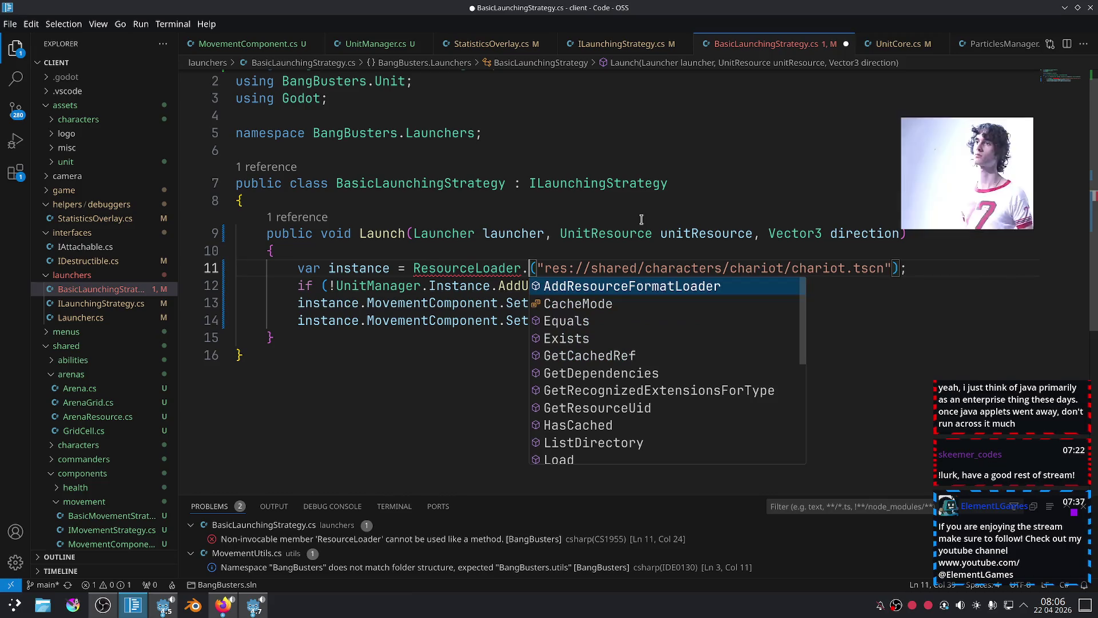
{"action": "type", "text": "Lo"}
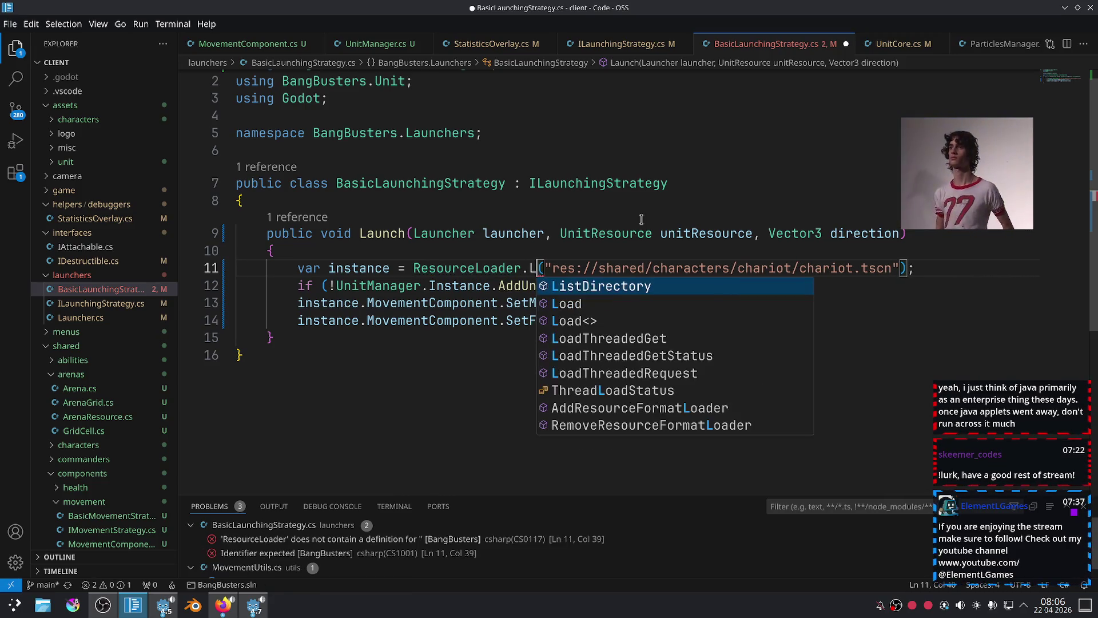
{"action": "key", "text": "Tab"}
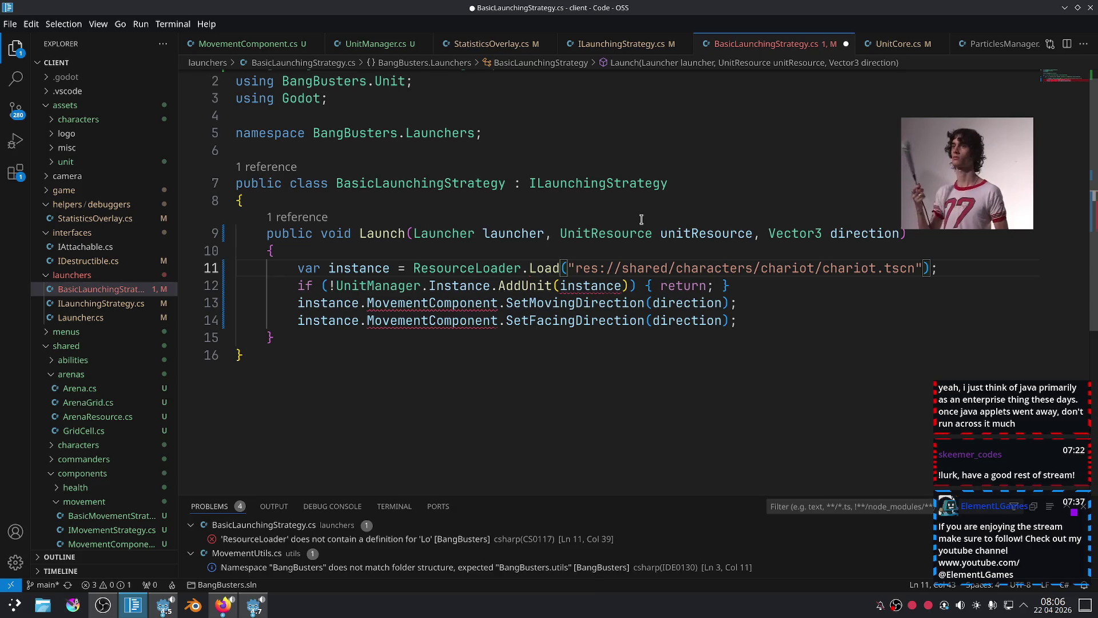
{"action": "type", "text": "<UnitC"}
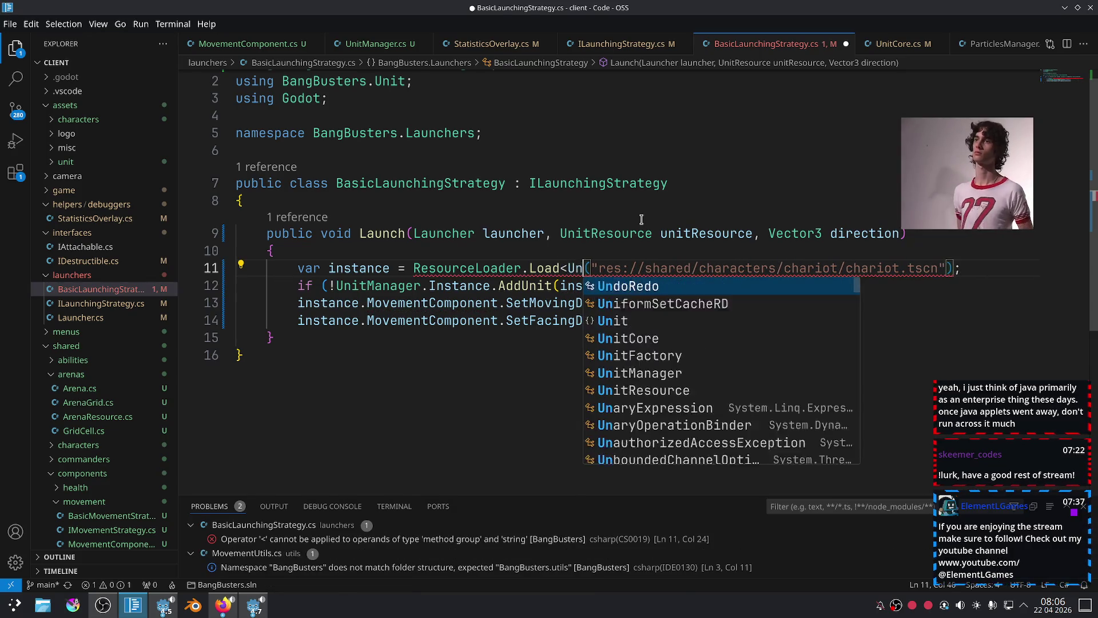
{"action": "key", "text": "Tab"}
{"action": "type", "text": ">"}
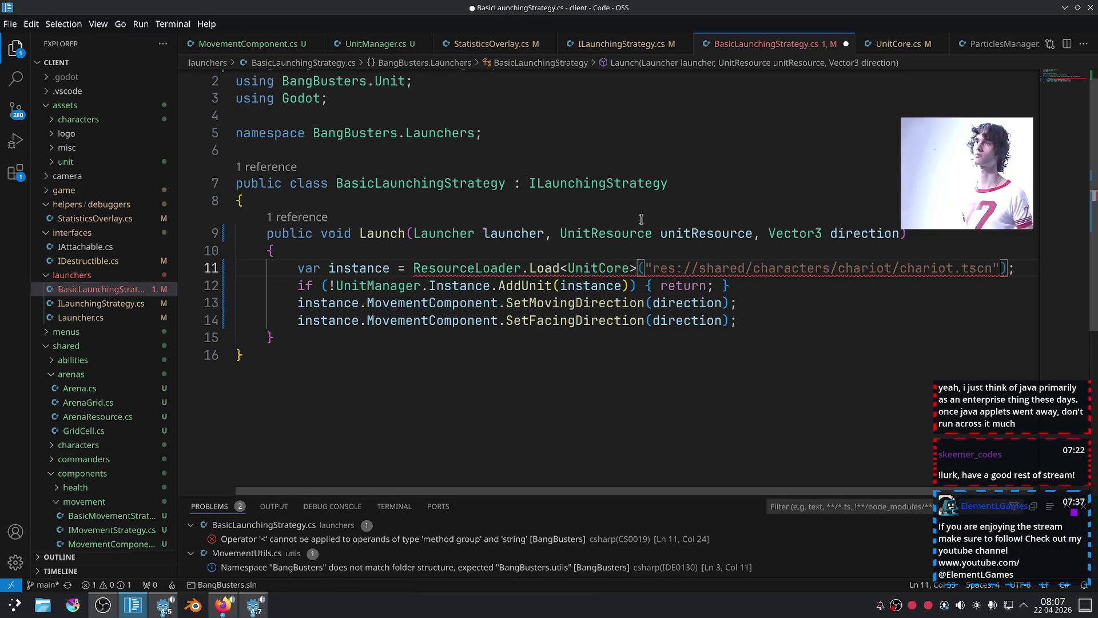
{"action": "key", "text": "ctrl+s"}
Select the lines following the load call.
{"action": "left_click", "coordinate": [698, 368]}
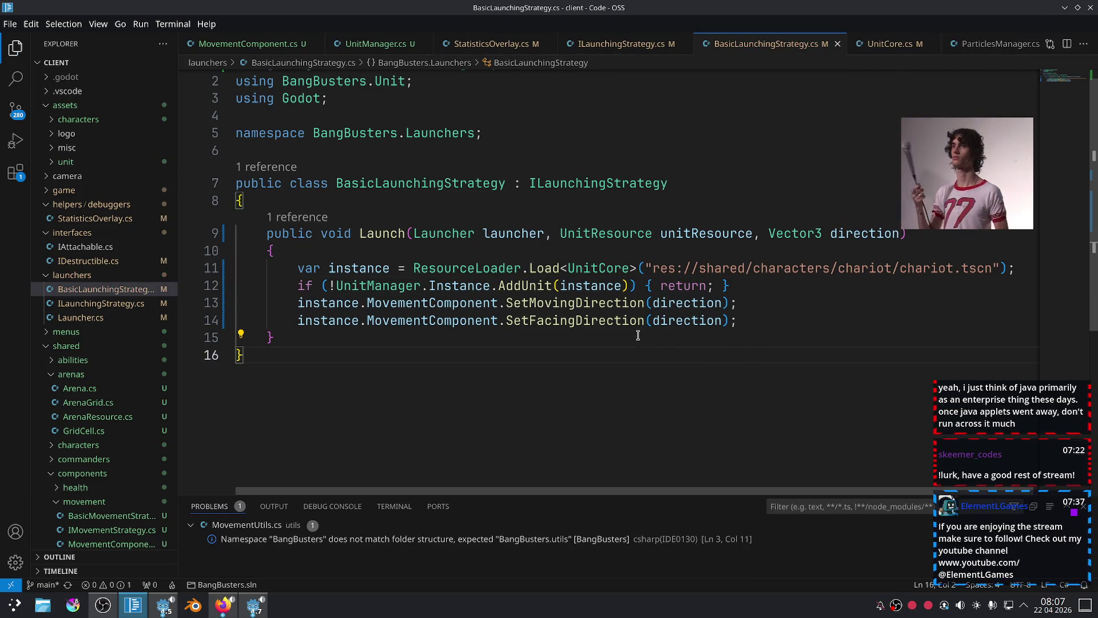
{"action": "mouse_move", "coordinate": [642, 339]}
{"action": "left_mouse_down"}
{"action": "mouse_move", "coordinate": [517, 299]}
{"action": "mouse_move", "coordinate": [287, 269]}
{"action": "mouse_move", "coordinate": [296, 272]}
{"action": "left_mouse_up"}
{"action": "key", "text": "ctrl+End"}
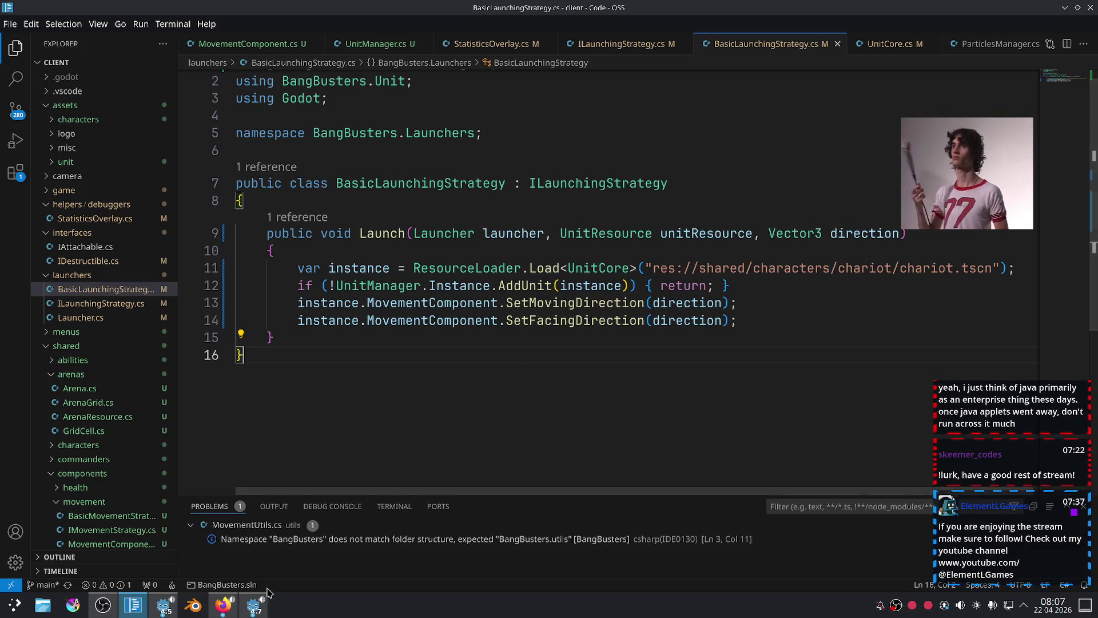
{"action": "left_click", "coordinate": [253, 609]}
Run the project and trace the PackedScene-to-UnitCore InvalidCastException to BasicLaunchingStrategy.cs line 11.
{"action": "left_click", "coordinate": [958, 29]}
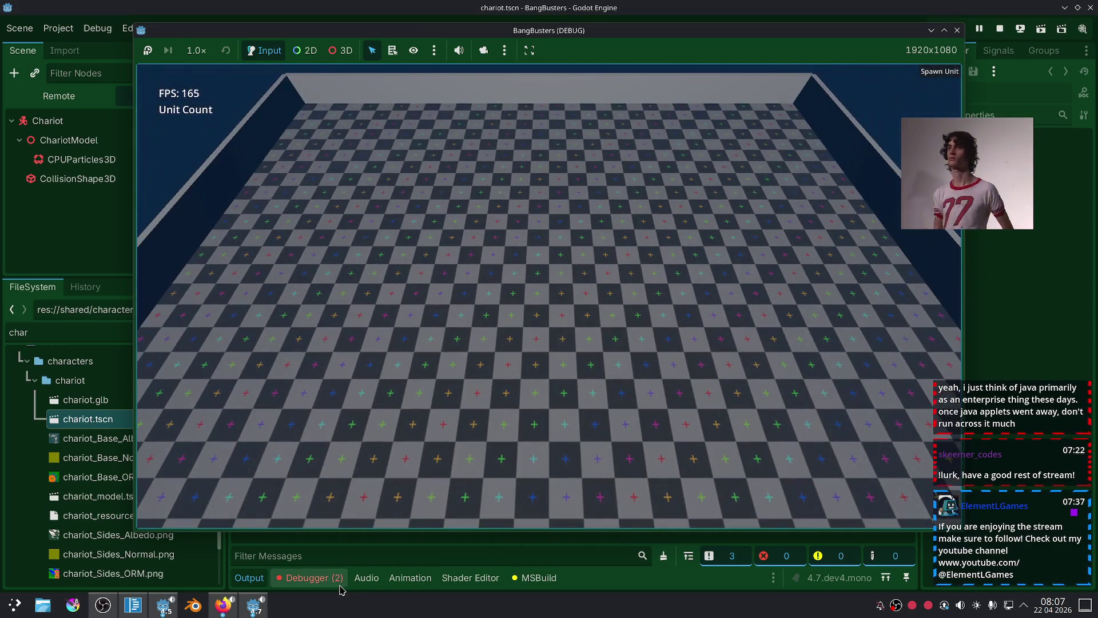
{"action": "left_click", "coordinate": [340, 578]}
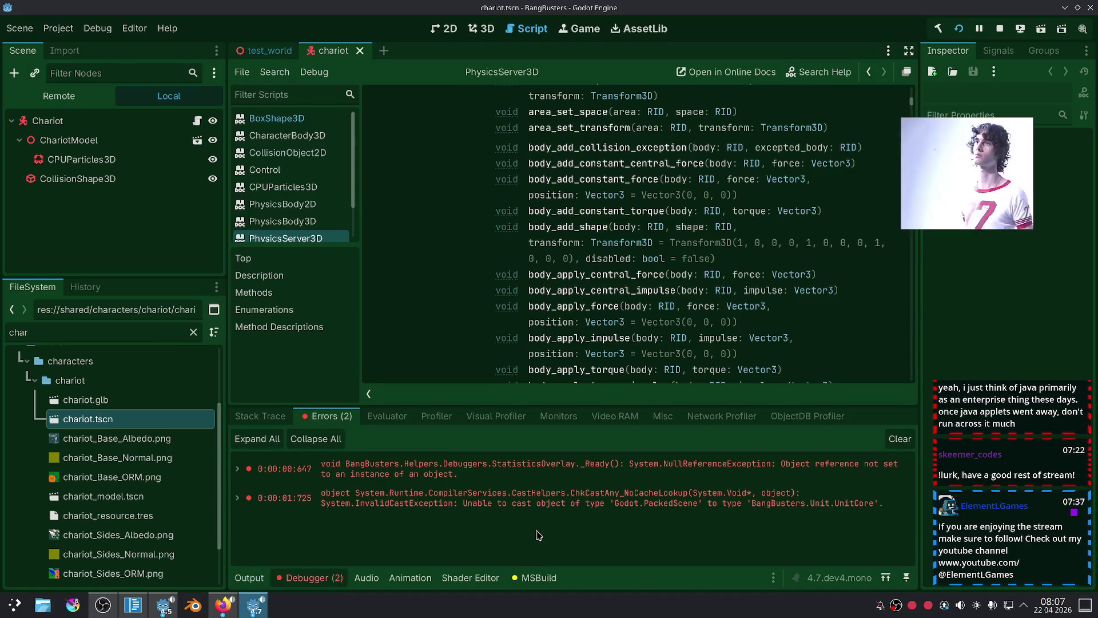
{"action": "left_click", "coordinate": [532, 509]}
{"action": "double_click", "coordinate": [532, 508]}
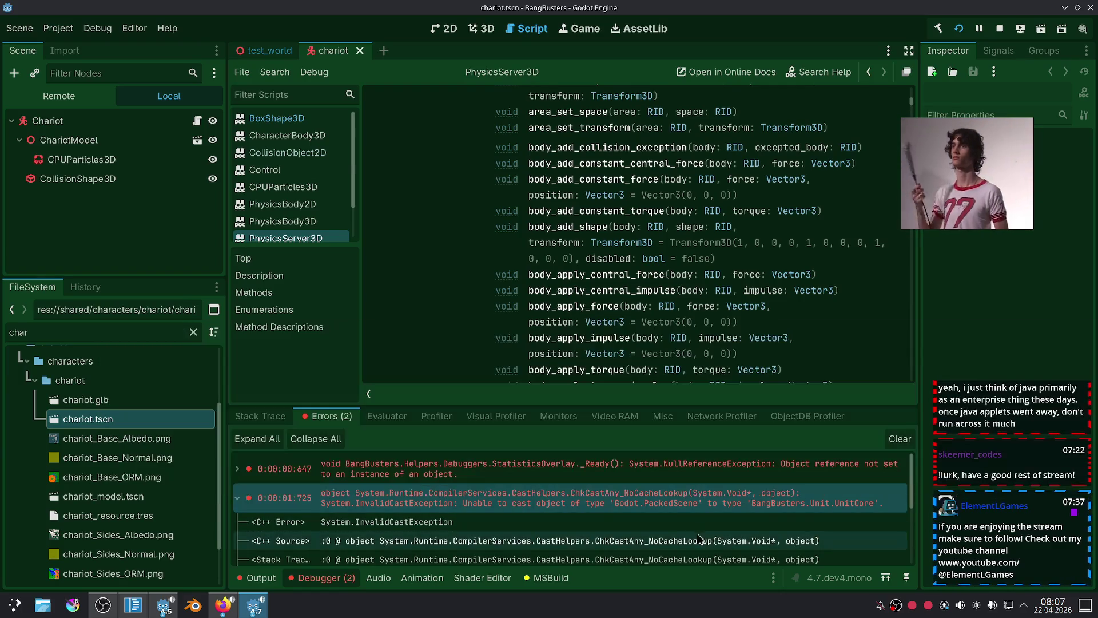
{"action": "scroll", "coordinate": [560, 524], "scroll_direction": "down", "scroll_amount": 3}
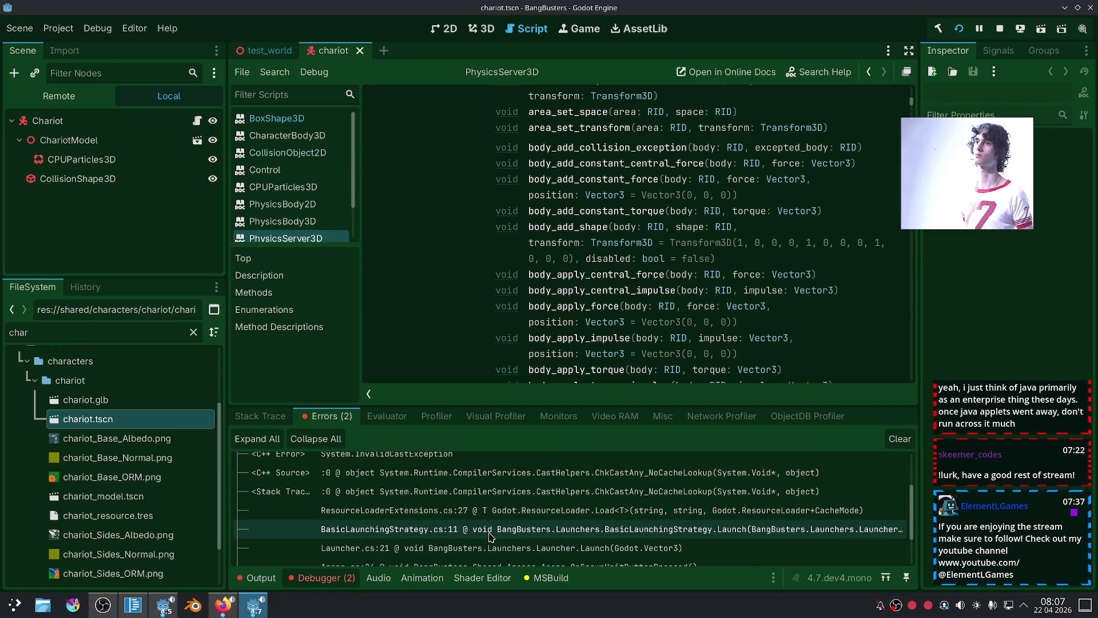
{"action": "left_click", "coordinate": [132, 604]}
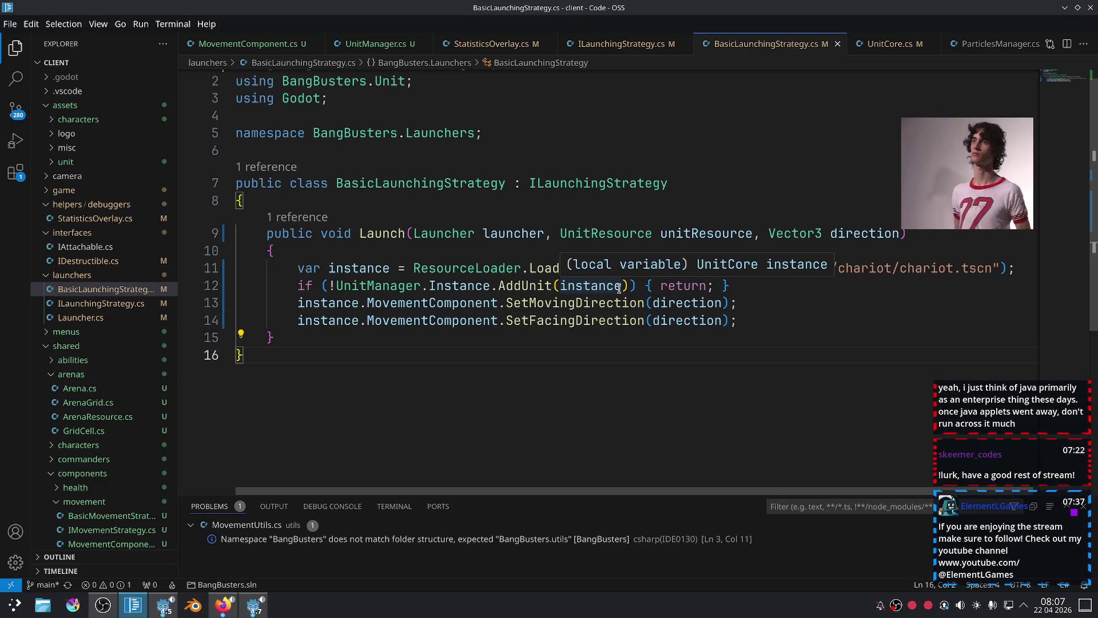
Add a blank line after line 11 and rename the loaded variable to loader.
{"action": "left_click", "coordinate": [766, 287]}
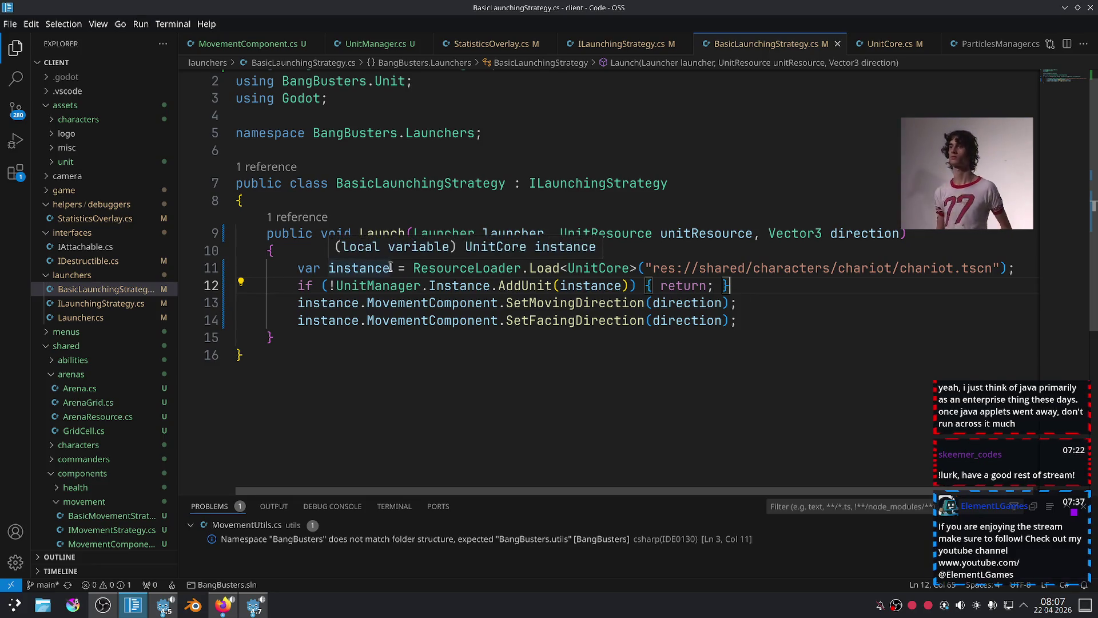
{"action": "left_click_drag", "start_coordinate": [390, 267], "coordinate": [324, 269]}
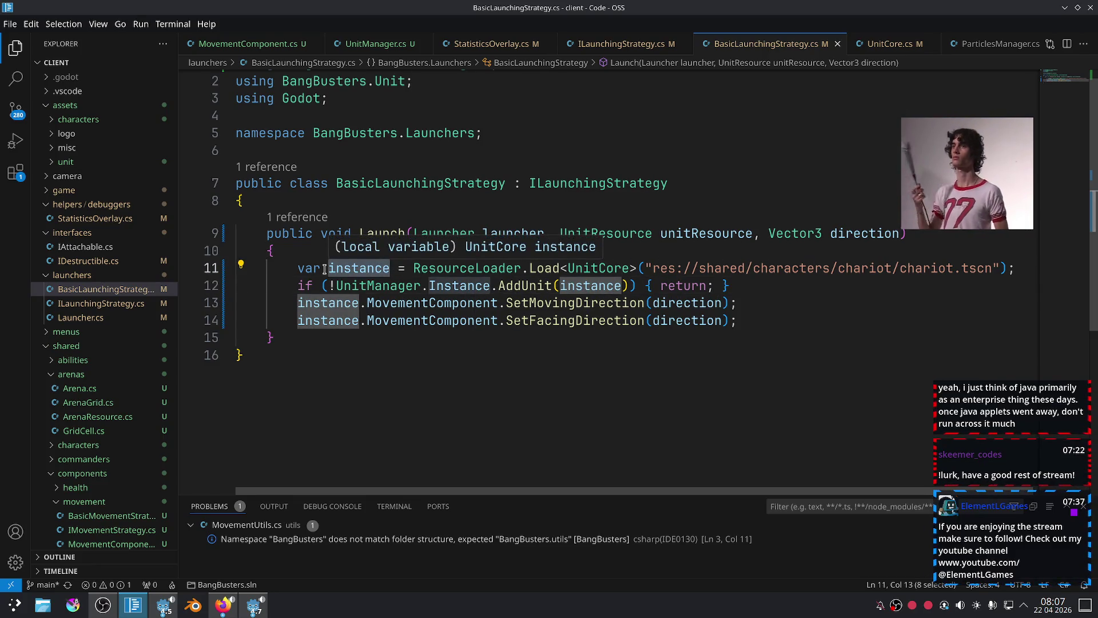
{"action": "left_click", "coordinate": [297, 285]}
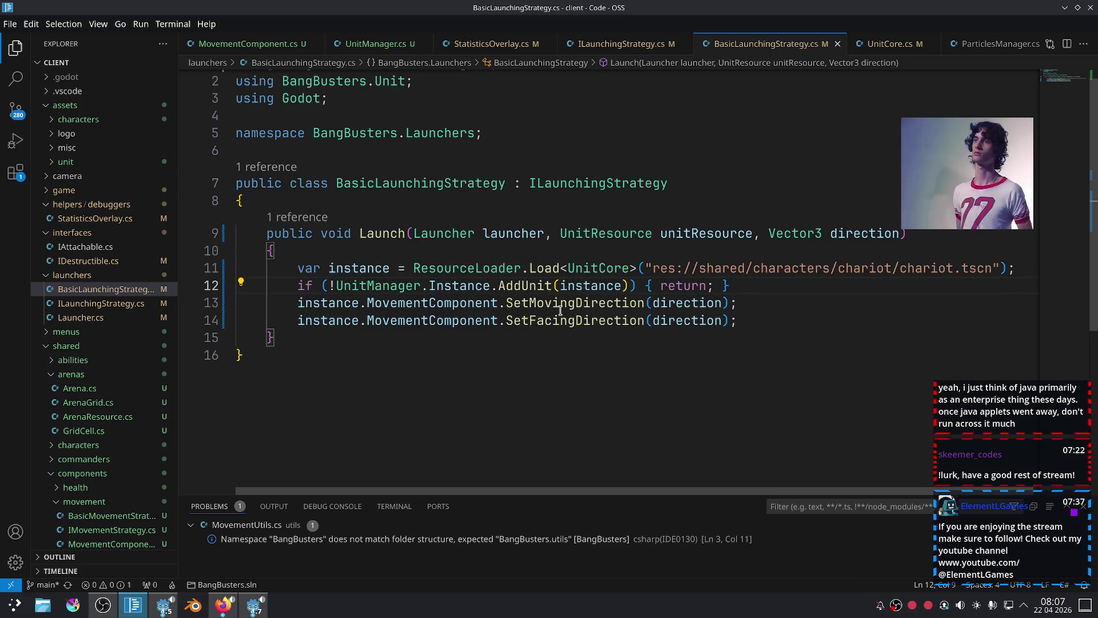
{"action": "key", "text": "Return"}
{"action": "key", "text": "Up"}
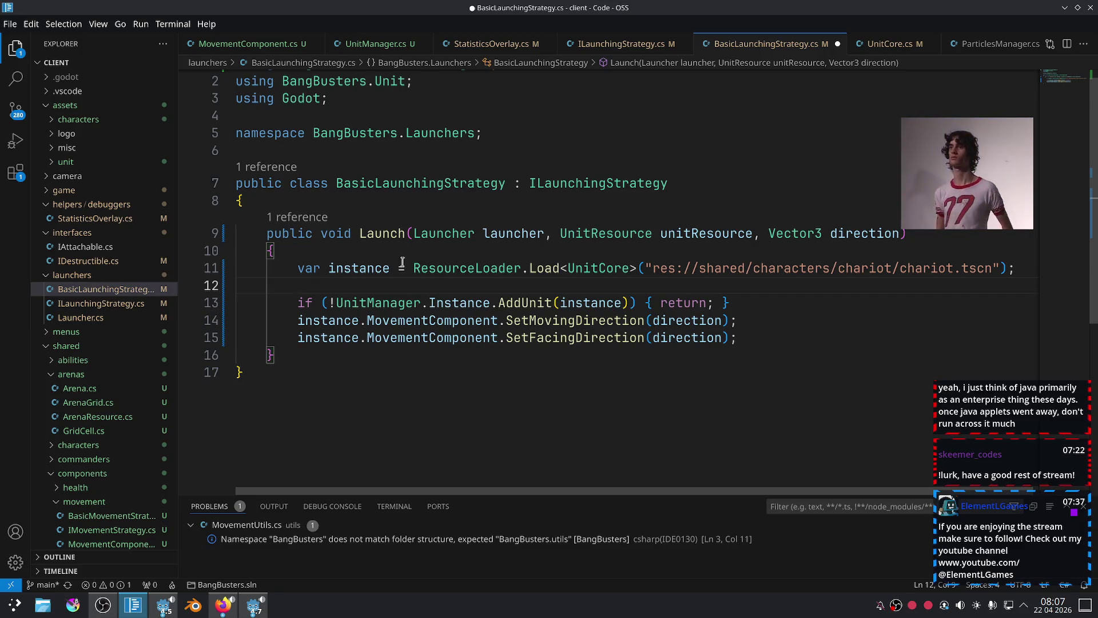
{"action": "double_click", "coordinate": [379, 262]}
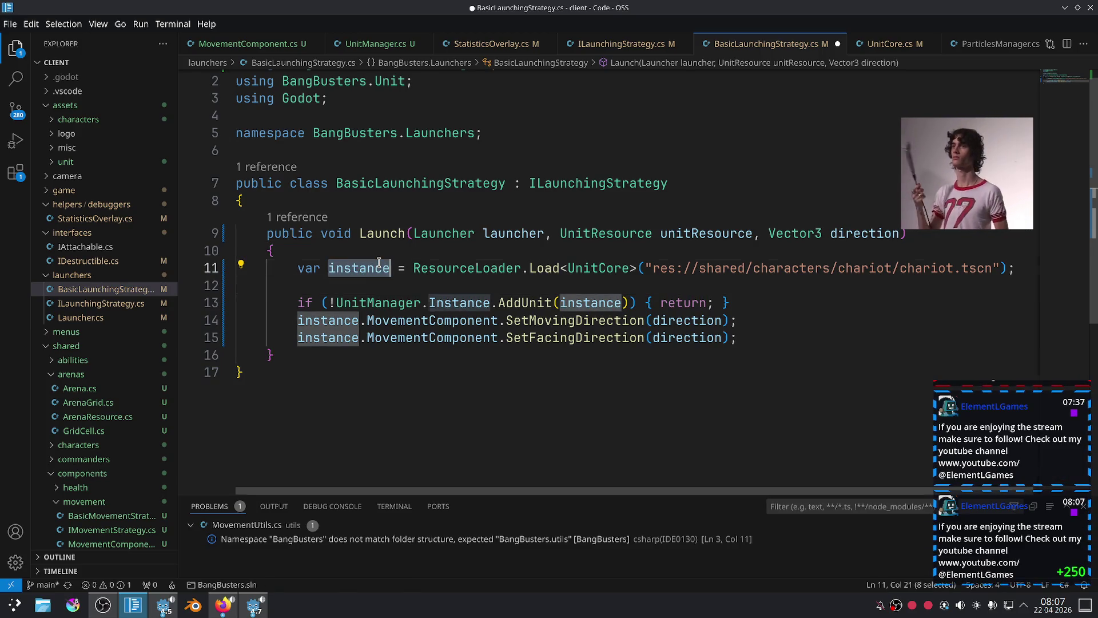
{"action": "type", "text": "loader"}
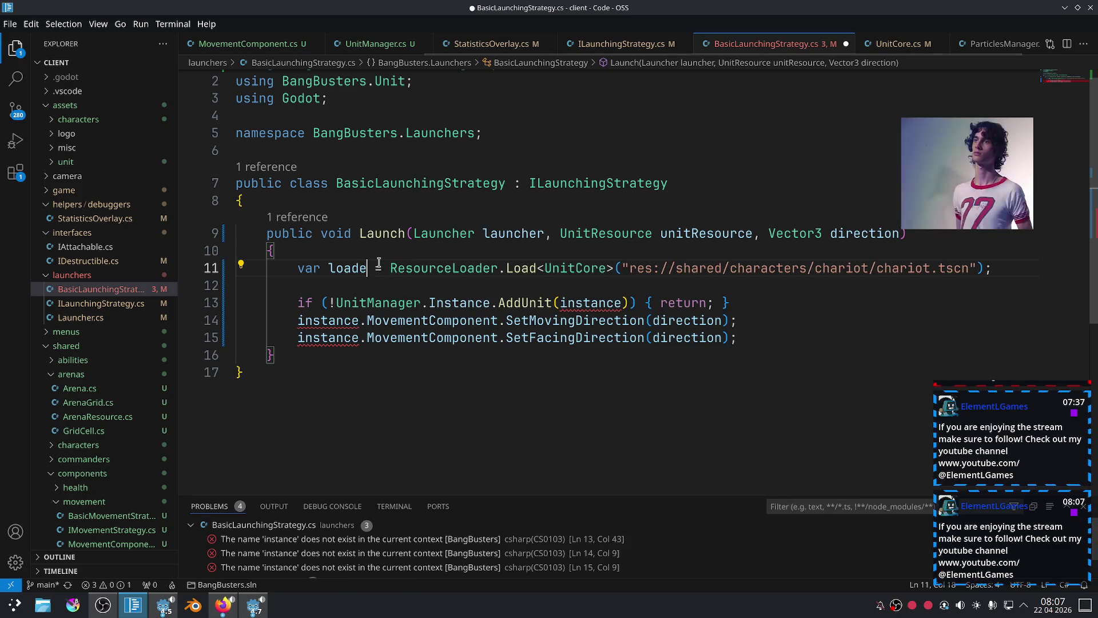
{"action": "key", "text": "Down"}
Start line 12 as 'var instance = loader.'.
{"action": "type", "text": "var ins"}
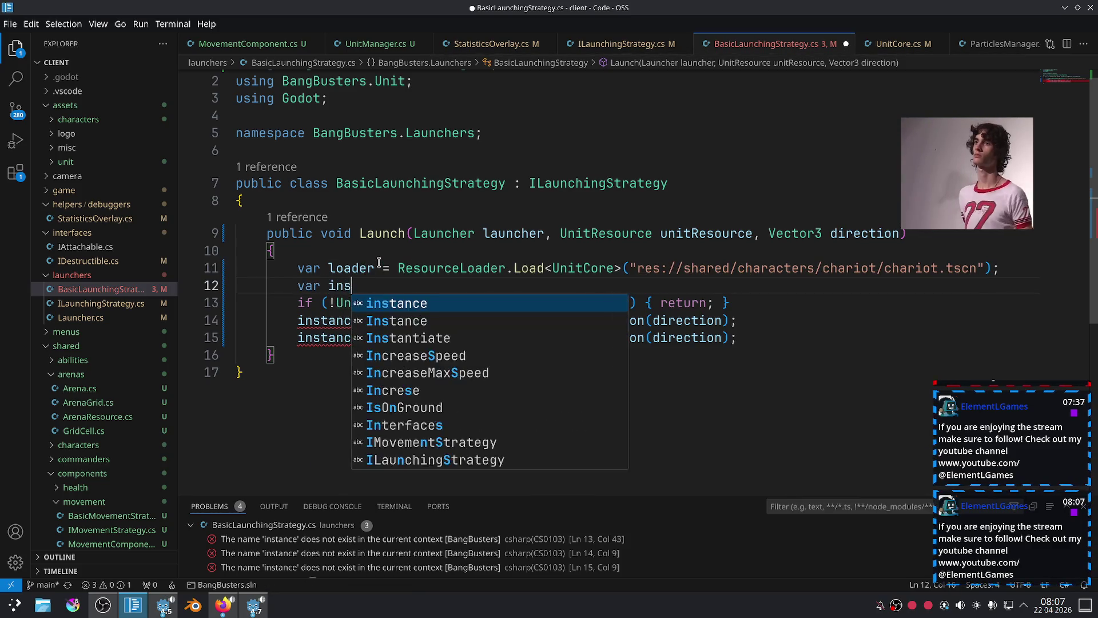
{"action": "type", "text": "tance = loa"}
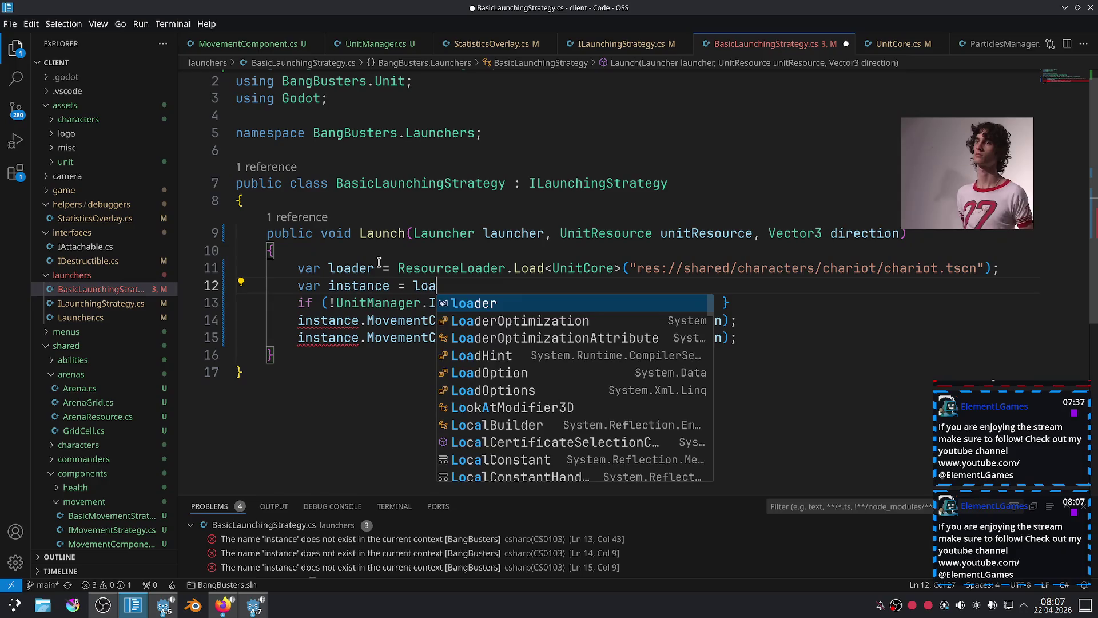
{"action": "type", "text": "der.inst"}
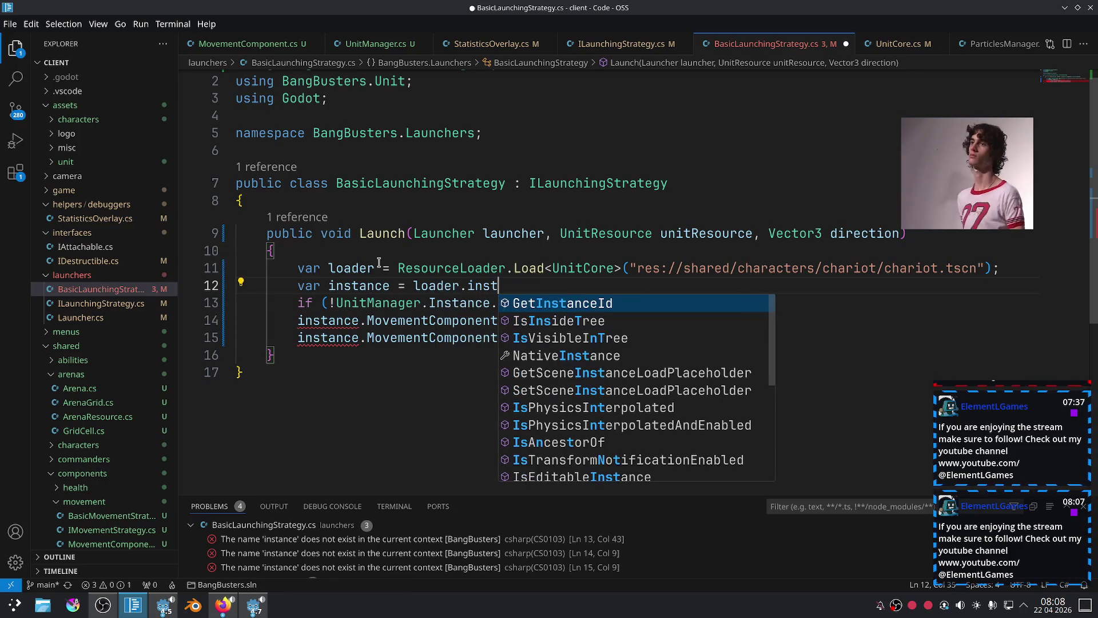
{"action": "type", "text": "i"}
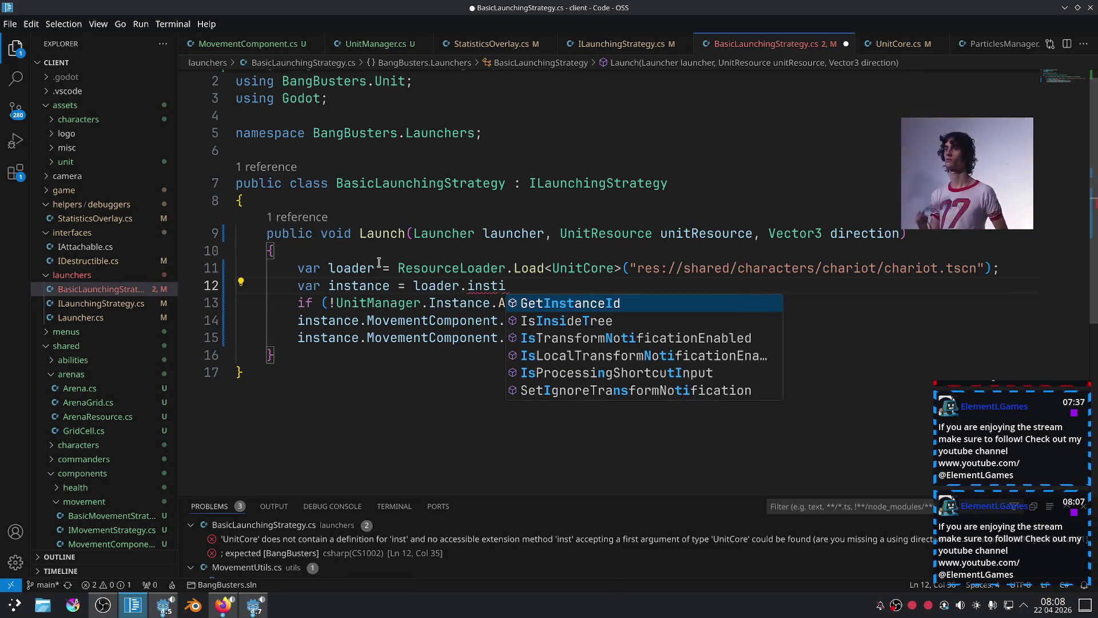
{"action": "key", "text": "BackSpace"}
{"action": "key", "text": "BackSpace"}
{"action": "key", "text": "BackSpace"}
{"action": "key", "text": "BackSpace"}
{"action": "key", "text": "BackSpace"}
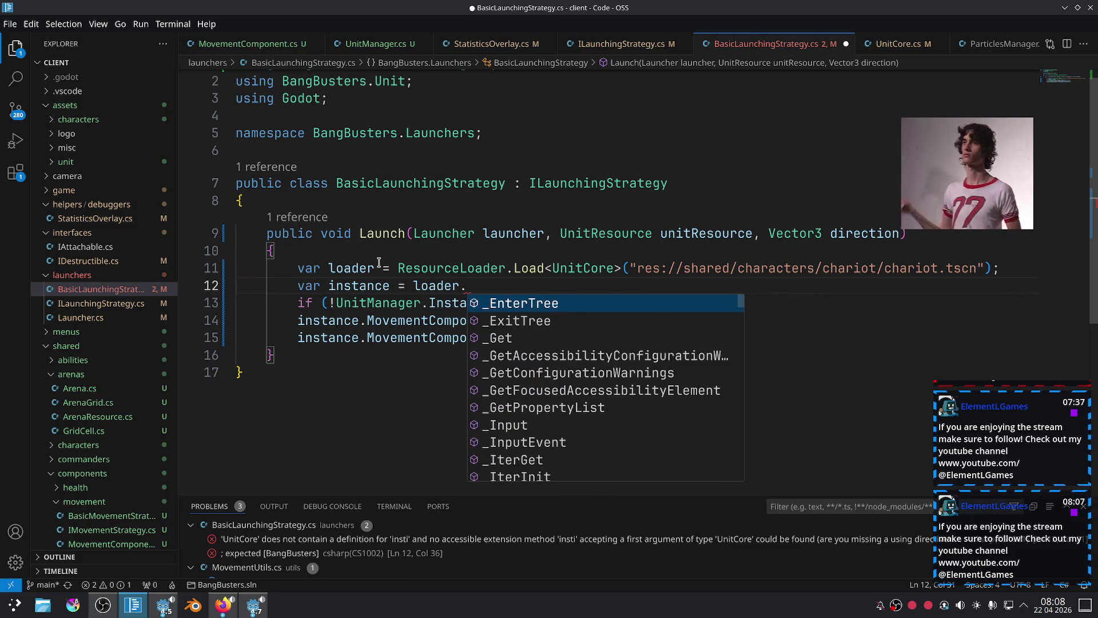
{"action": "type", "text": "Tr"}
{"action": "key", "text": "BackSpace"}
{"action": "key", "text": "BackSpace"}
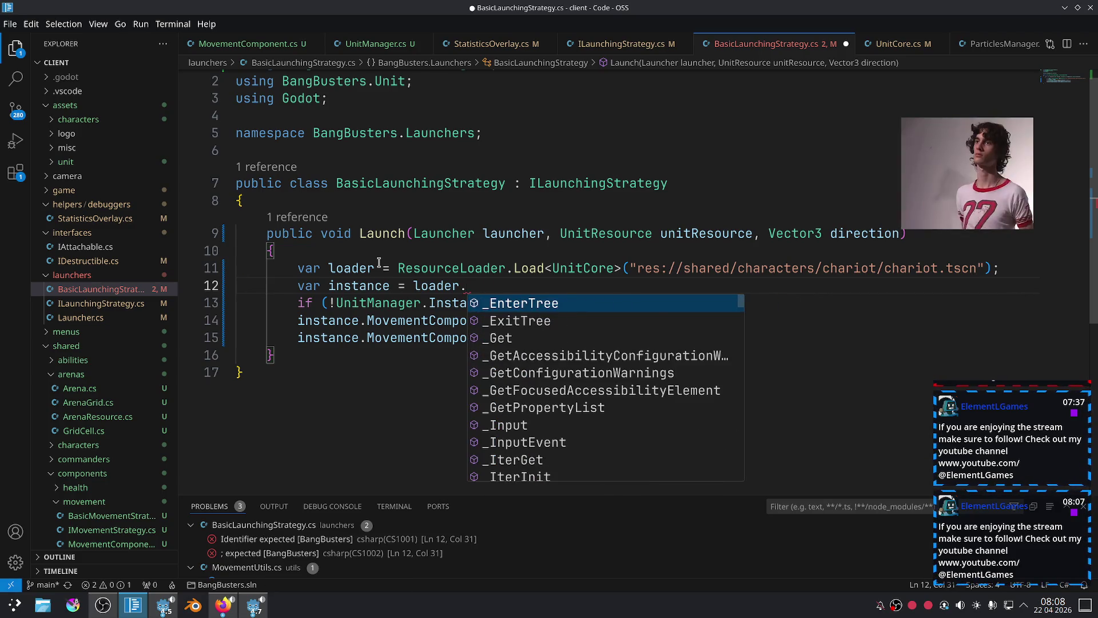
Change ResourceLoader to Scene in the line 11 Load call.
{"action": "left_click", "coordinate": [531, 270]}
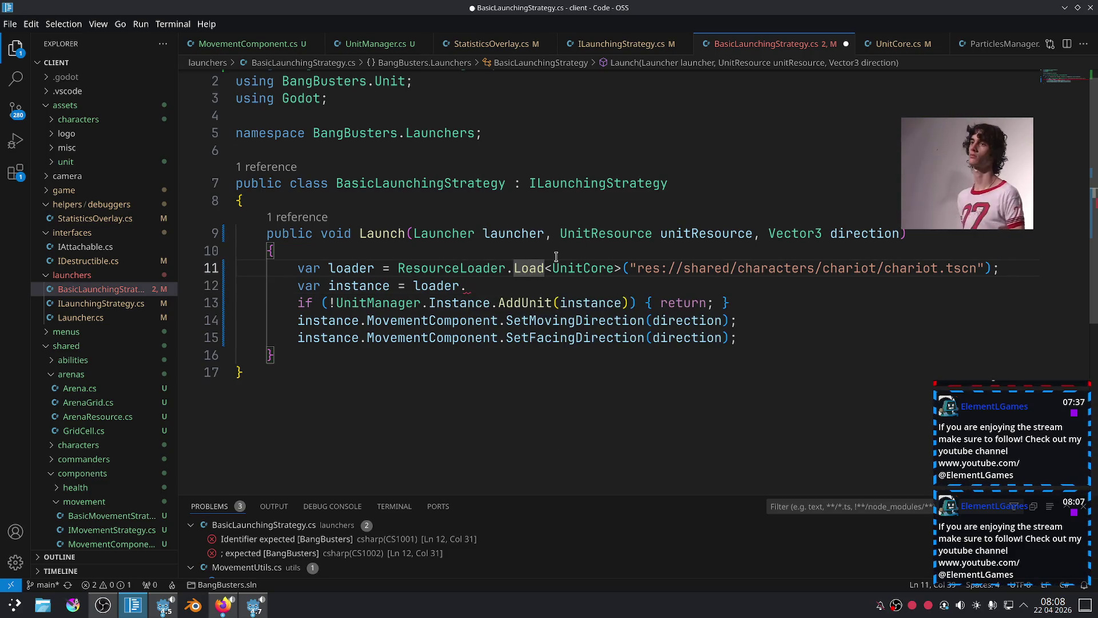
{"action": "double_click", "coordinate": [495, 269]}
{"action": "type", "text": "Scene"}
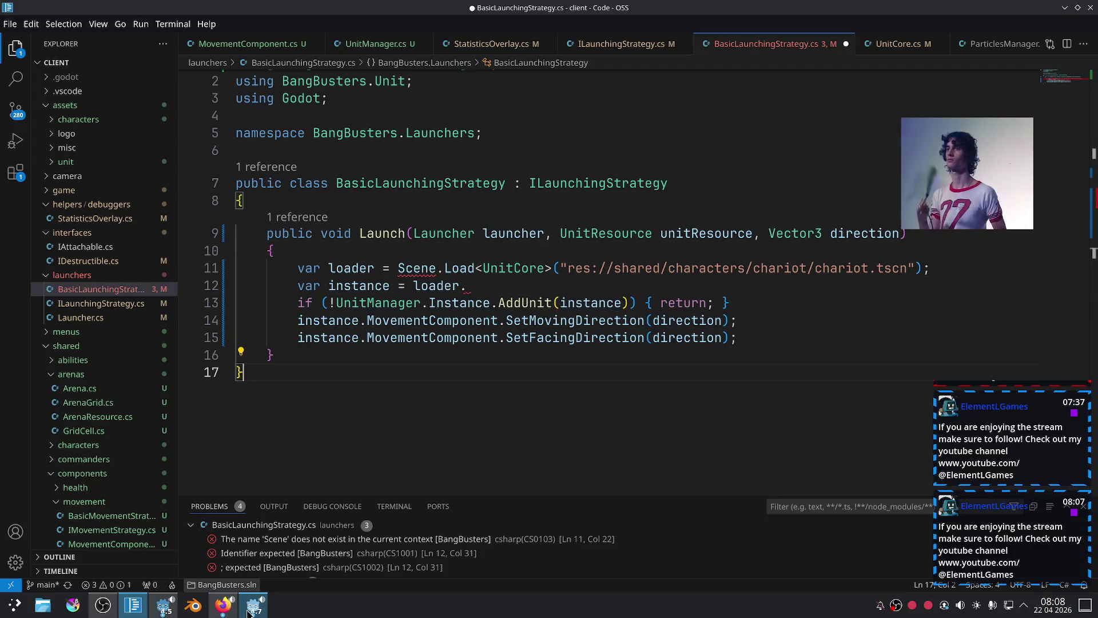
{"action": "left_click", "coordinate": [250, 610]}
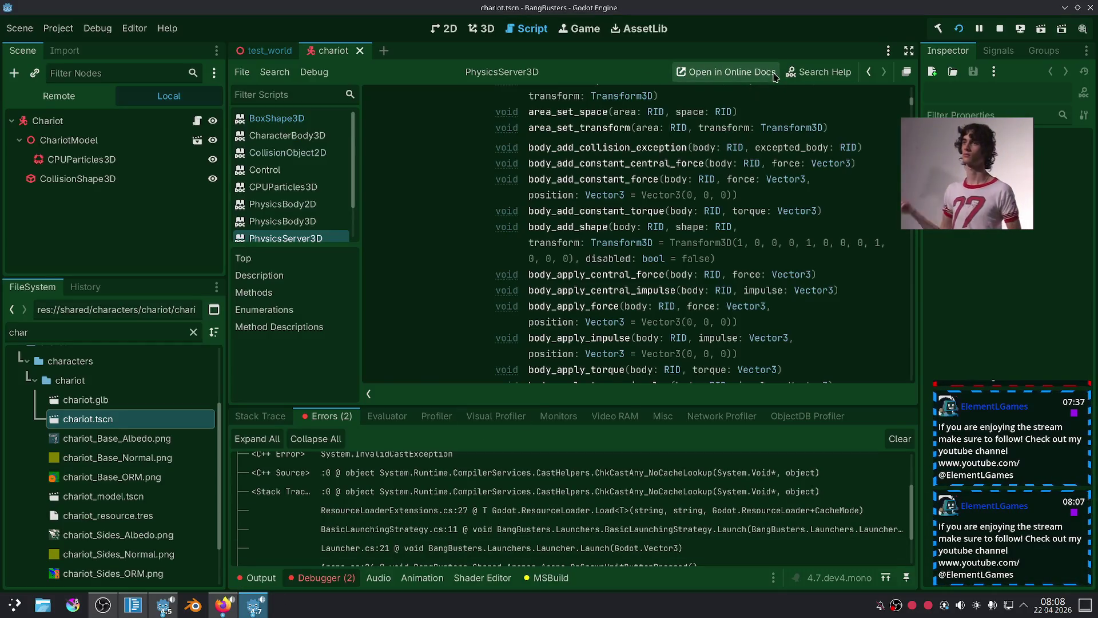
Search the help for 'resourcel' and read through the ResourceLoader class reference.
{"action": "left_click", "coordinate": [813, 70]}
{"action": "type", "text": "resour"}
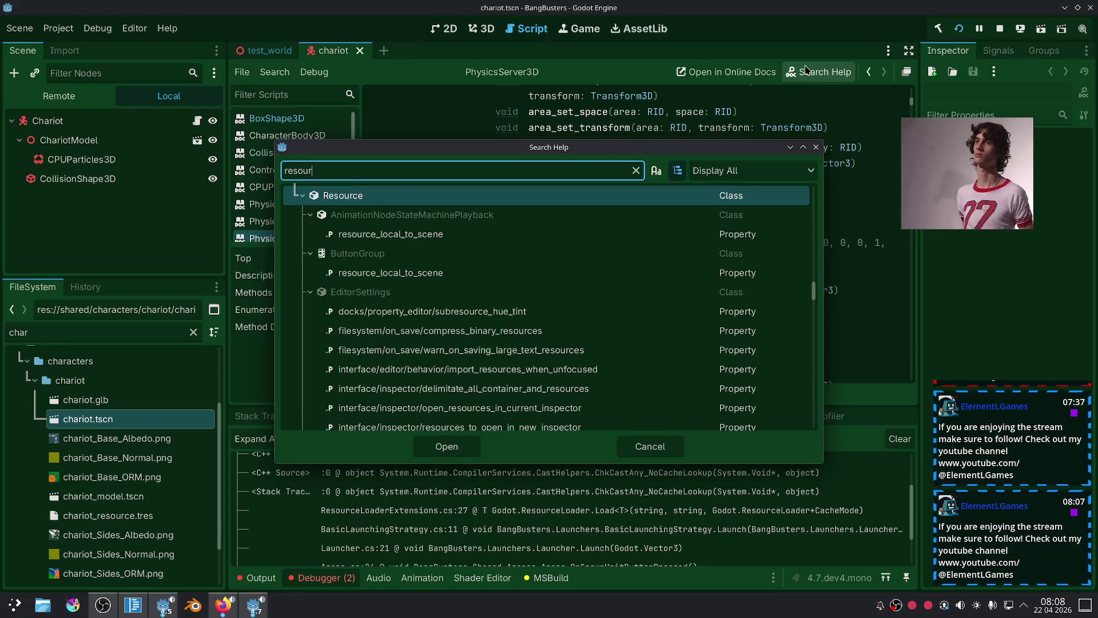
{"action": "type", "text": "cel"}
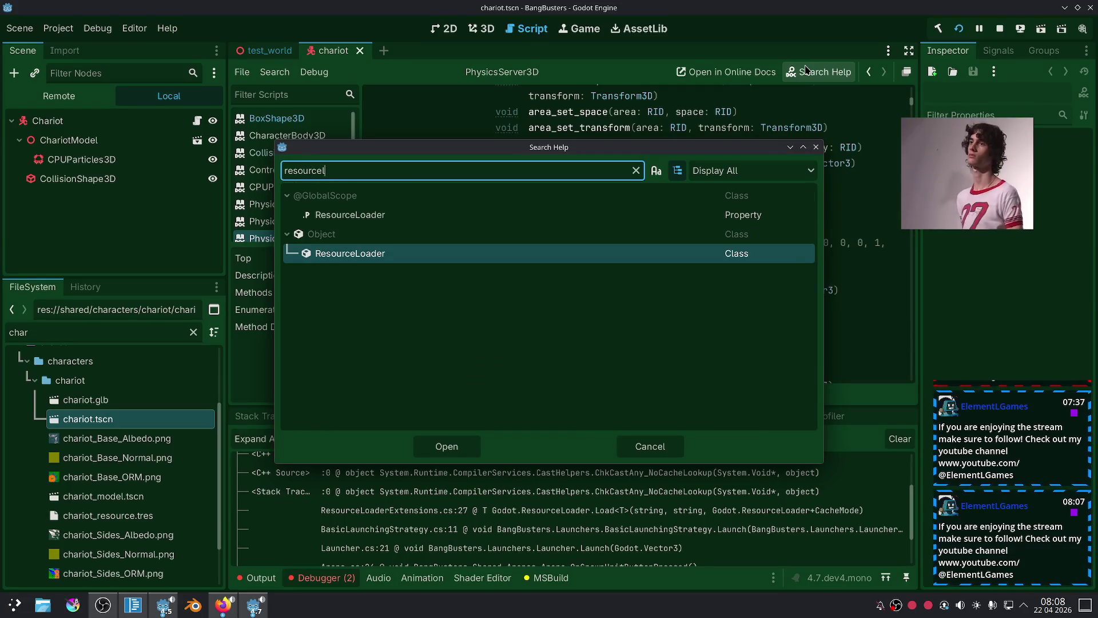
{"action": "double_click", "coordinate": [376, 261]}
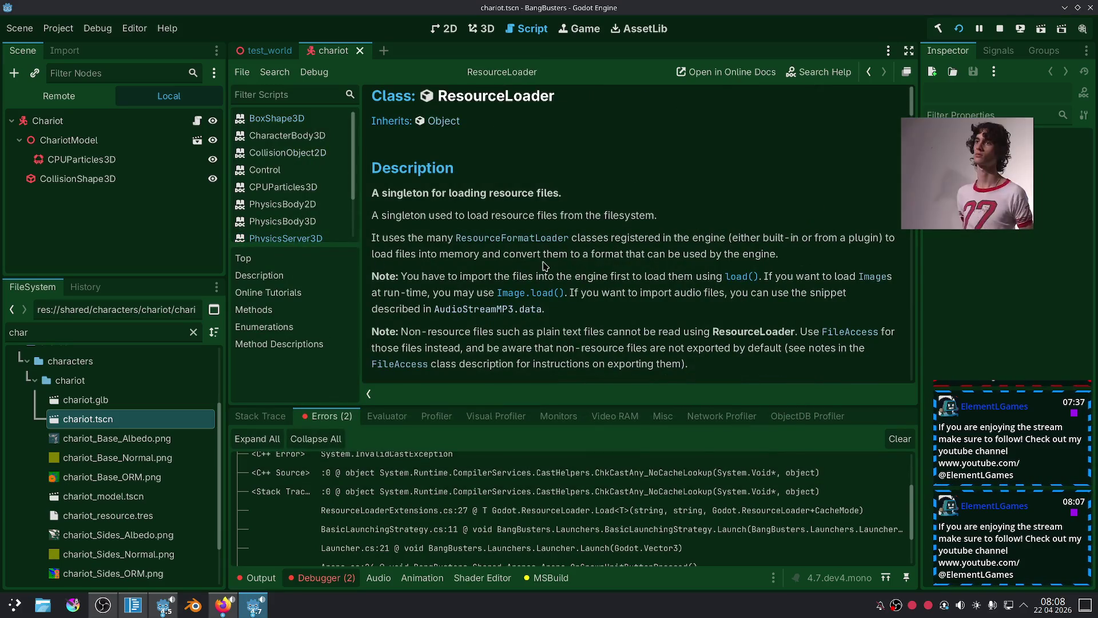
{"action": "scroll", "coordinate": [627, 247], "scroll_direction": "down", "scroll_amount": 6}
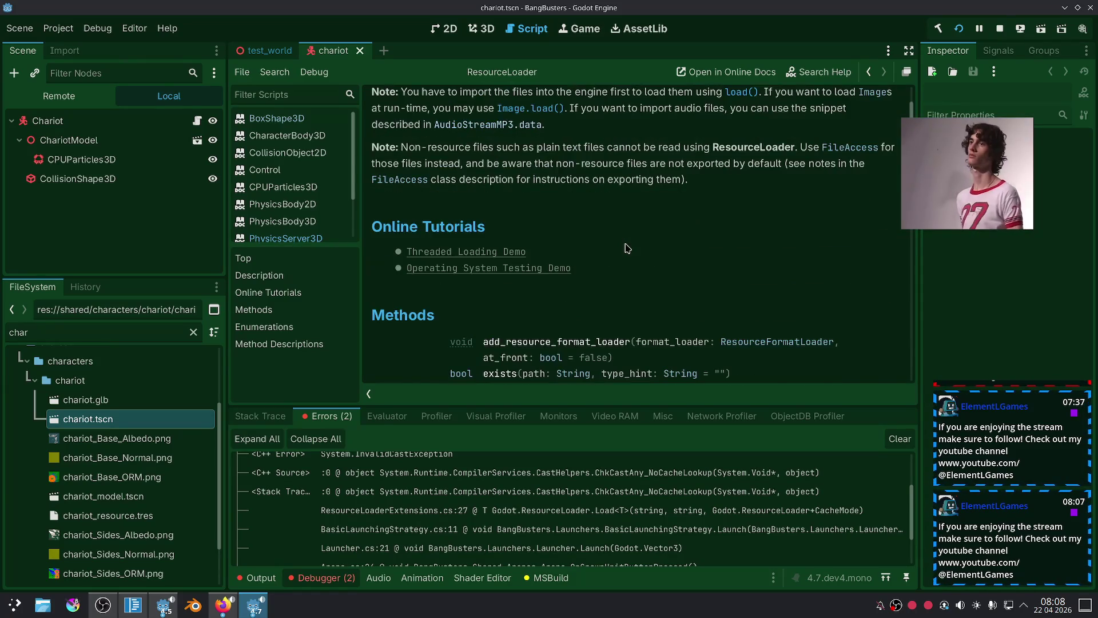
{"action": "scroll", "coordinate": [626, 247], "scroll_direction": "down", "scroll_amount": 15}
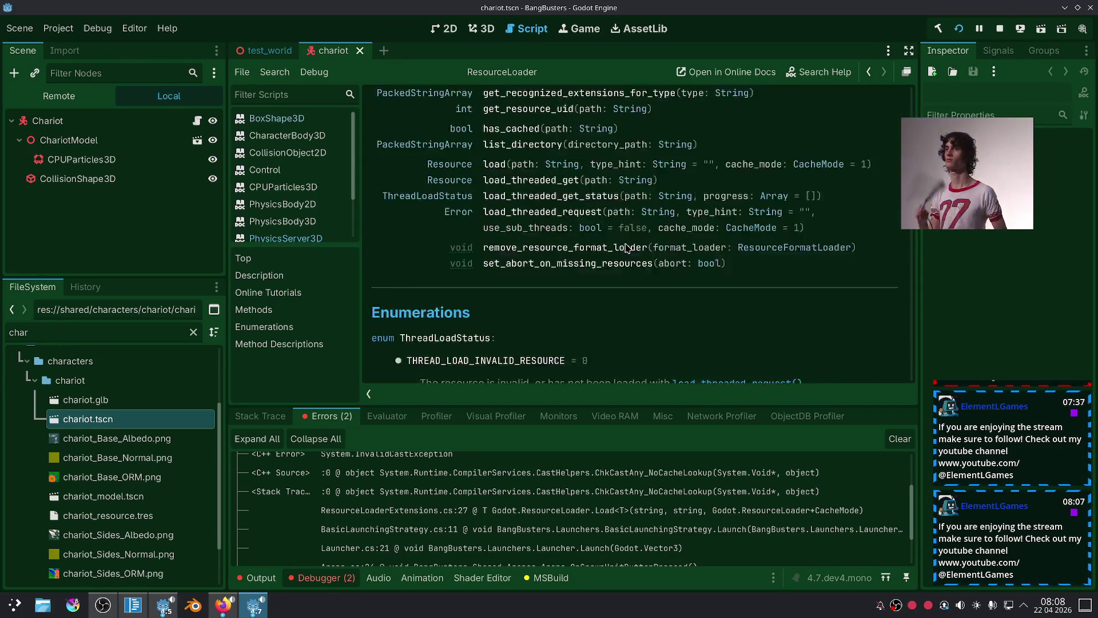
{"action": "scroll", "coordinate": [624, 247], "scroll_direction": "down", "scroll_amount": 5}
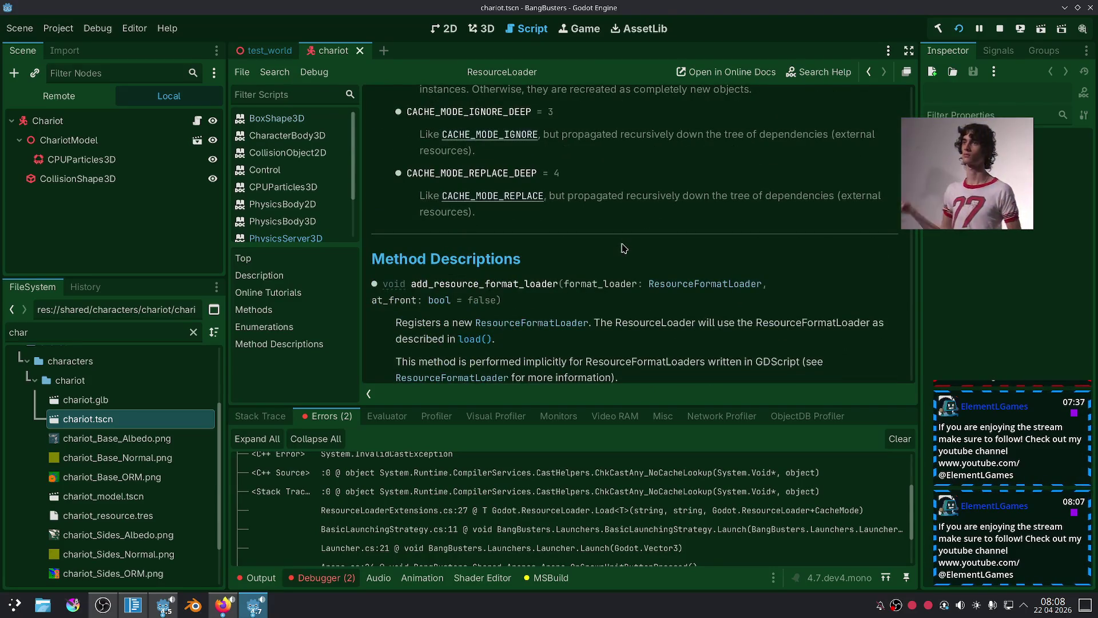
{"action": "scroll", "coordinate": [623, 247], "scroll_direction": "down", "scroll_amount": 5}
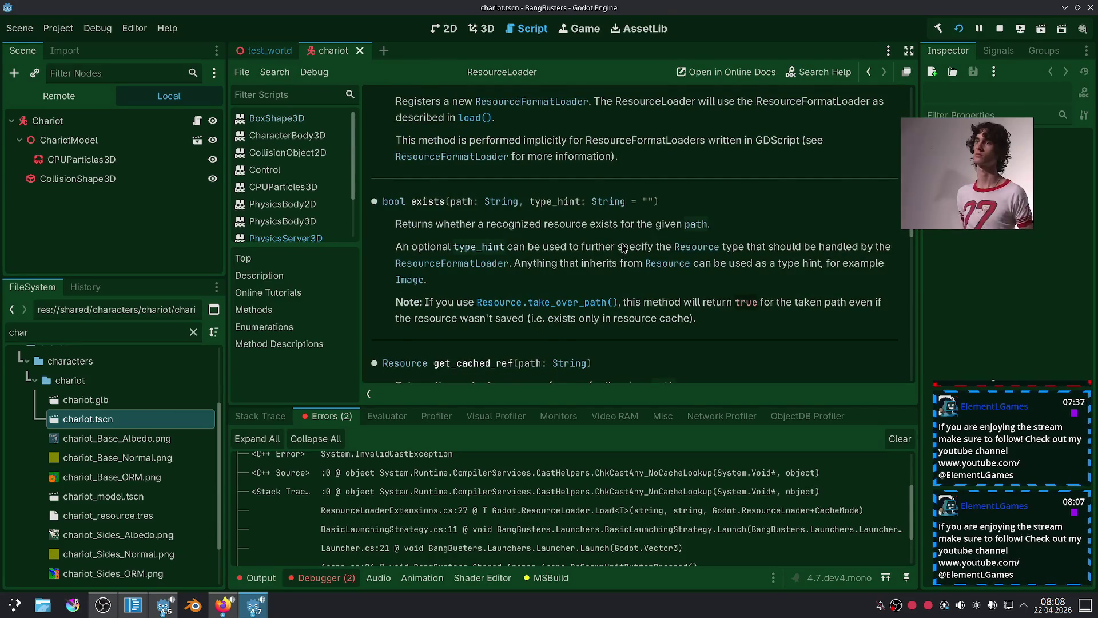
{"action": "scroll", "coordinate": [623, 247], "scroll_direction": "down", "scroll_amount": 5}
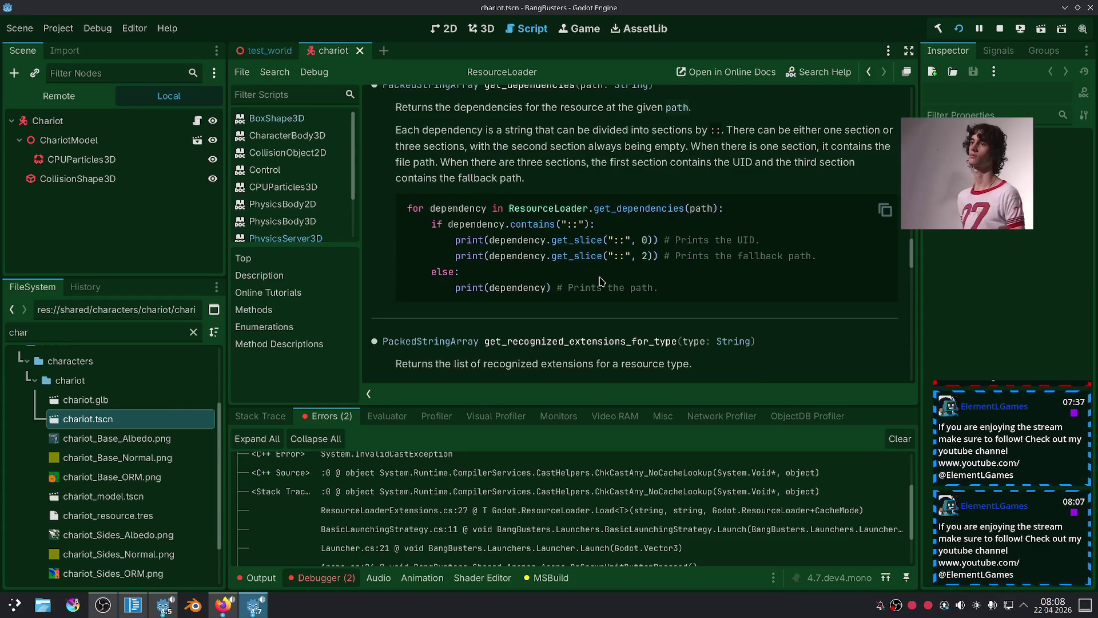
{"action": "scroll", "coordinate": [601, 280], "scroll_direction": "down", "scroll_amount": 10}
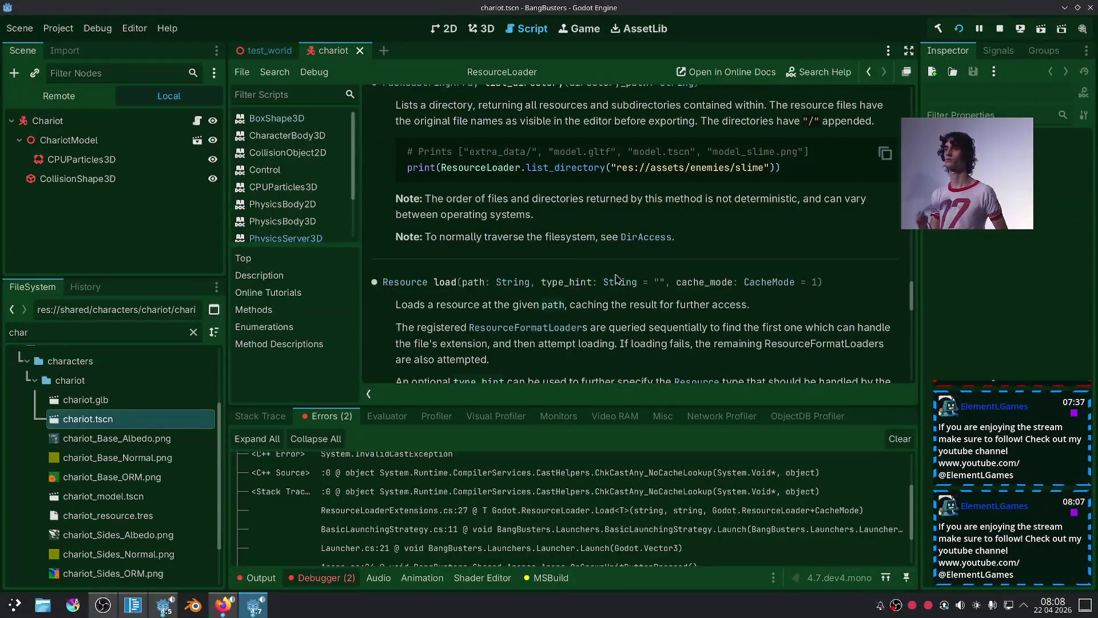
{"action": "scroll", "coordinate": [618, 279], "scroll_direction": "down", "scroll_amount": 10}
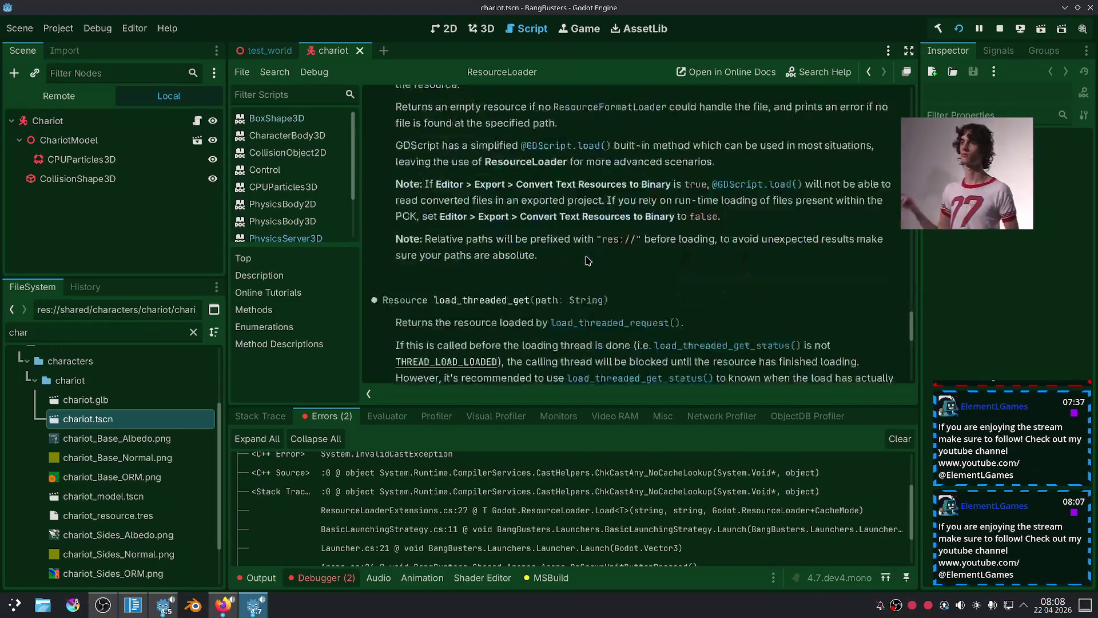
Glance at the loading line in the code editor, then reopen Search Help.
{"action": "left_click", "coordinate": [132, 605]}
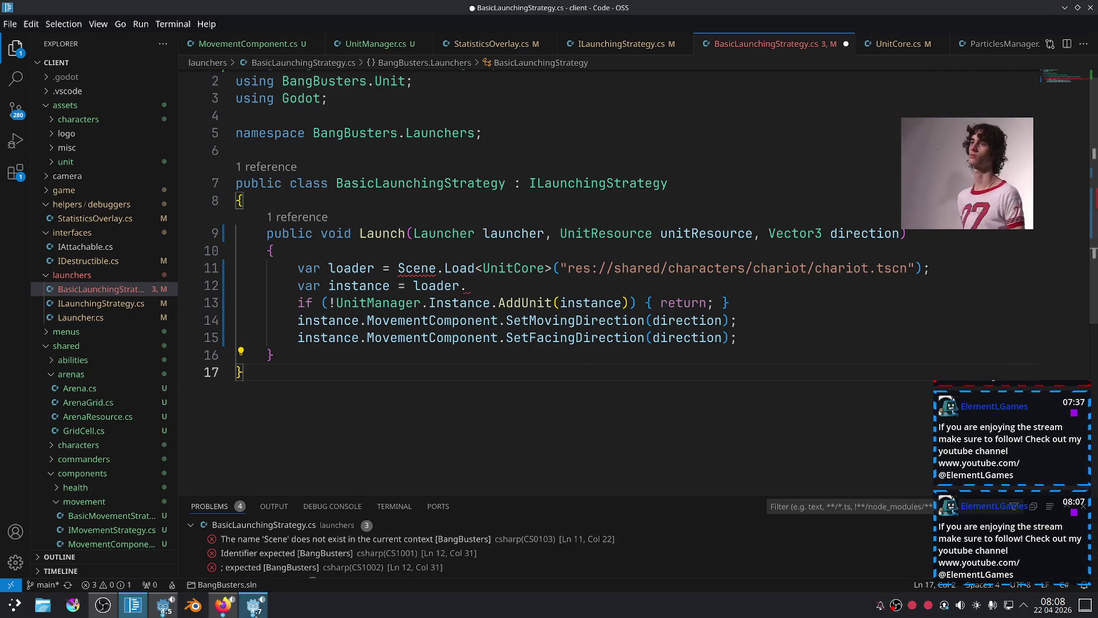
{"action": "key", "text": "alt+Tab"}
{"action": "left_click", "coordinate": [818, 71]}
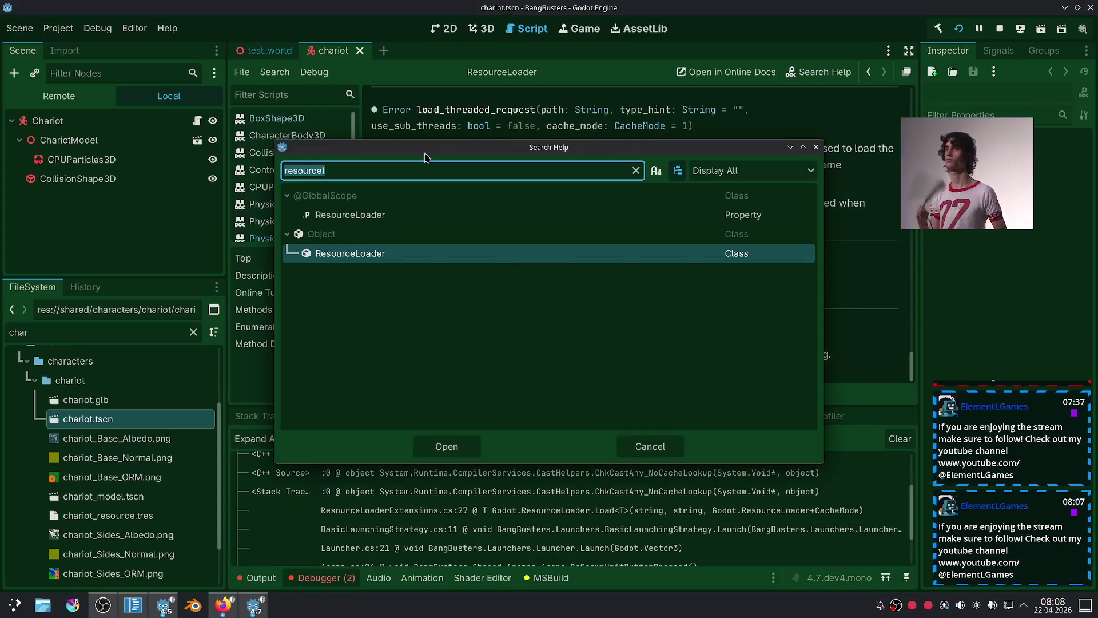
Broaden the help search to 'resource' and scroll through the matches.
{"action": "left_click", "coordinate": [400, 169]}
{"action": "key", "text": "BackSpace"}
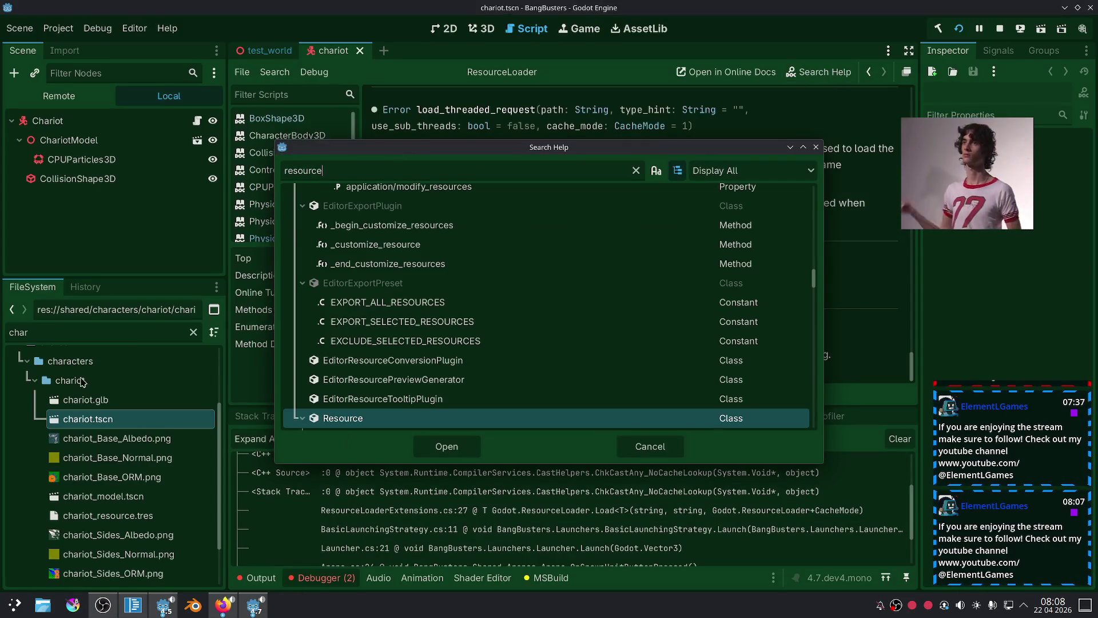
{"action": "scroll", "coordinate": [426, 366], "scroll_direction": "down", "scroll_amount": 10}
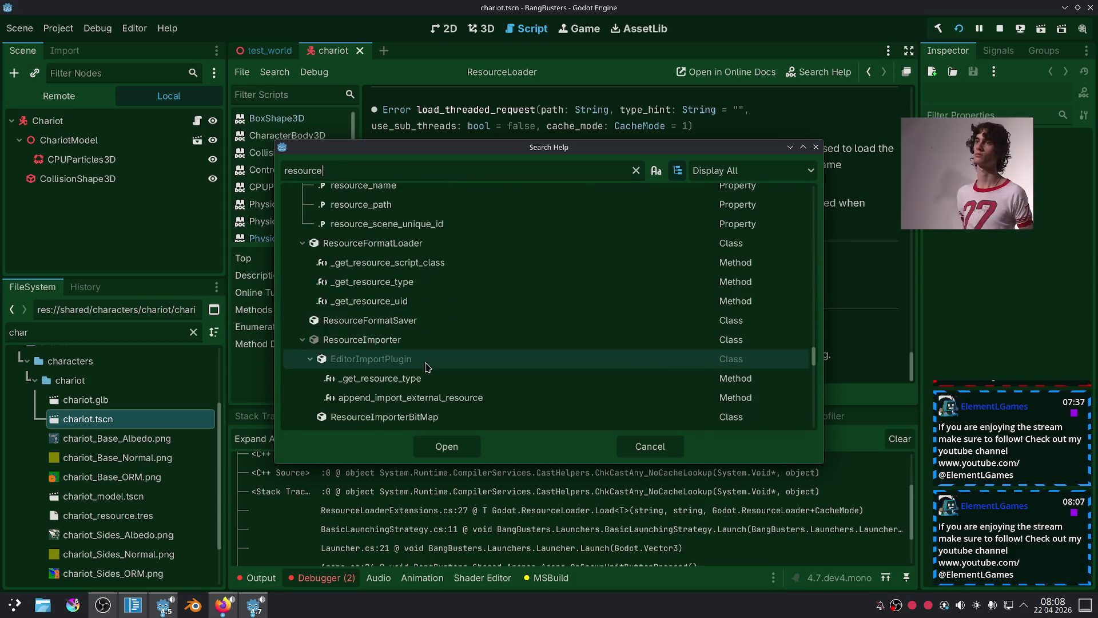
{"action": "scroll", "coordinate": [426, 367], "scroll_direction": "down", "scroll_amount": 12}
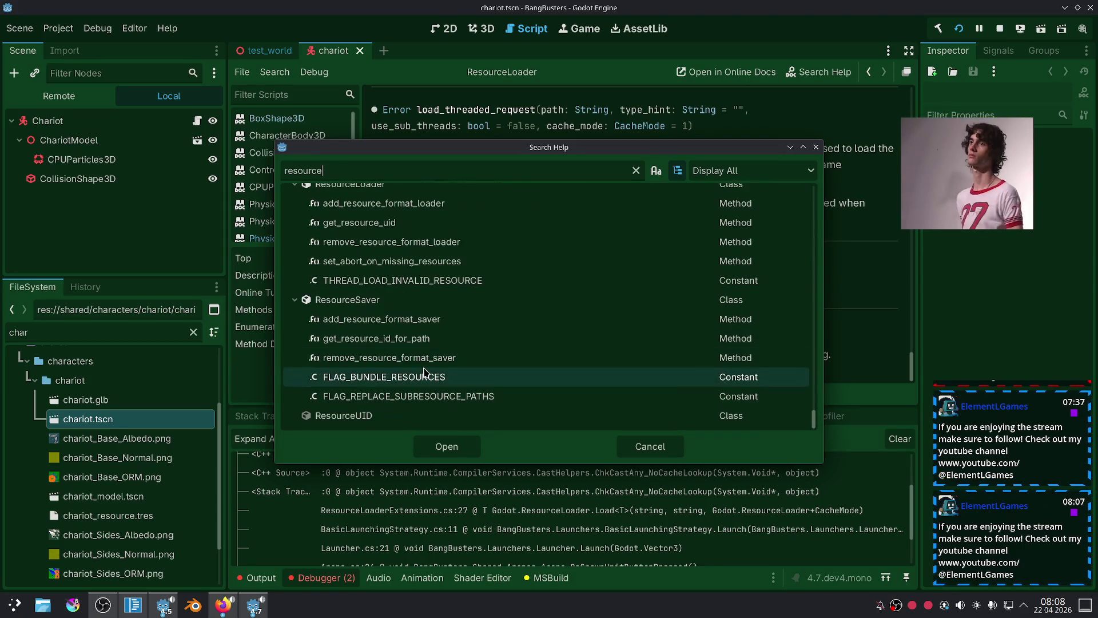
{"action": "left_click_drag", "start_coordinate": [813, 417], "coordinate": [775, 188]}
Search the help for 'instantiate', browse the results, then cancel and return to the code.
{"action": "double_click", "coordinate": [353, 162]}
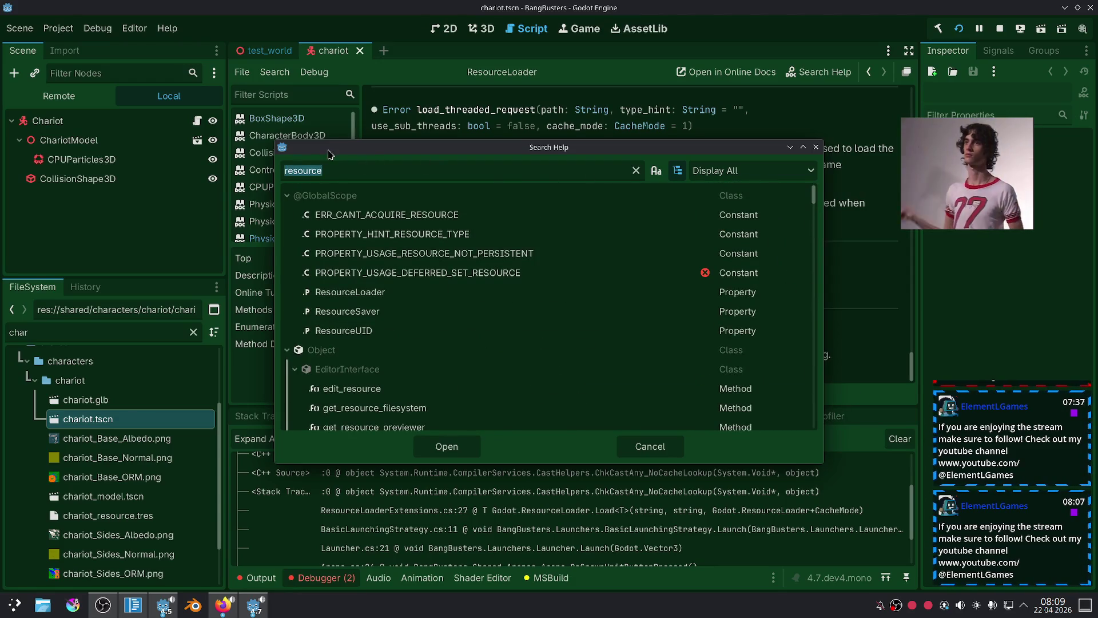
{"action": "type", "text": "instati"}
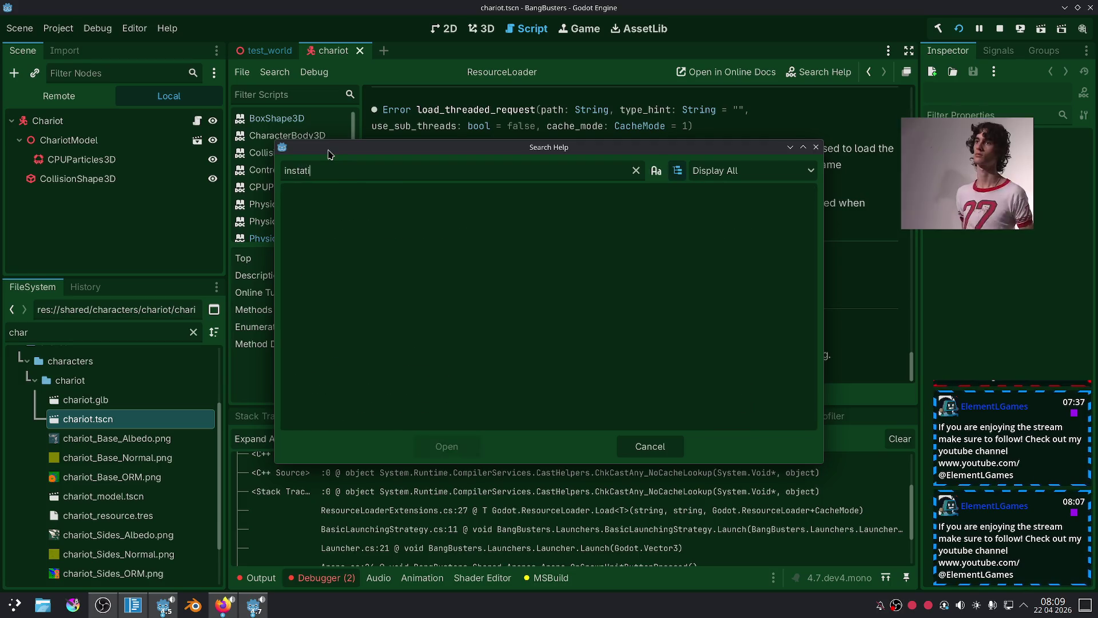
{"action": "key", "text": "BackSpace"}
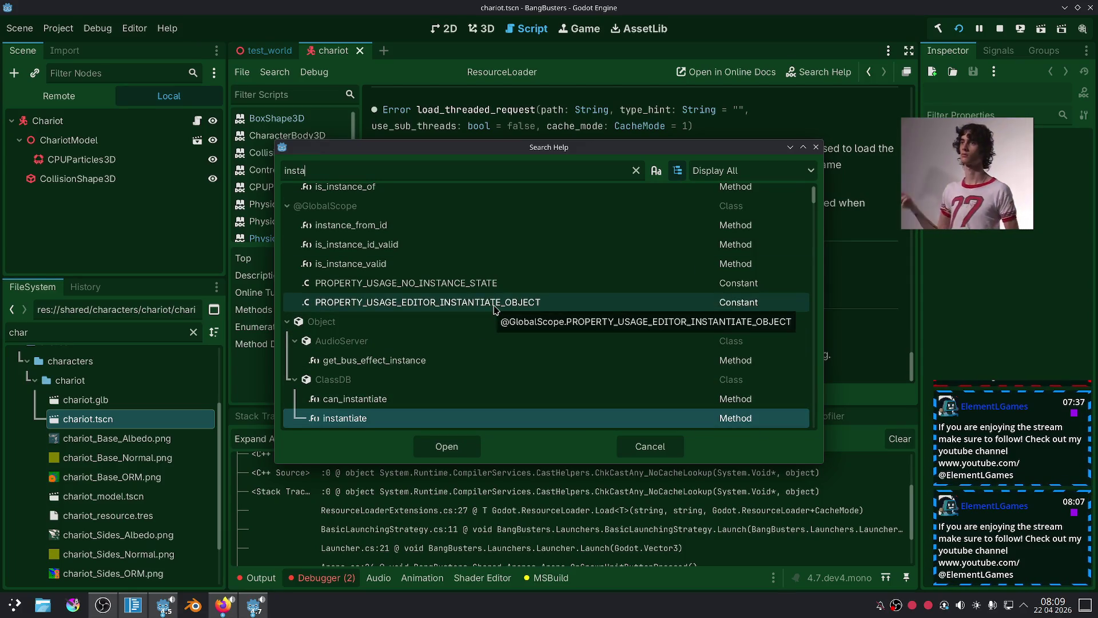
{"action": "type", "text": "ntiate"}
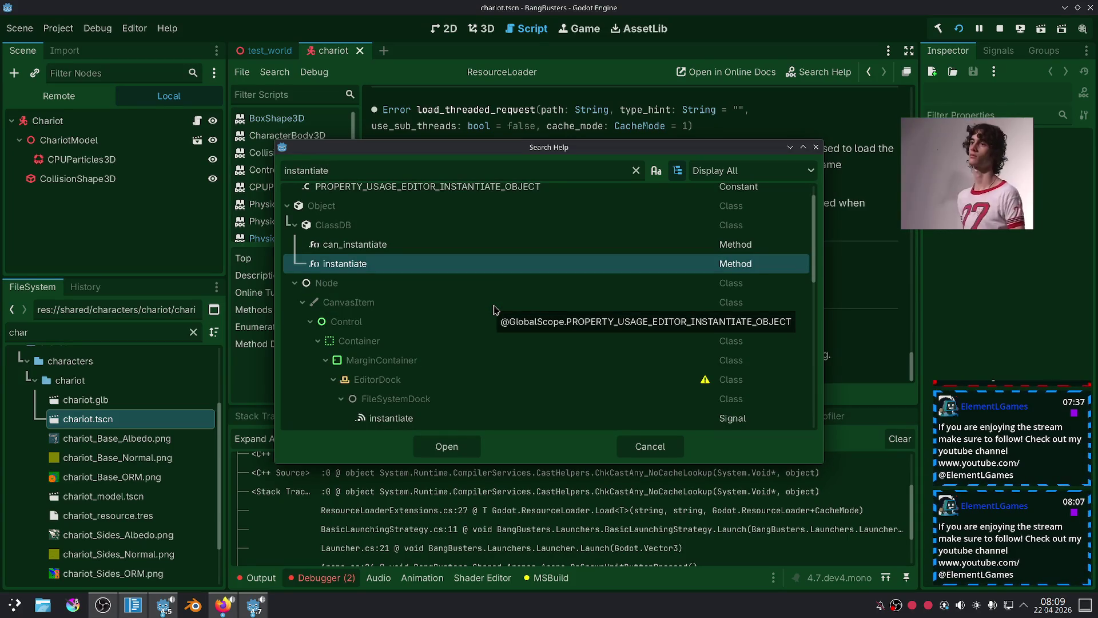
{"action": "scroll", "coordinate": [495, 309], "scroll_direction": "down", "scroll_amount": 10}
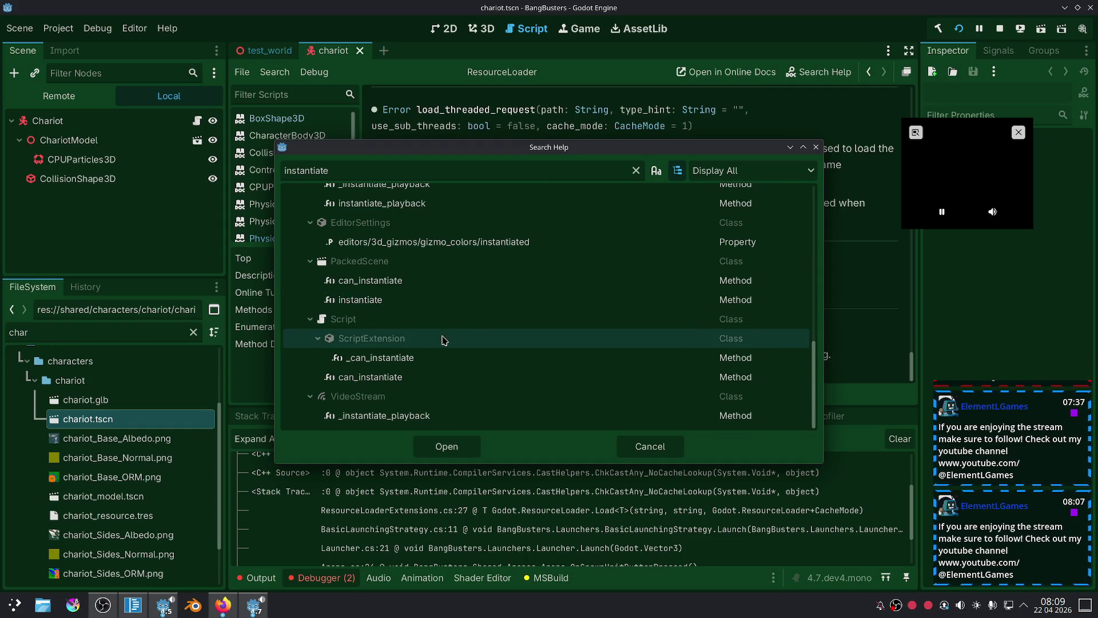
{"action": "scroll", "coordinate": [441, 353], "scroll_direction": "up", "scroll_amount": 2}
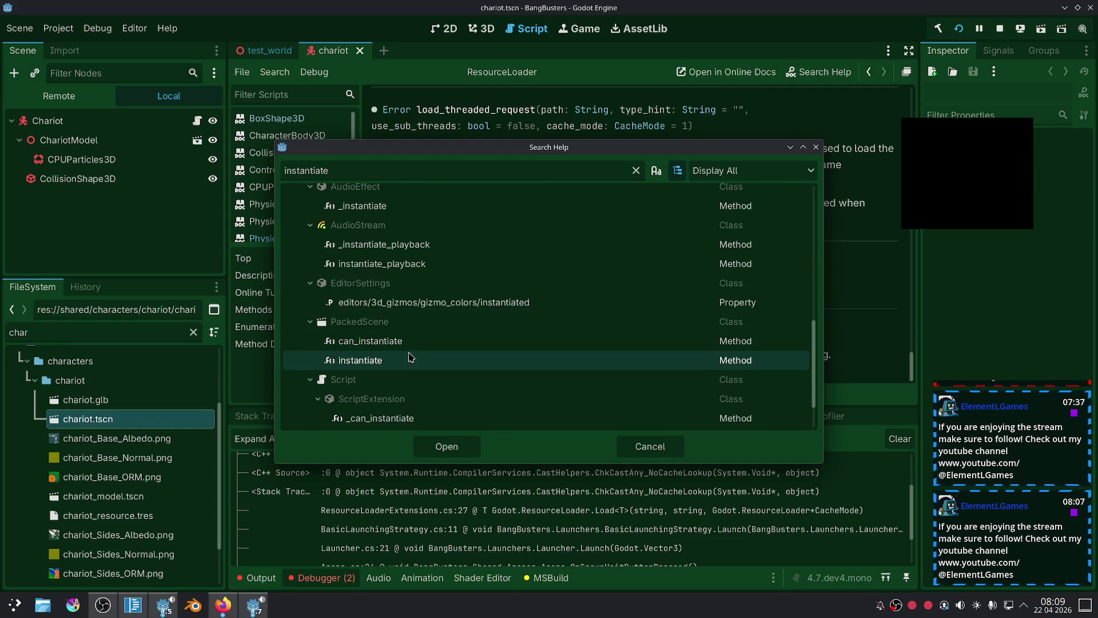
{"action": "scroll", "coordinate": [388, 328], "scroll_direction": "up", "scroll_amount": 5}
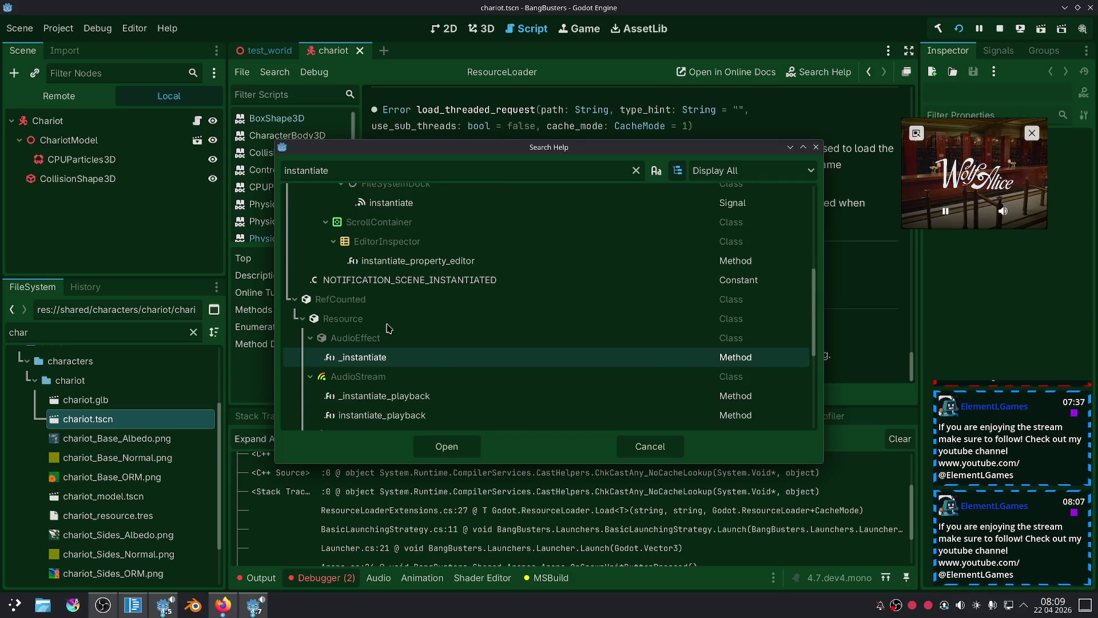
{"action": "scroll", "coordinate": [388, 327], "scroll_direction": "down", "scroll_amount": 2}
{"action": "scroll", "coordinate": [388, 328], "scroll_direction": "down", "scroll_amount": 3}
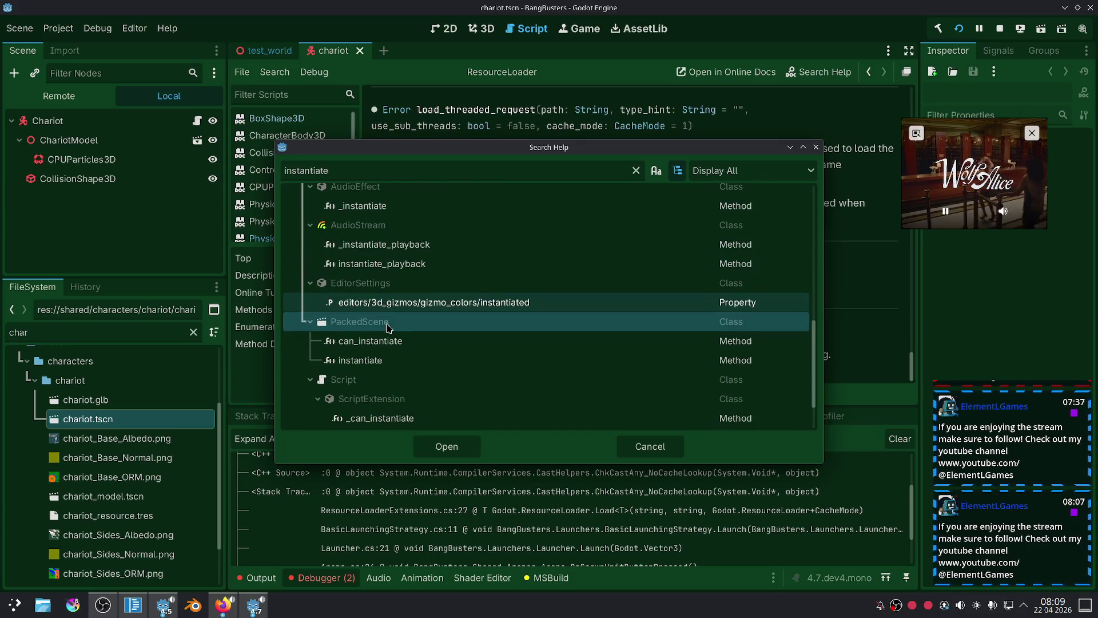
{"action": "left_click", "coordinate": [646, 447]}
{"action": "left_click", "coordinate": [133, 605]}
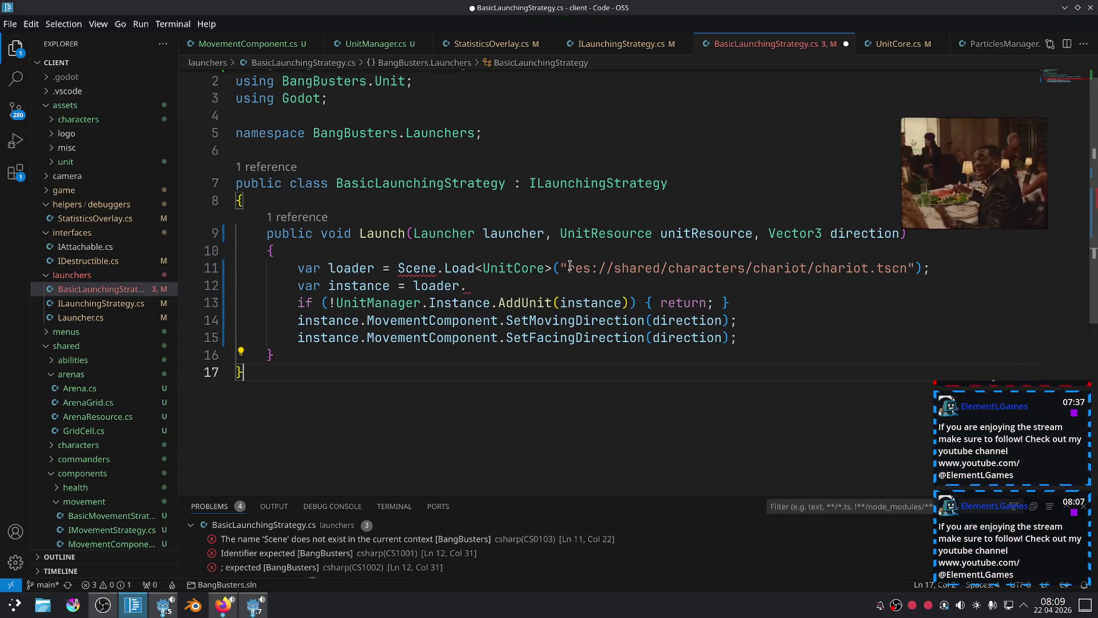
Try replacing the line 11 call with PackedScene, then undo it.
{"action": "mouse_move", "coordinate": [552, 267]}
{"action": "left_mouse_down"}
{"action": "mouse_move", "coordinate": [366, 267]}
{"action": "mouse_move", "coordinate": [399, 268]}
{"action": "left_mouse_up"}
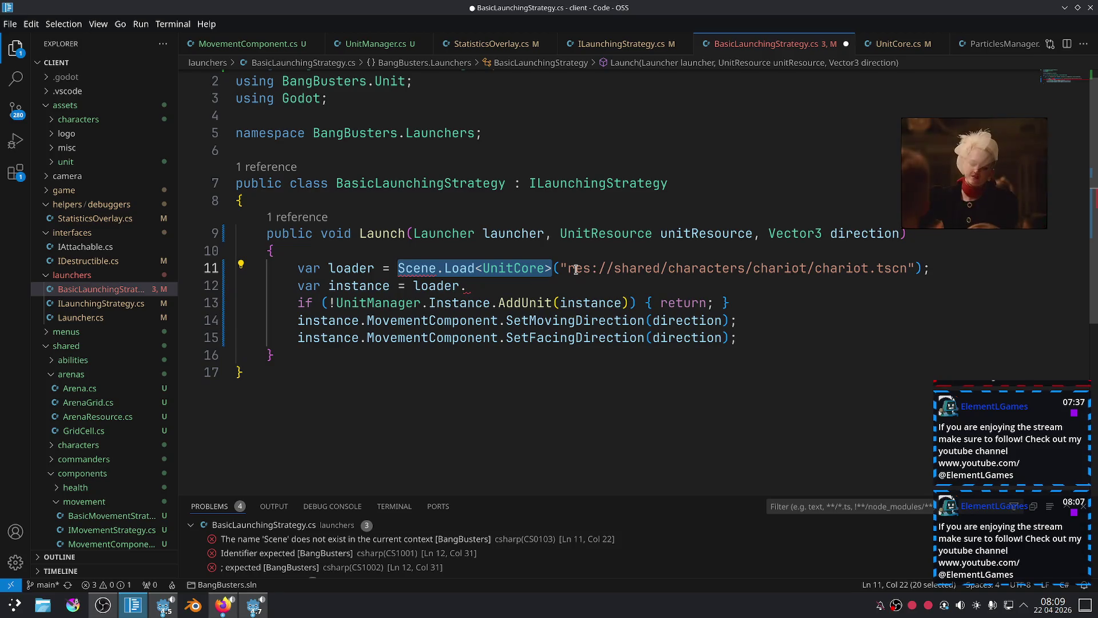
{"action": "type", "text": "PackedS"}
{"action": "key", "text": "Tab"}
{"action": "type", "text": "."}
{"action": "key", "text": "Escape"}
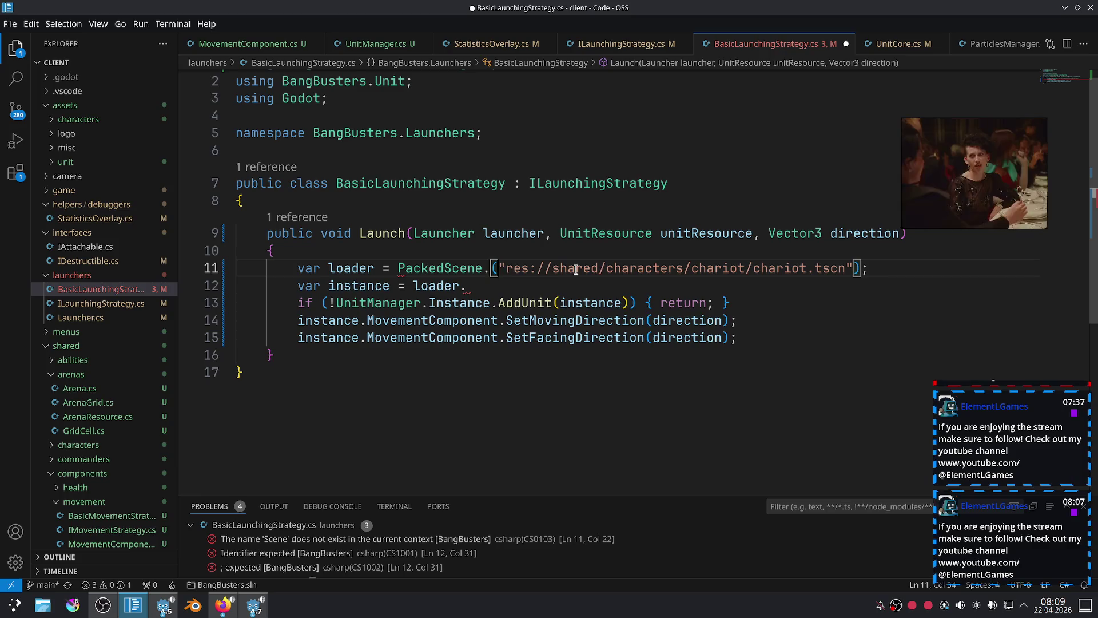
{"action": "type", "text": "In"}
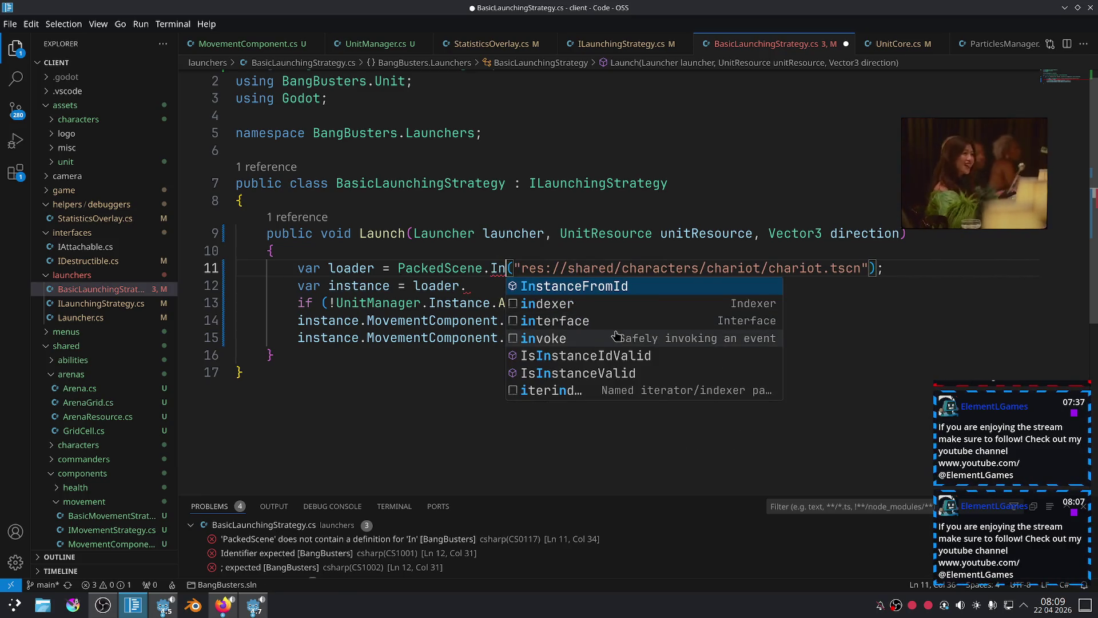
{"action": "key", "text": "Escape"}
{"action": "key", "text": "BackSpace"}
{"action": "key", "text": "BackSpace"}
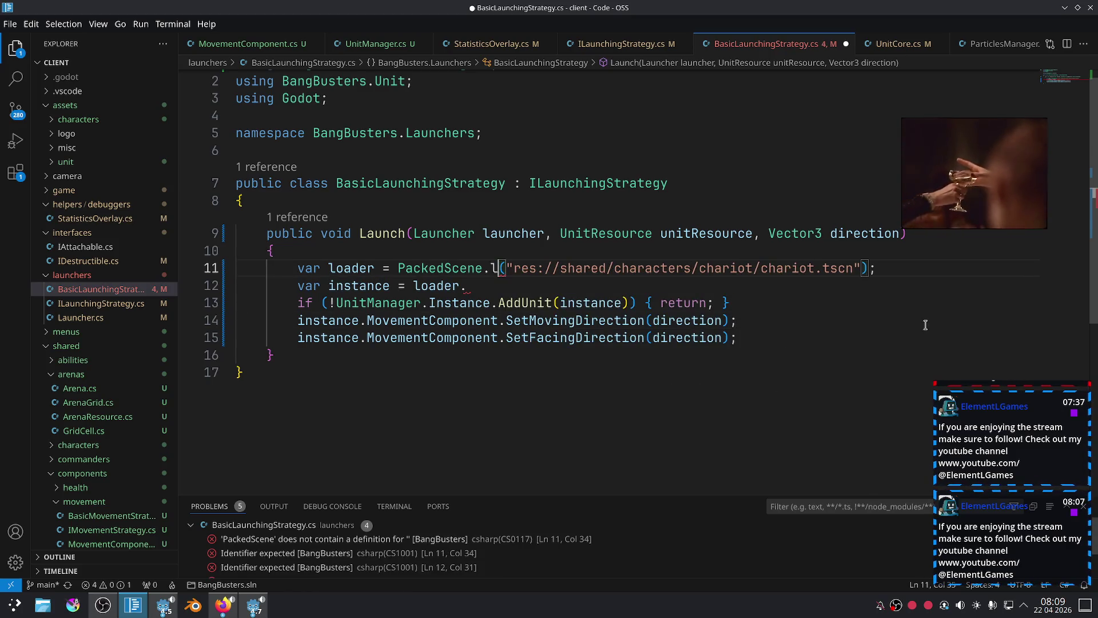
{"action": "key", "text": "ctrl+z"}
{"action": "key", "text": "ctrl+z"}
{"action": "key", "text": "ctrl+z"}
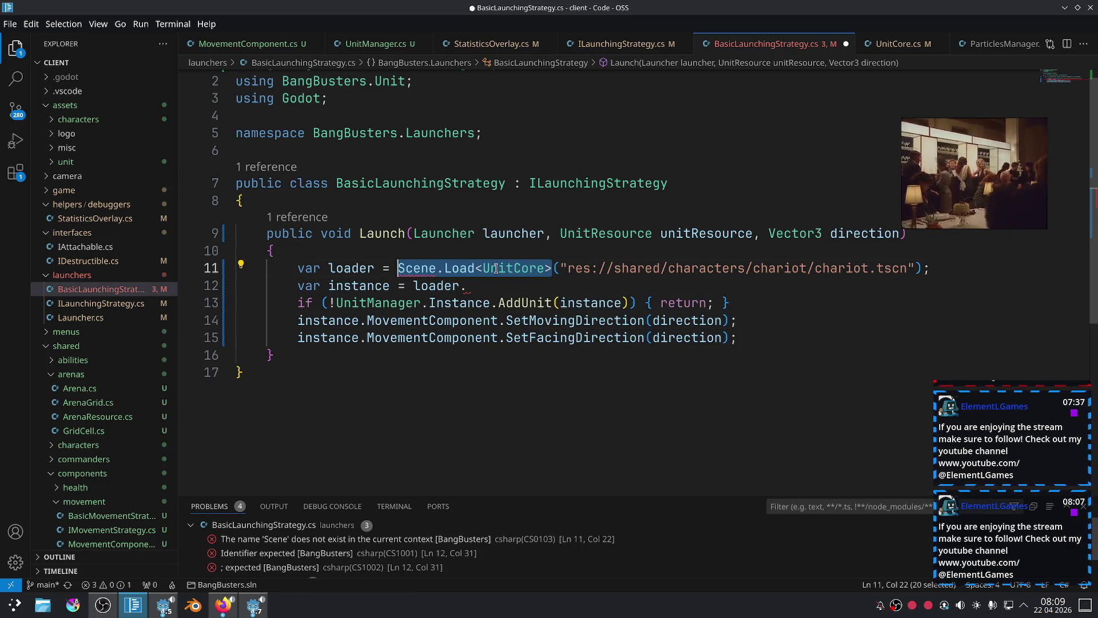
Change line 11's type argument to PackedScene and swap Scene for a Resource class name.
{"action": "double_click", "coordinate": [513, 268]}
{"action": "type", "text": "PackedScene"}
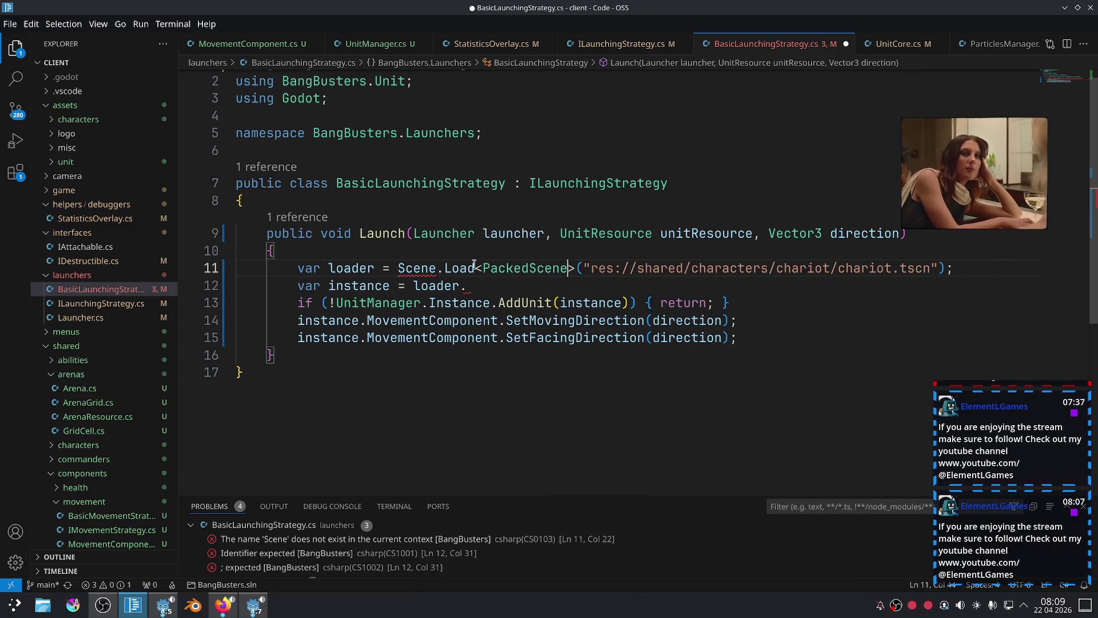
{"action": "double_click", "coordinate": [419, 269]}
{"action": "left_click", "coordinate": [436, 269]}
{"action": "double_click", "coordinate": [402, 268]}
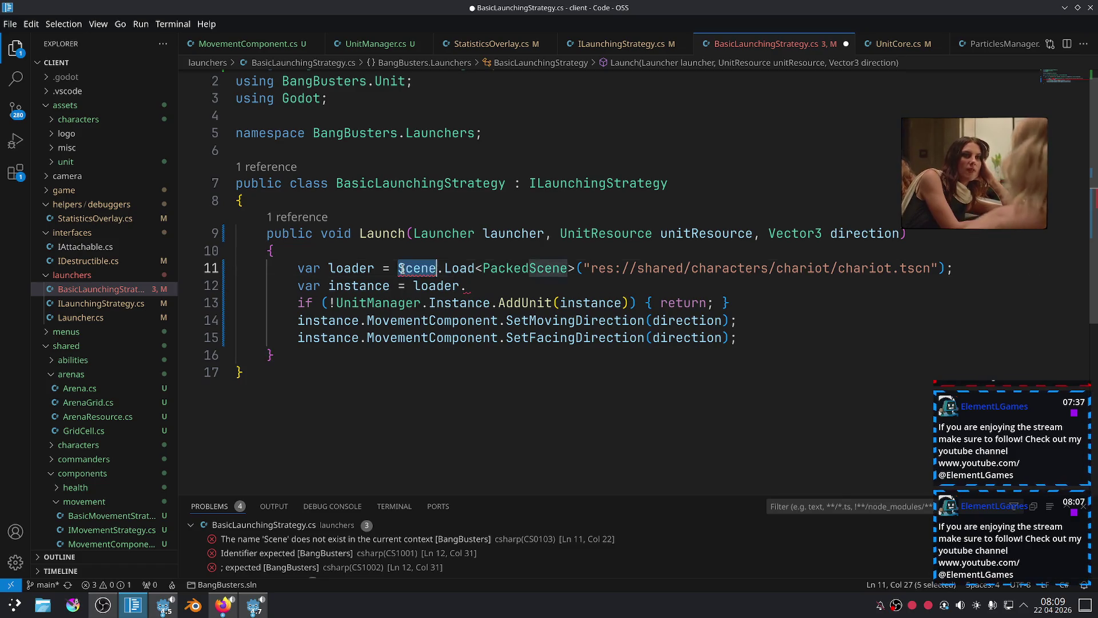
{"action": "type", "text": "Resour"}
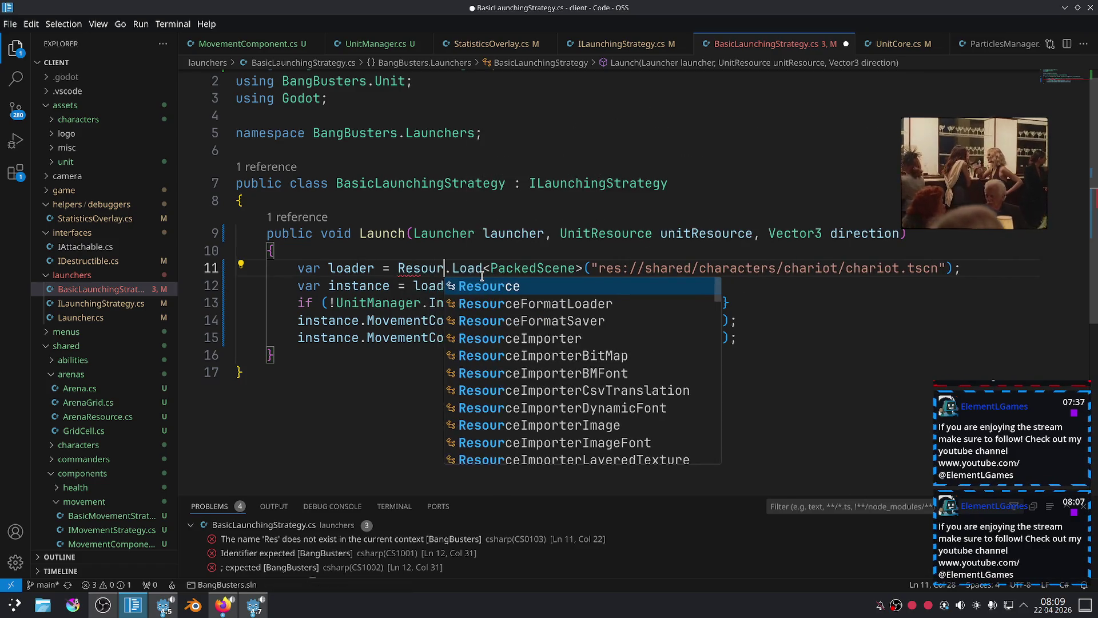
{"action": "type", "text": "e"}
{"action": "key", "text": "Down"}
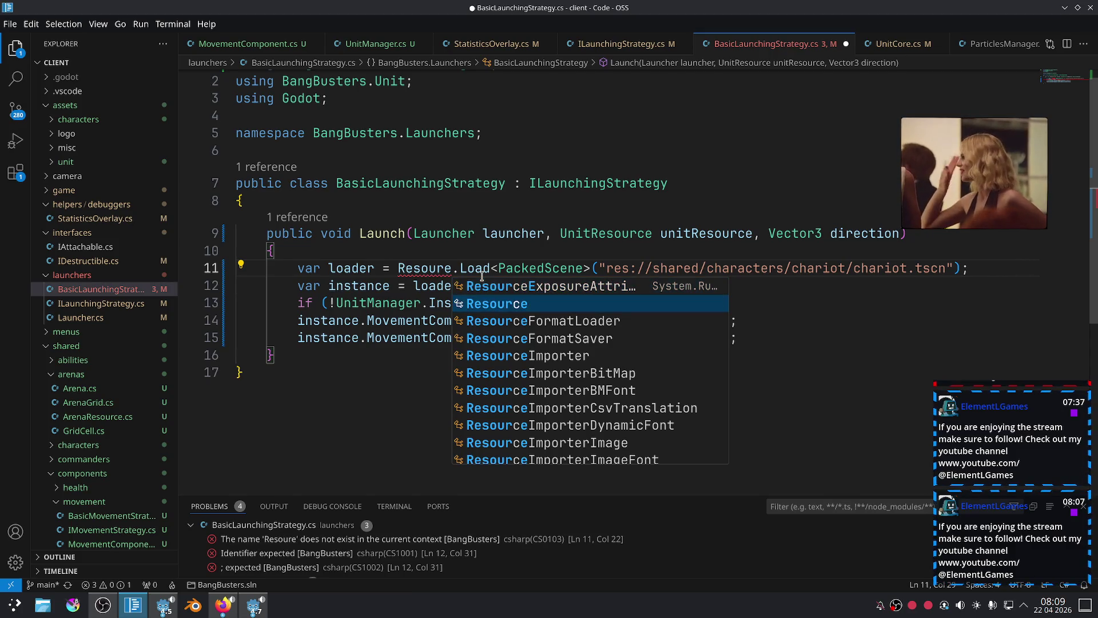
{"action": "key", "text": "Down"}
{"action": "key", "text": "Down"}
{"action": "key", "text": "Down"}
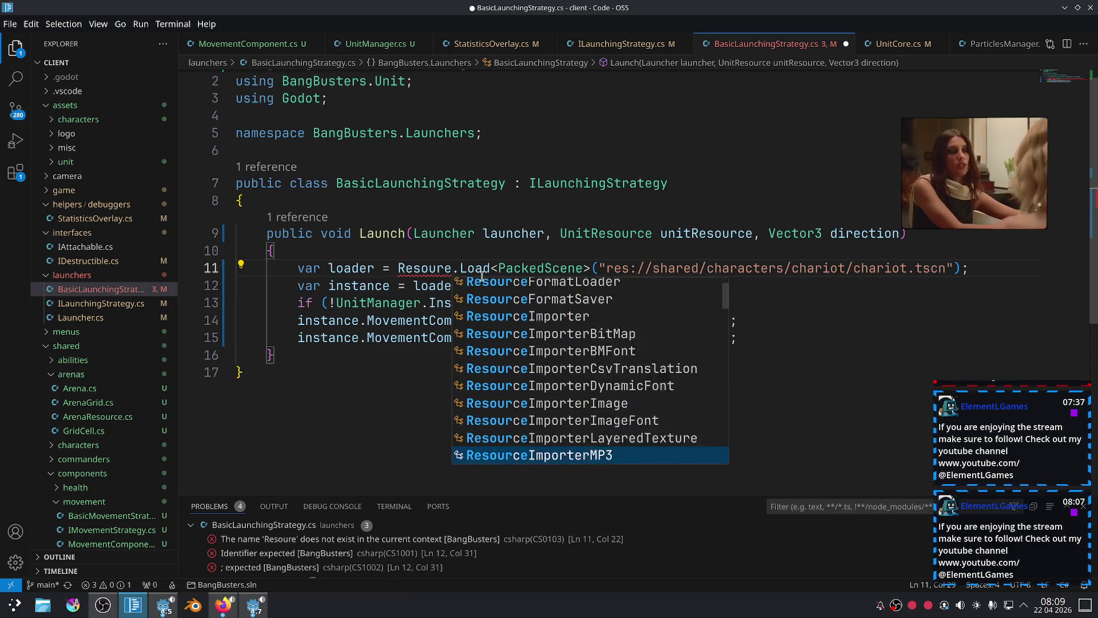
{"action": "key", "text": "Down"}
{"action": "key", "text": "Down"}
{"action": "key", "text": "Down"}
{"action": "key", "text": "Up"}
{"action": "key", "text": "Up"}
{"action": "key", "text": "Up"}
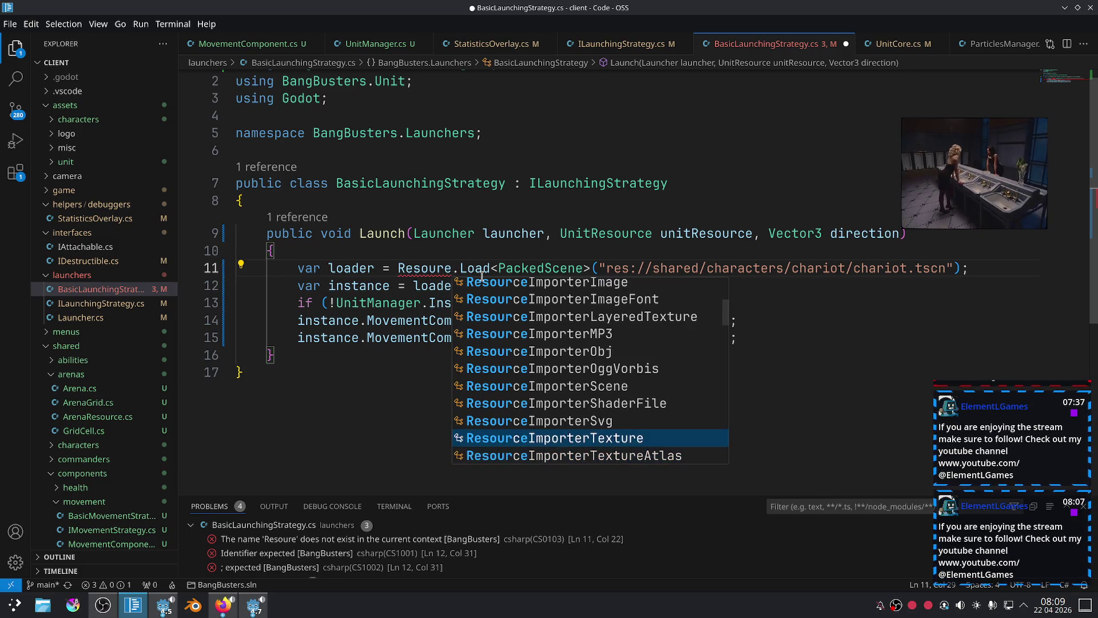
{"action": "key", "text": "Return"}
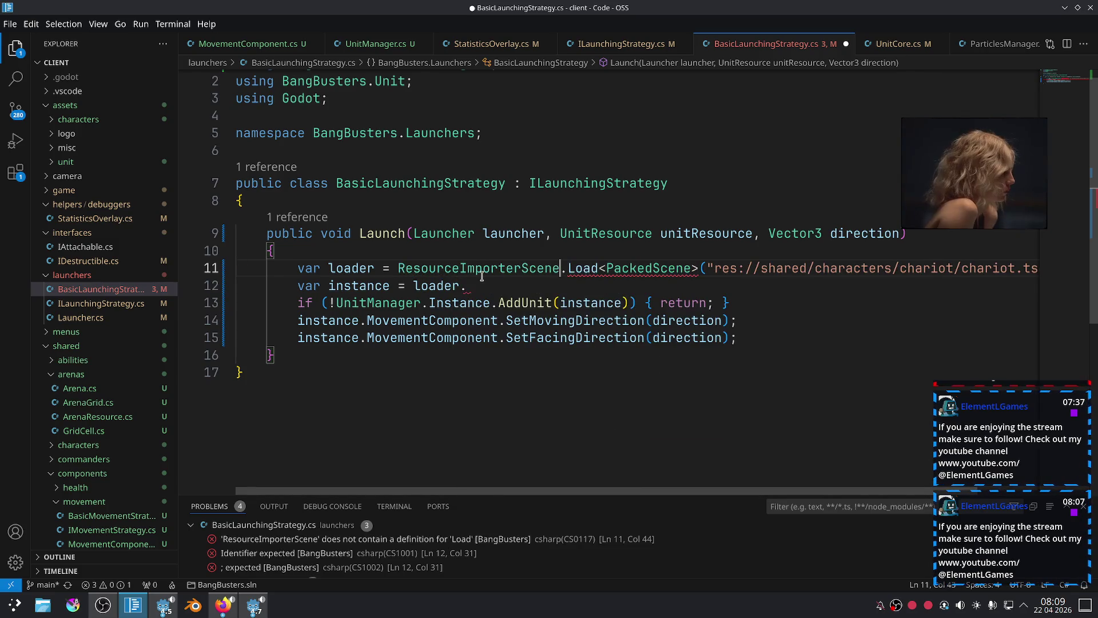
Correct the class name on line 11 to ResourceLoader.
{"action": "mouse_move", "coordinate": [485, 270]}
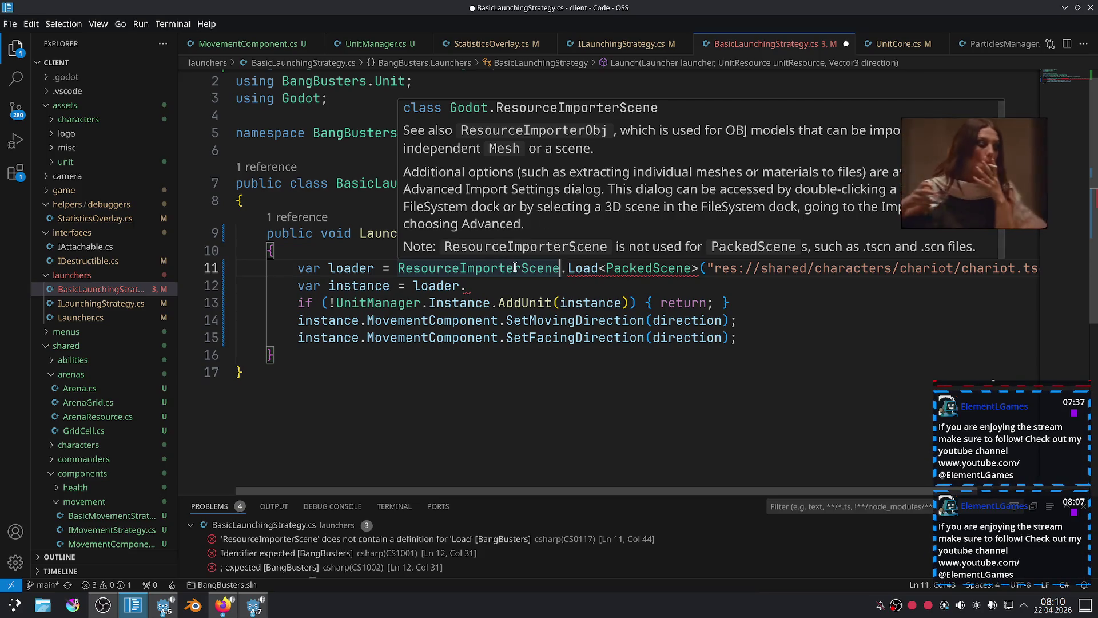
{"action": "left_click_drag", "start_coordinate": [560, 268], "coordinate": [458, 267]}
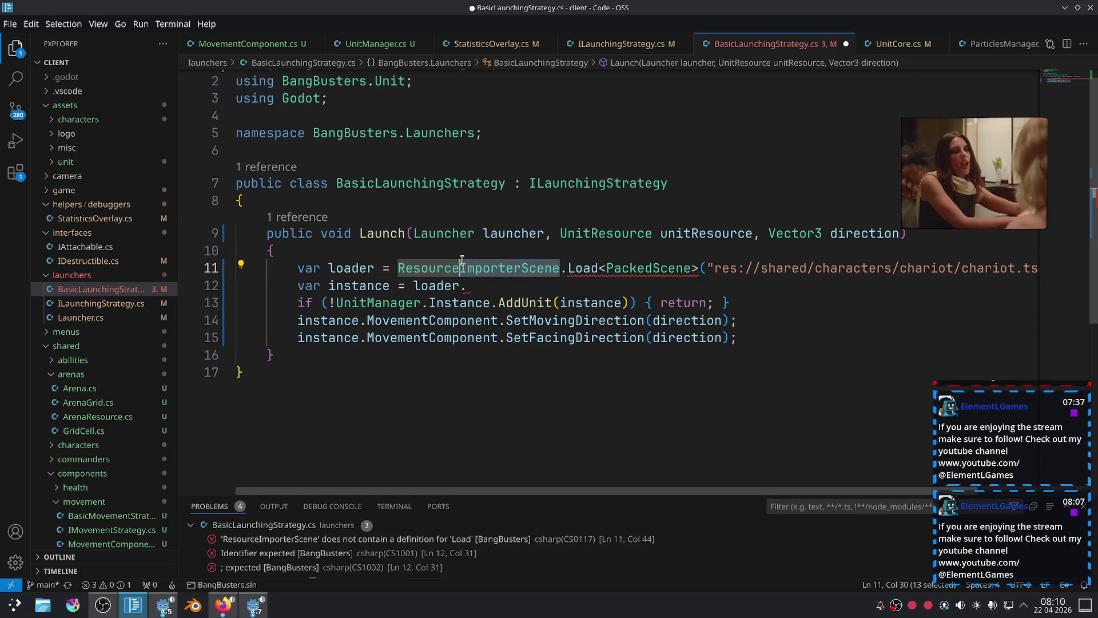
{"action": "type", "text": "Loa"}
{"action": "key", "text": "Return"}
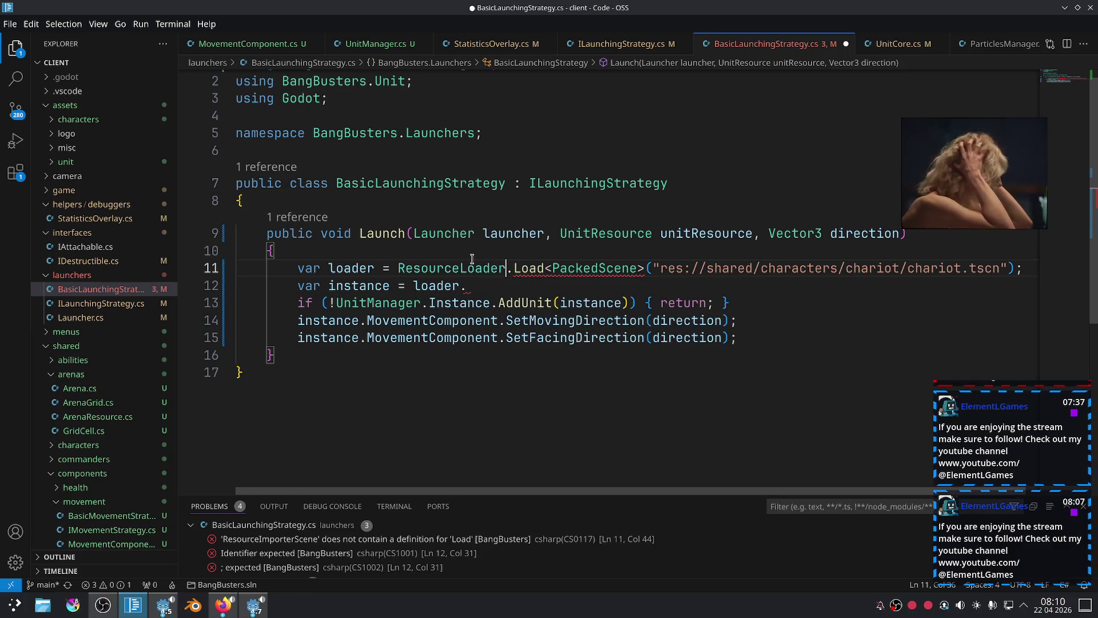
Finish line 12 as loader.Instantiate<UnitCore>();.
{"action": "left_click", "coordinate": [467, 286]}
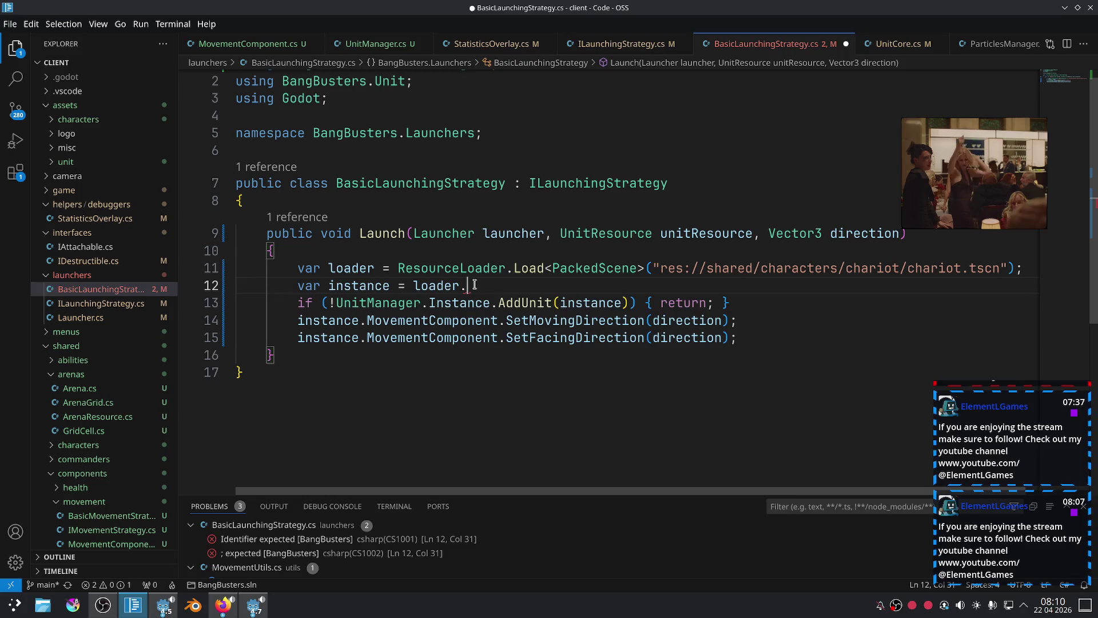
{"action": "type", "text": "Ins"}
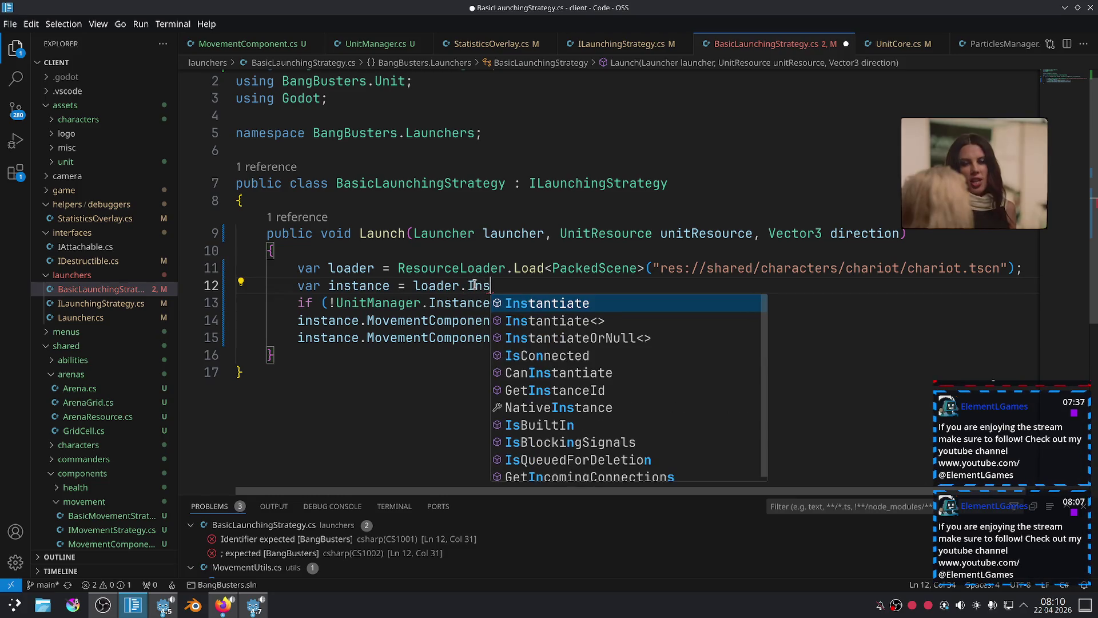
{"action": "key", "text": "Return"}
{"action": "type", "text": "<U"}
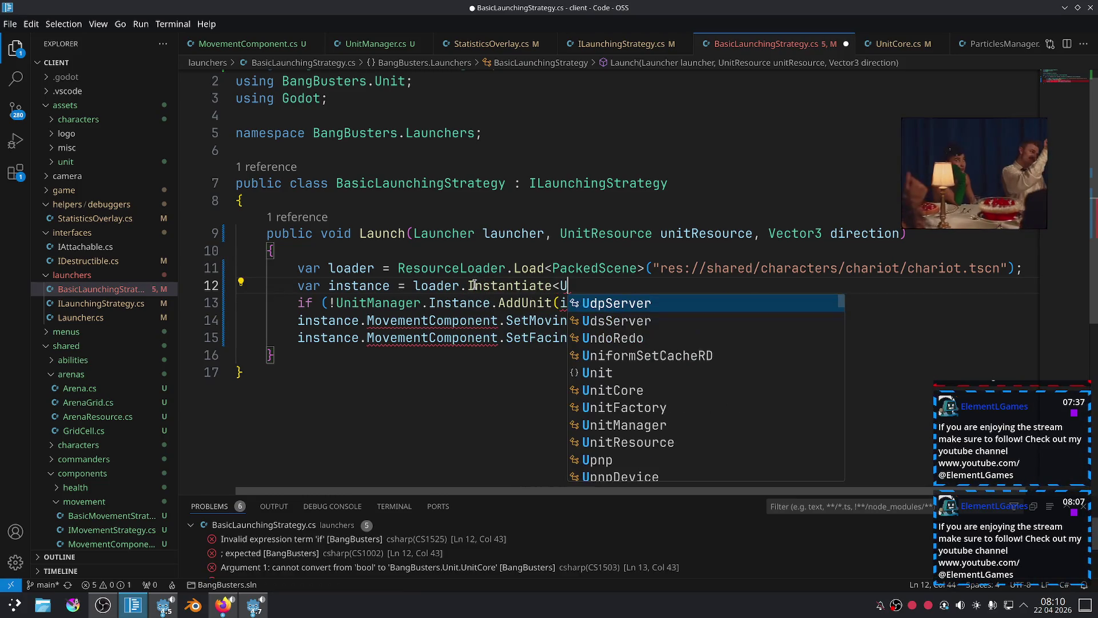
{"action": "type", "text": "nitCo"}
{"action": "key", "text": "Return"}
{"action": "type", "text": ">("}
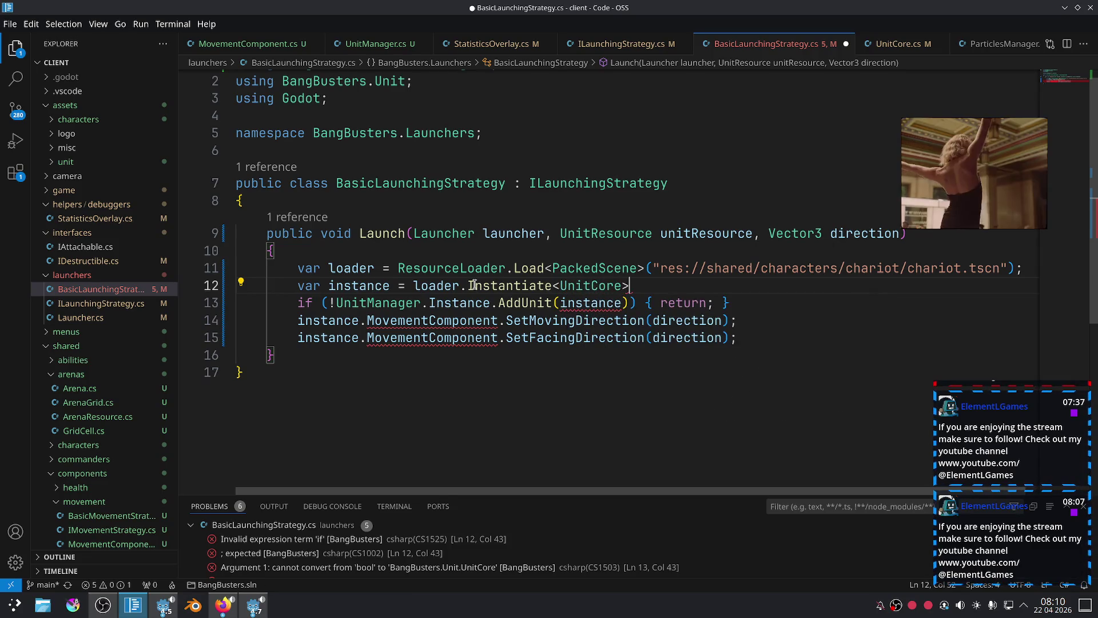
{"action": "type", "text": ");"}
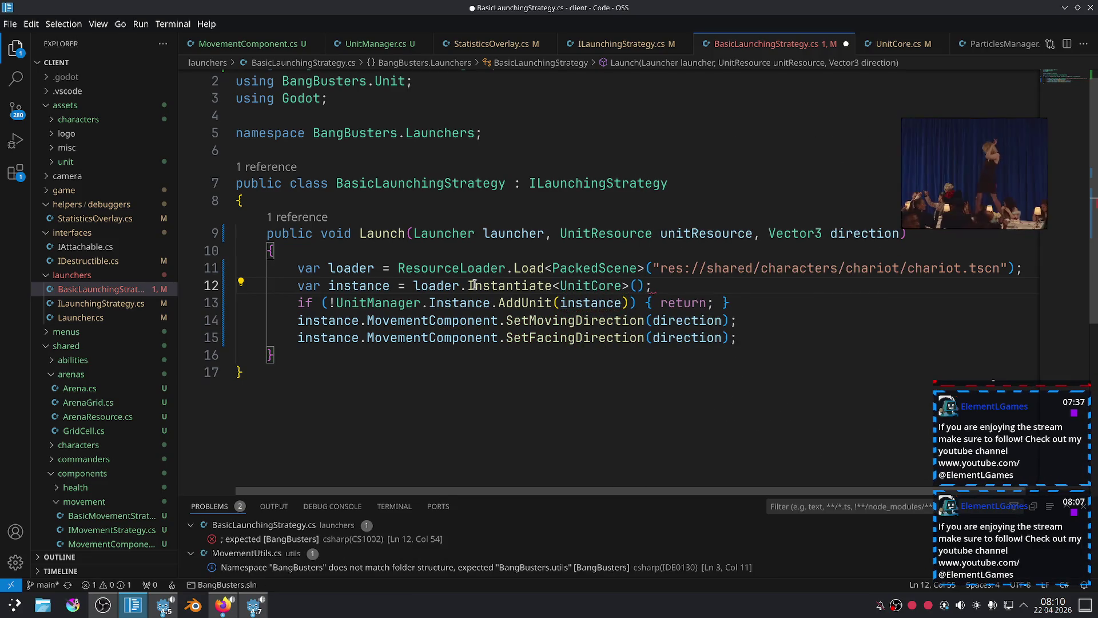
Save BasicLaunchingStrategy.cs and rebuild the project in Godot.
{"action": "key", "text": "ctrl+s"}
{"action": "key", "text": "alt+Tab"}
{"action": "key", "text": "F5"}
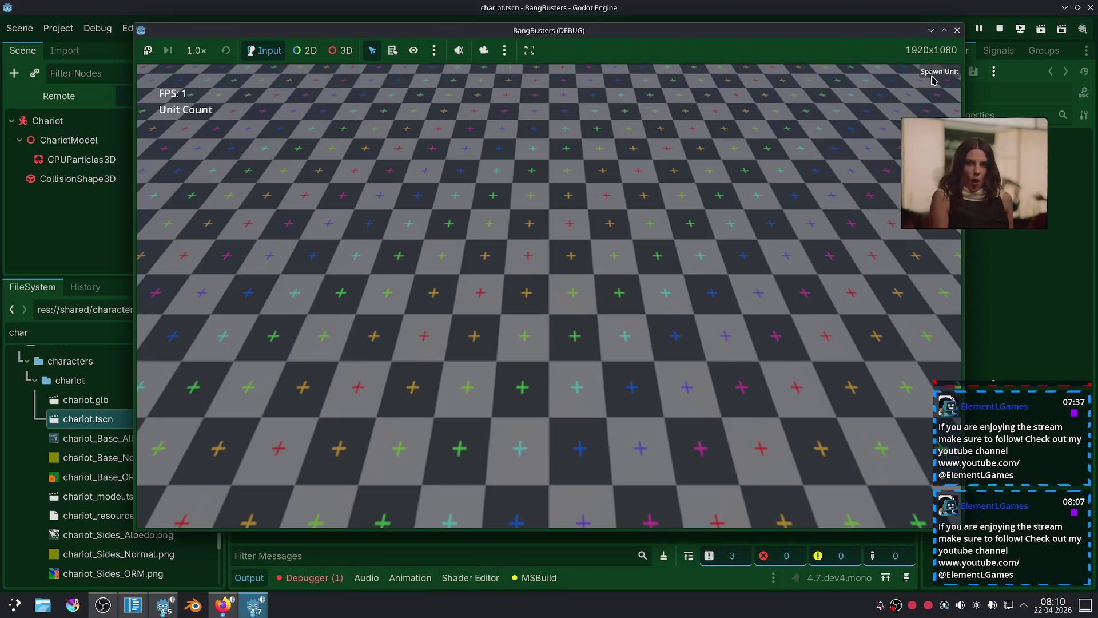
Spawn several chariot units and move the camera to watch them cross the arena.
{"action": "left_click", "coordinate": [933, 80]}
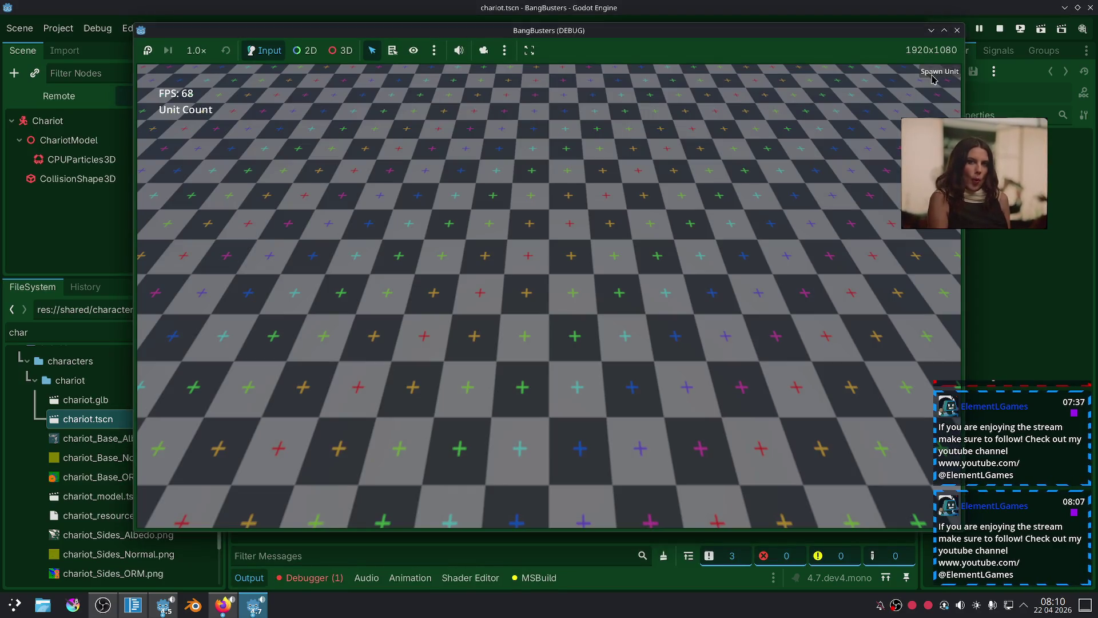
{"action": "scroll", "coordinate": [559, 255], "scroll_direction": "down", "scroll_amount": 5}
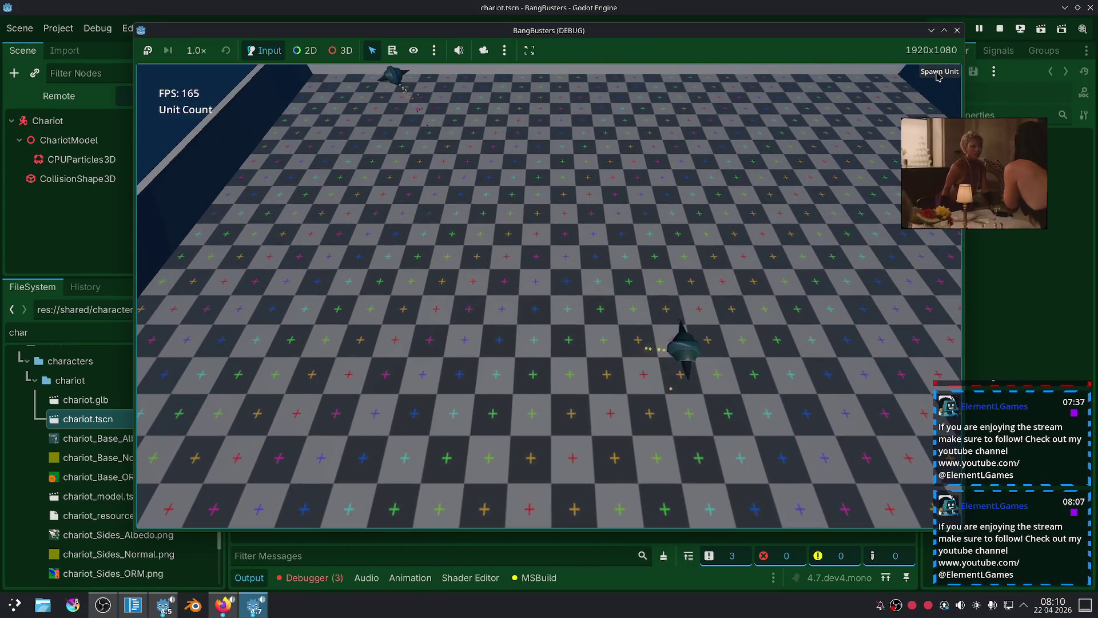
{"action": "left_click", "coordinate": [938, 76]}
{"action": "left_click", "coordinate": [937, 77]}
{"action": "left_click", "coordinate": [937, 77]}
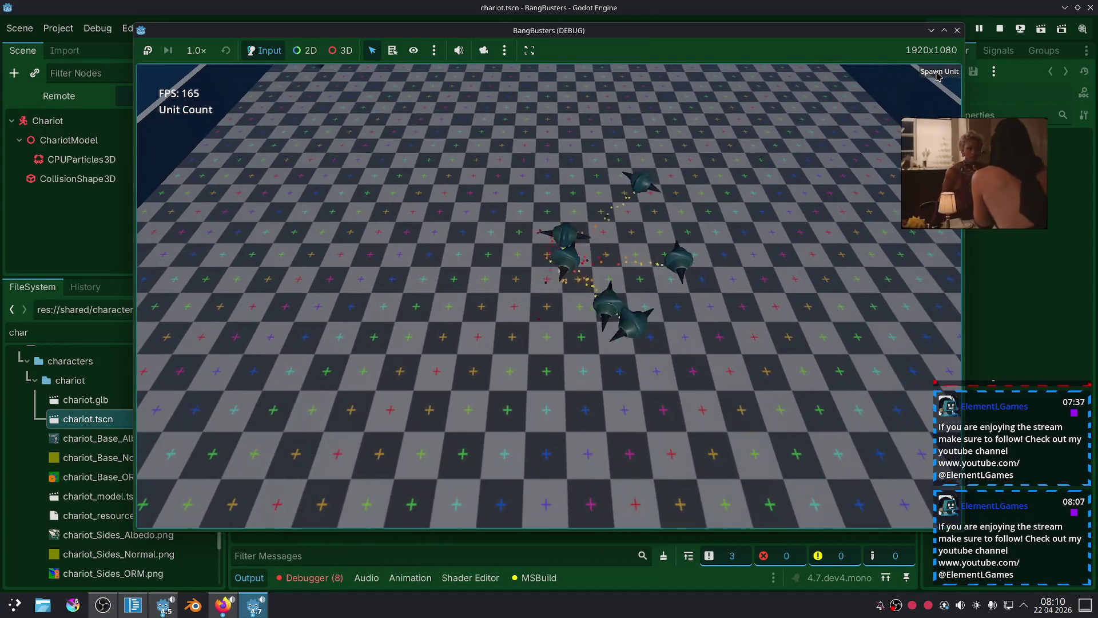
{"action": "left_click", "coordinate": [938, 76]}
{"action": "scroll", "coordinate": [576, 262], "scroll_direction": "down", "scroll_amount": 3}
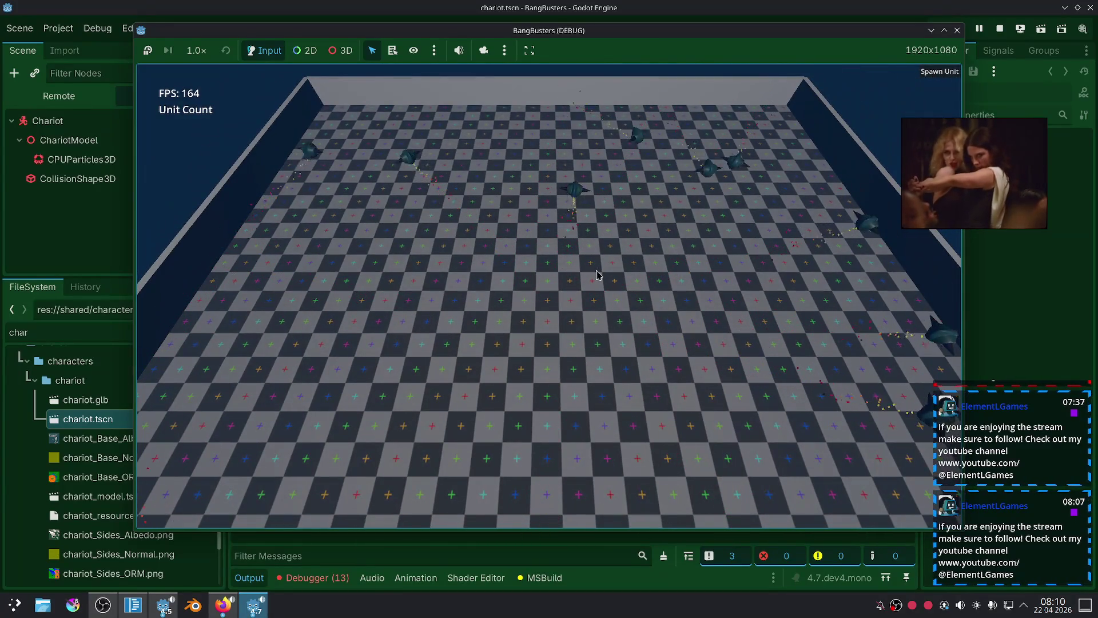
{"action": "key", "text": "w"}
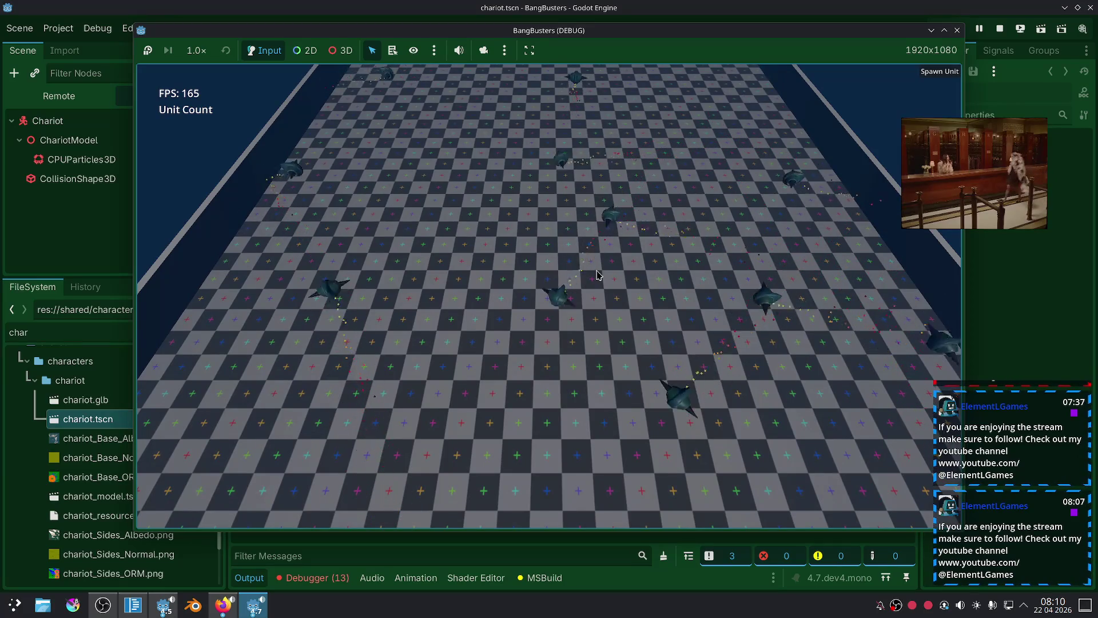
{"action": "key", "text": "s"}
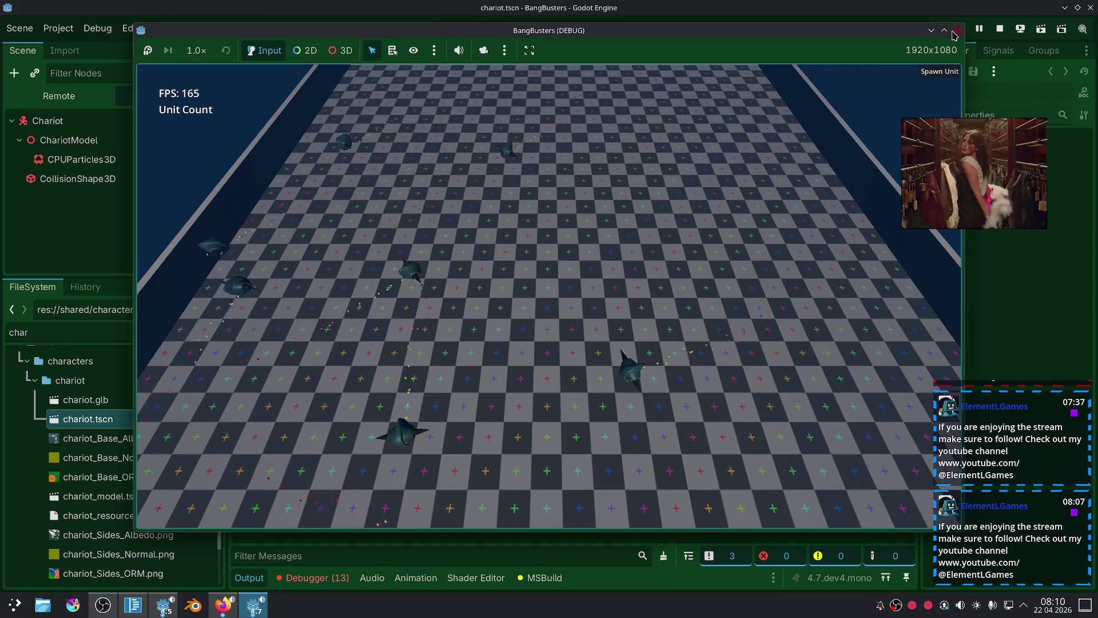
Stop the game and review the 13 errors in the debugger.
{"action": "key", "text": "F8"}
{"action": "left_click", "coordinate": [336, 579]}
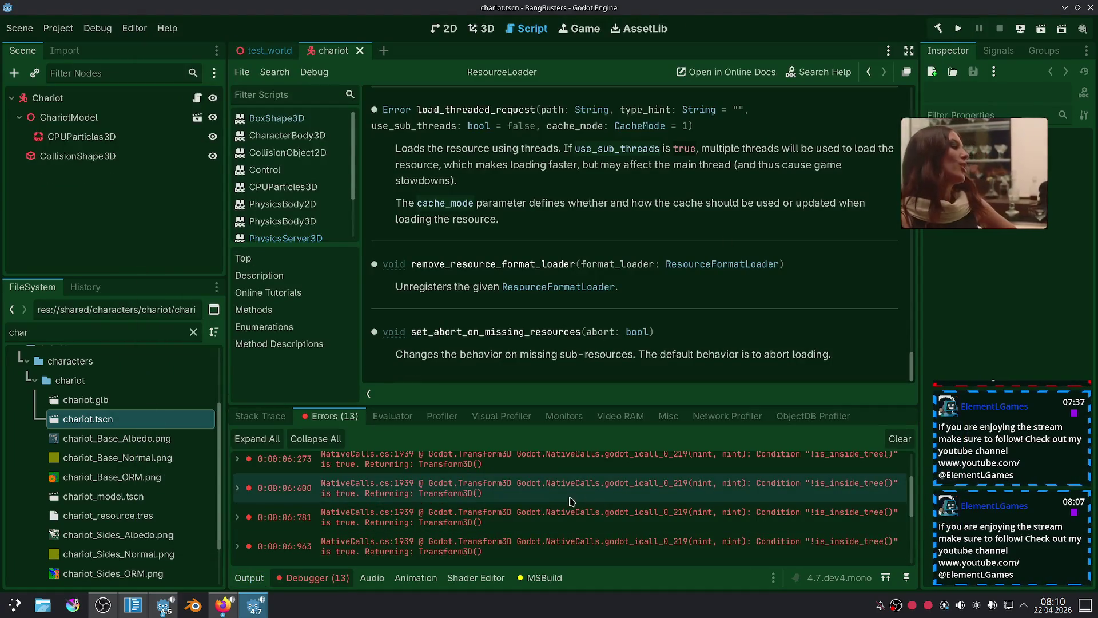
{"action": "mouse_move", "coordinate": [596, 492]}
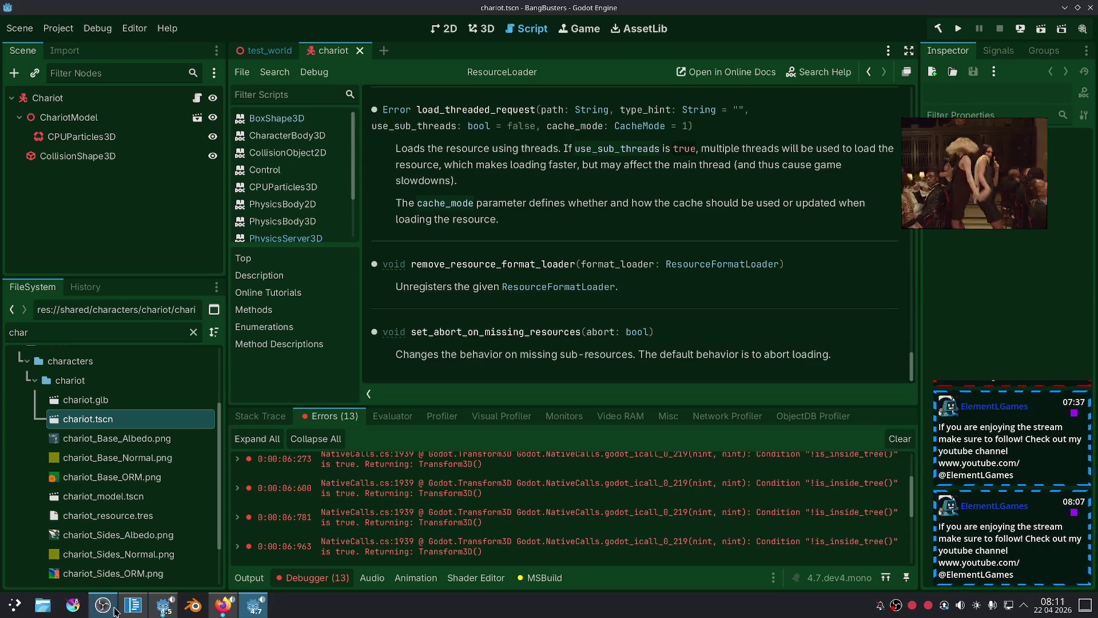
{"action": "key", "text": "alt+Tab"}
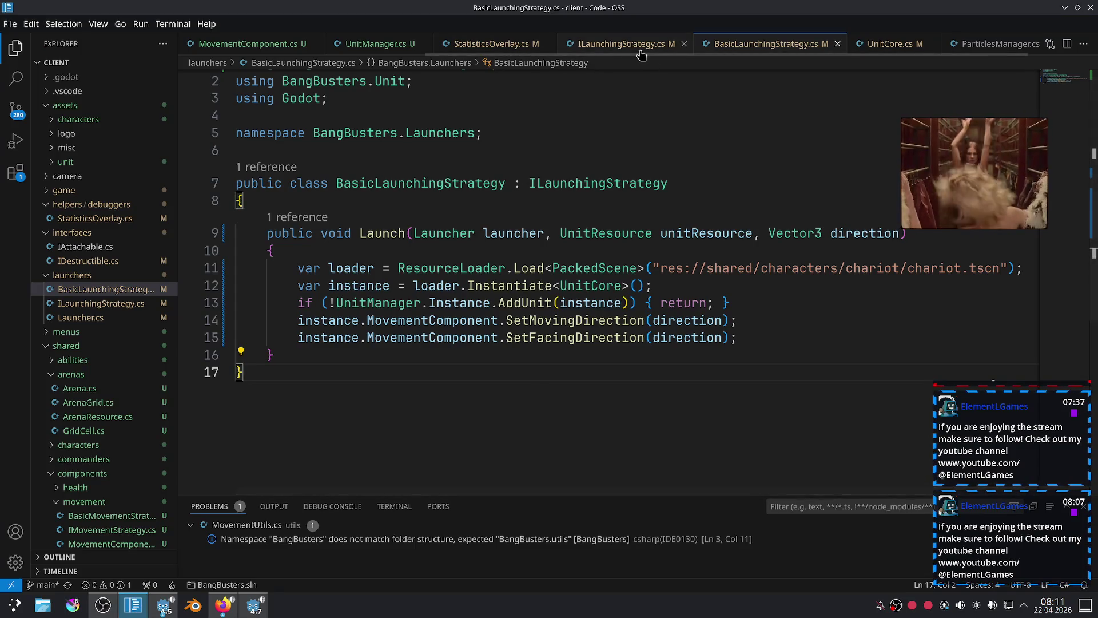
Look over UnitCore.cs, then return to UnitManager.cs.
{"action": "left_click", "coordinate": [875, 52]}
{"action": "scroll", "coordinate": [522, 395], "scroll_direction": "down", "scroll_amount": 6}
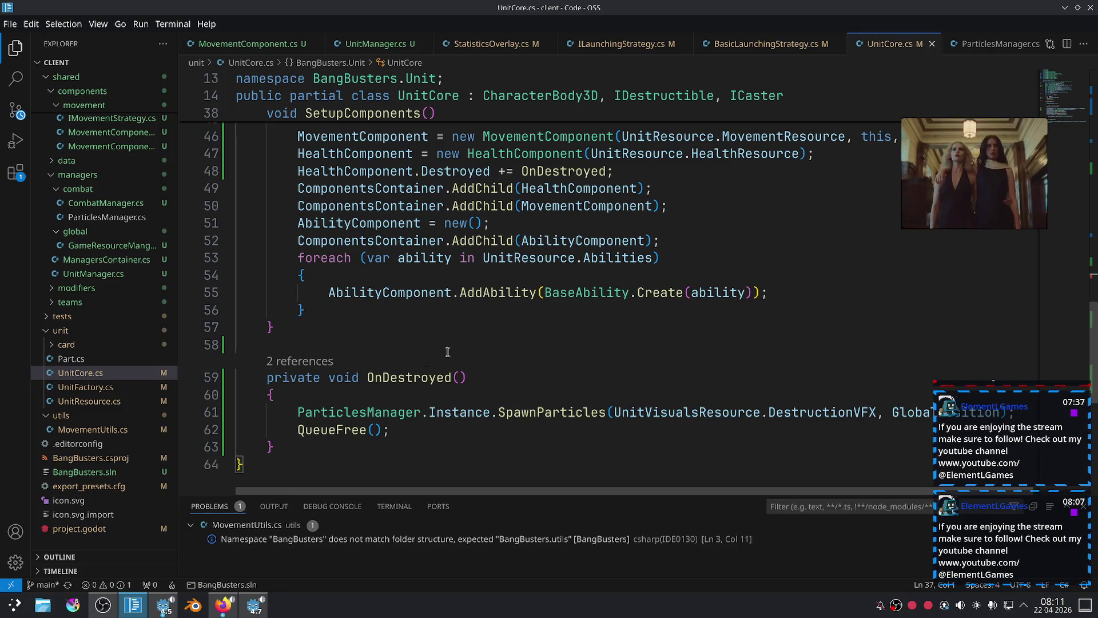
{"action": "scroll", "coordinate": [448, 351], "scroll_direction": "up", "scroll_amount": 2}
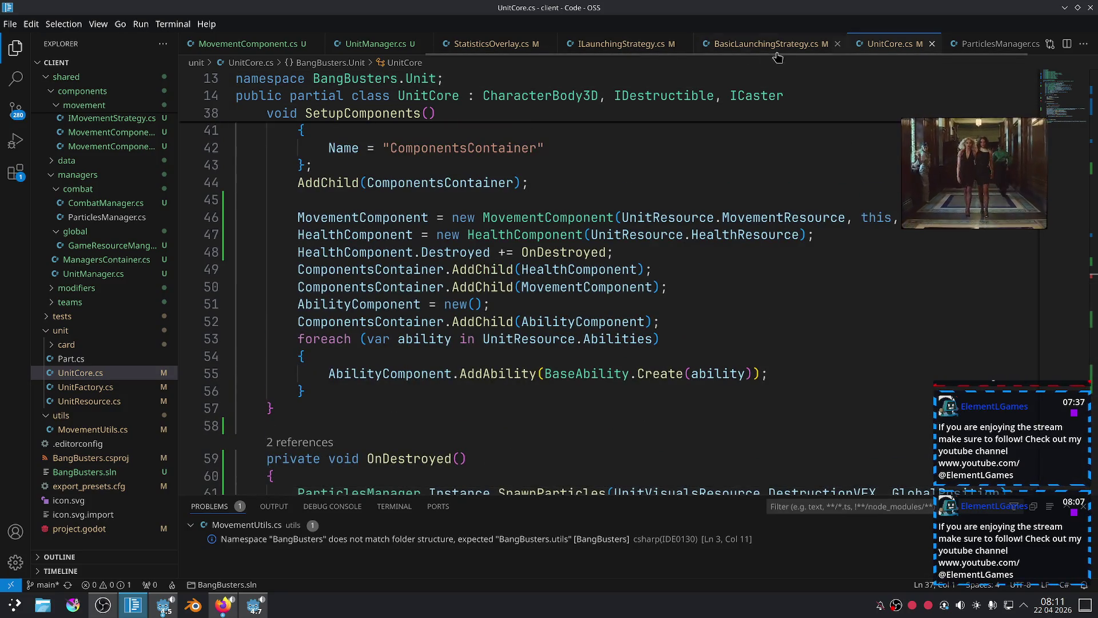
{"action": "left_click", "coordinate": [372, 53]}
{"action": "scroll", "coordinate": [497, 328], "scroll_direction": "down", "scroll_amount": 5}
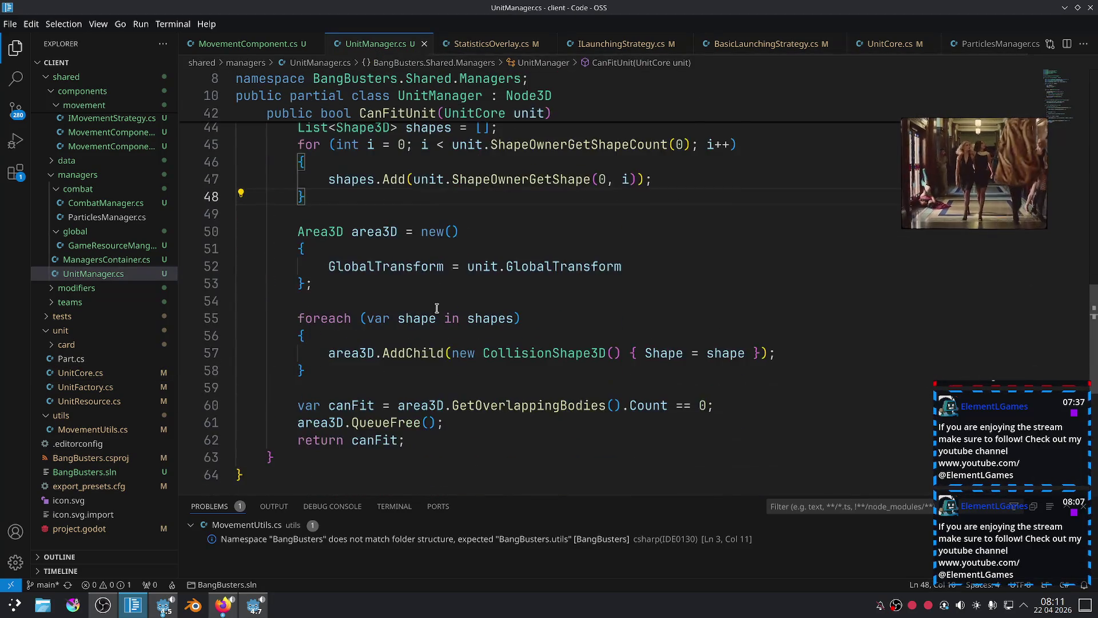
{"action": "scroll", "coordinate": [498, 329], "scroll_direction": "up", "scroll_amount": 2}
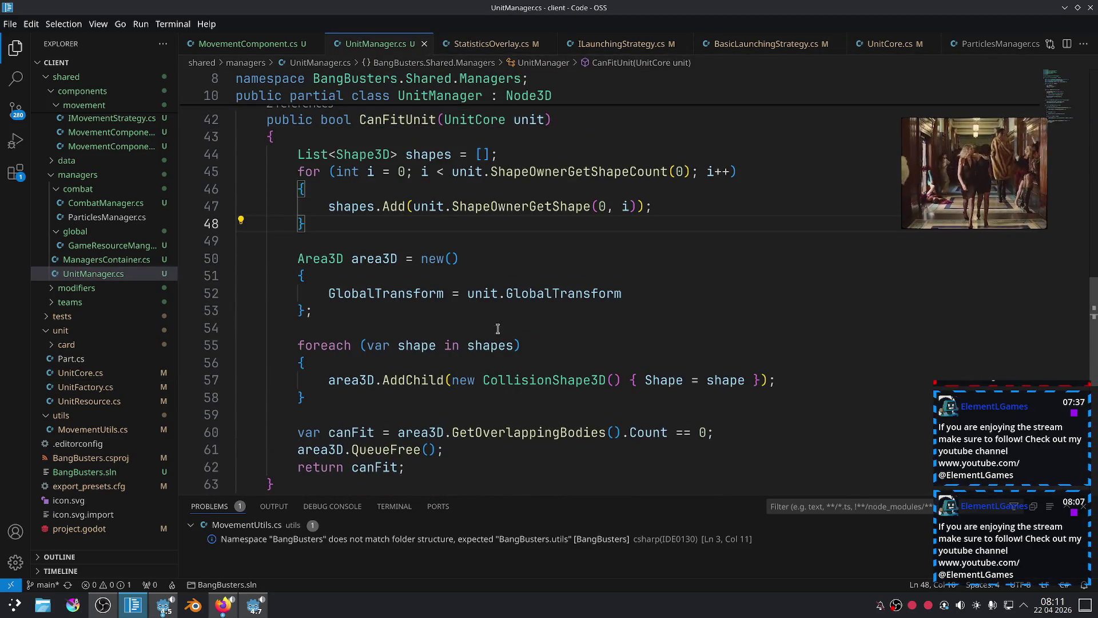
Replace both GlobalTransform references on line 52 with GlobalPosition, then run the game in Godot.
{"action": "double_click", "coordinate": [394, 295]}
{"action": "type", "text": "G"}
{"action": "key", "text": "Down"}
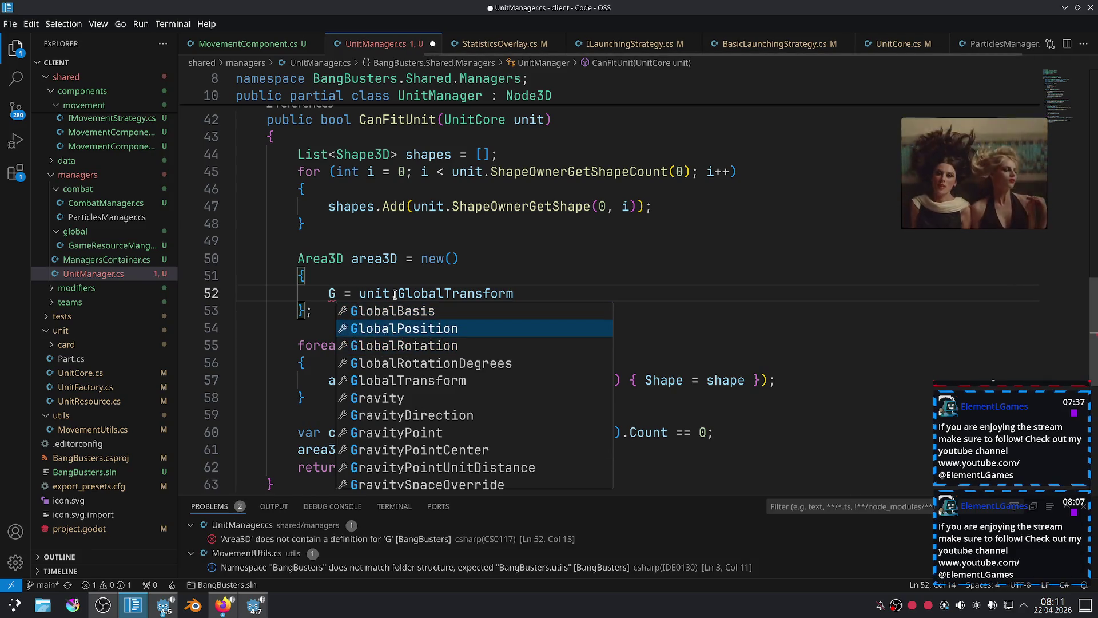
{"action": "key", "text": "Return"}
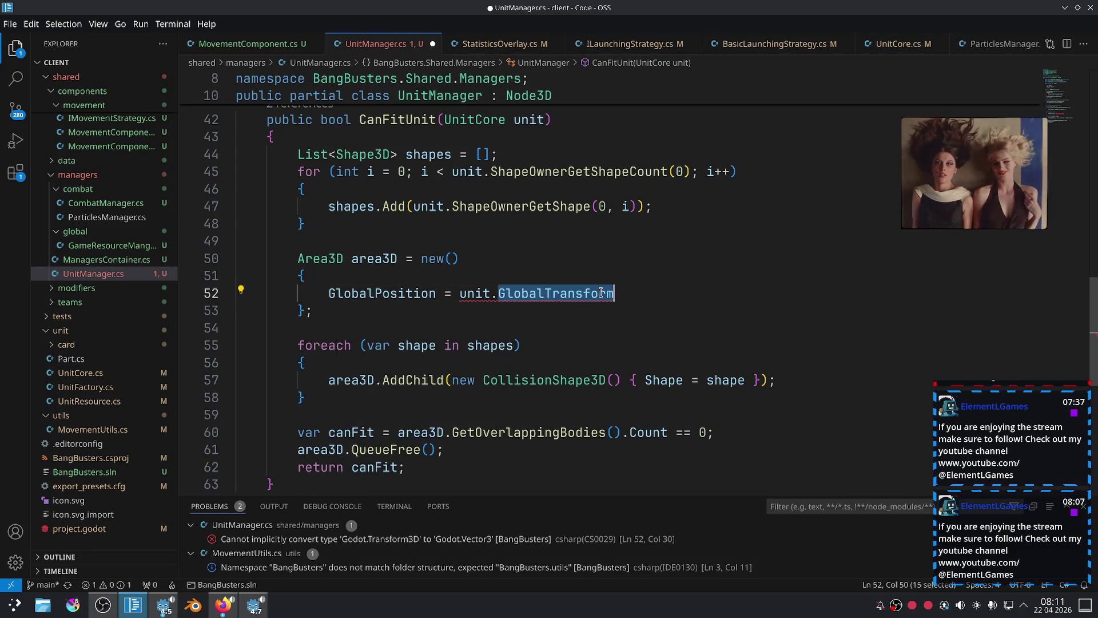
{"action": "type", "text": "Glob"}
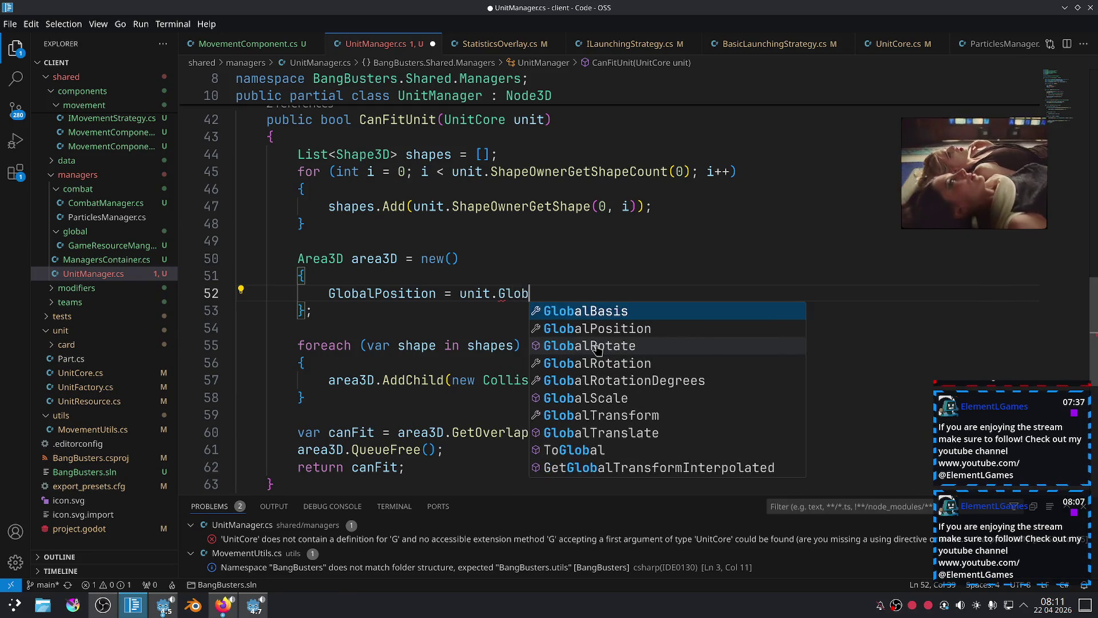
{"action": "key", "text": "Down"}
{"action": "key", "text": "Return"}
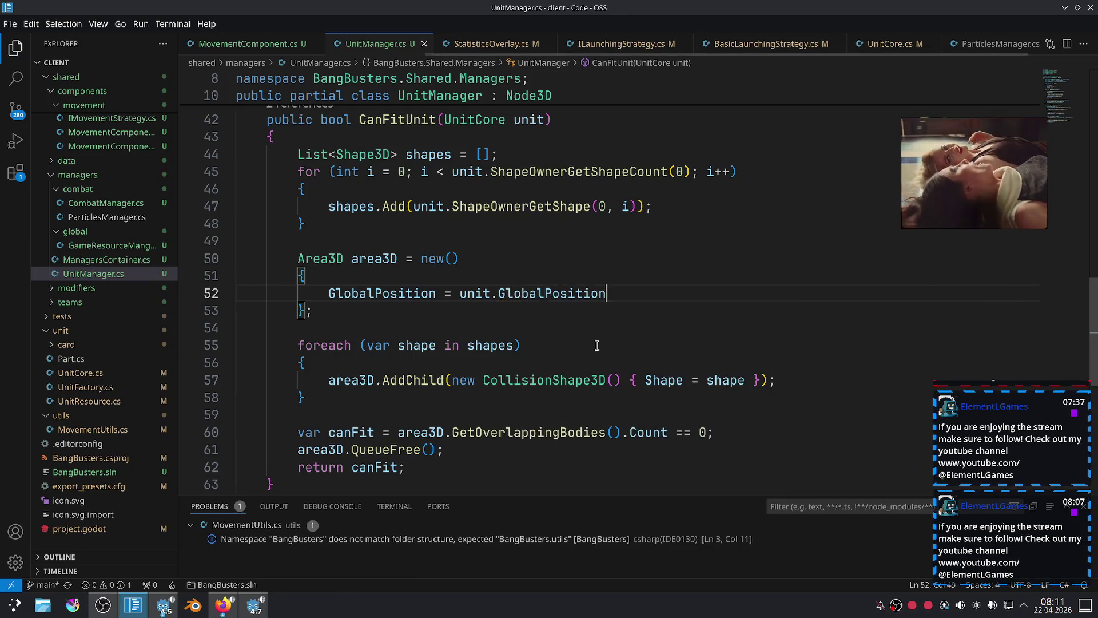
{"action": "key", "text": "alt+Tab"}
{"action": "left_click", "coordinate": [956, 30]}
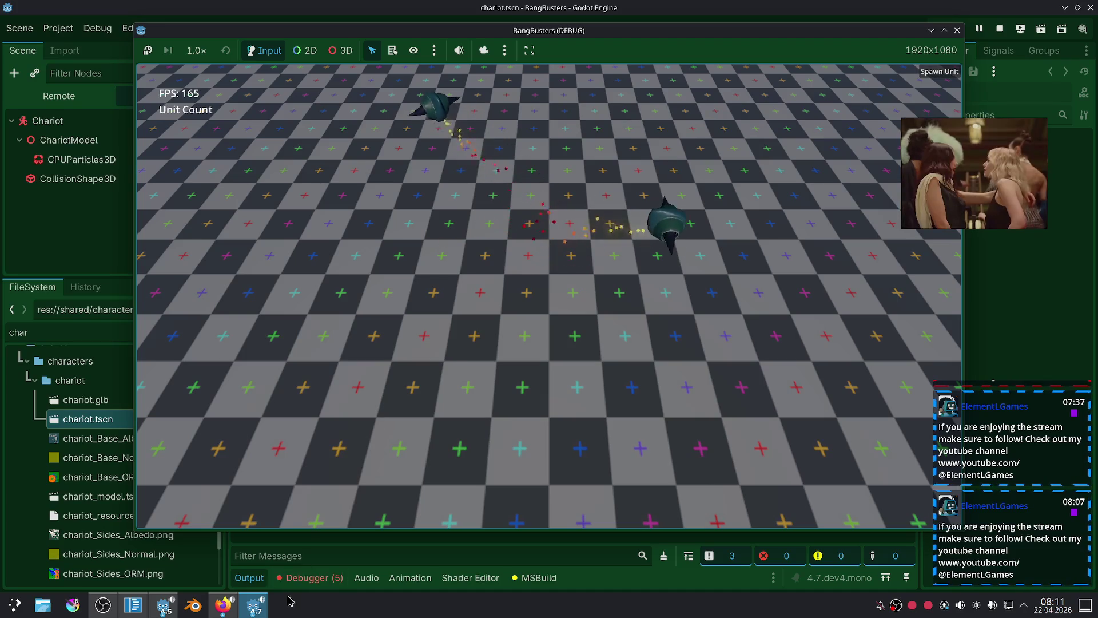
Stop the game and trace the !is_inside_tree() error to CanFitUnit setting GlobalPosition.
{"action": "left_click", "coordinate": [956, 30]}
{"action": "double_click", "coordinate": [592, 509]}
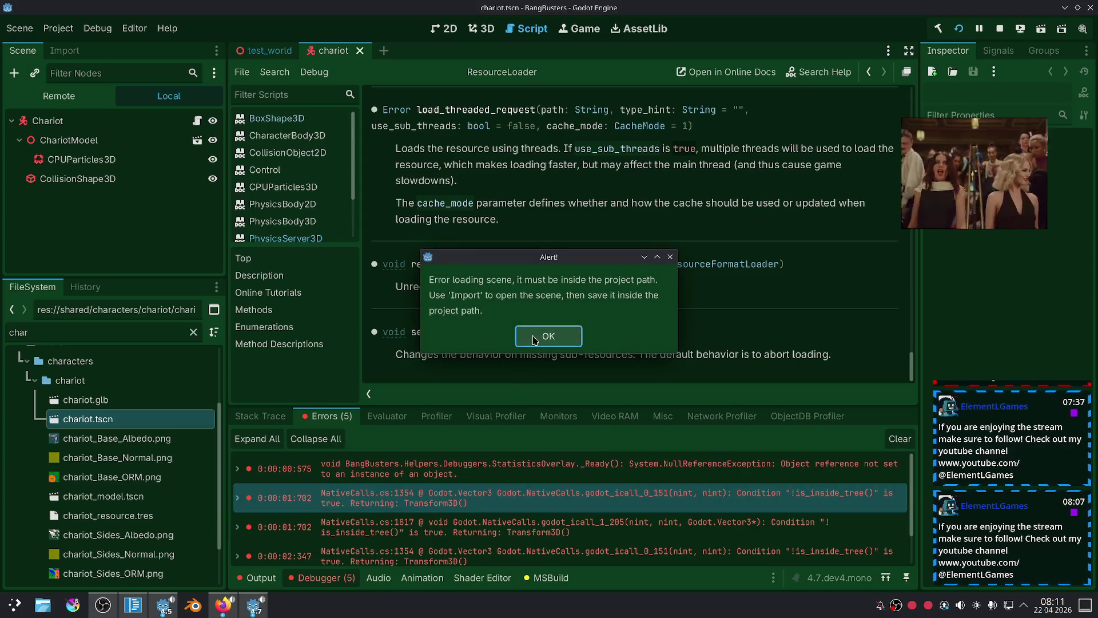
{"action": "left_click", "coordinate": [533, 340]}
{"action": "scroll", "coordinate": [492, 503], "scroll_direction": "down", "scroll_amount": 1}
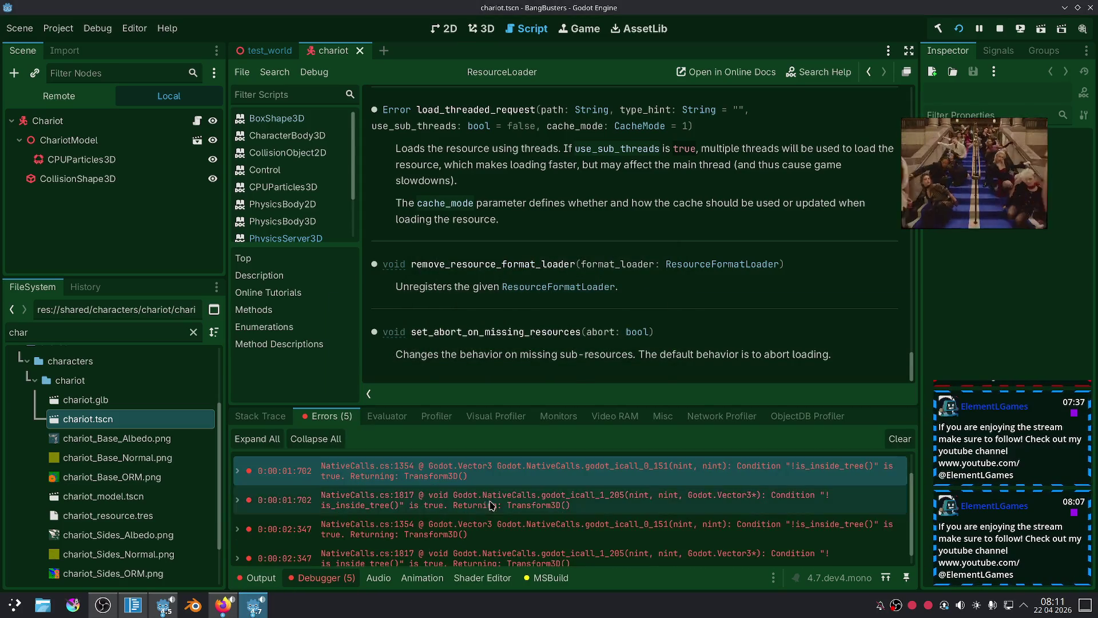
{"action": "mouse_move", "coordinate": [579, 506]}
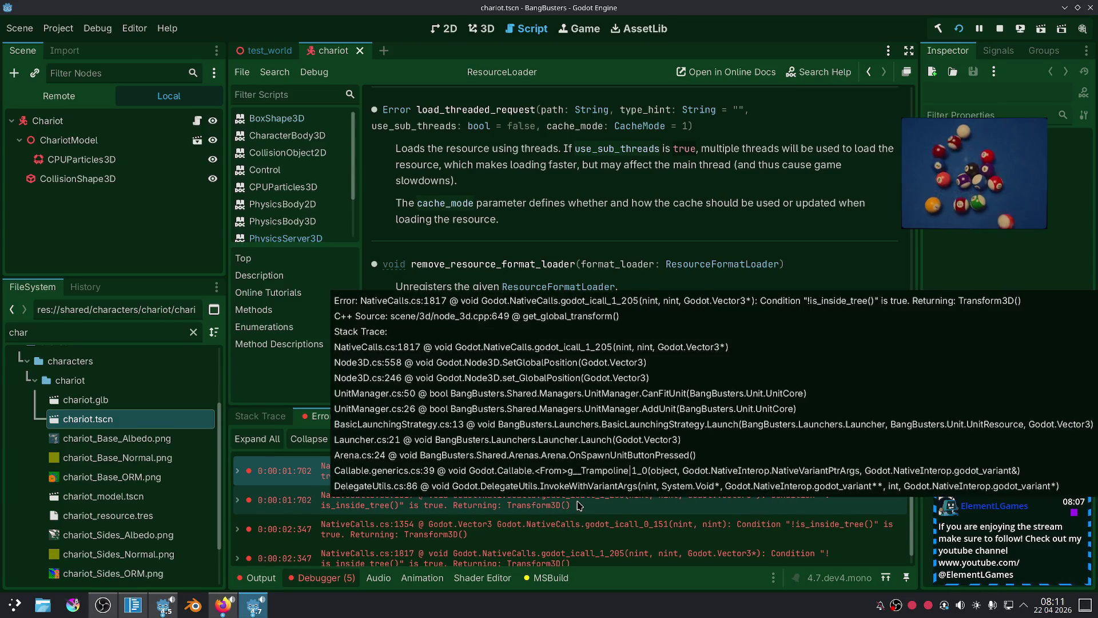
{"action": "left_click", "coordinate": [132, 604]}
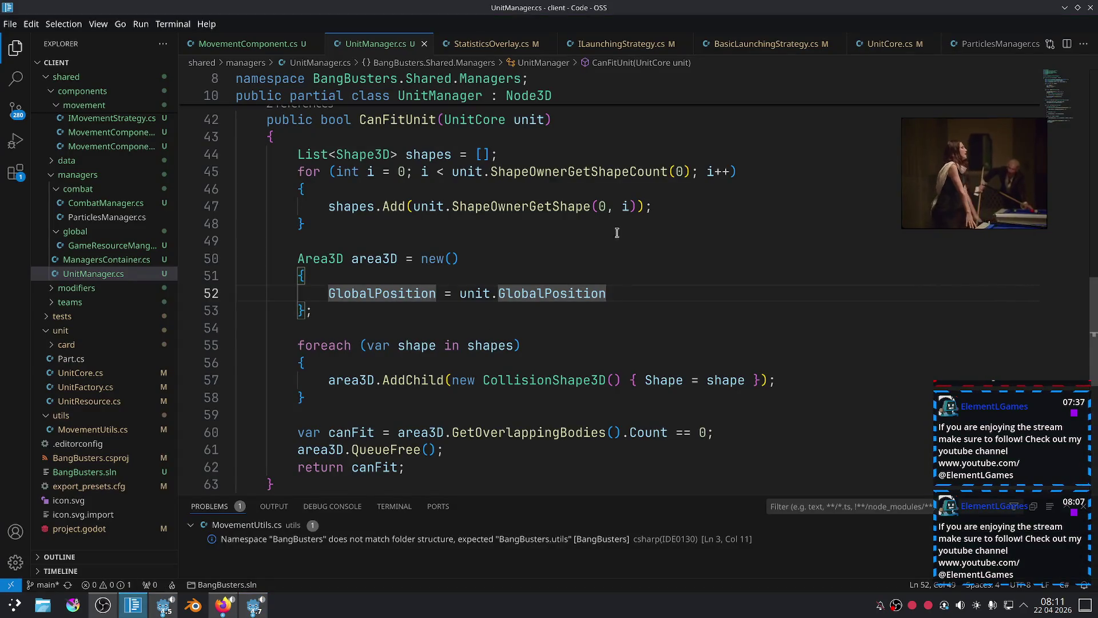
Comment out the SetMovingDirection and SetFacingDirection calls on lines 14–15 of BasicLaunchingStrategy.cs.
{"action": "left_click", "coordinate": [784, 45]}
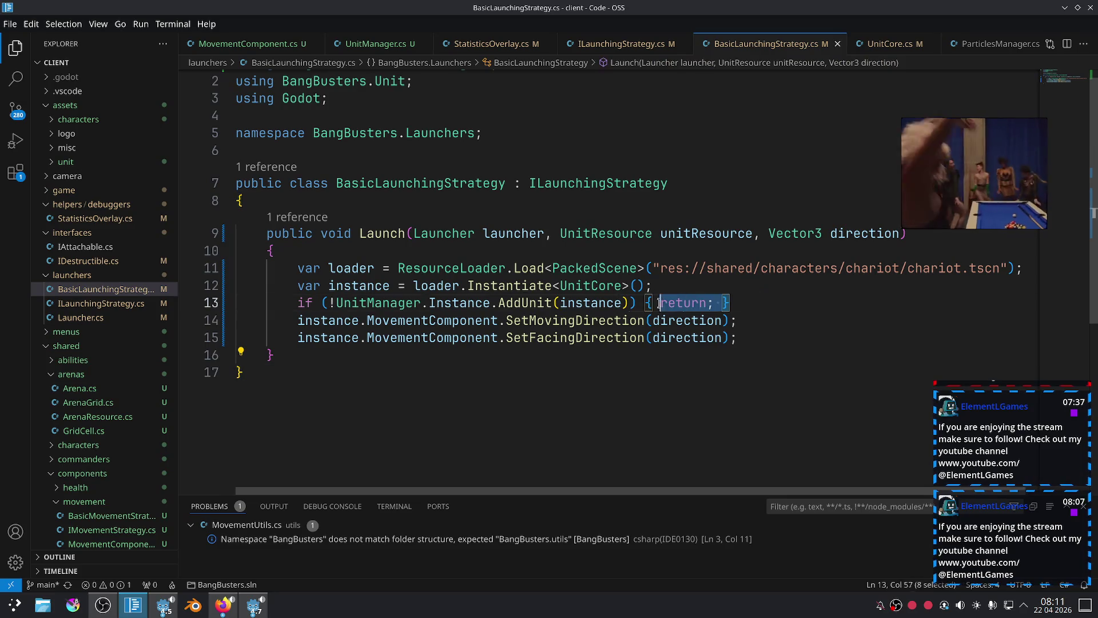
{"action": "left_click_drag", "start_coordinate": [659, 303], "coordinate": [337, 305]}
{"action": "left_click_drag", "start_coordinate": [765, 337], "coordinate": [754, 325]}
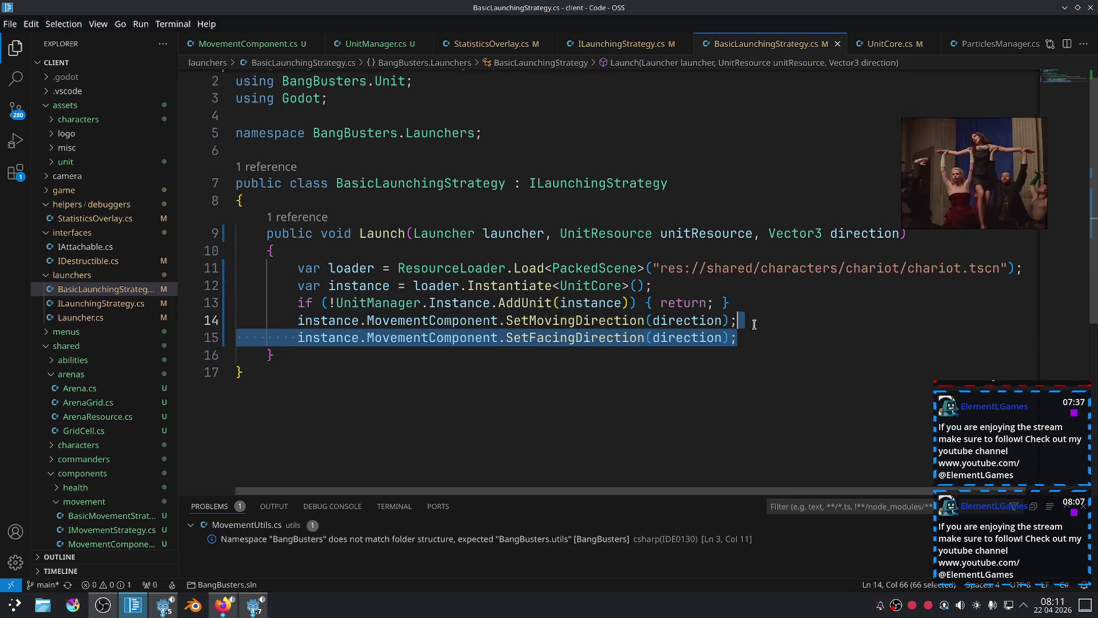
{"action": "key", "text": "ctrl+slash"}
{"action": "left_click", "coordinate": [812, 373]}
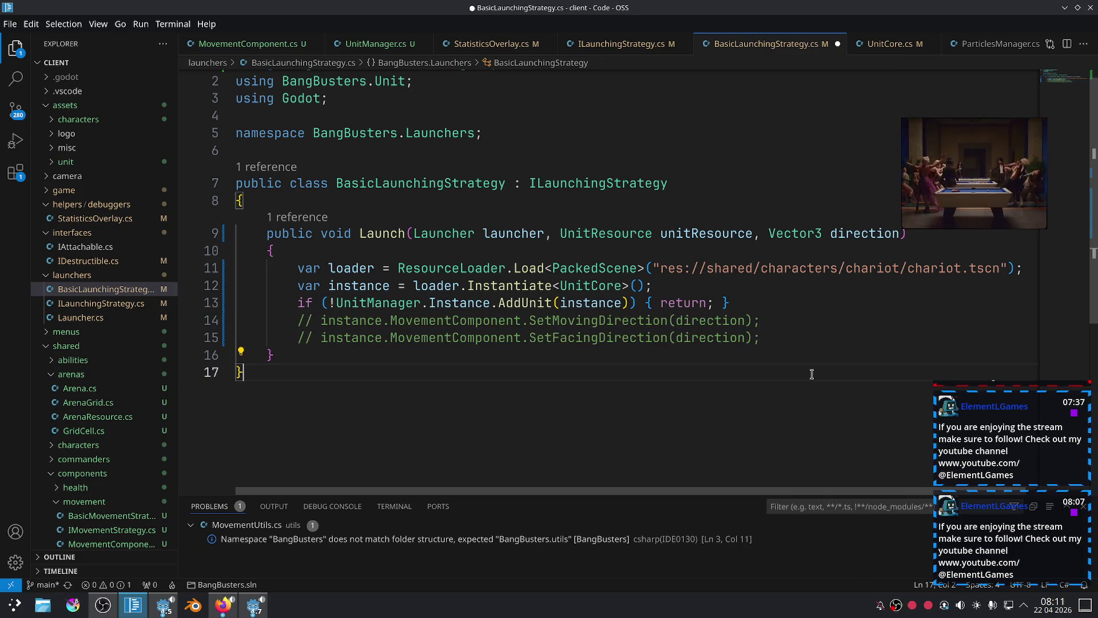
{"action": "left_click", "coordinate": [253, 605]}
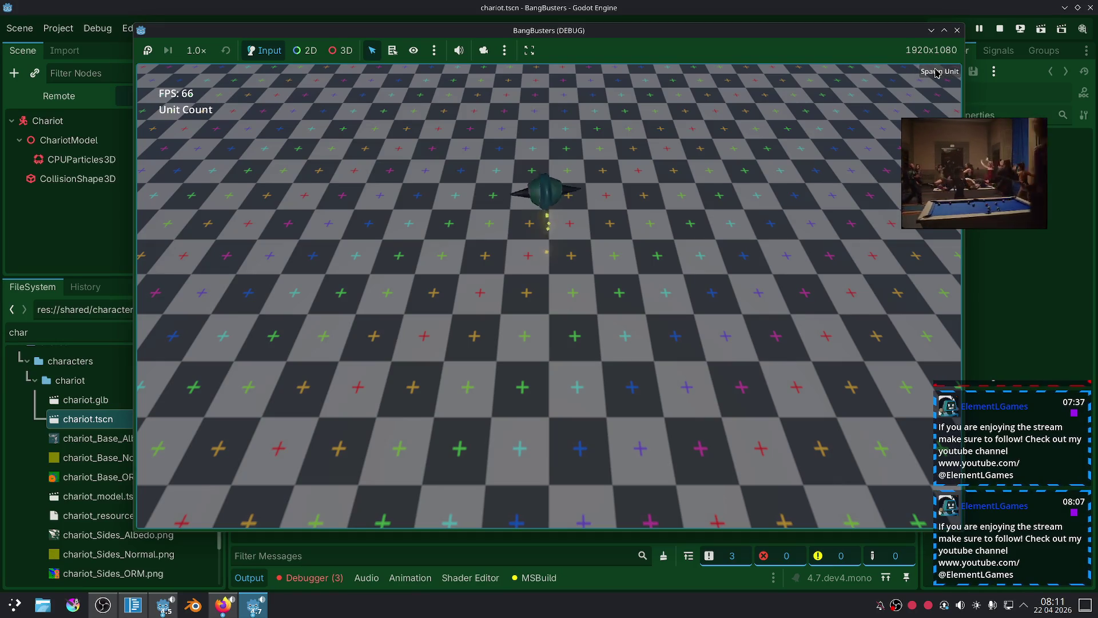
Stop the game, review the 3 listed errors, then uncomment lines 14–15 and reopen UnitManager.cs.
{"action": "left_click", "coordinate": [957, 30]}
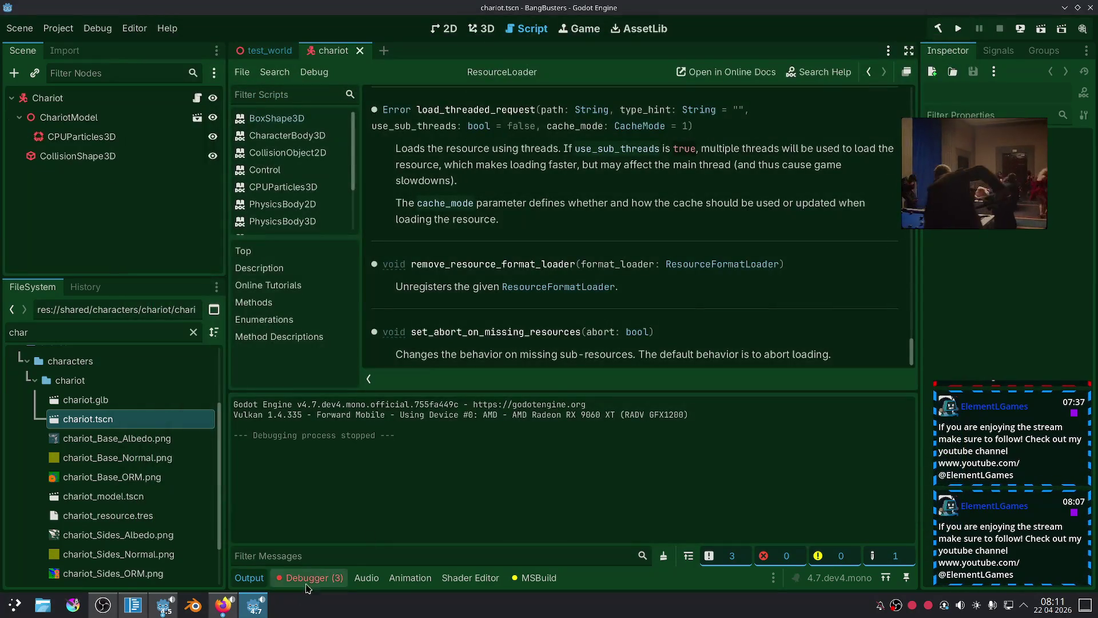
{"action": "left_click", "coordinate": [307, 583]}
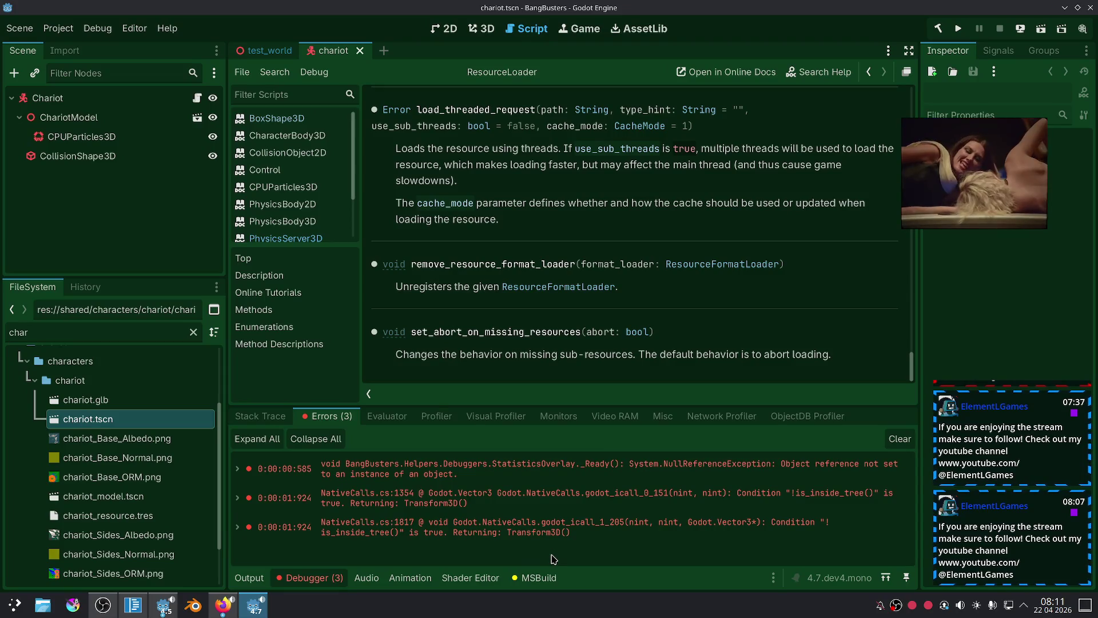
{"action": "left_click", "coordinate": [132, 605]}
{"action": "key", "text": "ctrl+slash"}
{"action": "left_click", "coordinate": [541, 386]}
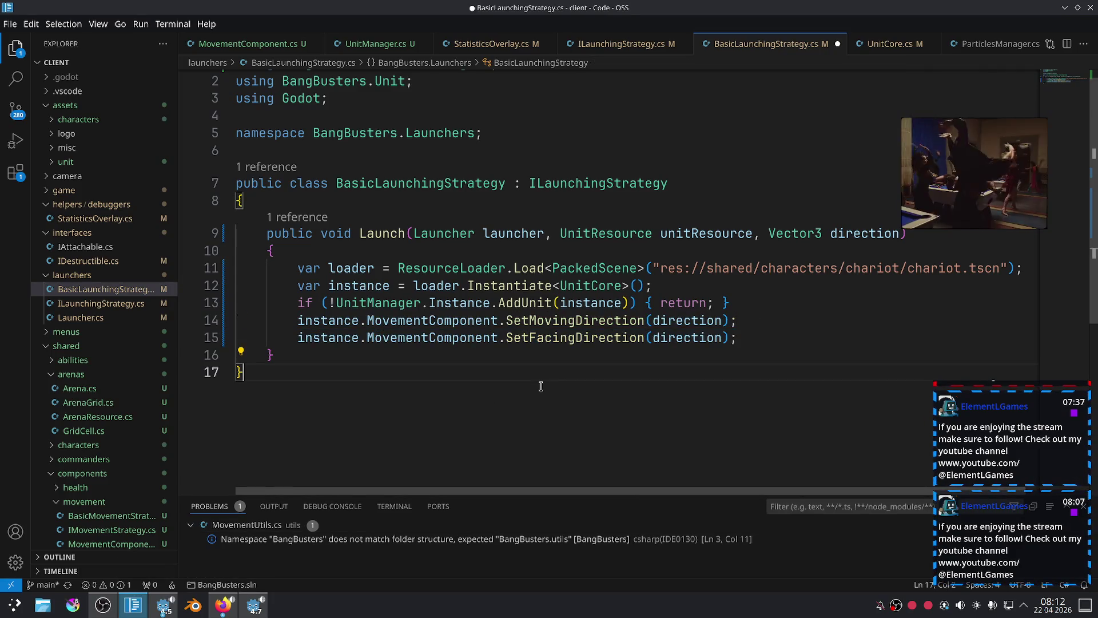
{"action": "left_click", "coordinate": [378, 43]}
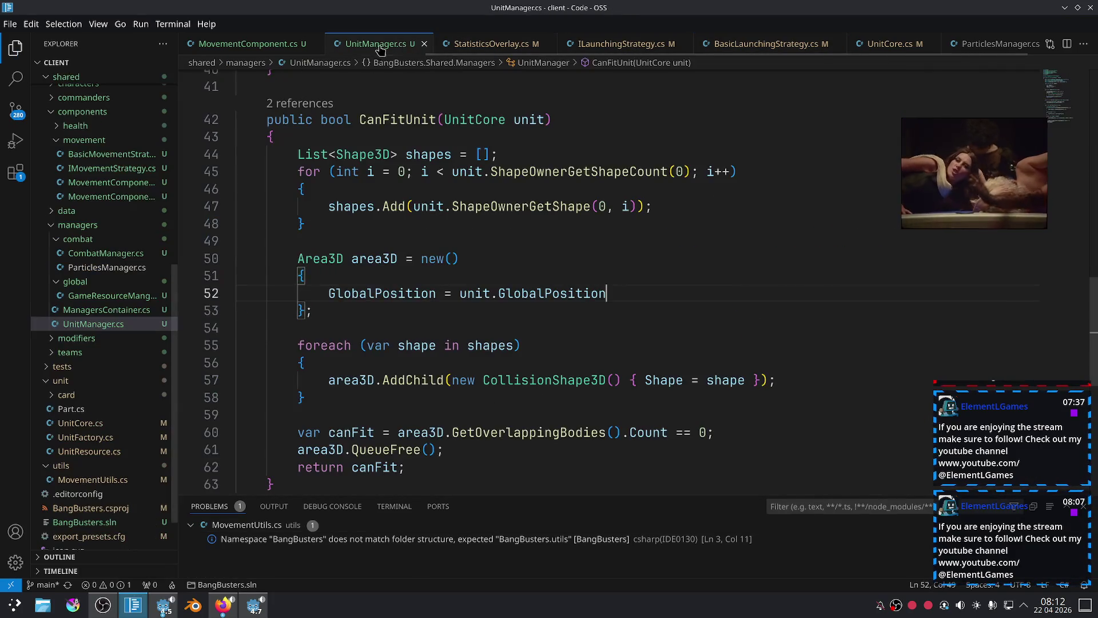
Scroll UnitManager.cs up to AddUnit, then bring up the Stack Overflow collision answer in Firefox.
{"action": "scroll", "coordinate": [587, 329], "scroll_direction": "up", "scroll_amount": 5}
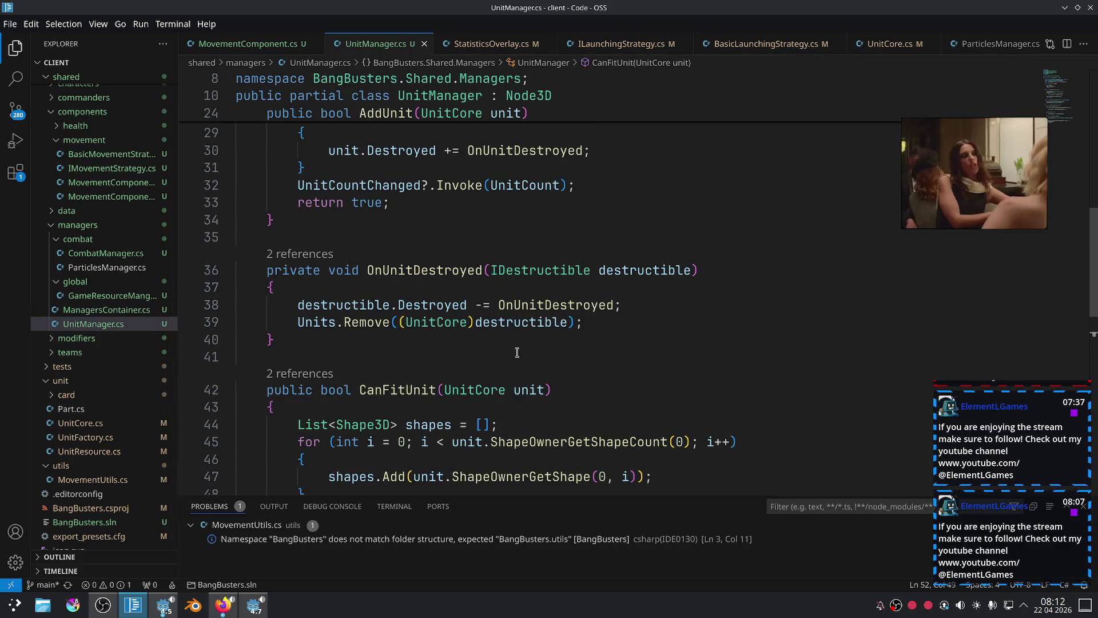
{"action": "scroll", "coordinate": [517, 352], "scroll_direction": "up", "scroll_amount": 3}
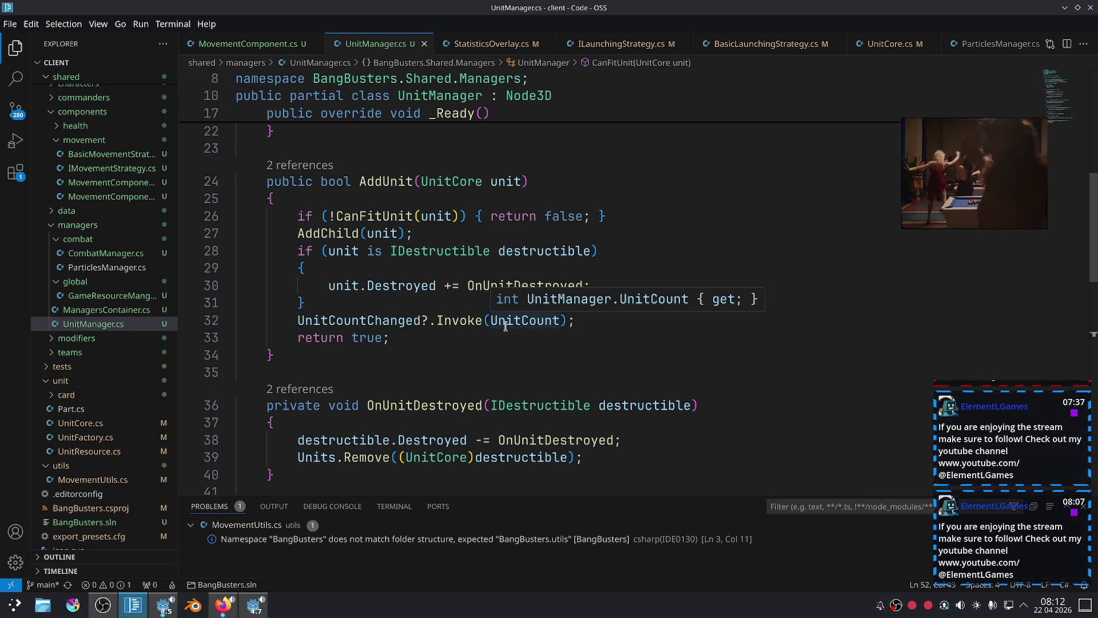
{"action": "left_click", "coordinate": [227, 606]}
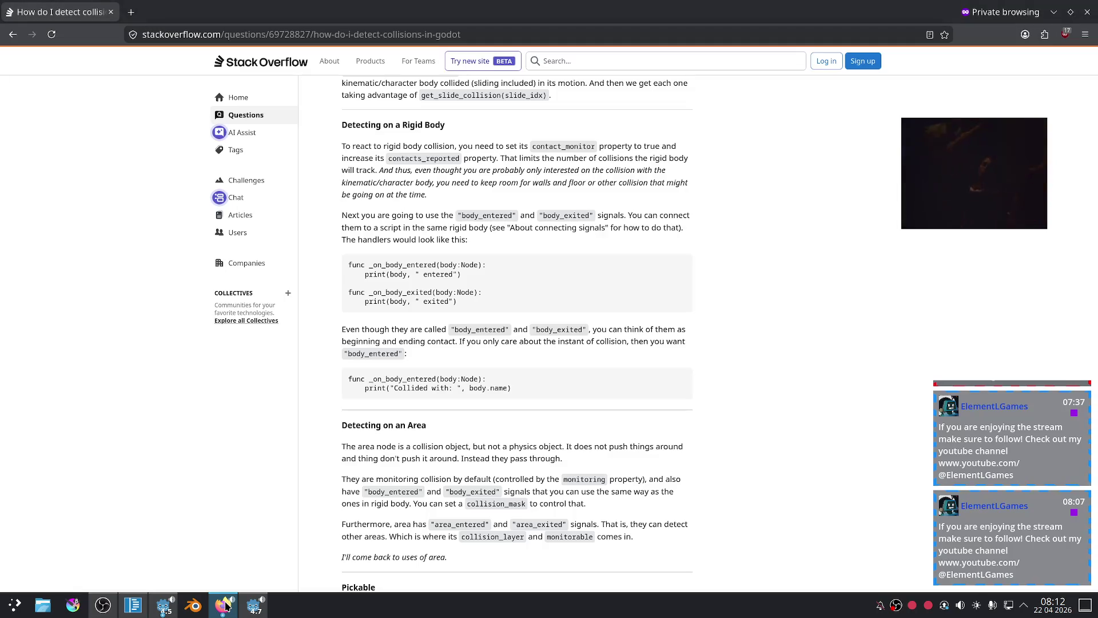
Move the floating video aside and play Scowl's 'Not Hell, Not Heaven' on YouTube.
{"action": "left_click", "coordinate": [222, 611]}
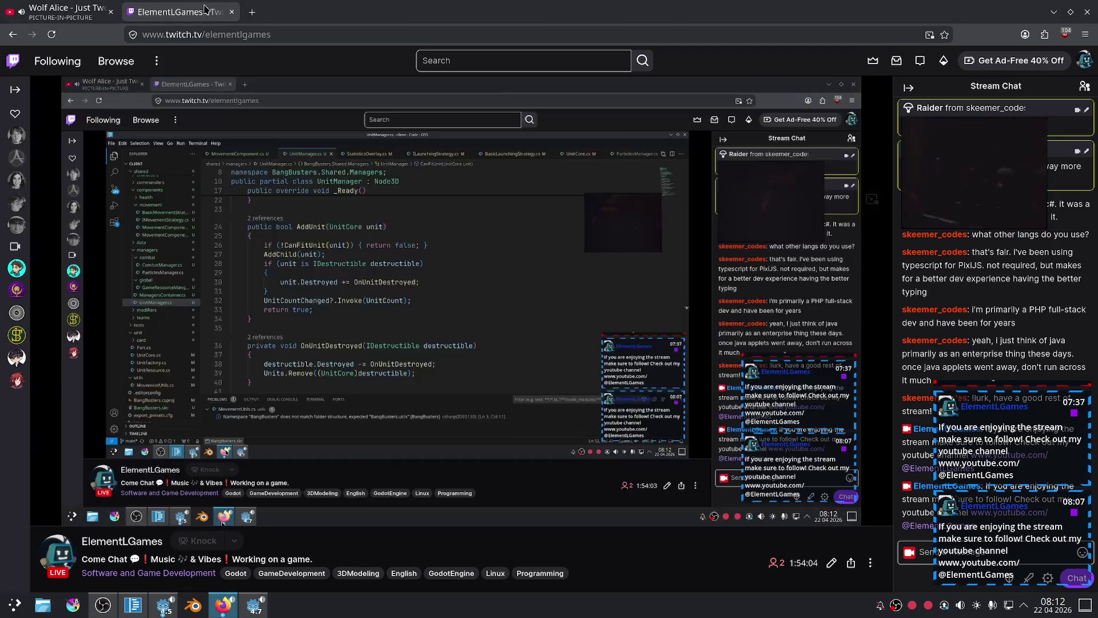
{"action": "left_click", "coordinate": [66, 11]}
{"action": "mouse_move", "coordinate": [982, 207]}
{"action": "left_mouse_down"}
{"action": "mouse_move", "coordinate": [866, 366]}
{"action": "mouse_move", "coordinate": [882, 271]}
{"action": "left_mouse_up"}
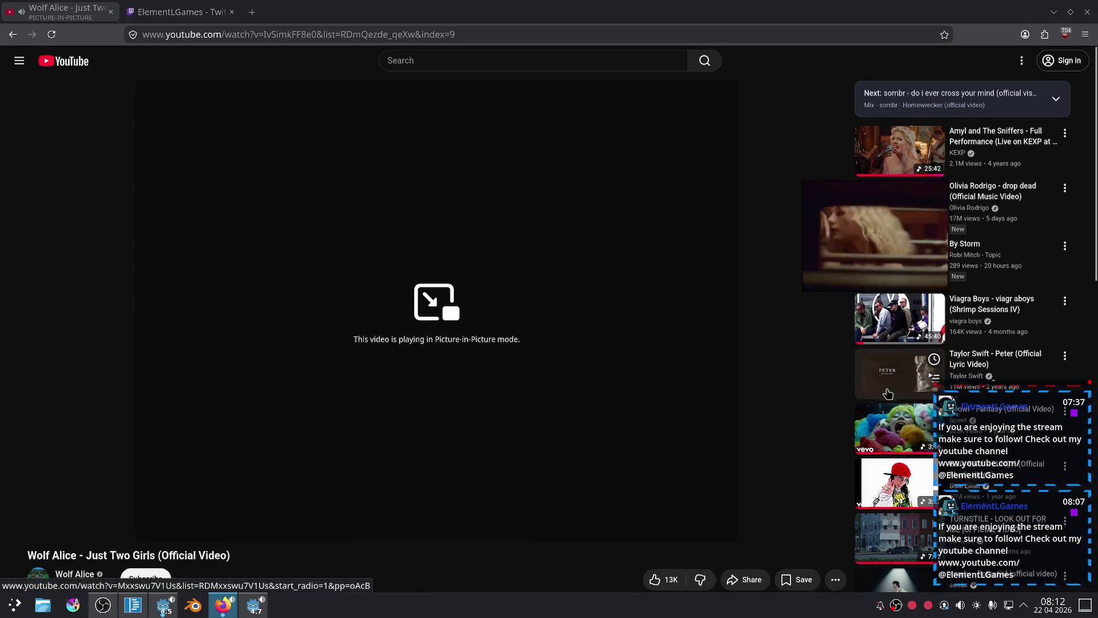
{"action": "scroll", "coordinate": [889, 393], "scroll_direction": "down", "scroll_amount": 4}
{"action": "scroll", "coordinate": [888, 393], "scroll_direction": "down", "scroll_amount": 5}
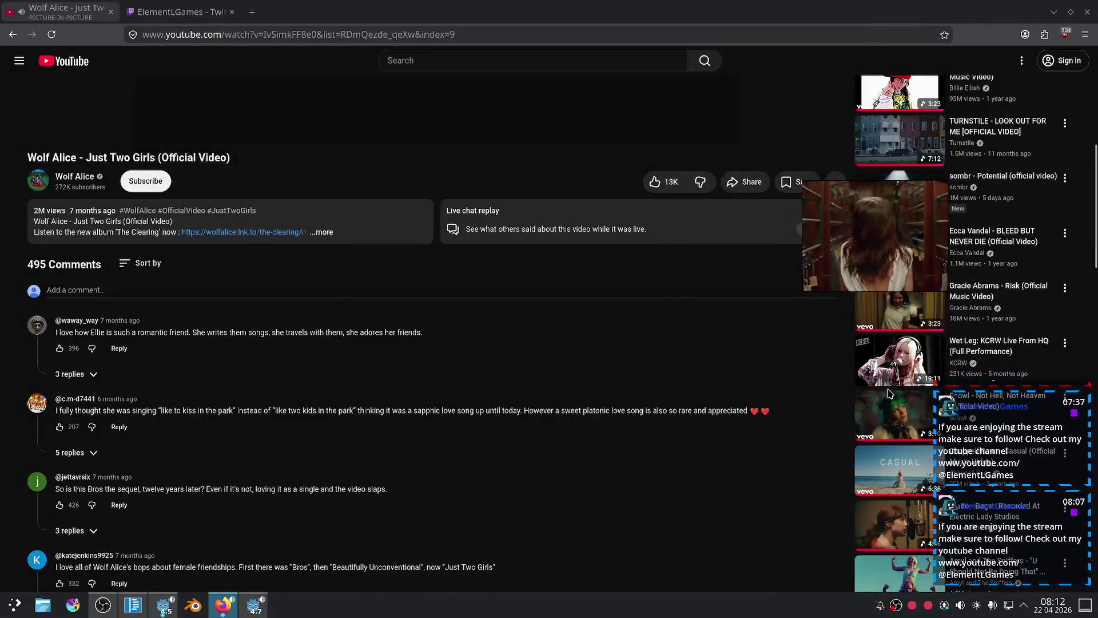
{"action": "scroll", "coordinate": [888, 385], "scroll_direction": "up", "scroll_amount": 1}
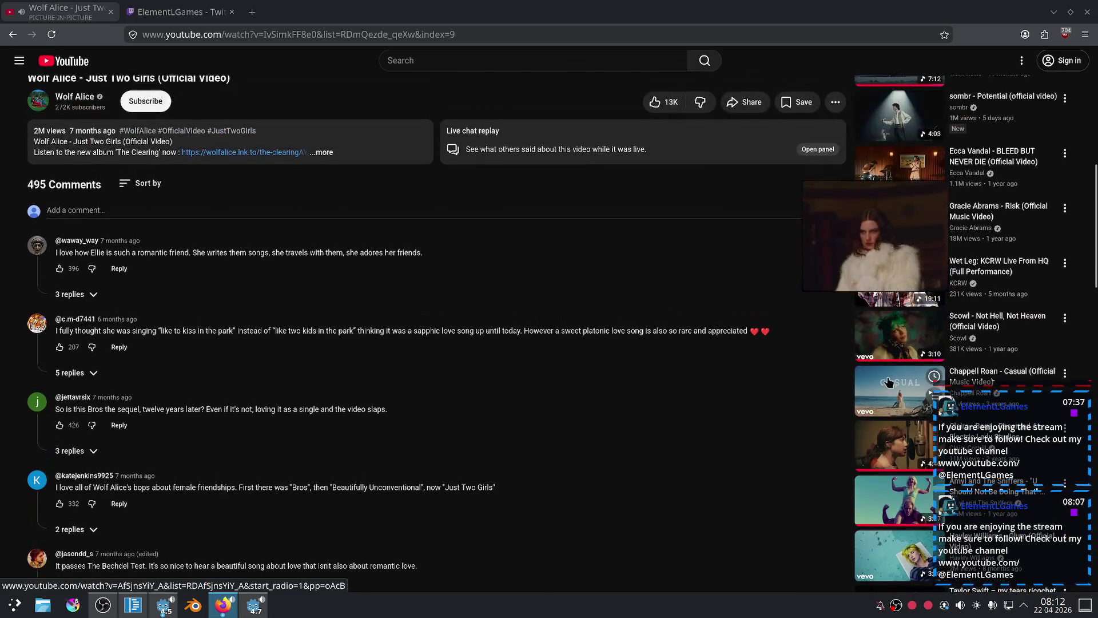
{"action": "left_click", "coordinate": [889, 344]}
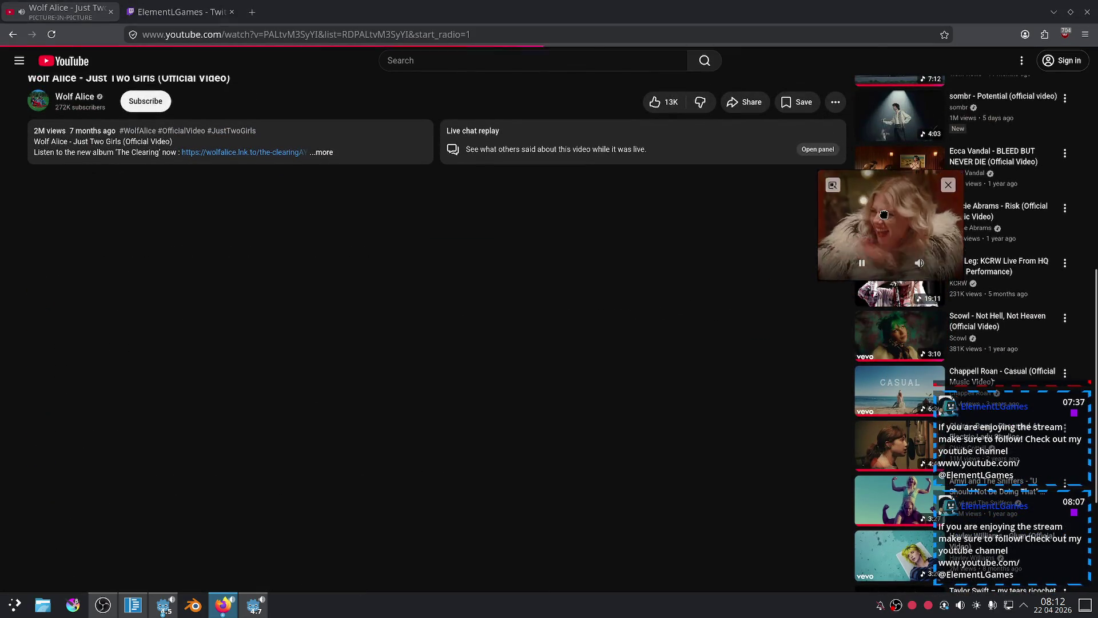
Return to the stream tab, then to CanFitUnit in UnitManager.cs.
{"action": "key", "text": "ctrl+Tab"}
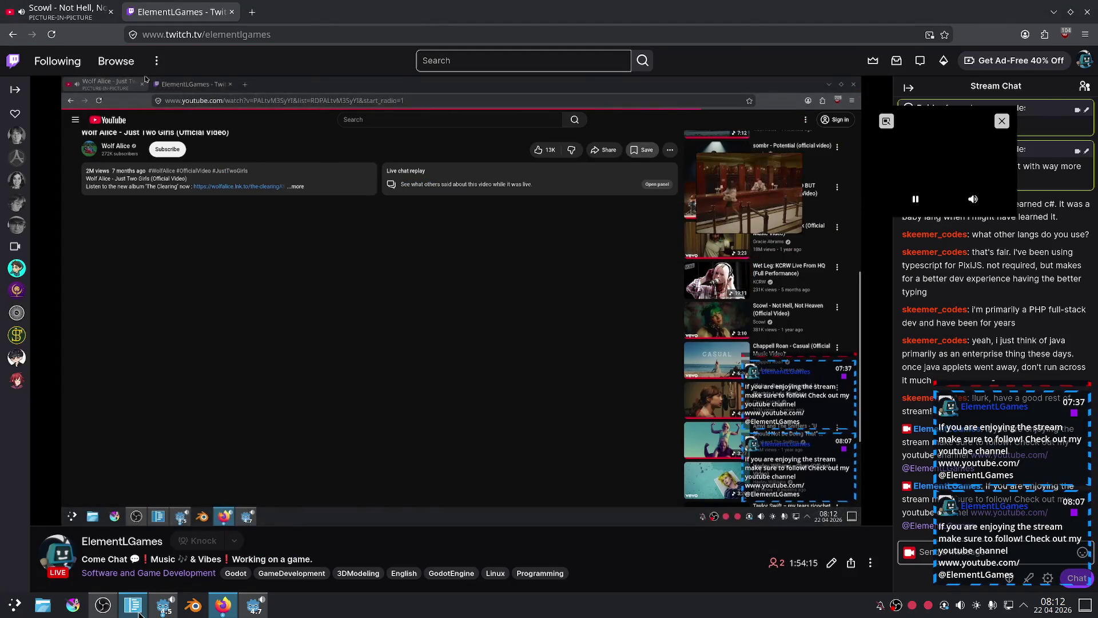
{"action": "left_click", "coordinate": [133, 604]}
{"action": "scroll", "coordinate": [503, 365], "scroll_direction": "down", "scroll_amount": 2}
{"action": "scroll", "coordinate": [504, 364], "scroll_direction": "down", "scroll_amount": 6}
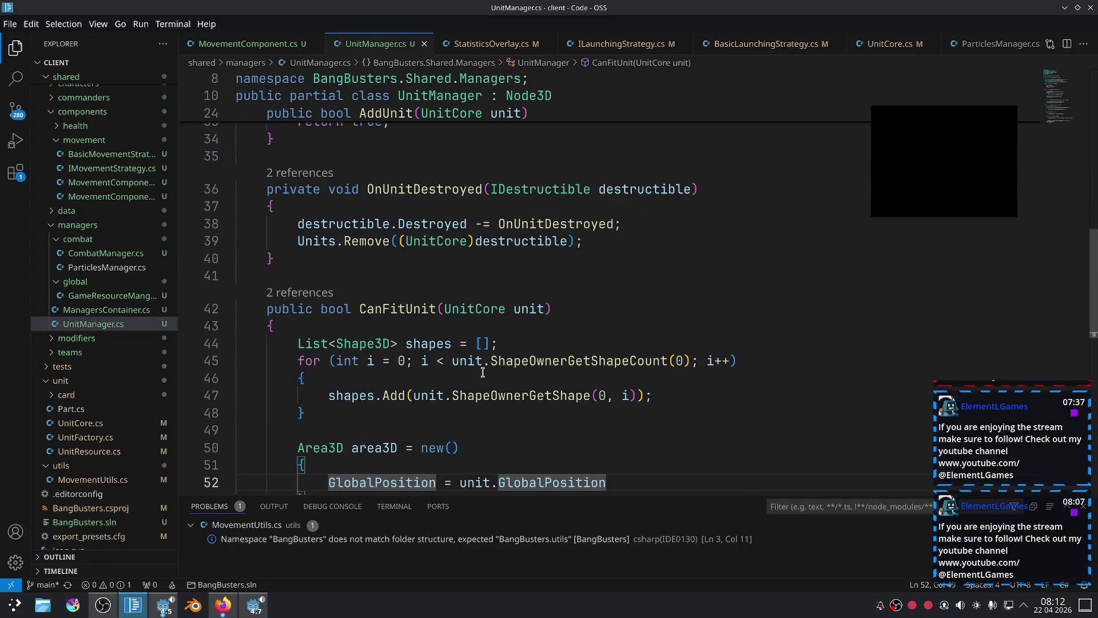
Make CanFitUnit return true, comment out lines 44–61, save, and launch the game.
{"action": "scroll", "coordinate": [502, 354], "scroll_direction": "down", "scroll_amount": 2}
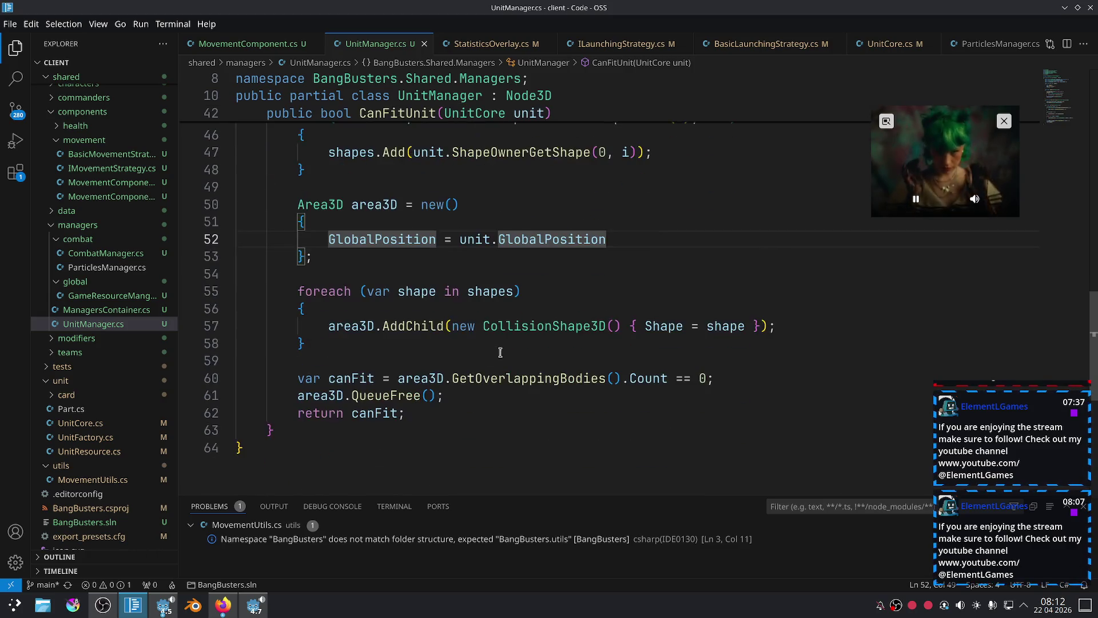
{"action": "double_click", "coordinate": [388, 414]}
{"action": "type", "text": "tr"}
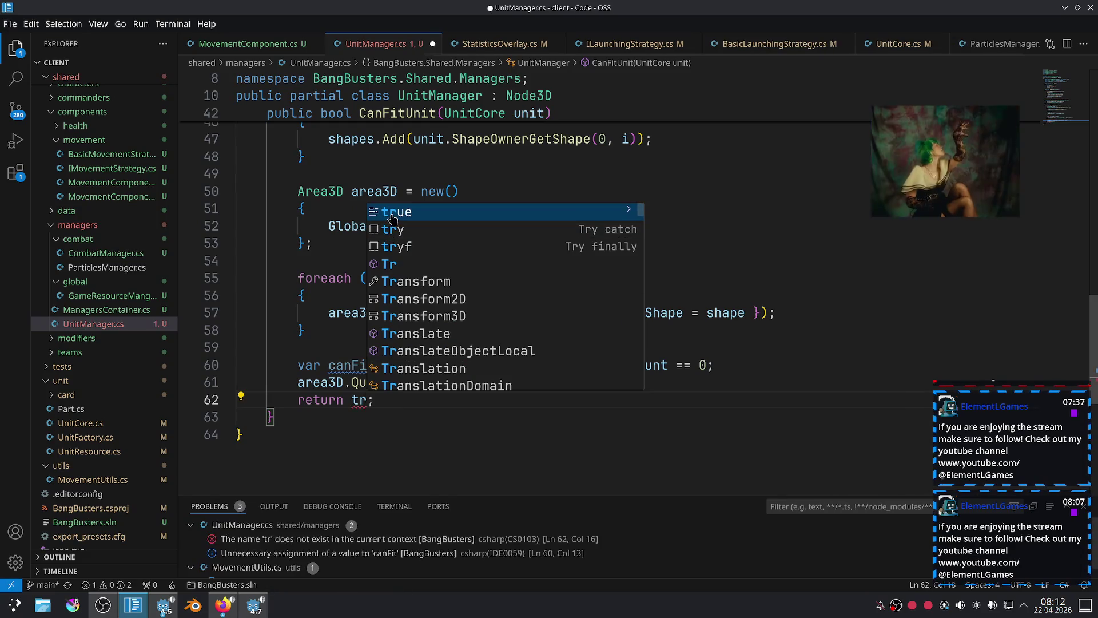
{"action": "key", "text": "Tab"}
{"action": "mouse_move", "coordinate": [444, 382]}
{"action": "left_mouse_down"}
{"action": "mouse_move", "coordinate": [451, 365]}
{"action": "mouse_move", "coordinate": [385, 247]}
{"action": "mouse_move", "coordinate": [390, 195]}
{"action": "left_mouse_up"}
{"action": "key", "text": "ctrl+slash"}
{"action": "left_click", "coordinate": [573, 309]}
{"action": "key", "text": "ctrl+s"}
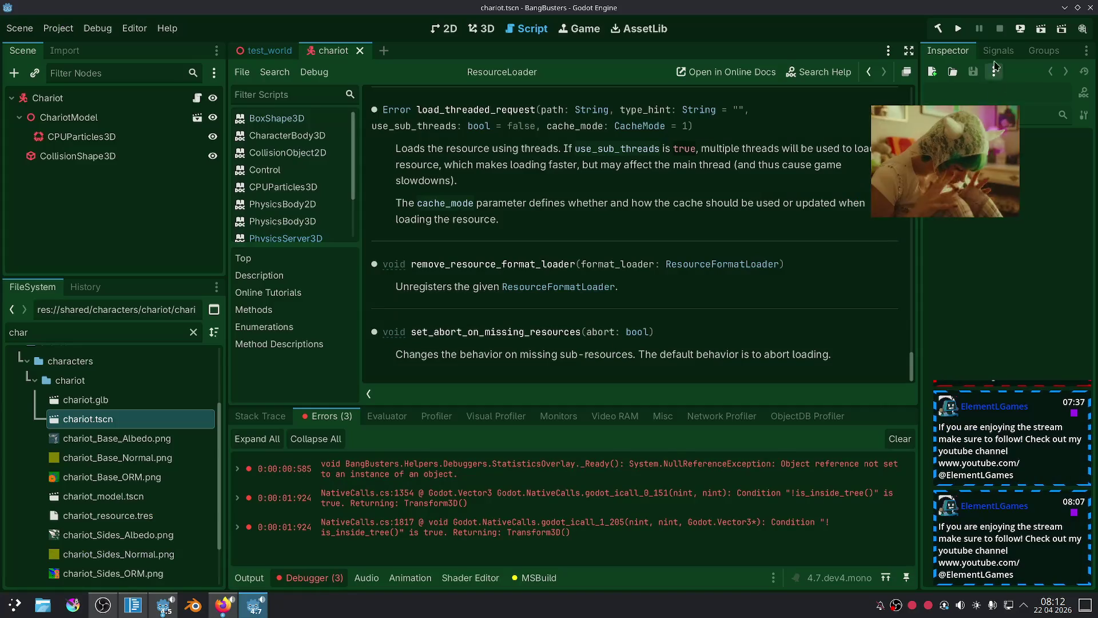
{"action": "left_click", "coordinate": [963, 35]}
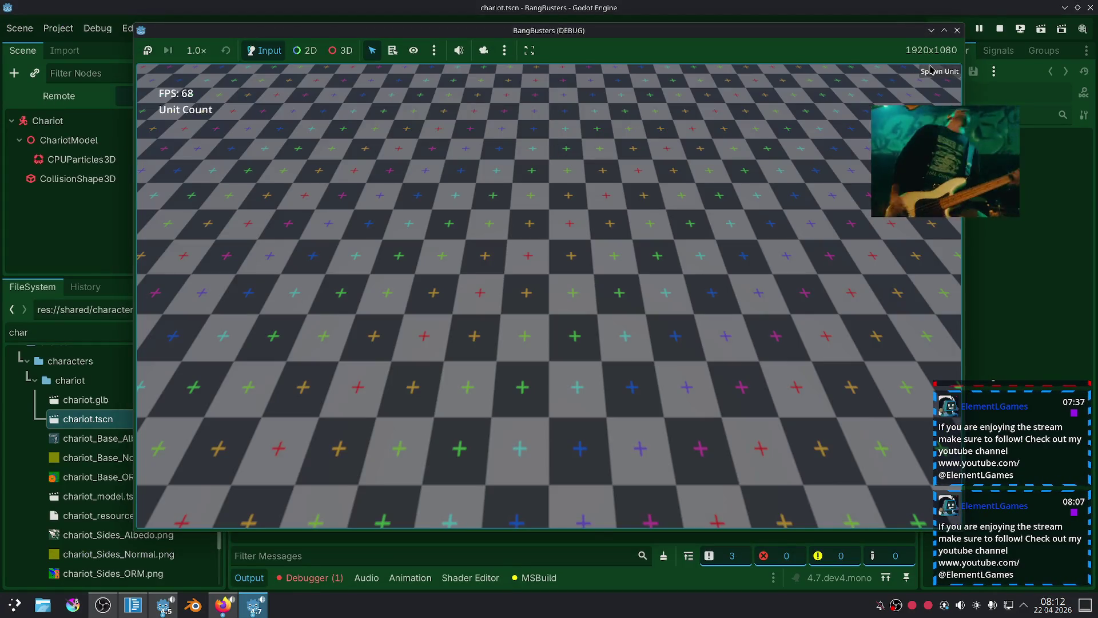
Close the test run and uncomment CanFitUnit's shape-gathering and overlap-check lines.
{"action": "left_click", "coordinate": [957, 31]}
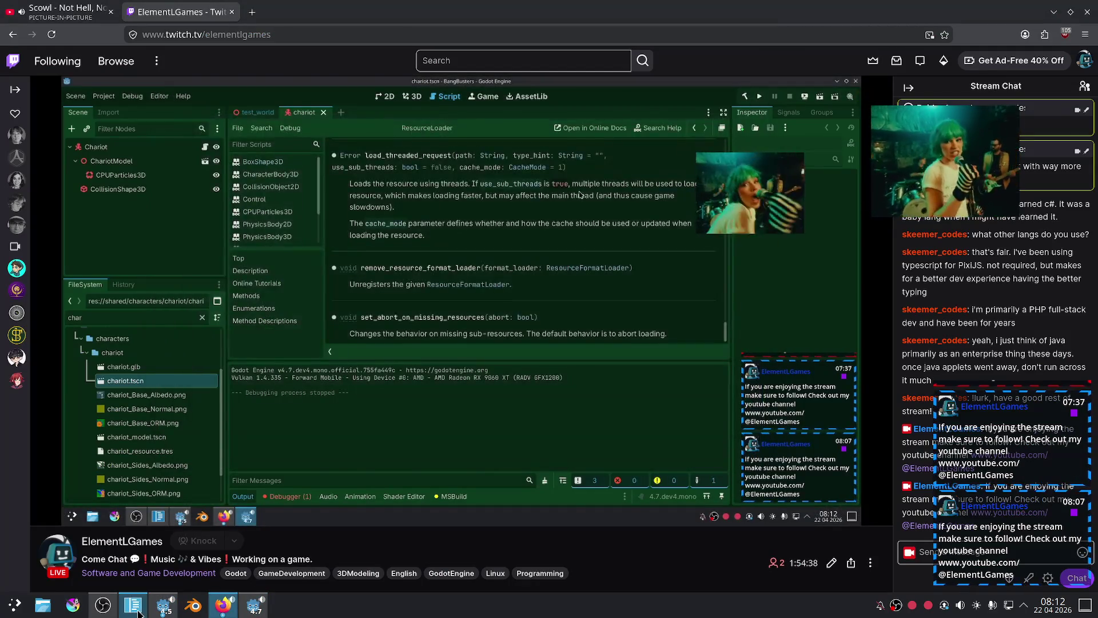
{"action": "left_click", "coordinate": [137, 612]}
{"action": "left_click_drag", "start_coordinate": [252, 117], "coordinate": [371, 401]}
{"action": "key", "text": "ctrl+slash"}
{"action": "scroll", "coordinate": [622, 325], "scroll_direction": "down", "scroll_amount": 2}
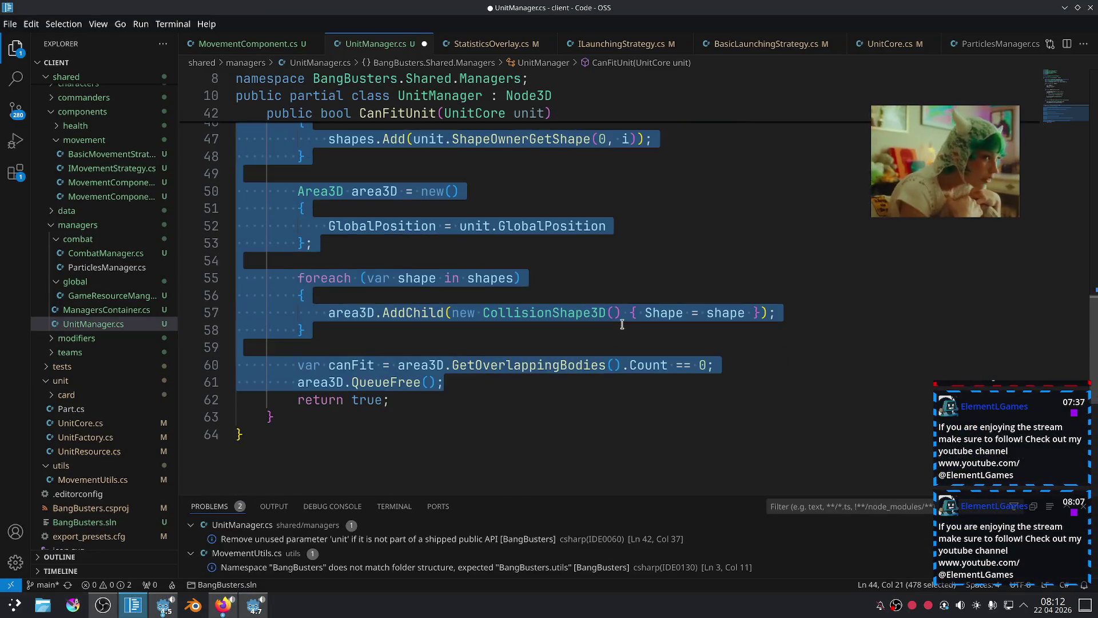
Restore 'return canFit' and add an AddChild(area3D); call on line 54.
{"action": "key", "text": "BackSpace"}
{"action": "key", "text": "BackSpace"}
{"action": "left_click", "coordinate": [510, 402]}
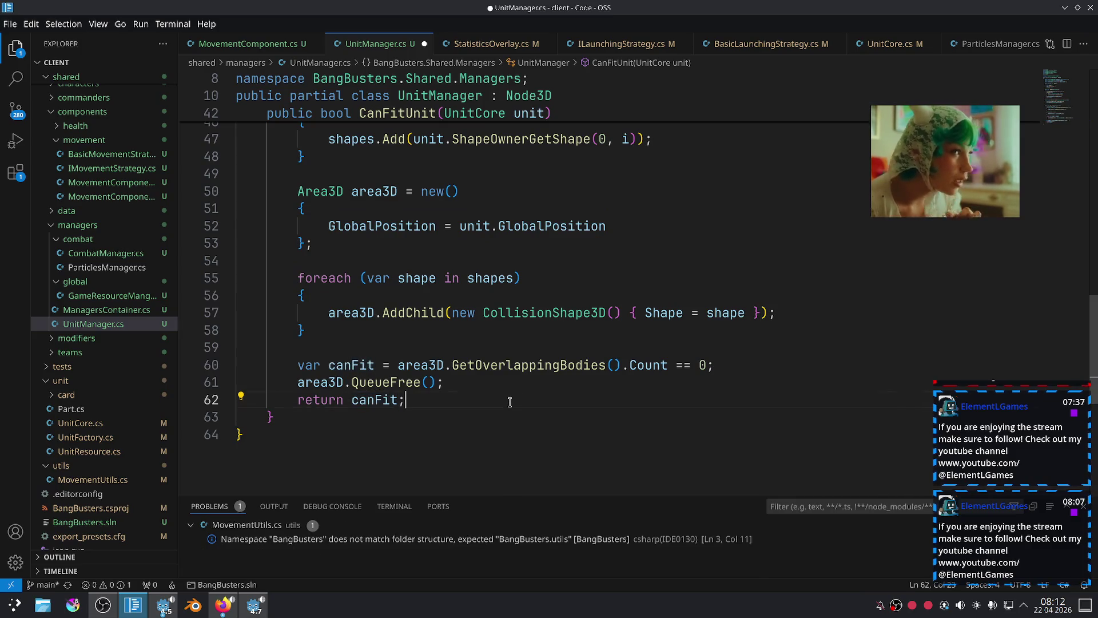
{"action": "scroll", "coordinate": [489, 372], "scroll_direction": "up", "scroll_amount": 2}
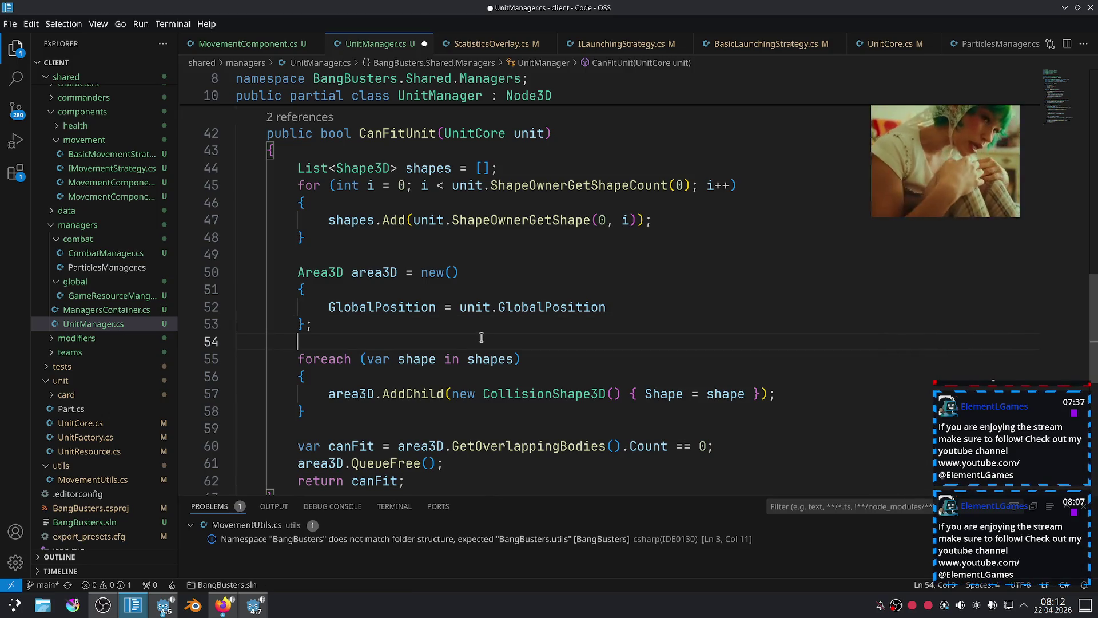
{"action": "type", "text": "dd"}
{"action": "key", "text": "Tab"}
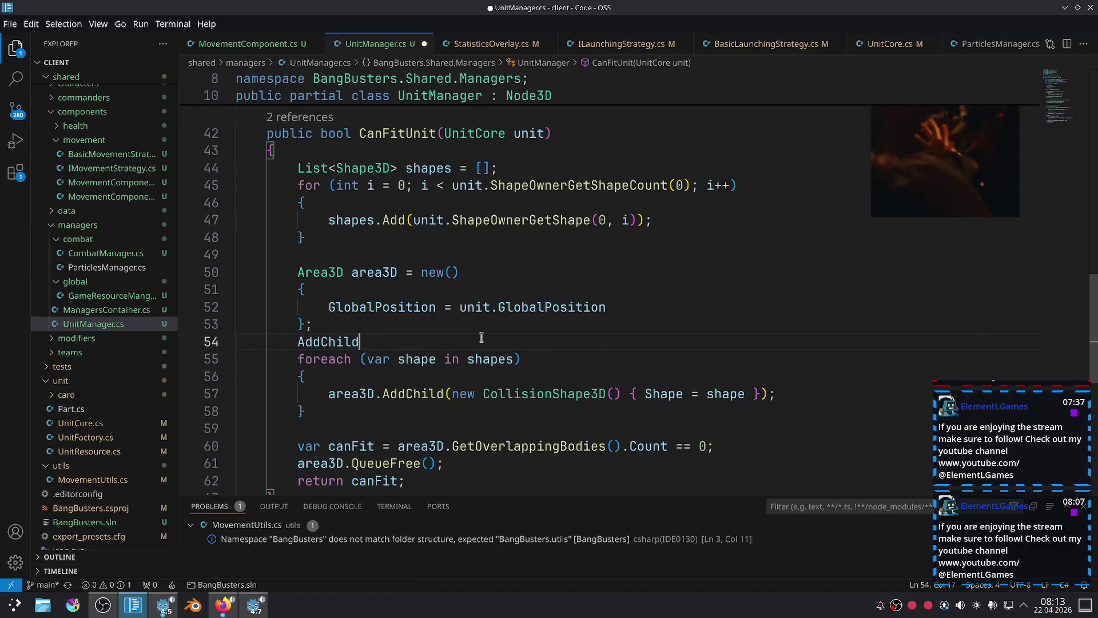
{"action": "type", "text": "(quic"}
{"action": "key", "text": "BackSpace"}
{"action": "key", "text": "BackSpace"}
{"action": "key", "text": "BackSpace"}
{"action": "type", "text": "are"}
{"action": "key", "text": "Tab"}
{"action": "type", "text": ");"}
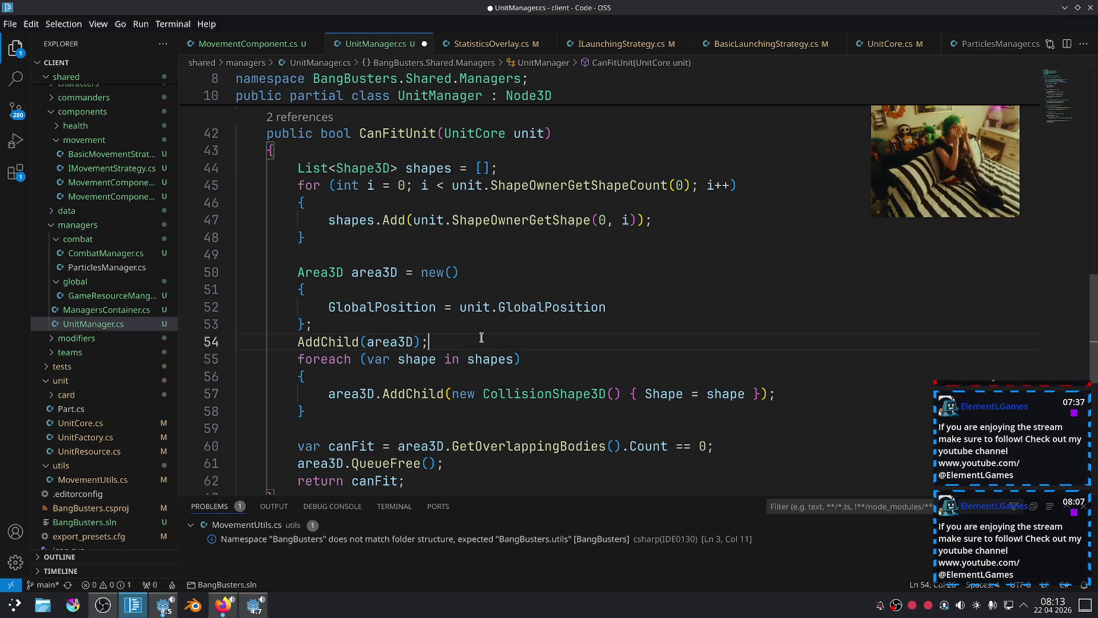
Move the AddChild(area3D) line below the collision-shape foreach block.
{"action": "key", "text": "alt+Down"}
{"action": "key", "text": "alt+Down"}
{"action": "key", "text": "alt+Down"}
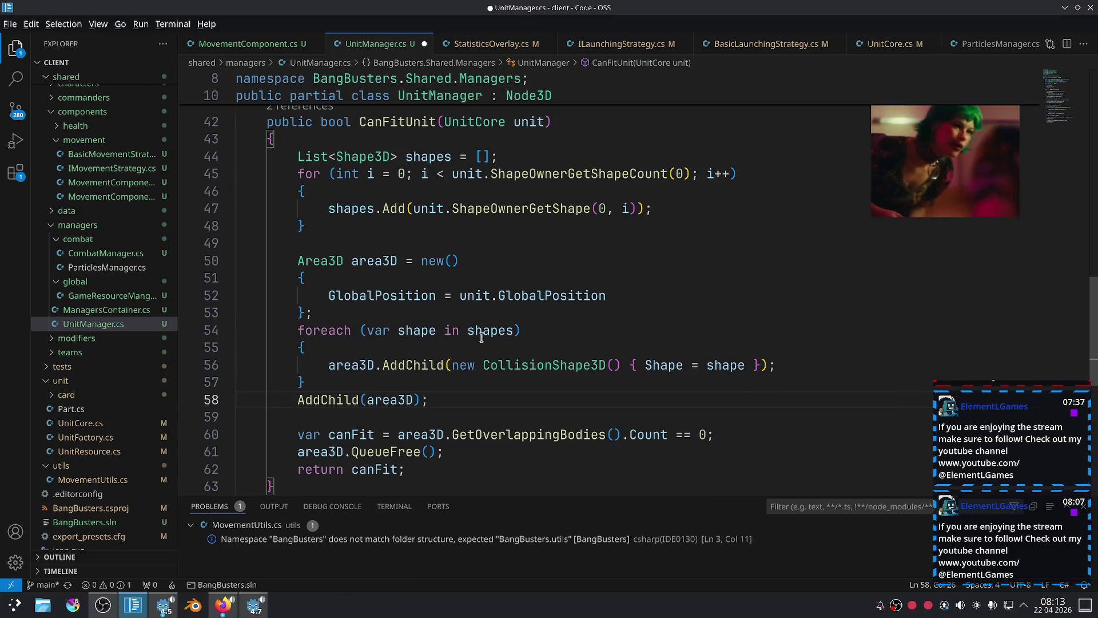
{"action": "key", "text": "alt+Up"}
{"action": "key", "text": "alt+Up"}
{"action": "key", "text": "alt+Up"}
{"action": "key", "text": "alt+Tab"}
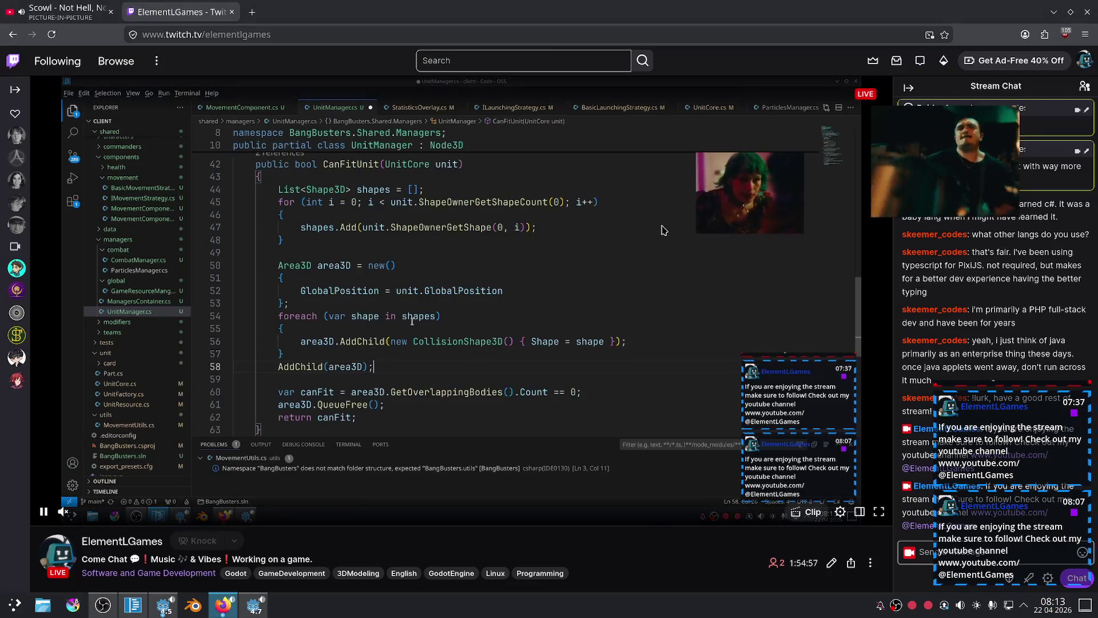
{"action": "mouse_move", "coordinate": [252, 608]}
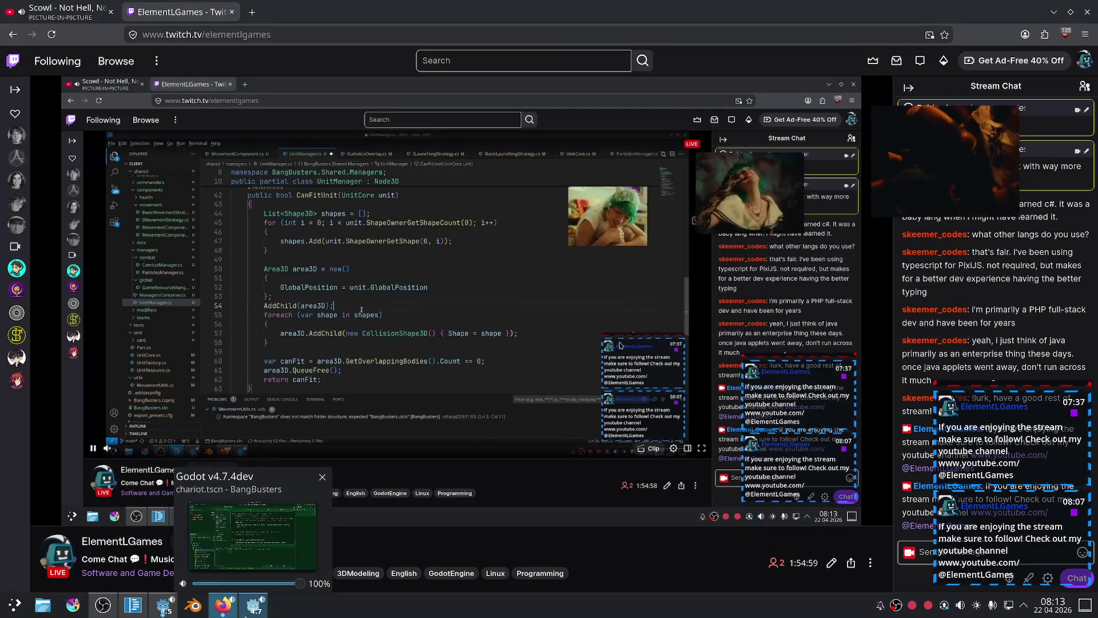
{"action": "key", "text": "alt+Tab"}
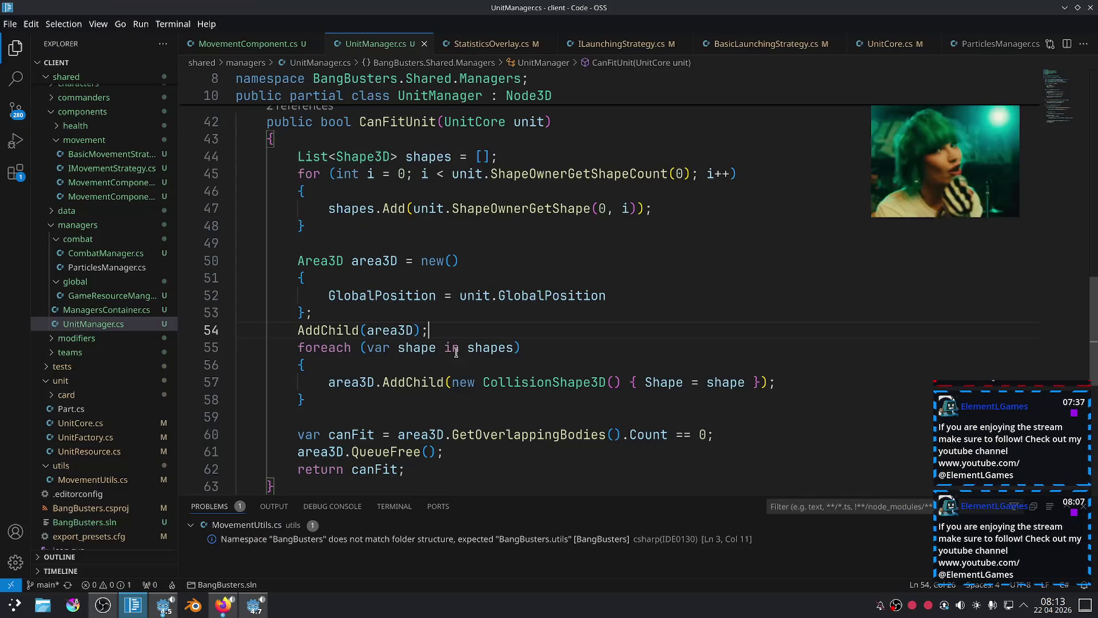
{"action": "key", "text": "alt+Down"}
{"action": "key", "text": "alt+Down"}
{"action": "key", "text": "alt+Down"}
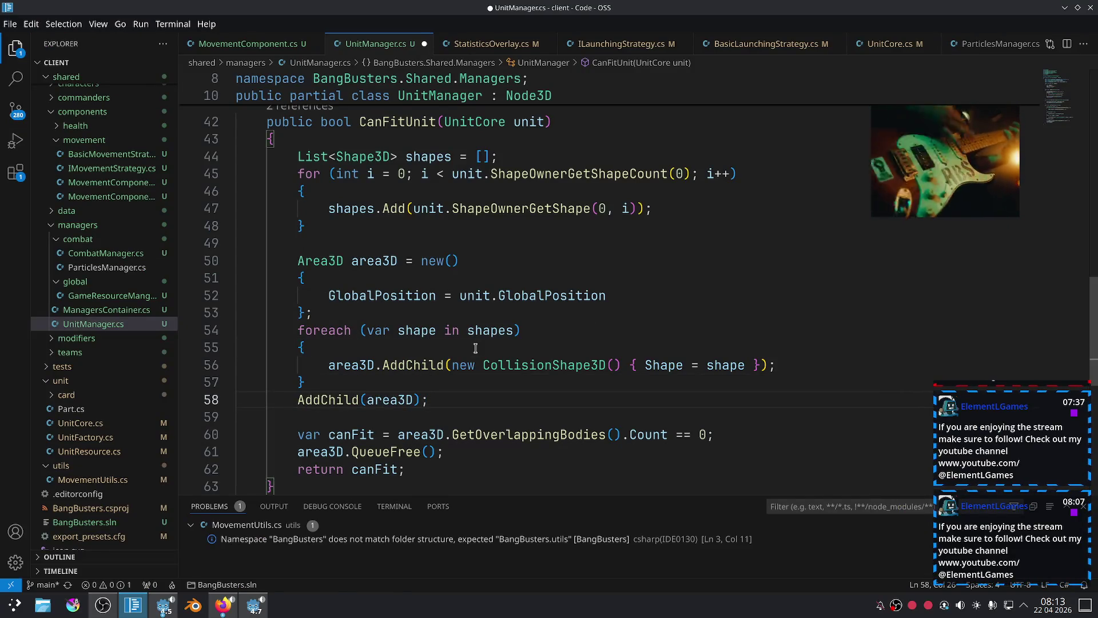
{"action": "key", "text": "alt+Tab"}
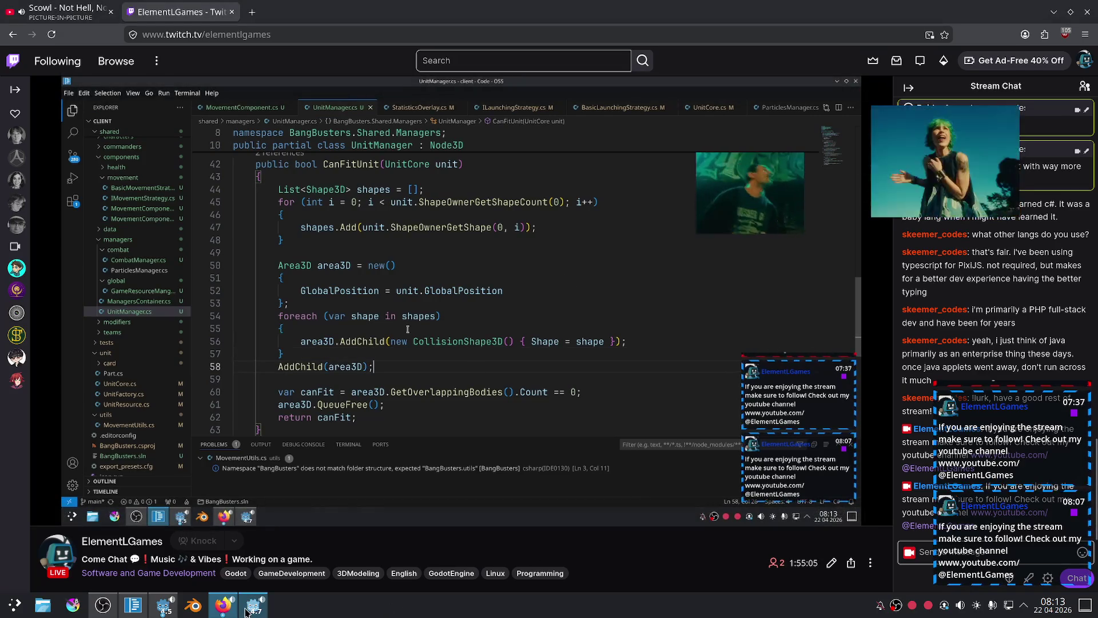
{"action": "key", "text": "alt+Tab"}
Run the game to confirm a chariot spawns, then switch away from Godot.
{"action": "left_click", "coordinate": [957, 29]}
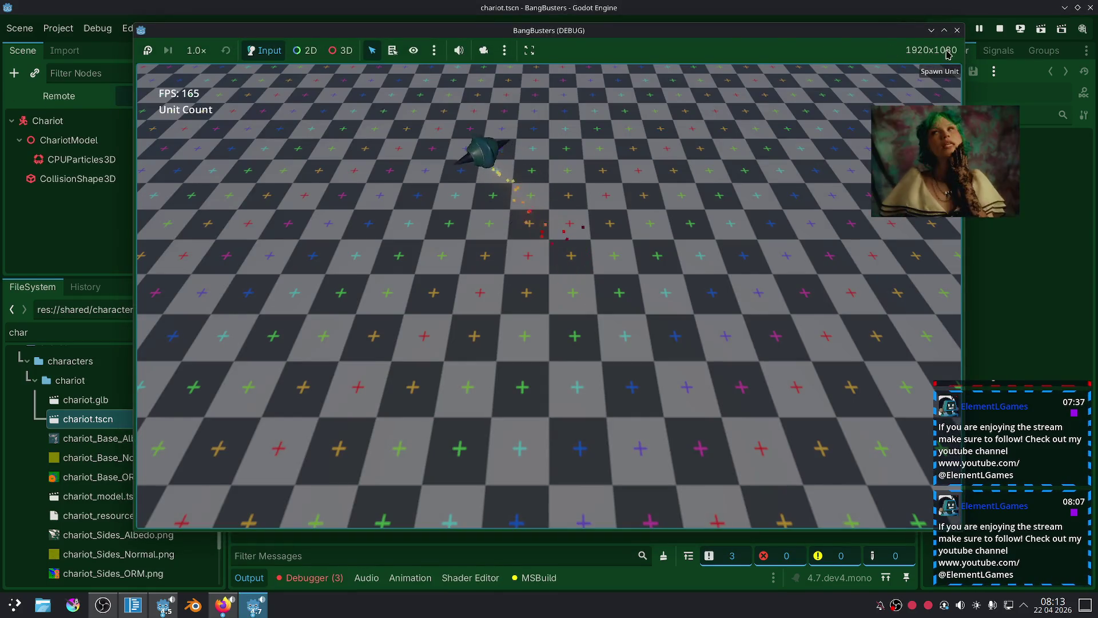
{"action": "key", "text": "alt+Tab"}
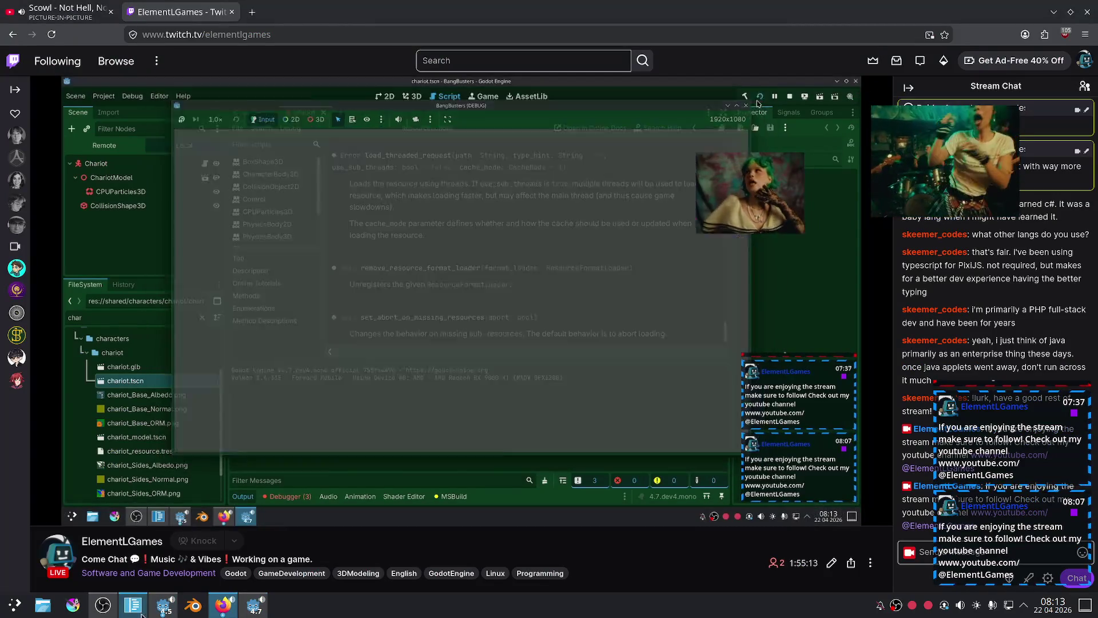
{"action": "left_click", "coordinate": [137, 609]}
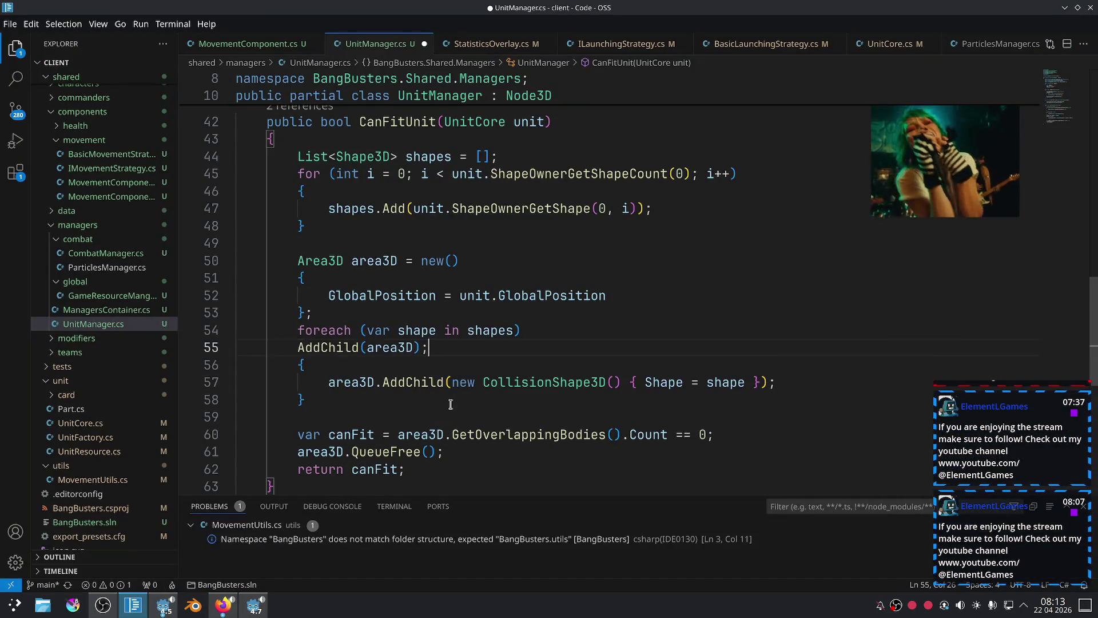
Move the AddChild line above the foreach loop and save UnitManager.cs.
{"action": "key", "text": "alt+Up"}
{"action": "key", "text": "ctrl+s"}
{"action": "scroll", "coordinate": [565, 282], "scroll_direction": "up", "scroll_amount": 2}
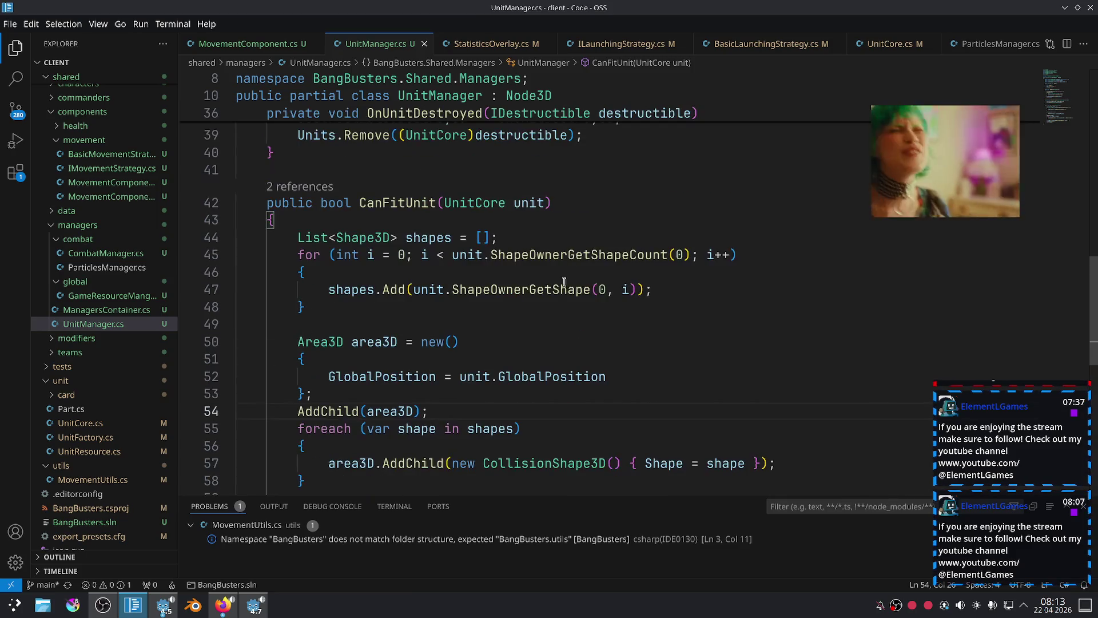
{"action": "scroll", "coordinate": [565, 282], "scroll_direction": "down", "scroll_amount": 3}
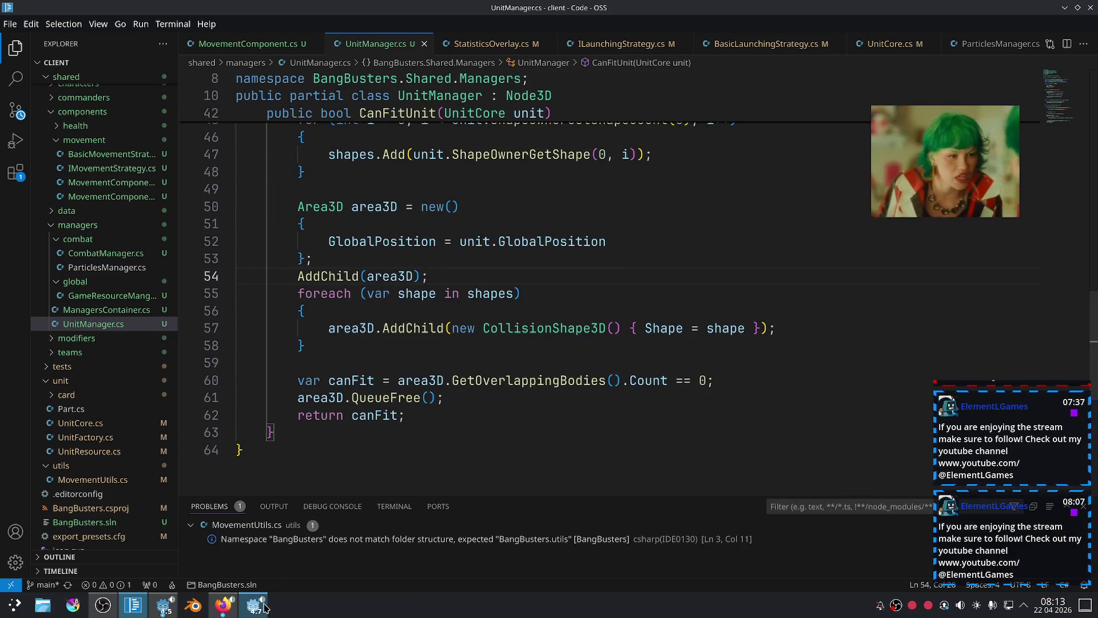
{"action": "scroll", "coordinate": [572, 274], "scroll_direction": "up", "scroll_amount": 3}
Insert GD.Print(unit.ShapeOwnerGetShapeCount(0)); after the shapes list and launch the game in Godot.
{"action": "left_click_drag", "start_coordinate": [691, 254], "coordinate": [459, 252]}
{"action": "left_click", "coordinate": [500, 238]}
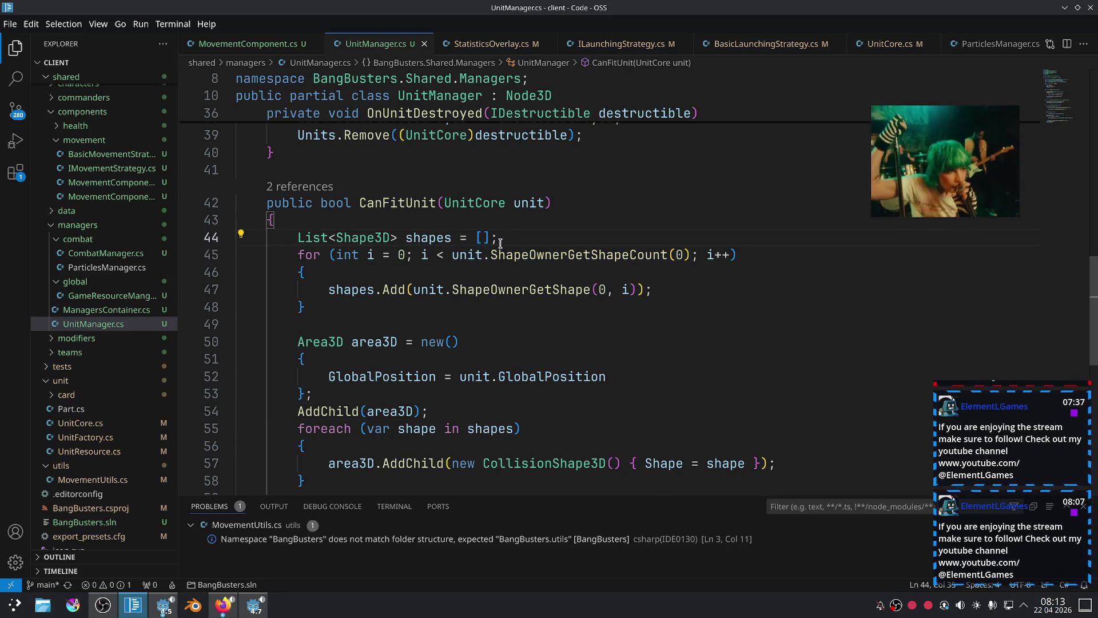
{"action": "key", "text": "Return"}
{"action": "type", "text": "GD.p"}
{"action": "key", "text": "Return"}
{"action": "type", "text": "("}
{"action": "type", "text": "unit.ShapeOwnerGetShapeCount(0)"}
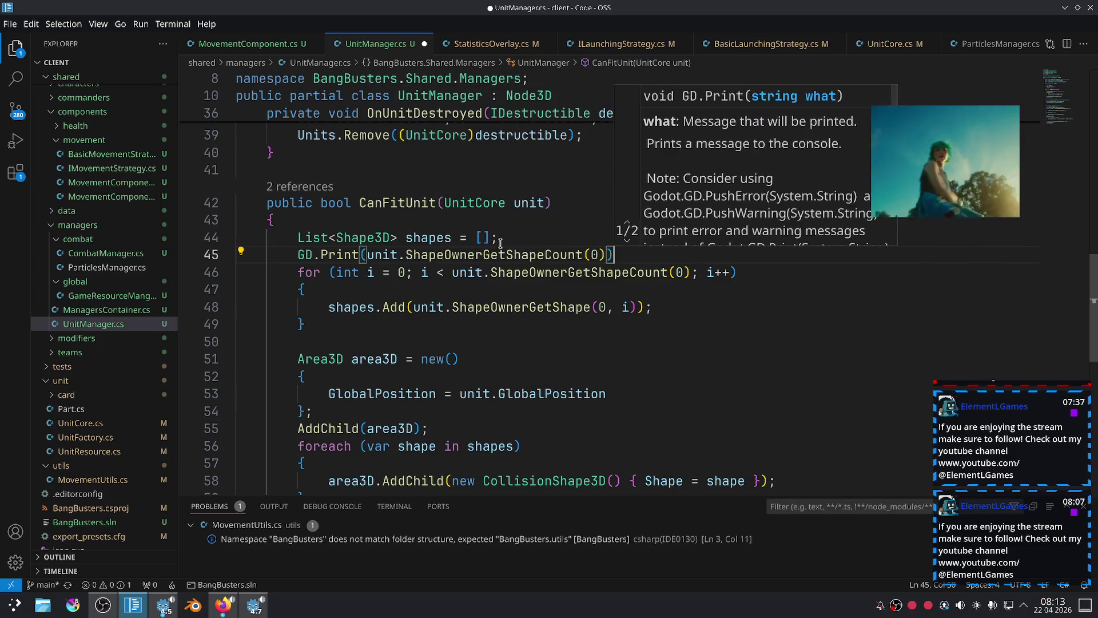
{"action": "key", "text": "End"}
{"action": "type", "text": ";"}
{"action": "left_click", "coordinate": [224, 604]}
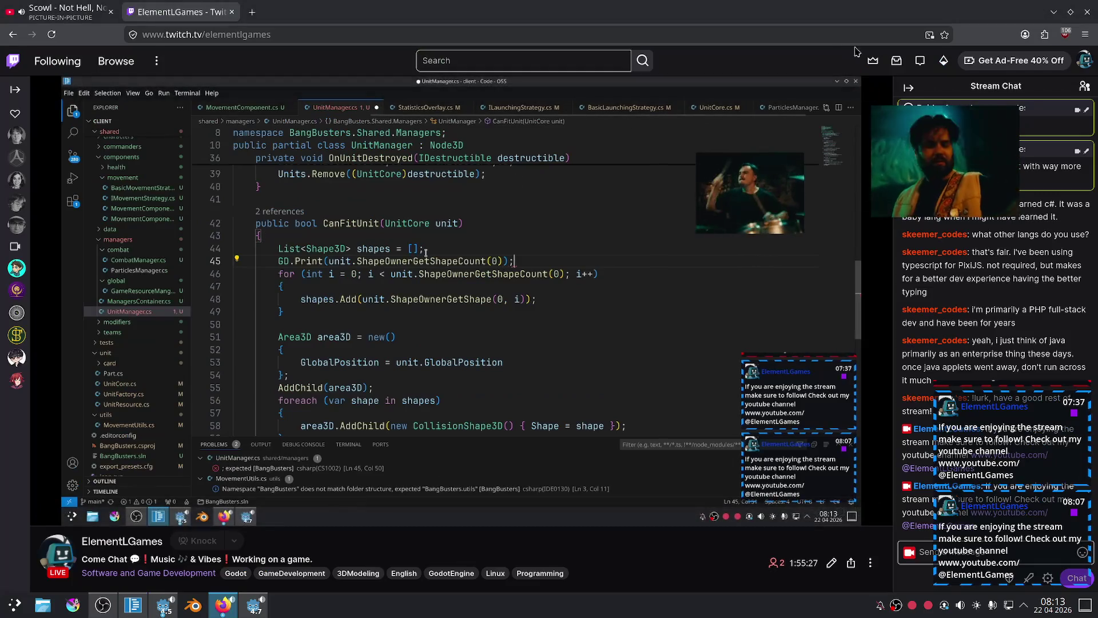
{"action": "left_click", "coordinate": [248, 611]}
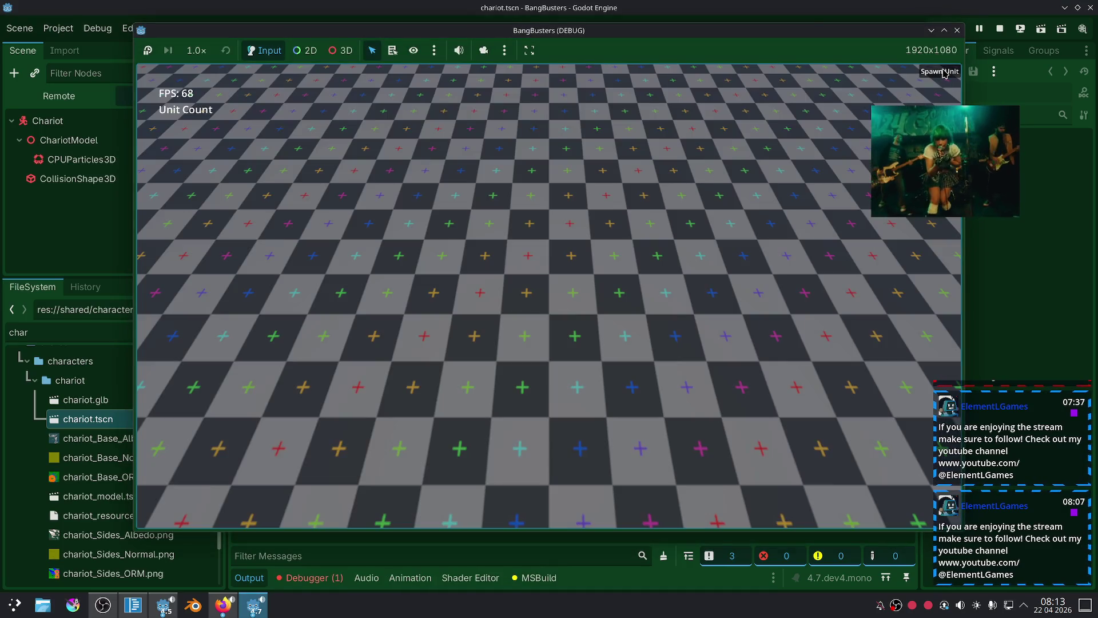
Spawn three units, then inspect the nine debugger errors and their CanFitUnit stack trace.
{"action": "left_click", "coordinate": [944, 73]}
{"action": "left_click", "coordinate": [945, 74]}
{"action": "left_click", "coordinate": [944, 73]}
{"action": "left_click_drag", "start_coordinate": [231, 430], "coordinate": [239, 470]}
{"action": "left_click", "coordinate": [310, 579]}
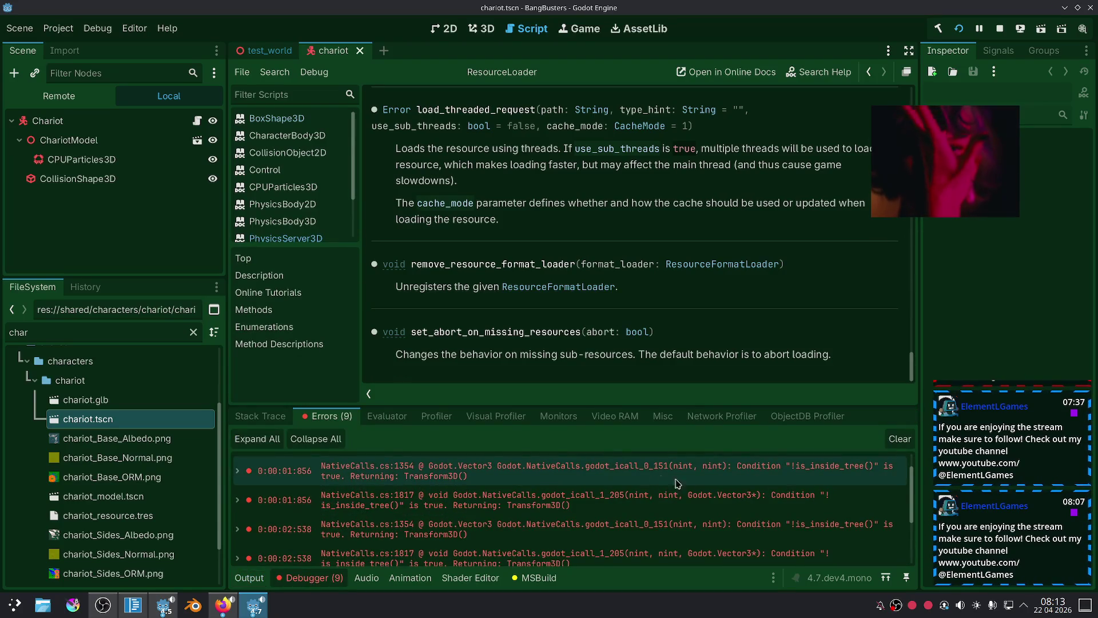
{"action": "scroll", "coordinate": [724, 487], "scroll_direction": "down", "scroll_amount": 1}
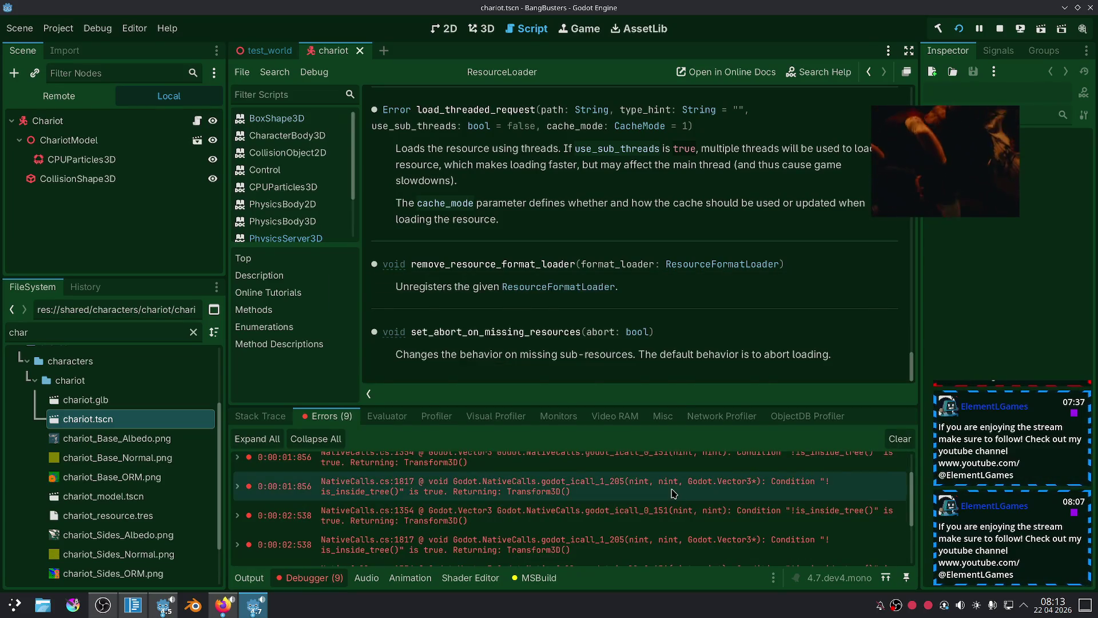
{"action": "mouse_move", "coordinate": [445, 483]}
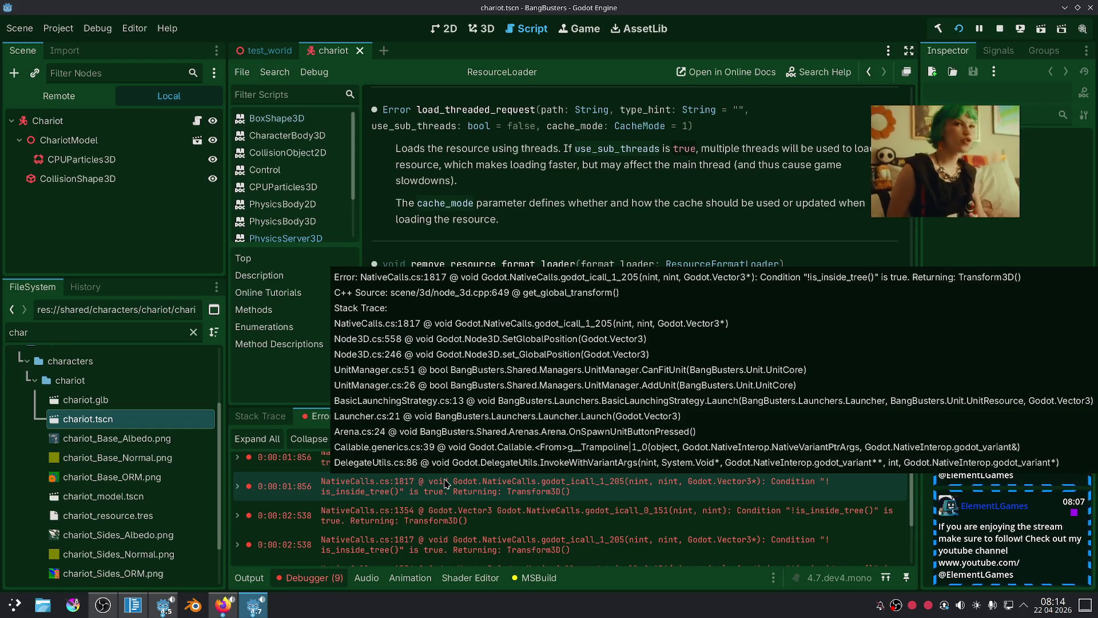
Delete the GlobalPosition initializer from the temporary Area3D in CanFitUnit.
{"action": "left_click", "coordinate": [127, 614]}
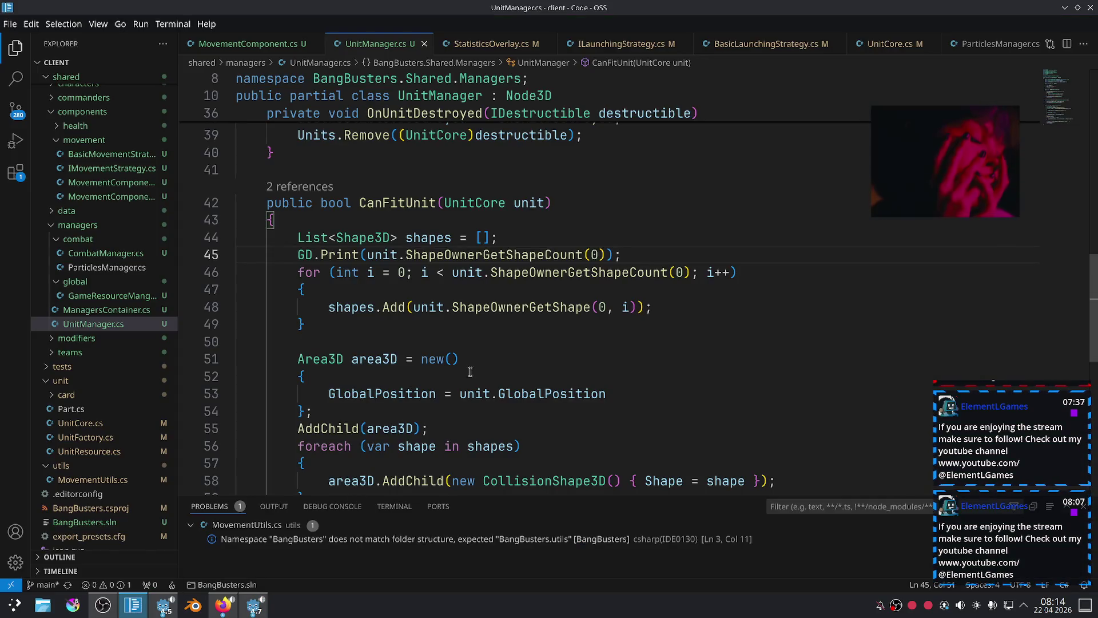
{"action": "scroll", "coordinate": [452, 364], "scroll_direction": "down", "scroll_amount": 1}
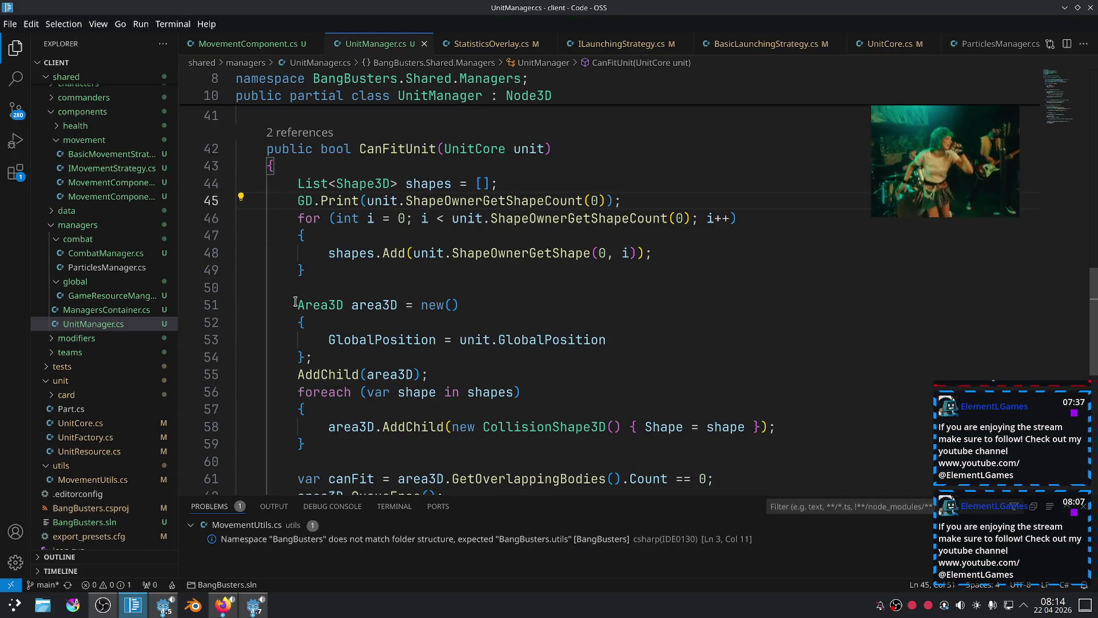
{"action": "left_click_drag", "start_coordinate": [295, 302], "coordinate": [355, 354]}
{"action": "left_click", "coordinate": [355, 354]}
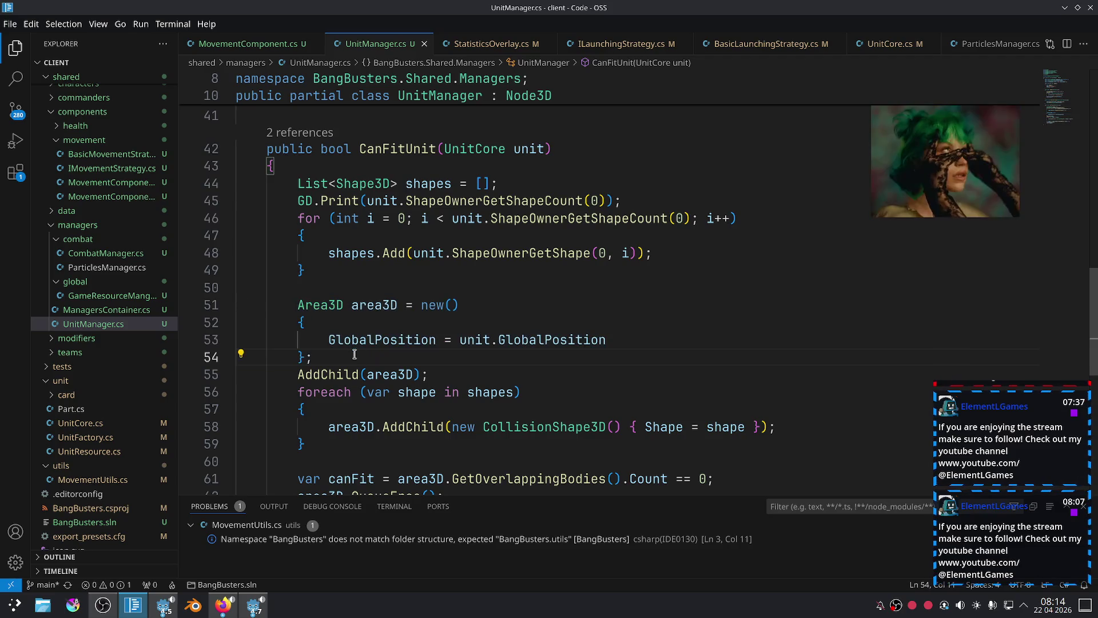
{"action": "key", "text": "Return"}
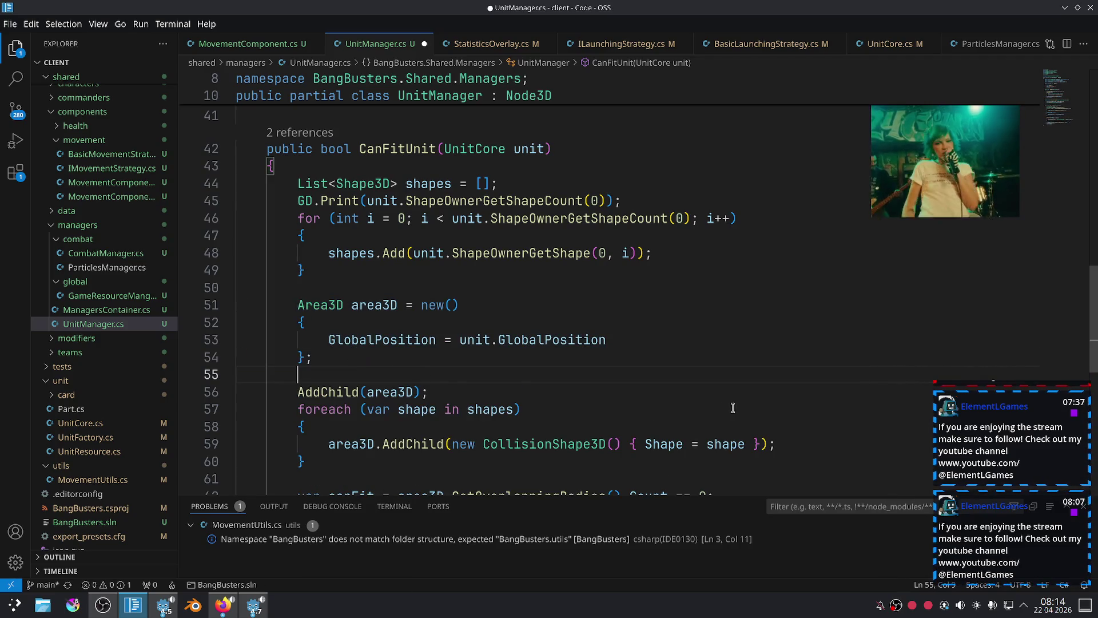
{"action": "left_click", "coordinate": [272, 322], "text": "shift"}
{"action": "key", "text": "BackSpace"}
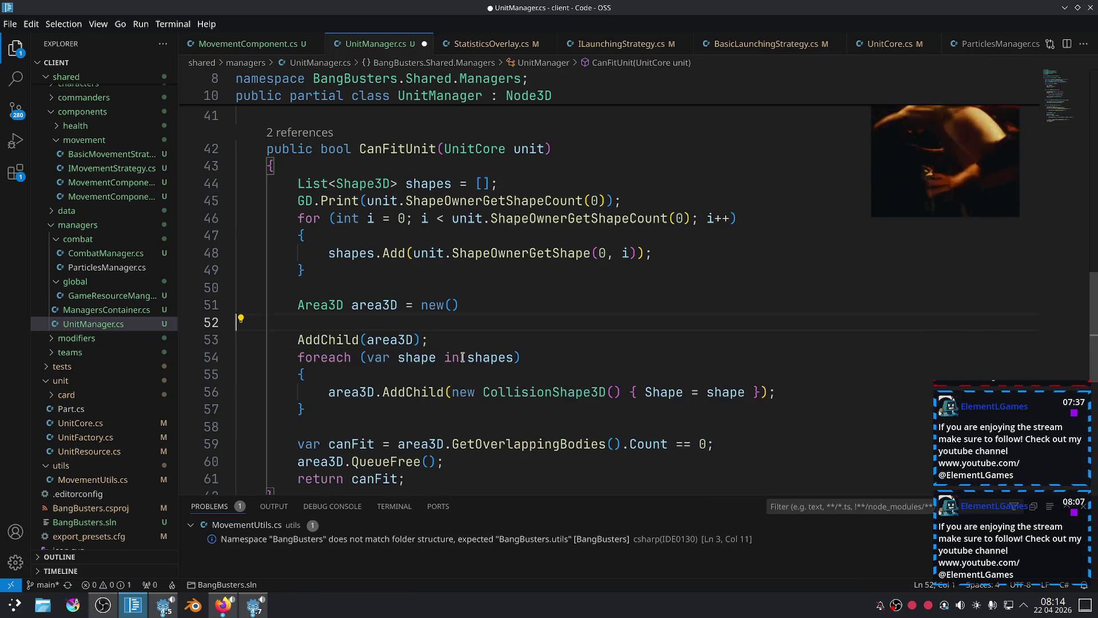
{"action": "type", "text": ";"}
Add area3D.GlobalPosition = unit.GlobalPosition; after AddChild(area3D) and save.
{"action": "key", "text": "Return"}
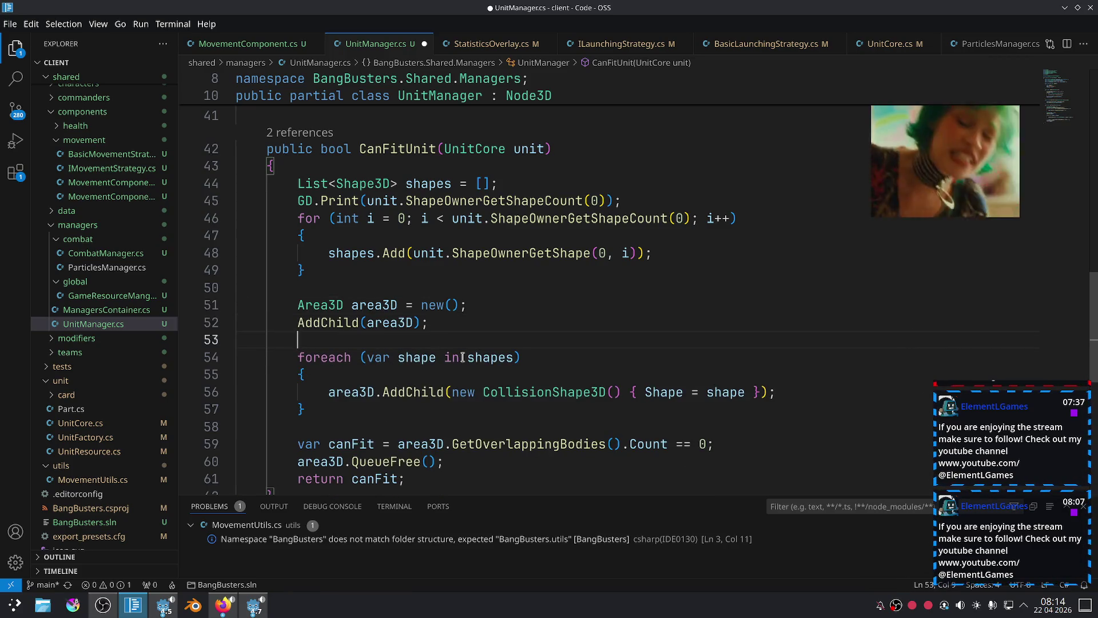
{"action": "type", "text": "area3D.Glo"}
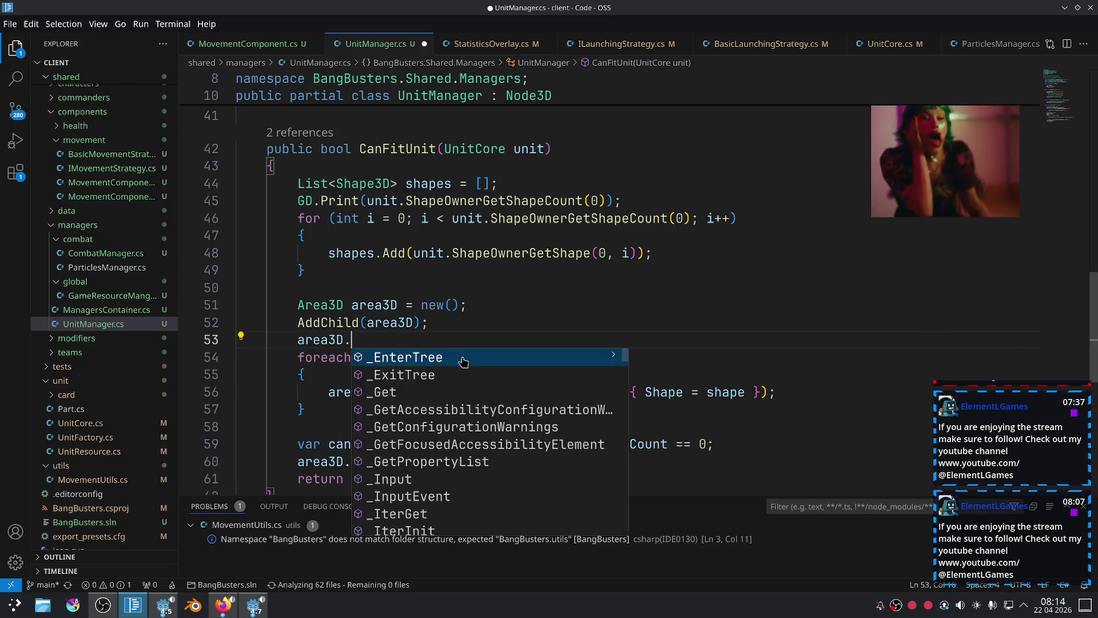
{"action": "key", "text": "Down"}
{"action": "key", "text": "Tab"}
{"action": "type", "text": "= "}
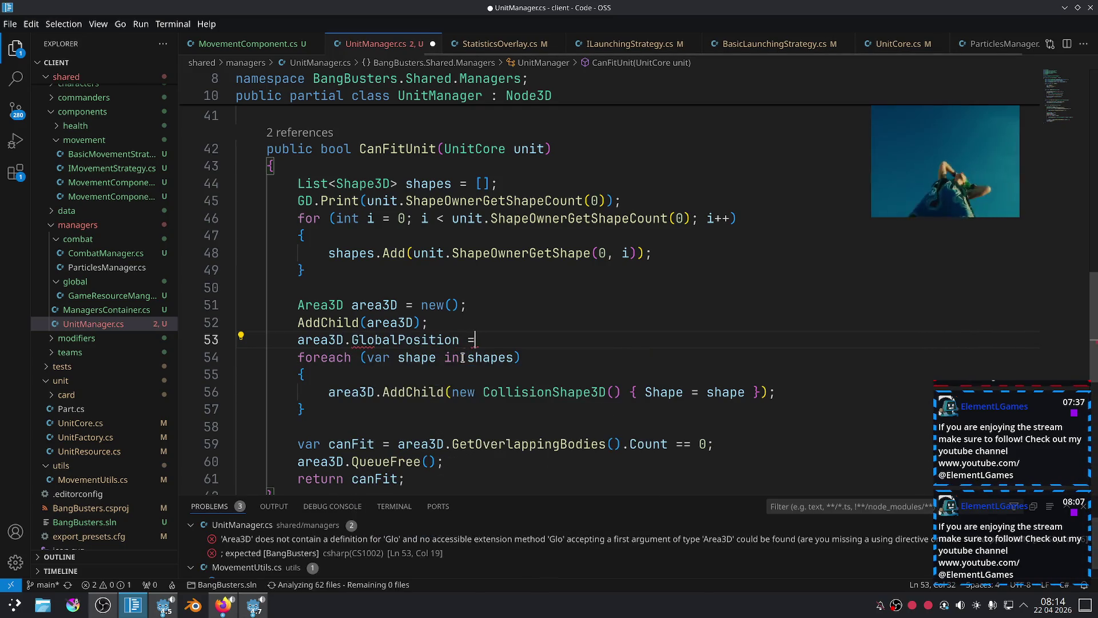
{"action": "type", "text": "unit.Glo"}
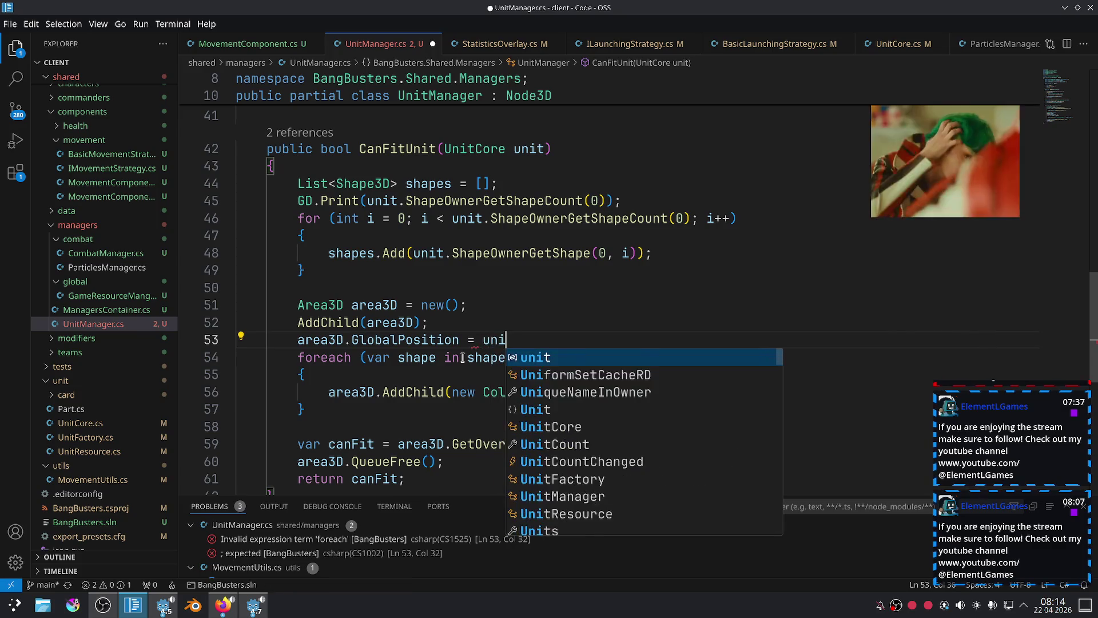
{"action": "key", "text": "Down"}
{"action": "key", "text": "Tab"}
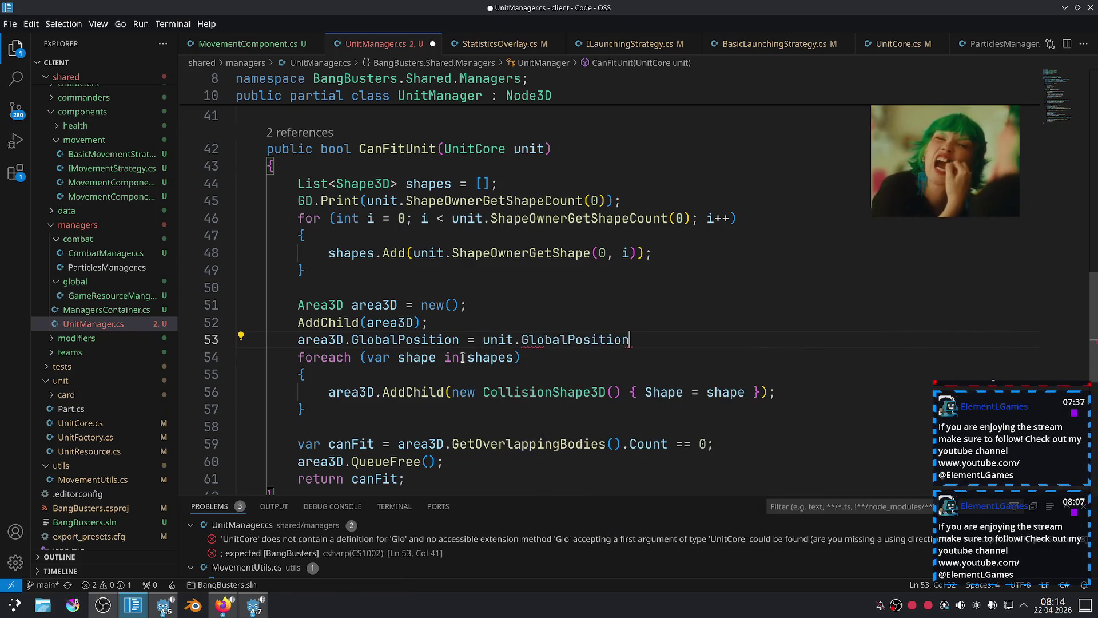
{"action": "key", "text": "ctrl+s"}
{"action": "key", "text": "alt+Tab"}
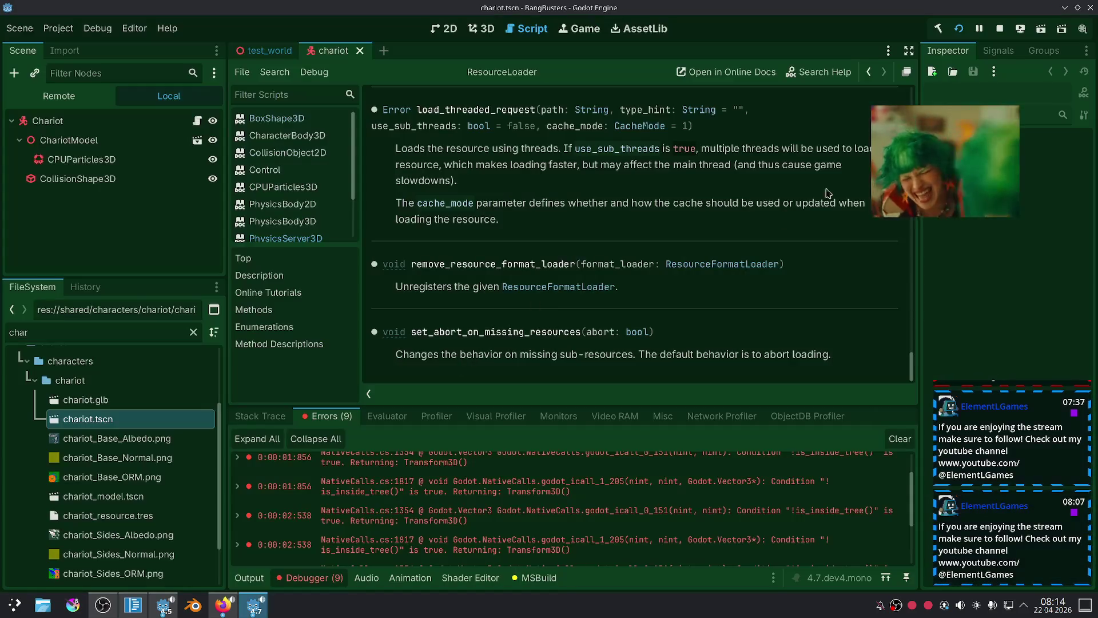
Rebuild and run the game, spawn a unit, then stop it and return to the code.
{"action": "left_click", "coordinate": [959, 32]}
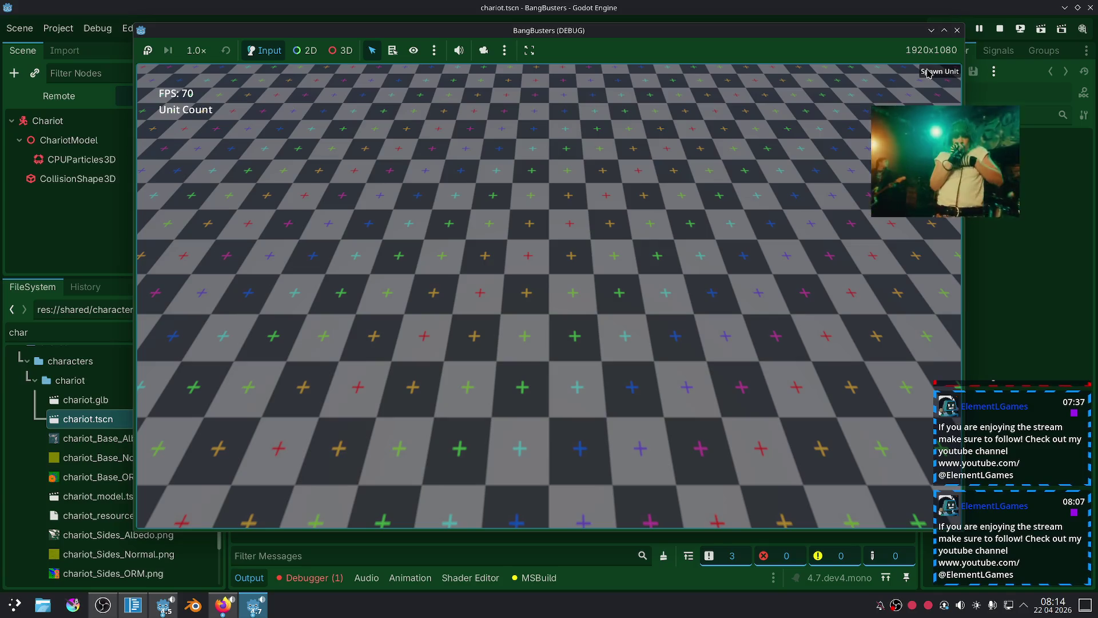
{"action": "left_click", "coordinate": [927, 73]}
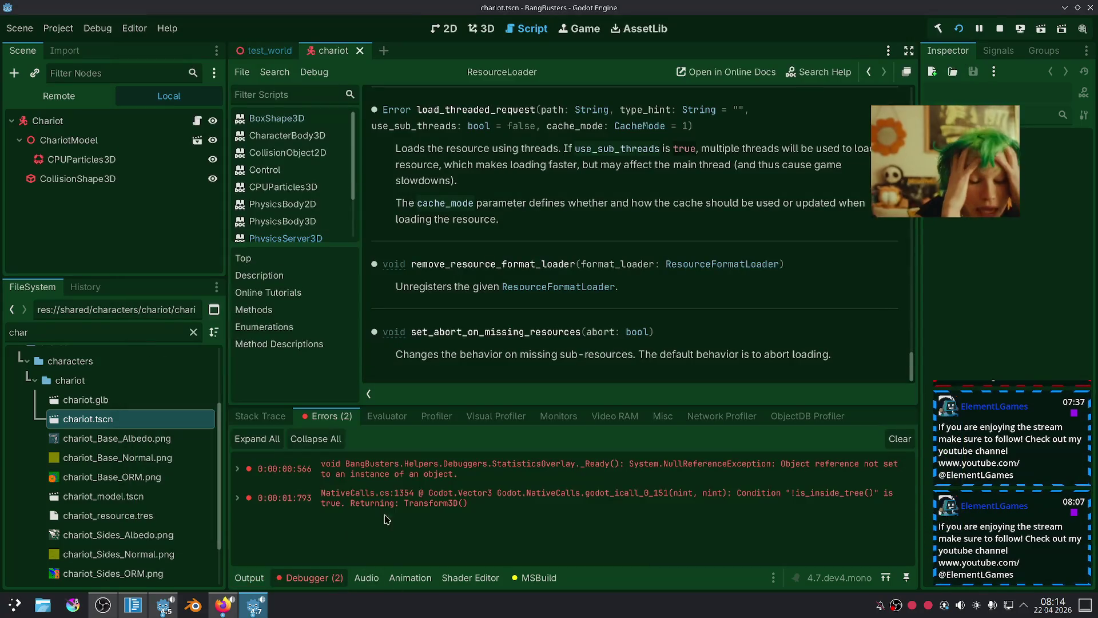
{"action": "left_click", "coordinate": [228, 608]}
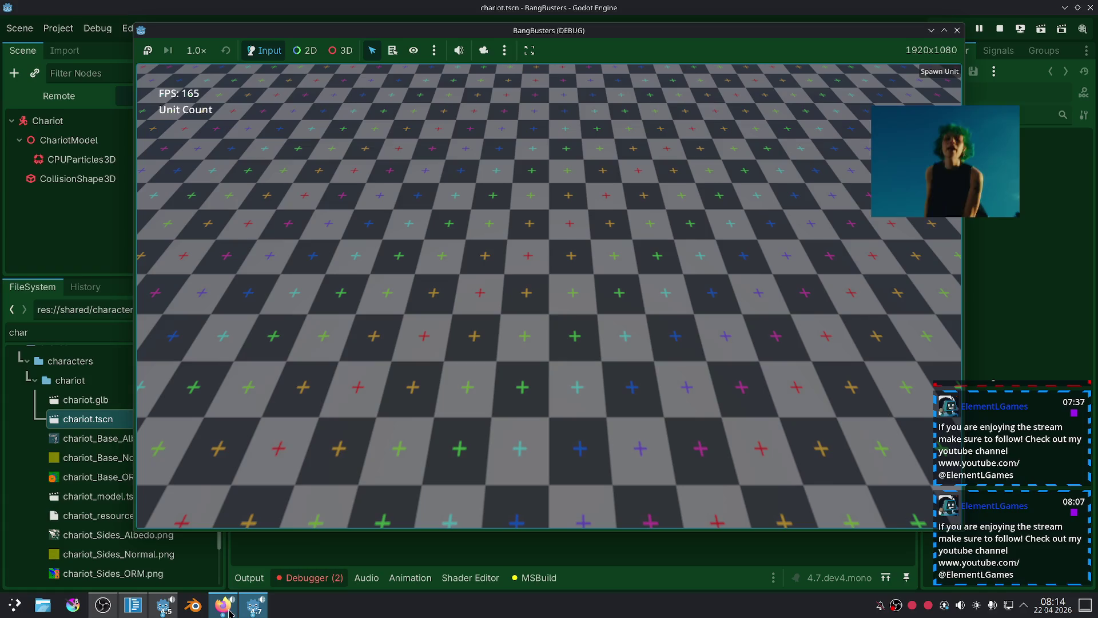
{"action": "left_click", "coordinate": [998, 27]}
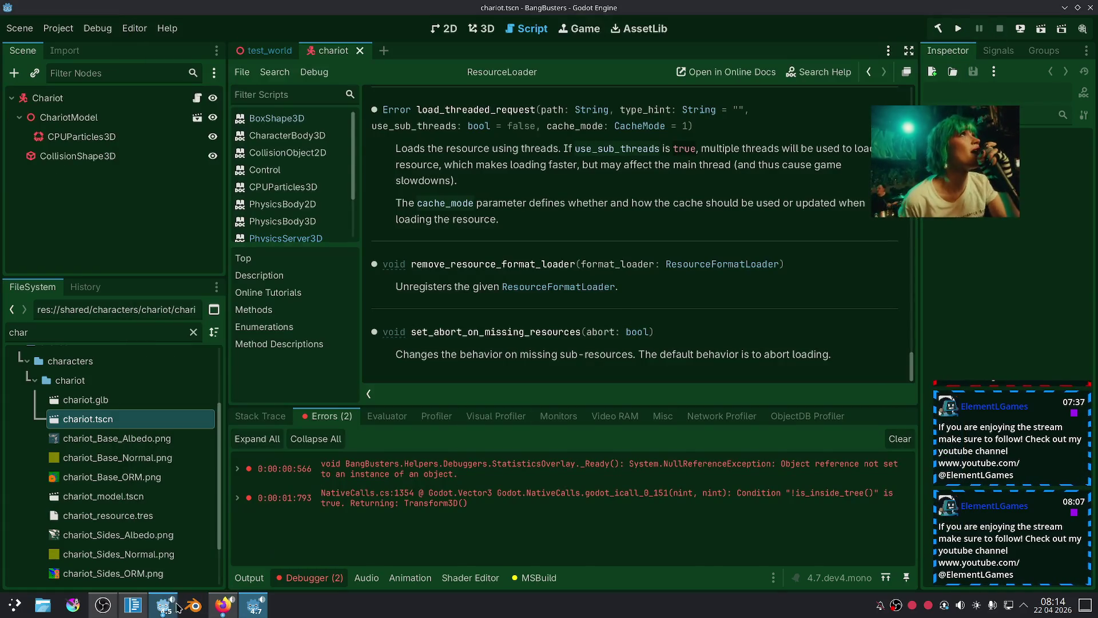
{"action": "left_click", "coordinate": [133, 608]}
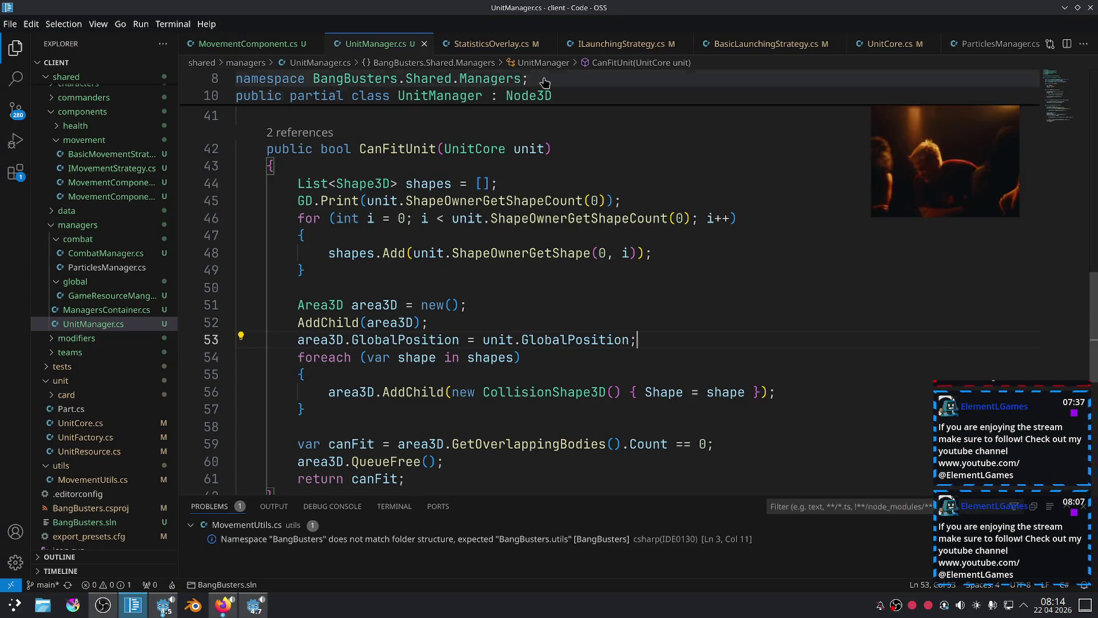
Review the Launch method in BasicLaunchingStrategy.cs, then jump to the AddUnit definition.
{"action": "left_click", "coordinate": [726, 45]}
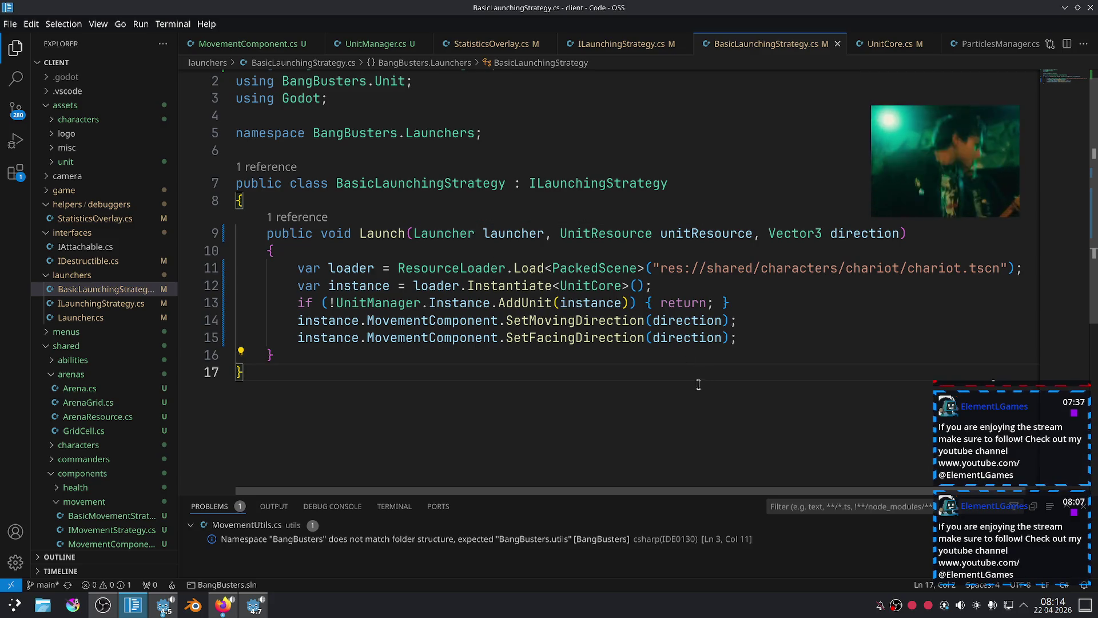
{"action": "left_click_drag", "start_coordinate": [766, 340], "coordinate": [312, 273]}
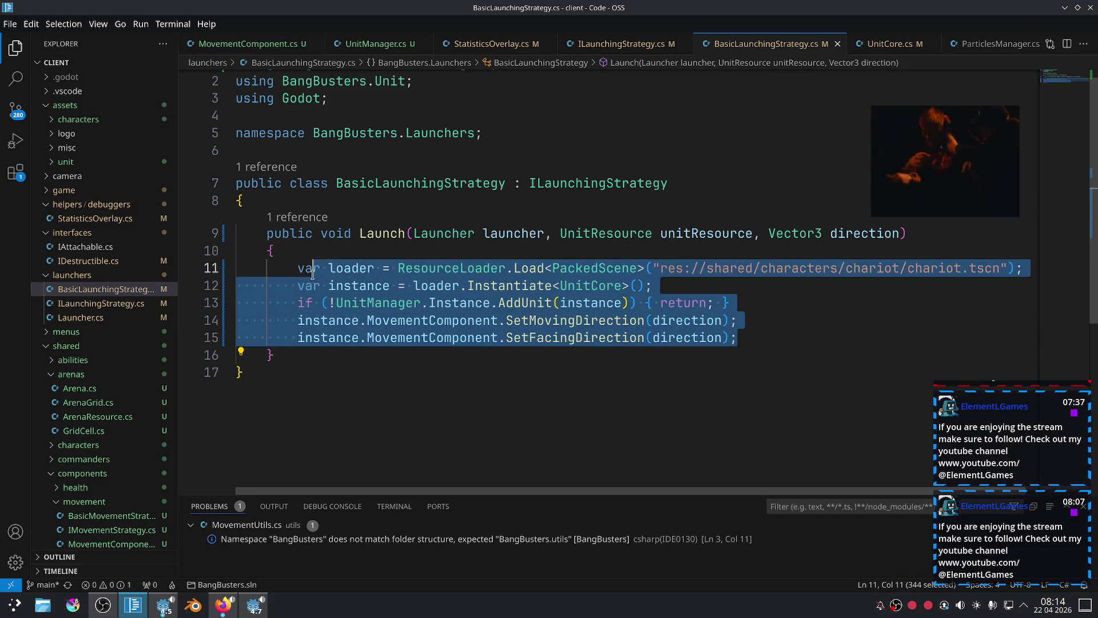
{"action": "left_click", "coordinate": [751, 300]}
{"action": "mouse_move", "coordinate": [743, 338]}
{"action": "left_mouse_down"}
{"action": "mouse_move", "coordinate": [593, 321]}
{"action": "mouse_move", "coordinate": [258, 326]}
{"action": "left_mouse_up"}
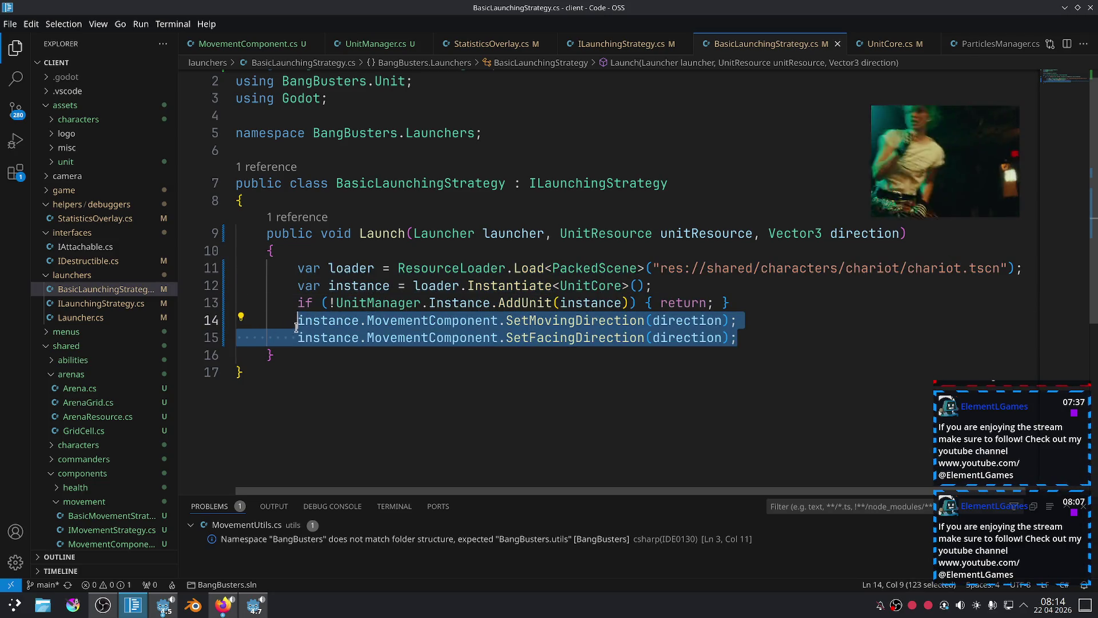
{"action": "left_click", "coordinate": [746, 309]}
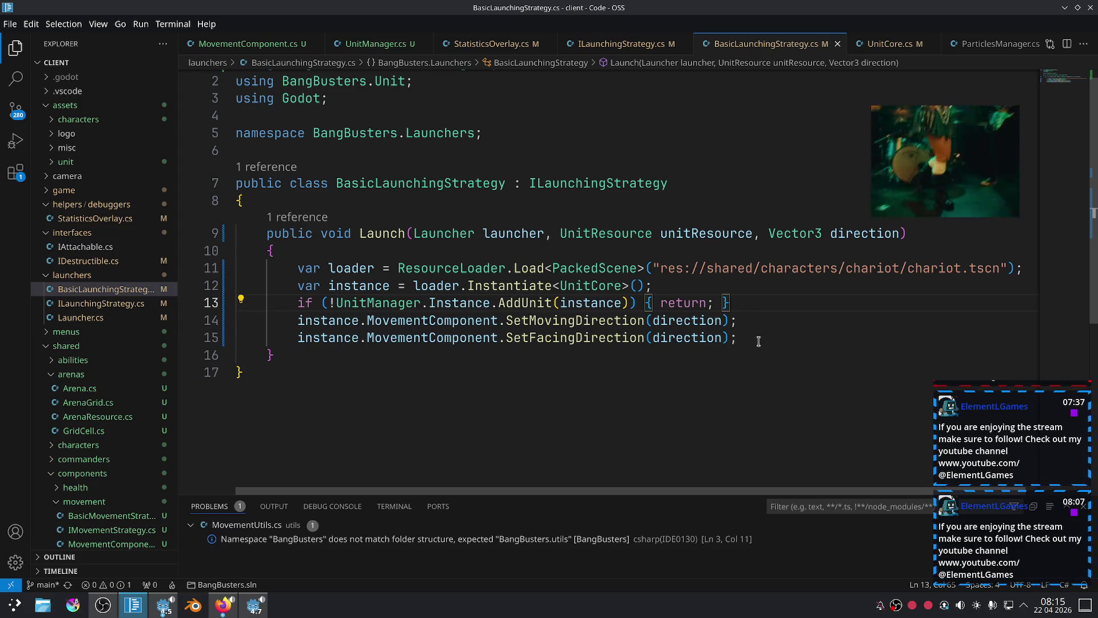
{"action": "mouse_move", "coordinate": [291, 303]}
{"action": "left_mouse_down"}
{"action": "mouse_move", "coordinate": [611, 320]}
{"action": "mouse_move", "coordinate": [721, 303]}
{"action": "left_mouse_up"}
{"action": "left_click", "coordinate": [741, 301]}
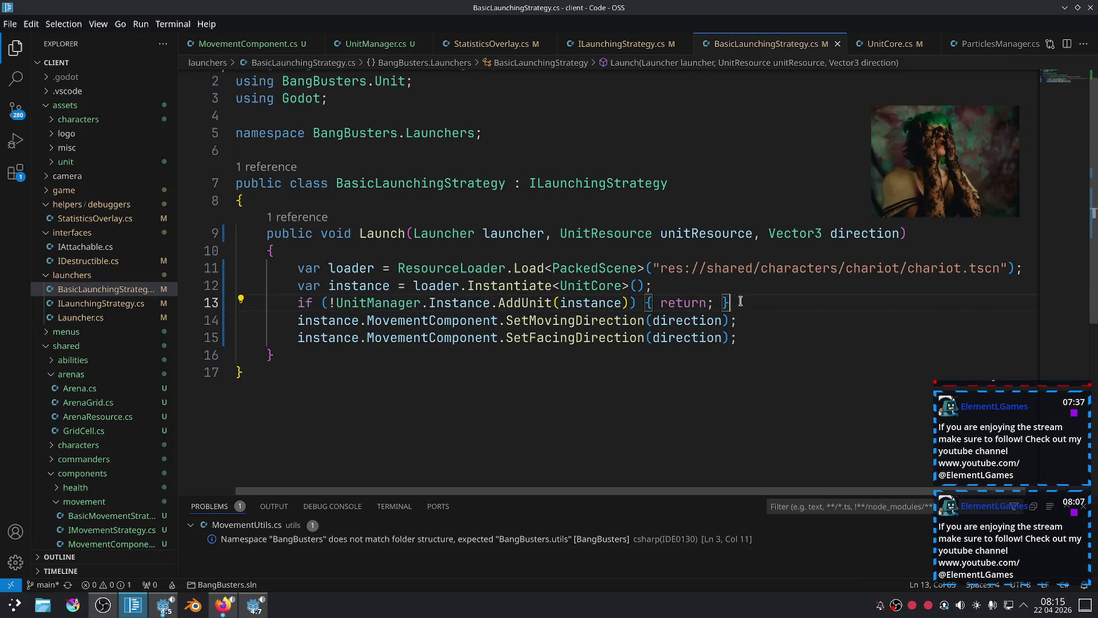
{"action": "left_click", "coordinate": [536, 307], "text": "ctrl"}
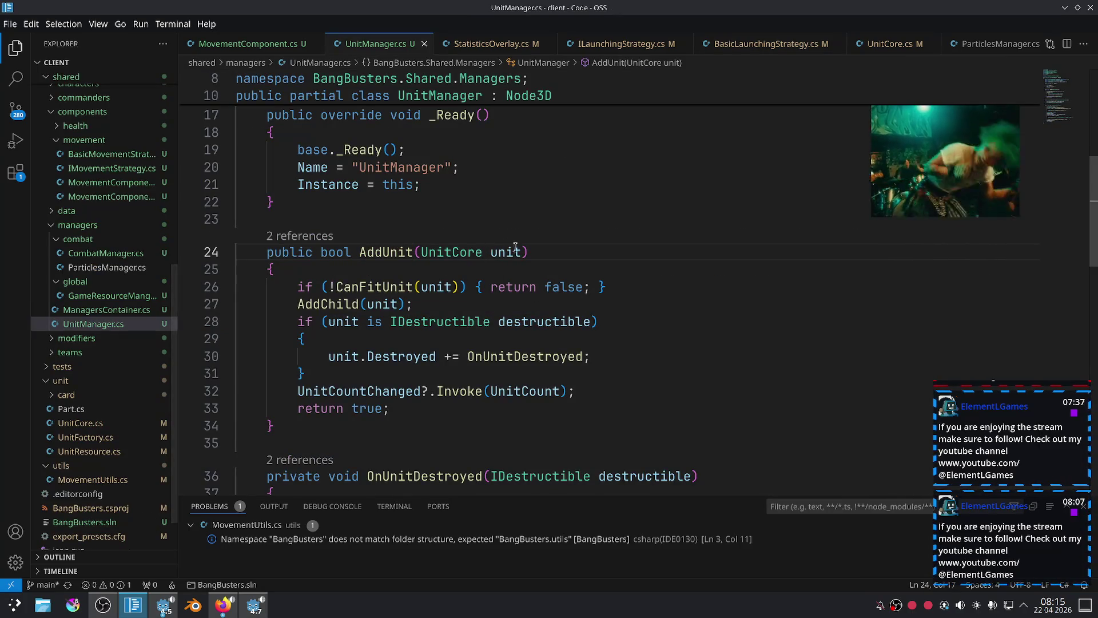
Add a Vector3 globalPos parameter to AddUnit.
{"action": "type", "text": "."}
{"action": "key", "text": "BackSpace"}
{"action": "type", "text": ", g"}
{"action": "key", "text": "BackSpace"}
{"action": "type", "text": "ve"}
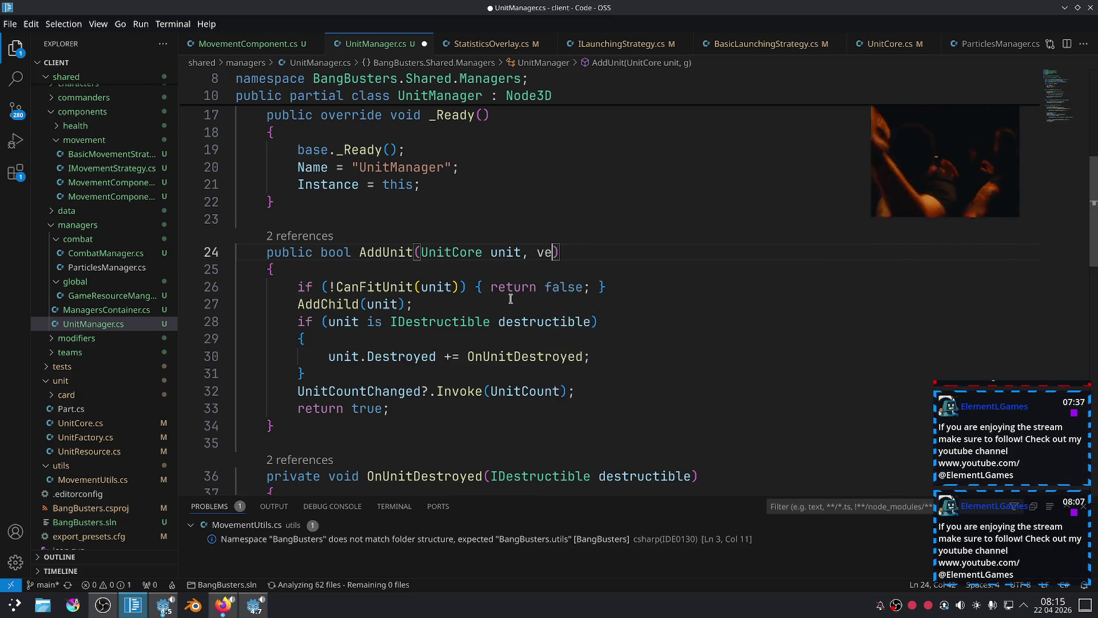
{"action": "type", "text": "cot"}
{"action": "key", "text": "Down"}
{"action": "key", "text": "Tab"}
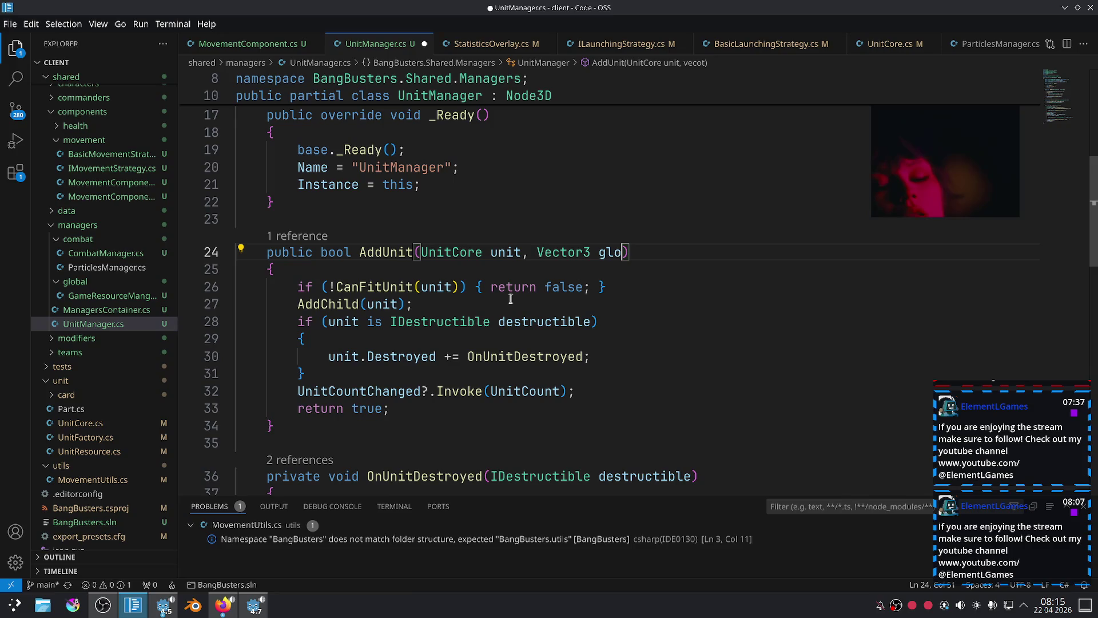
{"action": "type", "text": "balPos"}
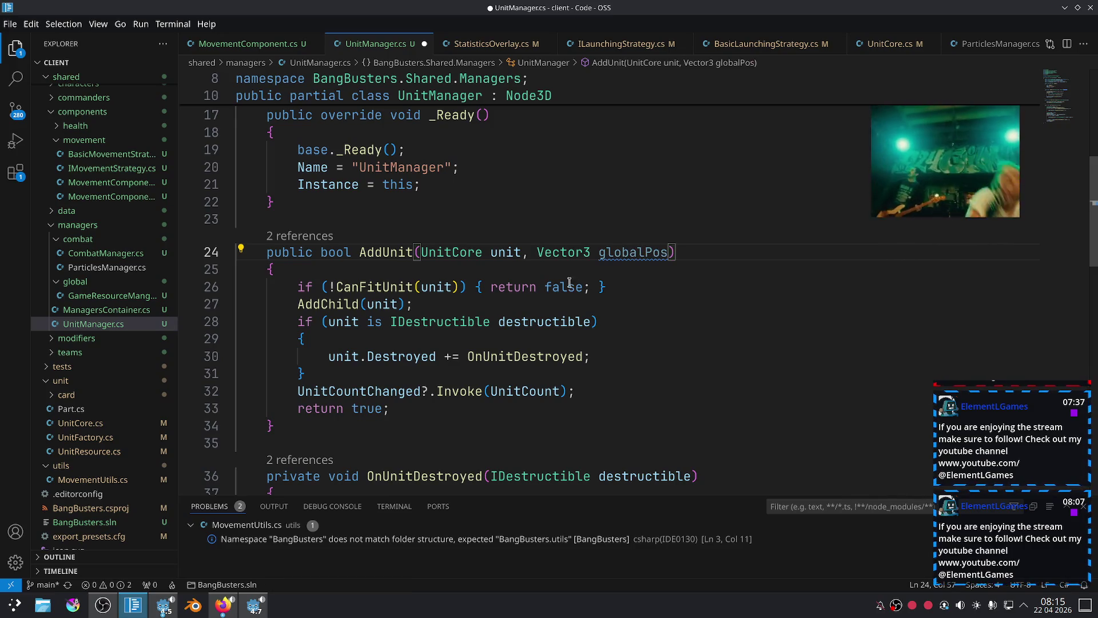
{"action": "key", "text": "ctrl+d"}
Give CanFitUnit a Vector3 globalPos parameter after its unit parameter.
{"action": "scroll", "coordinate": [522, 342], "scroll_direction": "down", "scroll_amount": 3}
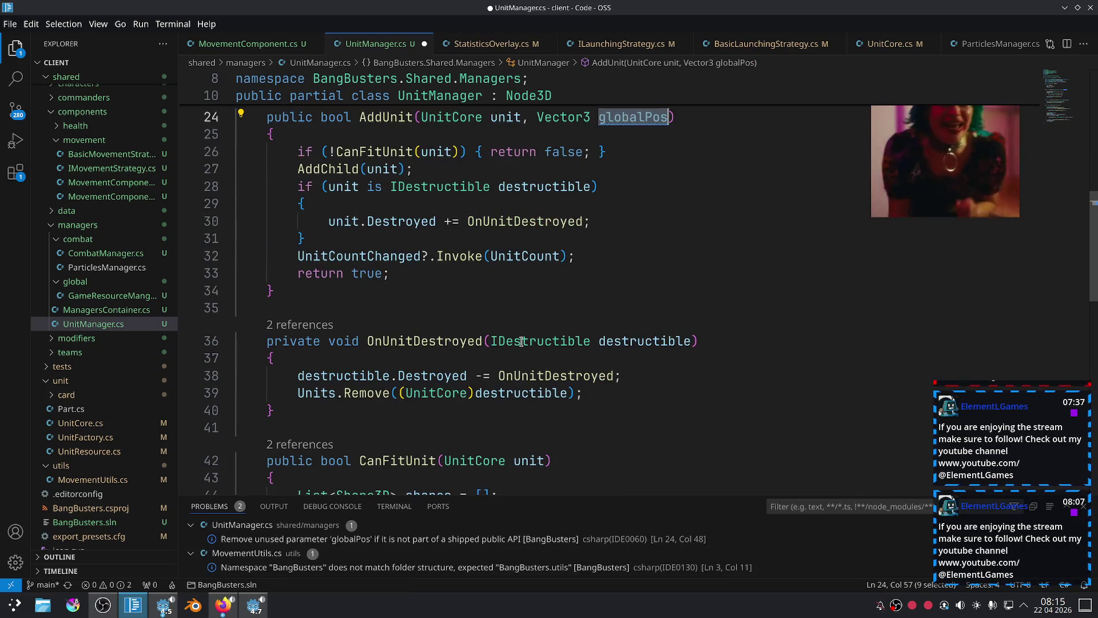
{"action": "scroll", "coordinate": [513, 305], "scroll_direction": "up", "scroll_amount": 1}
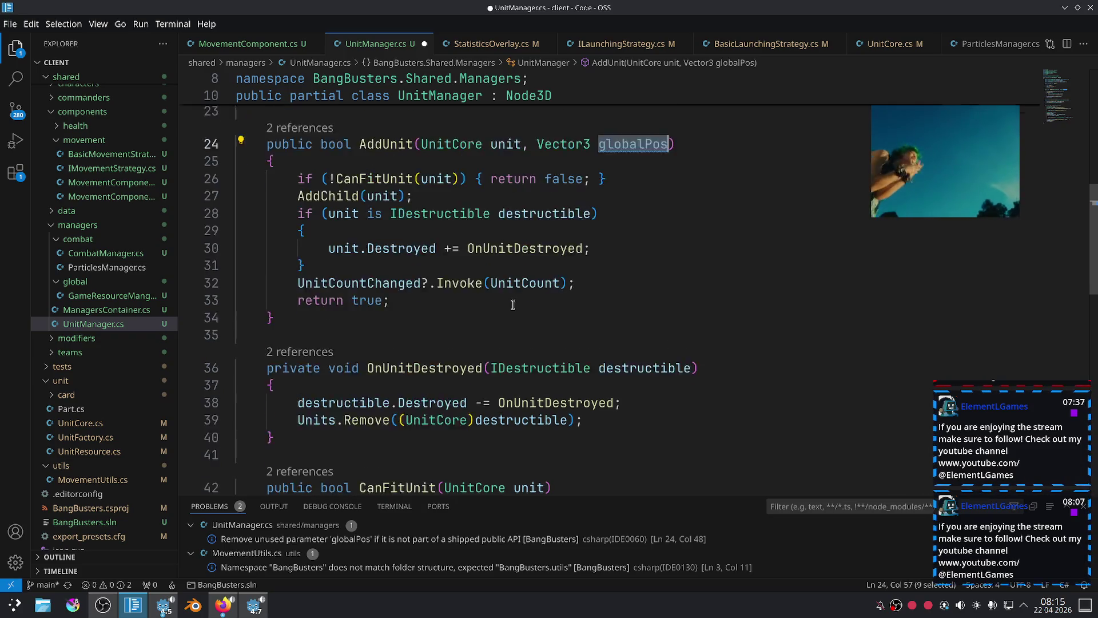
{"action": "scroll", "coordinate": [466, 303], "scroll_direction": "down", "scroll_amount": 2}
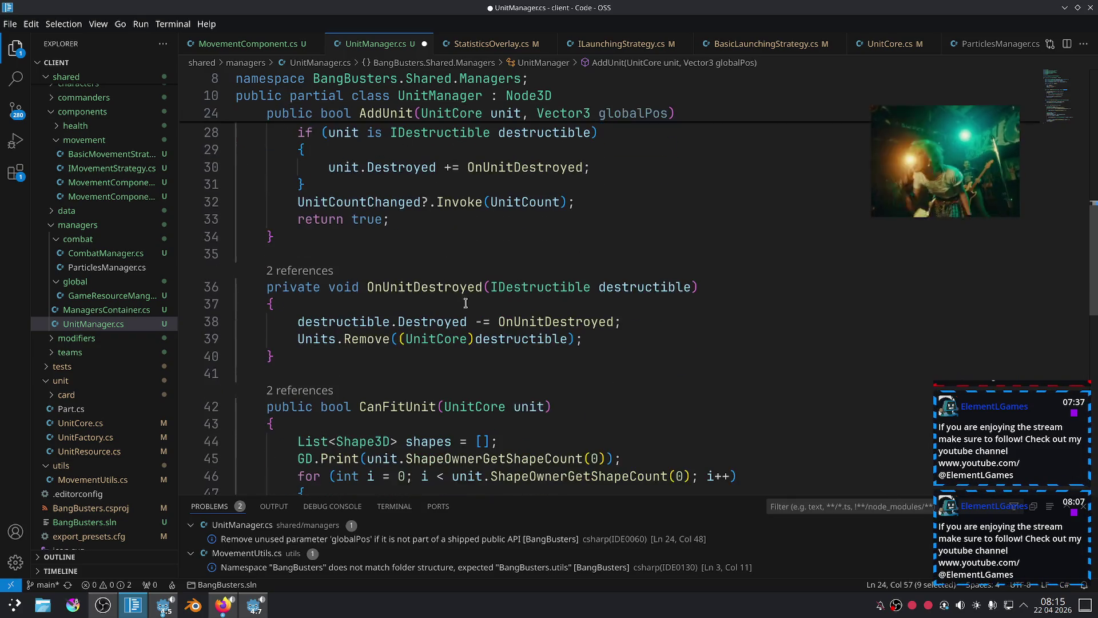
{"action": "left_click", "coordinate": [545, 406]}
{"action": "type", "text": "."}
{"action": "scroll", "coordinate": [658, 434], "scroll_direction": "down", "scroll_amount": 1}
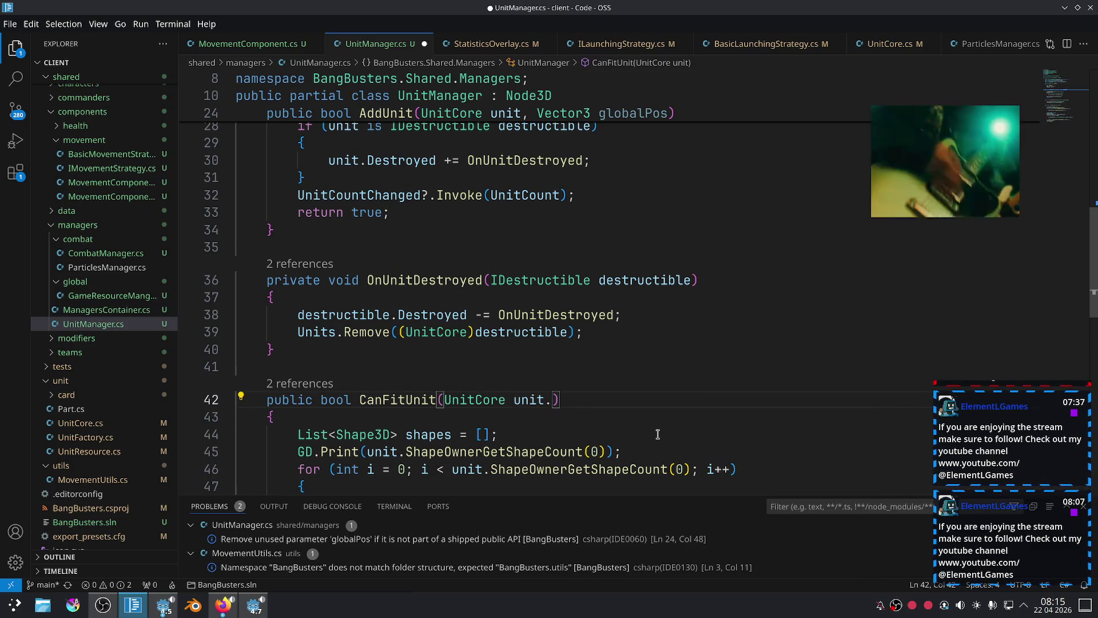
{"action": "key", "text": "BackSpace"}
{"action": "type", "text": "vec"}
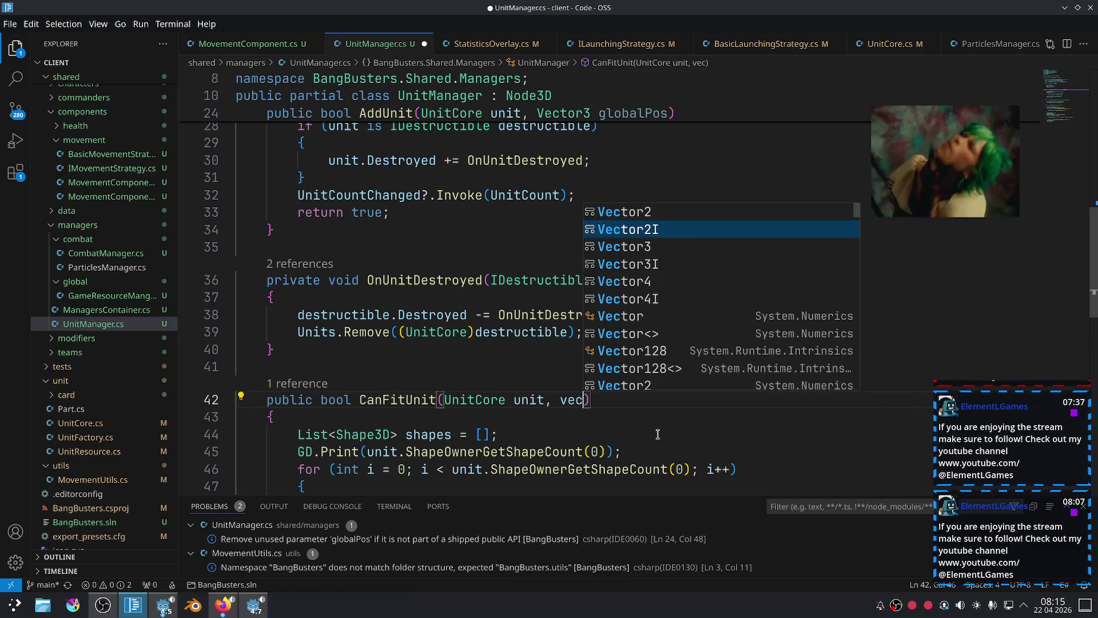
{"action": "key", "text": "Tab"}
{"action": "type", "text": "globalP"}
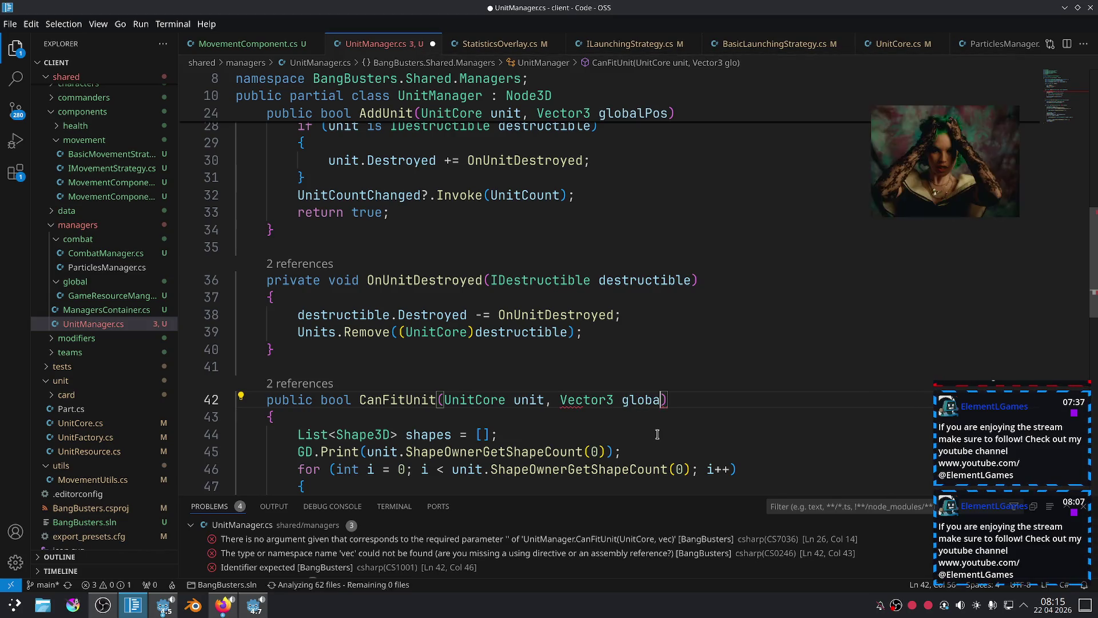
{"action": "type", "text": "os"}
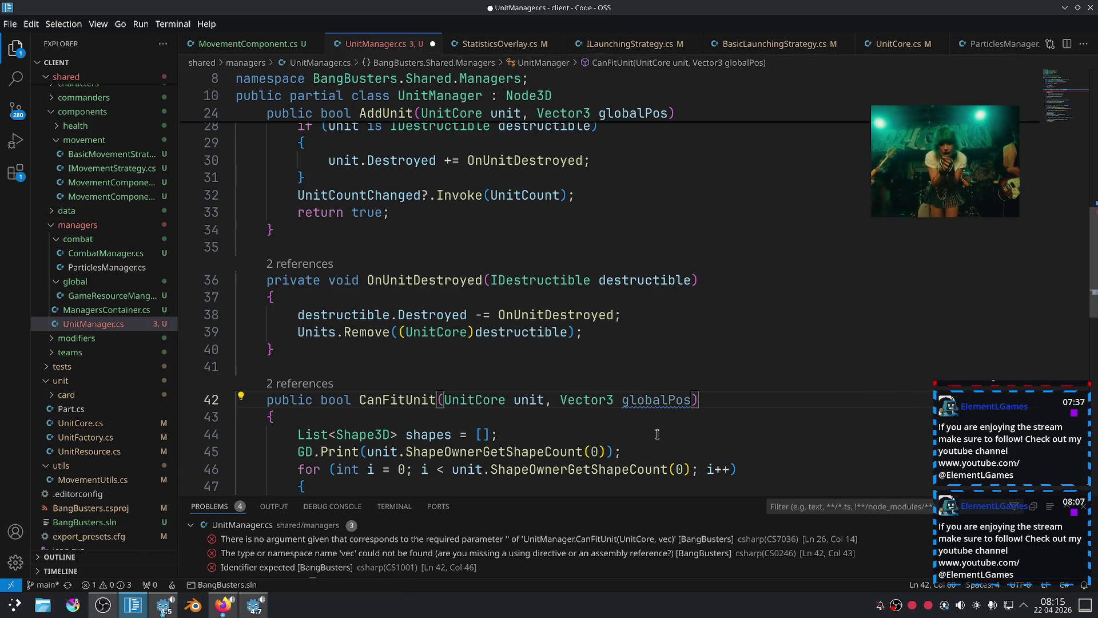
Pass globalPos into the CanFitUnit call, position the test area at globalPos, and save.
{"action": "scroll", "coordinate": [657, 434], "scroll_direction": "up", "scroll_amount": 2}
{"action": "left_click", "coordinate": [452, 198]}
{"action": "type", "text": ", globalPos"}
{"action": "scroll", "coordinate": [476, 225], "scroll_direction": "down", "scroll_amount": 6}
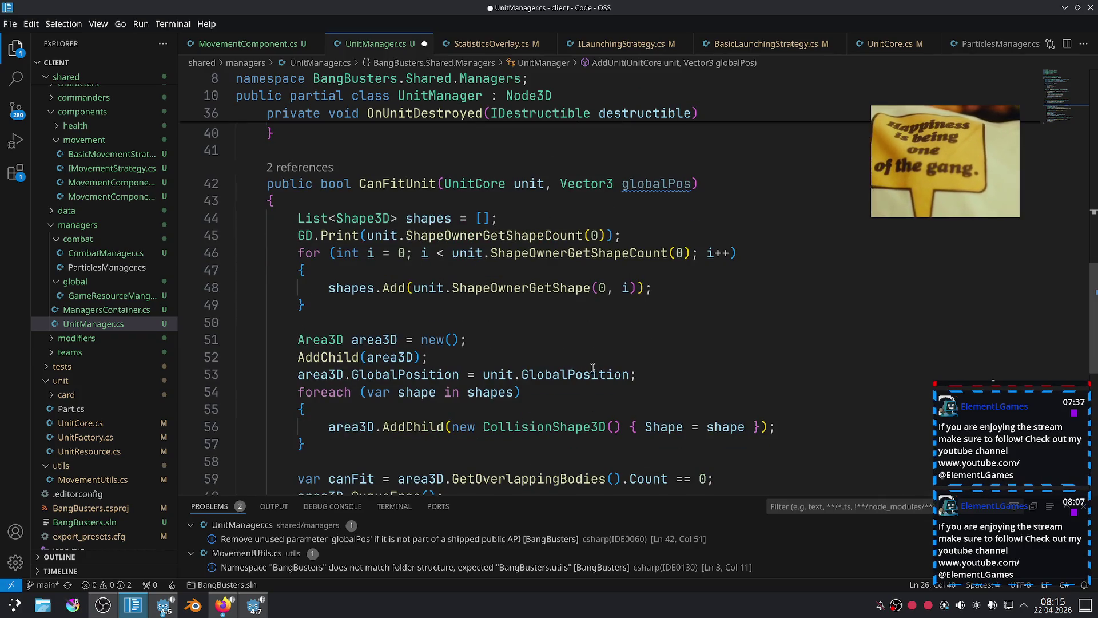
{"action": "double_click", "coordinate": [642, 189]}
{"action": "key", "text": "ctrl+c"}
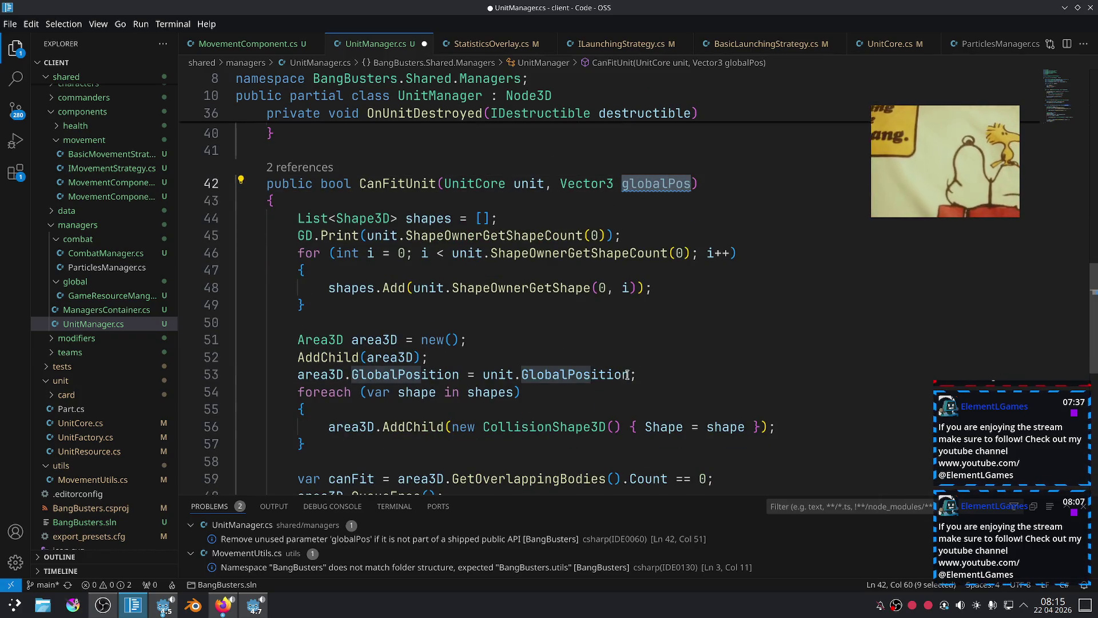
{"action": "left_click_drag", "start_coordinate": [628, 375], "coordinate": [460, 373]}
{"action": "key", "text": "ctrl+v"}
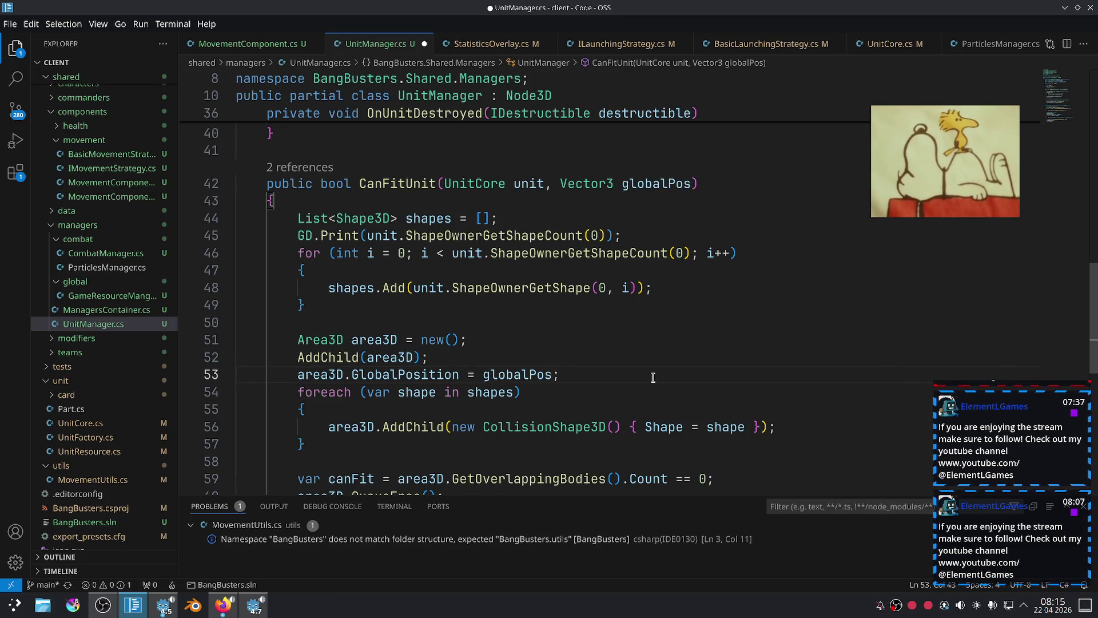
{"action": "key", "text": "ctrl+s"}
Set unit.GlobalPosition = globalPos; after AddChild(unit) in AddUnit and save.
{"action": "scroll", "coordinate": [649, 373], "scroll_direction": "down", "scroll_amount": 3}
{"action": "scroll", "coordinate": [644, 369], "scroll_direction": "up", "scroll_amount": 5}
{"action": "scroll", "coordinate": [643, 368], "scroll_direction": "up", "scroll_amount": 5}
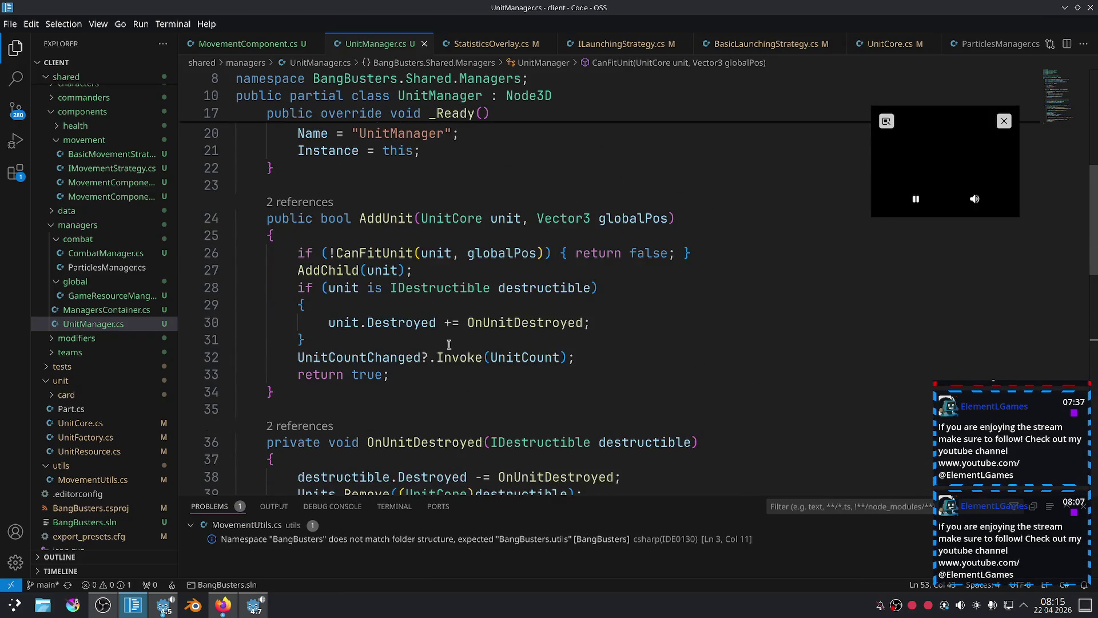
{"action": "left_click", "coordinate": [413, 271]}
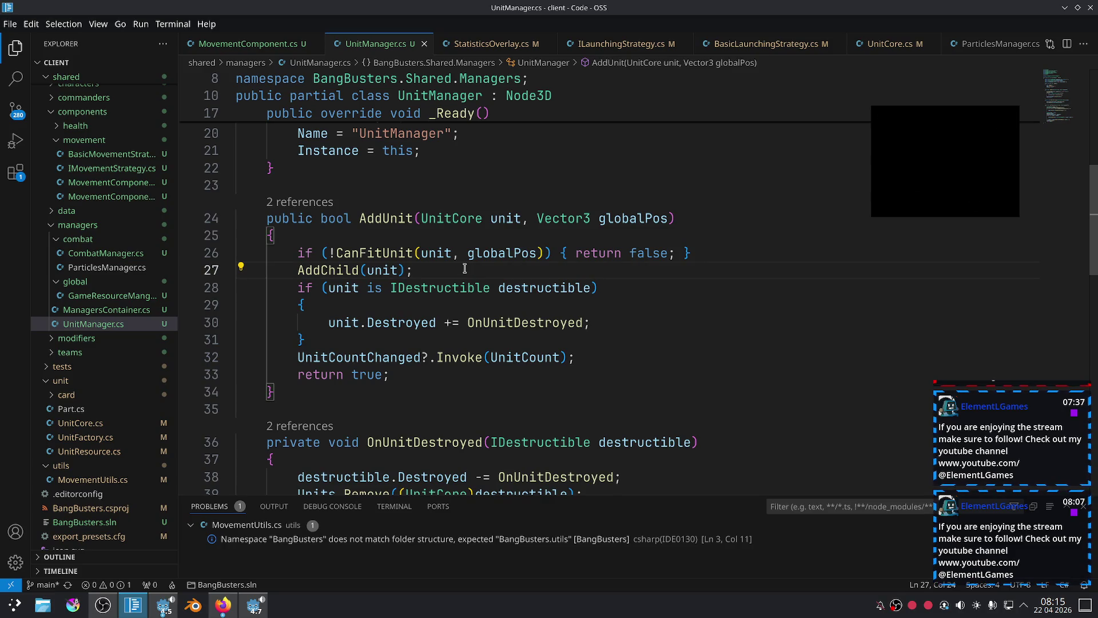
{"action": "key", "text": "Return"}
{"action": "type", "text": "unit.glo"}
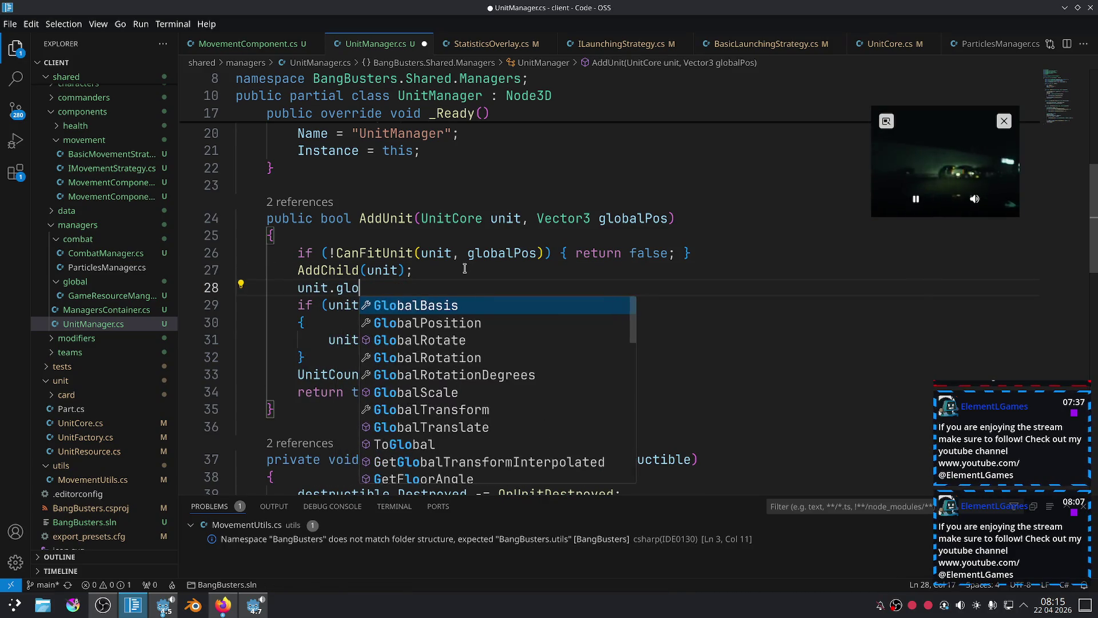
{"action": "key", "text": "Down"}
{"action": "key", "text": "Tab"}
{"action": "type", "text": "= globalPos;"}
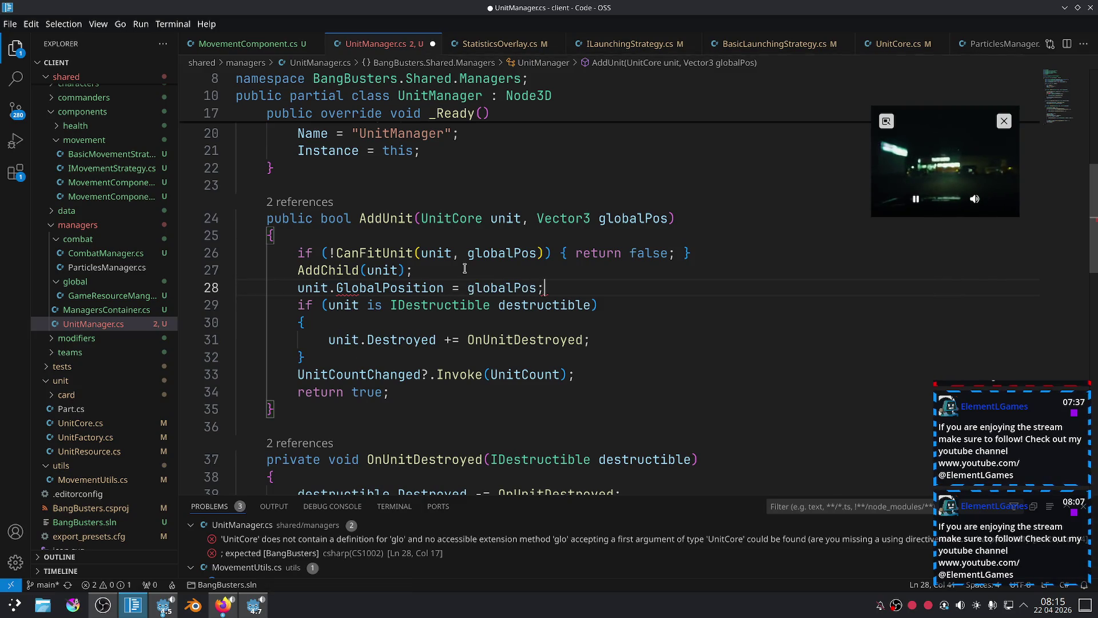
{"action": "key", "text": "ctrl+s"}
{"action": "key", "text": "alt+Tab"}
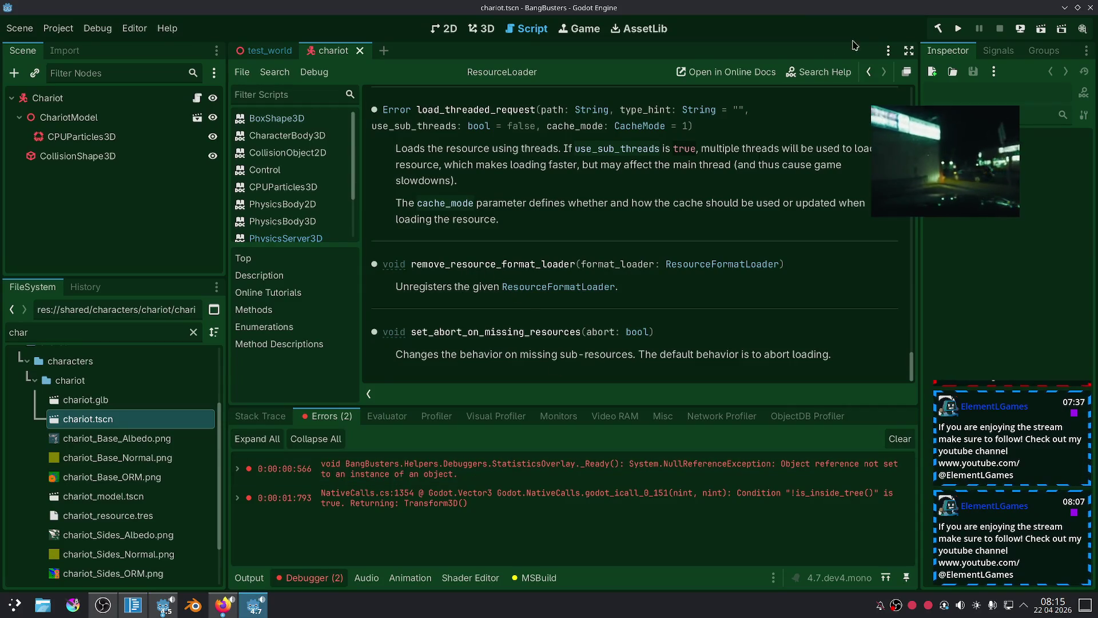
Run the build and open the missing globalPos argument error in BasicLaunchingStrategy.cs.
{"action": "left_click", "coordinate": [958, 29]}
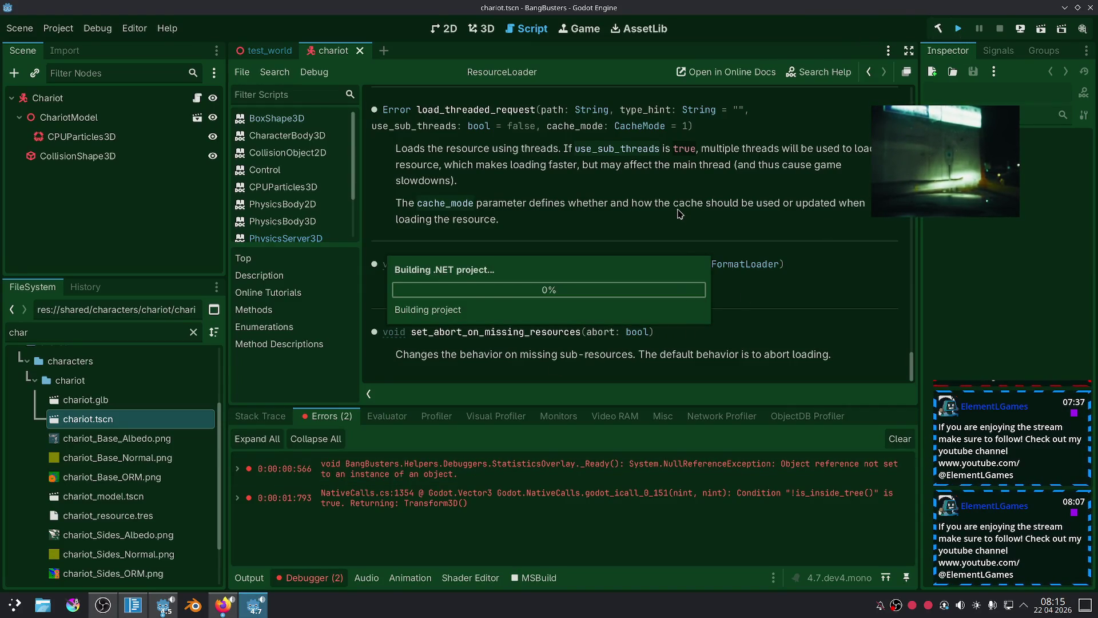
{"action": "left_click", "coordinate": [569, 318]}
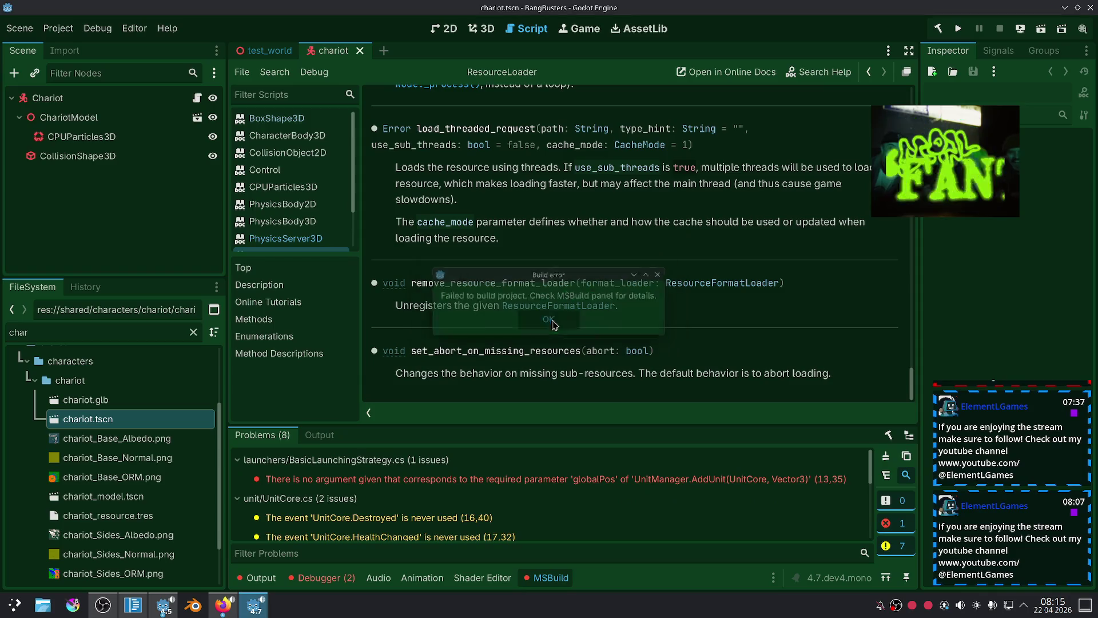
{"action": "left_click", "coordinate": [587, 479]}
{"action": "double_click", "coordinate": [587, 479]}
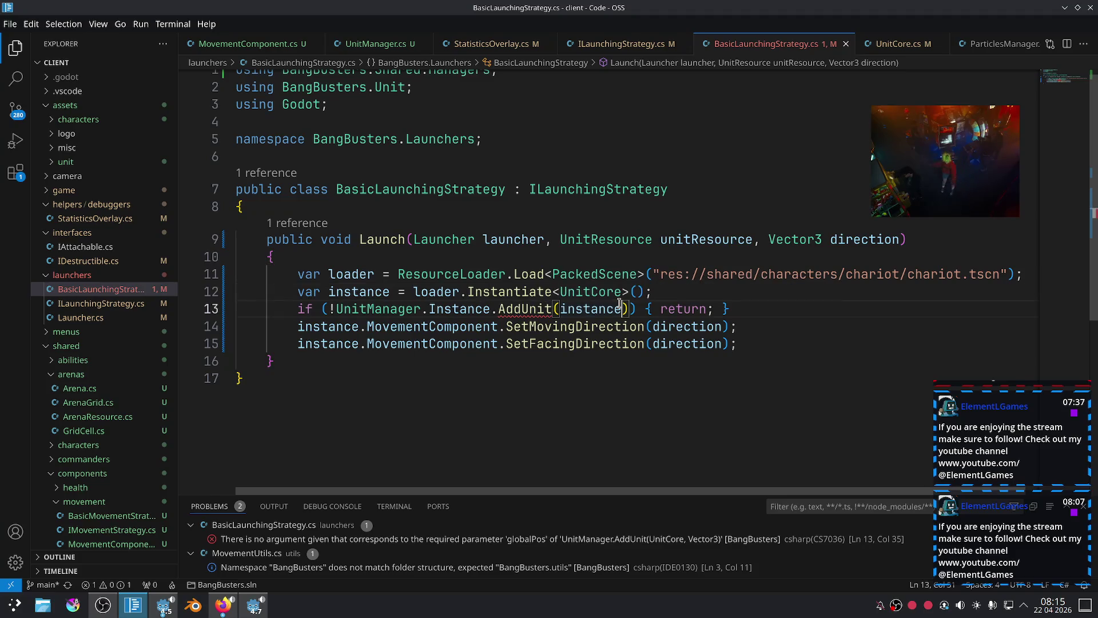
Pass launcher.GlobalPosition as AddUnit's second argument, save, and rerun the game.
{"action": "left_click", "coordinate": [621, 309]}
{"action": "type", "text": ", laun"}
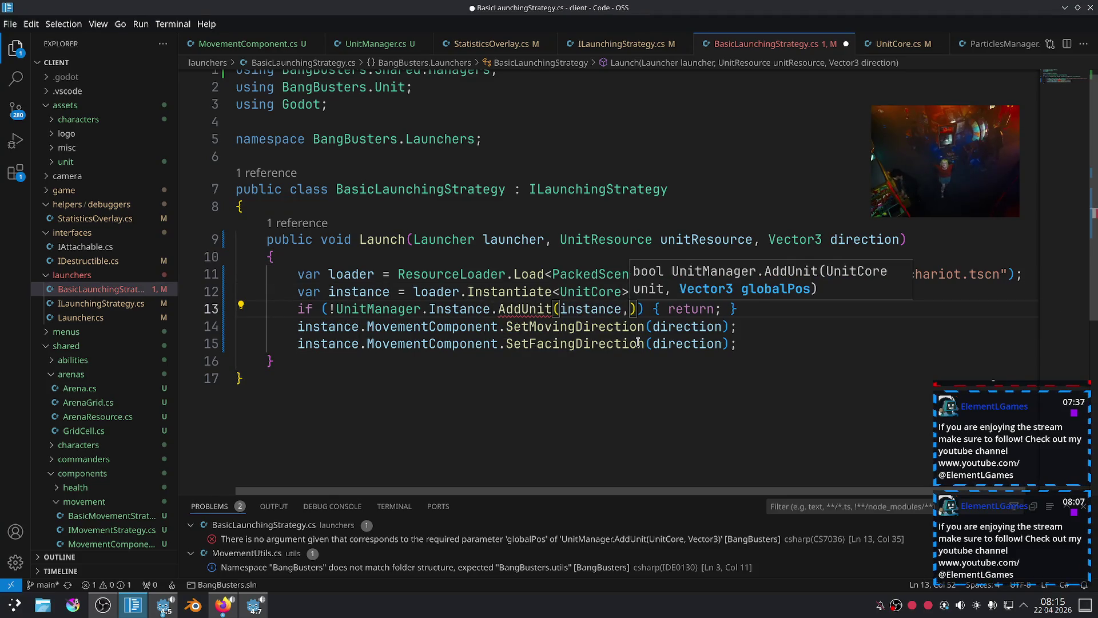
{"action": "key", "text": "Tab"}
{"action": "type", "text": ".Glo"}
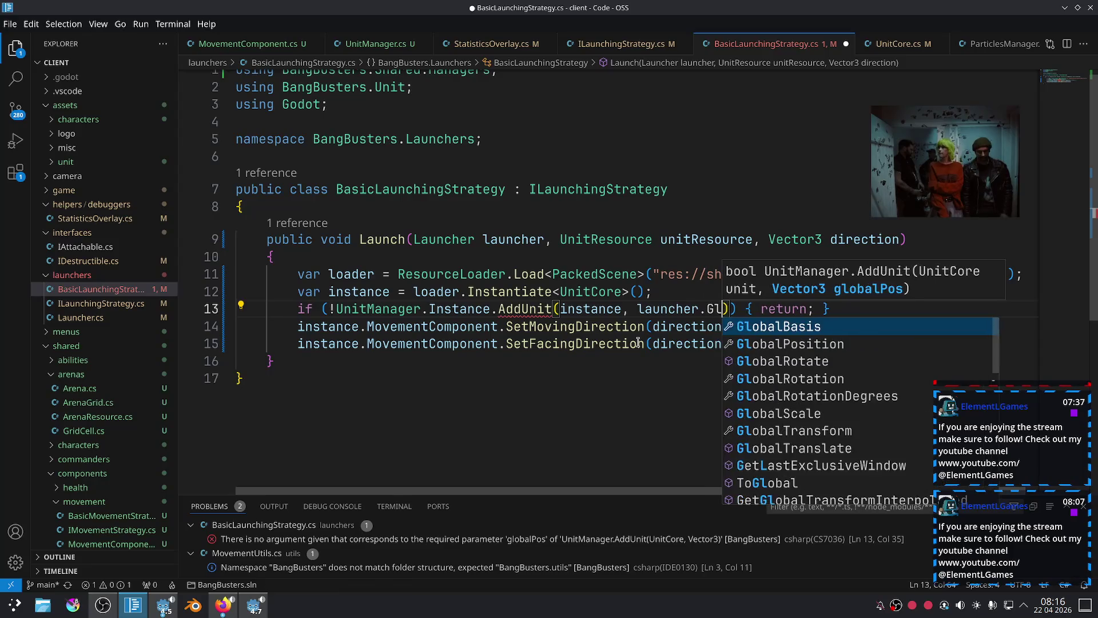
{"action": "key", "text": "Down"}
{"action": "key", "text": "Tab"}
{"action": "key", "text": "ctrl+s"}
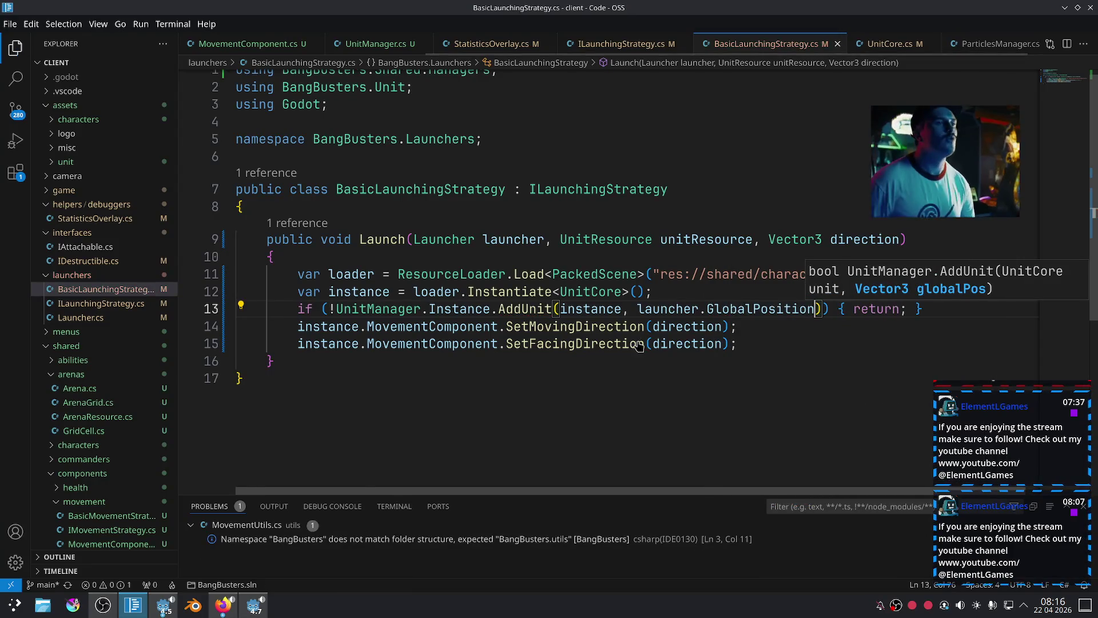
{"action": "key", "text": "alt+Tab"}
{"action": "left_click", "coordinate": [967, 28]}
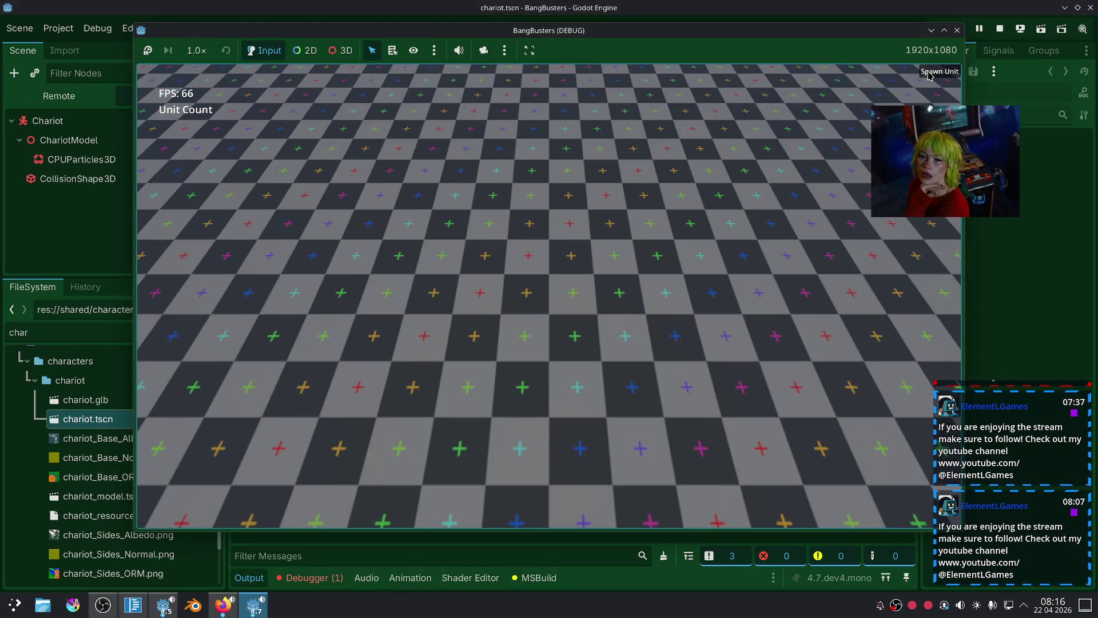
Spawn chariot after chariot in the running arena, checking the printed shape counts.
{"action": "left_click", "coordinate": [930, 73]}
{"action": "scroll", "coordinate": [570, 196], "scroll_direction": "down", "scroll_amount": 5}
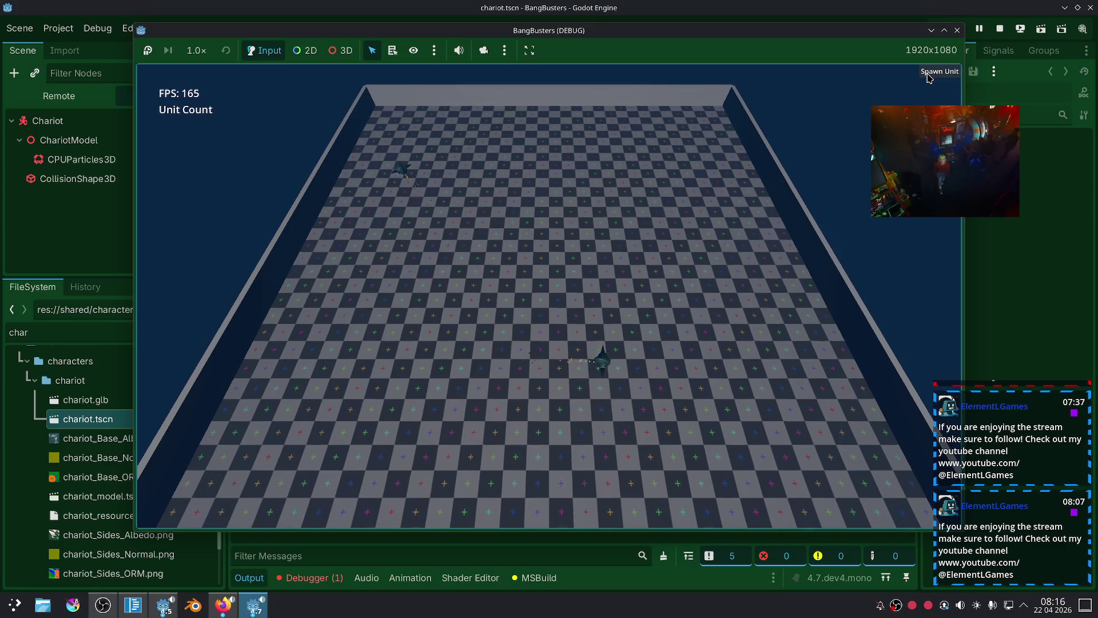
{"action": "left_click", "coordinate": [929, 73]}
{"action": "left_click", "coordinate": [929, 74]}
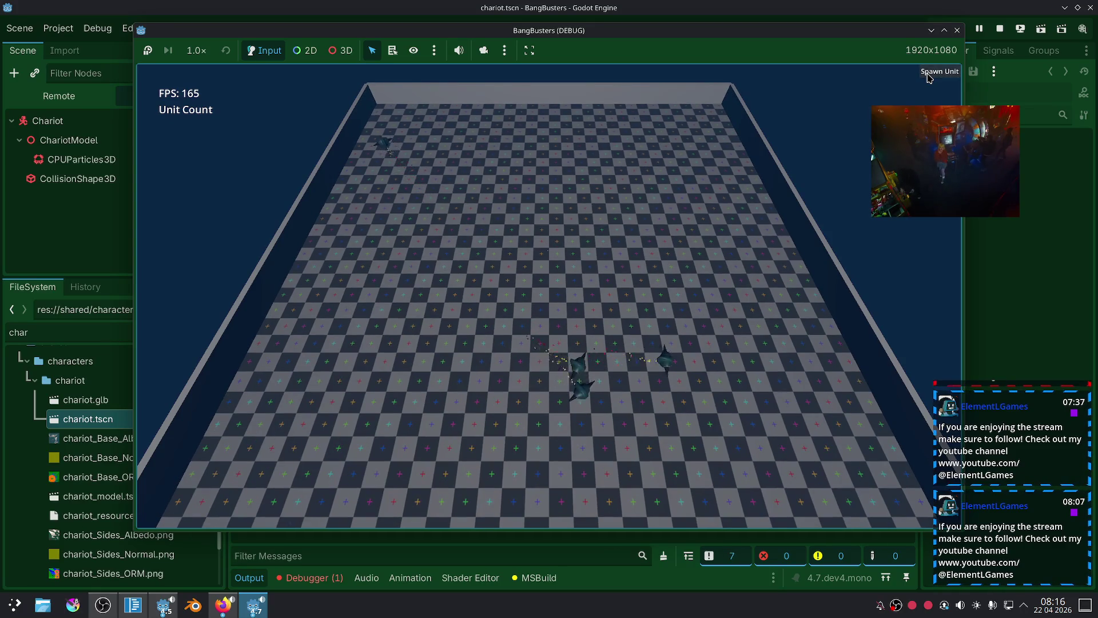
{"action": "left_click", "coordinate": [930, 73]}
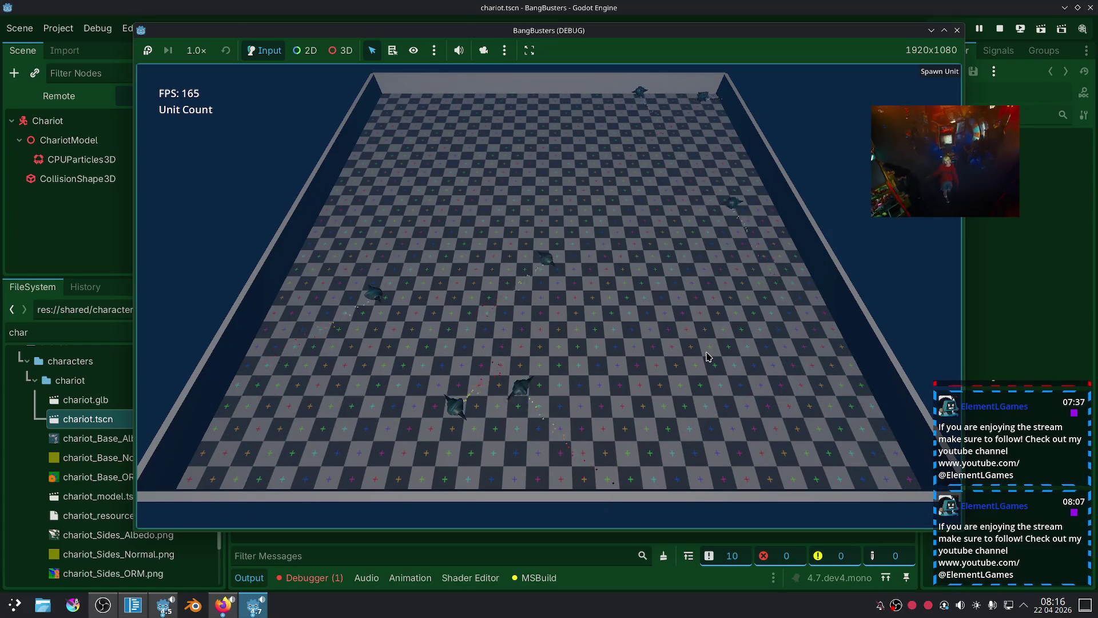
{"action": "scroll", "coordinate": [446, 400], "scroll_direction": "up", "scroll_amount": 5}
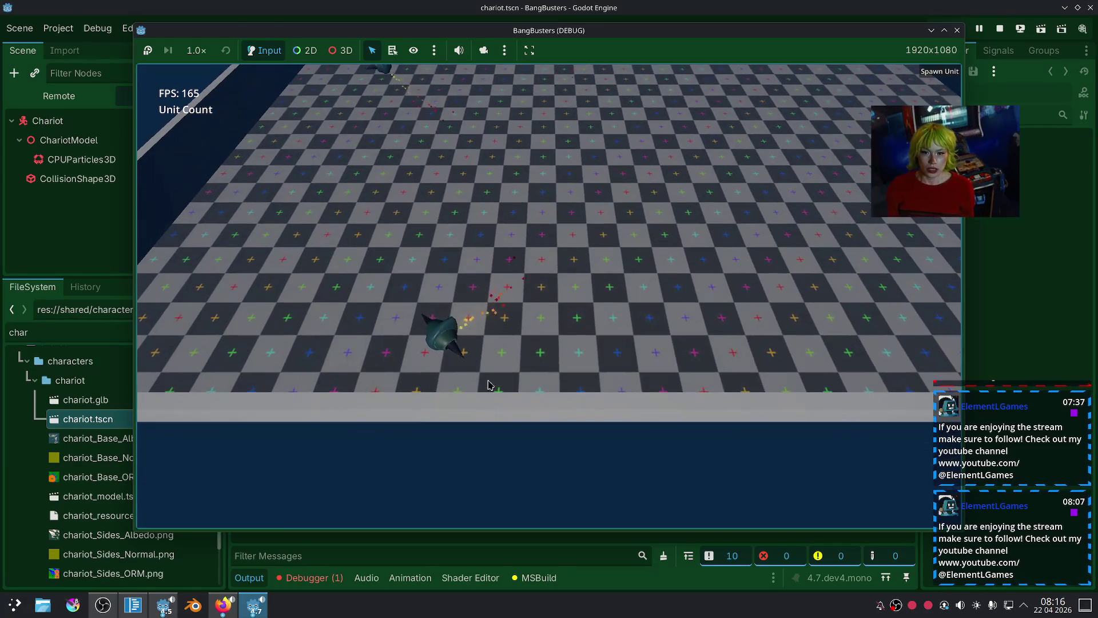
{"action": "scroll", "coordinate": [575, 350], "scroll_direction": "down", "scroll_amount": 5}
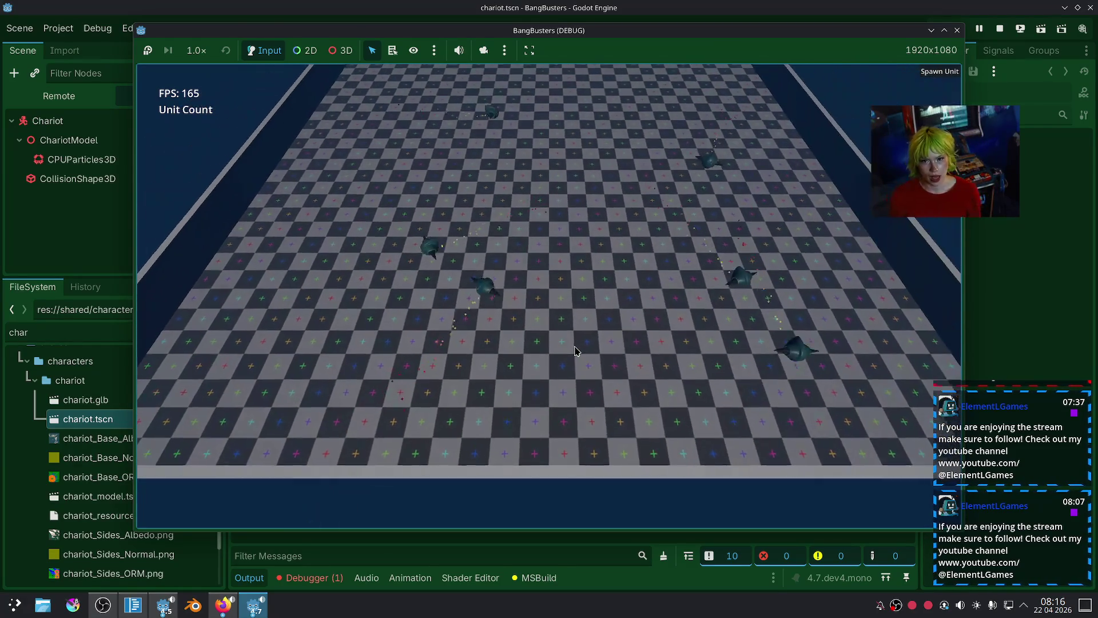
{"action": "scroll", "coordinate": [574, 350], "scroll_direction": "up", "scroll_amount": 3}
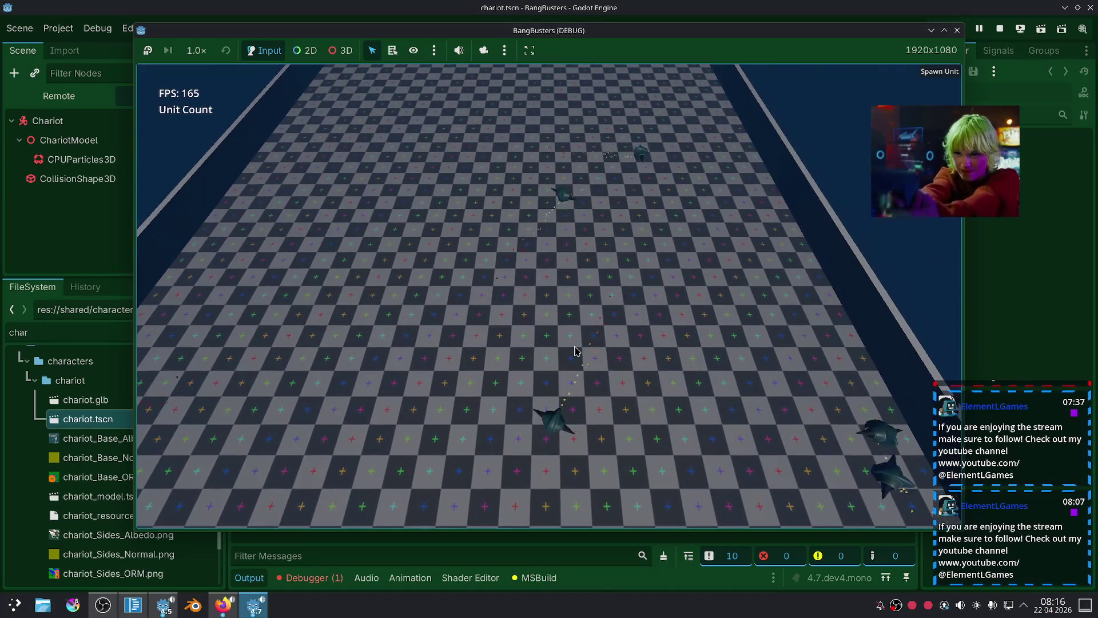
{"action": "scroll", "coordinate": [661, 252], "scroll_direction": "down", "scroll_amount": 3}
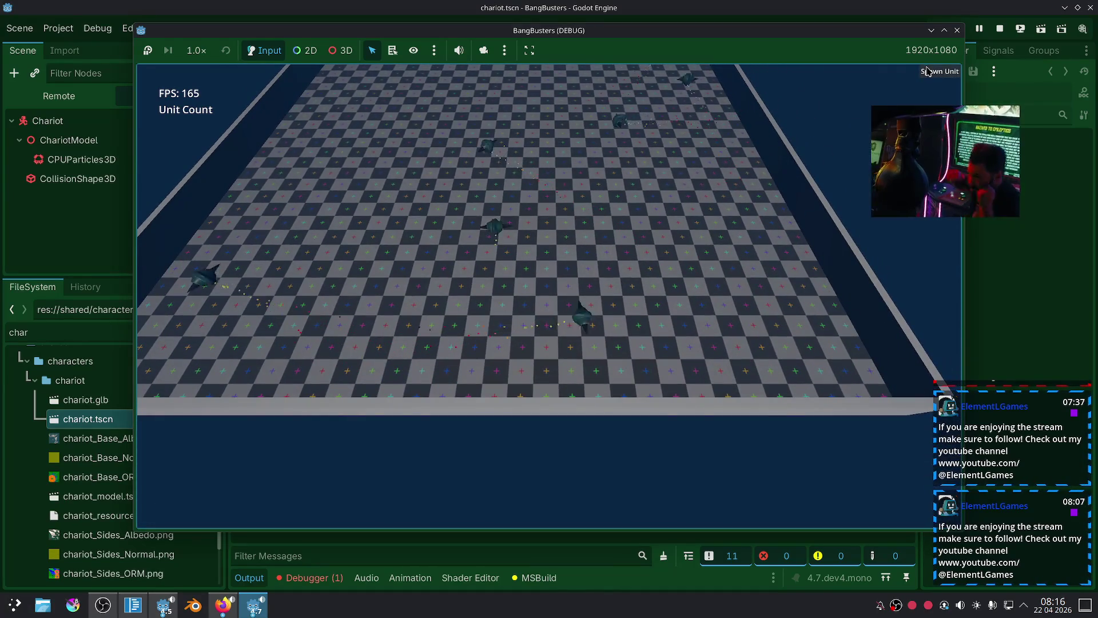
{"action": "left_click", "coordinate": [926, 70]}
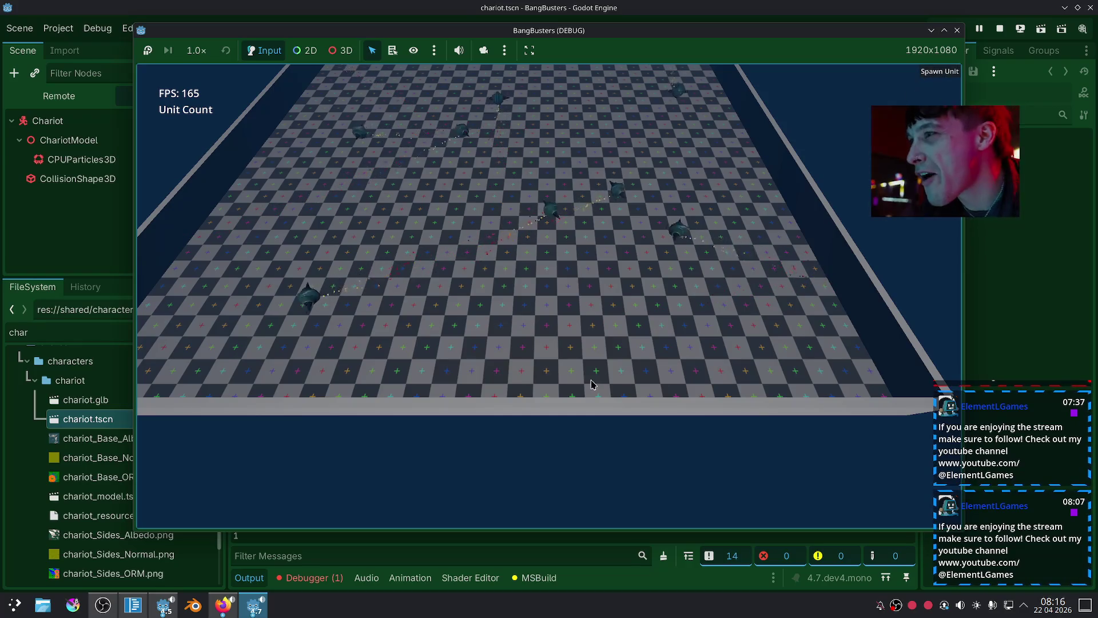
{"action": "scroll", "coordinate": [591, 384], "scroll_direction": "up", "scroll_amount": 2}
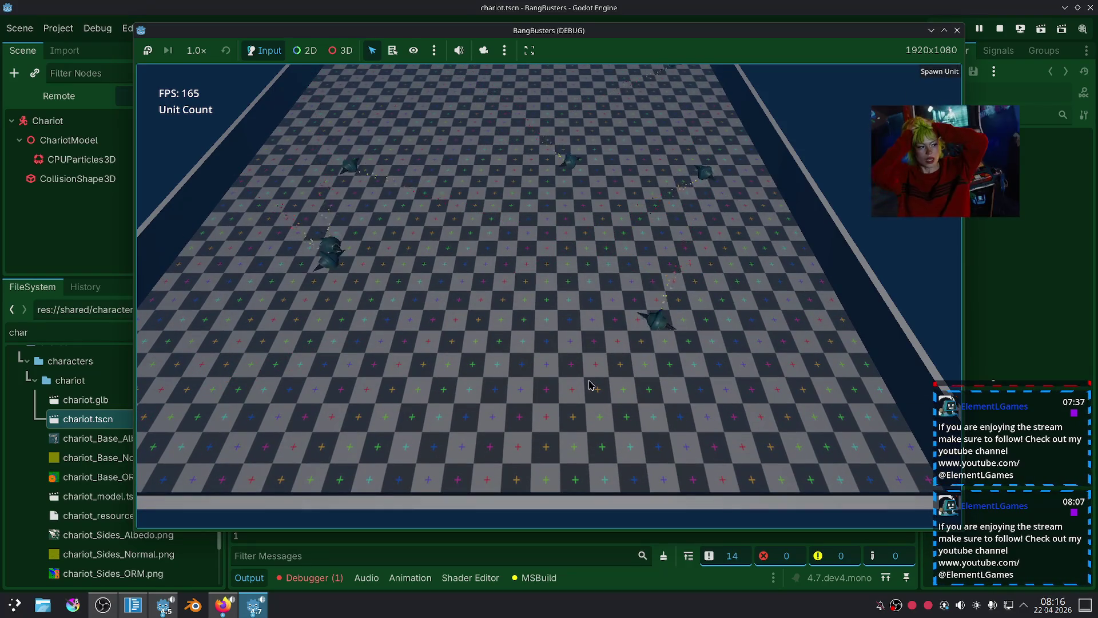
{"action": "scroll", "coordinate": [591, 384], "scroll_direction": "down", "scroll_amount": 2}
{"action": "scroll", "coordinate": [591, 384], "scroll_direction": "up", "scroll_amount": 2}
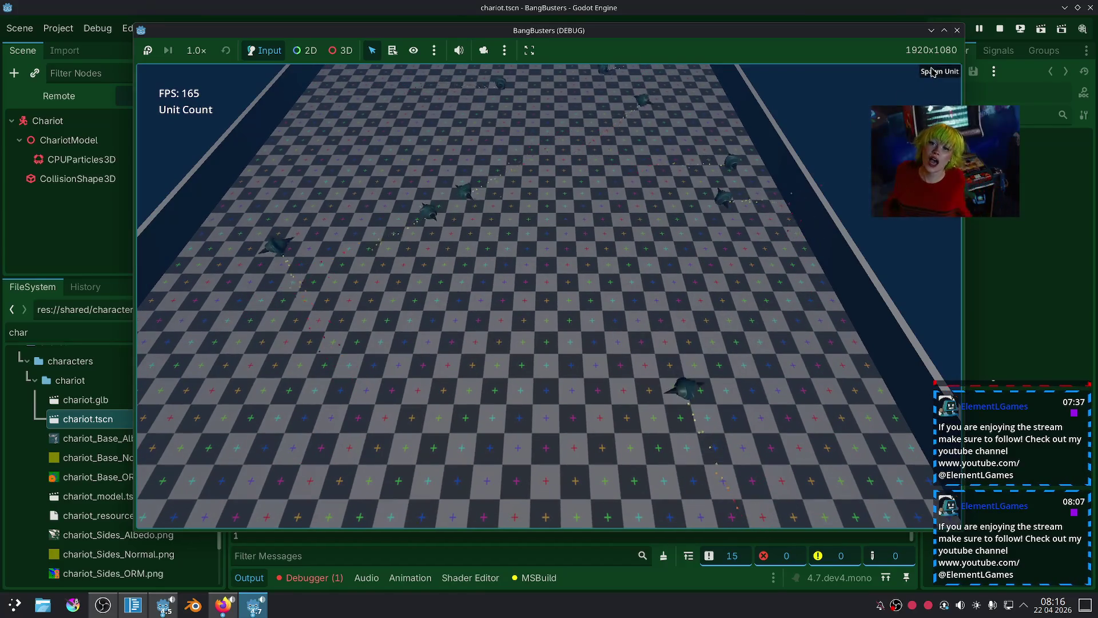
{"action": "left_click", "coordinate": [932, 71]}
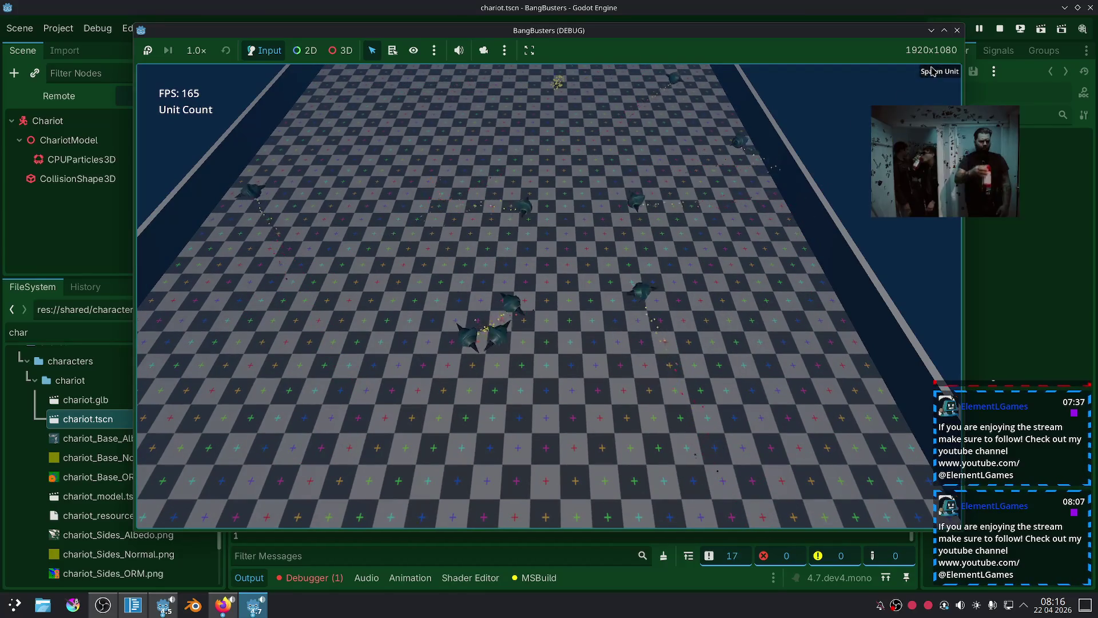
{"action": "left_click", "coordinate": [932, 71]}
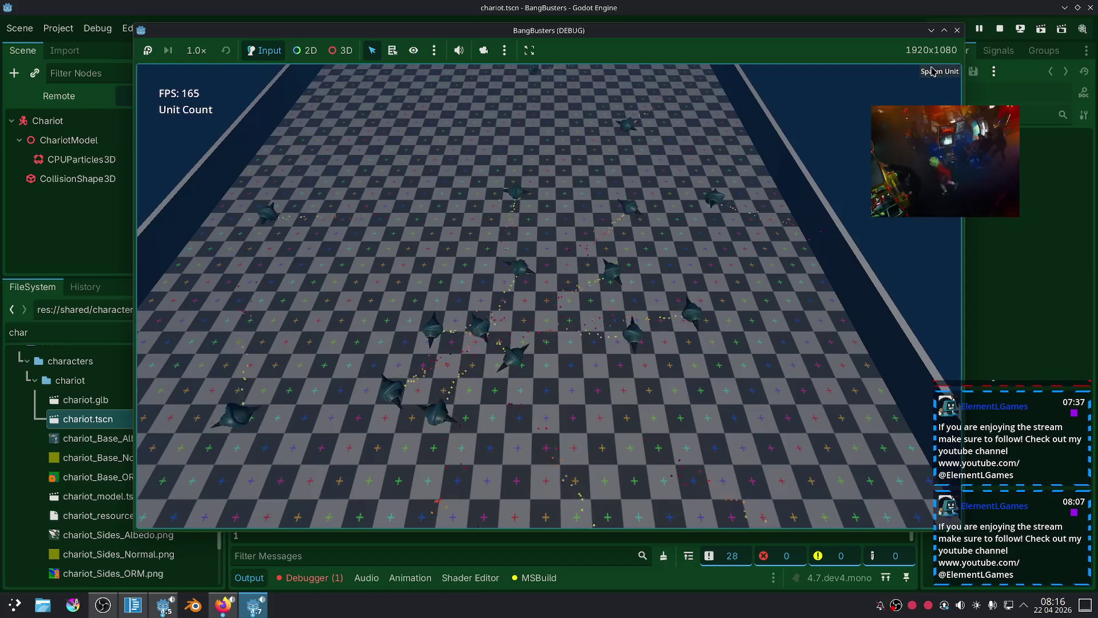
{"action": "left_click", "coordinate": [932, 71]}
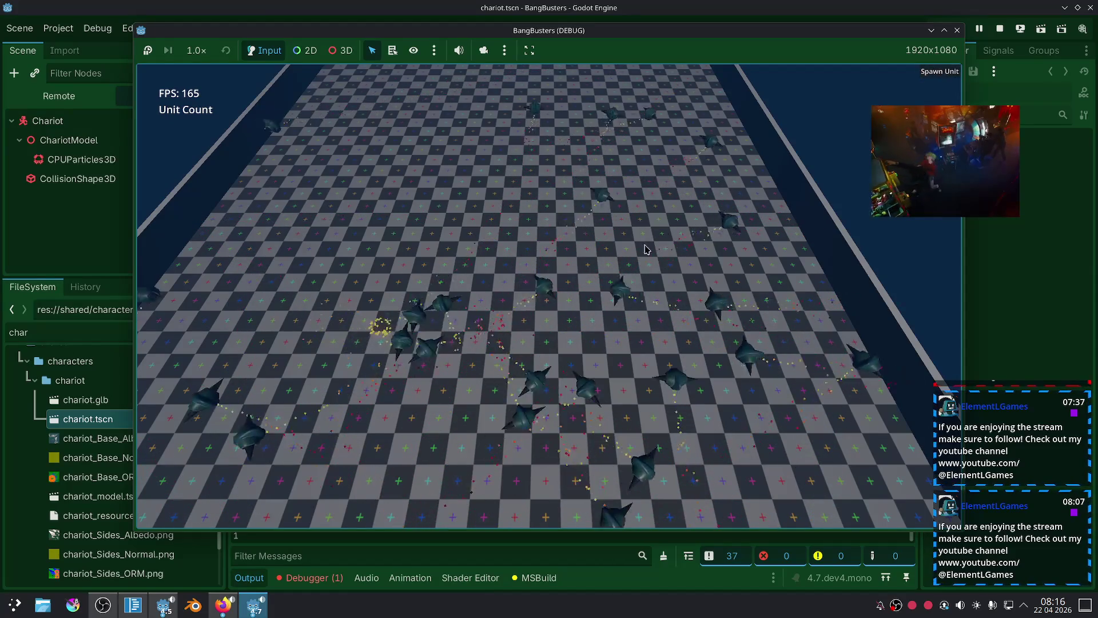
{"action": "left_click", "coordinate": [932, 73]}
{"action": "left_click", "coordinate": [930, 75]}
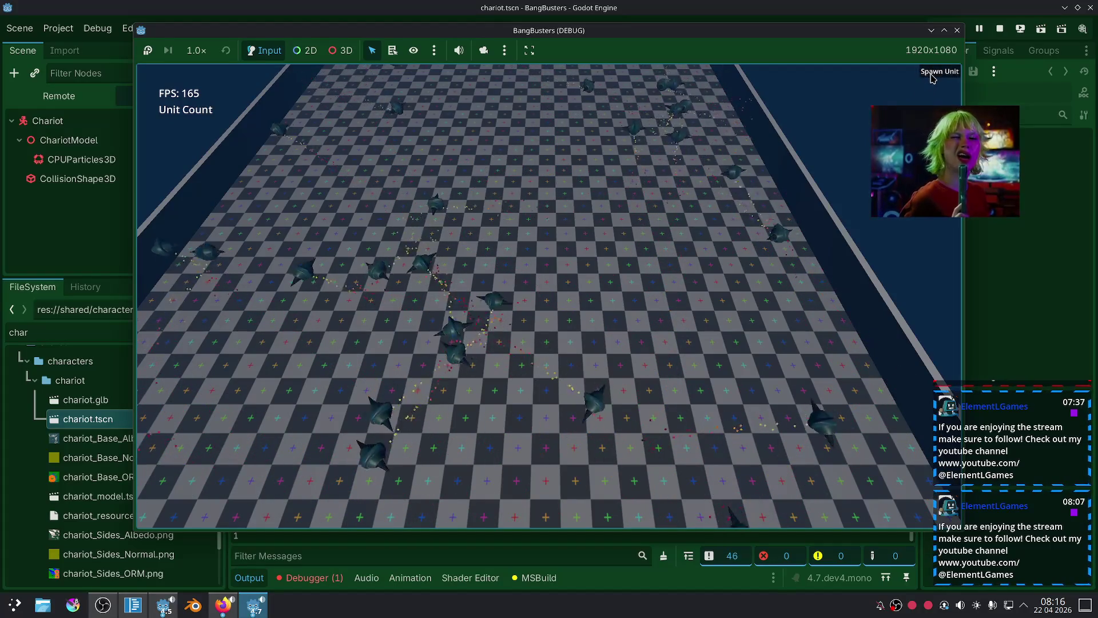
{"action": "left_click", "coordinate": [932, 73]}
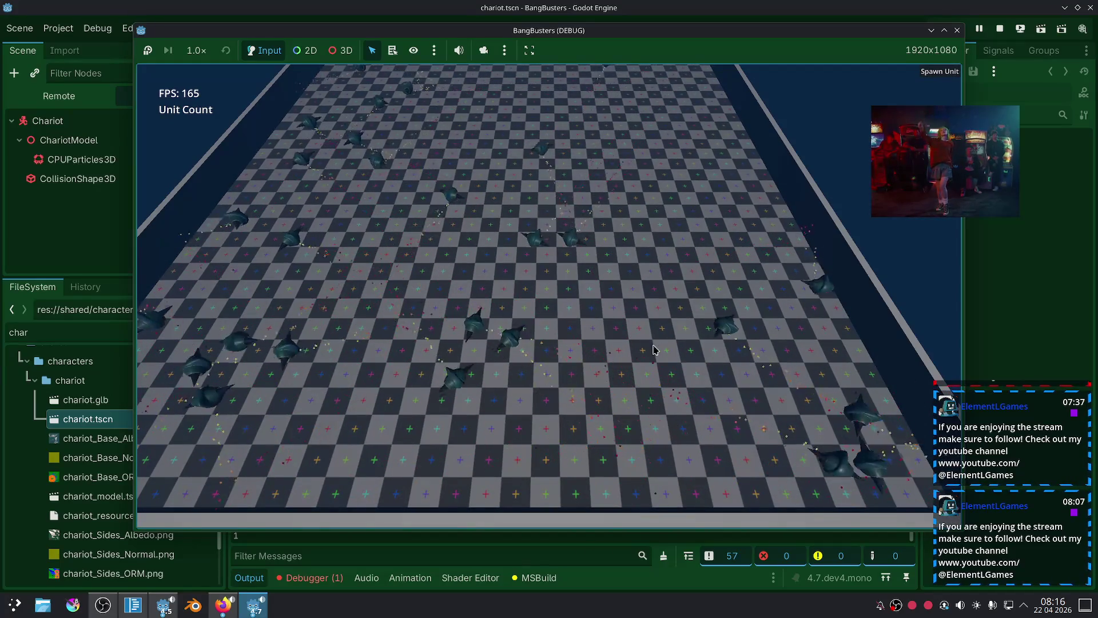
Stop the game and glance at UnitManager.cs before returning to Godot.
{"action": "left_click", "coordinate": [956, 31]}
{"action": "left_click", "coordinate": [135, 610]}
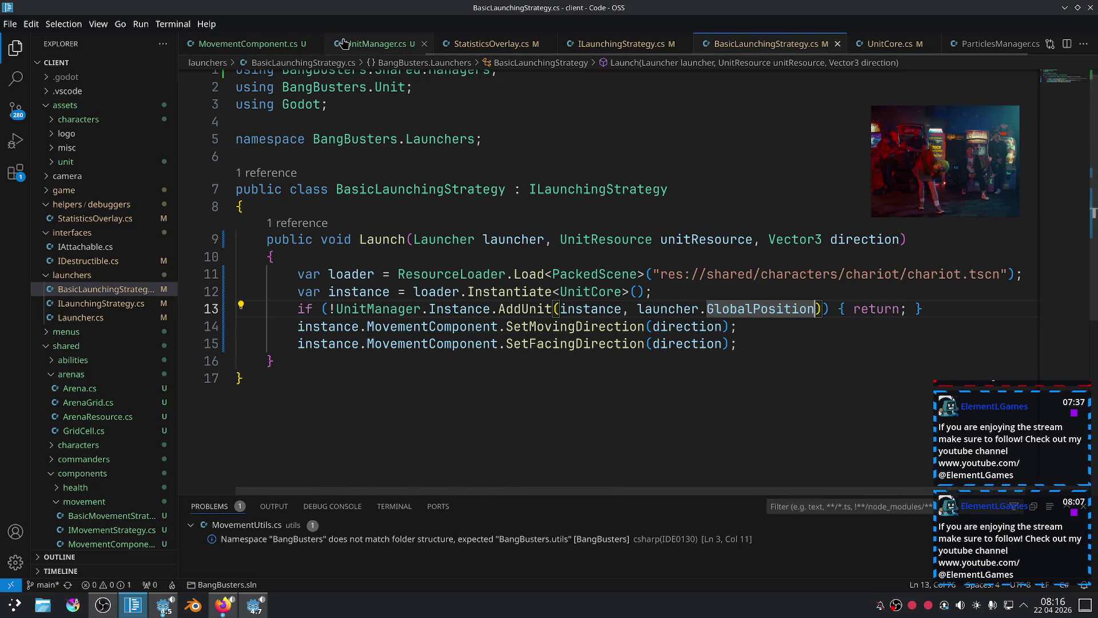
{"action": "key", "text": "ctrl+Tab"}
{"action": "left_click", "coordinate": [257, 614]}
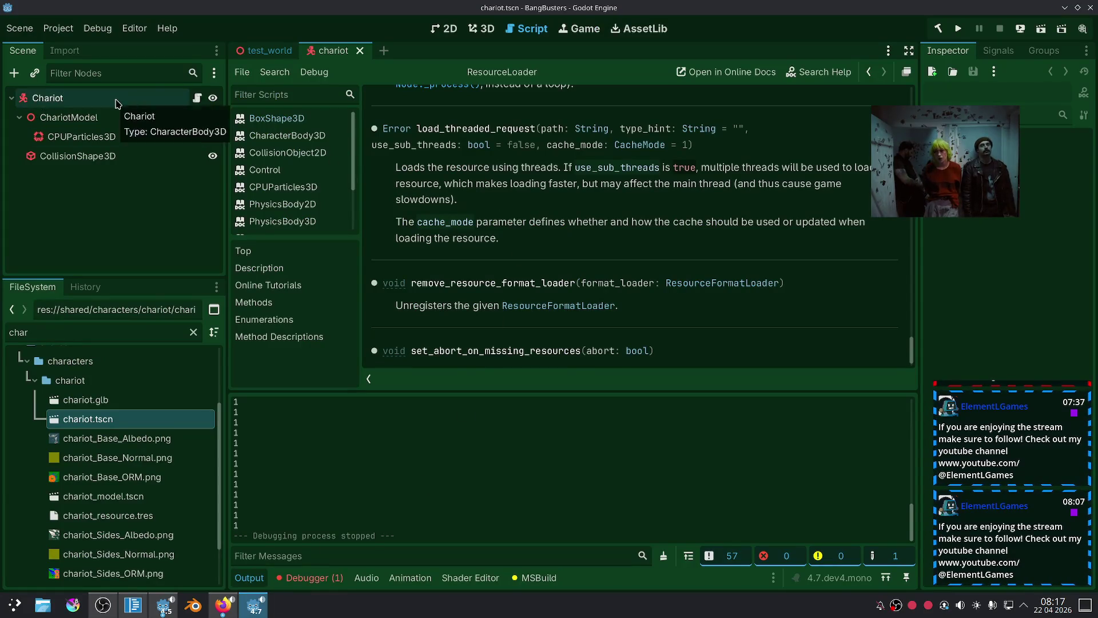
Close the chariot scene, open test_world in 3D, and orbit around the selected Launcher.
{"action": "left_click", "coordinate": [360, 51]}
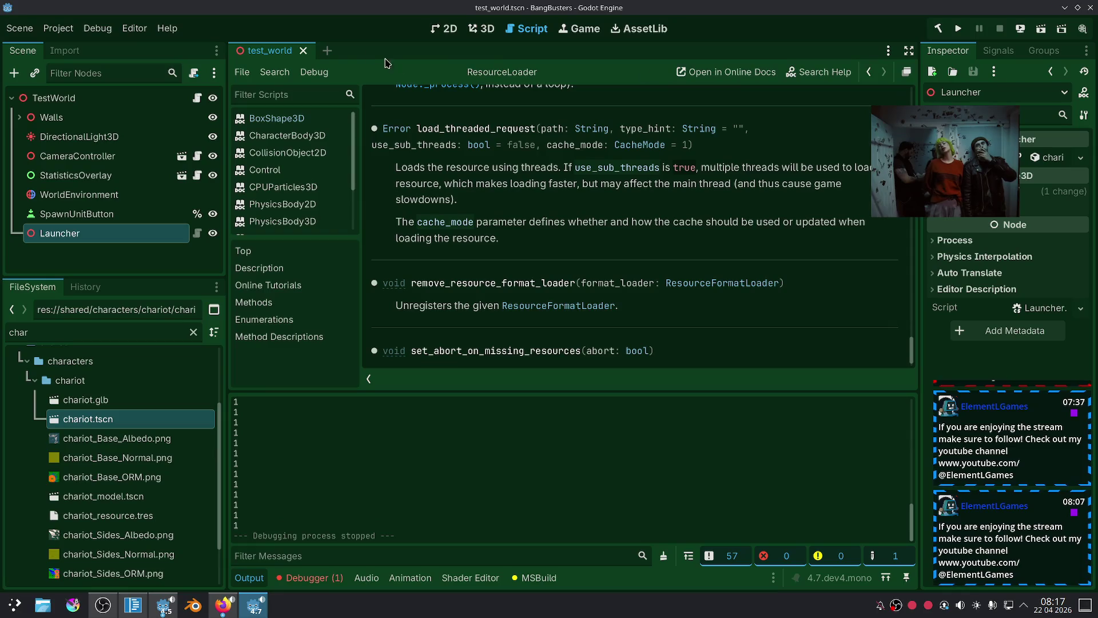
{"action": "left_click", "coordinate": [103, 98]}
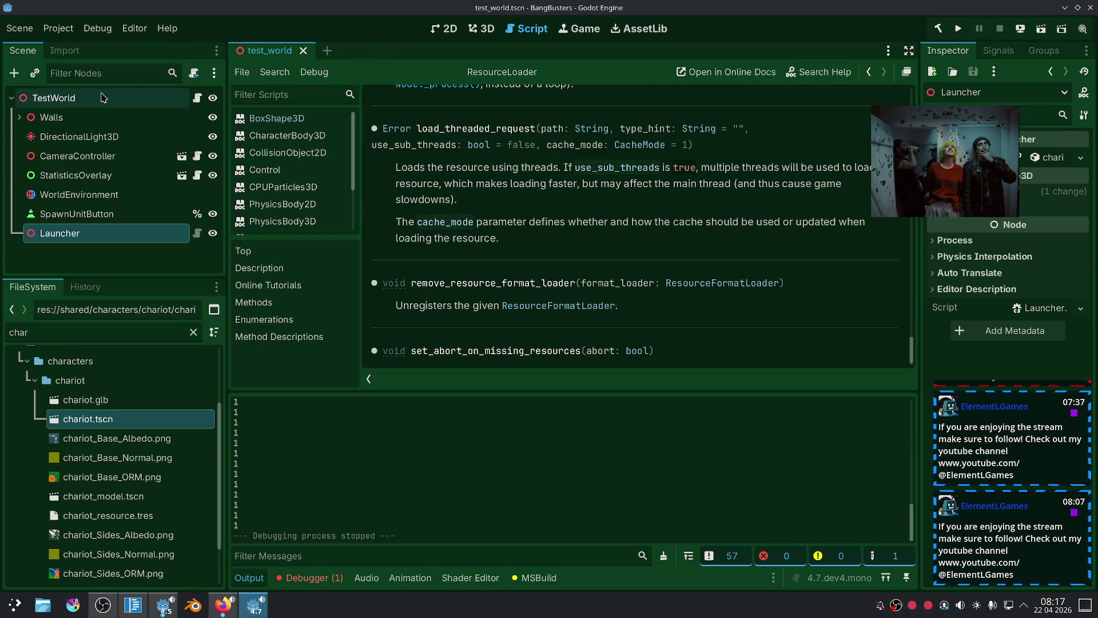
{"action": "left_click", "coordinate": [481, 28]}
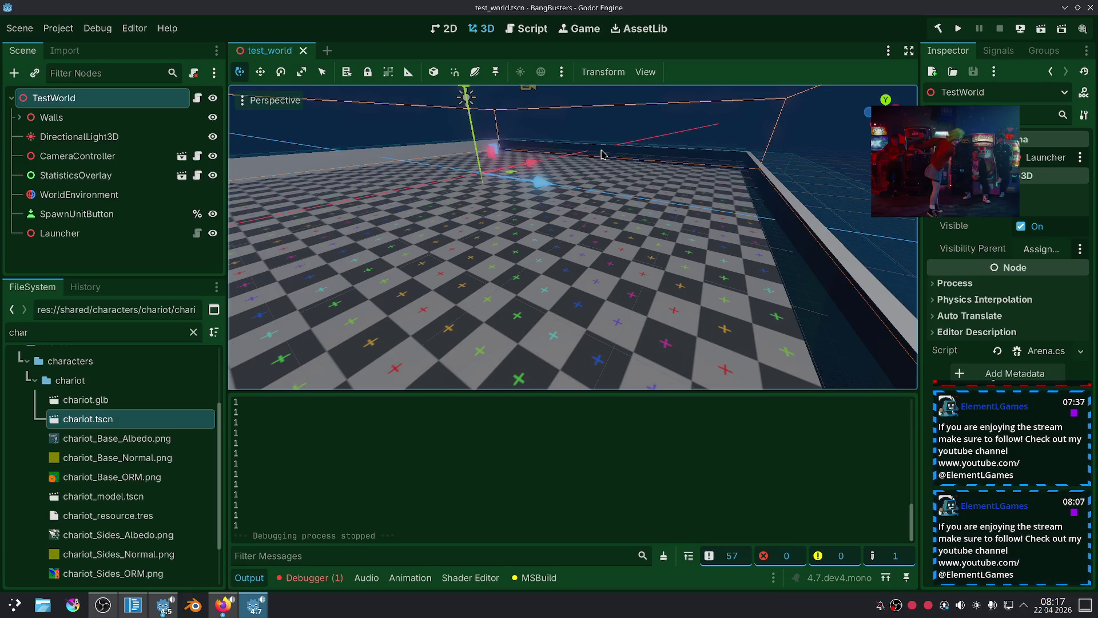
{"action": "left_click", "coordinate": [60, 233]}
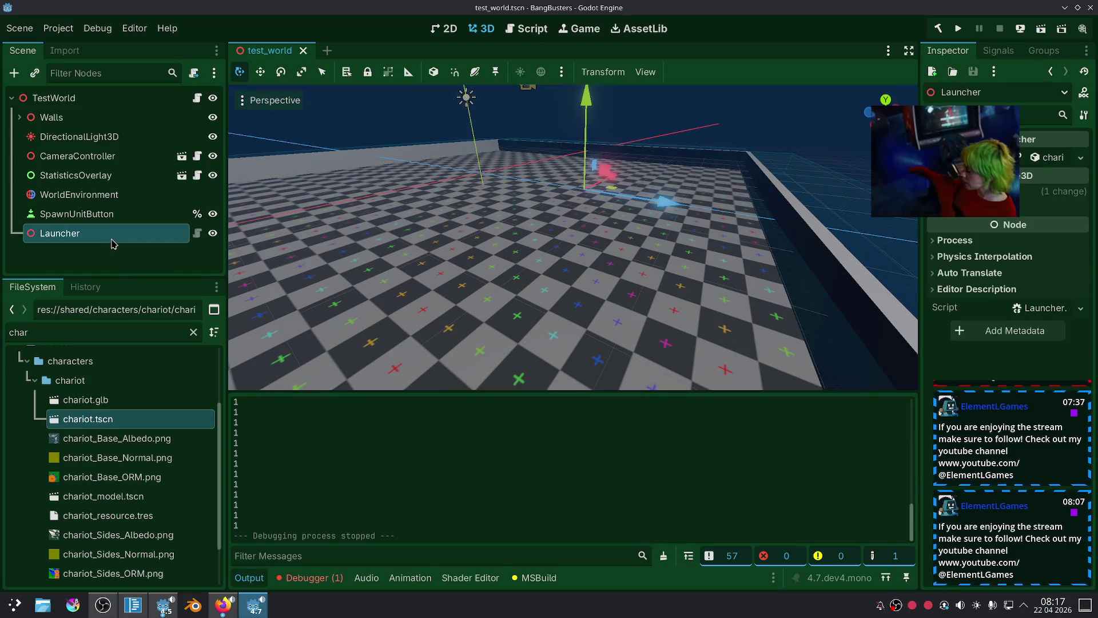
{"action": "scroll", "coordinate": [514, 254], "scroll_direction": "down", "scroll_amount": 5}
{"action": "left_click_drag", "start_coordinate": [513, 253], "coordinate": [581, 309]}
{"action": "mouse_move", "coordinate": [620, 289]}
{"action": "left_mouse_down"}
{"action": "mouse_move", "coordinate": [521, 206]}
{"action": "mouse_move", "coordinate": [500, 210]}
{"action": "left_mouse_up"}
{"action": "scroll", "coordinate": [549, 229], "scroll_direction": "up", "scroll_amount": 2}
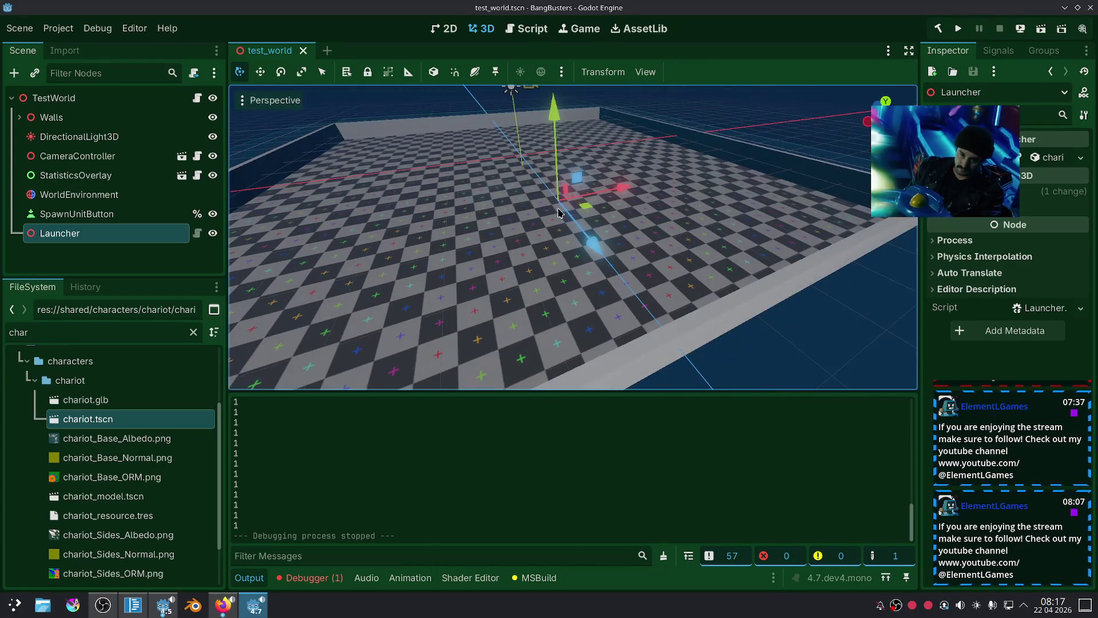
{"action": "left_click_drag", "start_coordinate": [952, 166], "coordinate": [977, 101]}
{"action": "left_click", "coordinate": [501, 208]}
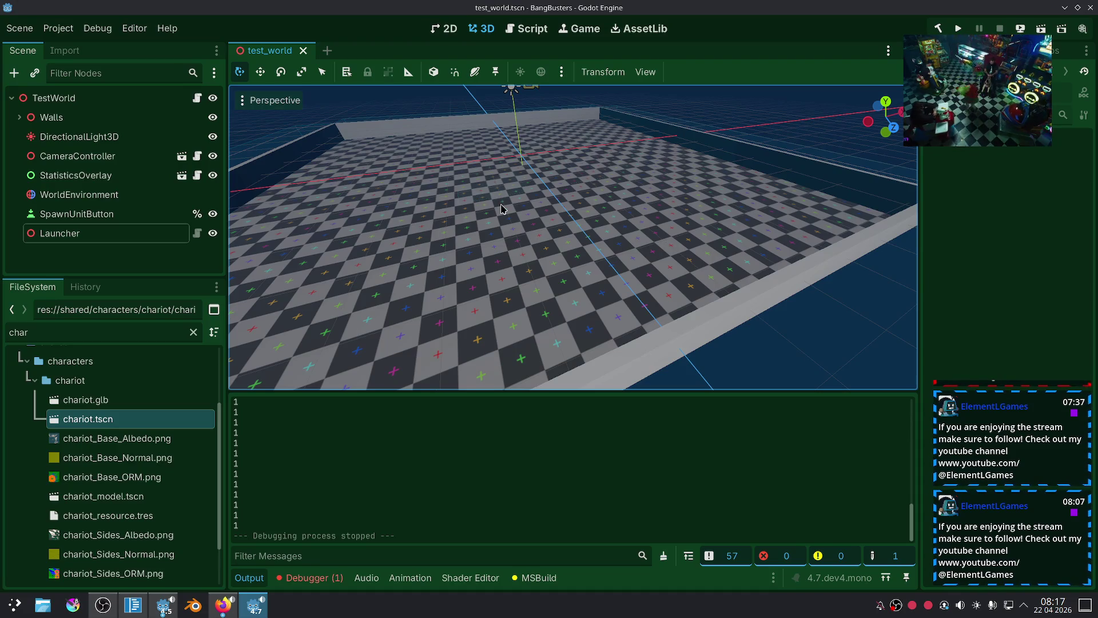
Try resizing the SpawnUnitButton in the Godot scene, then undo the change.
{"action": "left_click", "coordinate": [121, 214]}
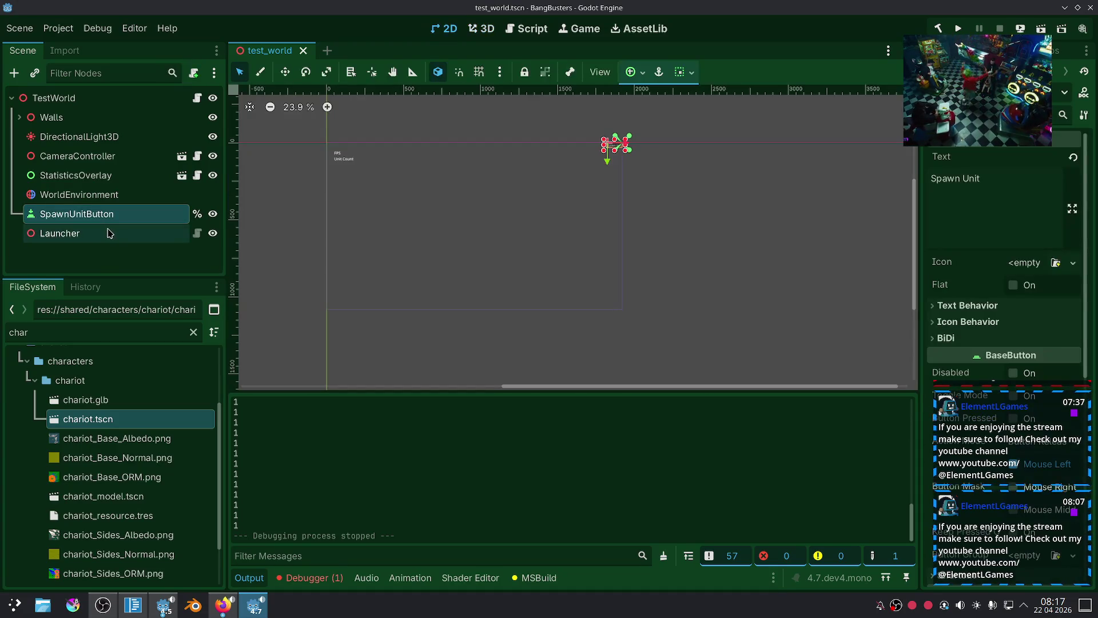
{"action": "left_click", "coordinate": [109, 232]}
{"action": "left_click", "coordinate": [109, 215]}
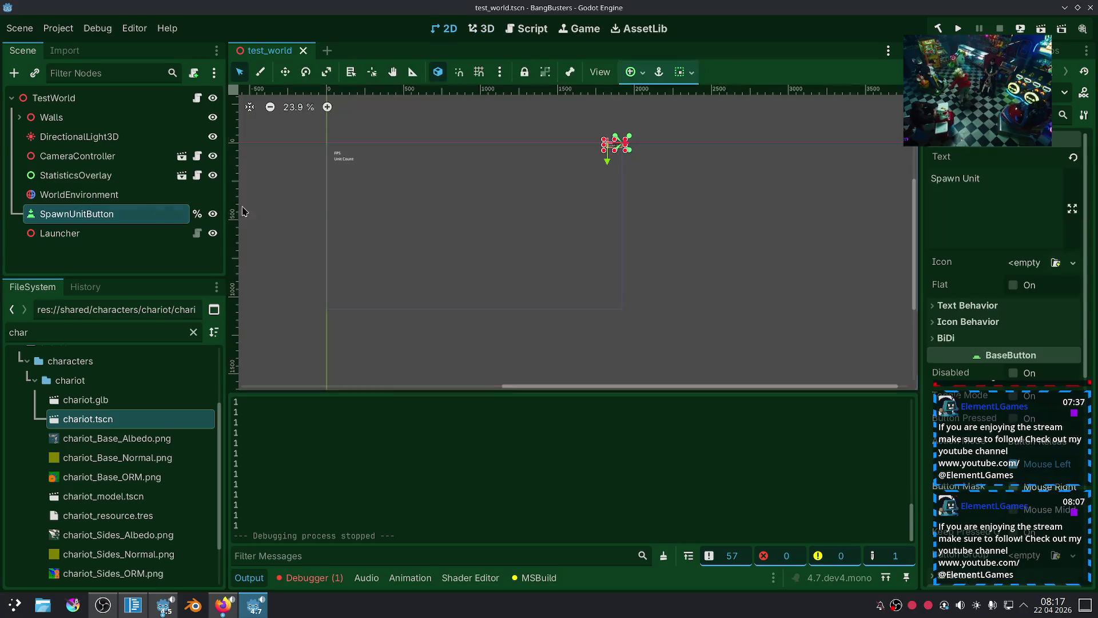
{"action": "left_click_drag", "start_coordinate": [603, 152], "coordinate": [595, 154]}
{"action": "scroll", "coordinate": [977, 269], "scroll_direction": "down", "scroll_amount": 5}
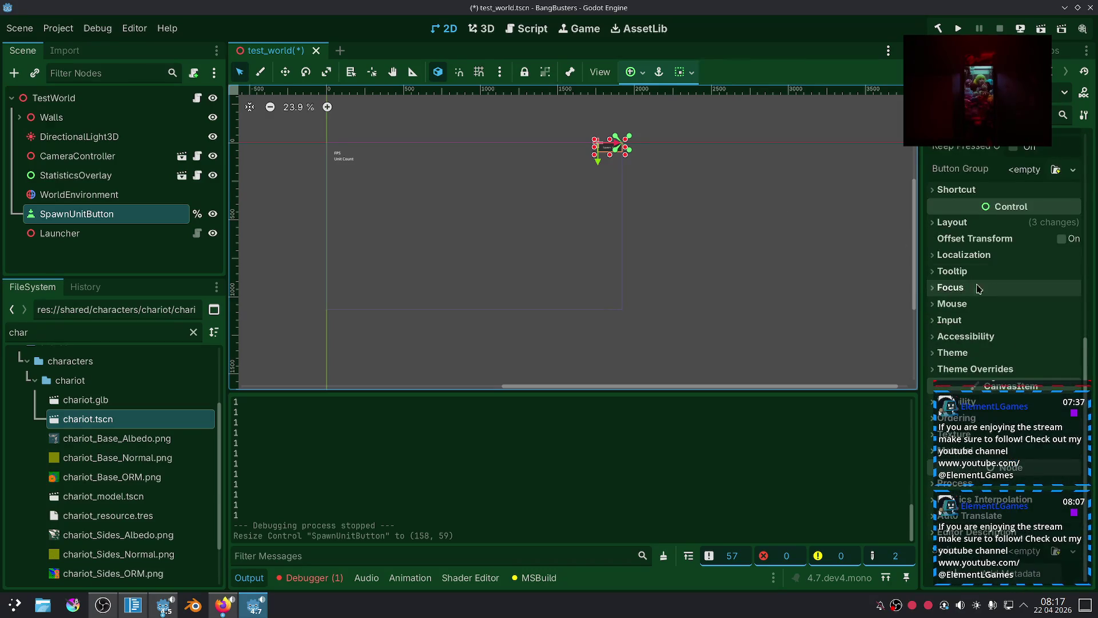
{"action": "scroll", "coordinate": [719, 224], "scroll_direction": "up", "scroll_amount": 2}
{"action": "key", "text": "ctrl+z"}
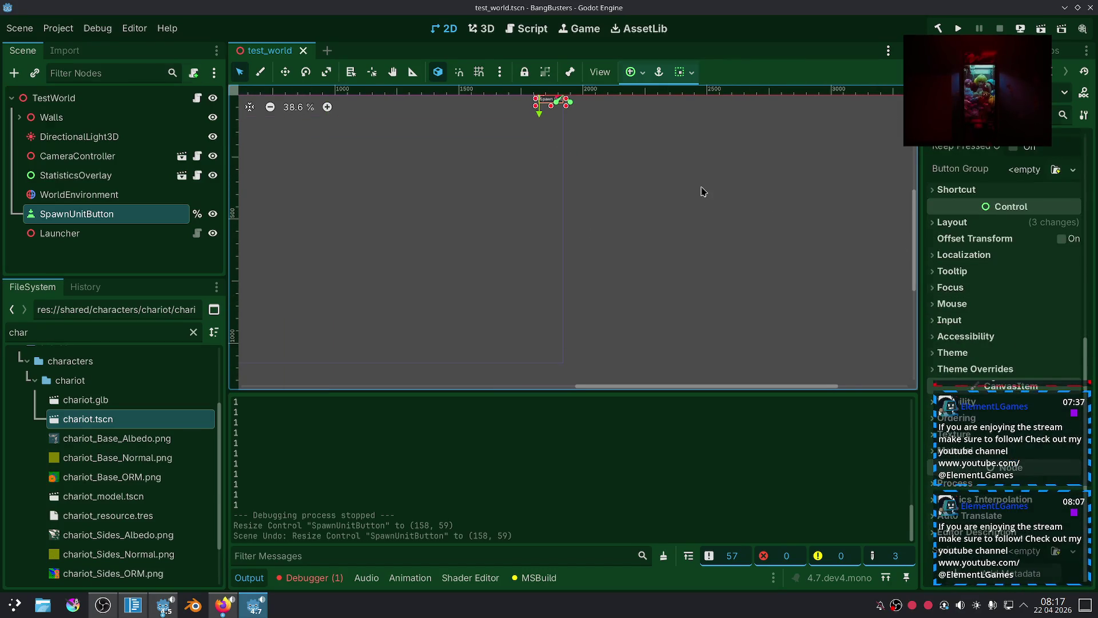
Select the Launcher node and move it 6.384 units along its Z axis.
{"action": "left_click", "coordinate": [73, 154]}
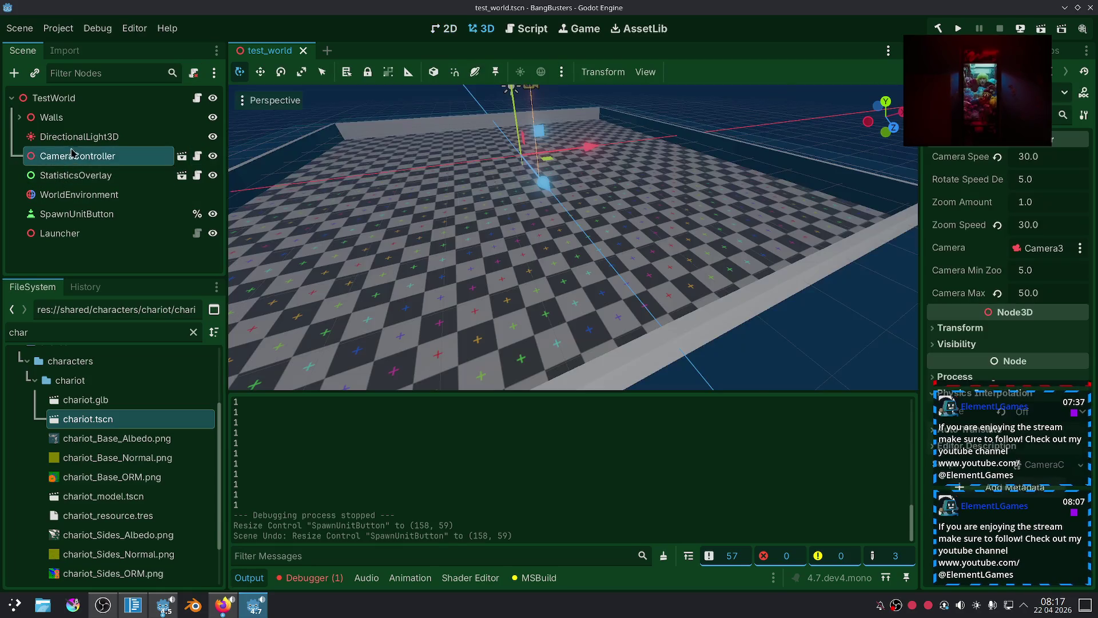
{"action": "left_click", "coordinate": [72, 138]}
{"action": "left_click", "coordinate": [42, 237]}
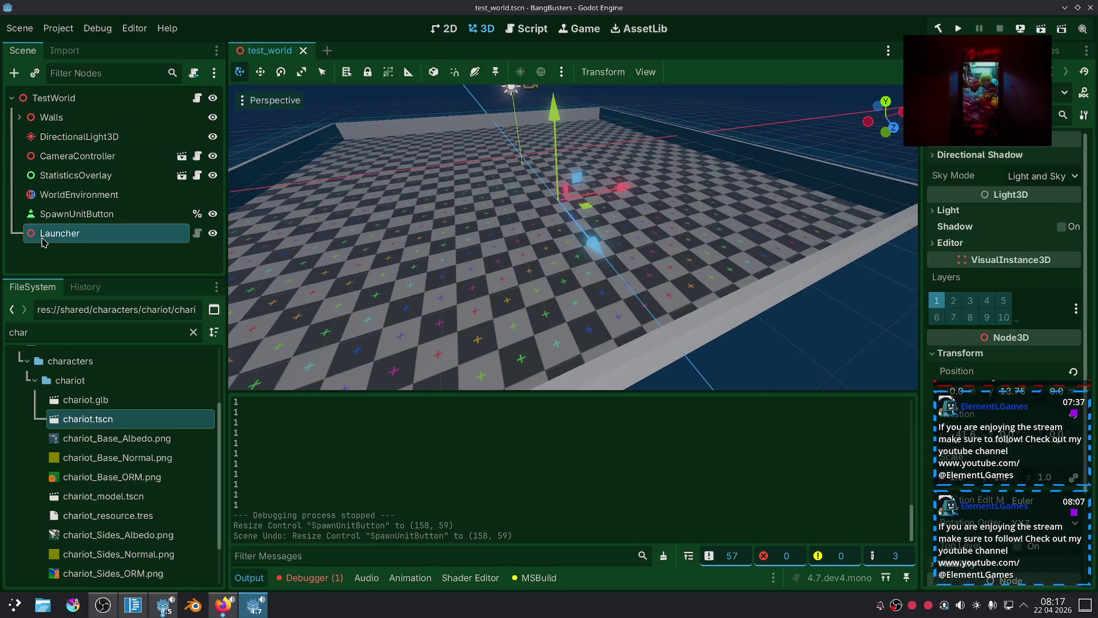
{"action": "scroll", "coordinate": [619, 245], "scroll_direction": "down", "scroll_amount": 10}
{"action": "scroll", "coordinate": [619, 245], "scroll_direction": "up", "scroll_amount": 10}
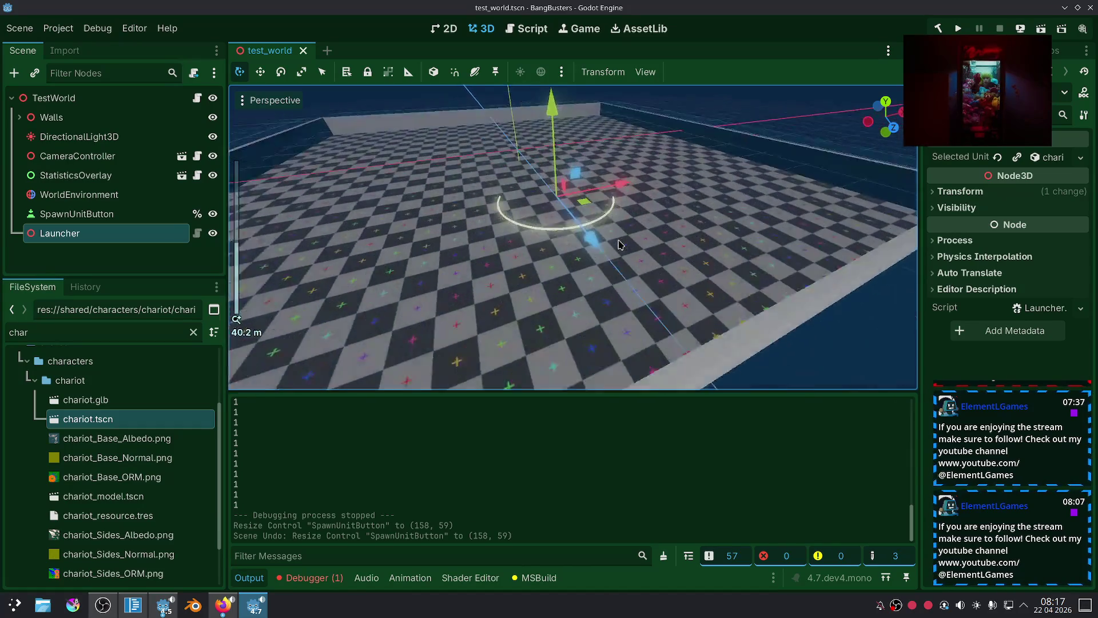
{"action": "scroll", "coordinate": [618, 237], "scroll_direction": "up", "scroll_amount": 4}
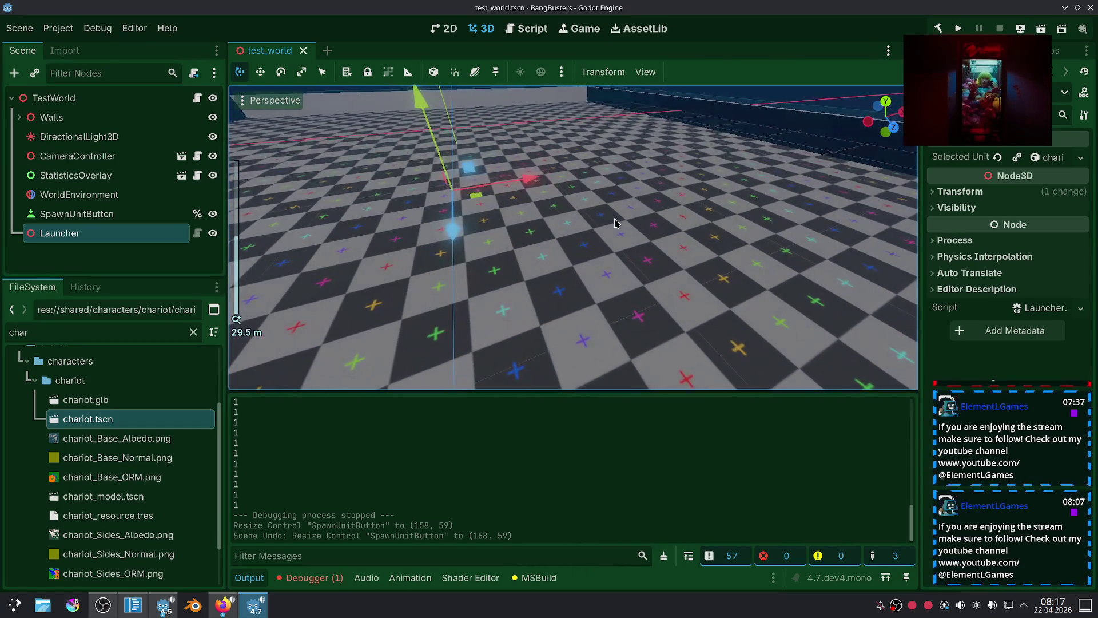
{"action": "scroll", "coordinate": [615, 222], "scroll_direction": "down", "scroll_amount": 5}
{"action": "mouse_move", "coordinate": [515, 251]}
{"action": "left_mouse_down"}
{"action": "mouse_move", "coordinate": [553, 298]}
{"action": "mouse_move", "coordinate": [607, 304]}
{"action": "left_mouse_up"}
{"action": "left_click", "coordinate": [641, 295]}
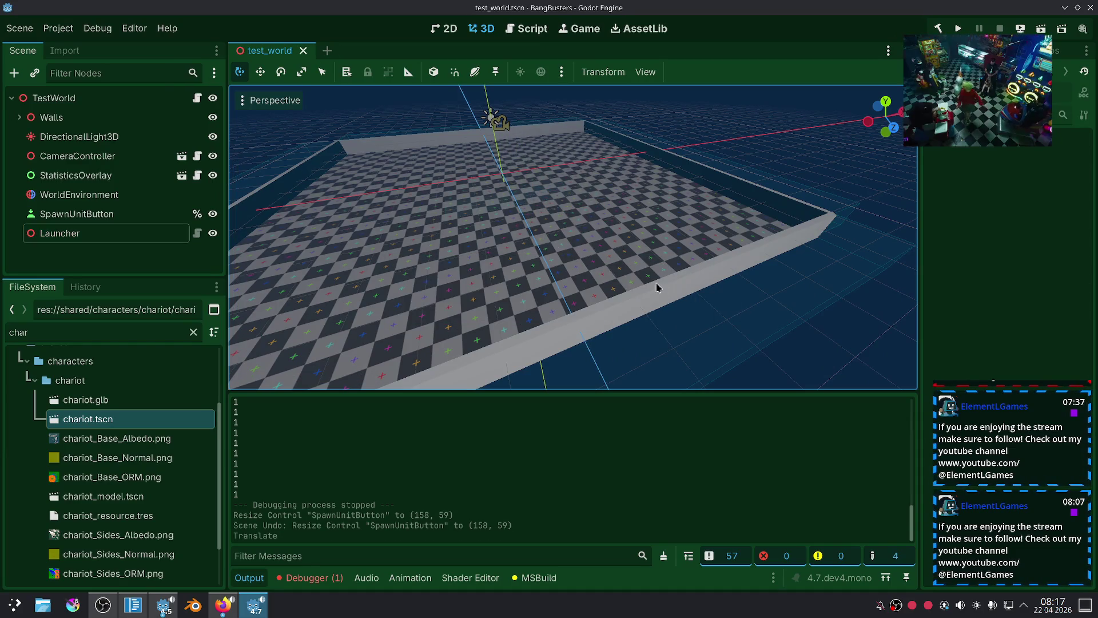
Reselect the Launcher, then return to UnitManager.cs in Code - OSS.
{"action": "left_click", "coordinate": [63, 233]}
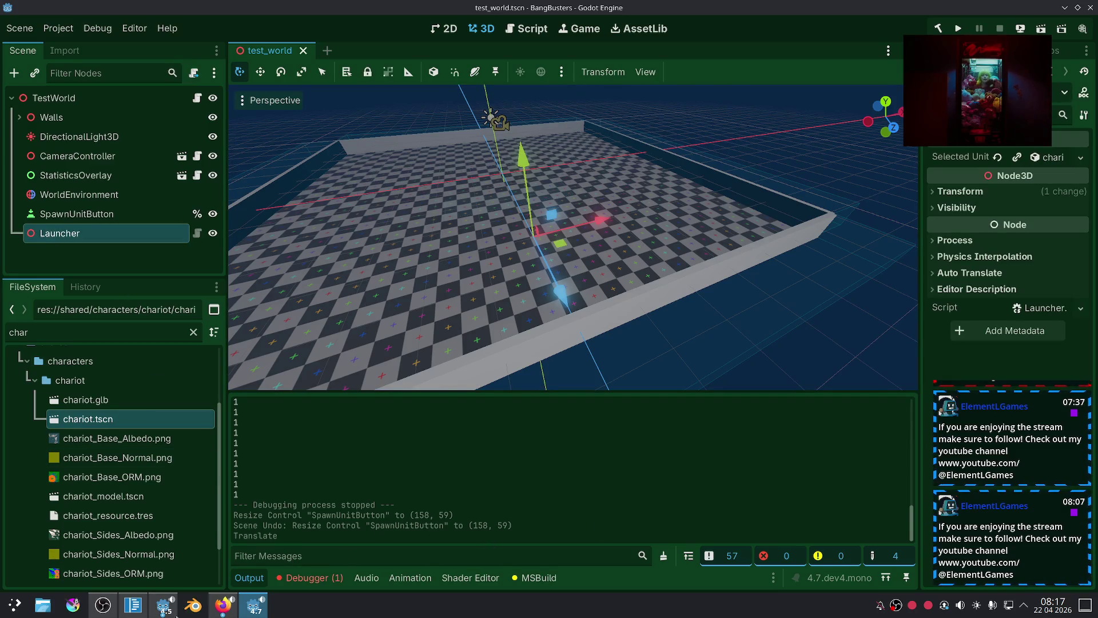
{"action": "left_click", "coordinate": [133, 604]}
{"action": "scroll", "coordinate": [542, 288], "scroll_direction": "down", "scroll_amount": 3}
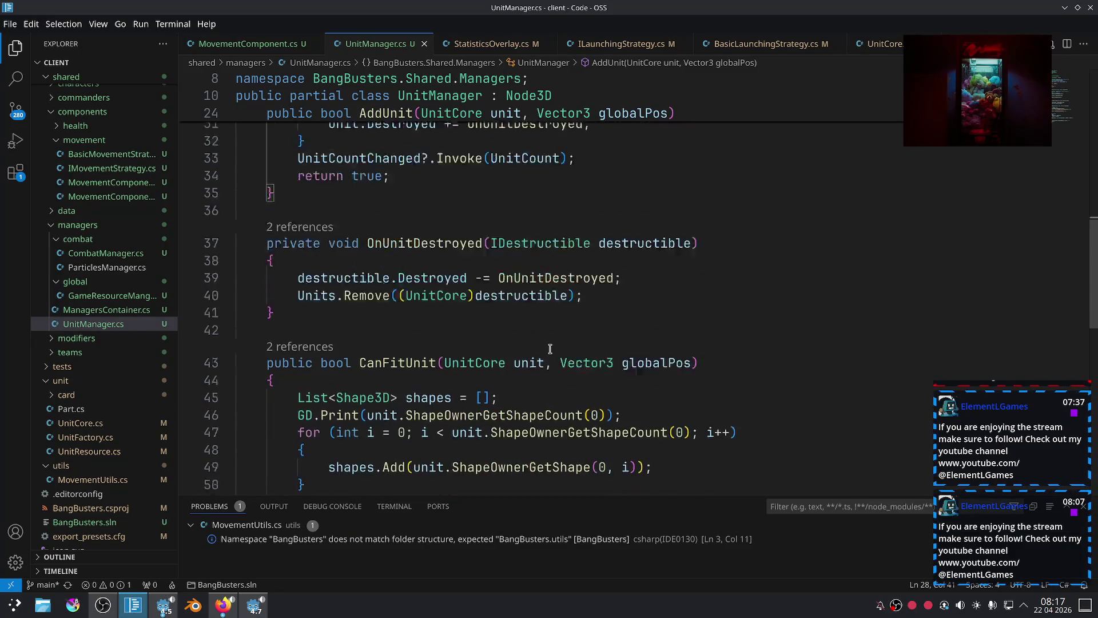
Delete the shape-count GD.Print line from CanFitUnit and save UnitManager.cs.
{"action": "left_click", "coordinate": [618, 388]}
{"action": "key", "text": "ctrl+shift+k"}
{"action": "key", "text": "Up"}
{"action": "key", "text": "ctrl+s"}
{"action": "scroll", "coordinate": [435, 264], "scroll_direction": "up", "scroll_amount": 2}
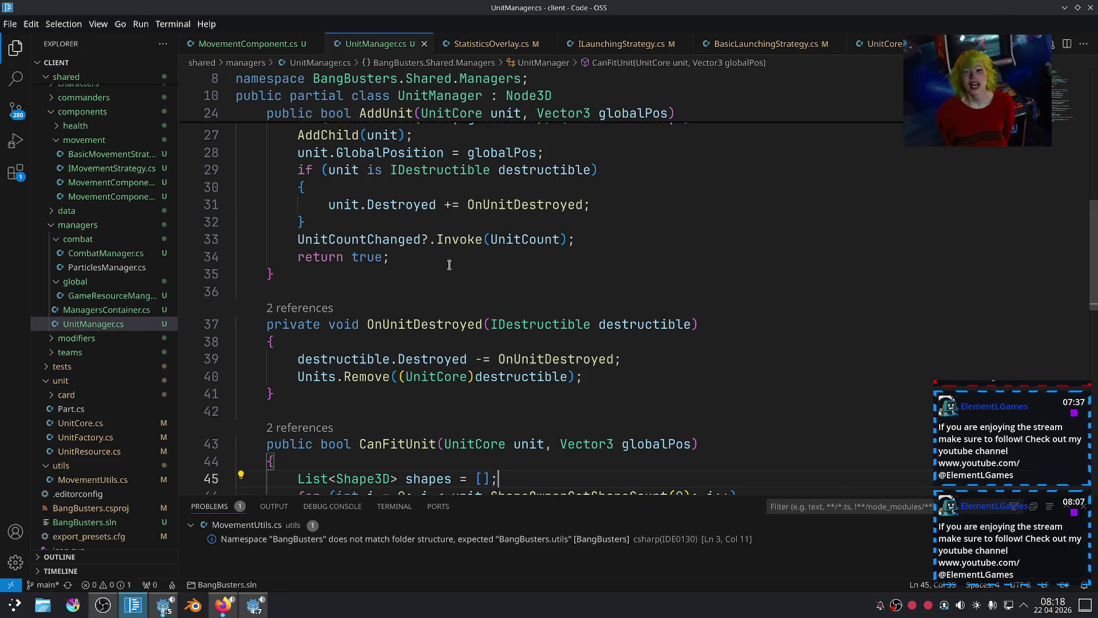
{"action": "scroll", "coordinate": [449, 264], "scroll_direction": "down", "scroll_amount": 5}
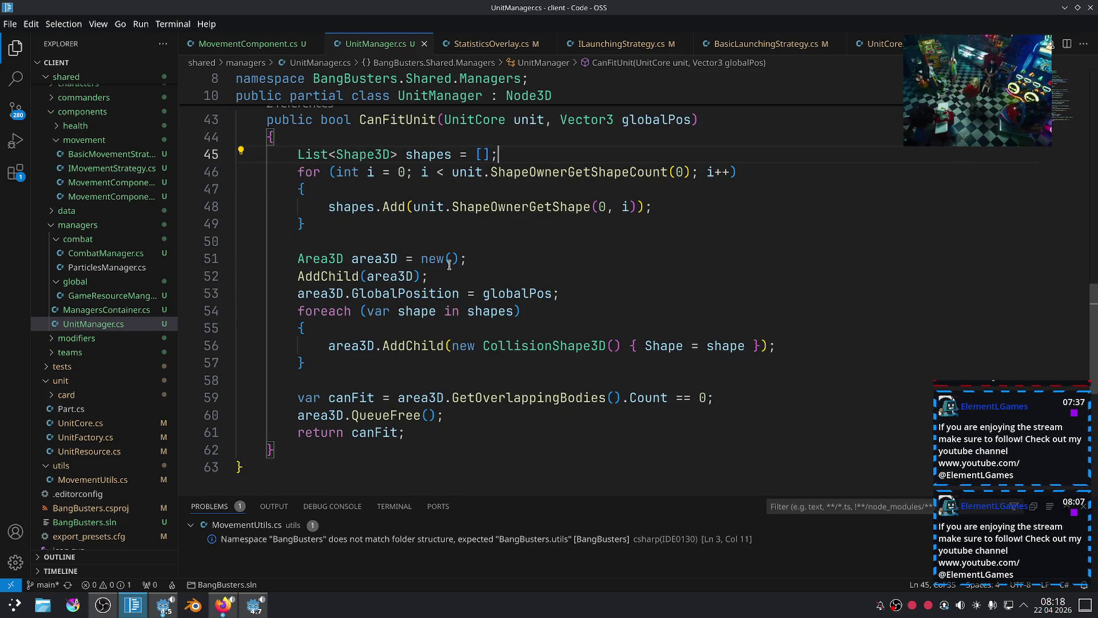
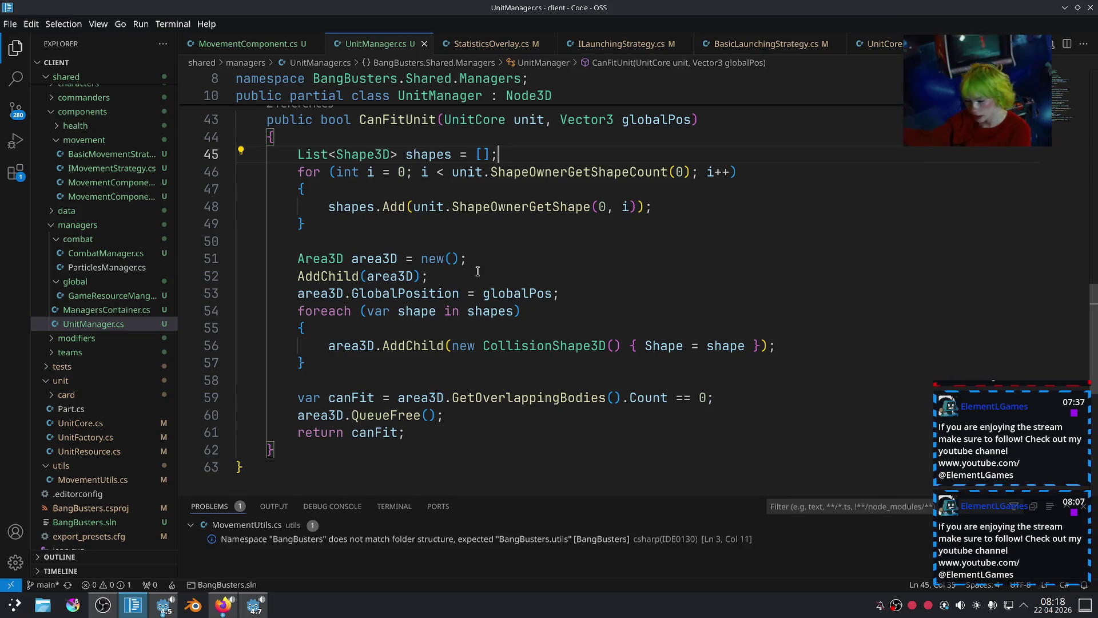
Review CanFitUnit's foreach loop adding collision shapes and its canFit, free and return lines.
{"action": "left_click_drag", "start_coordinate": [441, 365], "coordinate": [295, 311]}
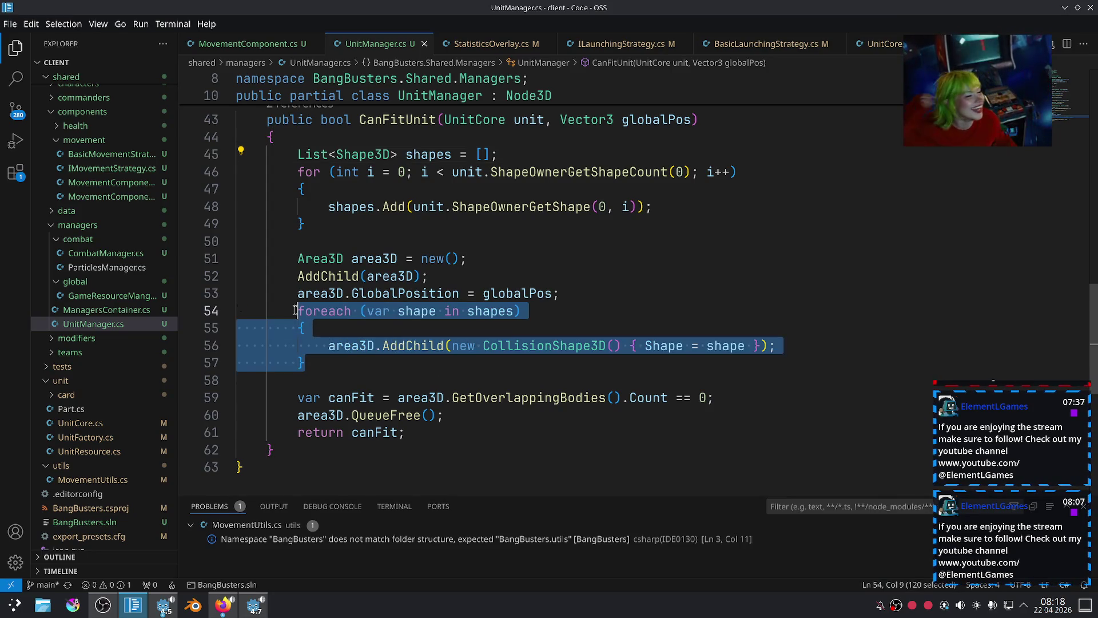
{"action": "left_click_drag", "start_coordinate": [455, 439], "coordinate": [295, 394]}
{"action": "left_click", "coordinate": [463, 425]}
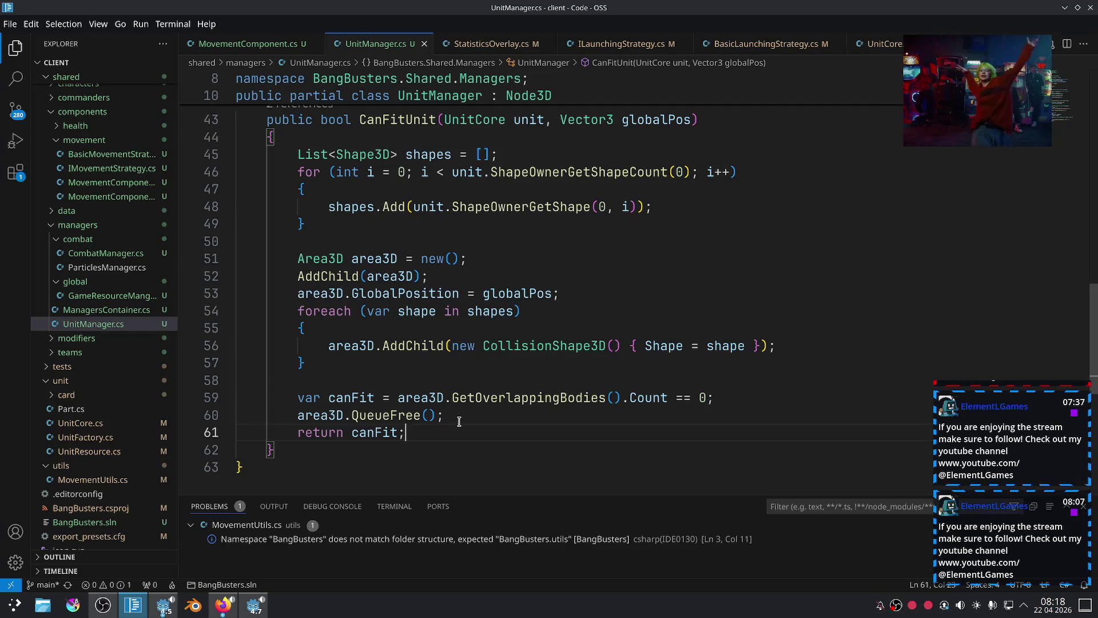
Glance at the Godot editor, moving the floating video window aside, then return to UnitManager.cs.
{"action": "key", "text": "alt+Tab"}
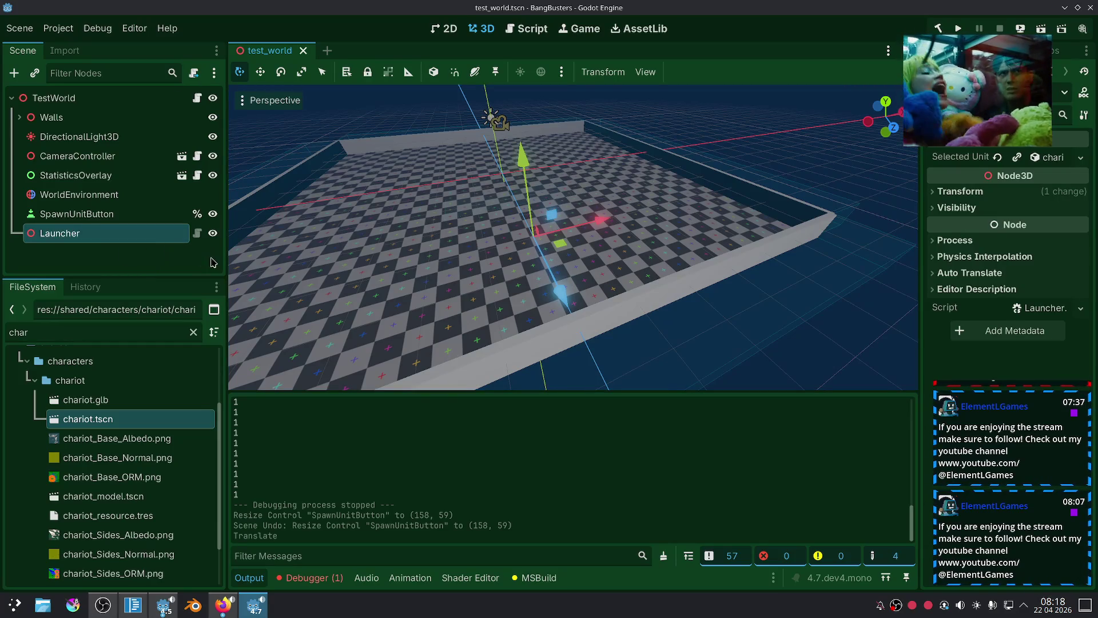
{"action": "left_click_drag", "start_coordinate": [925, 87], "coordinate": [966, 133]}
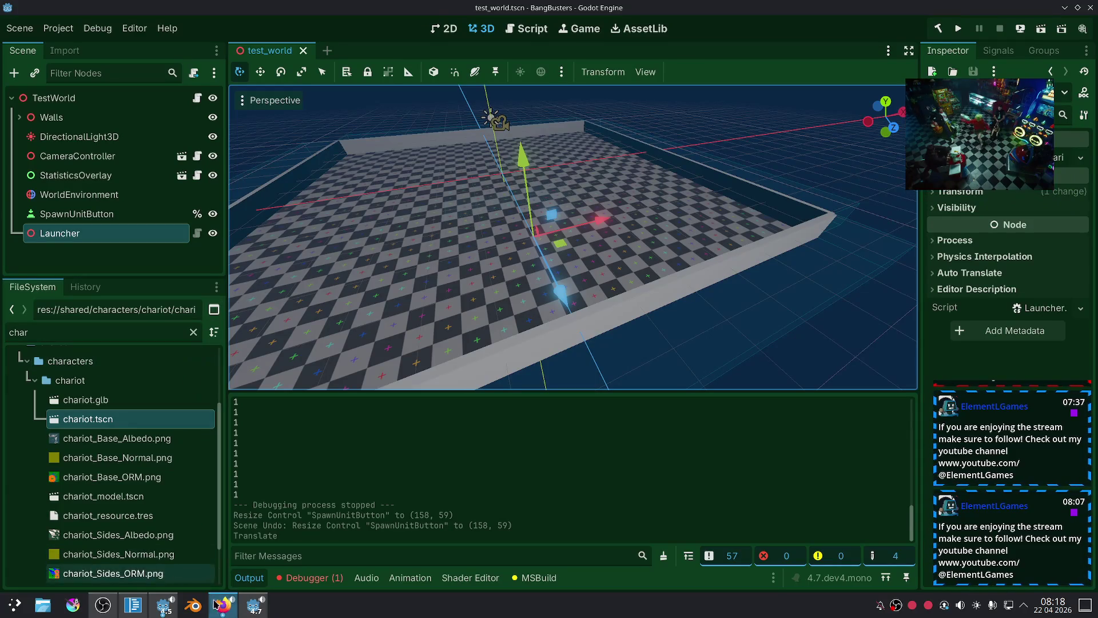
{"action": "left_click", "coordinate": [246, 611]}
{"action": "left_click", "coordinate": [245, 611]}
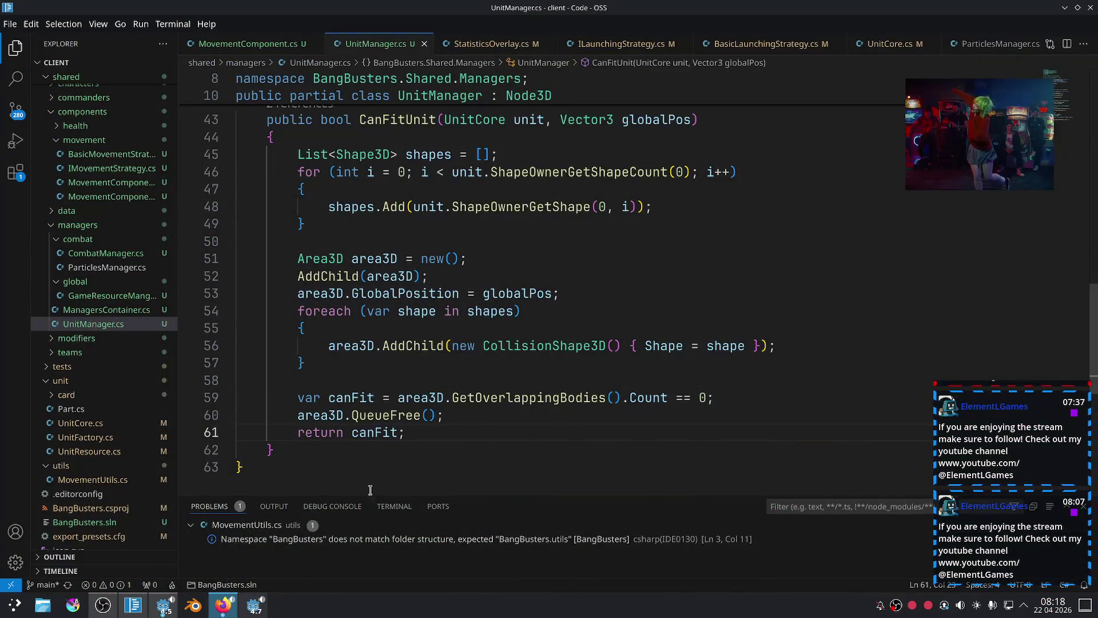
Reselect the closing canFit lines and show the GetOverlappingBodies documentation tooltip.
{"action": "mouse_move", "coordinate": [452, 445]}
{"action": "left_mouse_down"}
{"action": "mouse_move", "coordinate": [338, 400]}
{"action": "mouse_move", "coordinate": [295, 405]}
{"action": "left_mouse_up"}
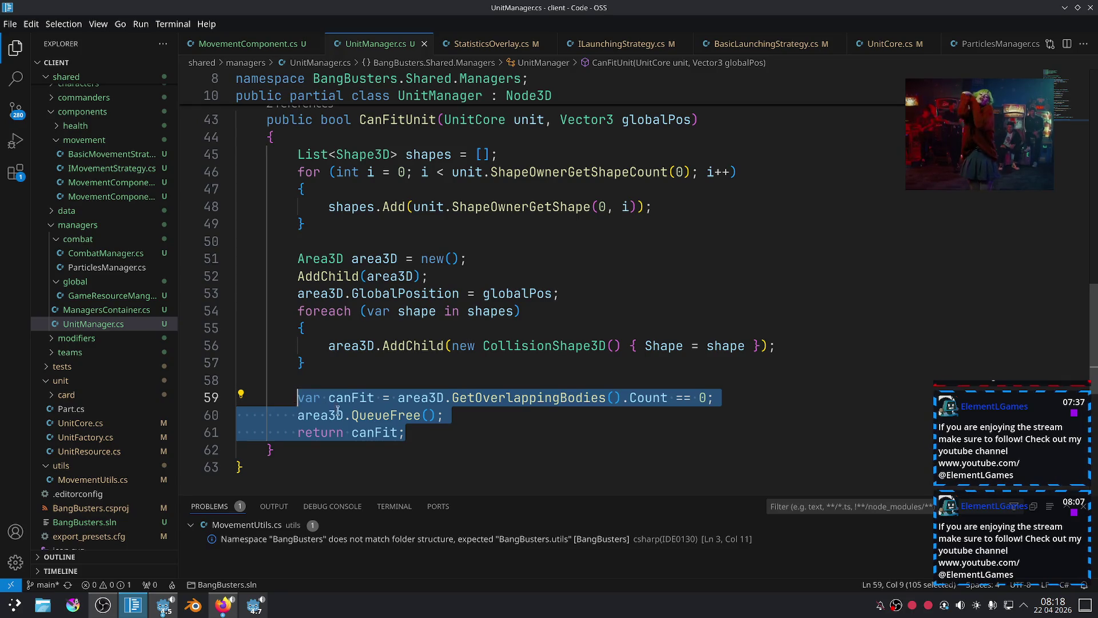
{"action": "left_click", "coordinate": [479, 431]}
{"action": "mouse_move", "coordinate": [593, 402]}
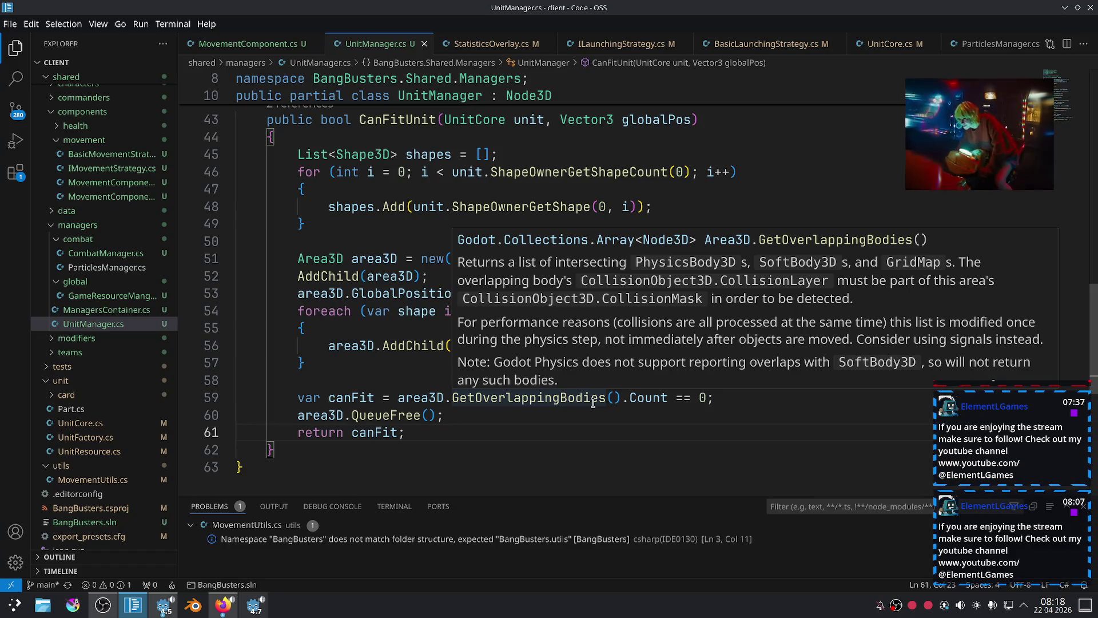
Retype the GetOverlappingBodies call using autocomplete and save UnitManager.cs.
{"action": "double_click", "coordinate": [592, 398]}
{"action": "type", "text": "Ge"}
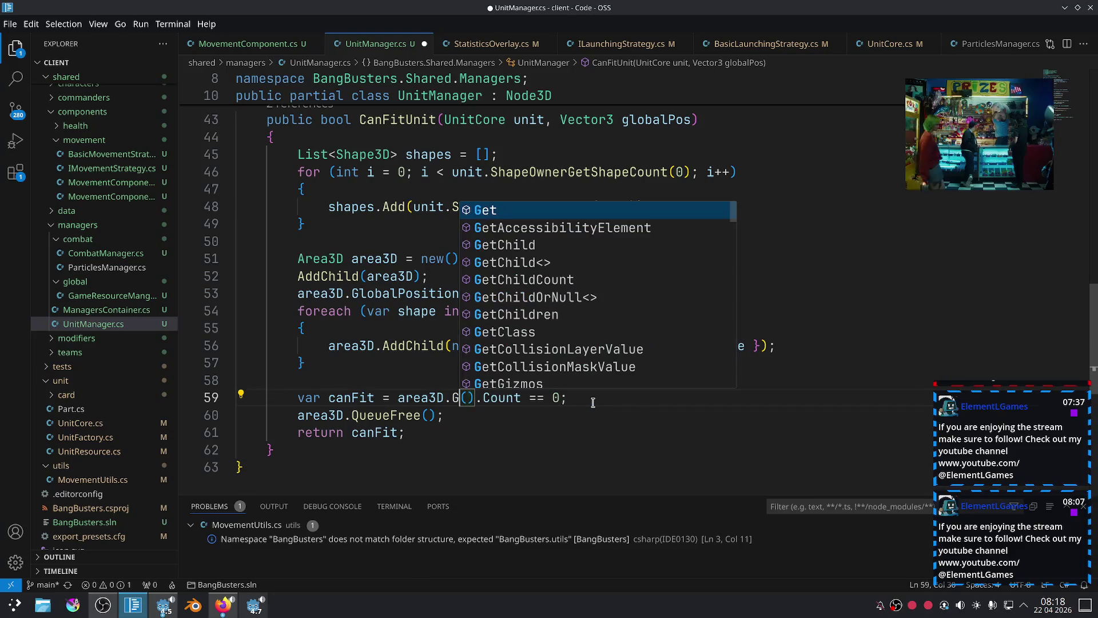
{"action": "type", "text": "t"}
{"action": "type", "text": "Ov"}
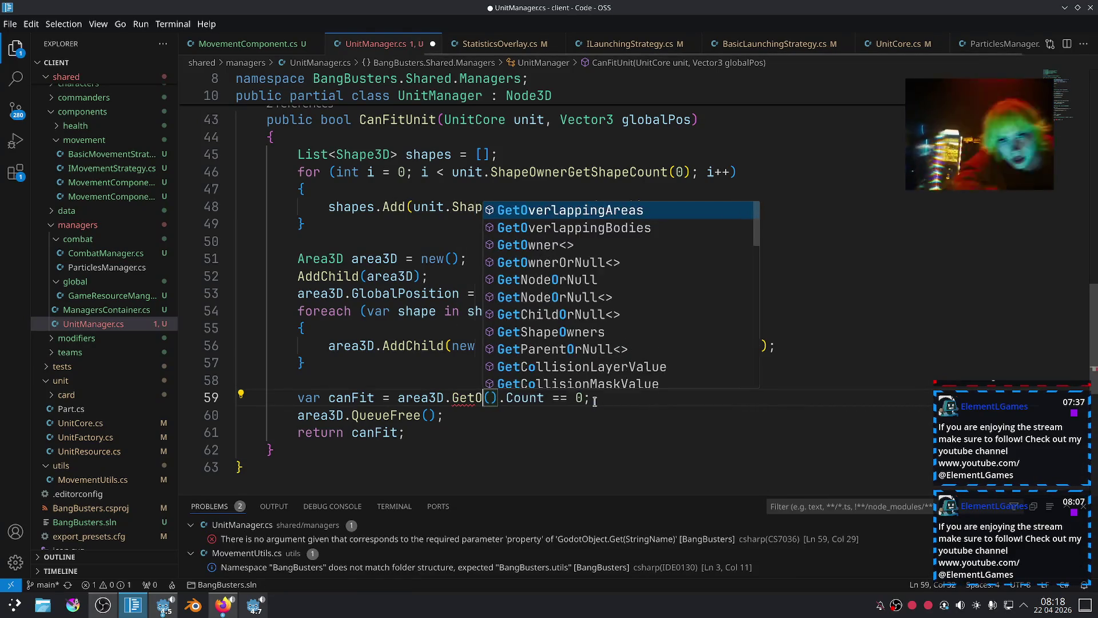
{"action": "key", "text": "Down"}
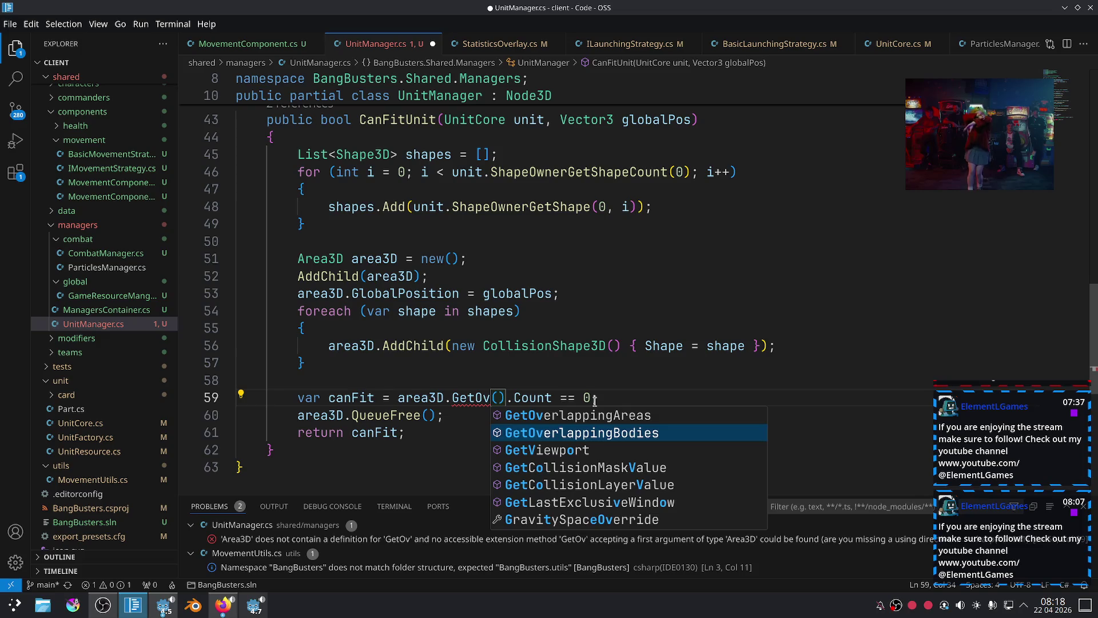
{"action": "key", "text": "Tab"}
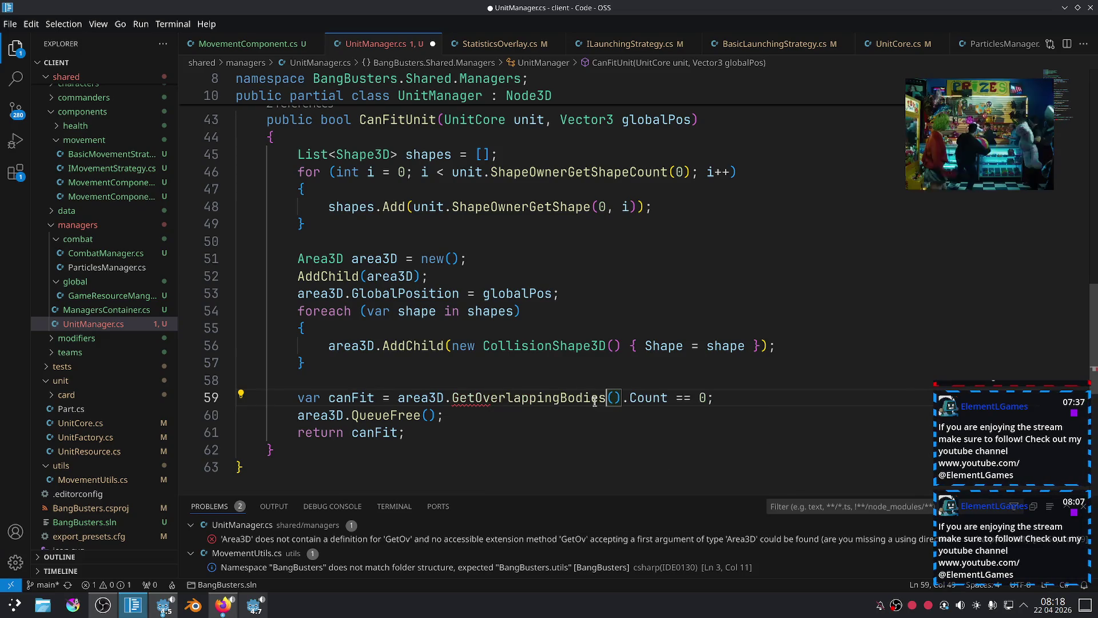
{"action": "key", "text": "ctrl+s"}
Add GD.Print(canFit); on a new line after the canFit check and save.
{"action": "left_click", "coordinate": [560, 453]}
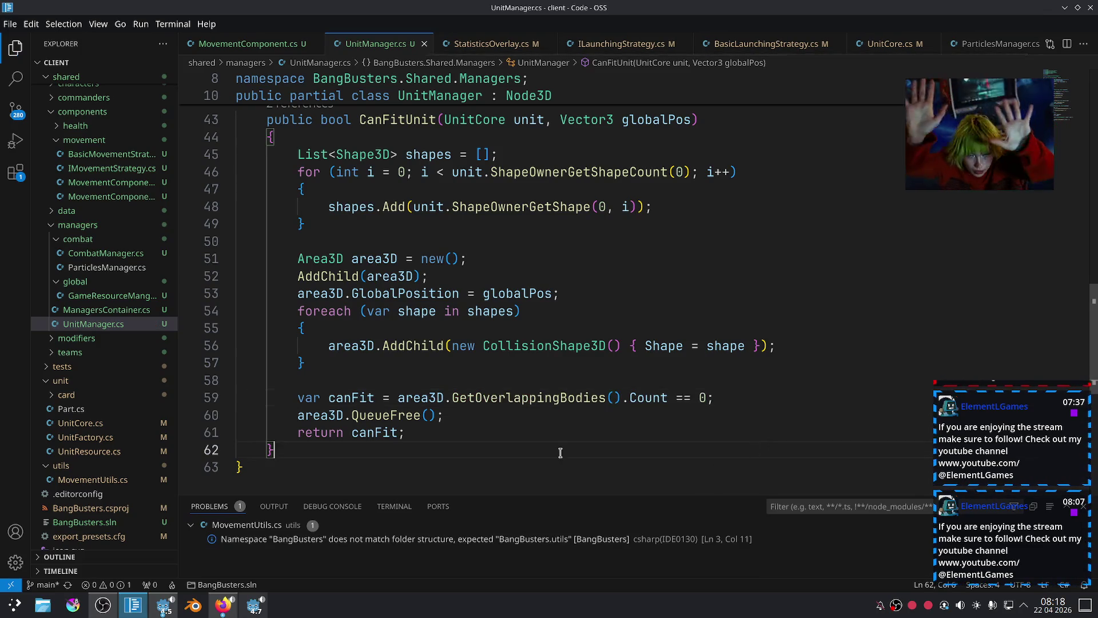
{"action": "left_click_drag", "start_coordinate": [542, 434], "coordinate": [295, 398]}
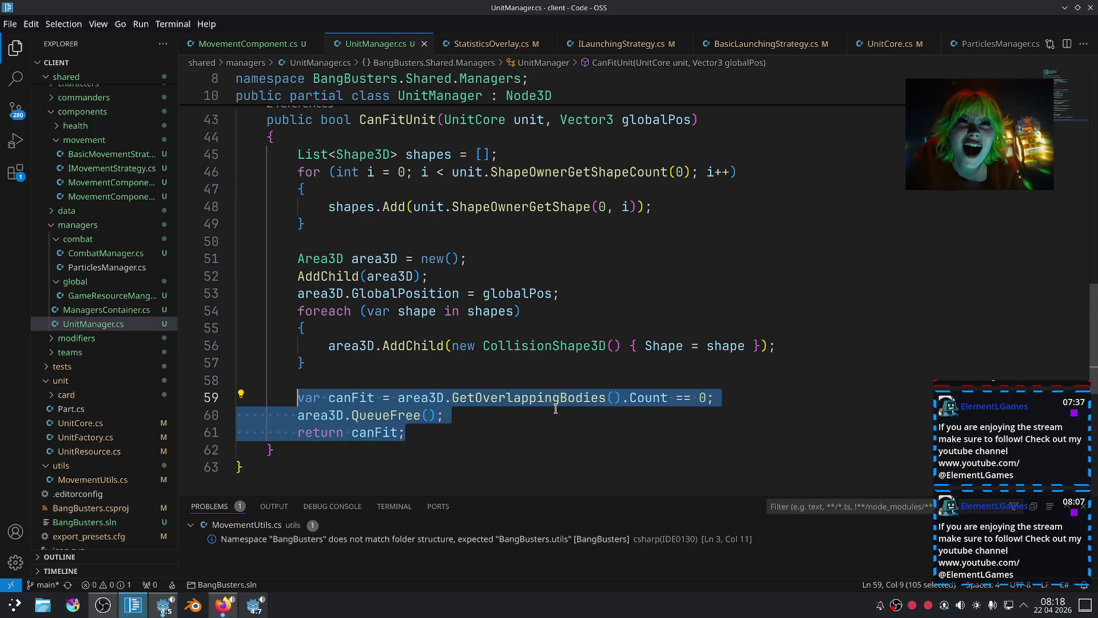
{"action": "left_click", "coordinate": [721, 400]}
{"action": "key", "text": "Return"}
{"action": "type", "text": "GD.Print"}
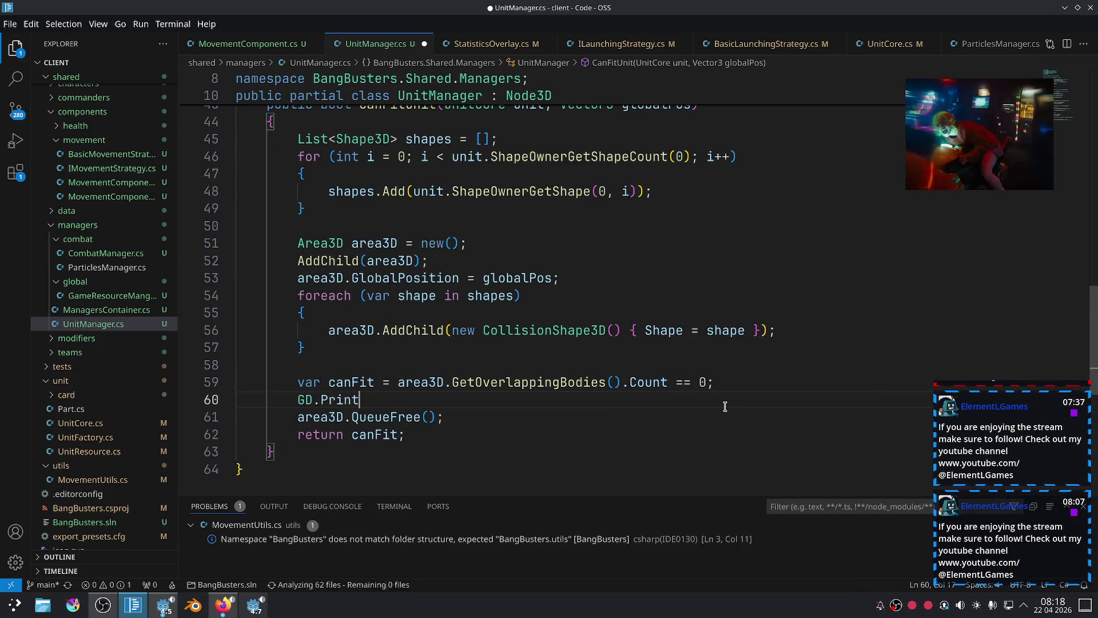
{"action": "type", "text": "(canfi"}
{"action": "key", "text": "Tab"}
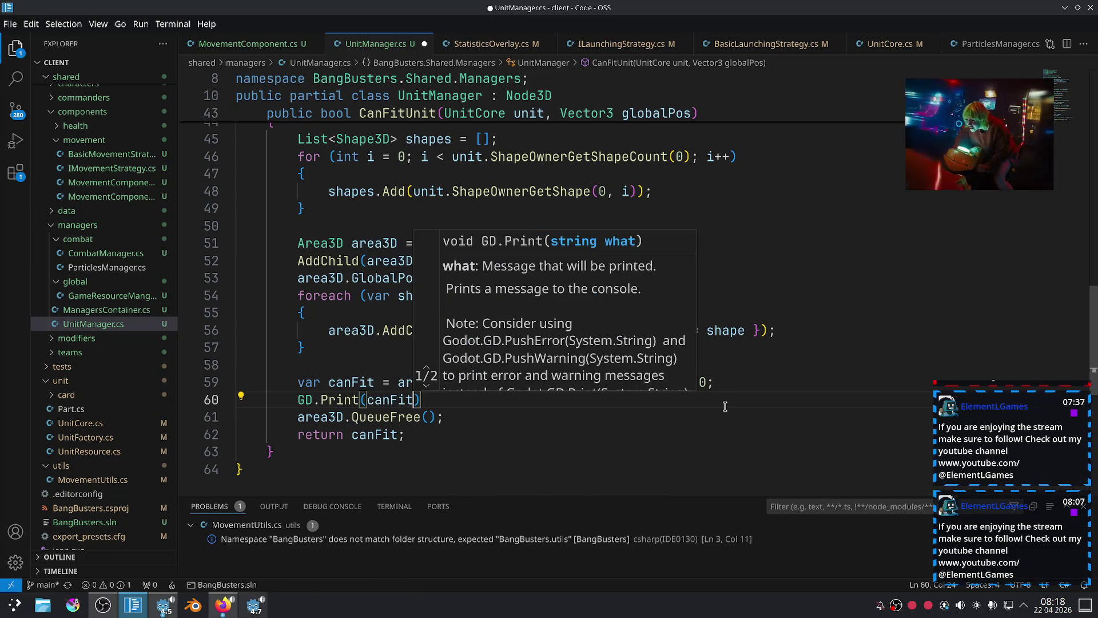
{"action": "type", "text": ");"}
{"action": "key", "text": "ctrl+s"}
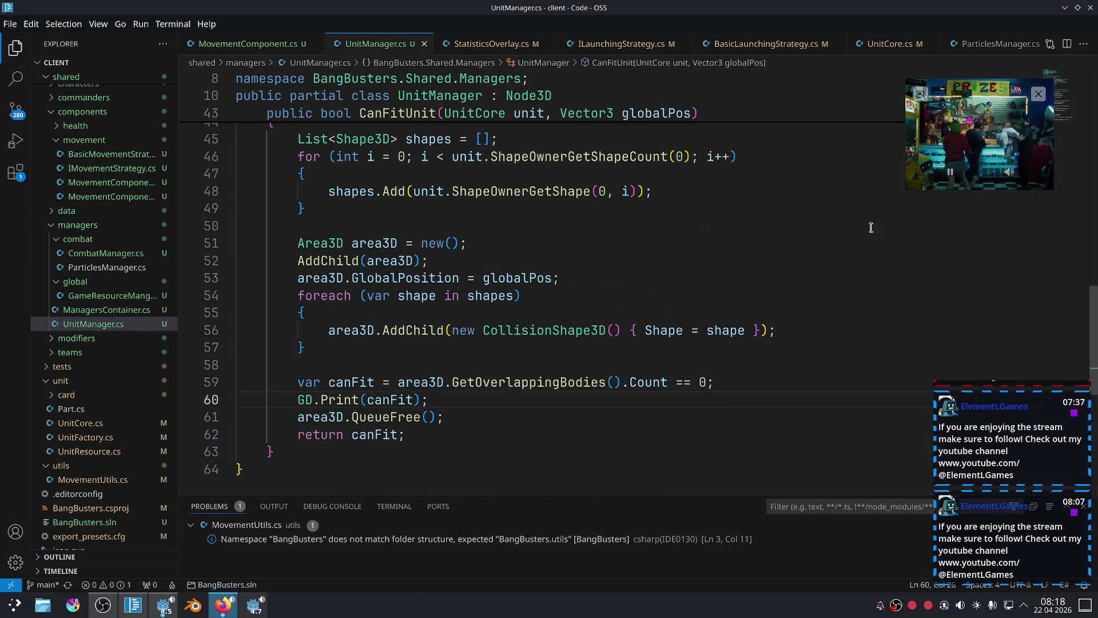
{"action": "key", "text": "alt+Tab"}
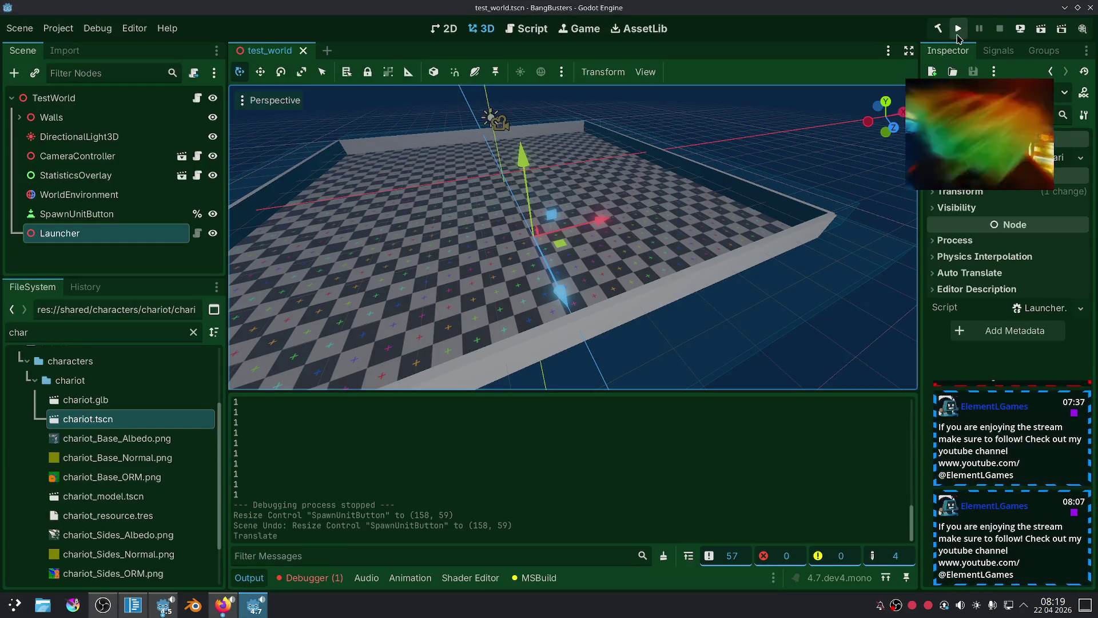
Run the project, shrink the game window, spawn about 40 units, then stop with F8.
{"action": "left_click", "coordinate": [958, 34]}
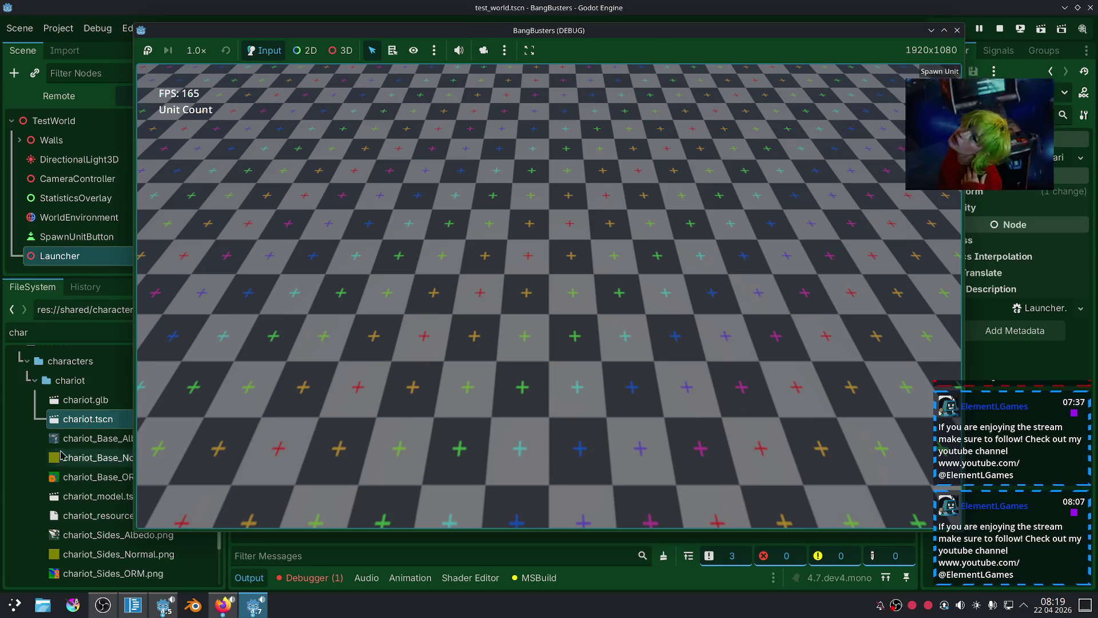
{"action": "left_click_drag", "start_coordinate": [135, 532], "coordinate": [247, 375]}
{"action": "left_click", "coordinate": [872, 73]}
{"action": "left_click", "coordinate": [872, 73]}
{"action": "left_click", "coordinate": [872, 72]}
{"action": "left_click", "coordinate": [872, 73]}
{"action": "left_click", "coordinate": [872, 73]}
{"action": "left_click", "coordinate": [872, 73]}
{"action": "left_click", "coordinate": [873, 73]}
{"action": "left_click", "coordinate": [872, 73]}
{"action": "left_click", "coordinate": [872, 73]}
{"action": "left_click", "coordinate": [872, 73]}
{"action": "left_click", "coordinate": [872, 73]}
{"action": "left_click", "coordinate": [872, 72]}
{"action": "left_click", "coordinate": [872, 73]}
{"action": "left_click", "coordinate": [872, 73]}
{"action": "left_click", "coordinate": [872, 73]}
{"action": "left_click", "coordinate": [872, 73]}
{"action": "left_click", "coordinate": [872, 72]}
{"action": "left_click", "coordinate": [872, 73]}
{"action": "left_click", "coordinate": [872, 73]}
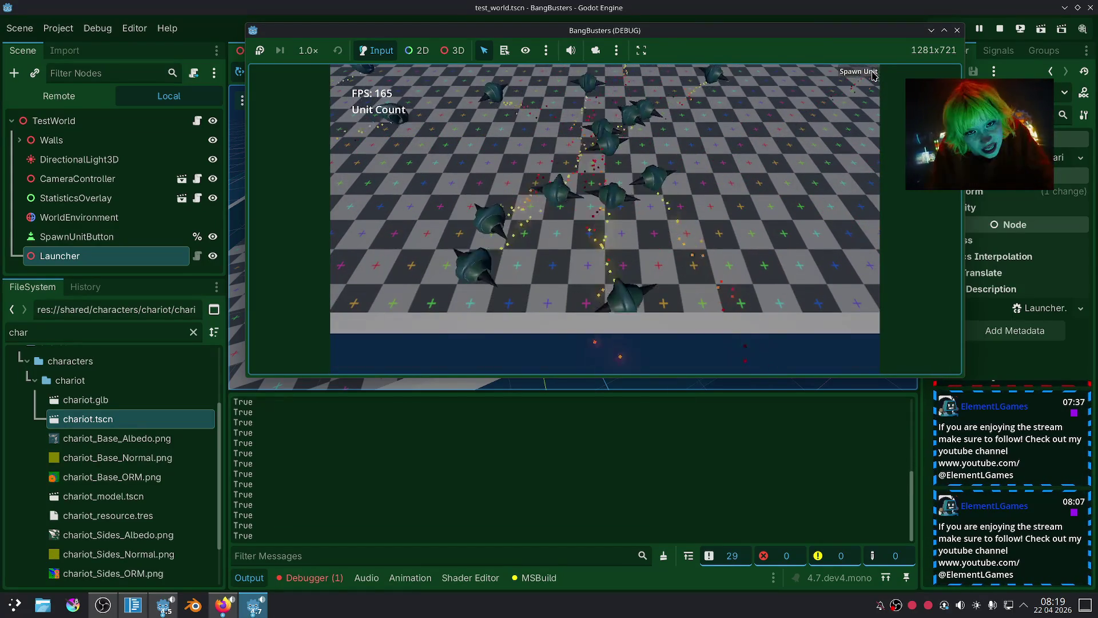
{"action": "left_click", "coordinate": [872, 72]}
{"action": "left_click", "coordinate": [872, 73]}
{"action": "left_click", "coordinate": [872, 72]}
{"action": "left_click", "coordinate": [872, 73]}
{"action": "left_click", "coordinate": [872, 72]}
{"action": "left_click", "coordinate": [872, 73]}
{"action": "left_click", "coordinate": [872, 73]}
{"action": "left_click", "coordinate": [872, 73]}
{"action": "left_click", "coordinate": [872, 73]}
{"action": "left_click", "coordinate": [872, 73]}
{"action": "left_click", "coordinate": [872, 73]}
{"action": "left_click", "coordinate": [872, 72]}
{"action": "left_click", "coordinate": [873, 73]}
{"action": "left_click", "coordinate": [872, 73]}
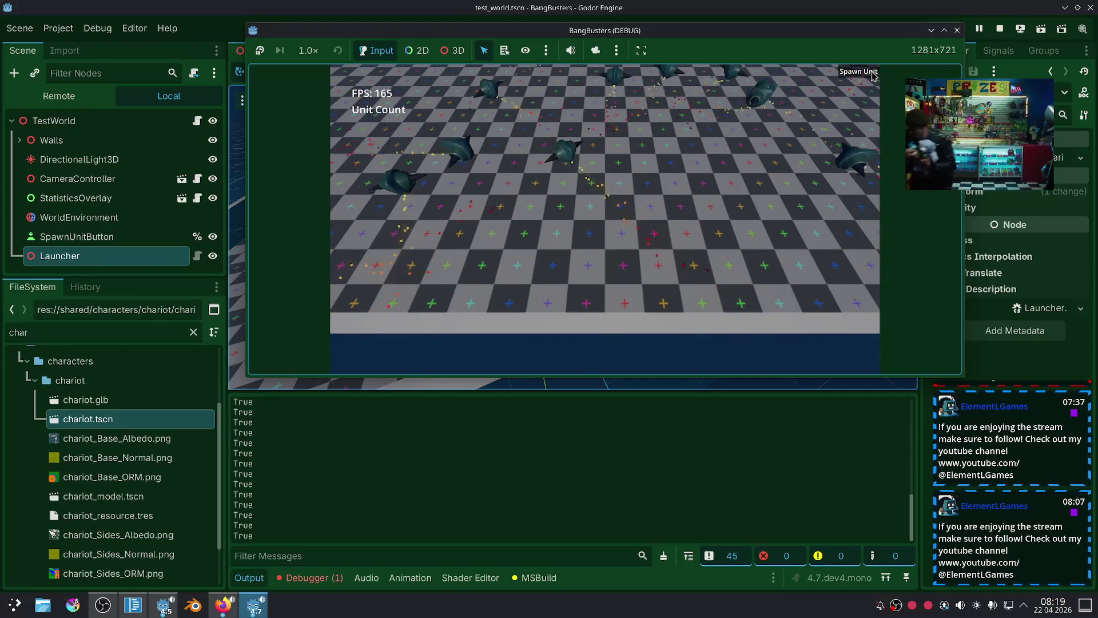
{"action": "left_click", "coordinate": [872, 73]}
{"action": "left_click", "coordinate": [872, 72]}
{"action": "left_click", "coordinate": [872, 73]}
{"action": "left_click", "coordinate": [873, 72]}
{"action": "left_click", "coordinate": [872, 73]}
{"action": "left_click", "coordinate": [872, 72]}
{"action": "left_click", "coordinate": [873, 73]}
{"action": "left_click", "coordinate": [872, 73]}
{"action": "left_click", "coordinate": [872, 72]}
{"action": "left_click", "coordinate": [872, 73]}
{"action": "left_click", "coordinate": [872, 73]}
{"action": "left_click", "coordinate": [872, 73]}
{"action": "left_click", "coordinate": [872, 72]}
{"action": "left_click", "coordinate": [872, 72]}
{"action": "left_click", "coordinate": [872, 73]}
{"action": "left_click", "coordinate": [872, 73]}
{"action": "left_click", "coordinate": [872, 72]}
{"action": "left_click", "coordinate": [872, 72]}
{"action": "left_click", "coordinate": [872, 73]}
{"action": "left_click", "coordinate": [872, 73]}
{"action": "left_click", "coordinate": [872, 73]}
{"action": "left_click", "coordinate": [872, 73]}
{"action": "left_click", "coordinate": [872, 73]}
{"action": "left_click", "coordinate": [872, 73]}
{"action": "left_click", "coordinate": [872, 72]}
{"action": "left_click", "coordinate": [872, 72]}
{"action": "left_click", "coordinate": [872, 73]}
{"action": "left_click", "coordinate": [872, 73]}
{"action": "left_click", "coordinate": [872, 72]}
{"action": "left_click", "coordinate": [872, 72]}
{"action": "left_click", "coordinate": [872, 72]}
{"action": "left_click", "coordinate": [873, 72]}
{"action": "left_click", "coordinate": [872, 72]}
{"action": "left_click", "coordinate": [872, 72]}
{"action": "left_click", "coordinate": [872, 73]}
{"action": "left_click", "coordinate": [872, 73]}
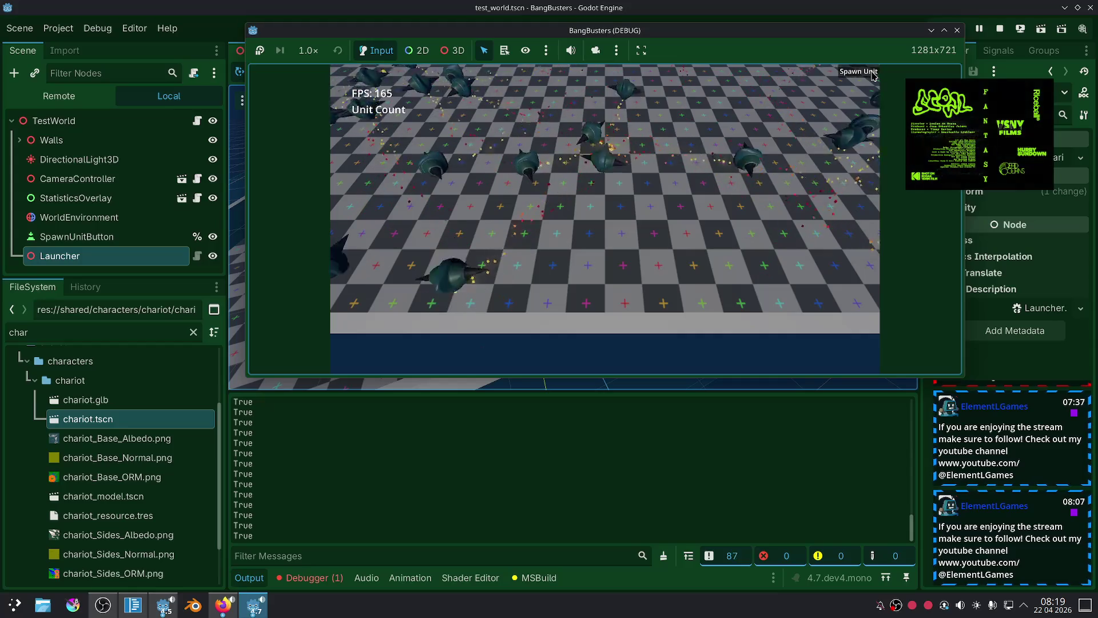
{"action": "left_click", "coordinate": [872, 73]}
{"action": "left_click", "coordinate": [872, 73]}
{"action": "left_click", "coordinate": [872, 73]}
{"action": "left_click", "coordinate": [872, 72]}
{"action": "left_click", "coordinate": [873, 73]}
{"action": "left_click", "coordinate": [872, 73]}
{"action": "left_click", "coordinate": [872, 73]}
{"action": "left_click", "coordinate": [872, 73]}
{"action": "left_click", "coordinate": [872, 73]}
{"action": "left_click", "coordinate": [873, 73]}
{"action": "key", "text": "F8"}
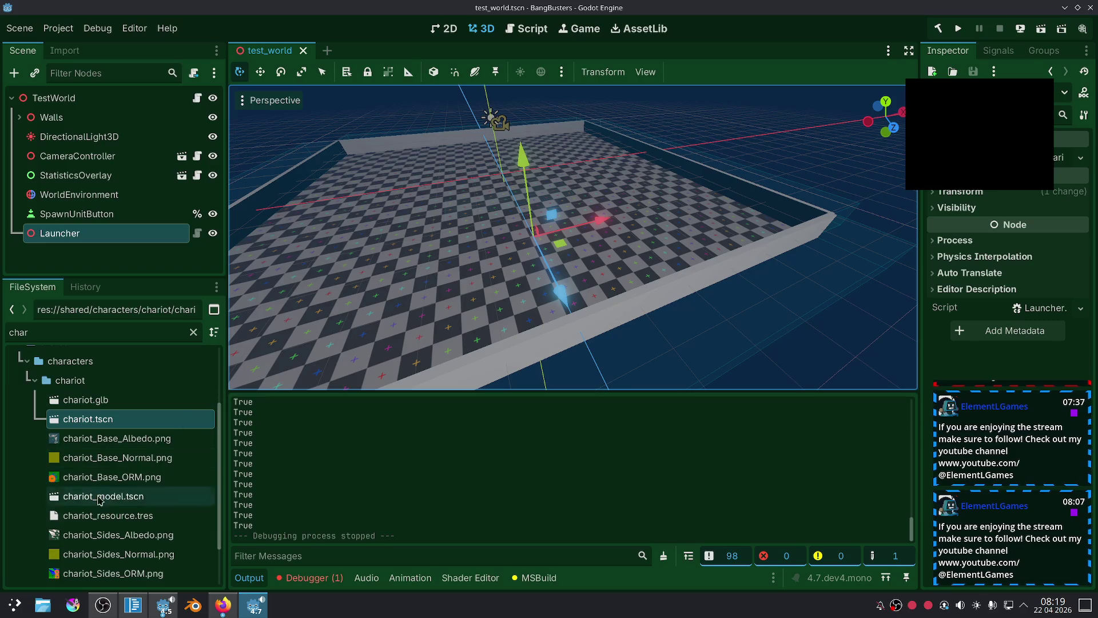
Return to UnitManager.cs and look over lines 53 to 61 of CanFitUnit.
{"action": "left_click", "coordinate": [130, 606]}
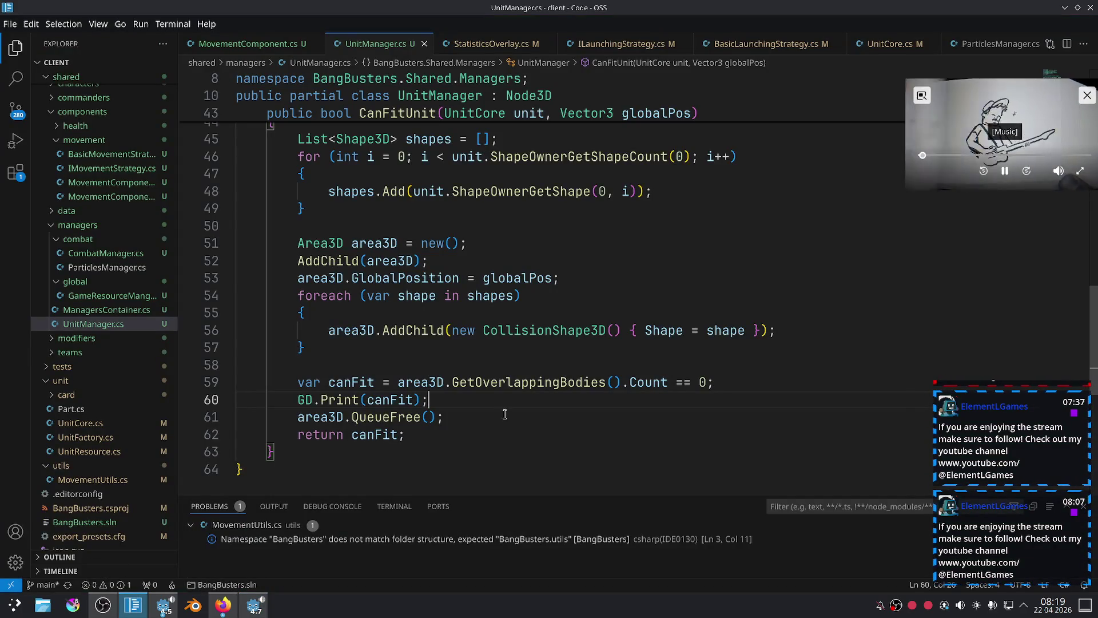
{"action": "mouse_move", "coordinate": [512, 413]}
{"action": "left_mouse_down"}
{"action": "mouse_move", "coordinate": [289, 326]}
{"action": "mouse_move", "coordinate": [253, 276]}
{"action": "left_mouse_up"}
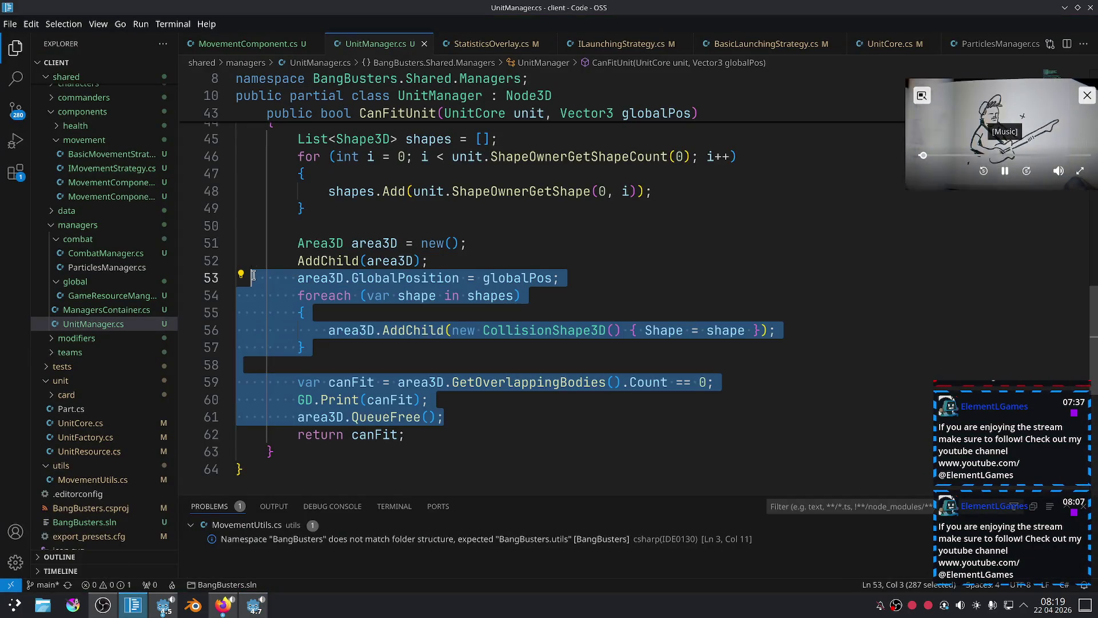
{"action": "left_click", "coordinate": [535, 416]}
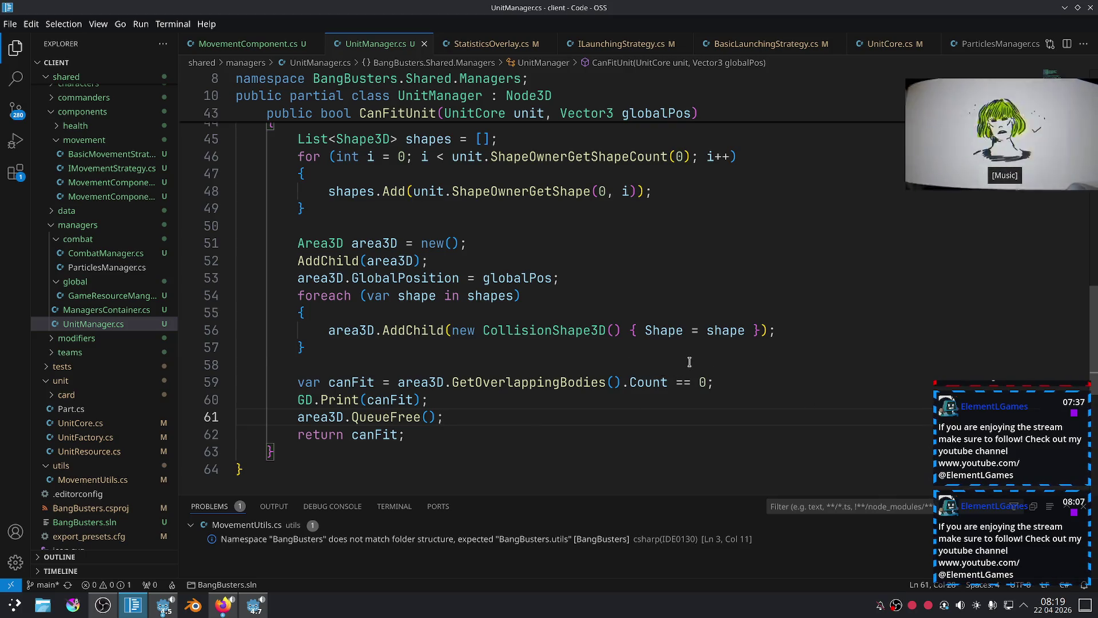
Insert GetTree().ToSignal( on line 58 before the canFit check, using the ToSignal completion.
{"action": "key", "text": "Tab"}
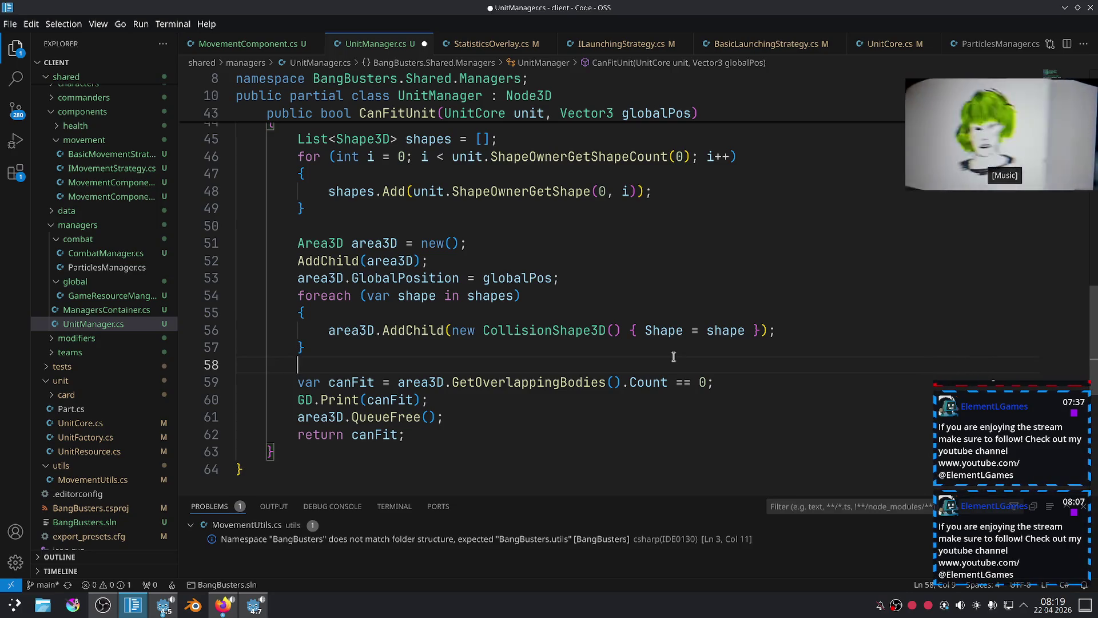
{"action": "type", "text": "GetTree."}
{"action": "key", "text": "BackSpace"}
{"action": "type", "text": "()."}
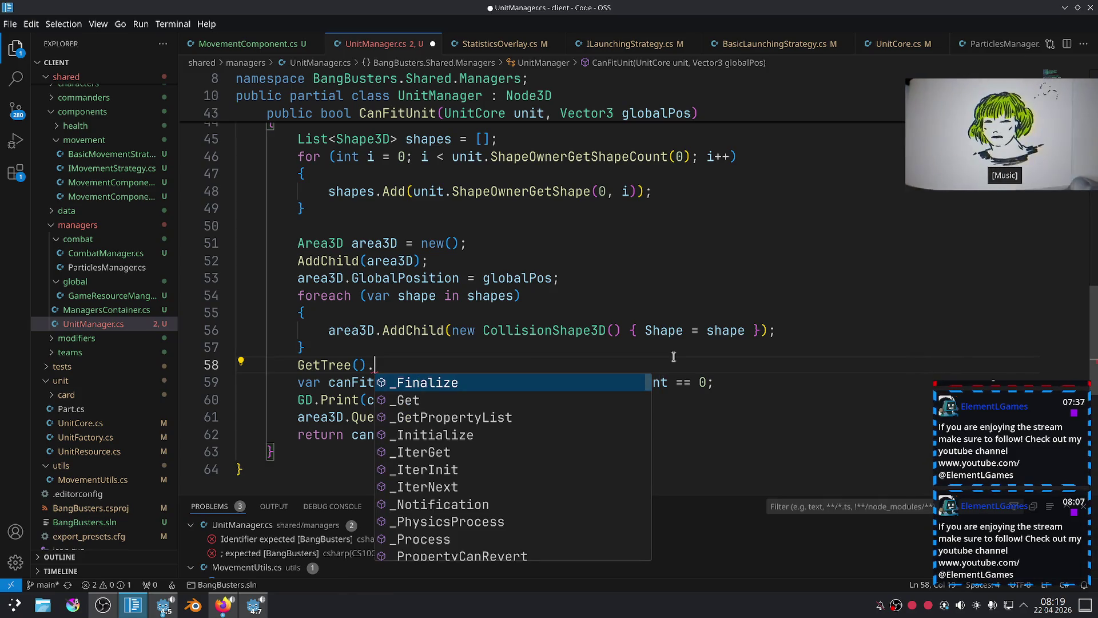
{"action": "type", "text": "Si"}
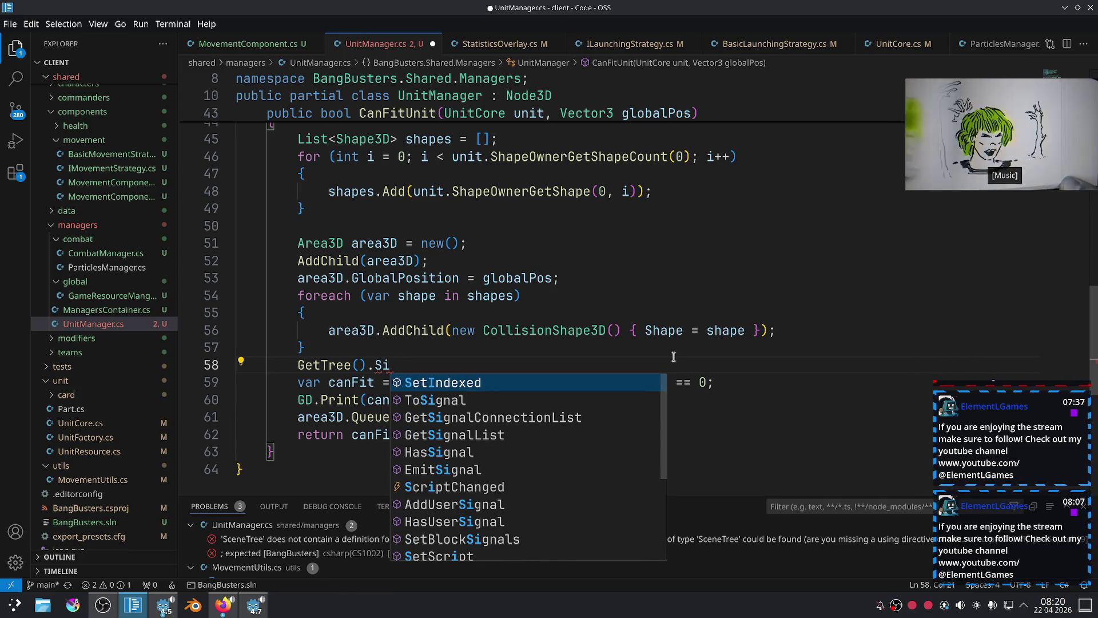
{"action": "type", "text": "g"}
{"action": "key", "text": "BackSpace"}
{"action": "key", "text": "BackSpace"}
{"action": "key", "text": "BackSpace"}
{"action": "type", "text": "A"}
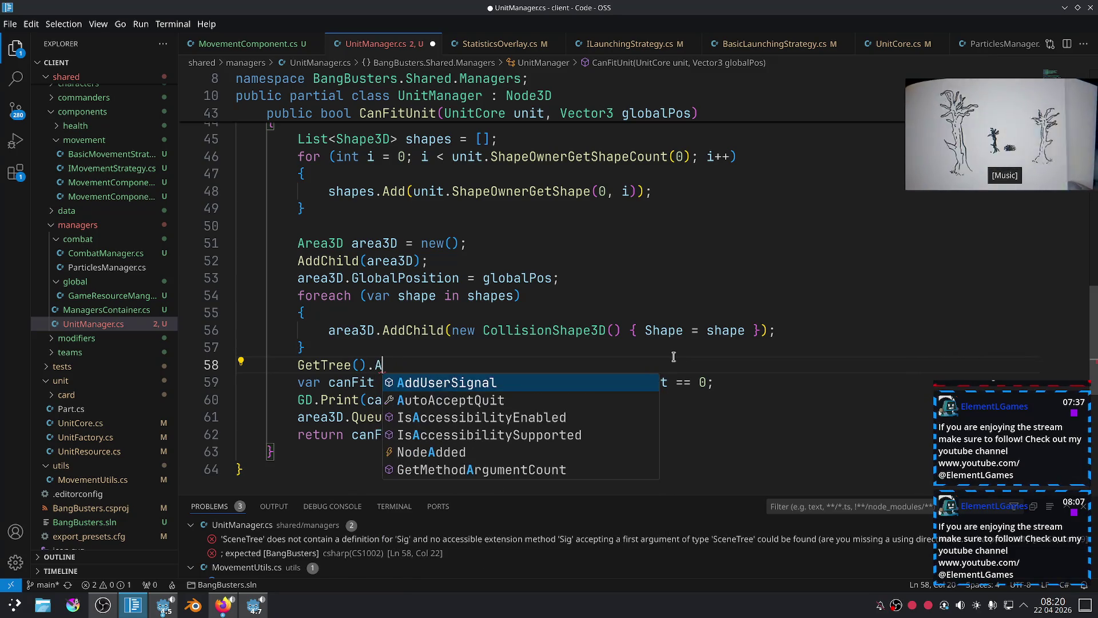
{"action": "type", "text": "wSign"}
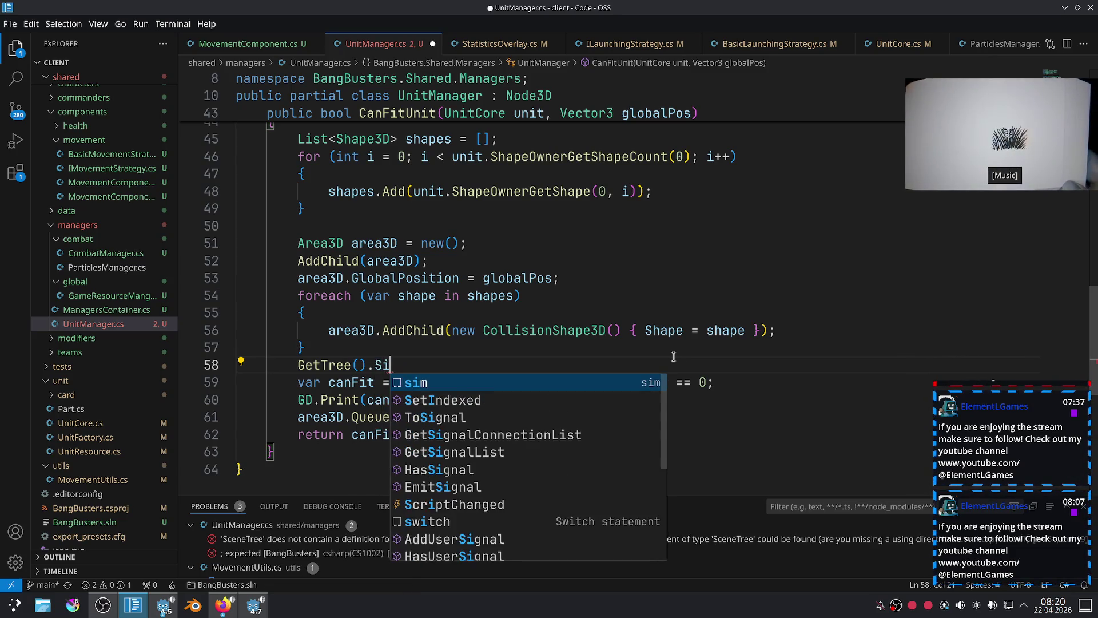
{"action": "key", "text": "Tab"}
{"action": "type", "text": "("}
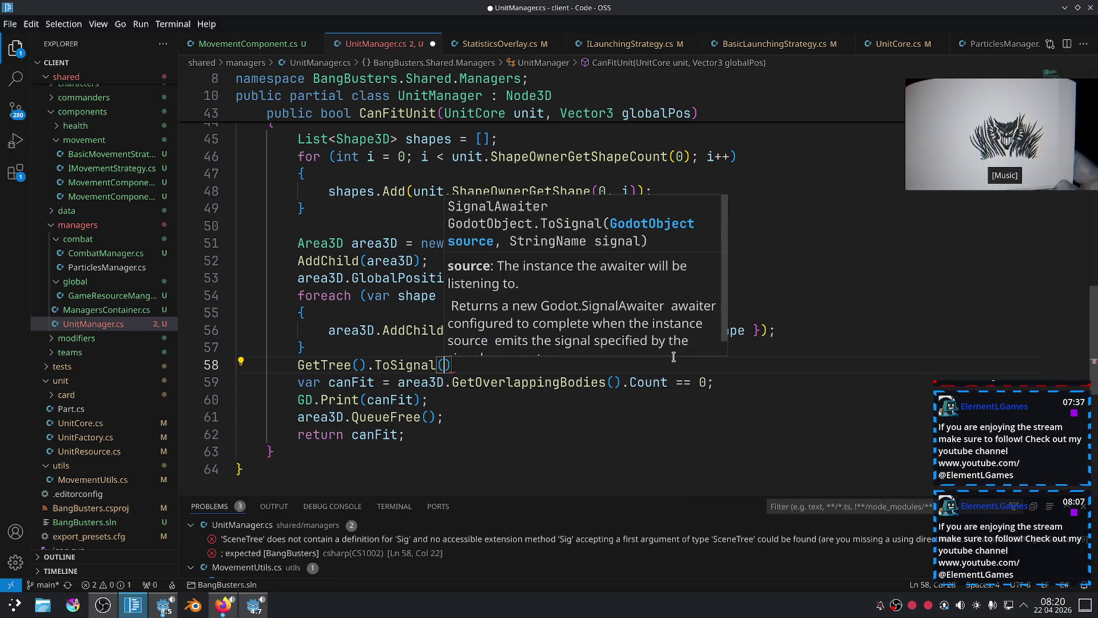
{"action": "mouse_move", "coordinate": [441, 365]}
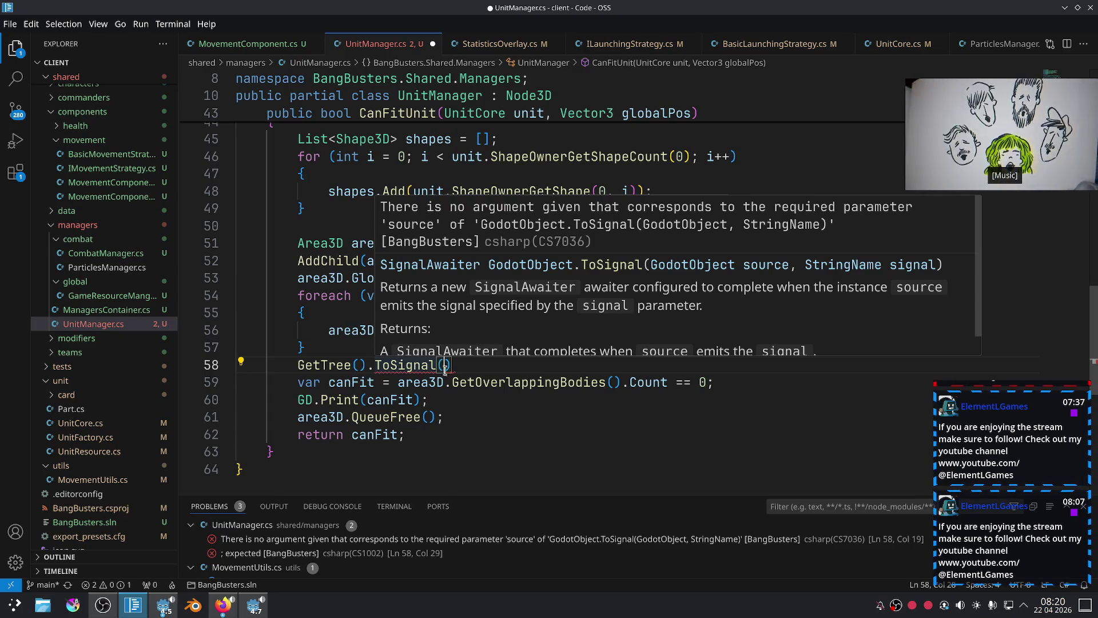
{"action": "left_click", "coordinate": [257, 611]}
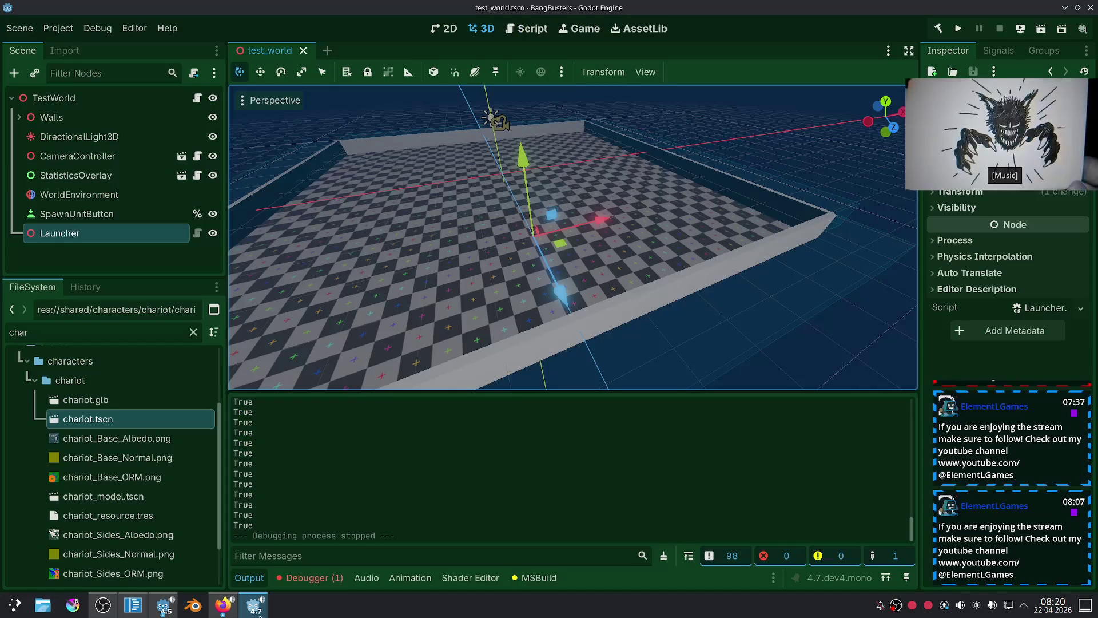
Search the Godot help for 'frame' from the Script workspace and browse the results.
{"action": "left_click", "coordinate": [527, 35]}
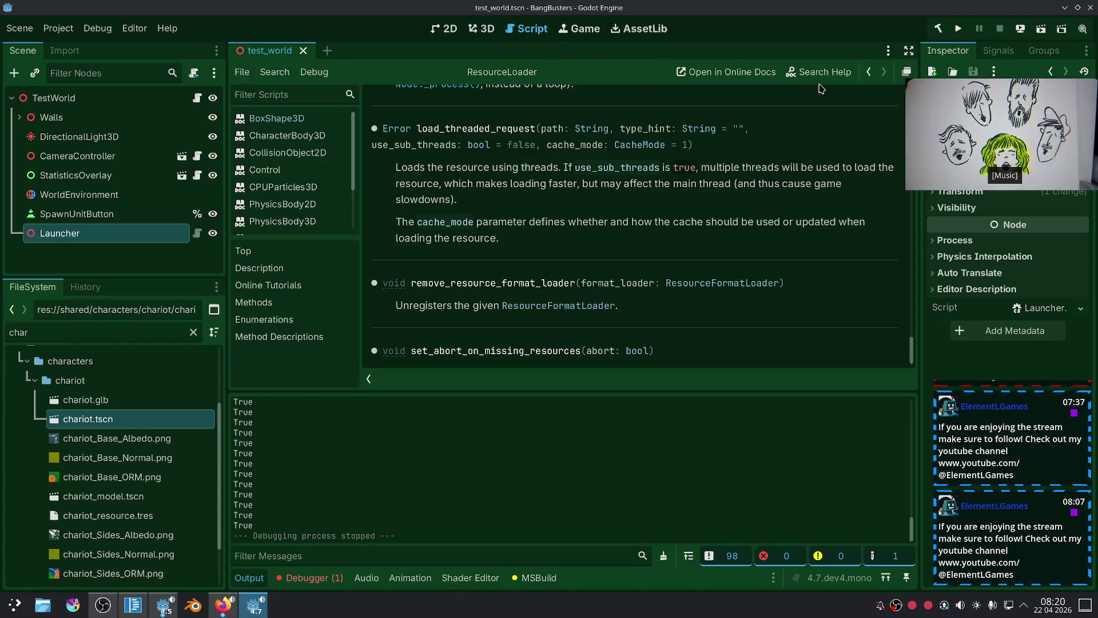
{"action": "left_click", "coordinate": [820, 74]}
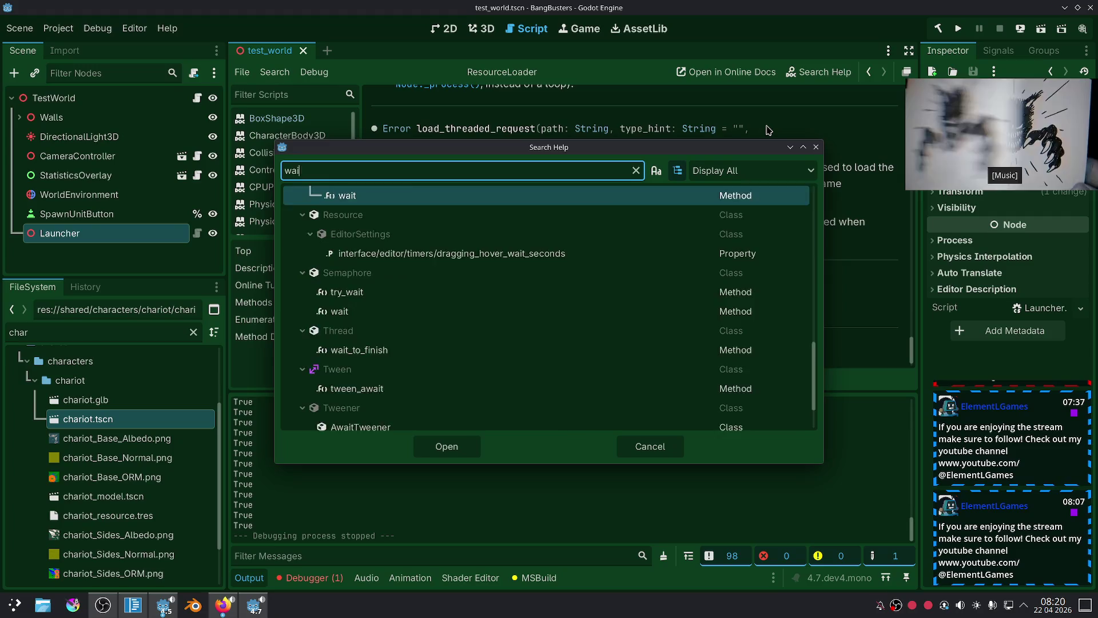
{"action": "type", "text": "frame"}
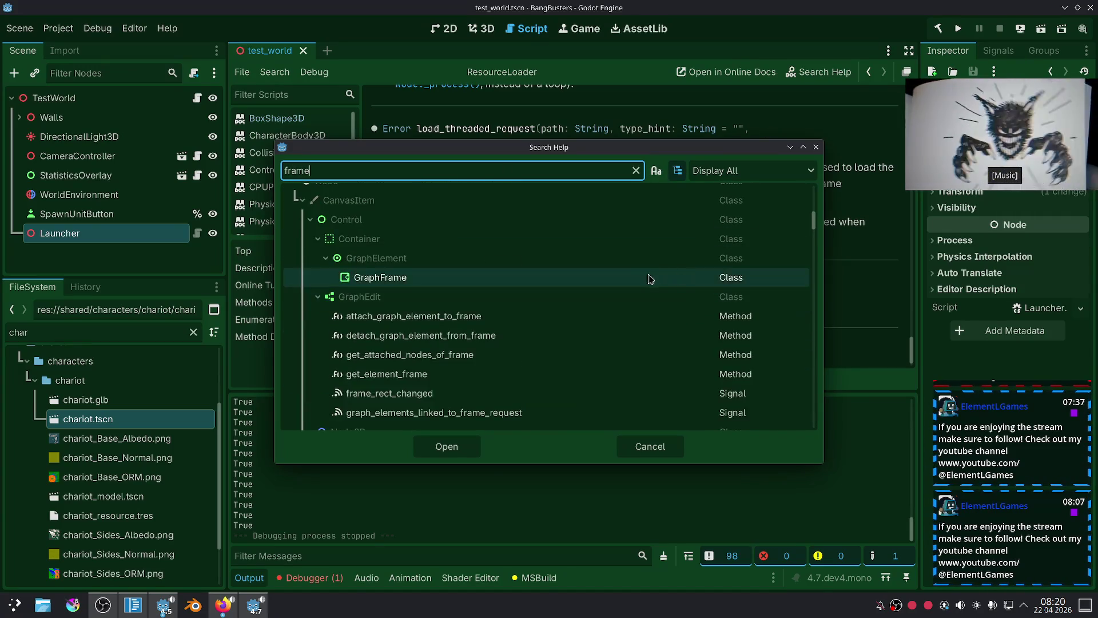
{"action": "scroll", "coordinate": [646, 279], "scroll_direction": "up", "scroll_amount": 3}
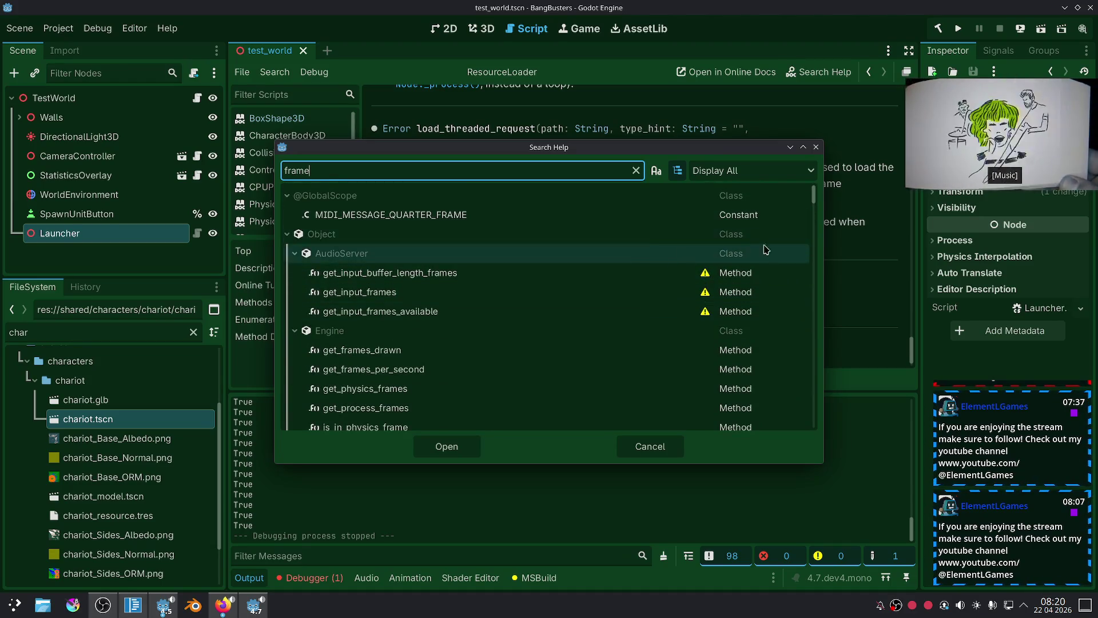
{"action": "left_click_drag", "start_coordinate": [813, 195], "coordinate": [814, 431]}
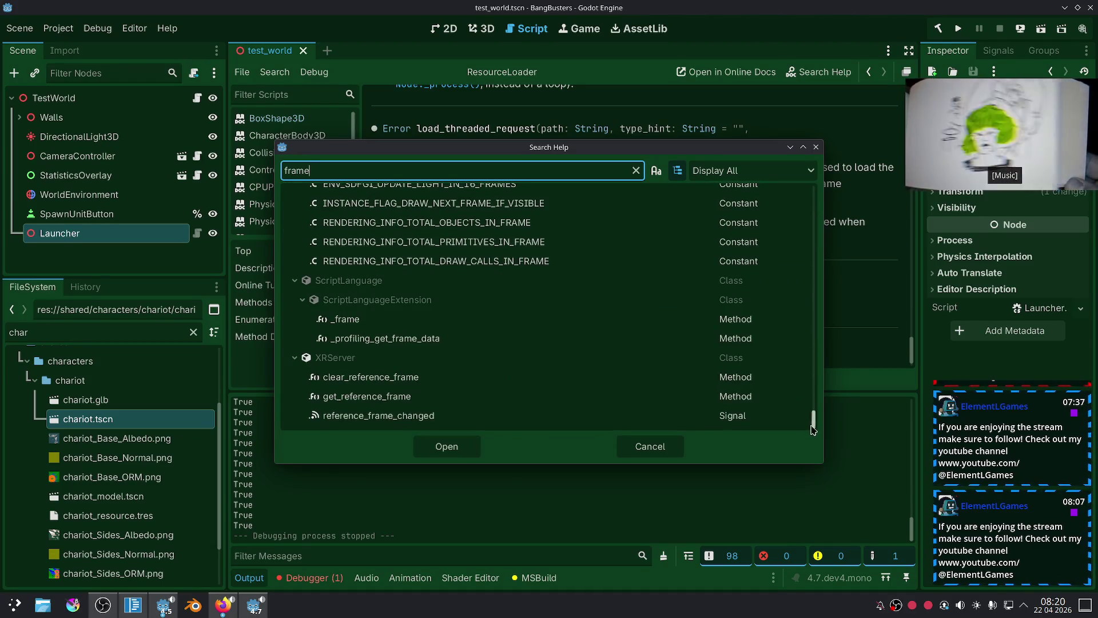
{"action": "scroll", "coordinate": [498, 340], "scroll_direction": "up", "scroll_amount": 5}
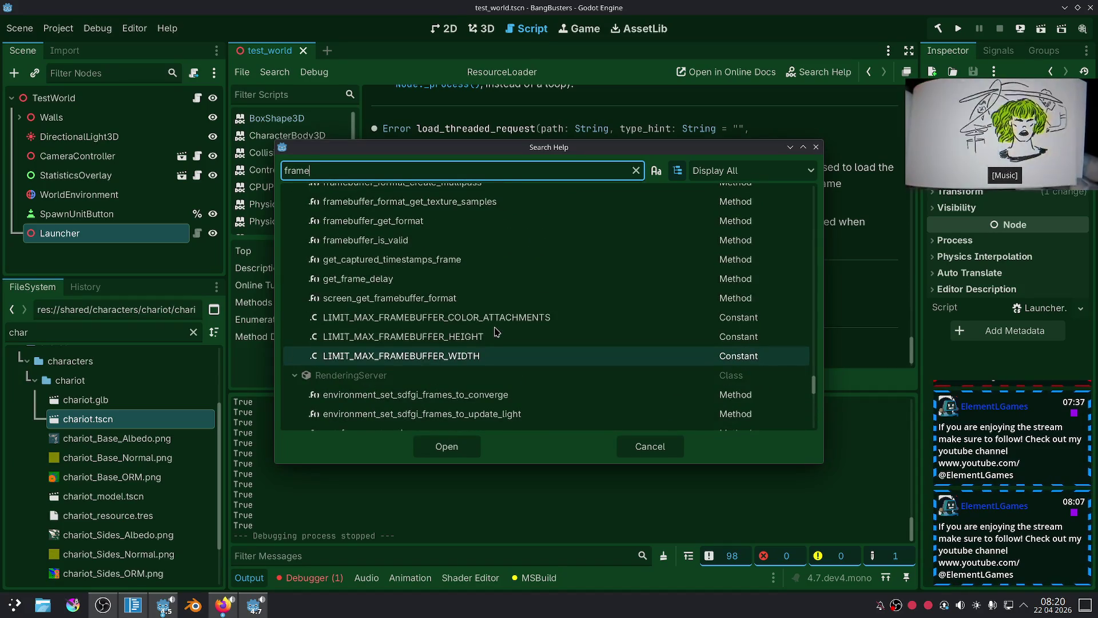
{"action": "scroll", "coordinate": [496, 332], "scroll_direction": "up", "scroll_amount": 3}
Search 'physics_f' and read SceneTree's physics_frame signal documentation, then return to UnitManager.cs.
{"action": "double_click", "coordinate": [354, 165]}
{"action": "type", "text": "ph"}
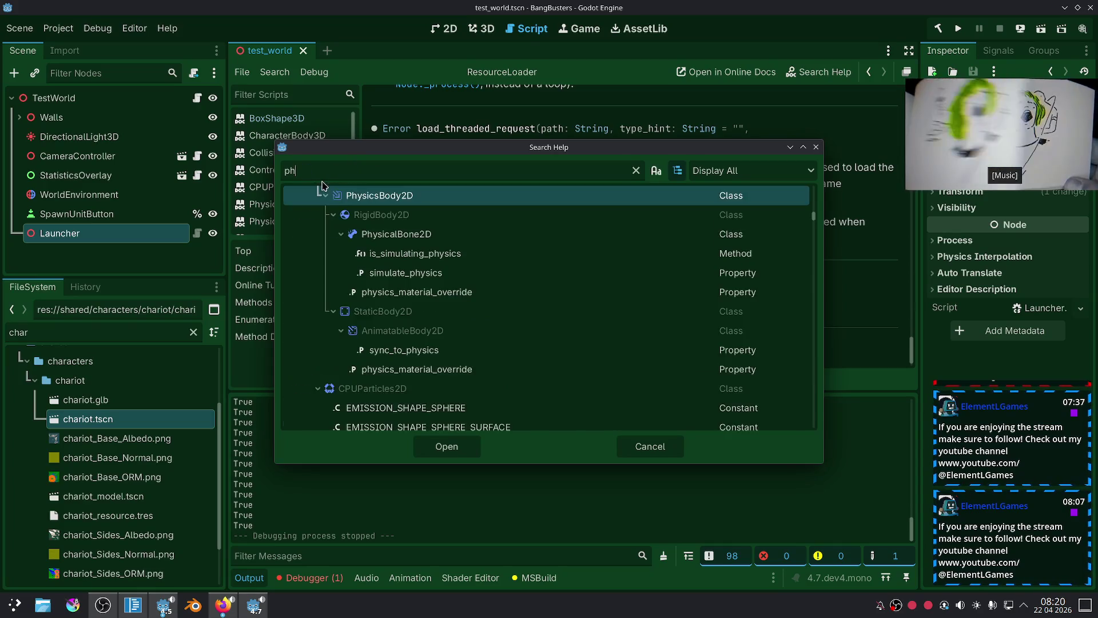
{"action": "type", "text": "ysics_f"}
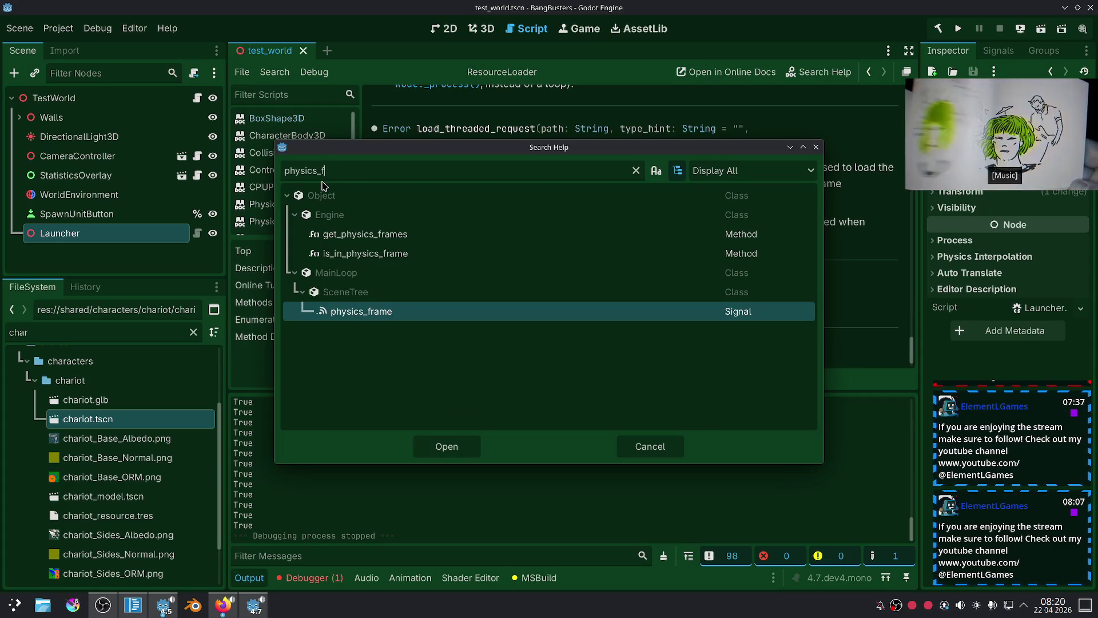
{"action": "double_click", "coordinate": [379, 314]}
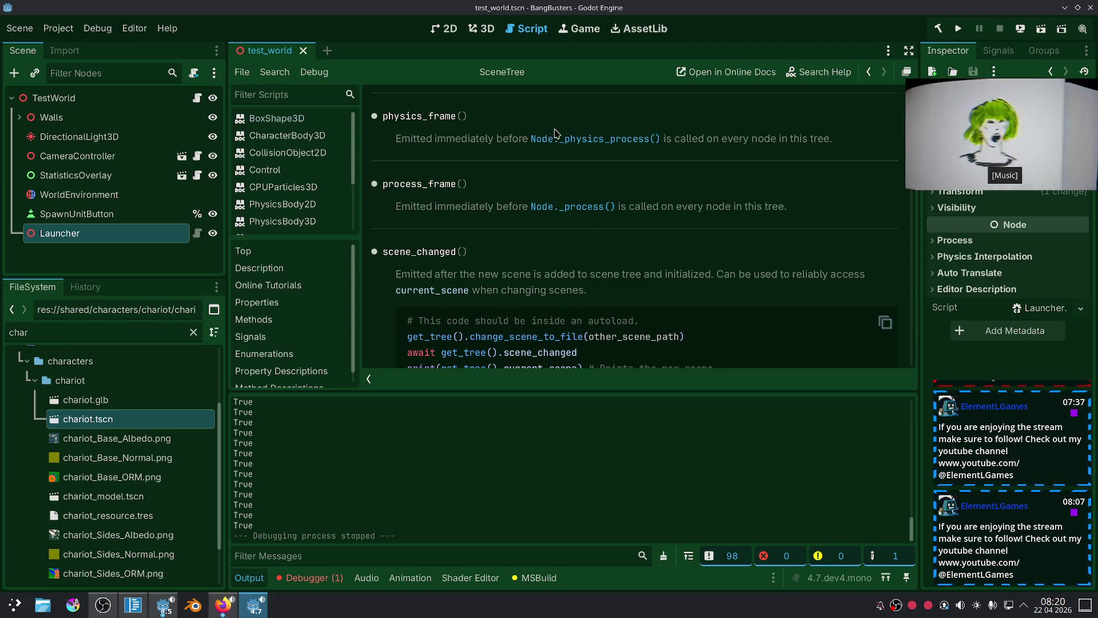
{"action": "scroll", "coordinate": [560, 246], "scroll_direction": "down", "scroll_amount": 3}
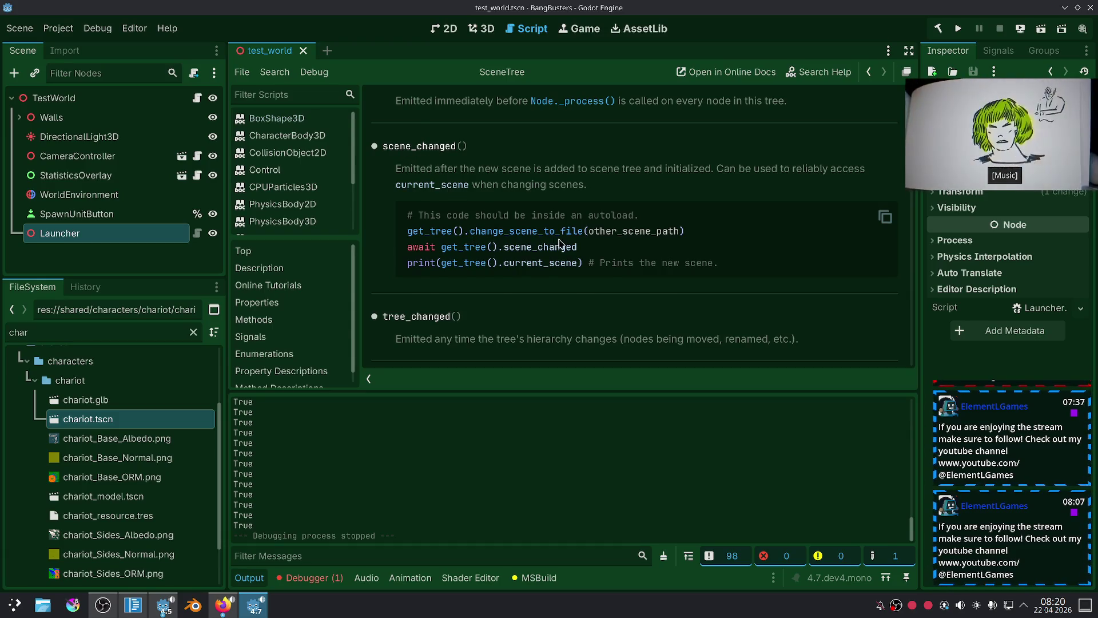
{"action": "scroll", "coordinate": [560, 244], "scroll_direction": "up", "scroll_amount": 1}
{"action": "left_click", "coordinate": [132, 605]}
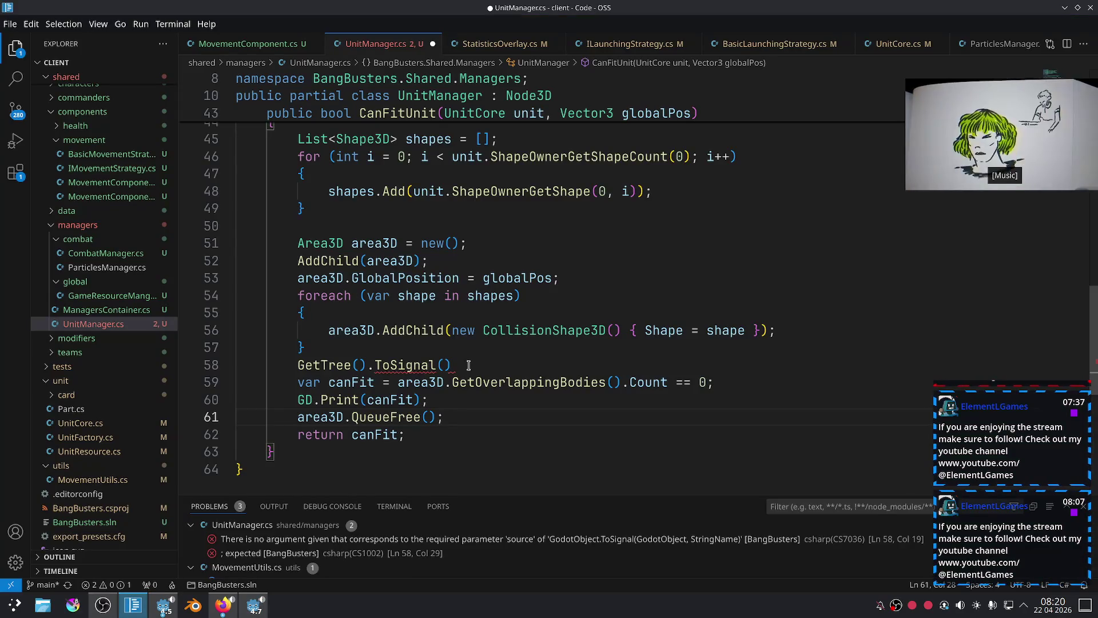
Pass "physics_frame" as the string argument of the ToSignal call on line 58.
{"action": "left_click", "coordinate": [435, 365]}
{"action": "key", "text": "ctrl+space"}
{"action": "left_click", "coordinate": [429, 365]}
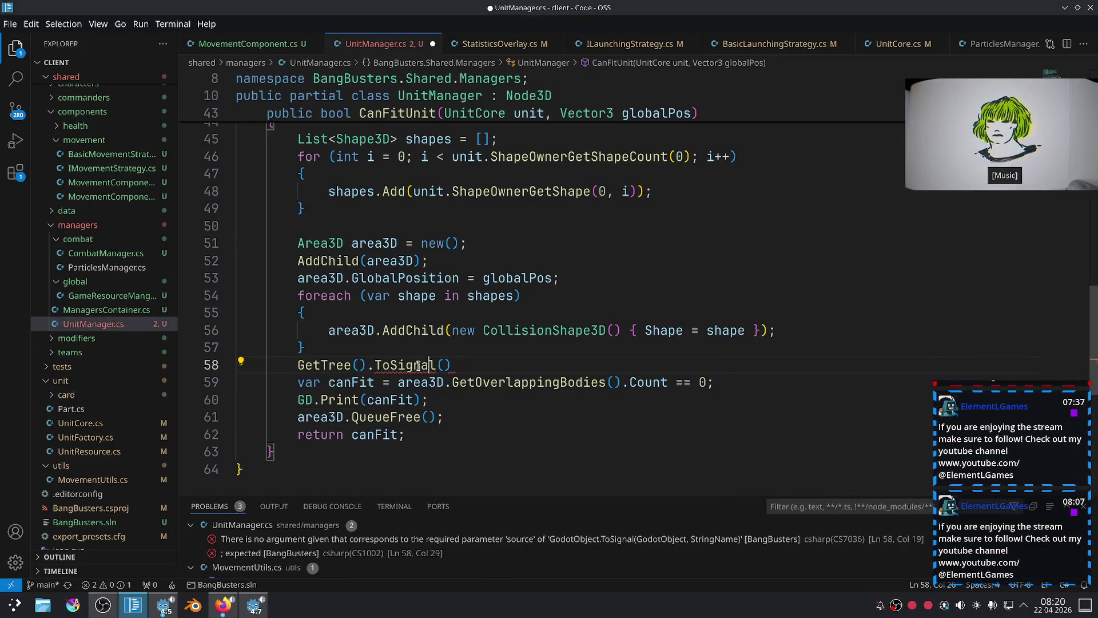
{"action": "key", "text": "ctrl+space"}
{"action": "left_click", "coordinate": [447, 365]}
{"action": "type", "text": "\"Physic"}
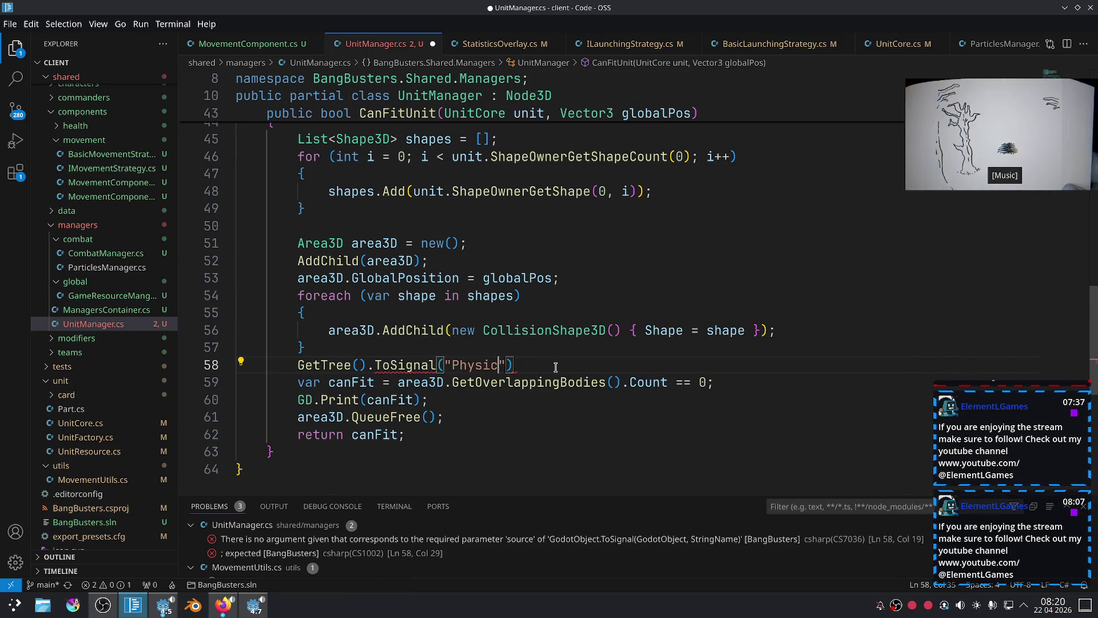
{"action": "type", "text": "s"}
{"action": "key", "text": "BackSpace"}
{"action": "key", "text": "BackSpace"}
{"action": "key", "text": "BackSpace"}
{"action": "key", "text": "BackSpace"}
{"action": "type", "text": "physics"}
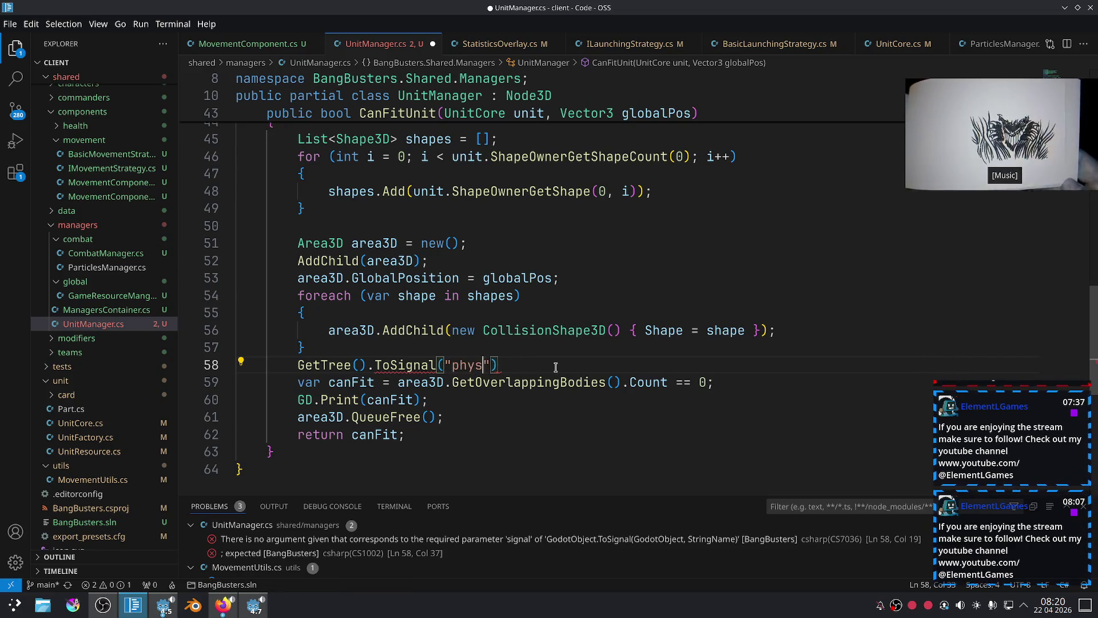
{"action": "type", "text": "_frame"}
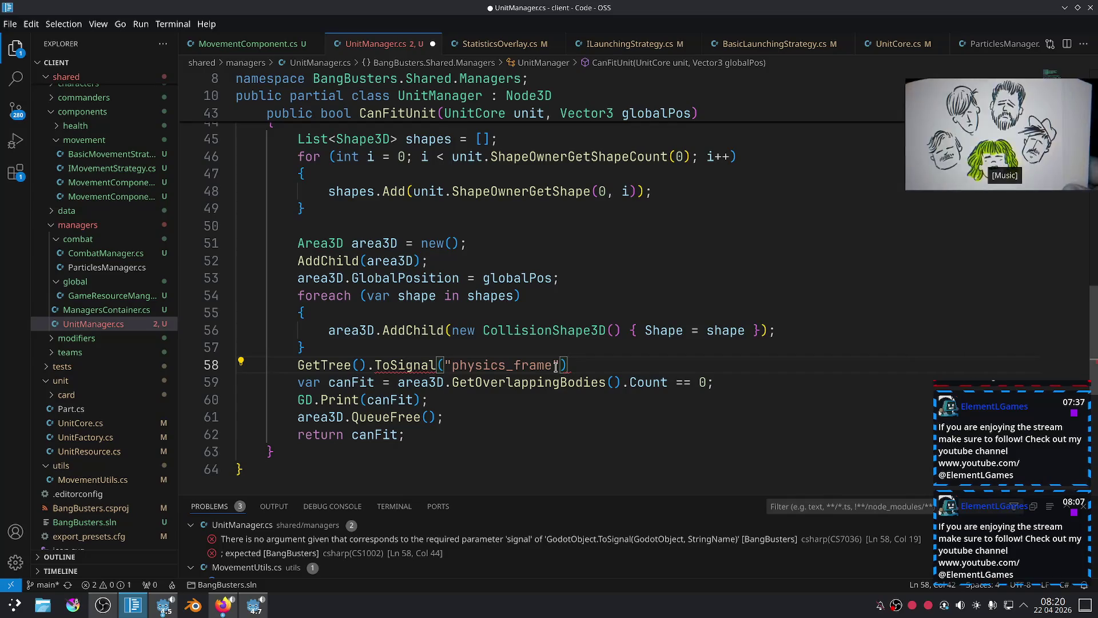
{"action": "left_click", "coordinate": [416, 361], "text": "ctrl"}
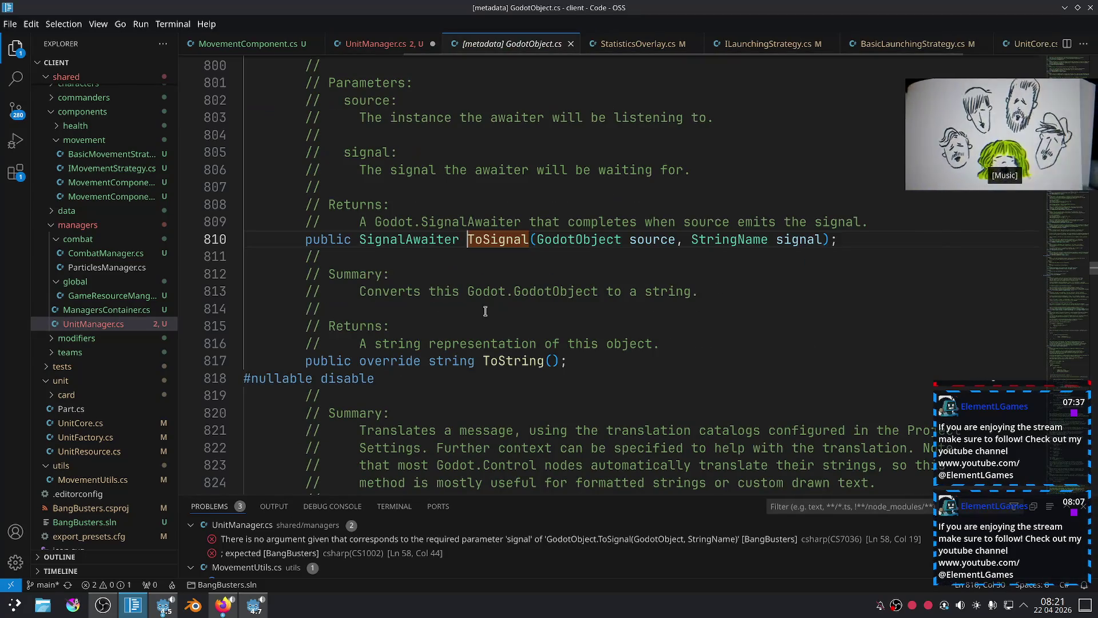
{"action": "left_click_drag", "start_coordinate": [692, 240], "coordinate": [825, 247]}
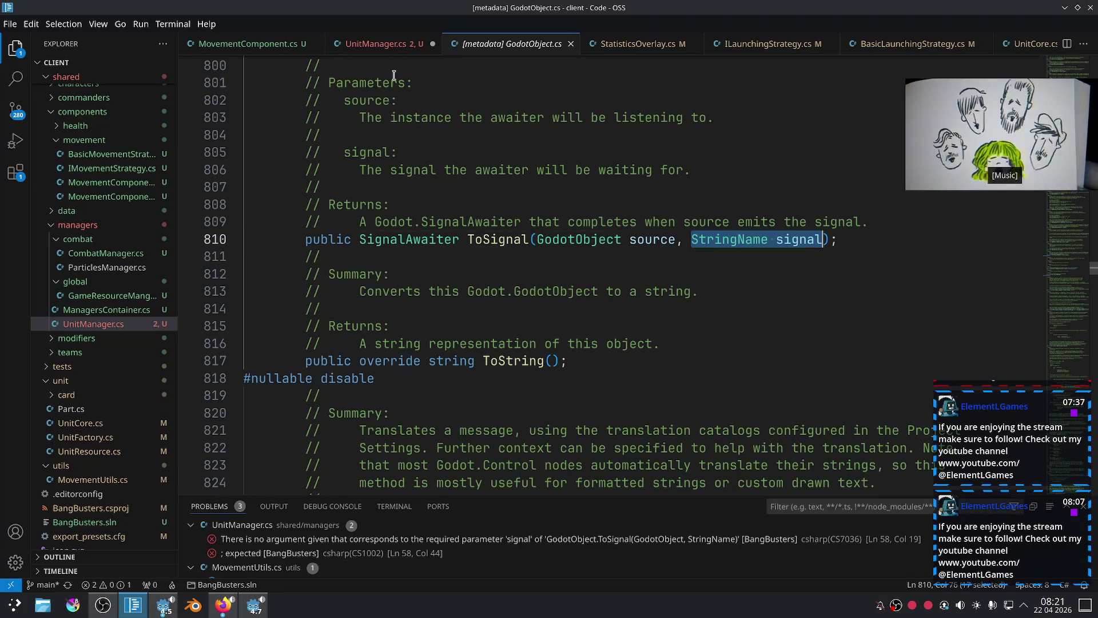
{"action": "left_click", "coordinate": [391, 46]}
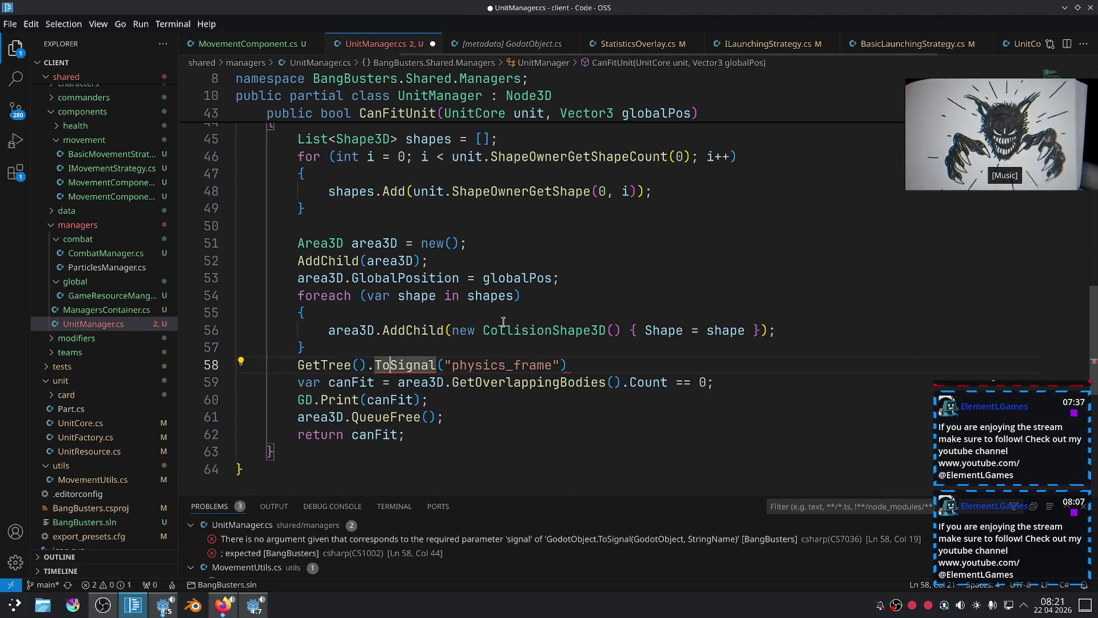
{"action": "left_click", "coordinate": [439, 364]}
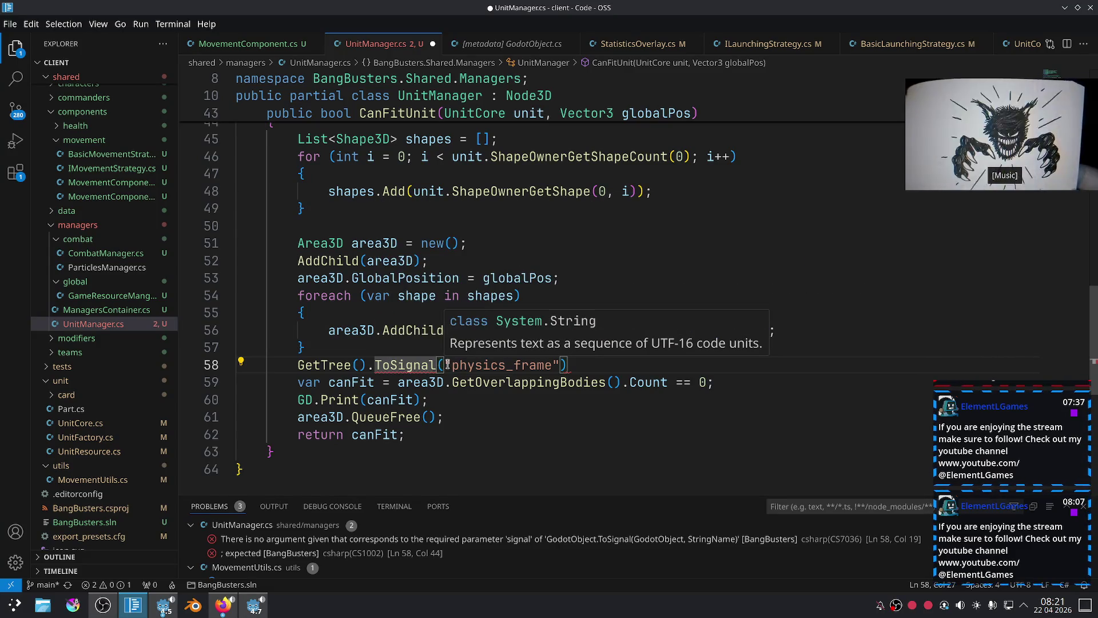
{"action": "left_click", "coordinate": [264, 610]}
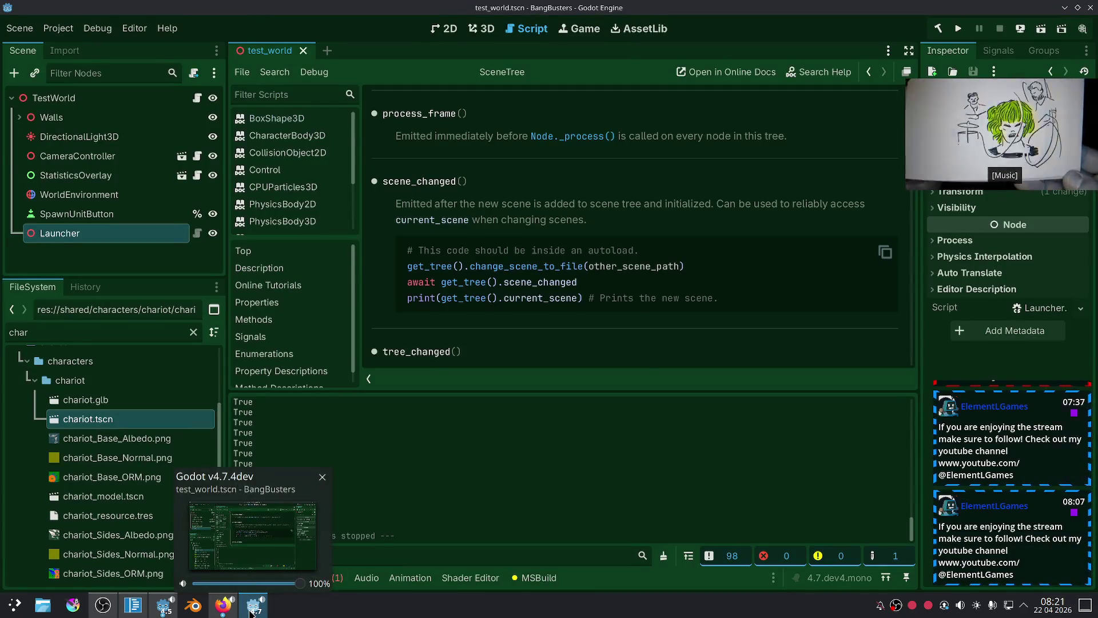
{"action": "left_click", "coordinate": [252, 609]}
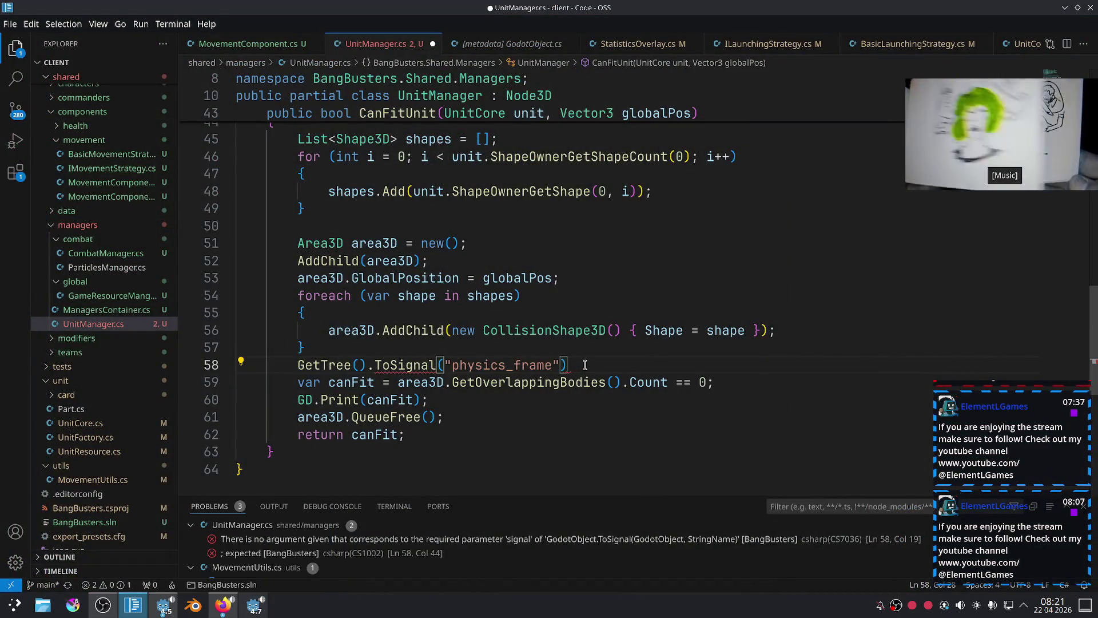
Open the GetTree definition in the Node.cs metadata and scroll through it.
{"action": "left_click", "coordinate": [323, 365], "text": "ctrl"}
{"action": "scroll", "coordinate": [512, 291], "scroll_direction": "down", "scroll_amount": 13}
{"action": "scroll", "coordinate": [536, 282], "scroll_direction": "down", "scroll_amount": 12}
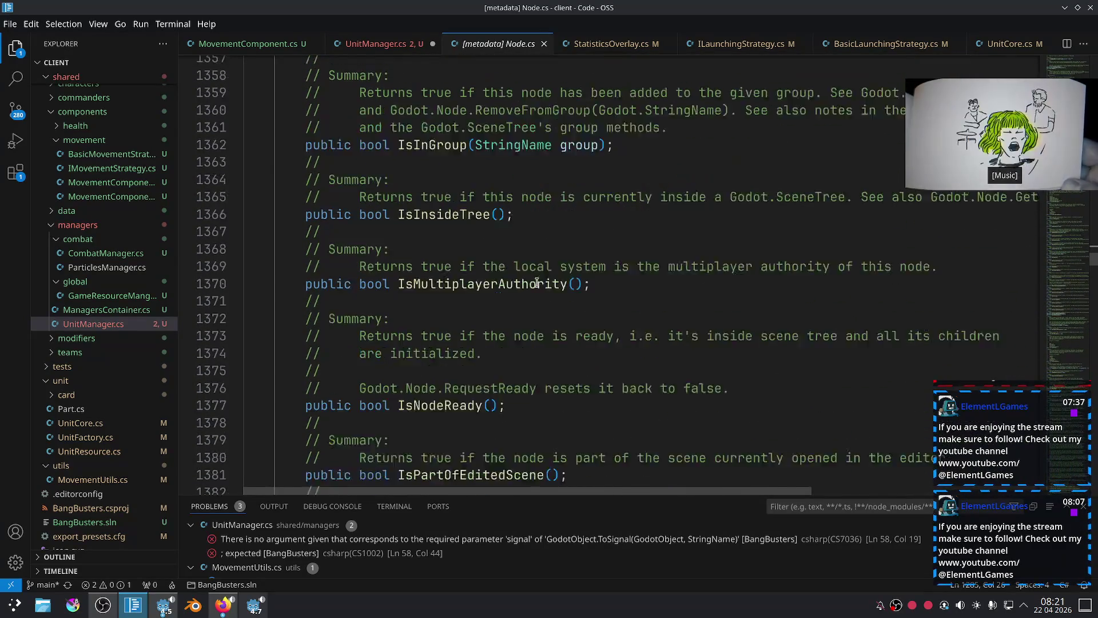
{"action": "scroll", "coordinate": [536, 282], "scroll_direction": "down", "scroll_amount": 14}
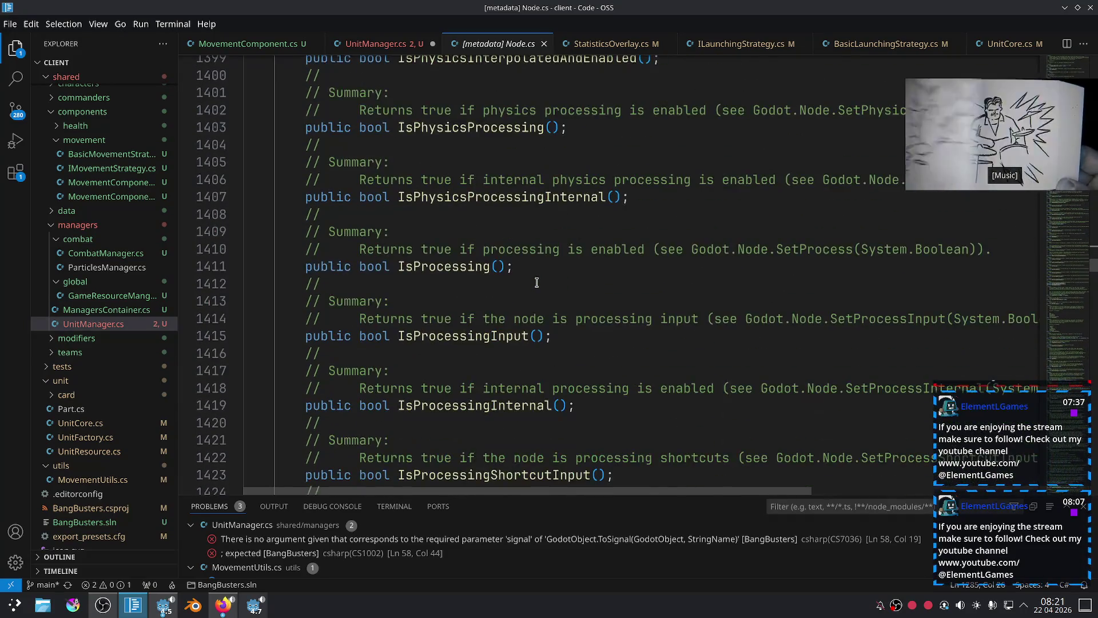
{"action": "scroll", "coordinate": [536, 282], "scroll_direction": "down", "scroll_amount": 6}
{"action": "scroll", "coordinate": [536, 282], "scroll_direction": "down", "scroll_amount": 8}
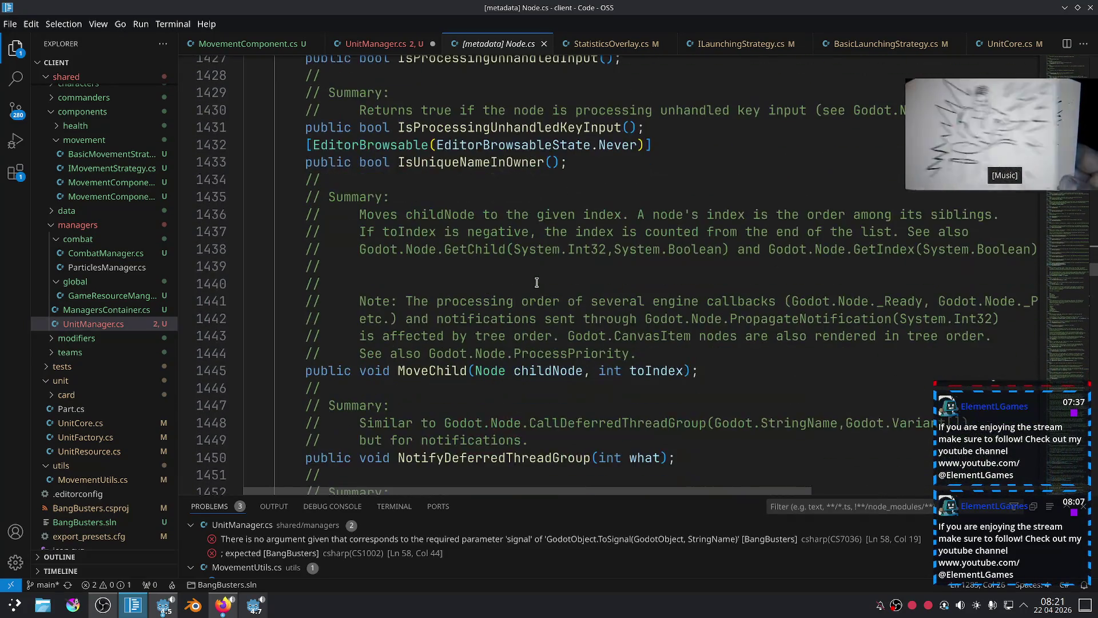
{"action": "scroll", "coordinate": [537, 282], "scroll_direction": "down", "scroll_amount": 9}
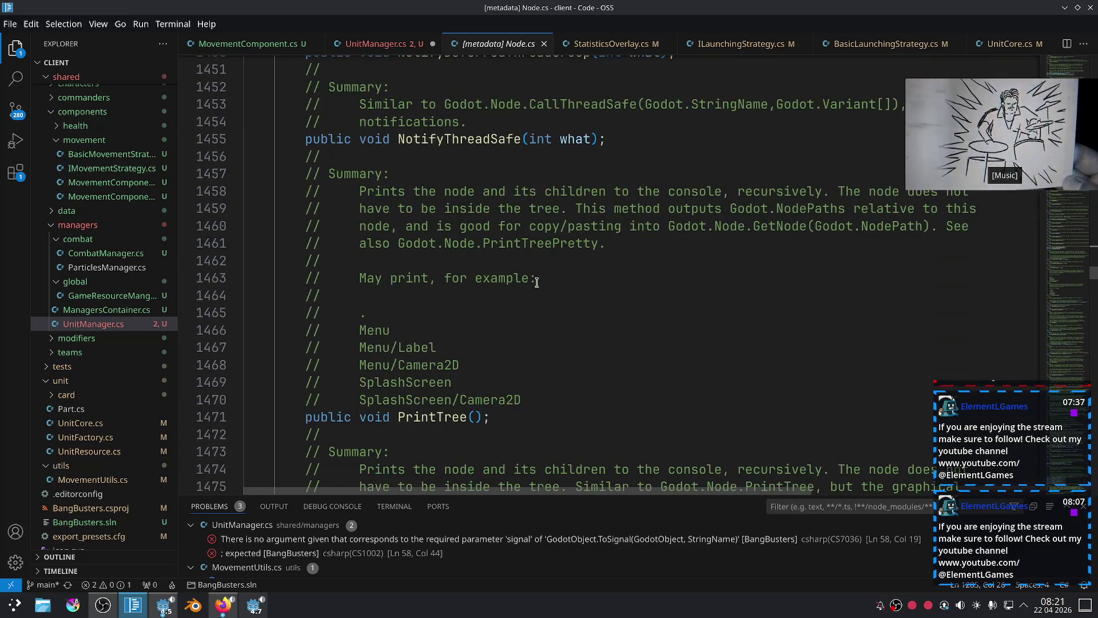
{"action": "scroll", "coordinate": [536, 282], "scroll_direction": "down", "scroll_amount": 4}
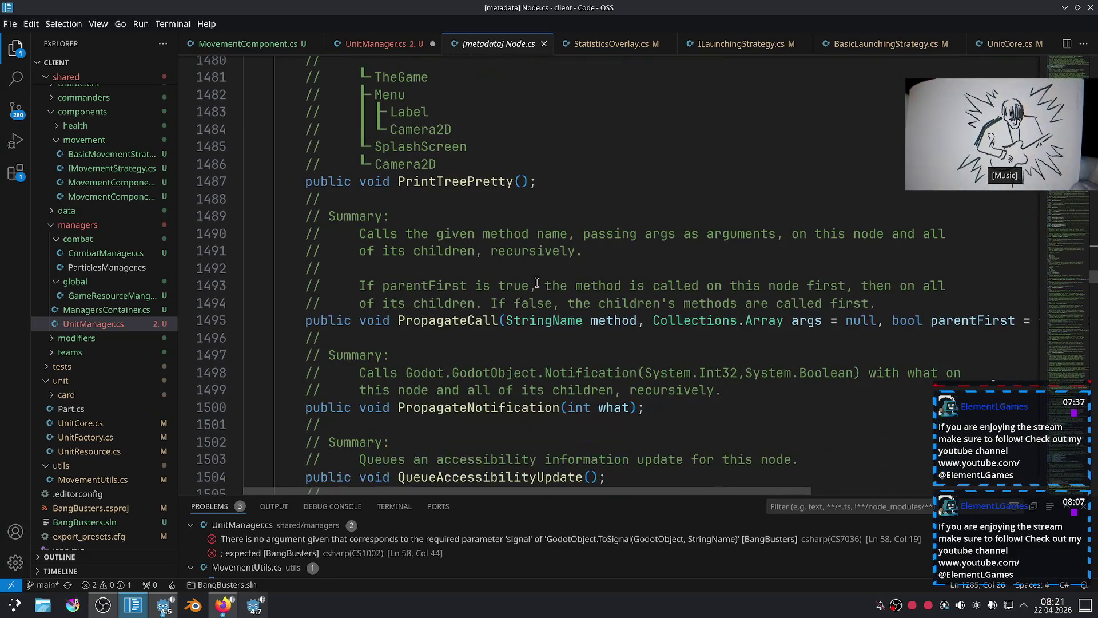
{"action": "scroll", "coordinate": [537, 282], "scroll_direction": "down", "scroll_amount": 3}
{"action": "scroll", "coordinate": [537, 282], "scroll_direction": "down", "scroll_amount": 8}
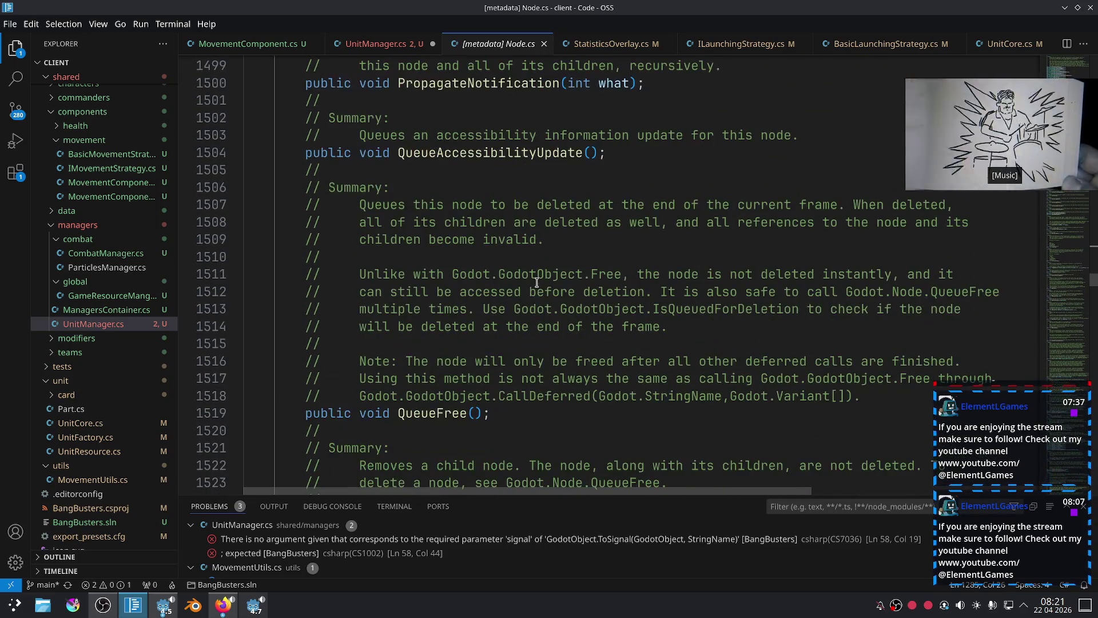
{"action": "scroll", "coordinate": [537, 282], "scroll_direction": "down", "scroll_amount": 9}
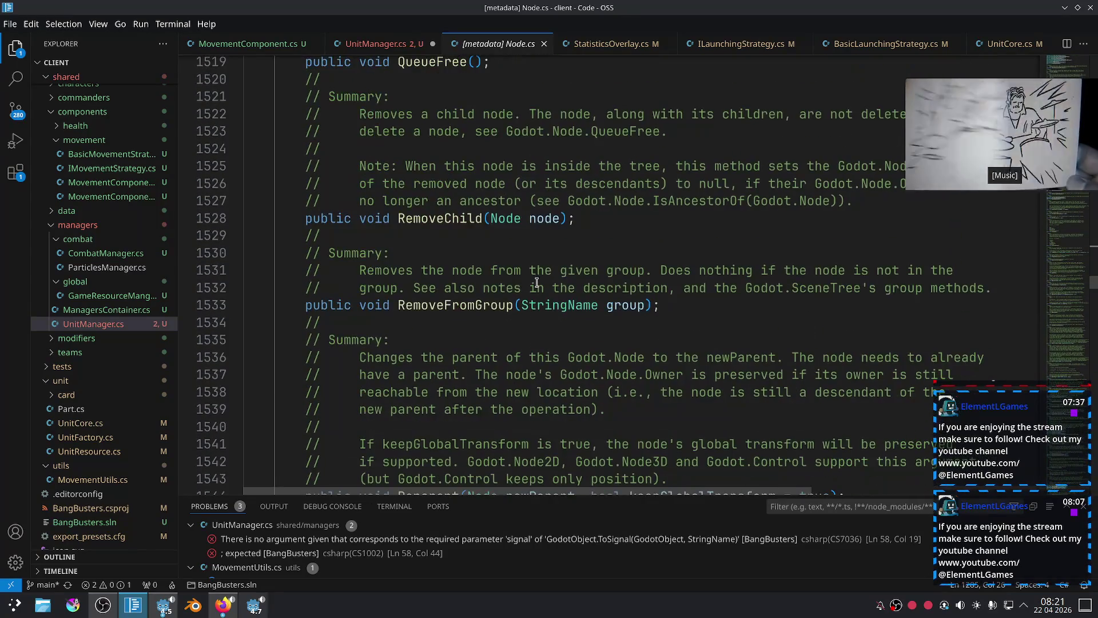
{"action": "scroll", "coordinate": [537, 282], "scroll_direction": "down", "scroll_amount": 10}
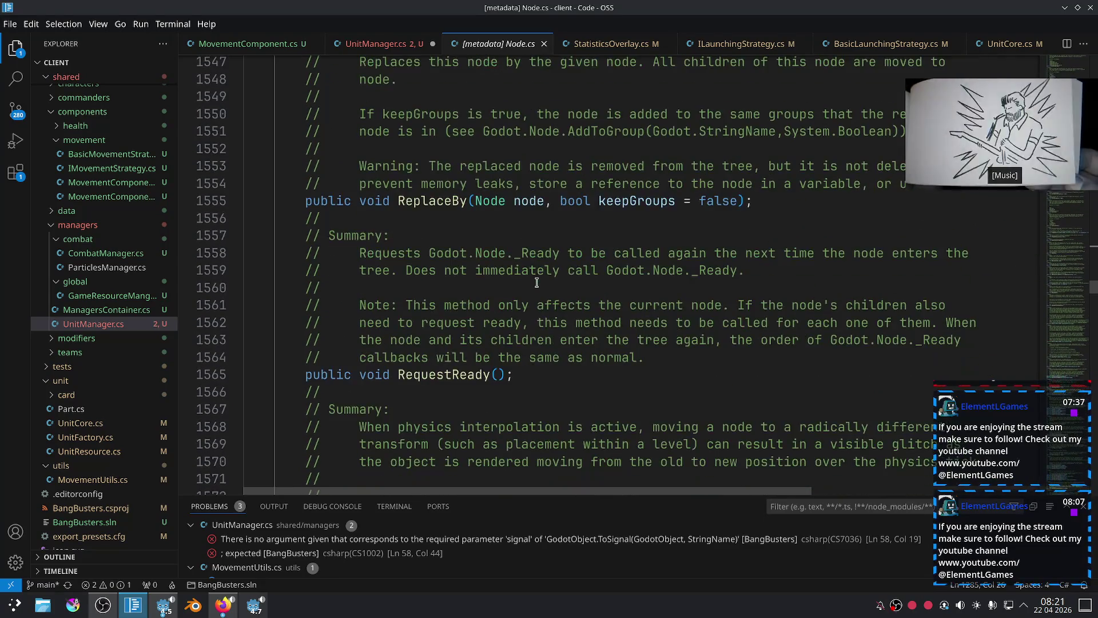
{"action": "scroll", "coordinate": [537, 282], "scroll_direction": "down", "scroll_amount": 3}
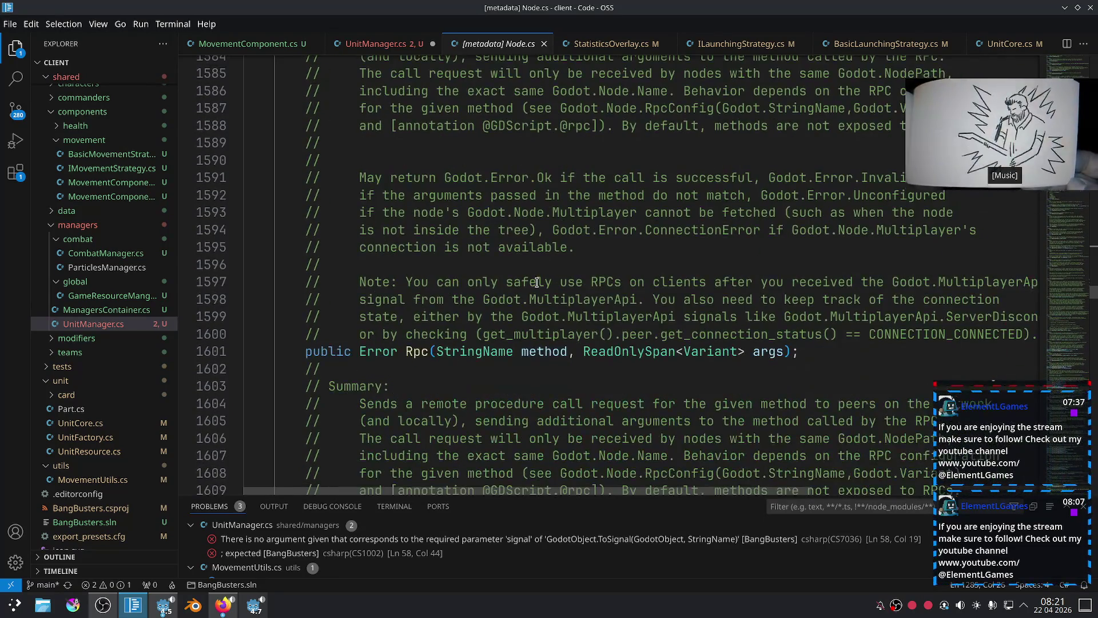
{"action": "scroll", "coordinate": [536, 282], "scroll_direction": "down", "scroll_amount": 6}
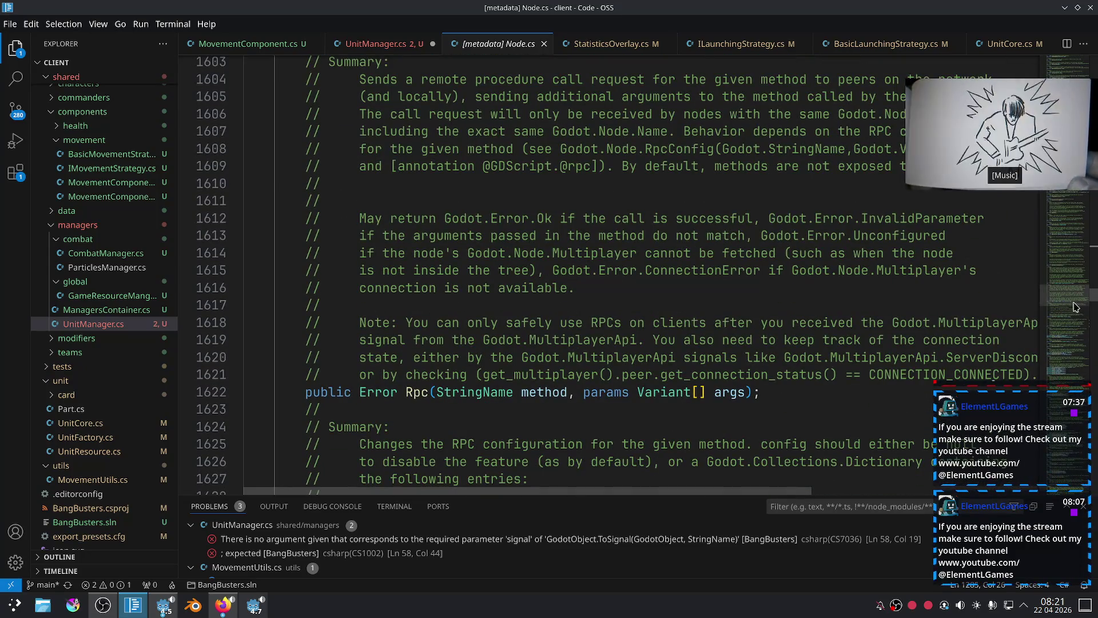
Search Node.cs for 'physics_F' and browse the matches.
{"action": "left_click", "coordinate": [549, 263]}
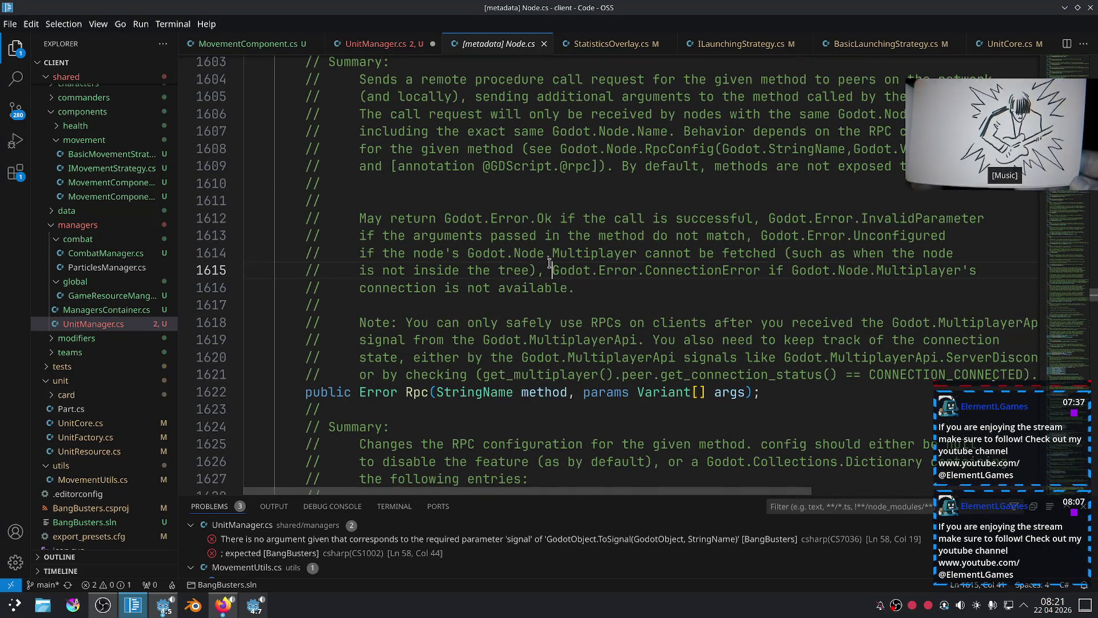
{"action": "key", "text": "ctrl+f"}
{"action": "type", "text": "physics"}
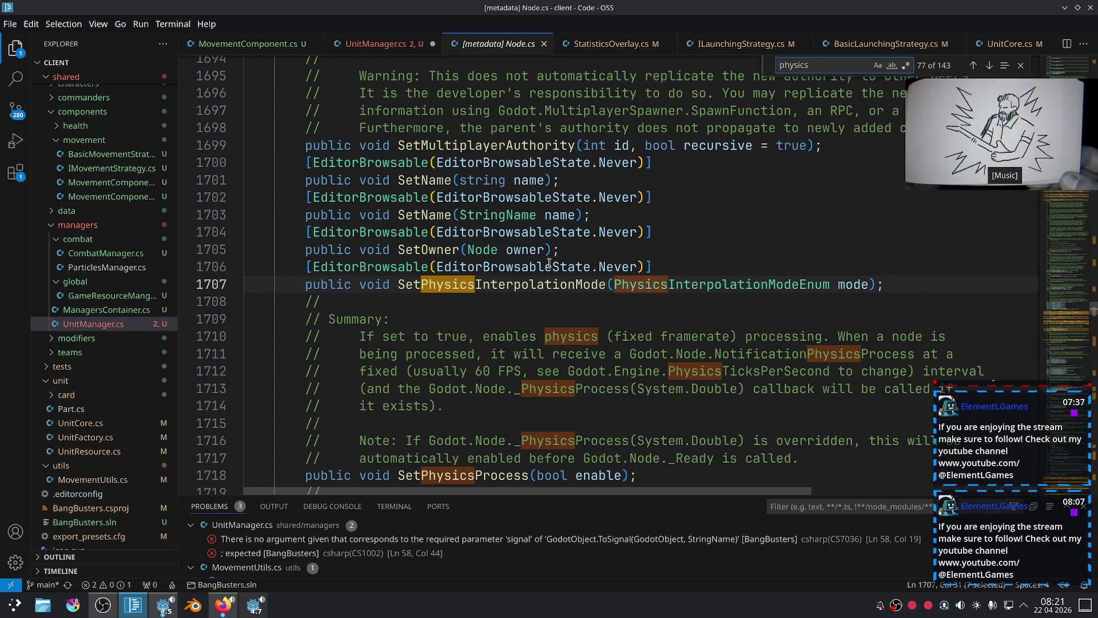
{"action": "type", "text": "_"}
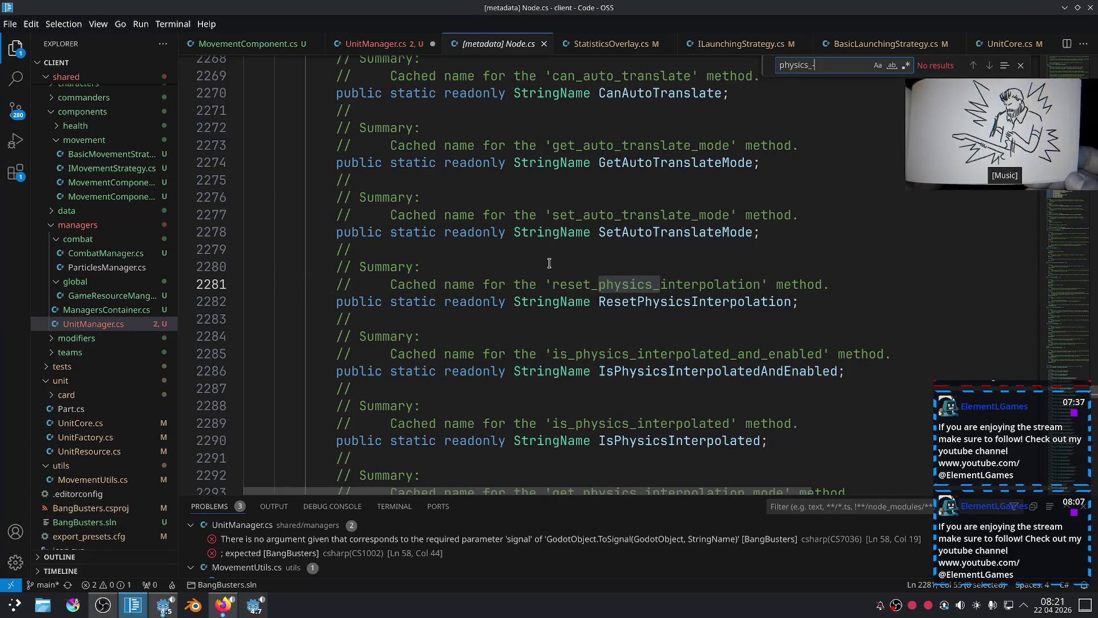
{"action": "type", "text": "F"}
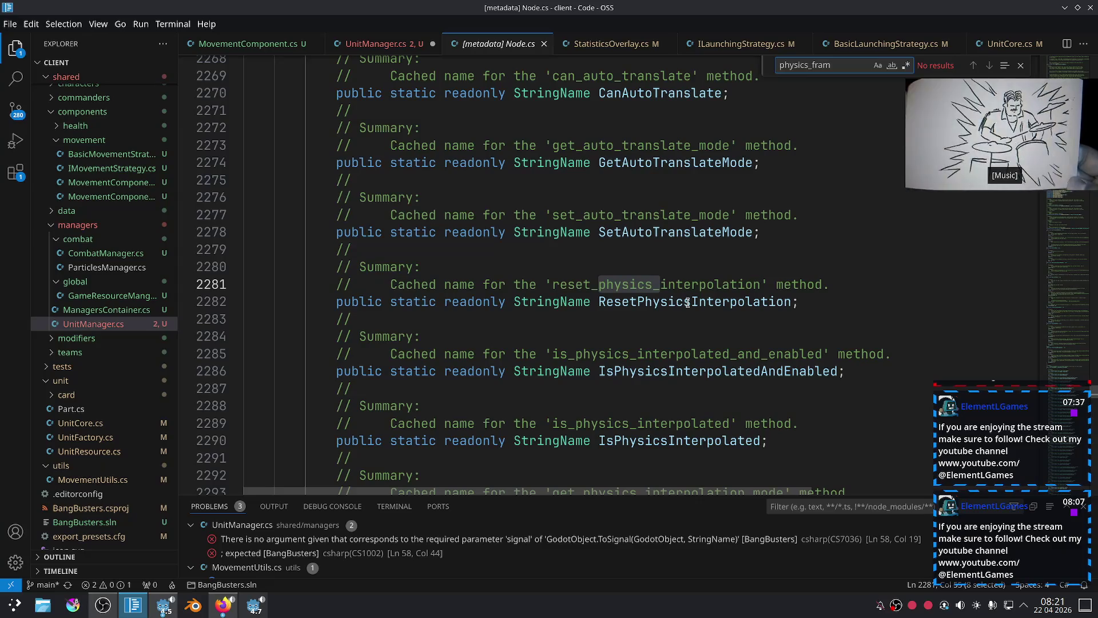
{"action": "scroll", "coordinate": [681, 340], "scroll_direction": "up", "scroll_amount": 3}
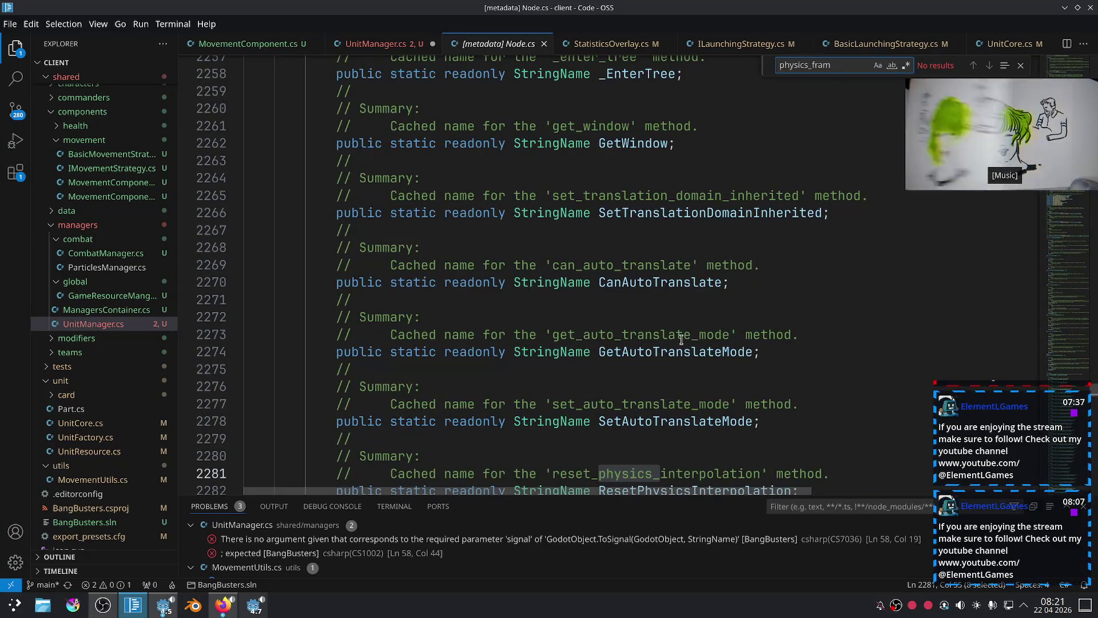
{"action": "scroll", "coordinate": [681, 339], "scroll_direction": "up", "scroll_amount": 3}
{"action": "scroll", "coordinate": [682, 337], "scroll_direction": "down", "scroll_amount": 12}
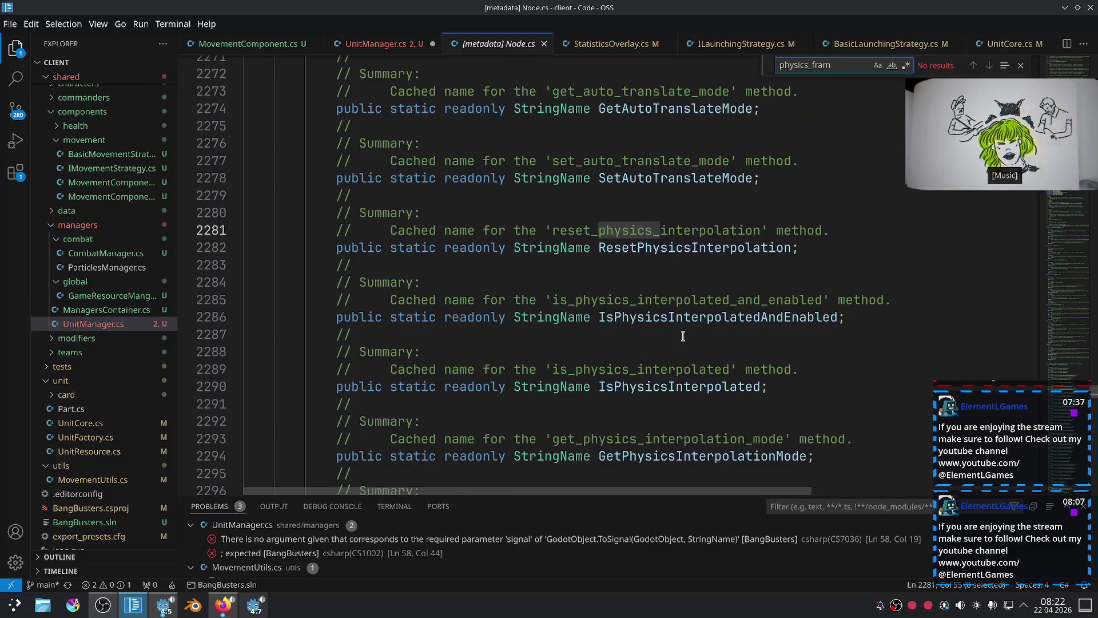
{"action": "scroll", "coordinate": [684, 333], "scroll_direction": "down", "scroll_amount": 4}
{"action": "scroll", "coordinate": [683, 334], "scroll_direction": "down", "scroll_amount": 4}
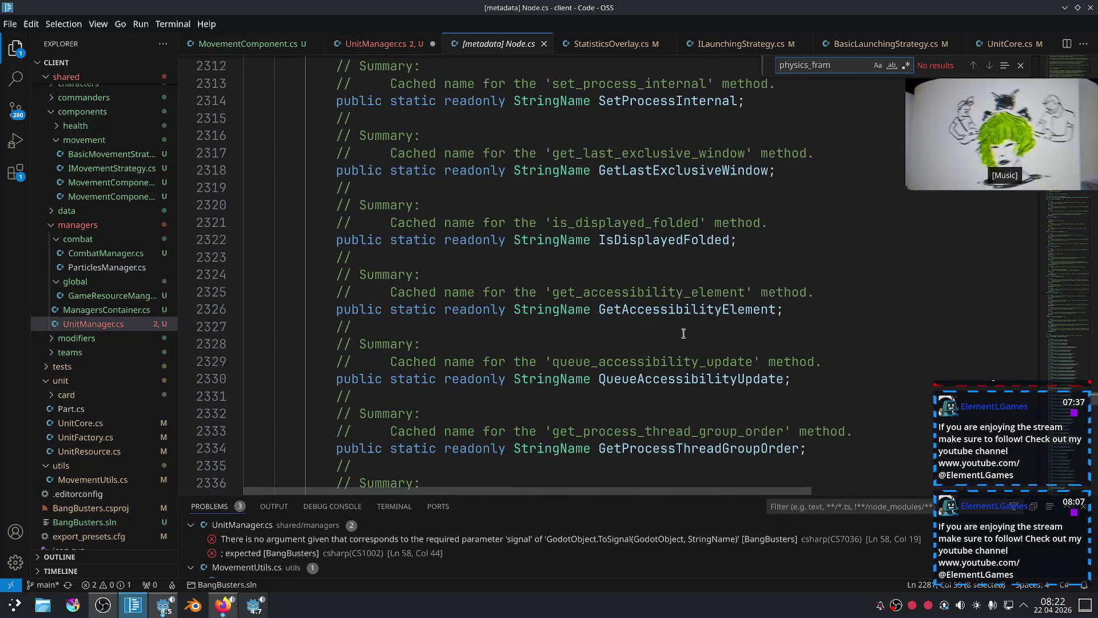
Close the Node.cs metadata, return to line 58, and open SceneTree's online docs from Godot.
{"action": "left_click", "coordinate": [544, 43]}
{"action": "left_click", "coordinate": [579, 366]}
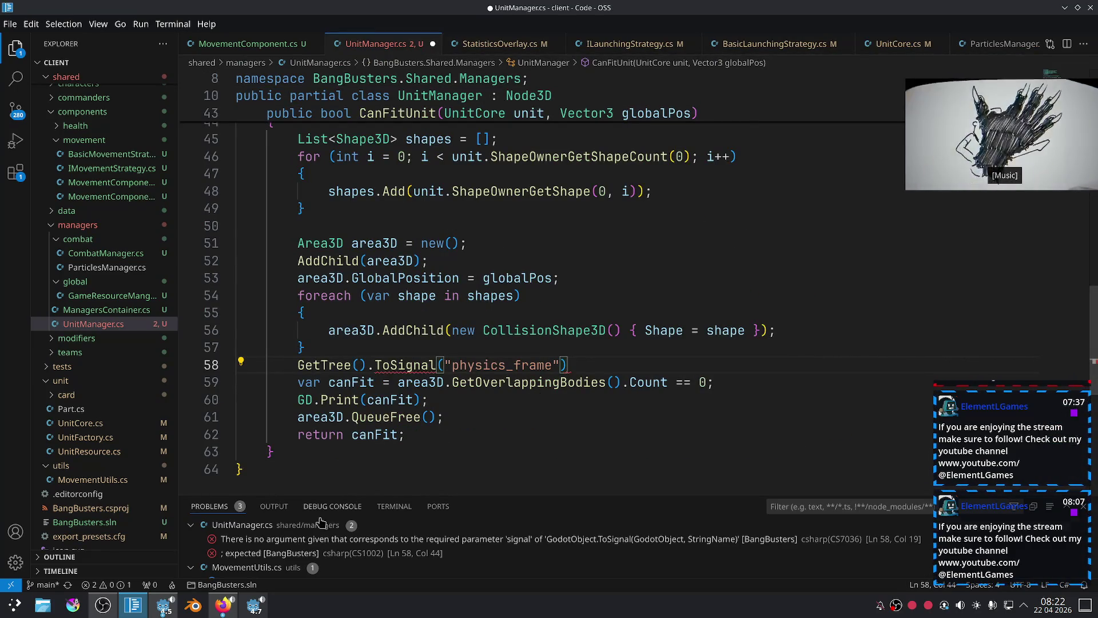
{"action": "left_click", "coordinate": [254, 604]}
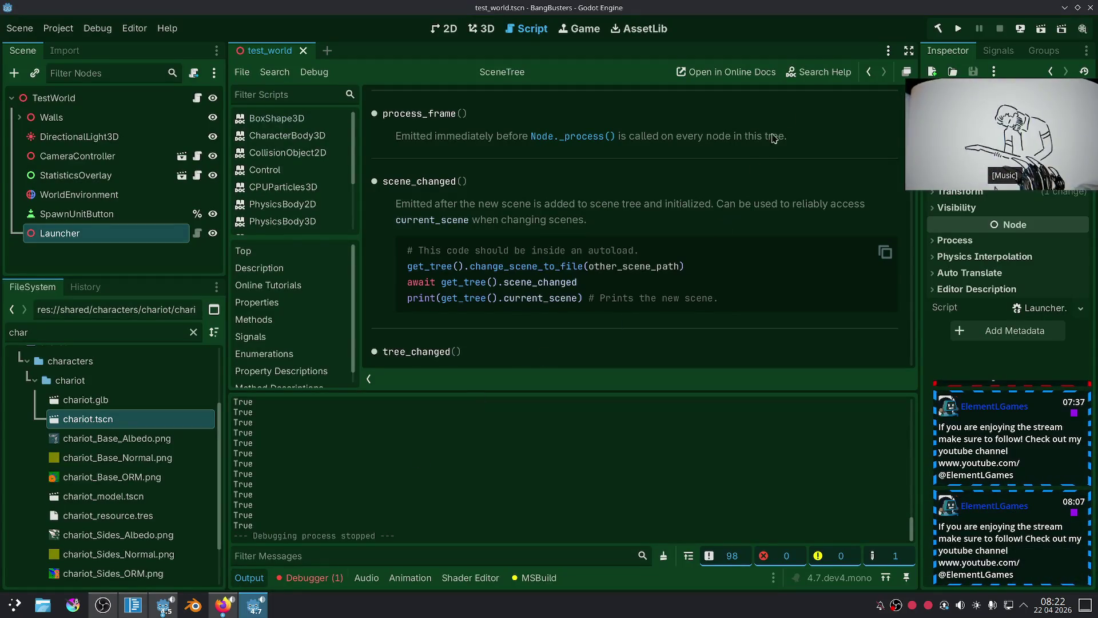
{"action": "left_click", "coordinate": [723, 72]}
Switch to the browser's SceneTree class reference tab and scroll through its sections.
{"action": "left_click", "coordinate": [225, 604]}
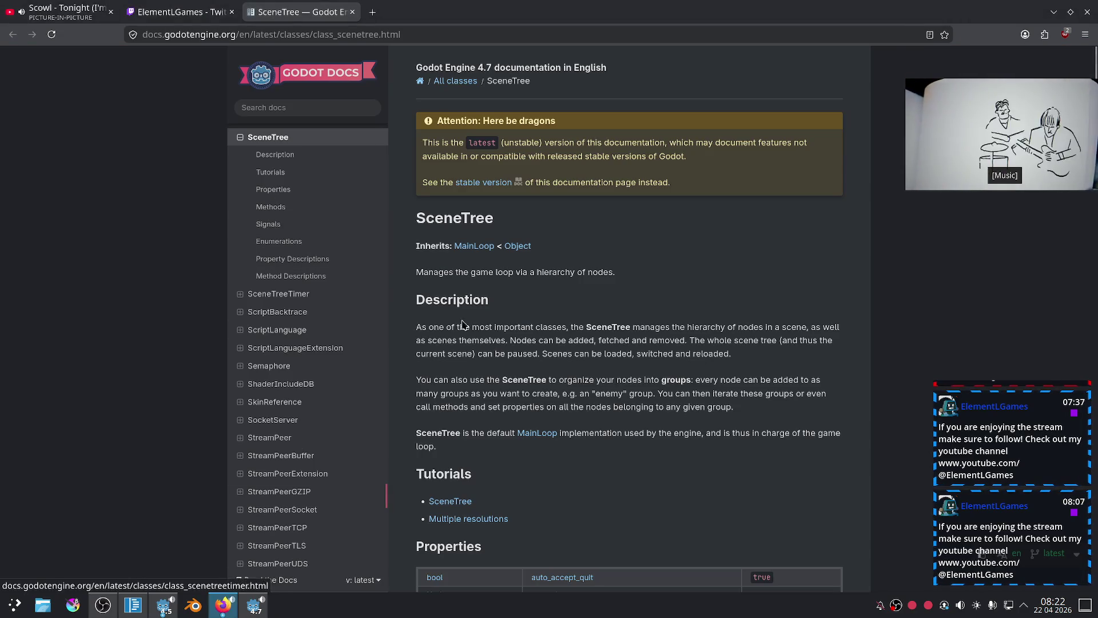
{"action": "left_click", "coordinate": [269, 208]}
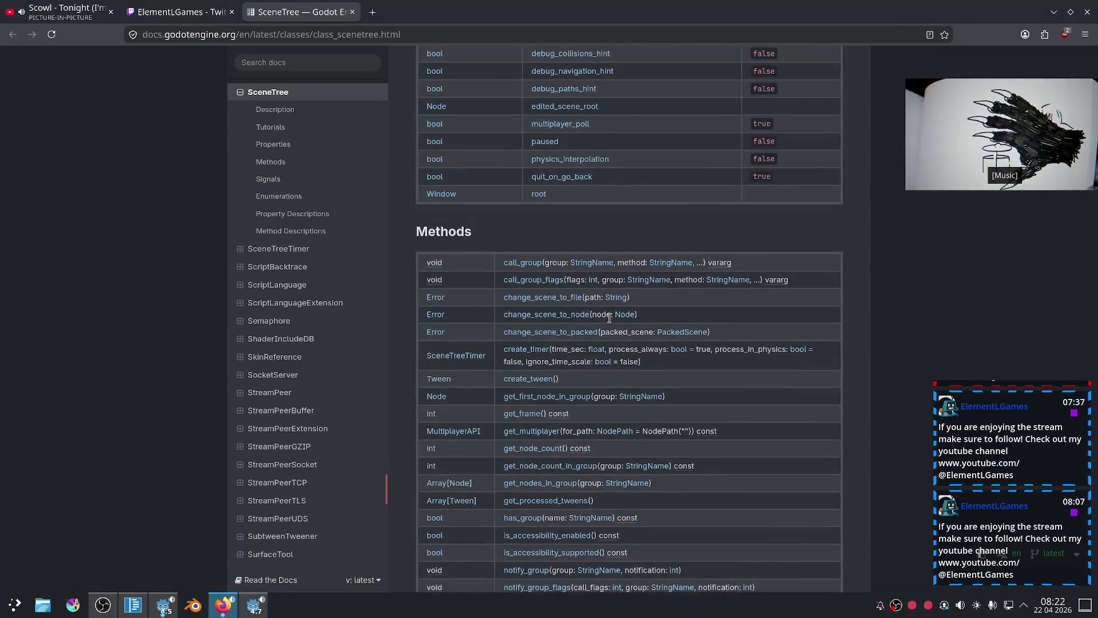
{"action": "scroll", "coordinate": [609, 318], "scroll_direction": "down", "scroll_amount": 2}
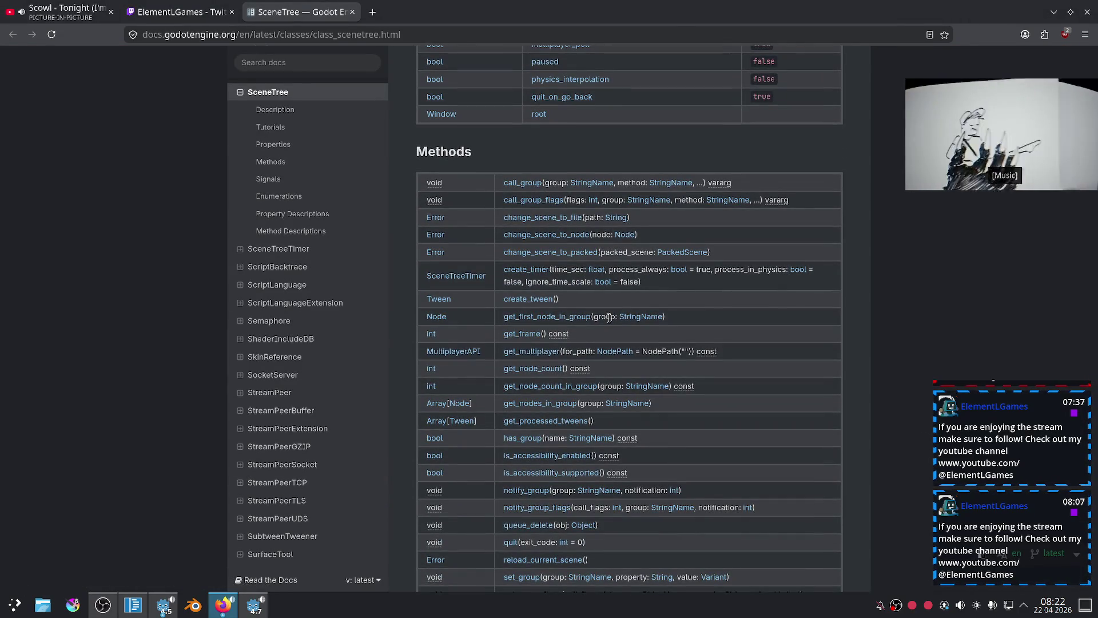
{"action": "scroll", "coordinate": [610, 317], "scroll_direction": "down", "scroll_amount": 6}
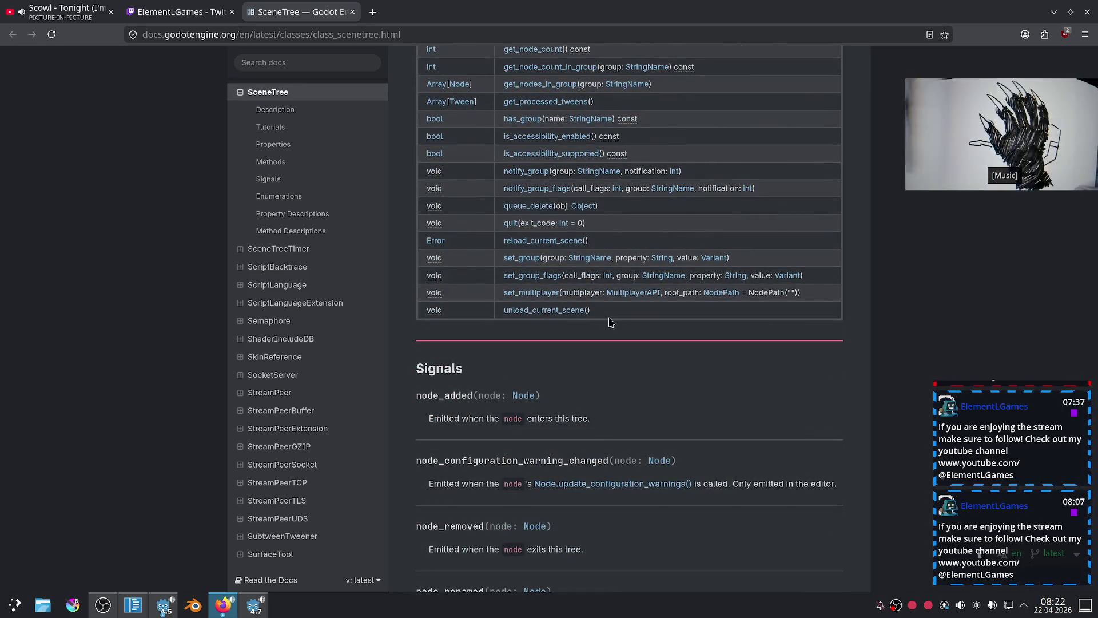
{"action": "scroll", "coordinate": [609, 322], "scroll_direction": "up", "scroll_amount": 6}
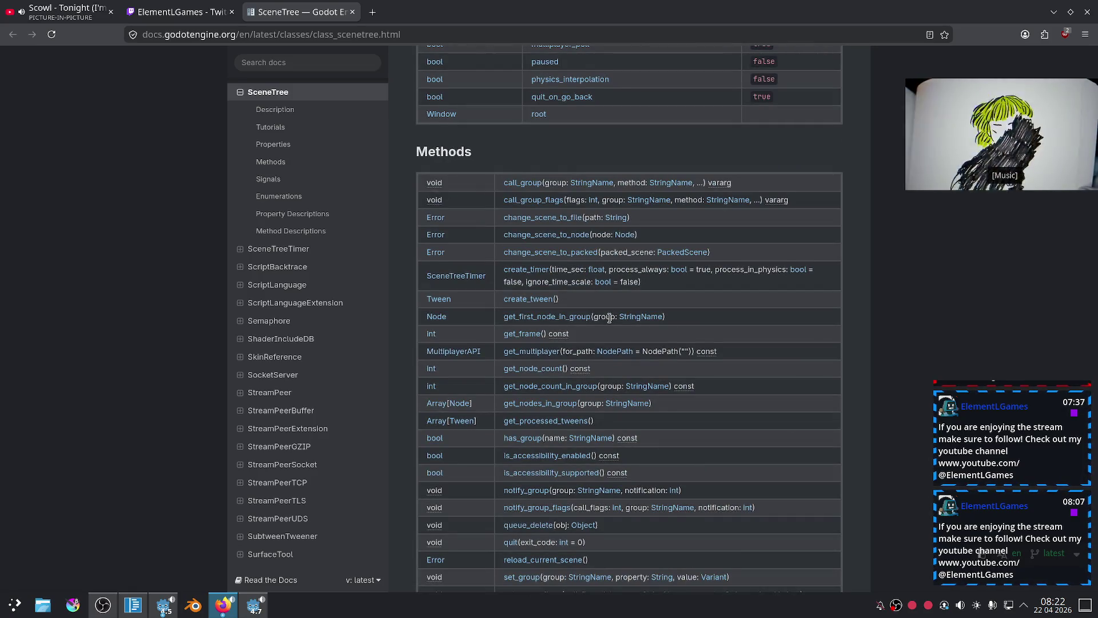
{"action": "scroll", "coordinate": [609, 318], "scroll_direction": "up", "scroll_amount": 3}
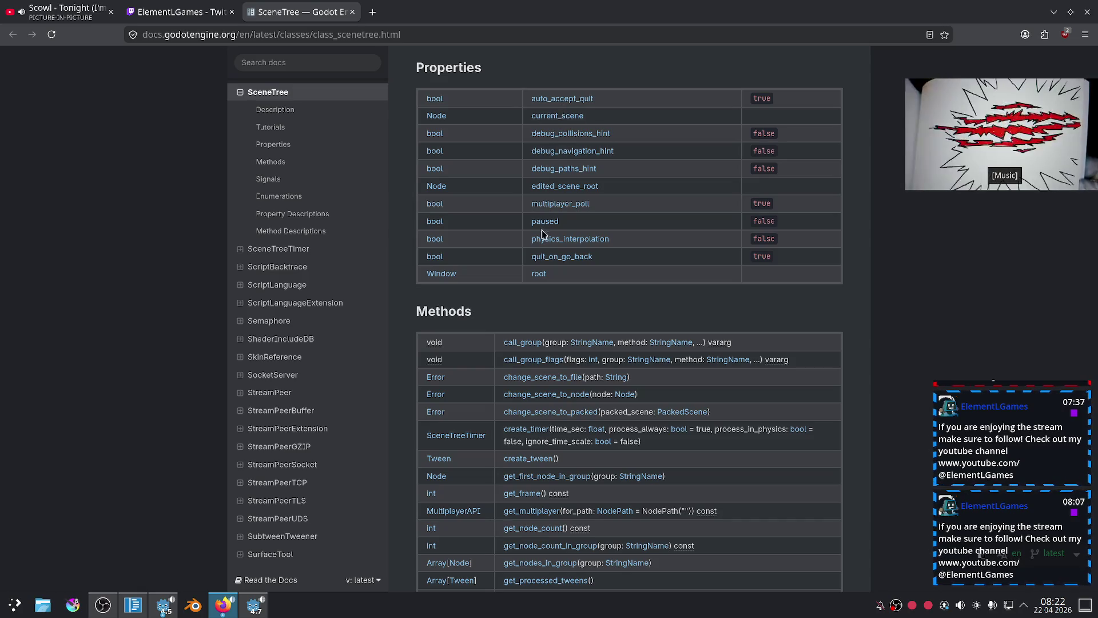
Review the SceneTree properties, methods and signals, then open the Using SceneTree tutorial.
{"action": "scroll", "coordinate": [592, 261], "scroll_direction": "up", "scroll_amount": 2}
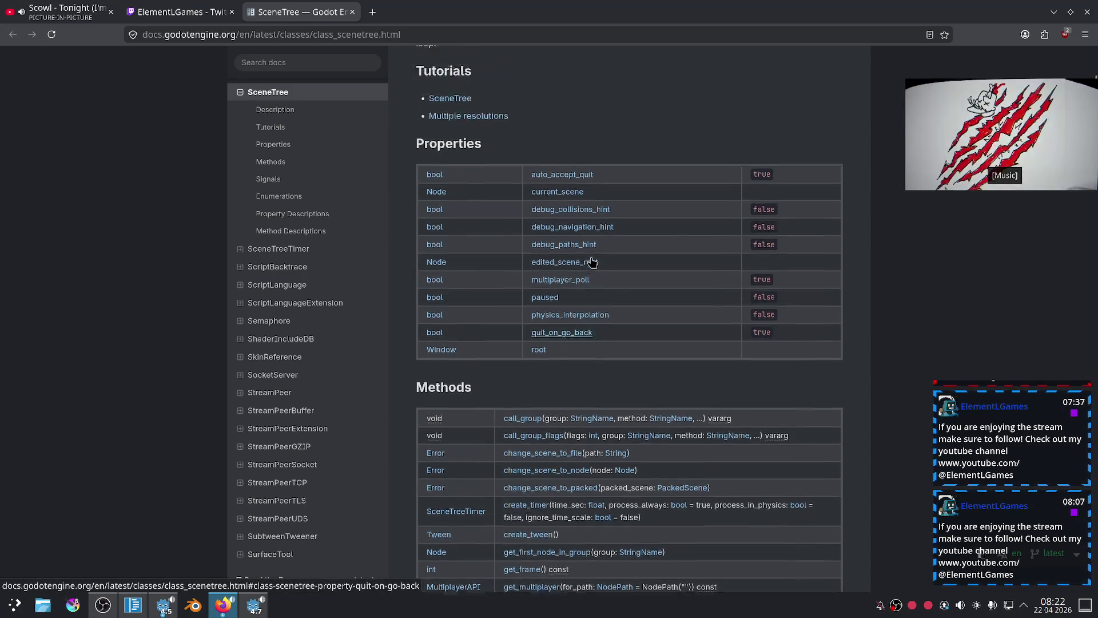
{"action": "scroll", "coordinate": [592, 261], "scroll_direction": "up", "scroll_amount": 4}
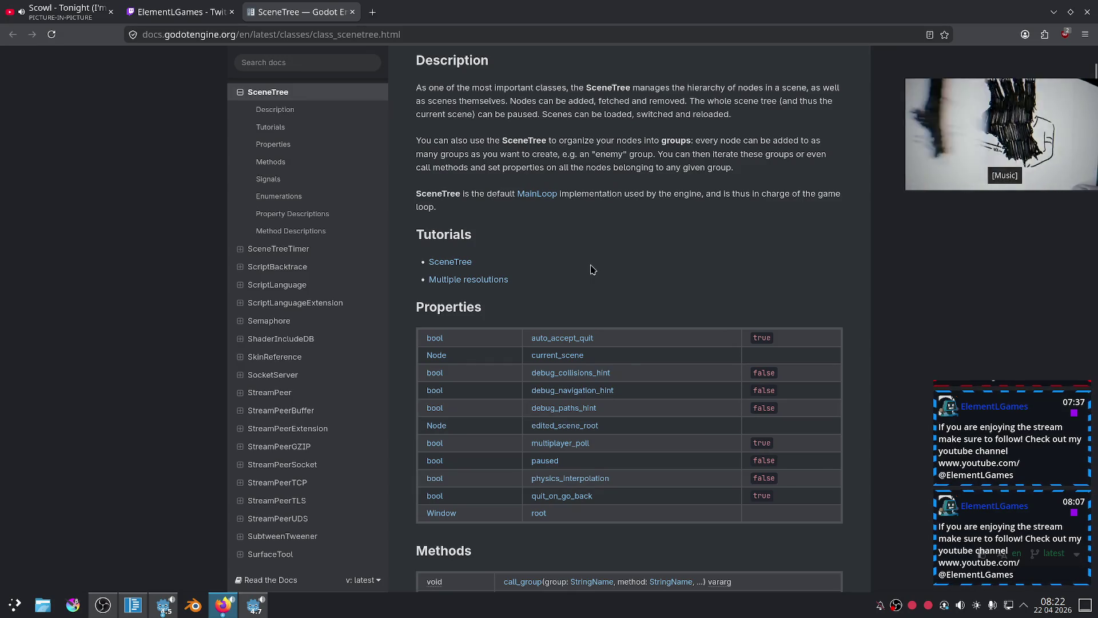
{"action": "scroll", "coordinate": [592, 269], "scroll_direction": "up", "scroll_amount": 5}
{"action": "scroll", "coordinate": [592, 269], "scroll_direction": "down", "scroll_amount": 4}
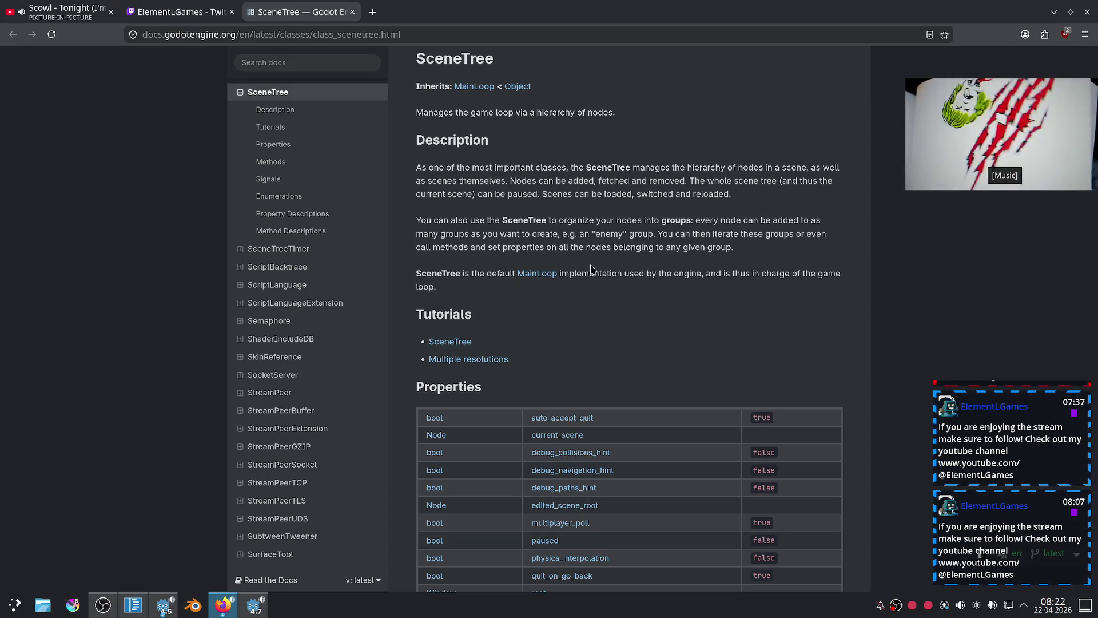
{"action": "scroll", "coordinate": [592, 269], "scroll_direction": "down", "scroll_amount": 5}
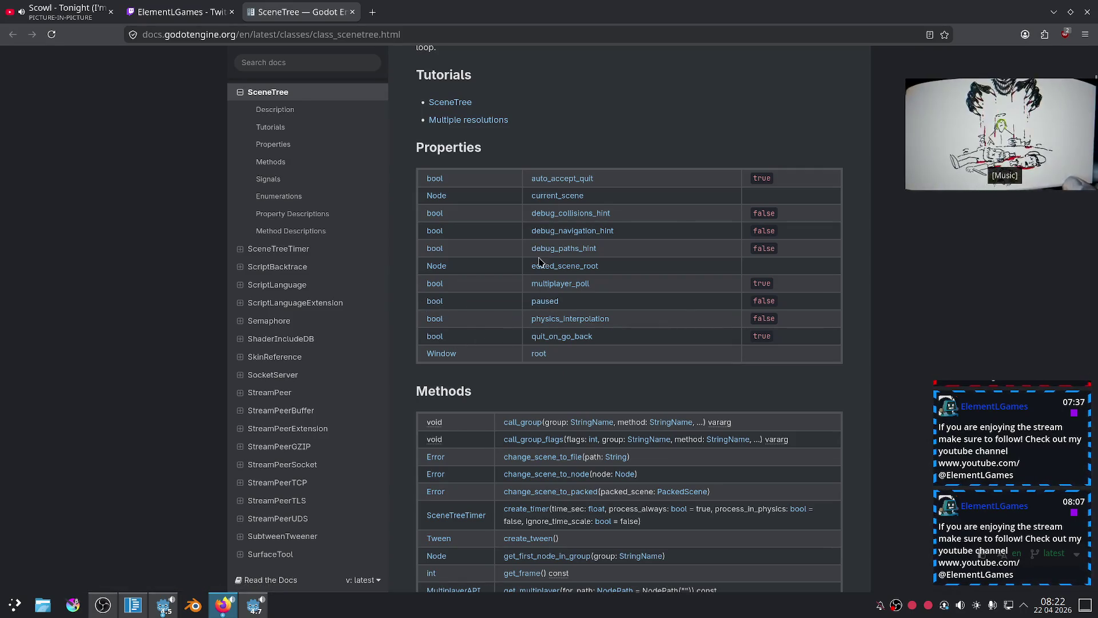
{"action": "scroll", "coordinate": [549, 286], "scroll_direction": "up", "scroll_amount": 3}
{"action": "left_click", "coordinate": [449, 263]}
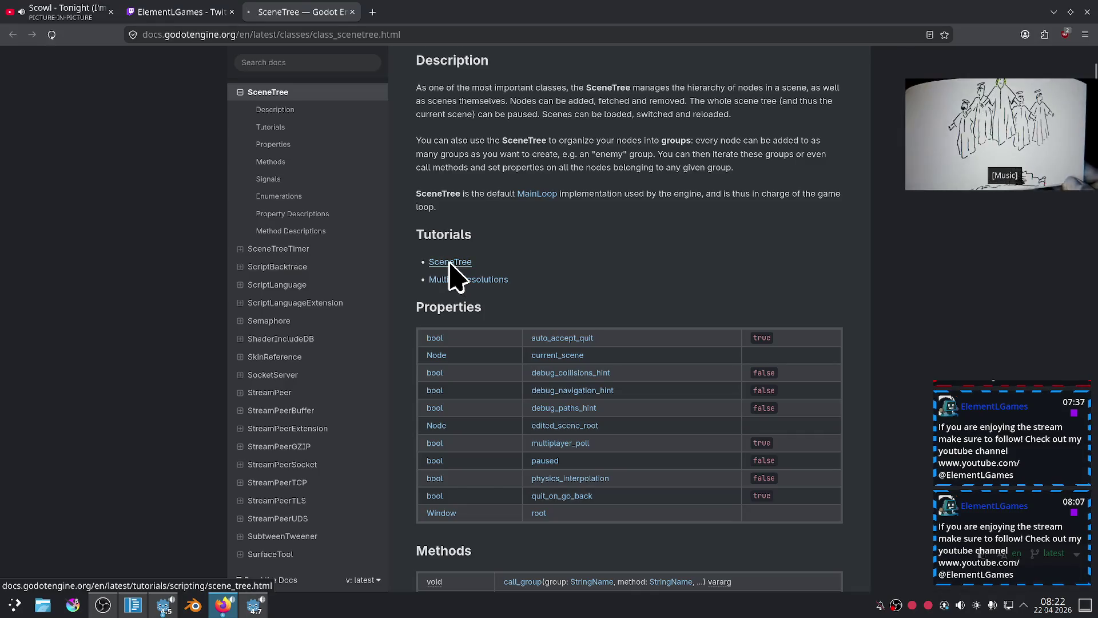
Read down the Using SceneTree tutorial and switch its code examples to C#.
{"action": "scroll", "coordinate": [576, 272], "scroll_direction": "down", "scroll_amount": 10}
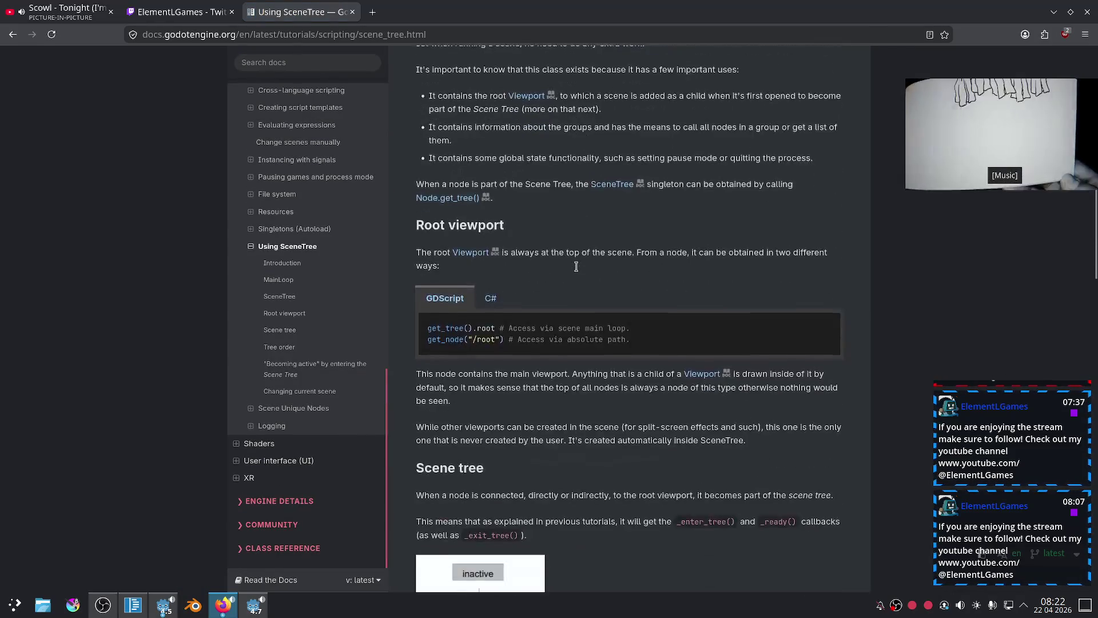
{"action": "scroll", "coordinate": [587, 258], "scroll_direction": "down", "scroll_amount": 13}
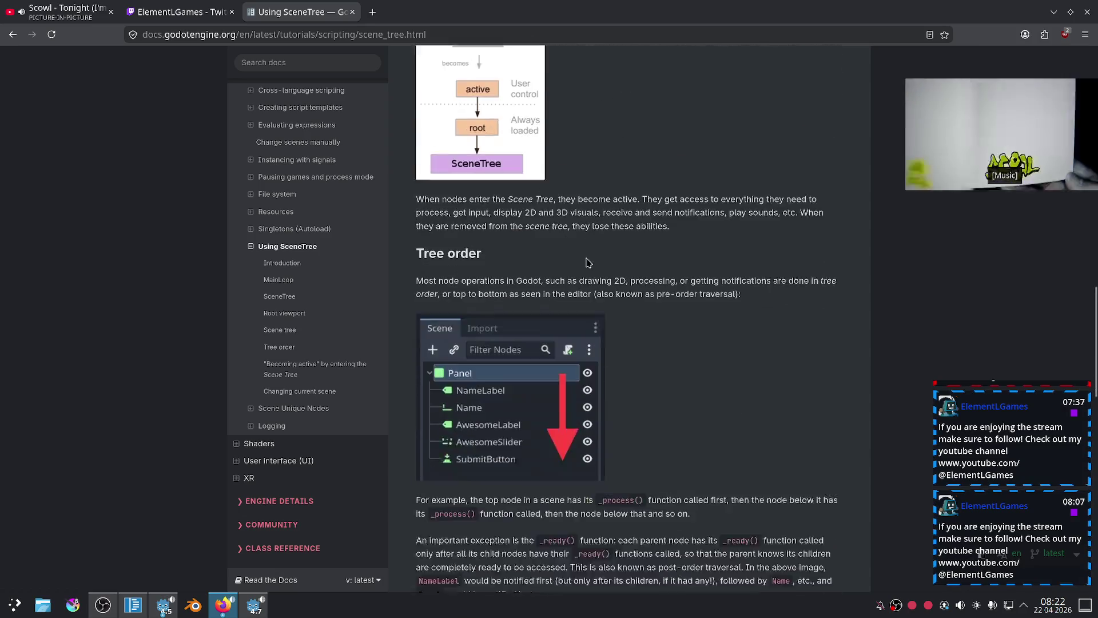
{"action": "scroll", "coordinate": [587, 262], "scroll_direction": "down", "scroll_amount": 5}
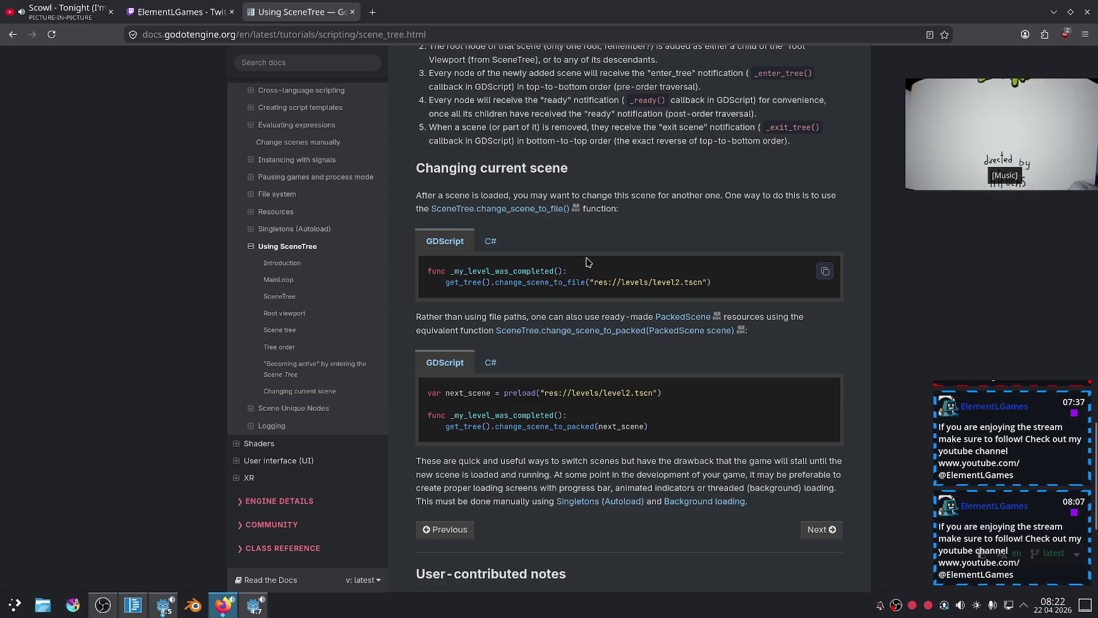
{"action": "scroll", "coordinate": [587, 262], "scroll_direction": "down", "scroll_amount": 5}
{"action": "scroll", "coordinate": [572, 240], "scroll_direction": "up", "scroll_amount": 4}
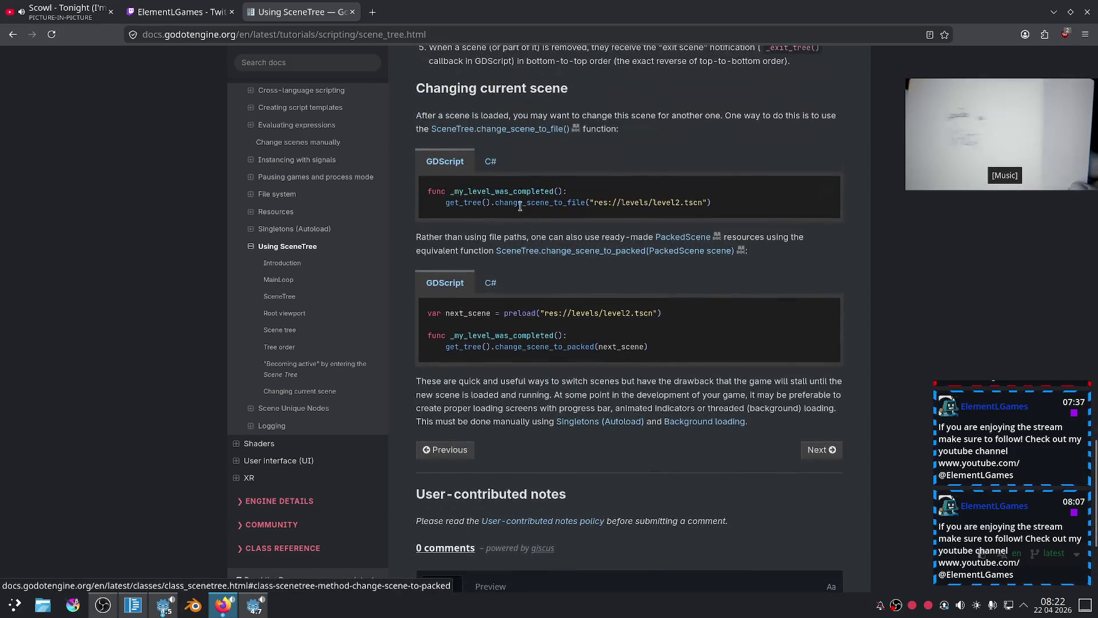
{"action": "left_click", "coordinate": [490, 162]}
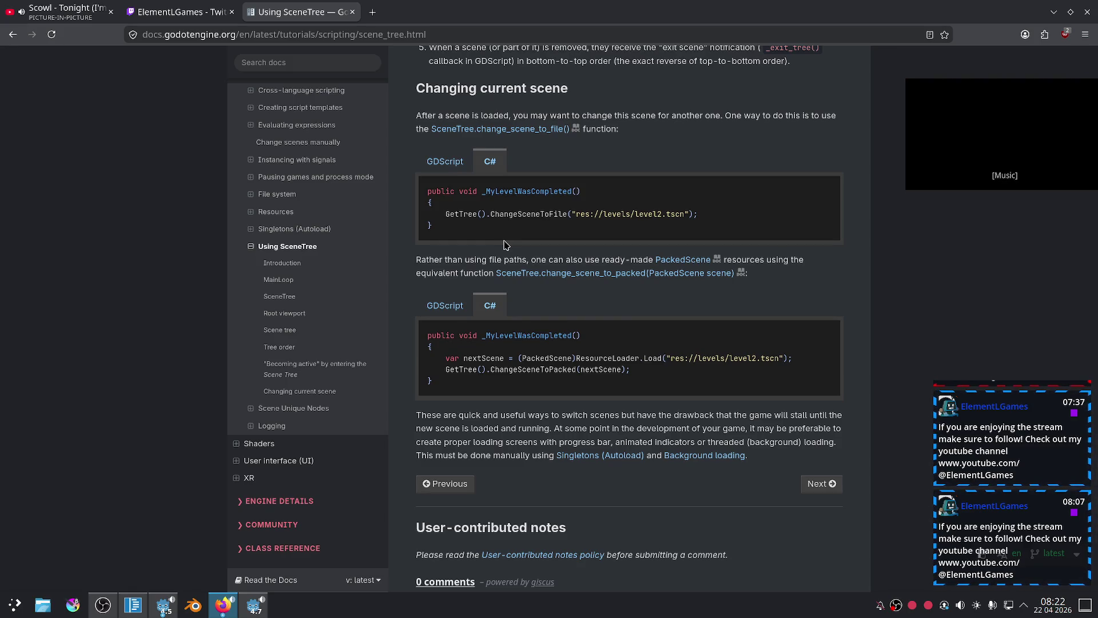
Scroll back up, close the Using SceneTree page and return to the Godot editor.
{"action": "scroll", "coordinate": [506, 245], "scroll_direction": "up", "scroll_amount": 5}
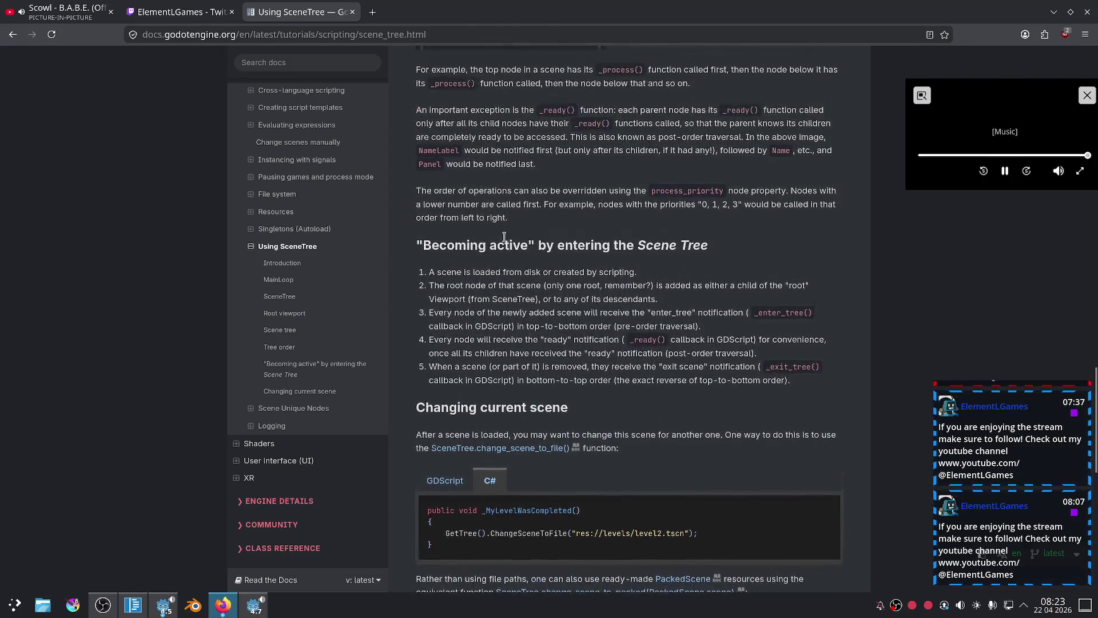
{"action": "scroll", "coordinate": [506, 241], "scroll_direction": "up", "scroll_amount": 5}
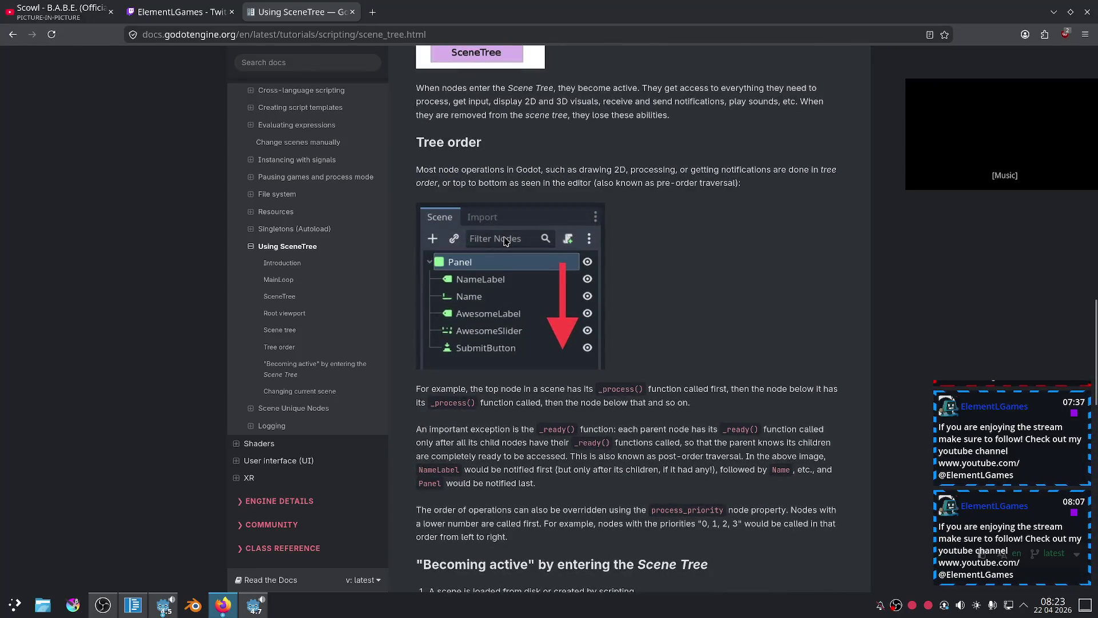
{"action": "scroll", "coordinate": [505, 240], "scroll_direction": "up", "scroll_amount": 5}
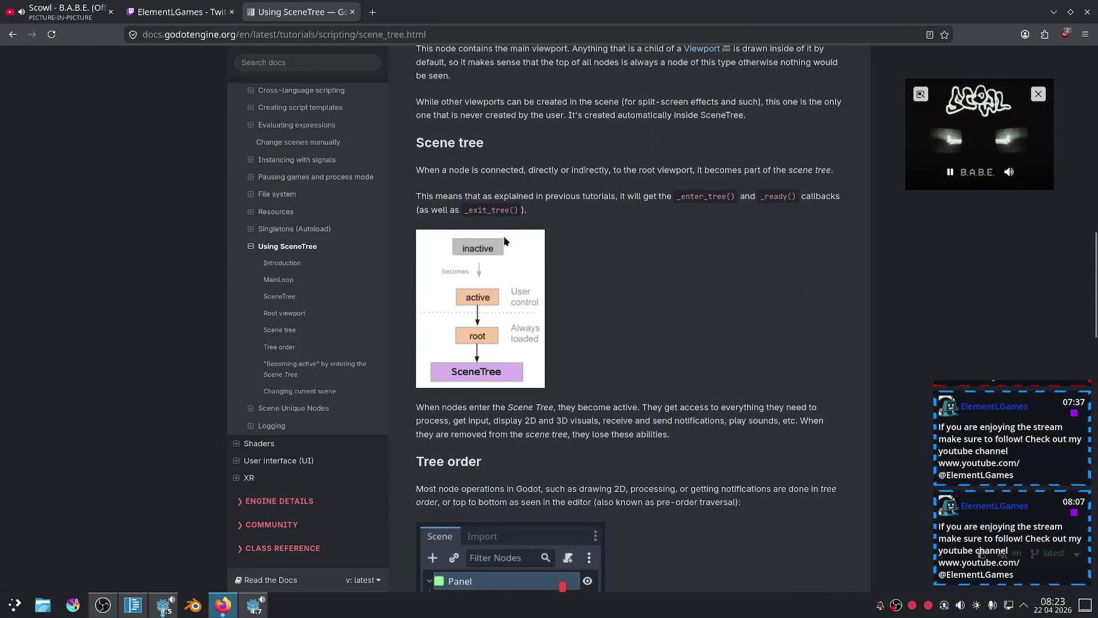
{"action": "scroll", "coordinate": [504, 240], "scroll_direction": "up", "scroll_amount": 4}
{"action": "scroll", "coordinate": [503, 239], "scroll_direction": "up", "scroll_amount": 4}
{"action": "scroll", "coordinate": [504, 240], "scroll_direction": "up", "scroll_amount": 6}
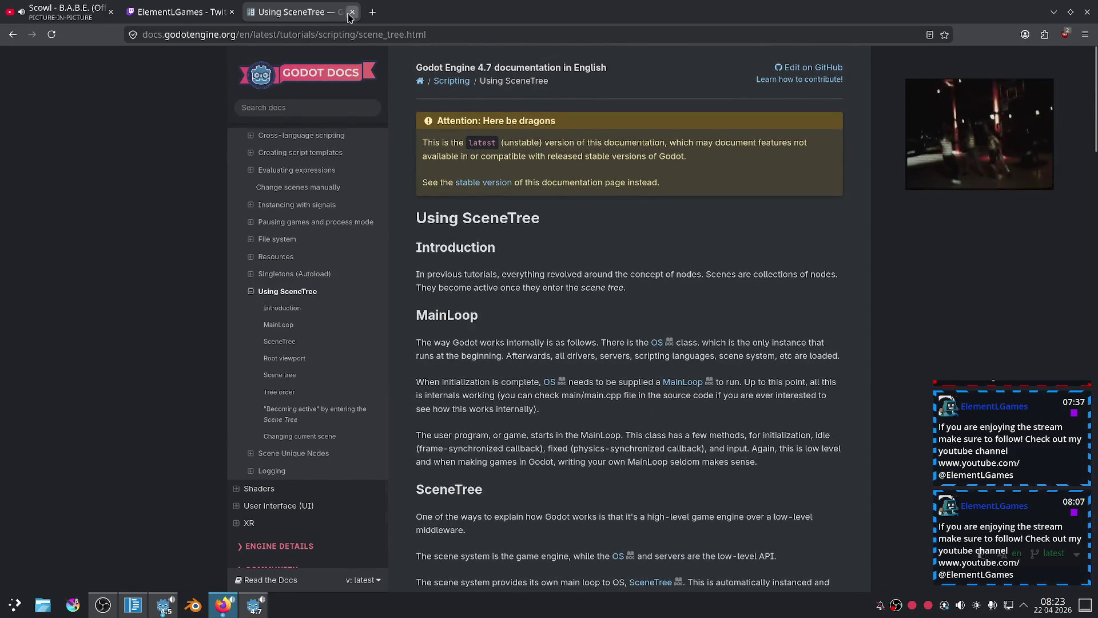
{"action": "left_click", "coordinate": [352, 12]}
{"action": "left_click", "coordinate": [255, 608]}
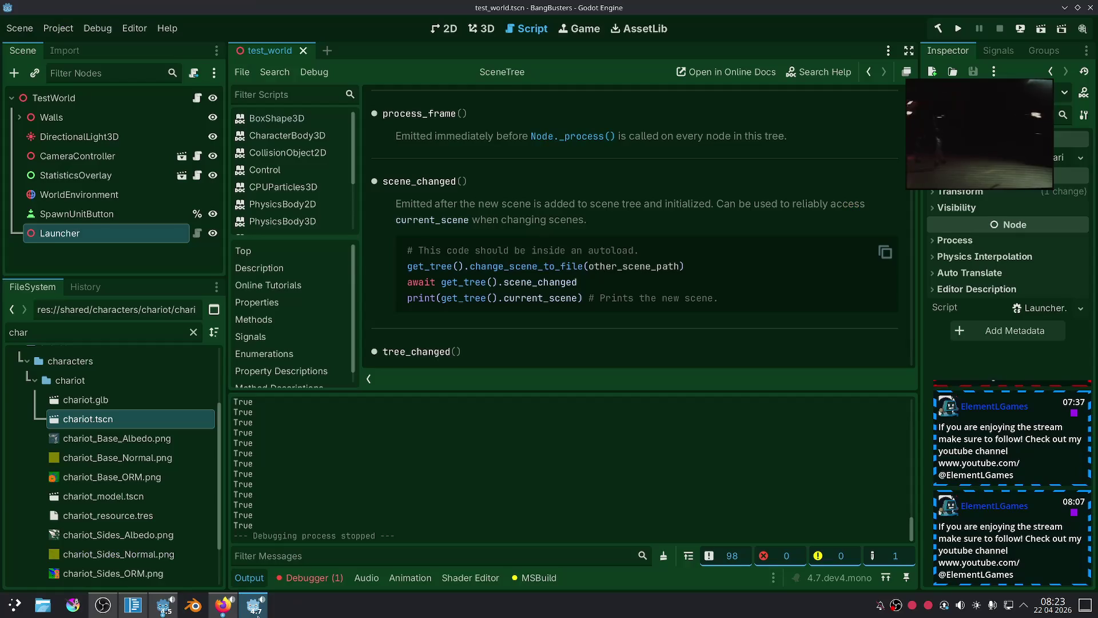
Scroll through the SceneTree class reference in Godot's built-in help.
{"action": "scroll", "coordinate": [913, 344], "scroll_direction": "down", "scroll_amount": 5}
{"action": "scroll", "coordinate": [913, 343], "scroll_direction": "down", "scroll_amount": 10}
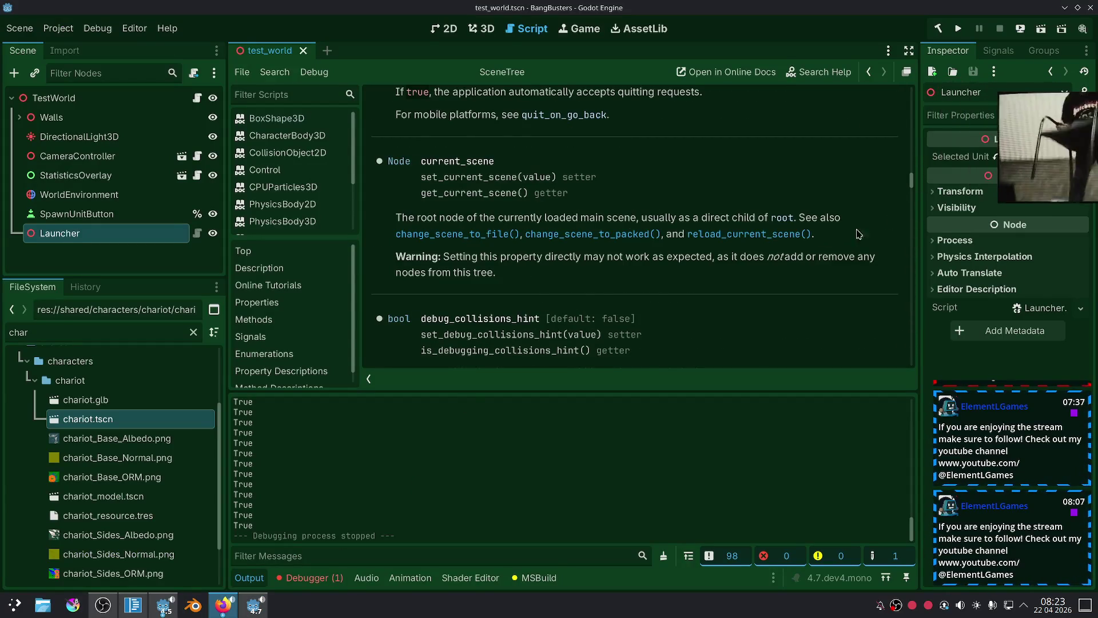
{"action": "scroll", "coordinate": [858, 233], "scroll_direction": "up", "scroll_amount": 20}
{"action": "scroll", "coordinate": [690, 203], "scroll_direction": "down", "scroll_amount": 3}
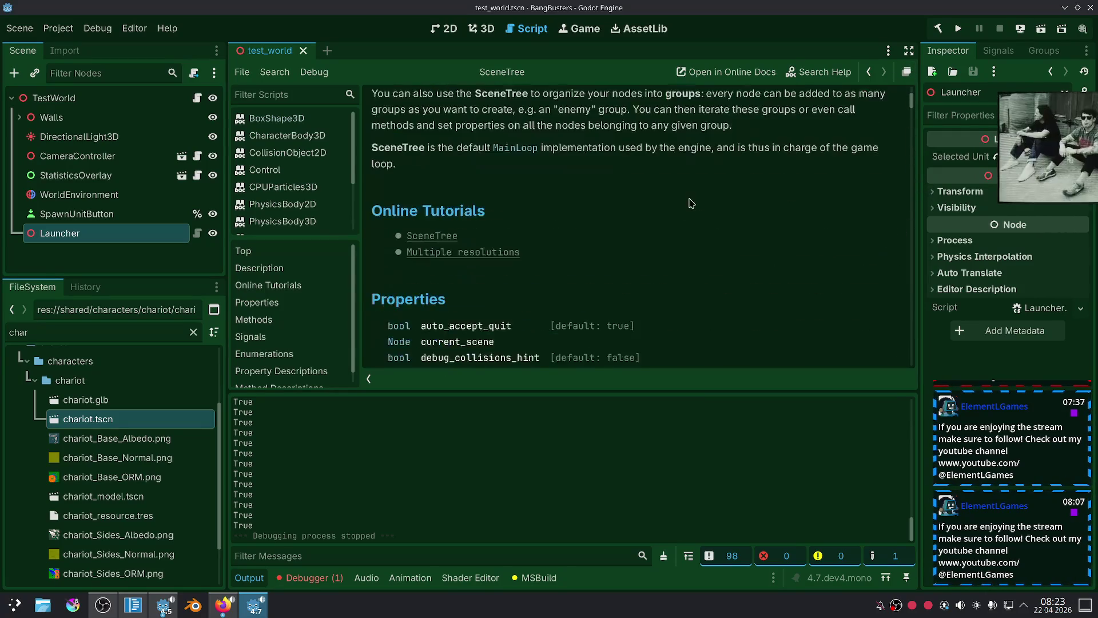
{"action": "scroll", "coordinate": [691, 203], "scroll_direction": "down", "scroll_amount": 3}
{"action": "scroll", "coordinate": [665, 204], "scroll_direction": "down", "scroll_amount": 2}
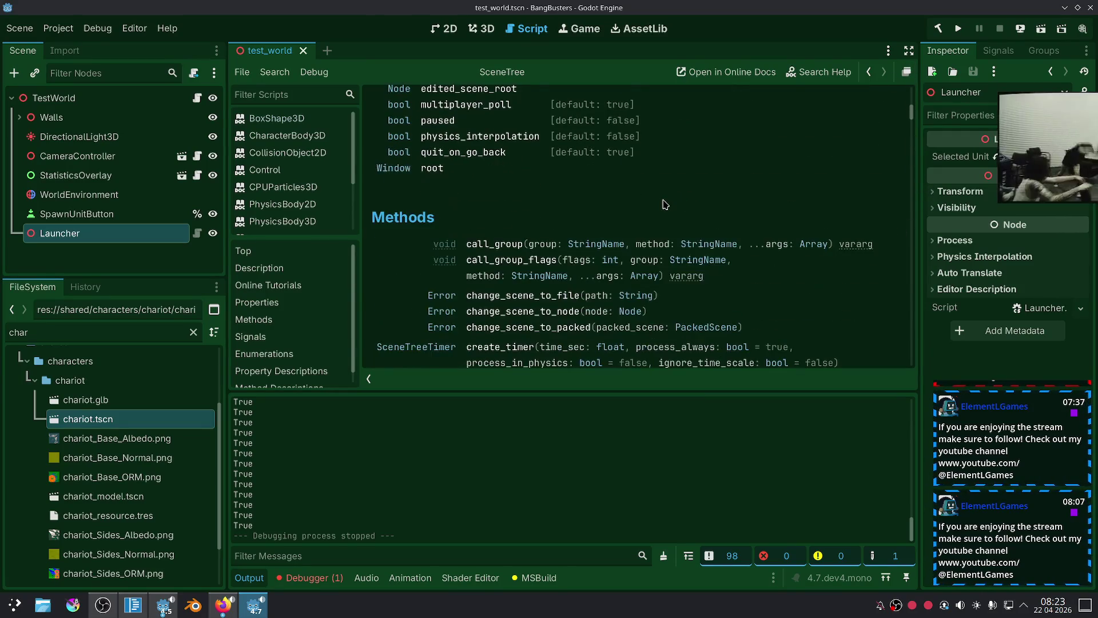
{"action": "scroll", "coordinate": [665, 204], "scroll_direction": "down", "scroll_amount": 2}
{"action": "scroll", "coordinate": [664, 204], "scroll_direction": "down", "scroll_amount": 5}
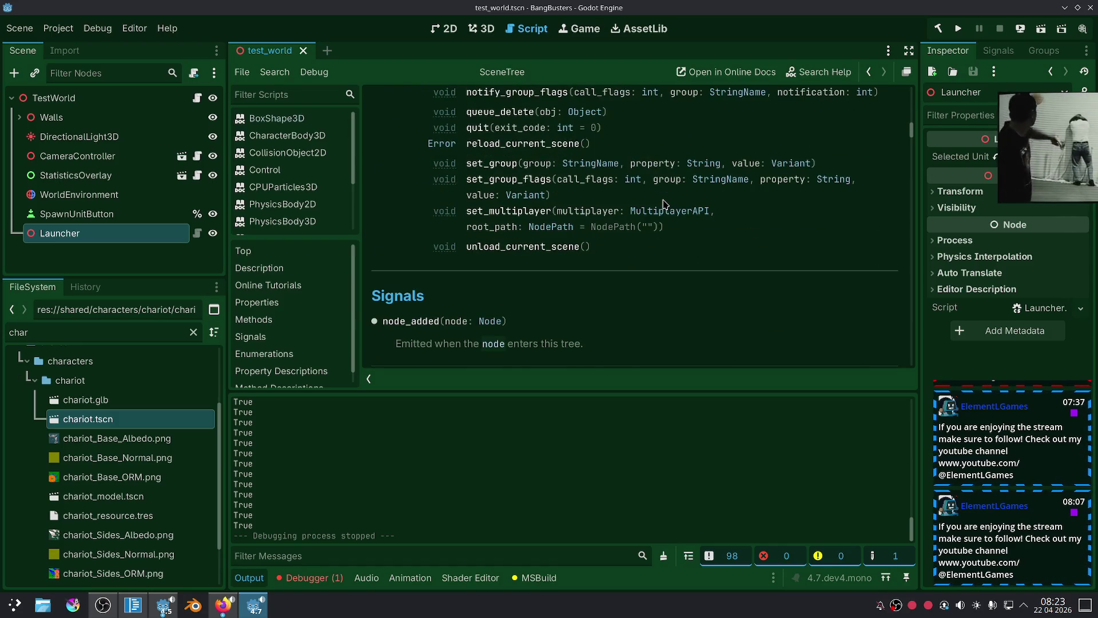
{"action": "scroll", "coordinate": [665, 205], "scroll_direction": "up", "scroll_amount": 15}
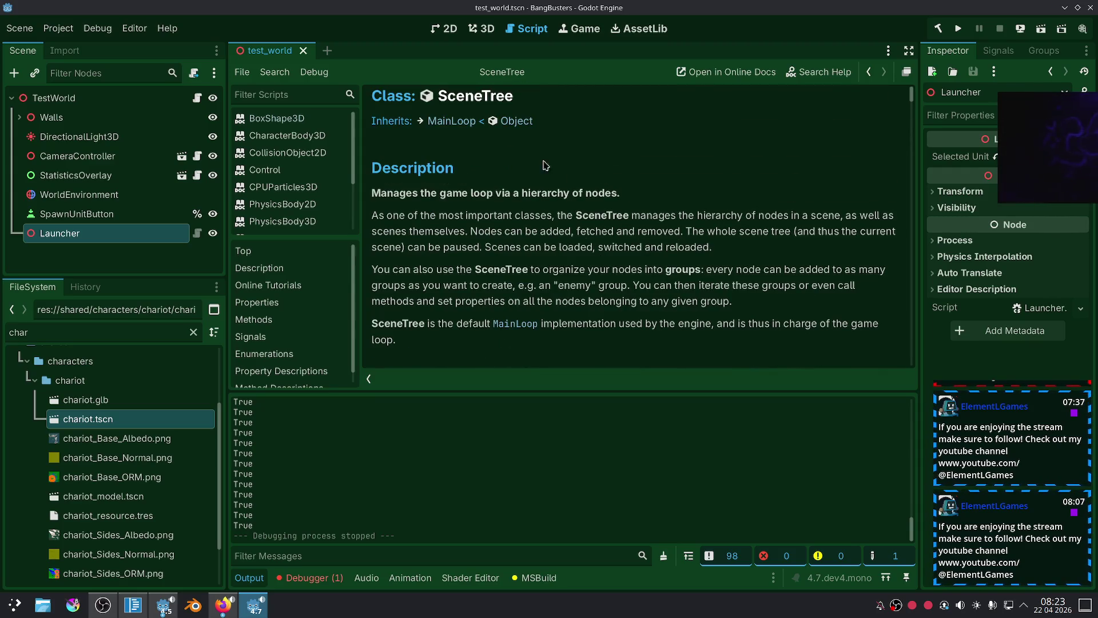
Read the MainLoop class reference, go back to the previous page, then switch to Firefox.
{"action": "left_click", "coordinate": [452, 122]}
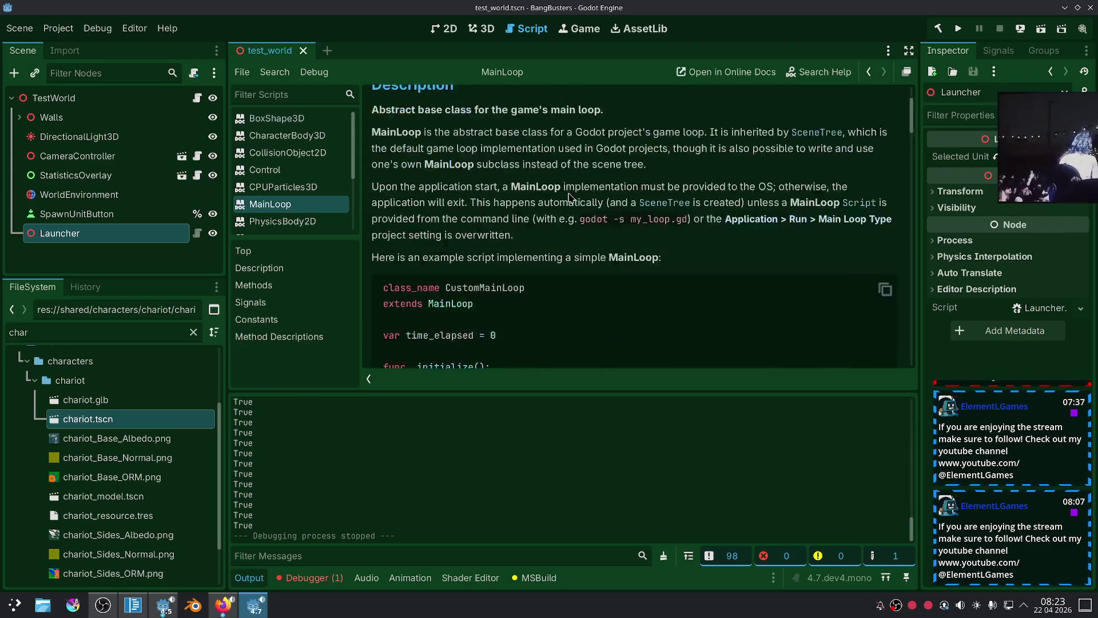
{"action": "scroll", "coordinate": [570, 197], "scroll_direction": "down", "scroll_amount": 4}
{"action": "scroll", "coordinate": [571, 197], "scroll_direction": "up", "scroll_amount": 4}
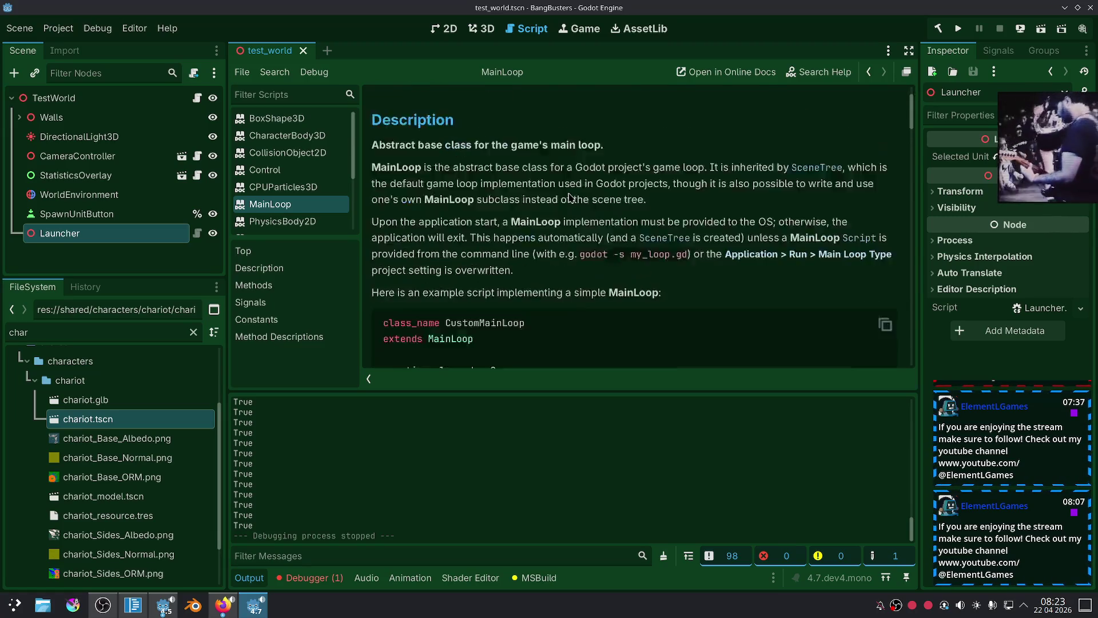
{"action": "scroll", "coordinate": [565, 190], "scroll_direction": "down", "scroll_amount": 8}
{"action": "scroll", "coordinate": [565, 190], "scroll_direction": "down", "scroll_amount": 4}
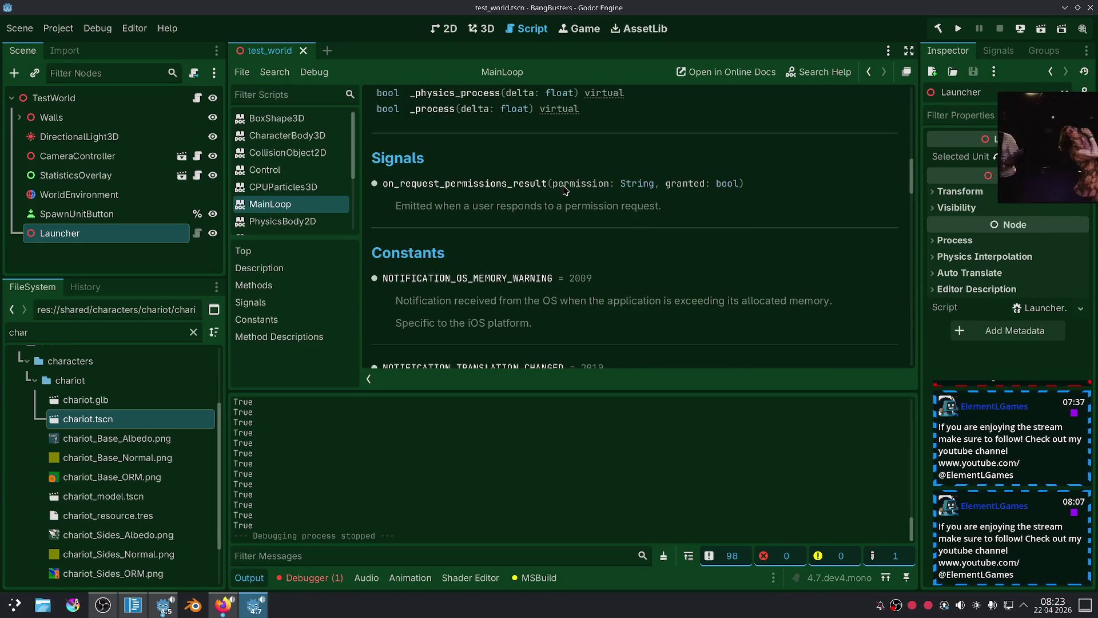
{"action": "scroll", "coordinate": [565, 190], "scroll_direction": "down", "scroll_amount": 4}
{"action": "scroll", "coordinate": [549, 194], "scroll_direction": "up", "scroll_amount": 5}
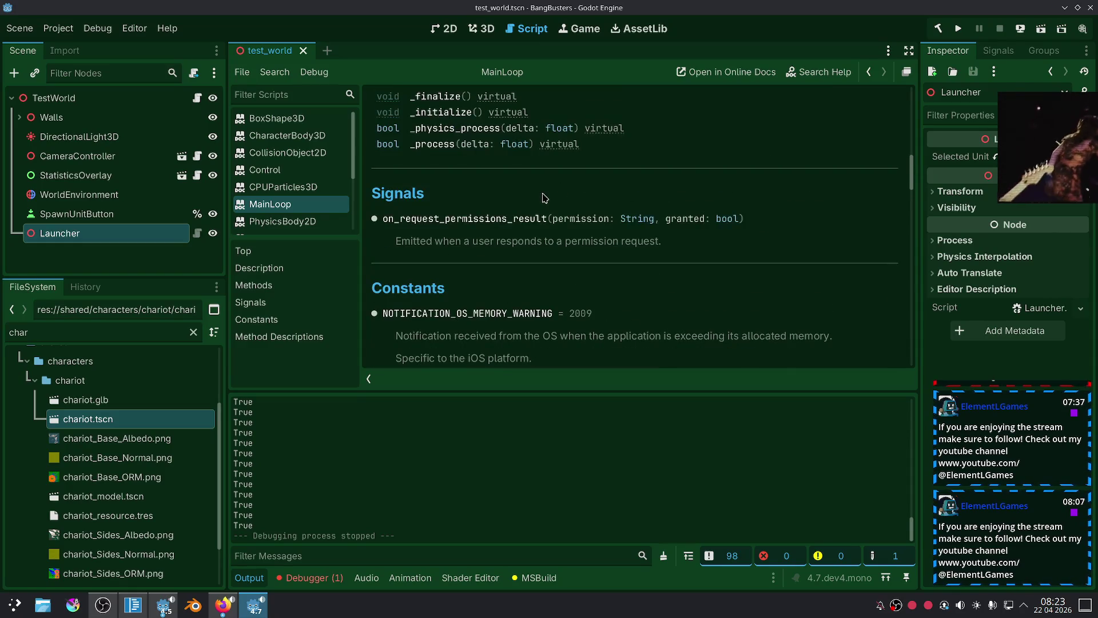
{"action": "key", "text": "alt+Left"}
{"action": "key", "text": "alt+Left"}
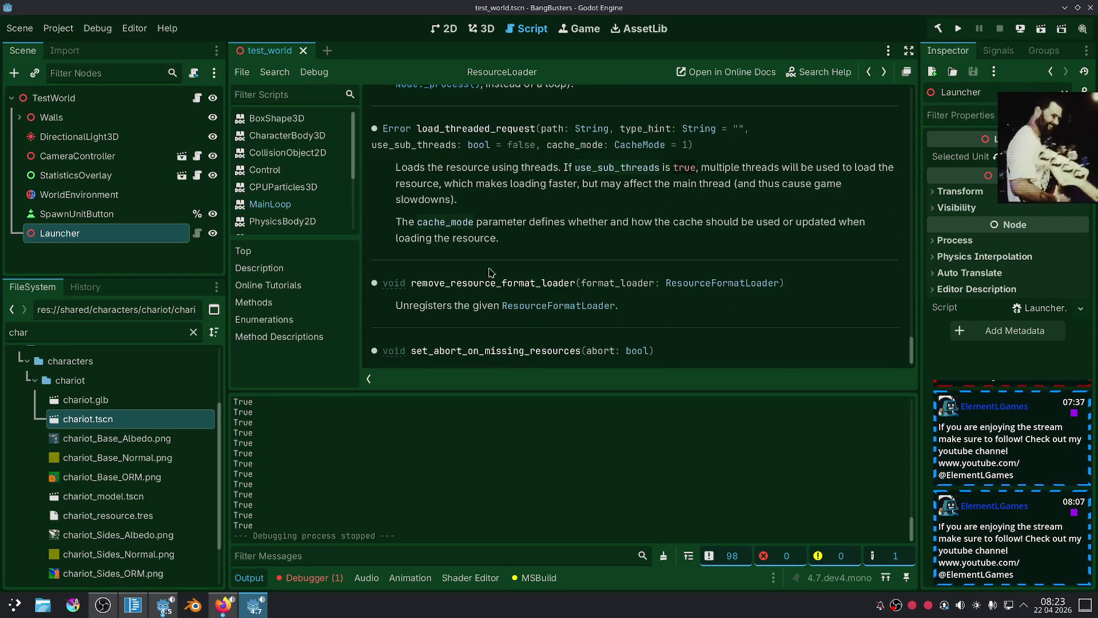
{"action": "left_click", "coordinate": [223, 605]}
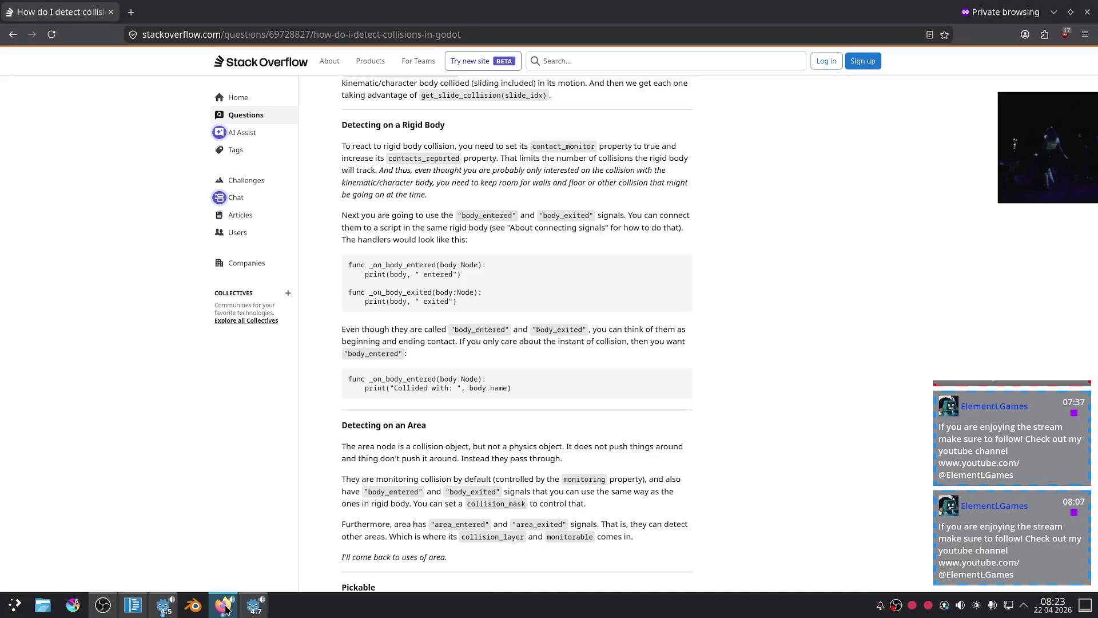
Search 'godot wait next frame signal' and read the 'Await next frame in godot 4?' forum thread.
{"action": "key", "text": "ctrl+l"}
{"action": "type", "text": "godo"}
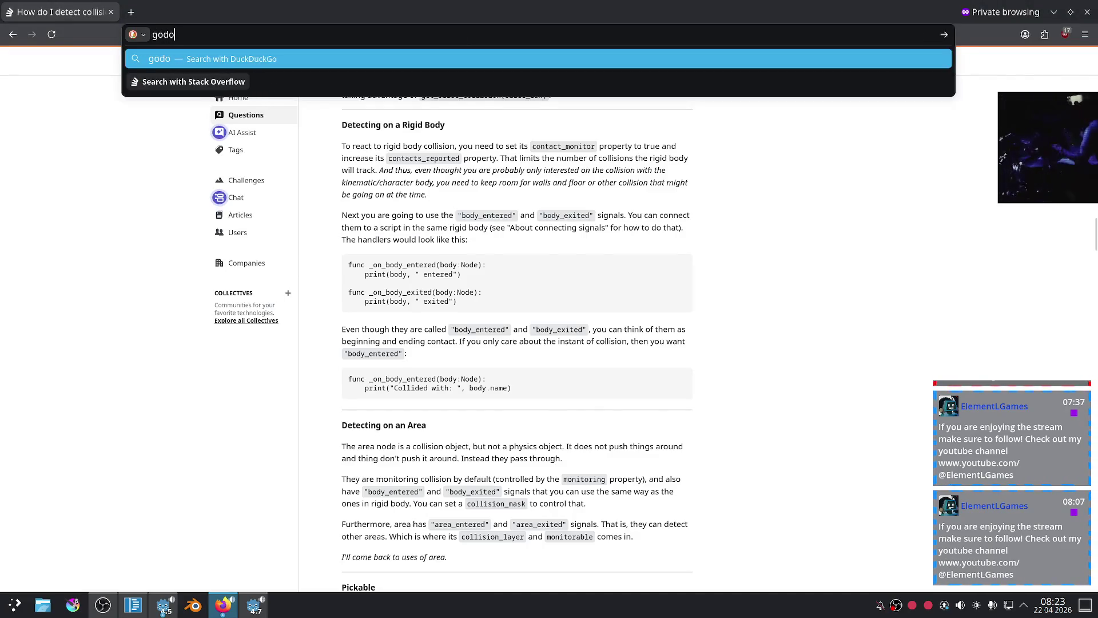
{"action": "type", "text": "t wait next fra"}
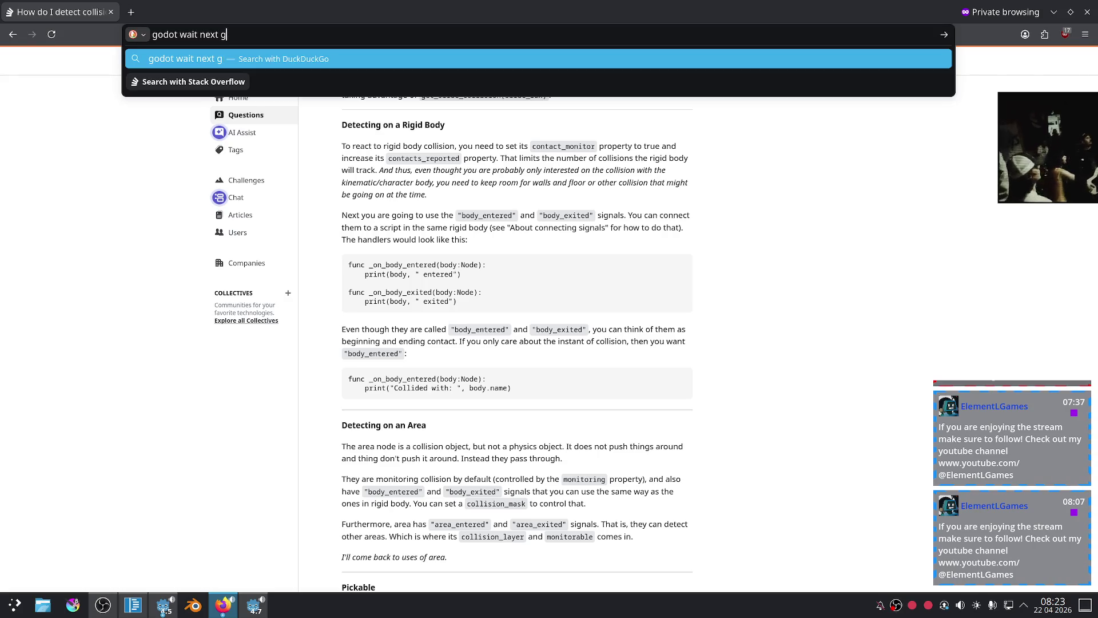
{"action": "type", "text": "me signal"}
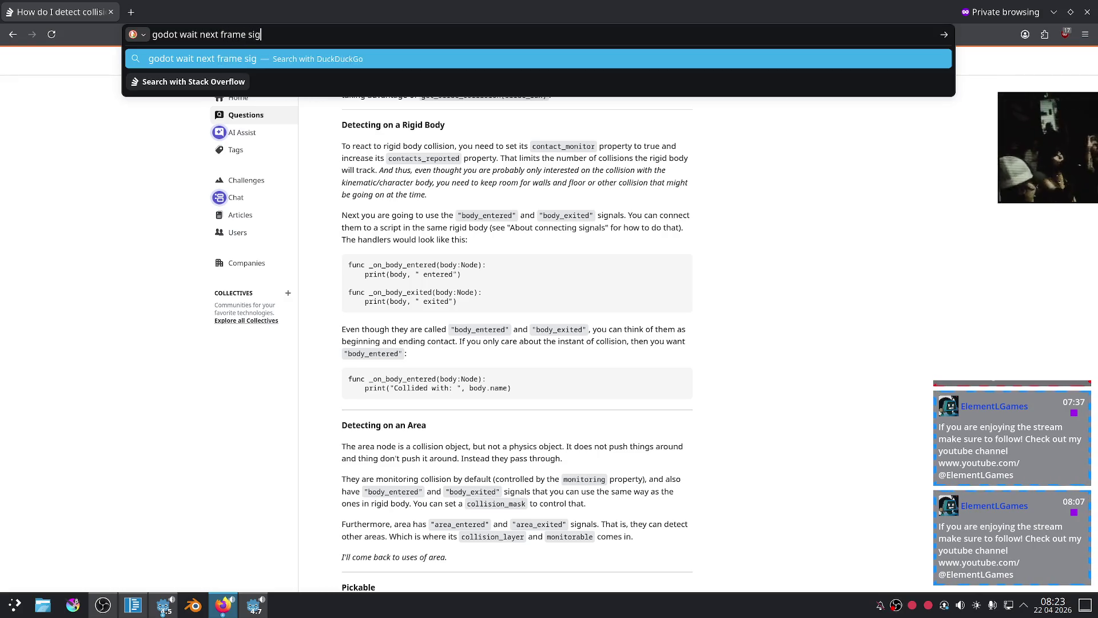
{"action": "key", "text": "Return"}
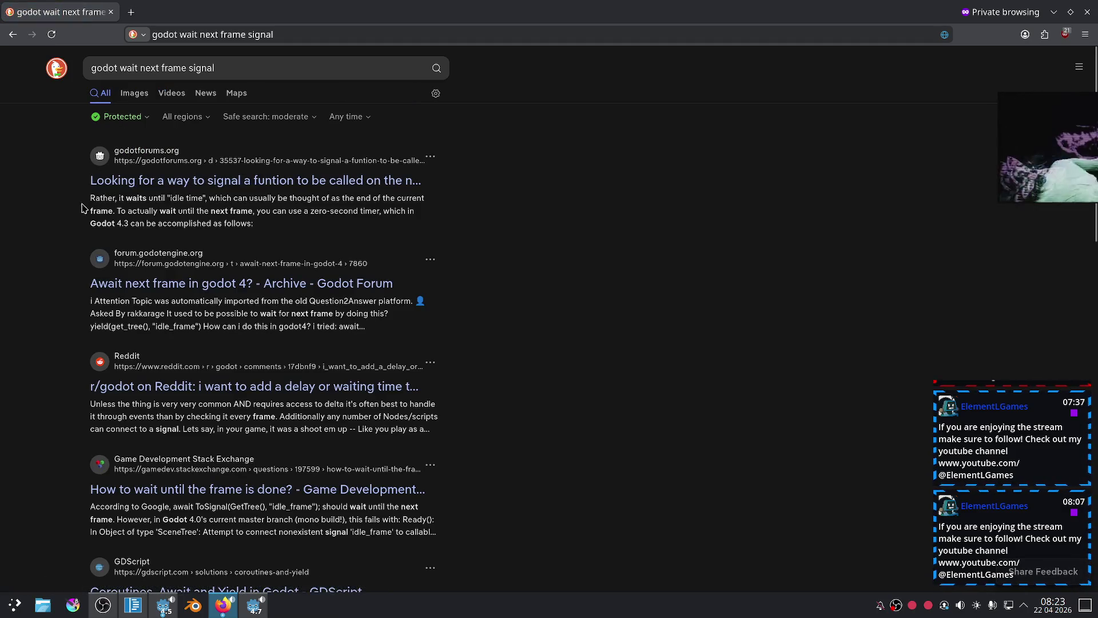
{"action": "left_click", "coordinate": [240, 274]}
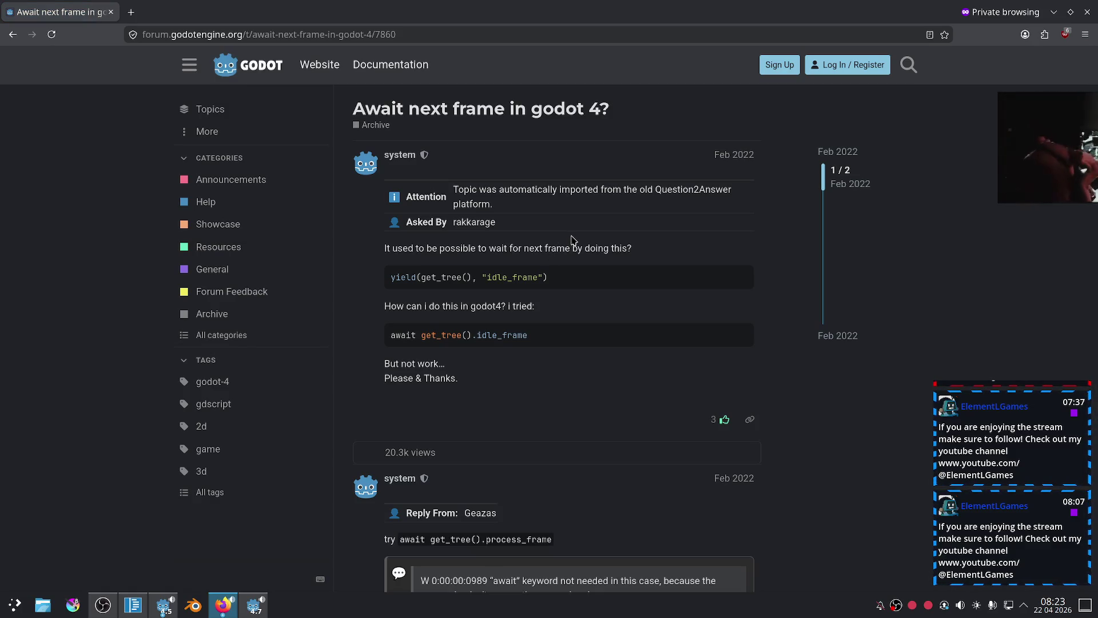
{"action": "scroll", "coordinate": [572, 239], "scroll_direction": "down", "scroll_amount": 5}
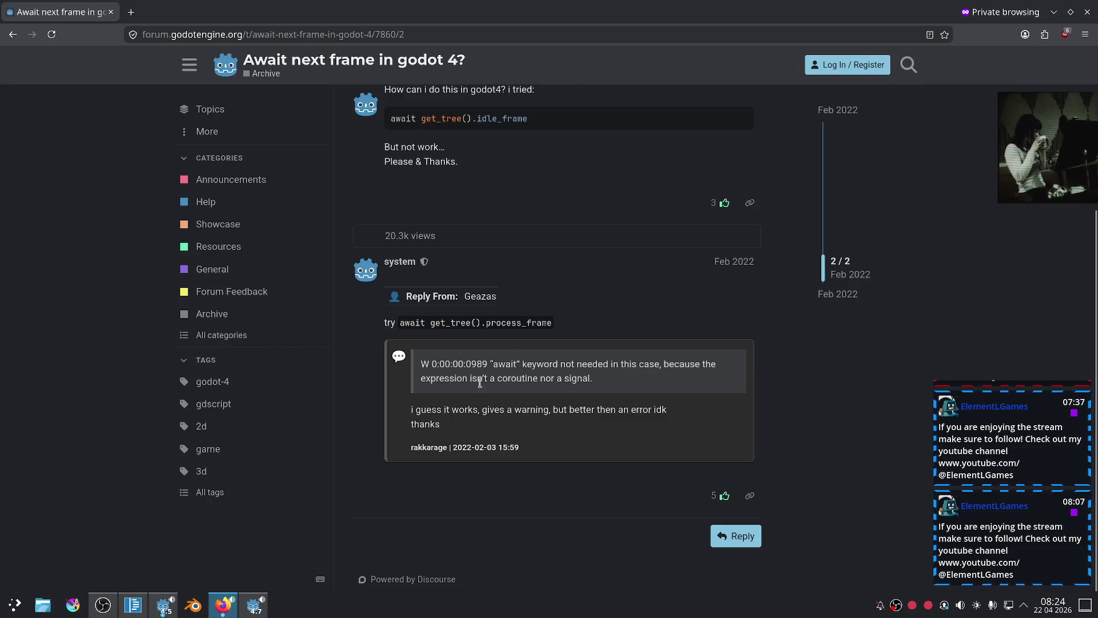
{"action": "left_click", "coordinate": [133, 604]}
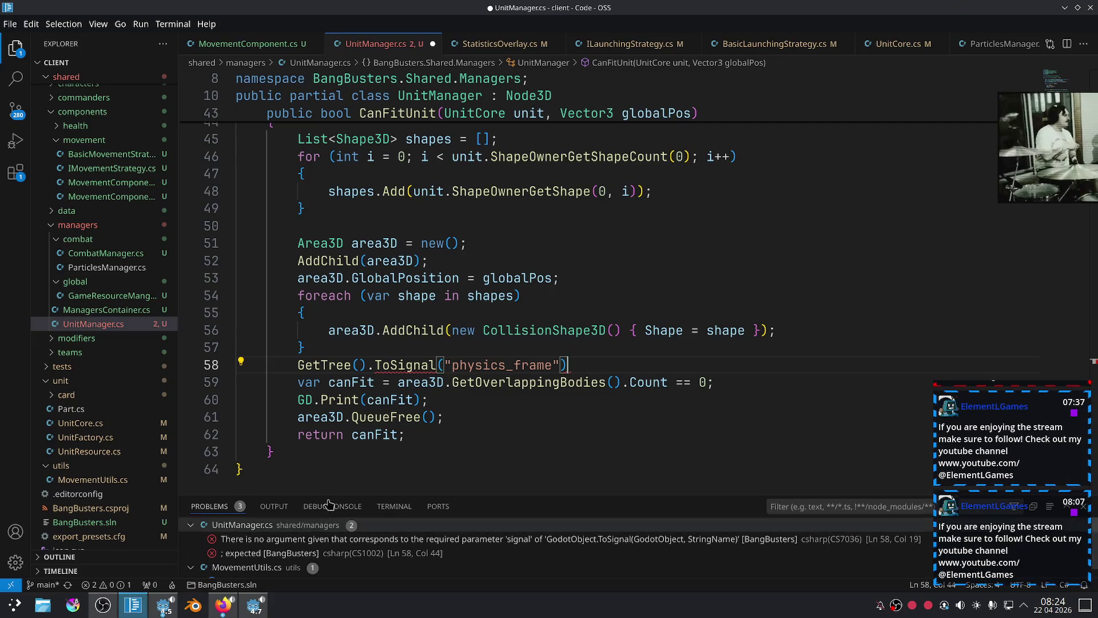
Rewrite line 58 of UnitManager.cs to read ToSignal(GetTree(), "physics_frame");.
{"action": "left_click_drag", "start_coordinate": [552, 365], "coordinate": [297, 365]}
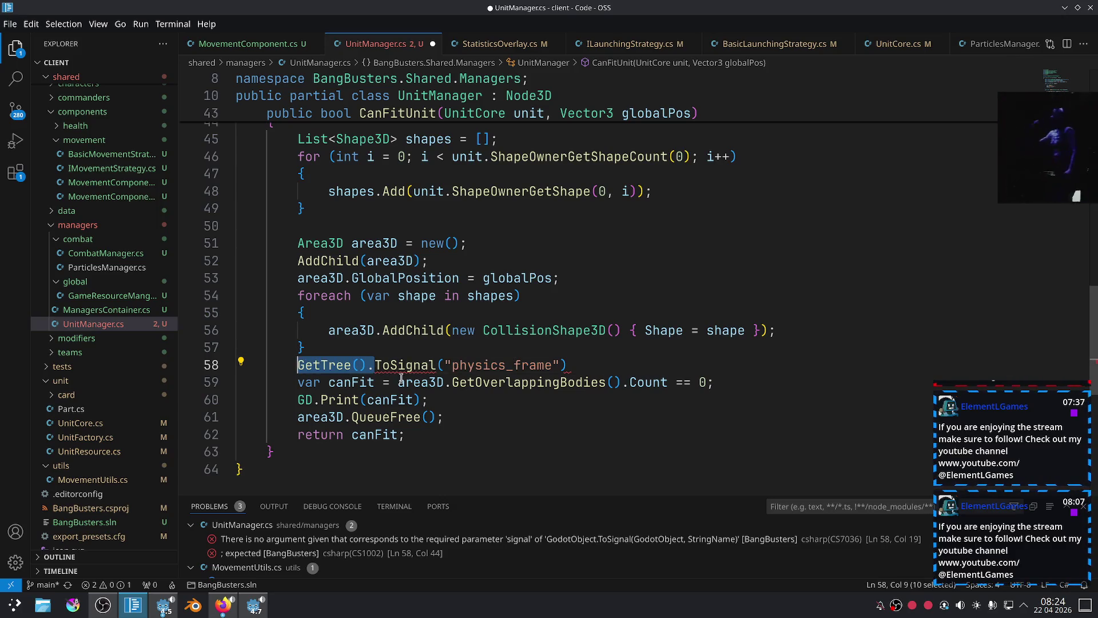
{"action": "key", "text": "BackSpace"}
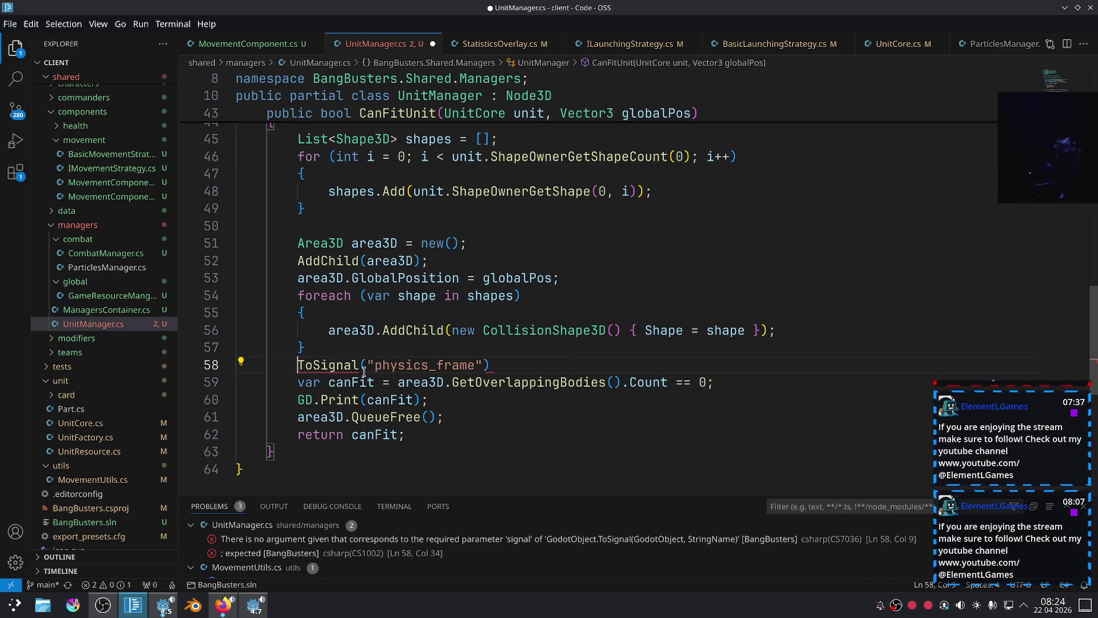
{"action": "type", "text": "GetTre"}
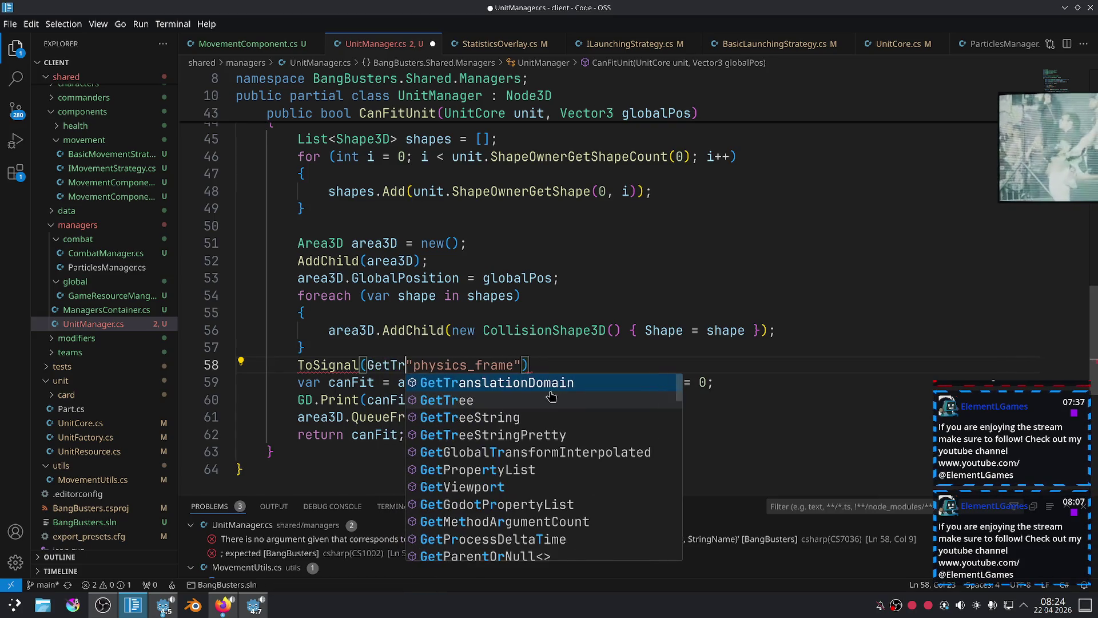
{"action": "key", "text": "Tab"}
{"action": "type", "text": "(),"}
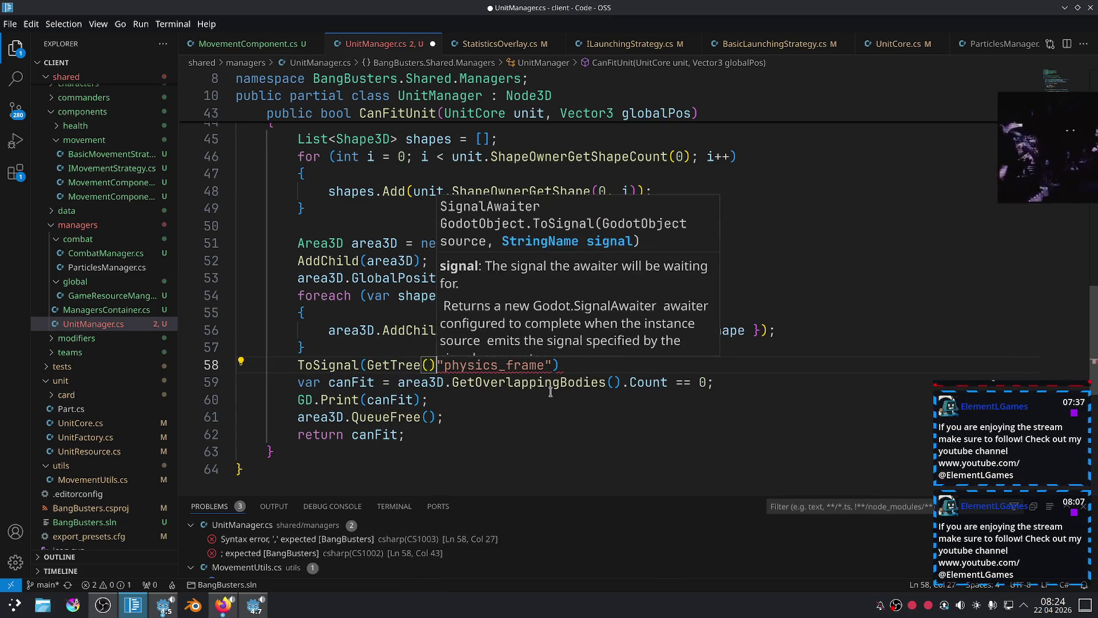
{"action": "key", "text": "End"}
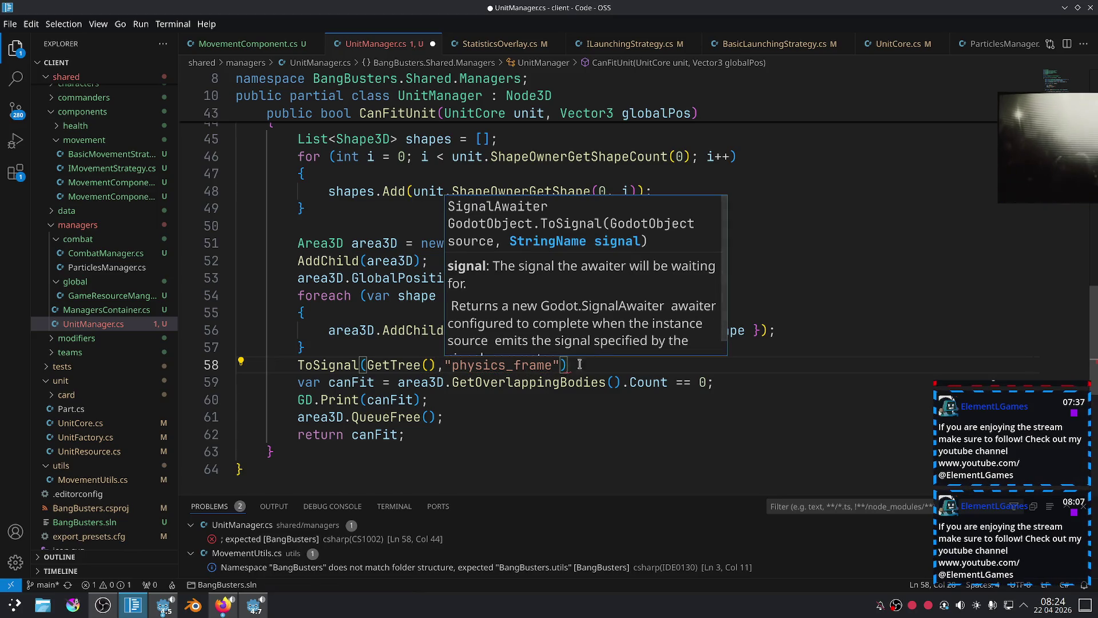
{"action": "type", "text": ";"}
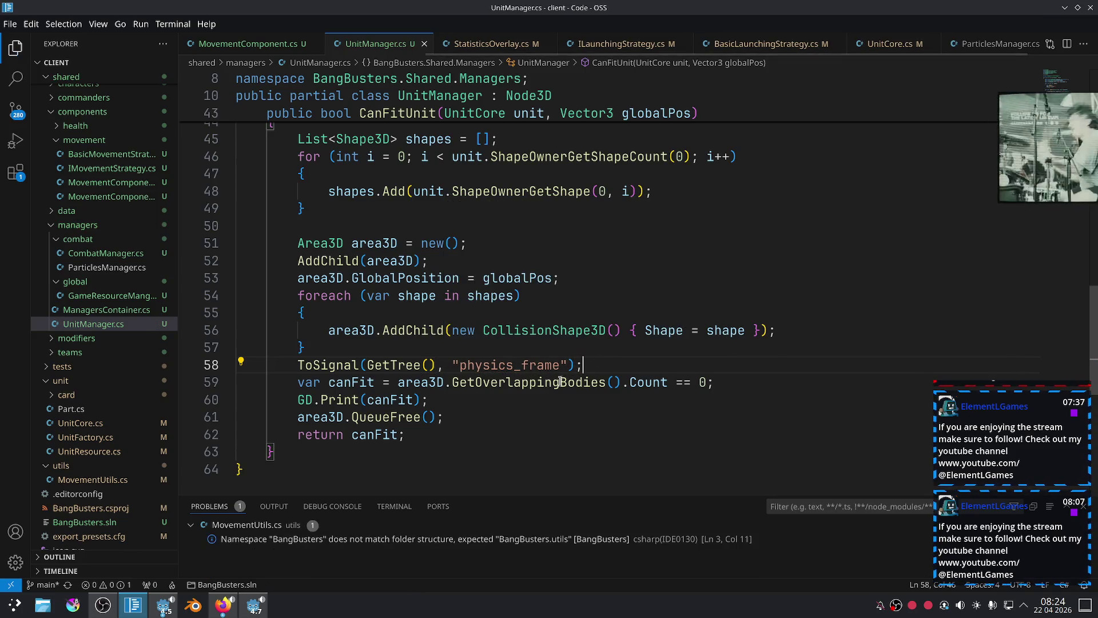
{"action": "left_click", "coordinate": [256, 604]}
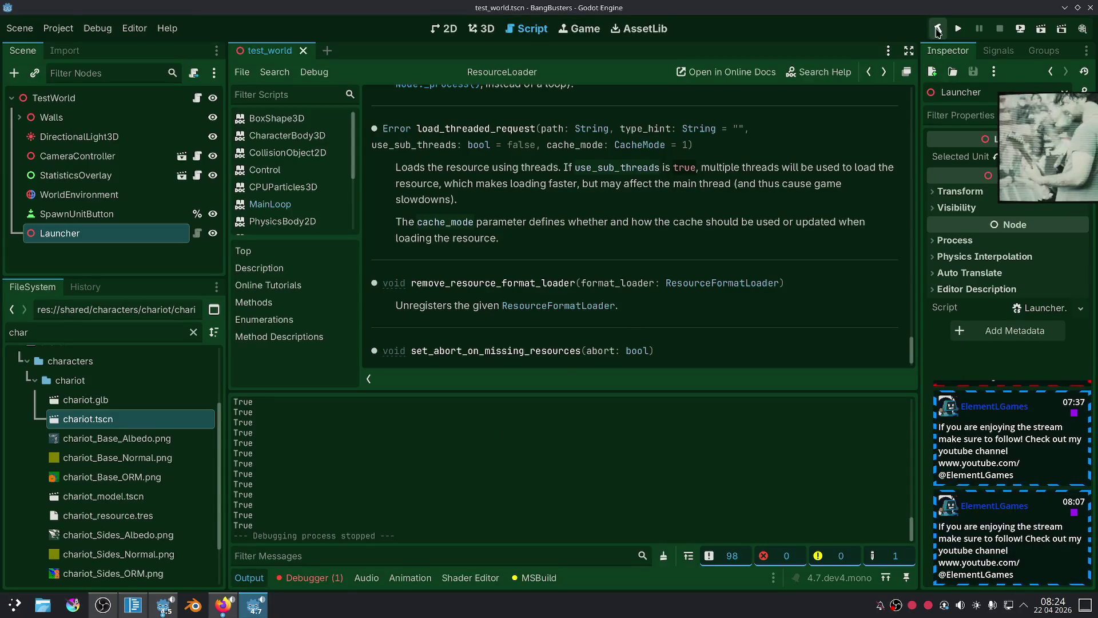
Run the game, spawn 28 chariot units via Spawn Unit, then stop the game.
{"action": "left_click", "coordinate": [955, 31]}
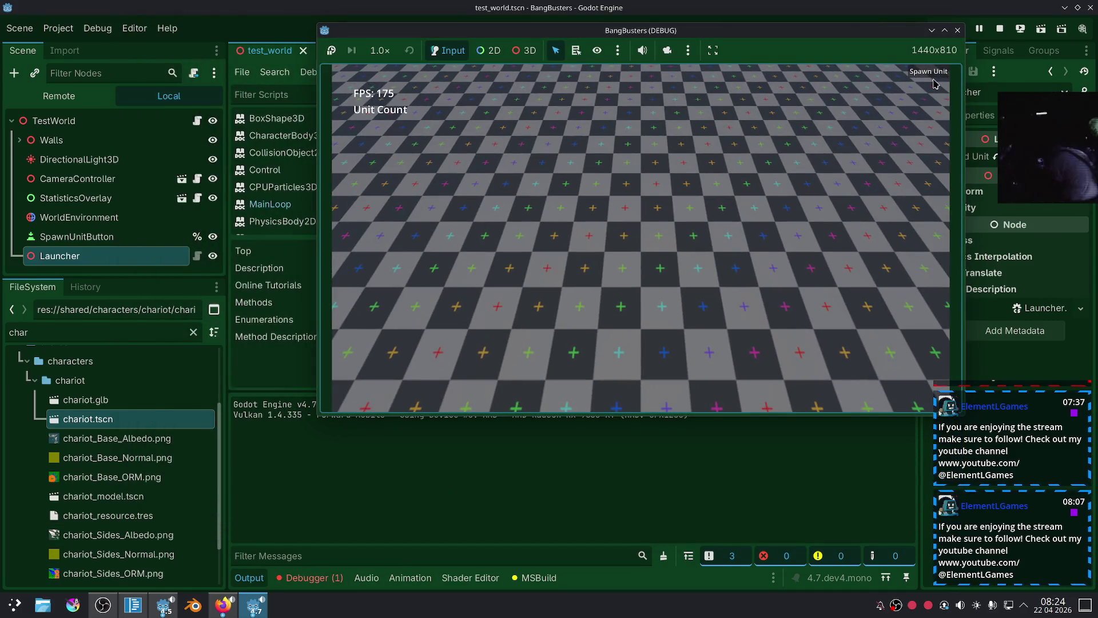
{"action": "left_click", "coordinate": [937, 74]}
{"action": "left_click", "coordinate": [941, 74]}
{"action": "left_click", "coordinate": [944, 74]}
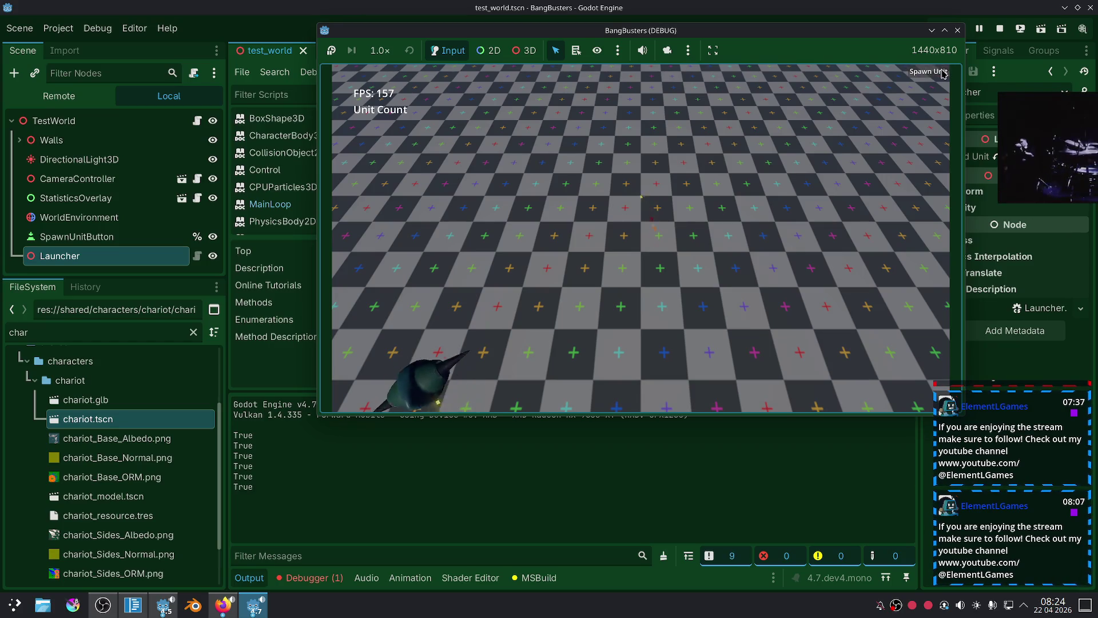
{"action": "left_click", "coordinate": [943, 73]}
{"action": "left_click", "coordinate": [944, 73]}
{"action": "left_click", "coordinate": [943, 73]}
{"action": "left_click", "coordinate": [943, 73]}
{"action": "left_click", "coordinate": [943, 73]}
{"action": "left_click", "coordinate": [944, 73]}
{"action": "left_click", "coordinate": [944, 73]}
{"action": "left_click", "coordinate": [944, 73]}
{"action": "left_click", "coordinate": [943, 73]}
{"action": "left_click", "coordinate": [943, 73]}
{"action": "left_click", "coordinate": [944, 73]}
{"action": "left_click", "coordinate": [944, 73]}
{"action": "left_click", "coordinate": [943, 73]}
{"action": "left_click", "coordinate": [943, 73]}
{"action": "left_click", "coordinate": [943, 73]}
{"action": "left_click", "coordinate": [944, 73]}
{"action": "left_click", "coordinate": [943, 73]}
{"action": "left_click", "coordinate": [944, 73]}
{"action": "left_click", "coordinate": [944, 73]}
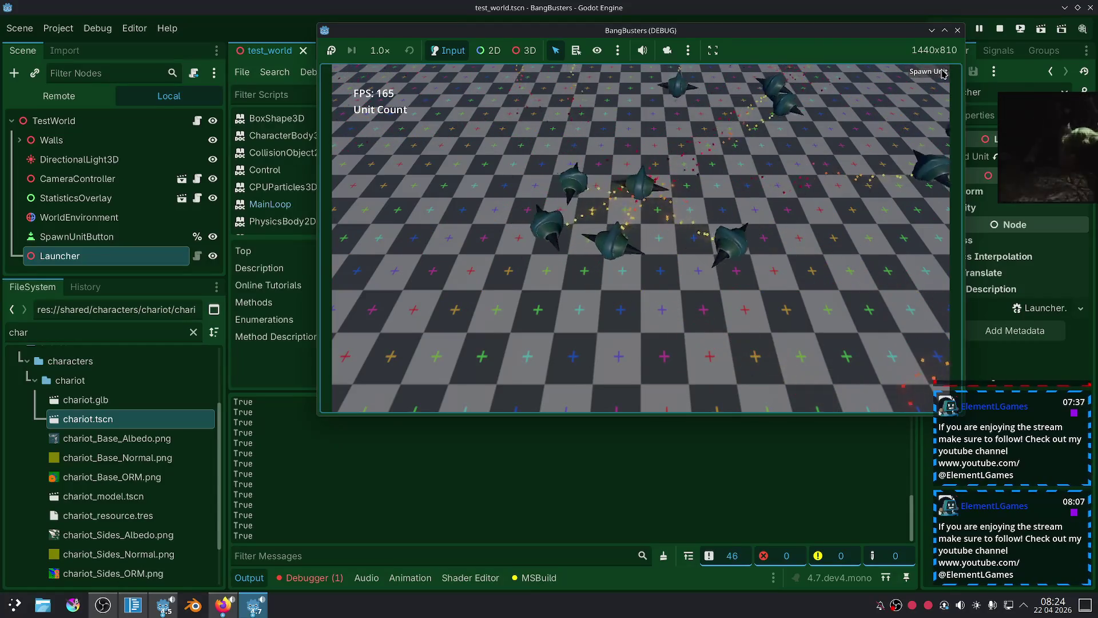
{"action": "left_click", "coordinate": [944, 74]}
{"action": "left_click", "coordinate": [944, 73]}
{"action": "left_click", "coordinate": [944, 73]}
{"action": "left_click", "coordinate": [943, 73]}
{"action": "left_click", "coordinate": [944, 73]}
{"action": "left_click", "coordinate": [944, 74]}
{"action": "left_click", "coordinate": [944, 73]}
{"action": "left_click", "coordinate": [944, 73]}
{"action": "left_click", "coordinate": [944, 73]}
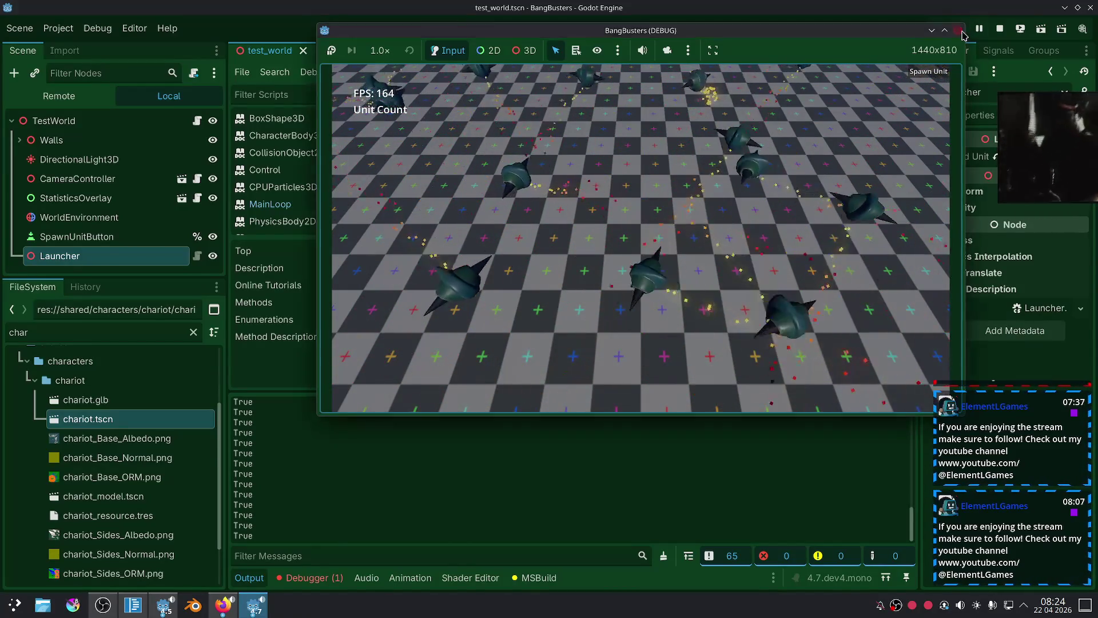
{"action": "left_click", "coordinate": [959, 31]}
{"action": "left_click", "coordinate": [133, 605]}
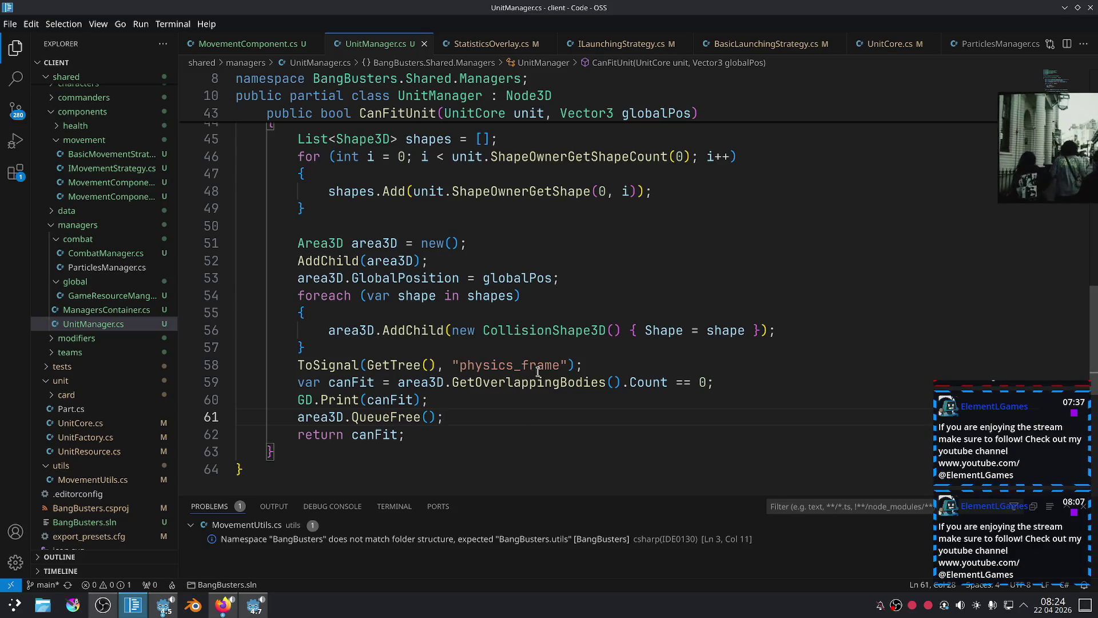
Select and review the ToSignal physics_frame line in CanFitUnit, then switch to Firefox.
{"action": "left_click", "coordinate": [449, 400]}
{"action": "left_click_drag", "start_coordinate": [610, 356], "coordinate": [294, 371]}
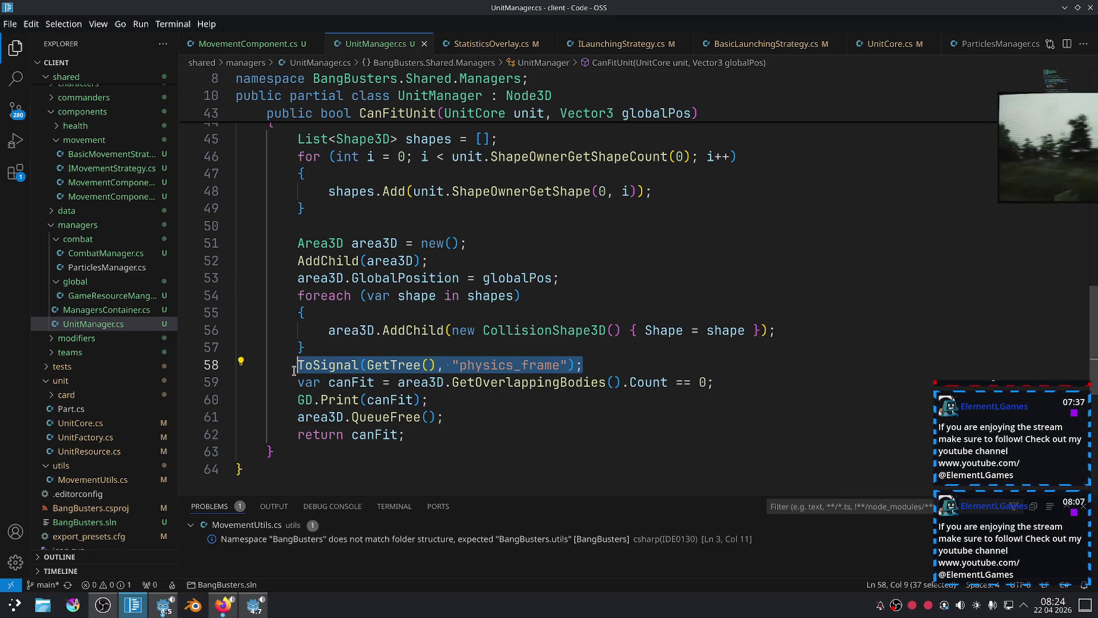
{"action": "left_click", "coordinate": [589, 346]}
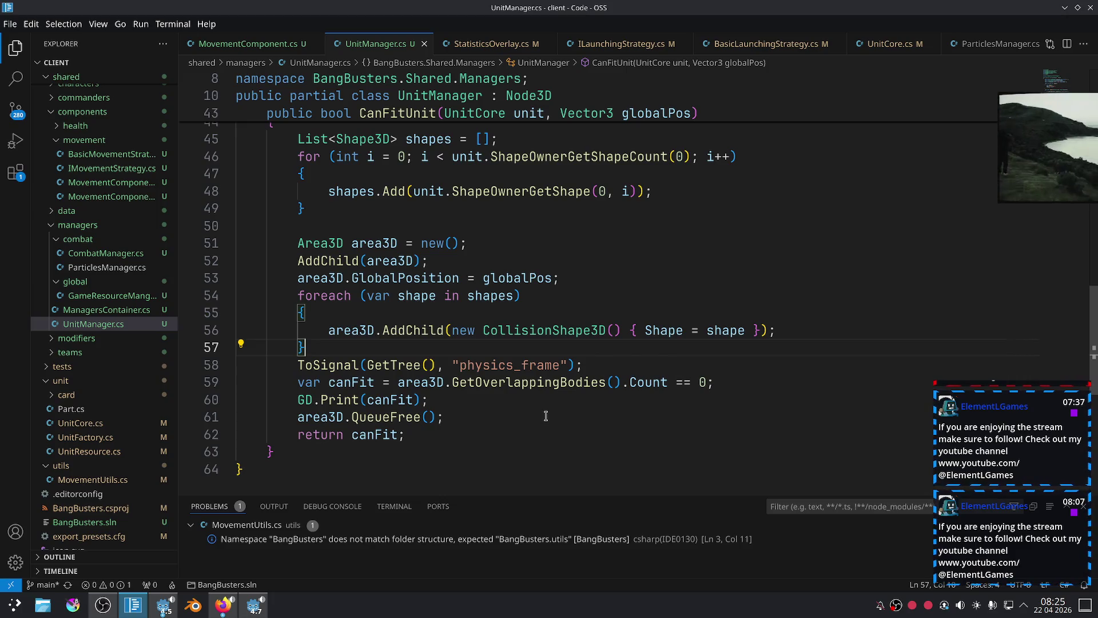
{"action": "left_click", "coordinate": [254, 604]}
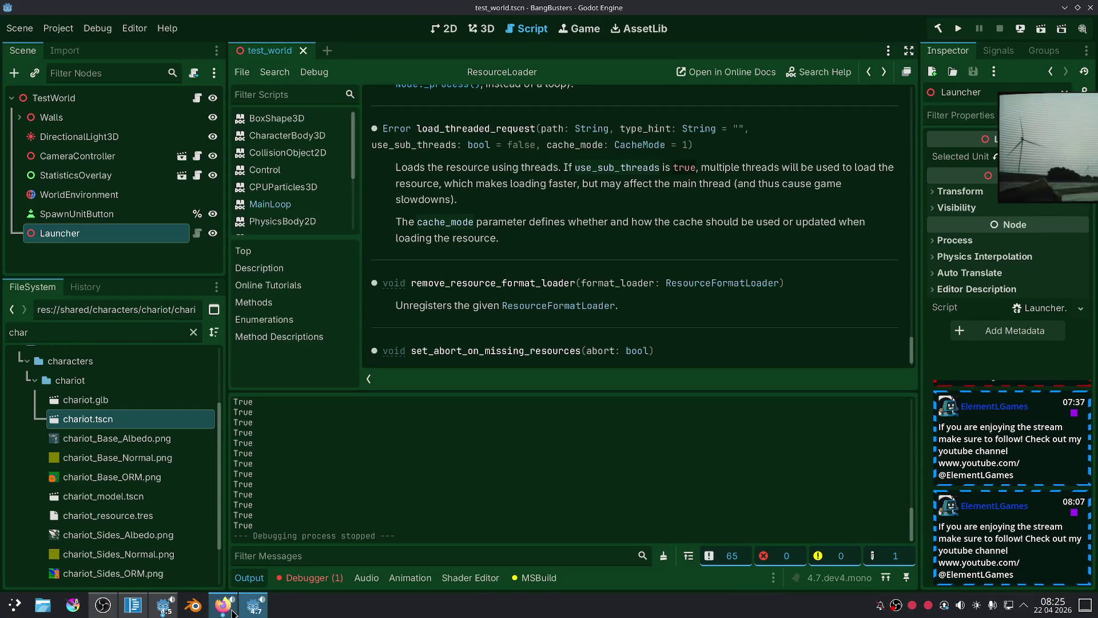
Go back from the forum thread to the 'godot wait next frame signal' search results.
{"action": "left_click", "coordinate": [231, 613]}
{"action": "scroll", "coordinate": [539, 352], "scroll_direction": "up", "scroll_amount": 5}
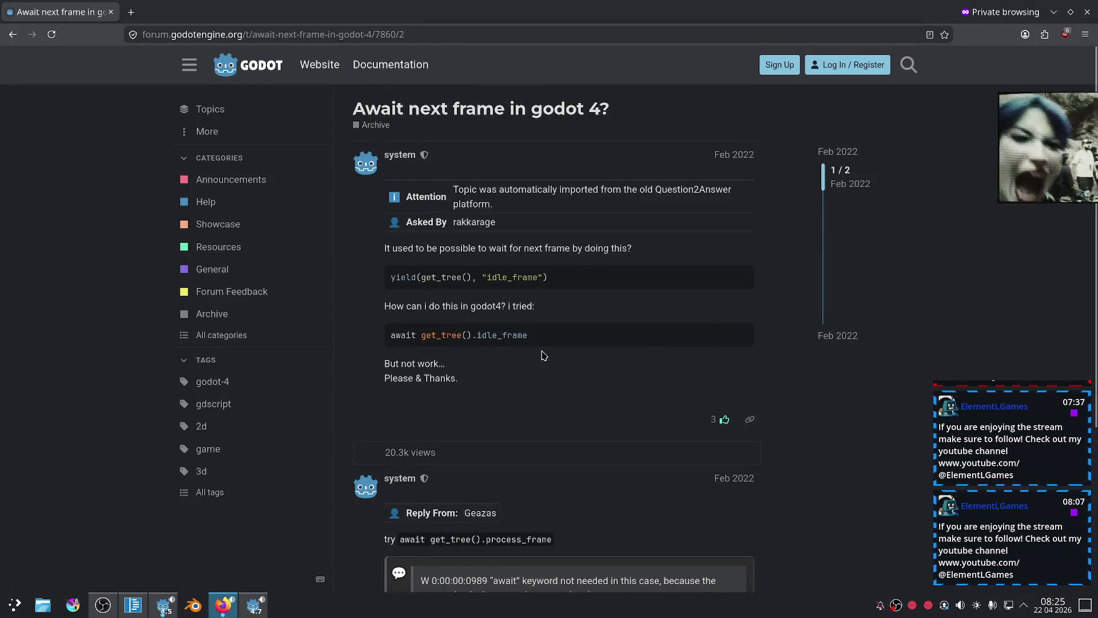
{"action": "key", "text": "alt+Left"}
{"action": "left_click_drag", "start_coordinate": [243, 68], "coordinate": [114, 67]}
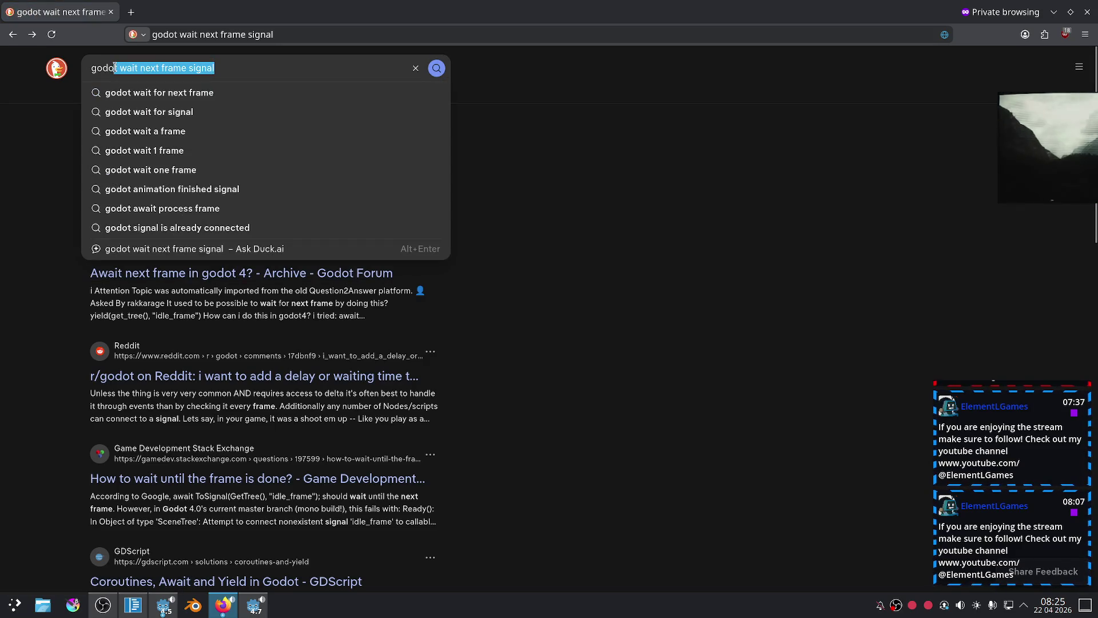
{"action": "left_click", "coordinate": [17, 277]}
{"action": "key", "text": "alt+Tab"}
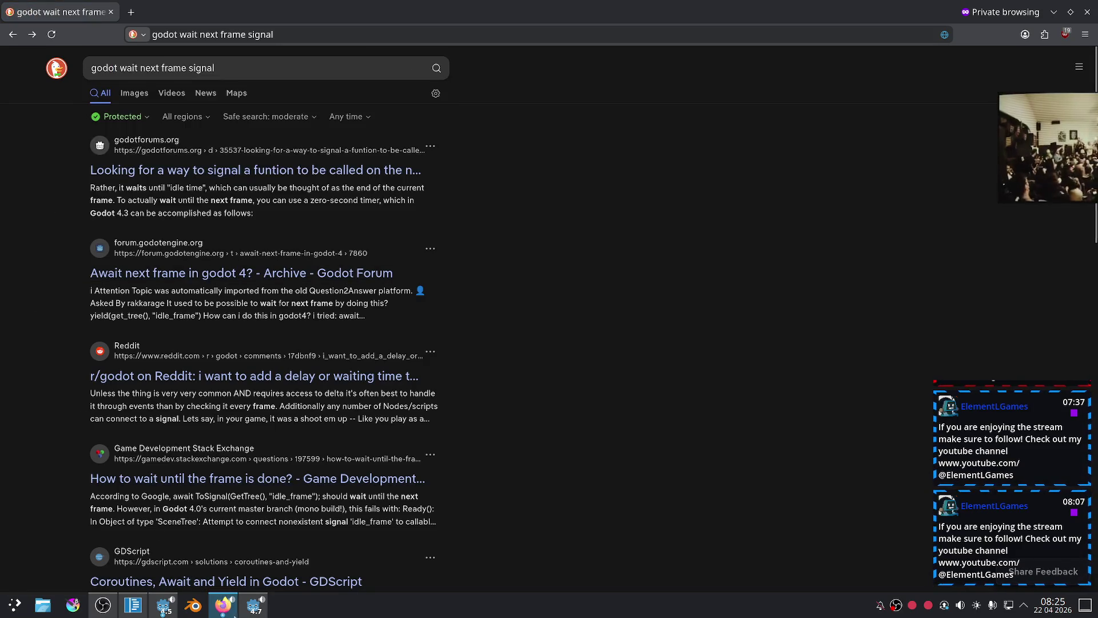
{"action": "scroll", "coordinate": [612, 267], "scroll_direction": "up", "scroll_amount": 10}
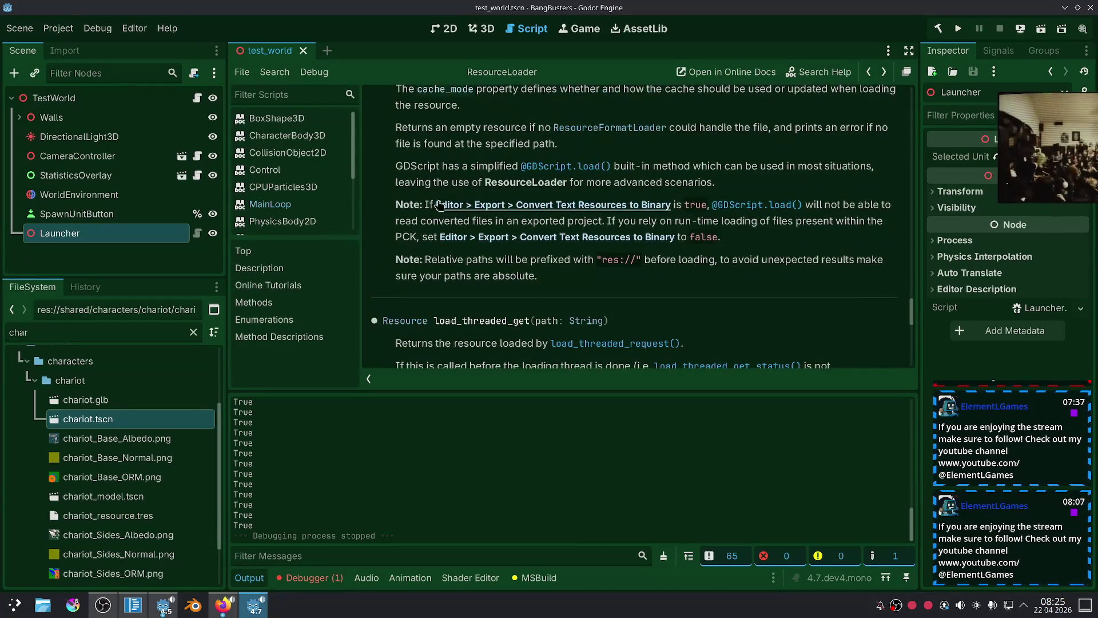
Close the ResourceLoader help page from Godot's script list.
{"action": "left_click_drag", "start_coordinate": [913, 279], "coordinate": [913, 92]}
{"action": "right_click", "coordinate": [304, 220]}
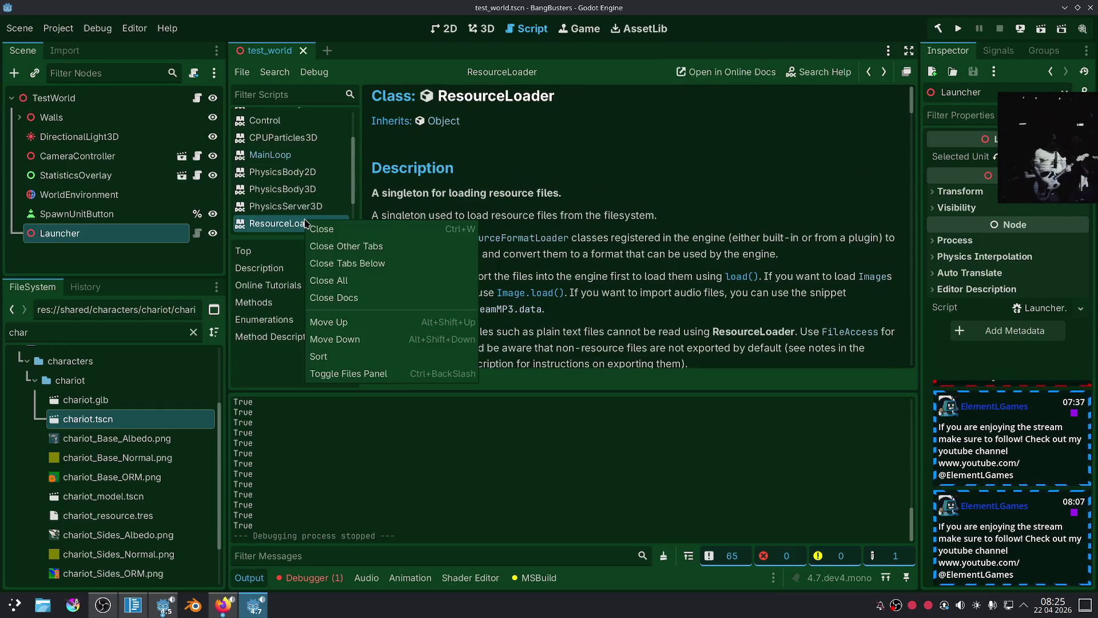
{"action": "left_click", "coordinate": [312, 230]}
{"action": "scroll", "coordinate": [313, 190], "scroll_direction": "down", "scroll_amount": 2}
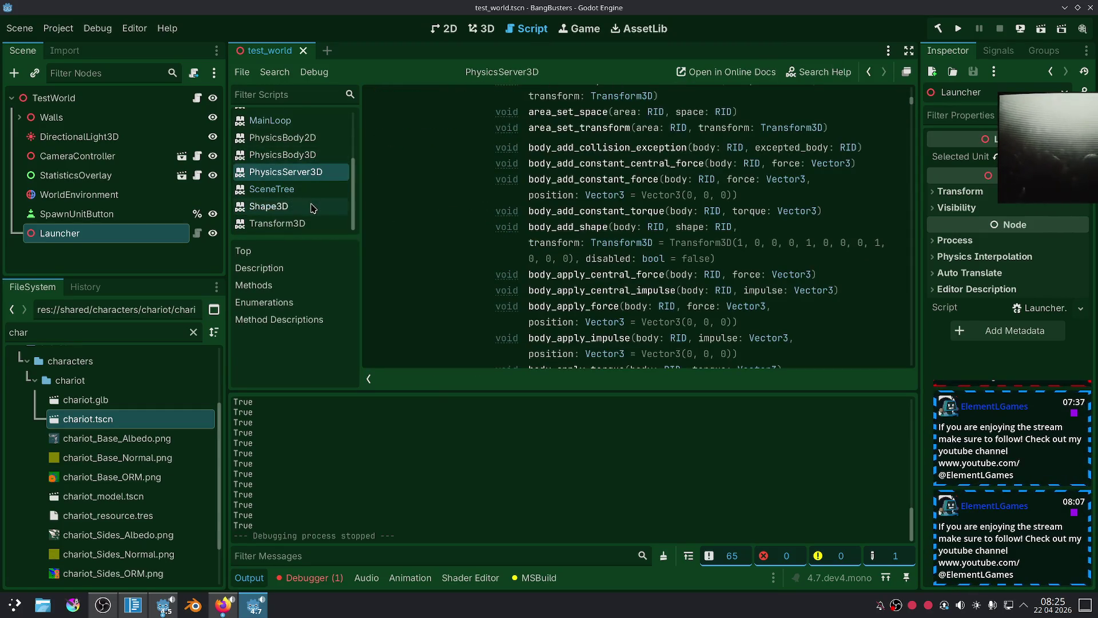
{"action": "scroll", "coordinate": [314, 183], "scroll_direction": "up", "scroll_amount": 5}
{"action": "scroll", "coordinate": [317, 183], "scroll_direction": "down", "scroll_amount": 2}
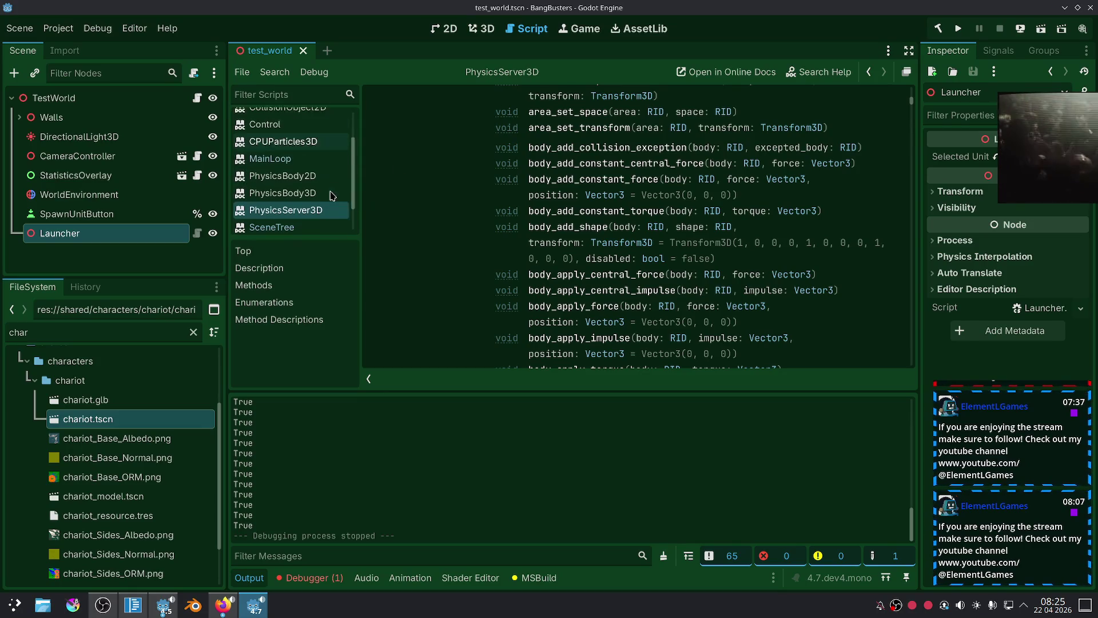
Open the SceneTree help and scroll down to its physics_frame signal documentation.
{"action": "left_click", "coordinate": [318, 213]}
{"action": "scroll", "coordinate": [403, 218], "scroll_direction": "down", "scroll_amount": 10}
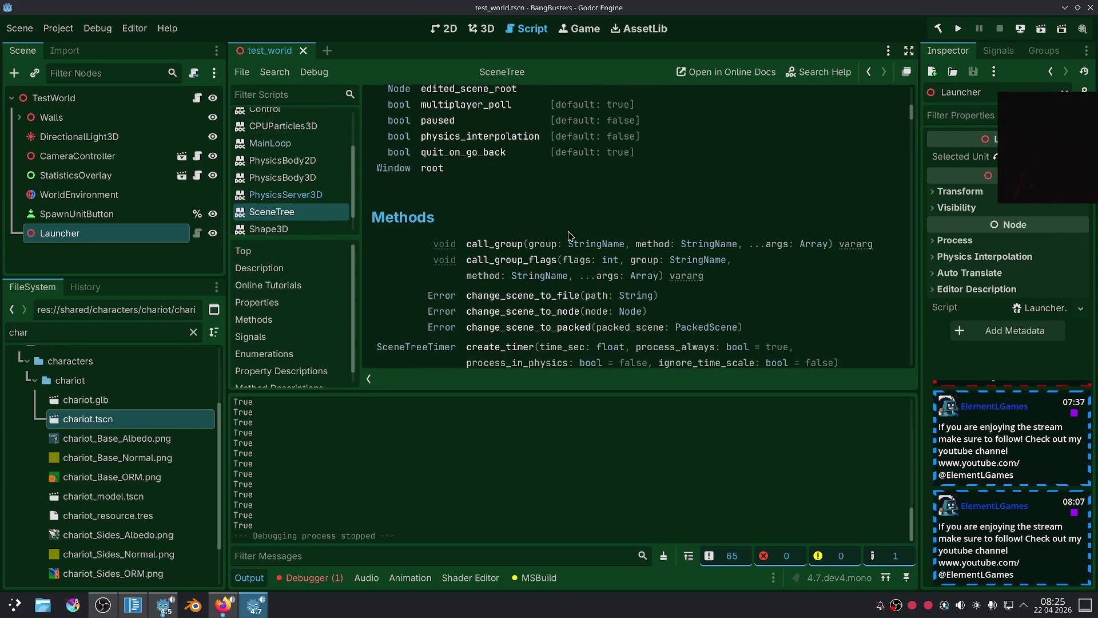
{"action": "scroll", "coordinate": [493, 204], "scroll_direction": "up", "scroll_amount": 3}
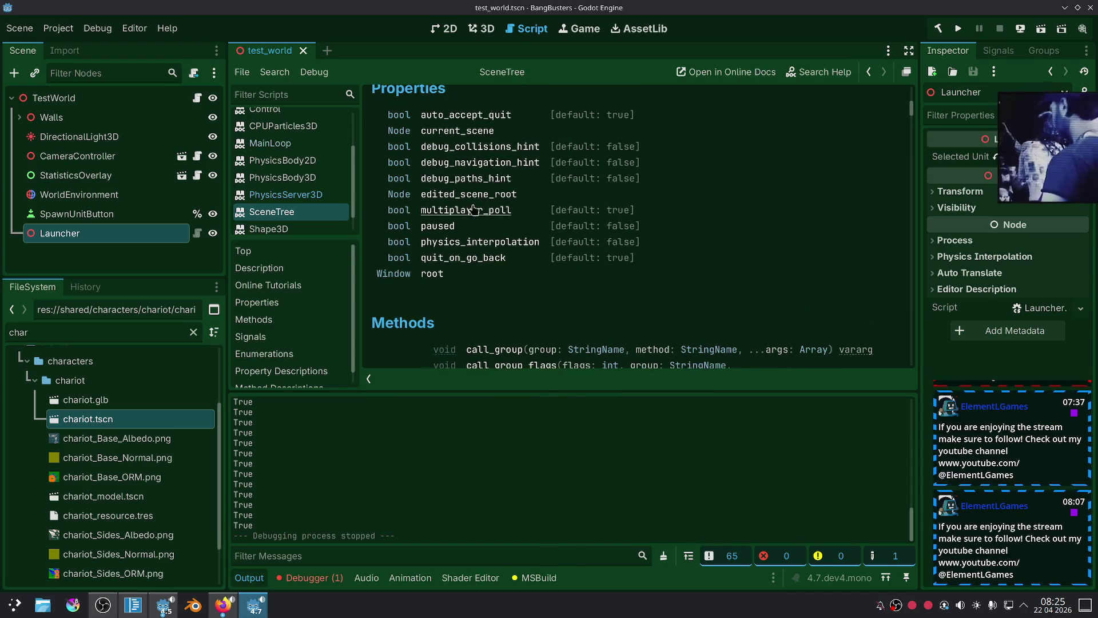
{"action": "scroll", "coordinate": [554, 253], "scroll_direction": "down", "scroll_amount": 15}
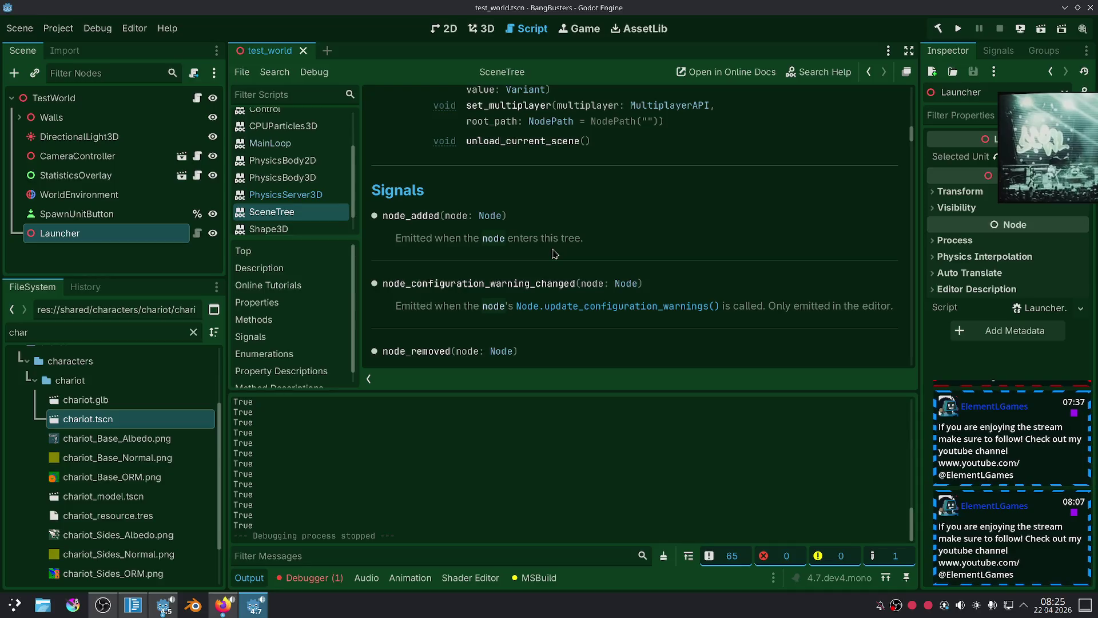
{"action": "scroll", "coordinate": [555, 253], "scroll_direction": "down", "scroll_amount": 1}
{"action": "scroll", "coordinate": [484, 231], "scroll_direction": "down", "scroll_amount": 5}
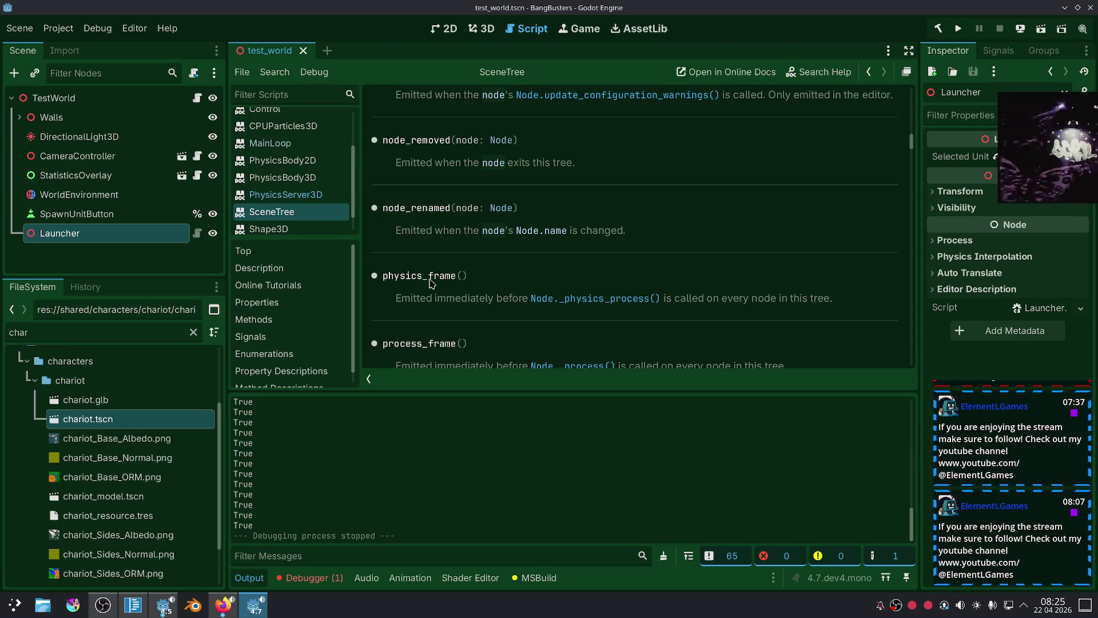
{"action": "scroll", "coordinate": [564, 280], "scroll_direction": "down", "scroll_amount": 6}
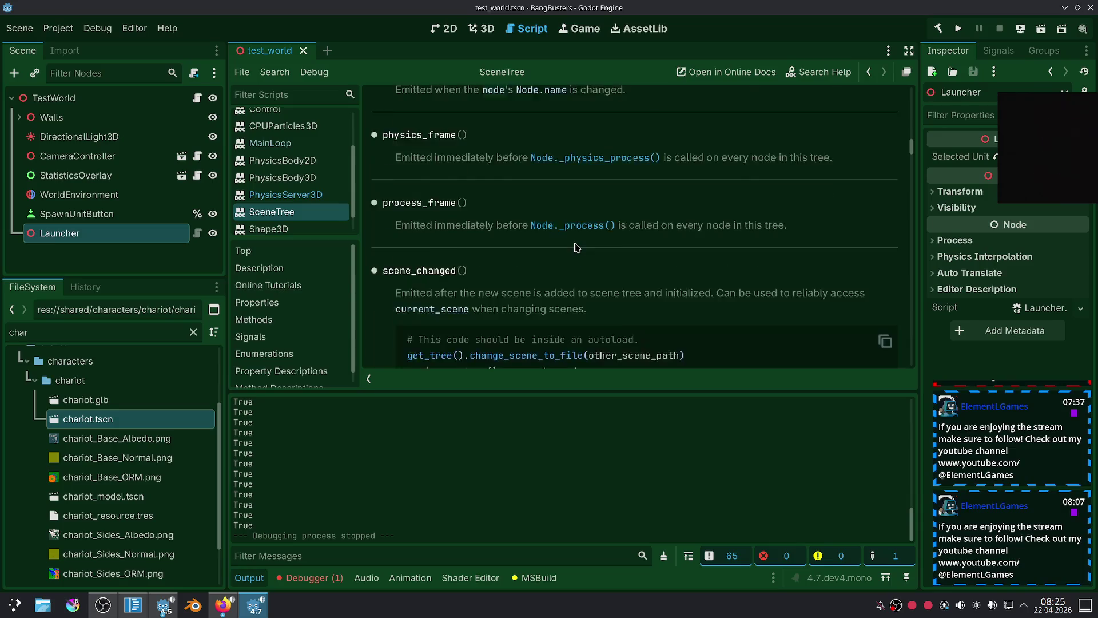
{"action": "scroll", "coordinate": [577, 247], "scroll_direction": "down", "scroll_amount": 10}
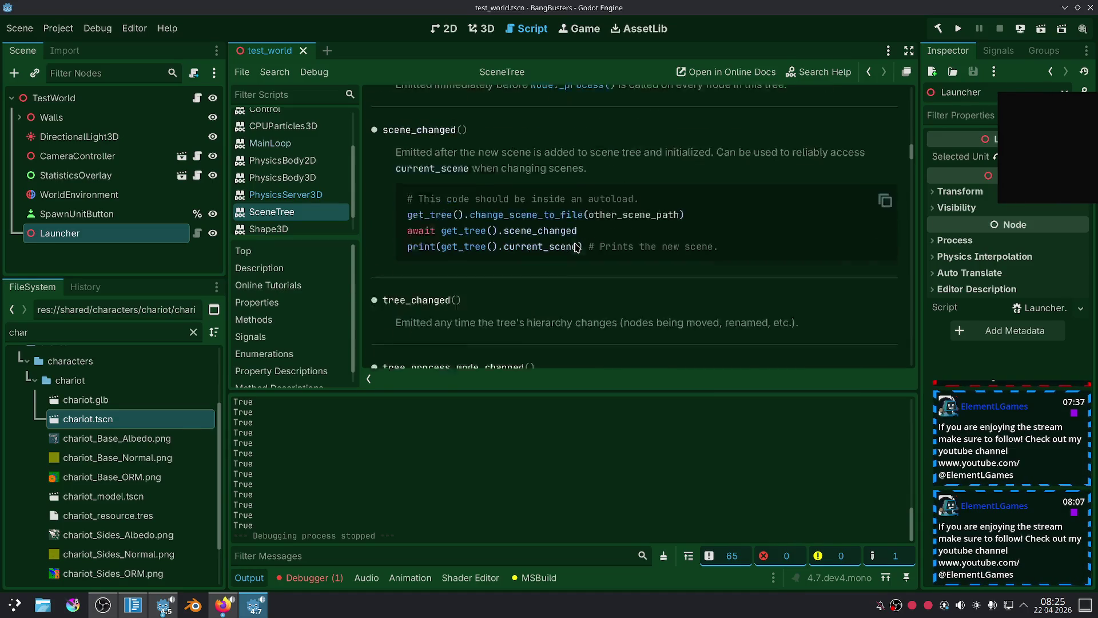
{"action": "scroll", "coordinate": [576, 247], "scroll_direction": "down", "scroll_amount": 4}
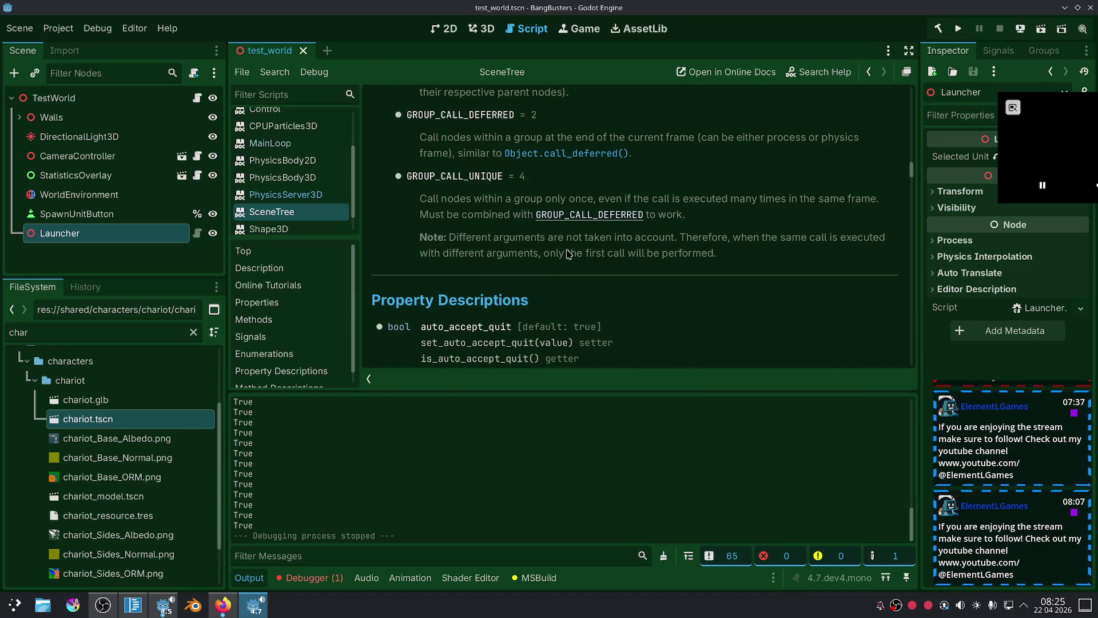
{"action": "left_click", "coordinate": [133, 605]}
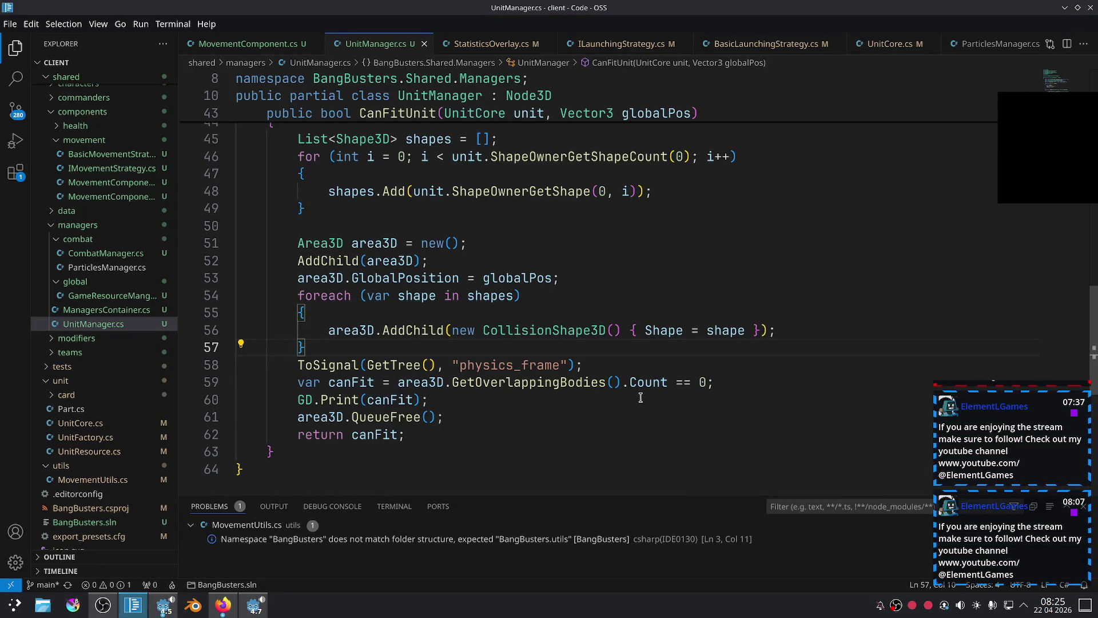
Highlight area3D and the GetOverlappingBodies call, then select the lines after the physics_frame wait.
{"action": "left_click", "coordinate": [660, 406]}
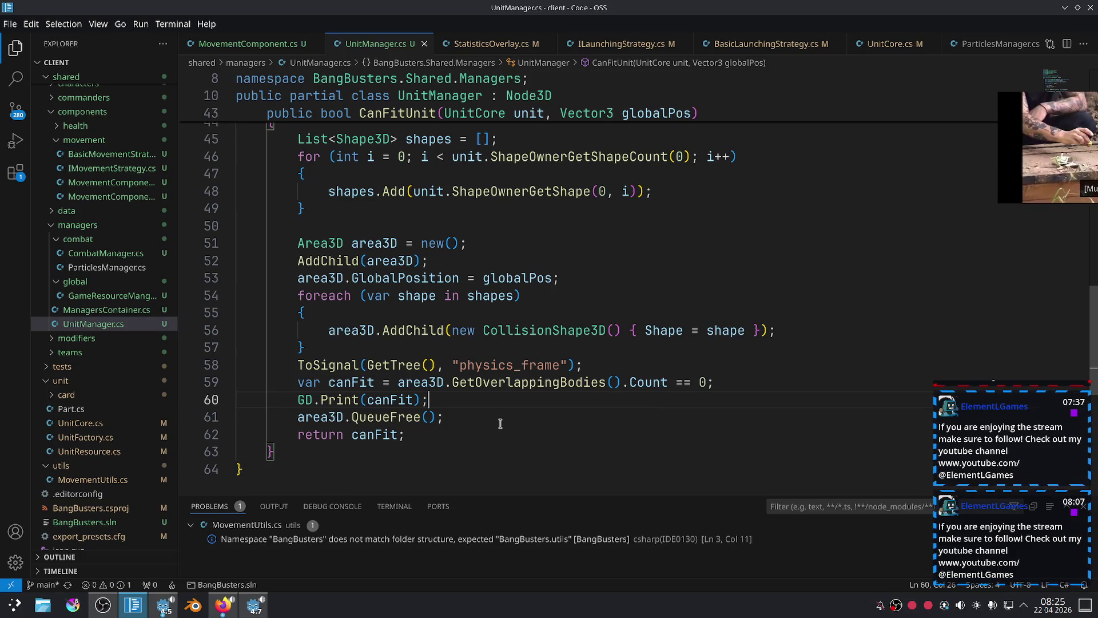
{"action": "double_click", "coordinate": [438, 384]}
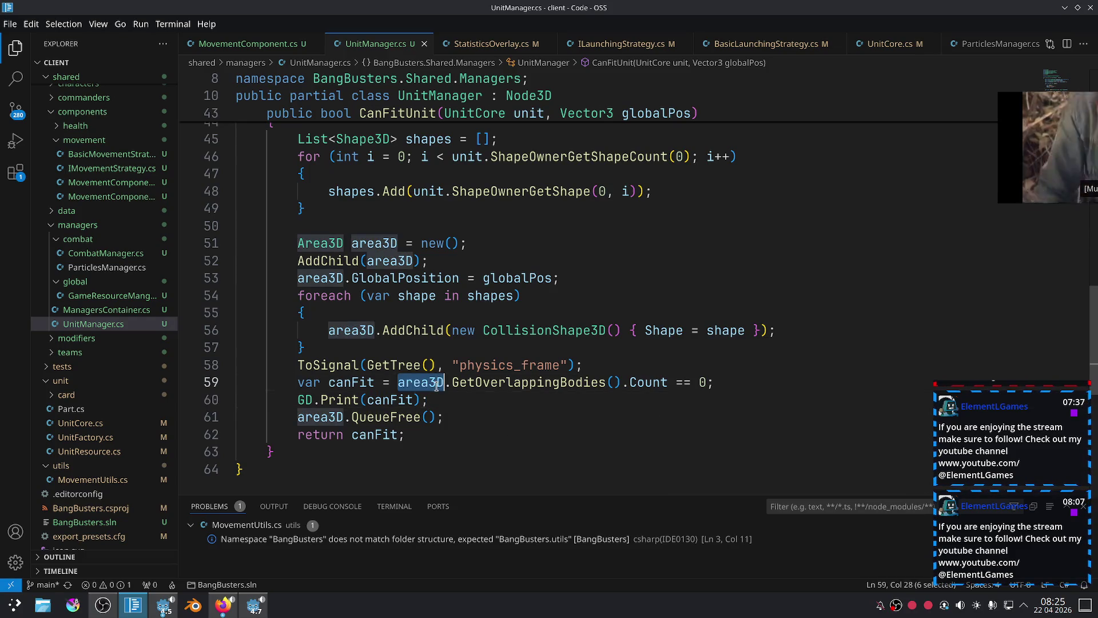
{"action": "double_click", "coordinate": [542, 383]}
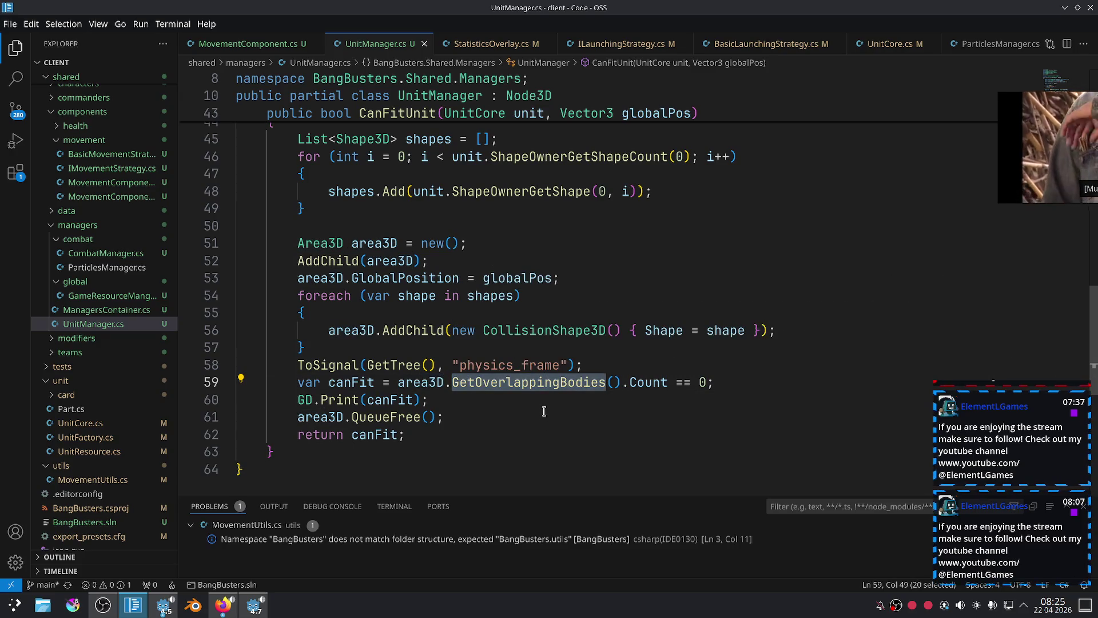
{"action": "left_click", "coordinate": [544, 411]}
{"action": "mouse_move", "coordinate": [495, 413]}
{"action": "left_mouse_down"}
{"action": "mouse_move", "coordinate": [280, 378]}
{"action": "mouse_move", "coordinate": [296, 366]}
{"action": "left_mouse_up"}
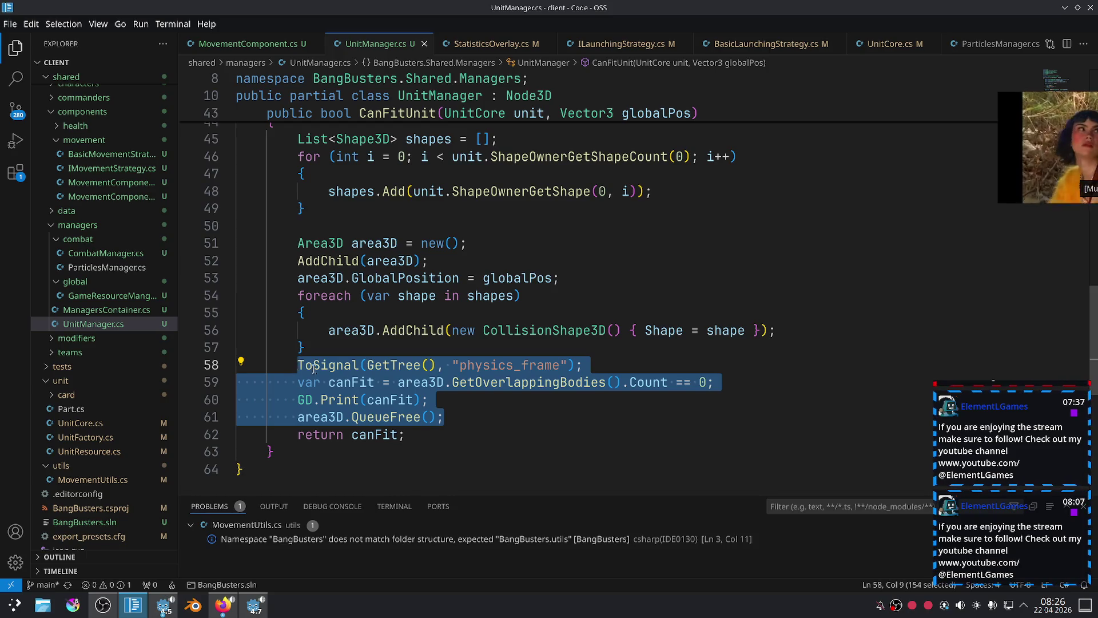
{"action": "left_click", "coordinate": [506, 402]}
{"action": "left_click_drag", "start_coordinate": [473, 413], "coordinate": [300, 388]}
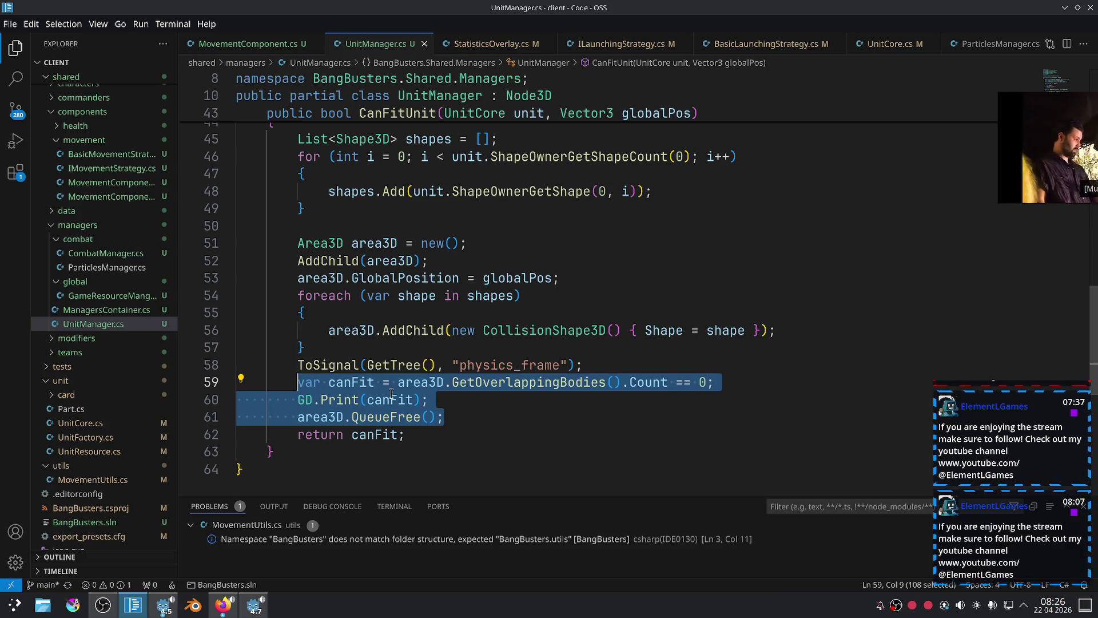
Select the GD.Print(canFit) through QueueFree lines to review the end of CanFitUnit.
{"action": "left_click_drag", "start_coordinate": [1077, 182], "coordinate": [965, 126]}
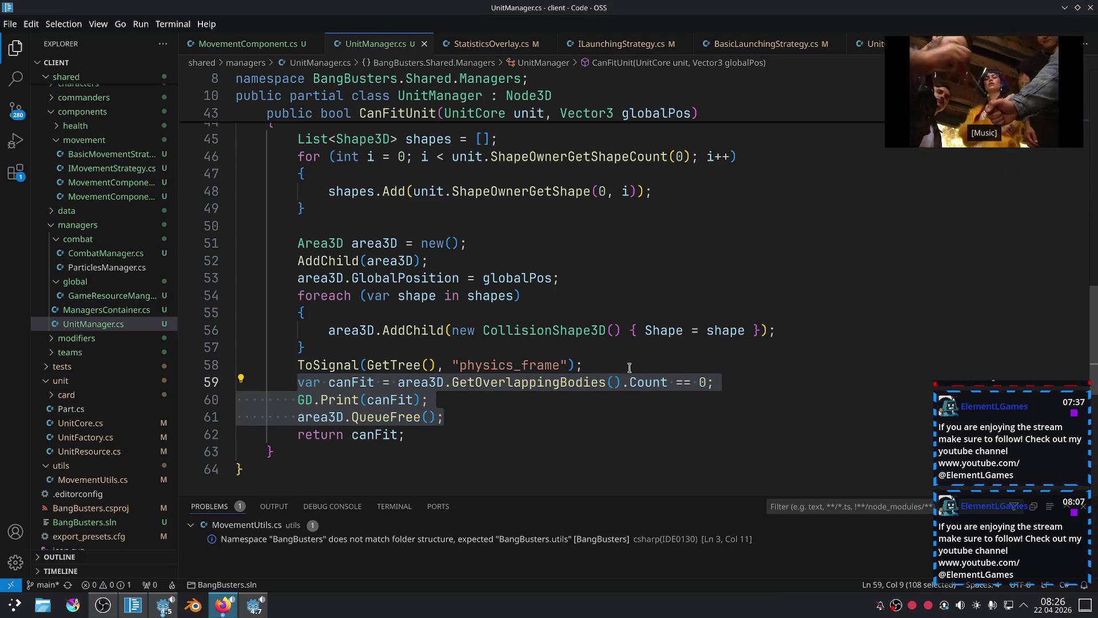
{"action": "left_click", "coordinate": [479, 419]}
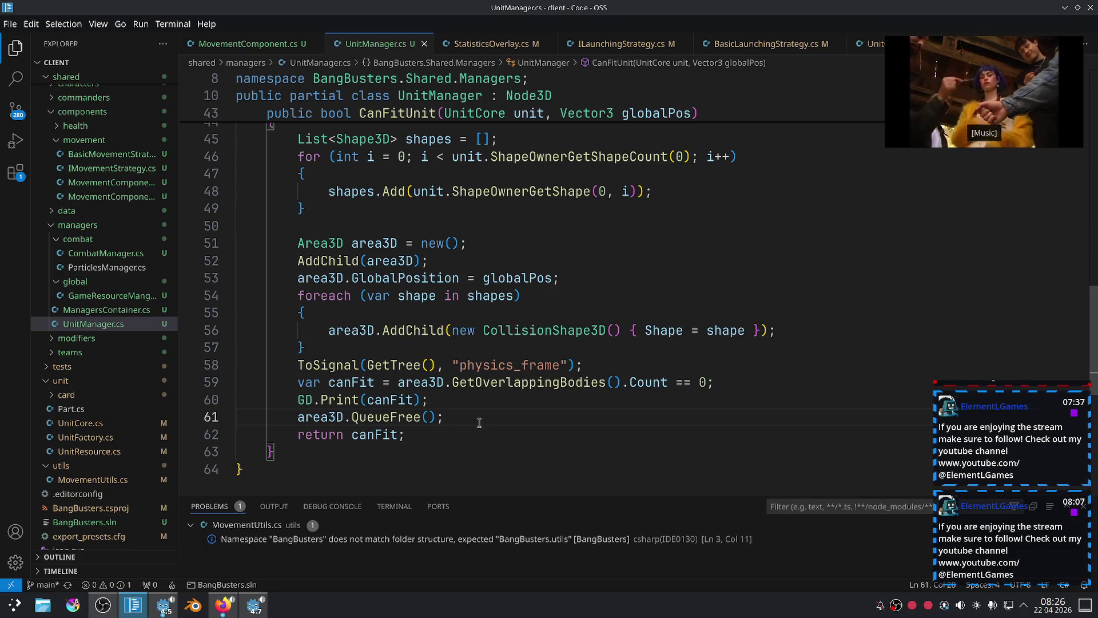
{"action": "left_click", "coordinate": [471, 401]}
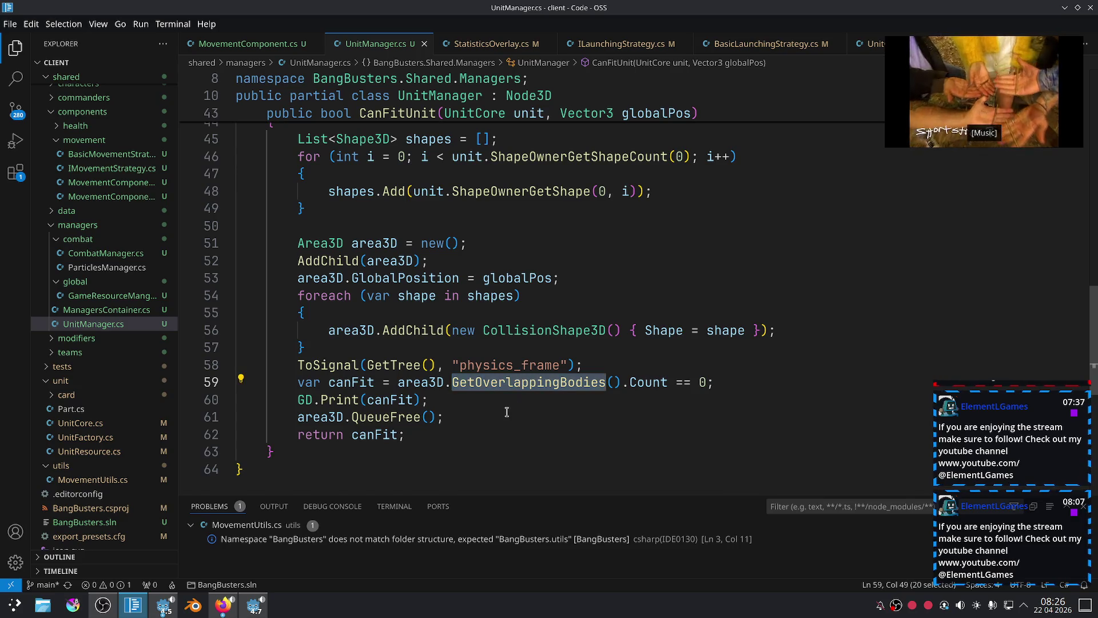
{"action": "left_click", "coordinate": [286, 406], "text": "shift"}
{"action": "left_click", "coordinate": [298, 400], "text": "shift"}
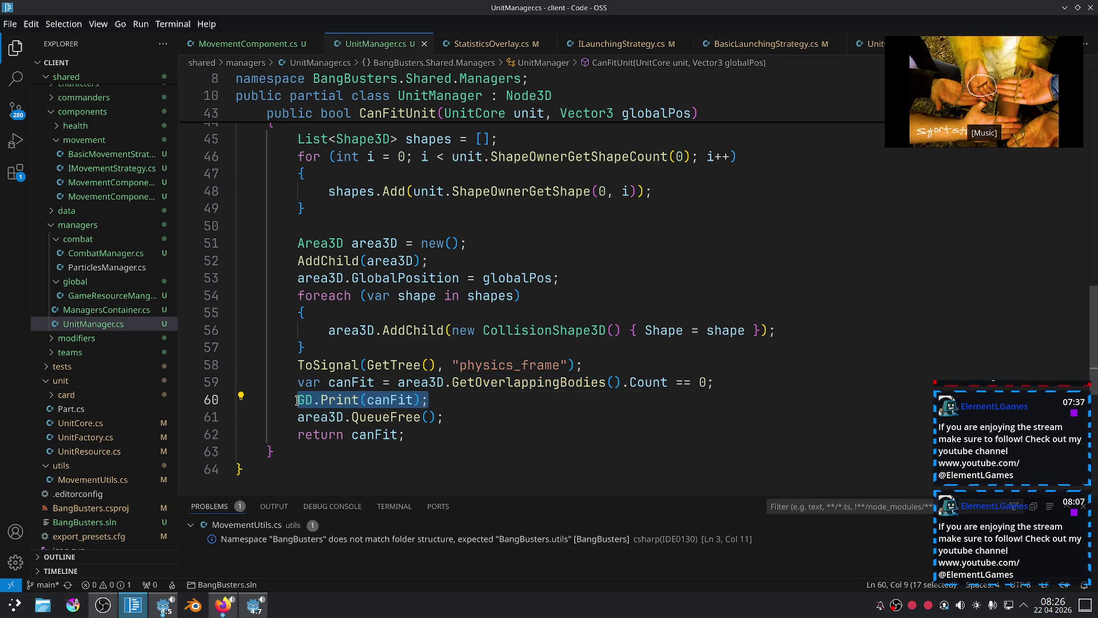
{"action": "left_click_drag", "start_coordinate": [444, 417], "coordinate": [298, 397]}
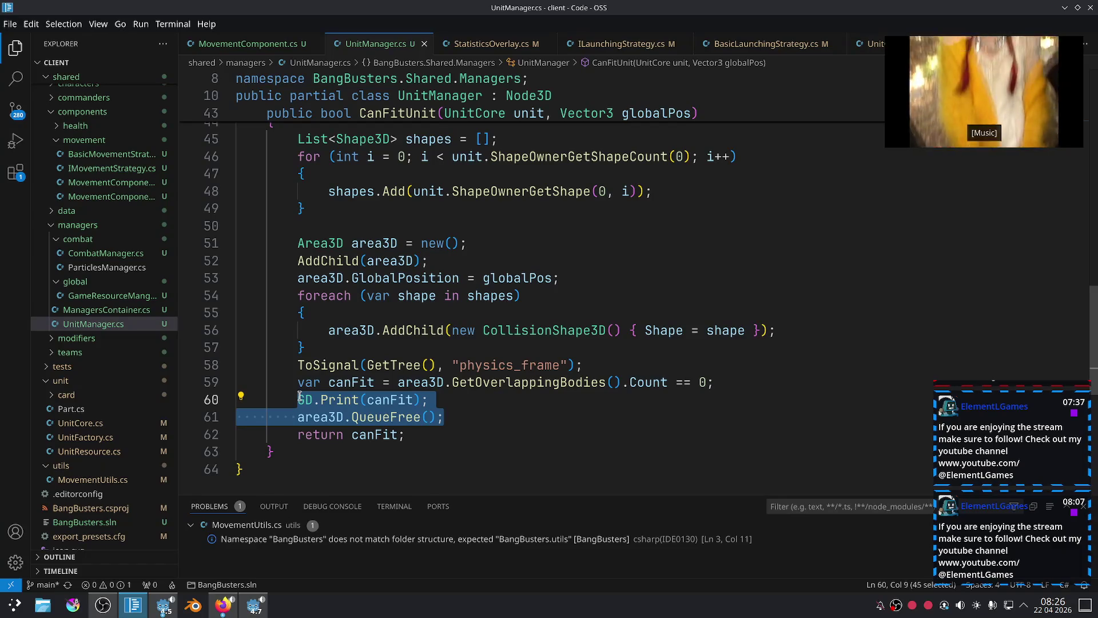
{"action": "left_click", "coordinate": [447, 414]}
Try a new line after the foreach block, undo the half-typed Gd, and save UnitManager.cs.
{"action": "left_click", "coordinate": [790, 329]}
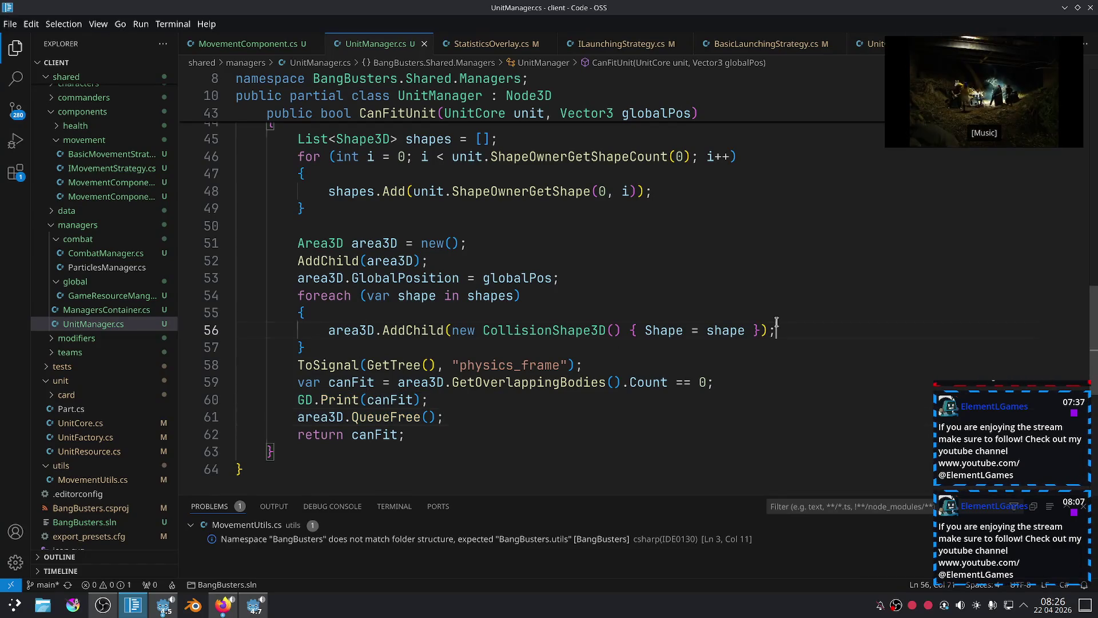
{"action": "key", "text": "Down"}
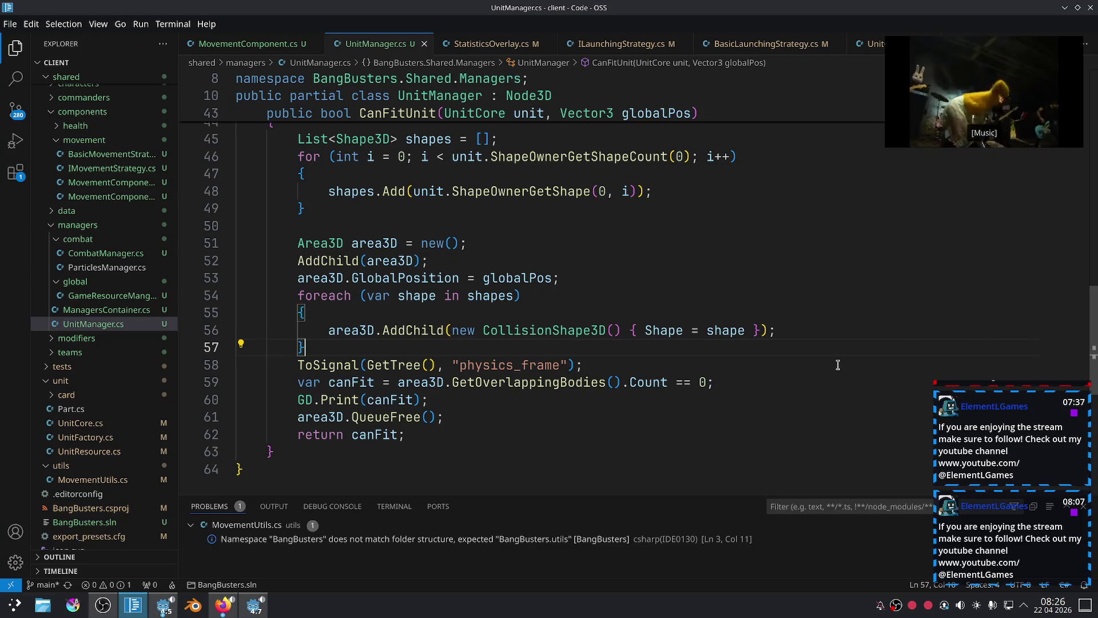
{"action": "key", "text": "Return"}
{"action": "type", "text": "Gd"}
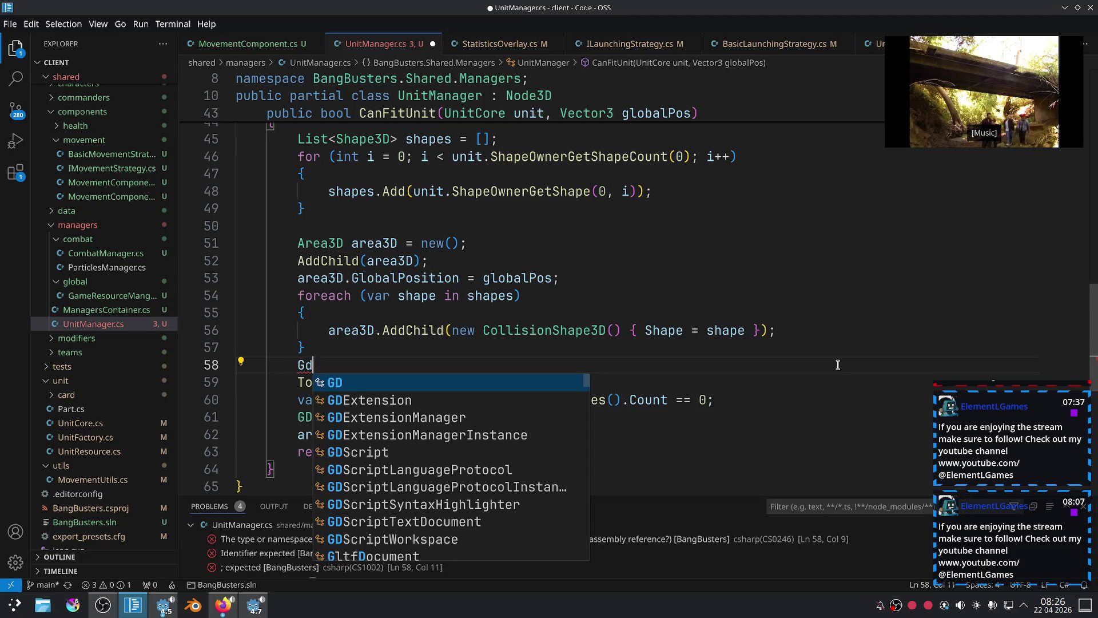
{"action": "key", "text": "ctrl+z"}
{"action": "key", "text": "ctrl+s"}
Add GD.Print(area3D.GetChildCount()); inside the foreach after line 56, save, and run in Godot.
{"action": "left_click", "coordinate": [799, 335]}
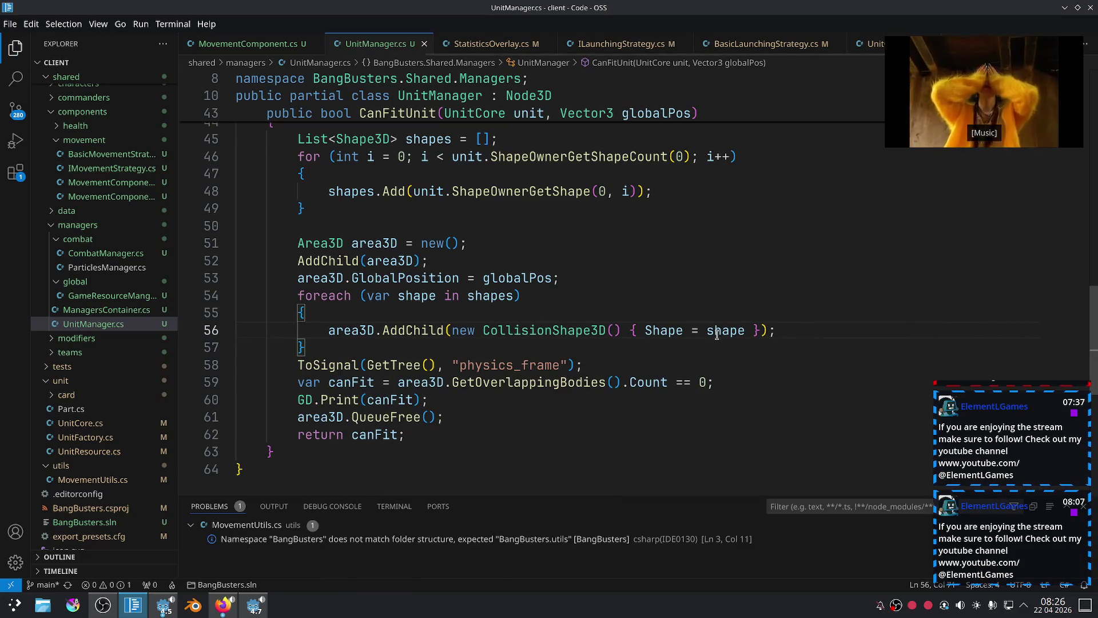
{"action": "key", "text": "Return"}
{"action": "type", "text": "GD.Print(area3D.Ge"}
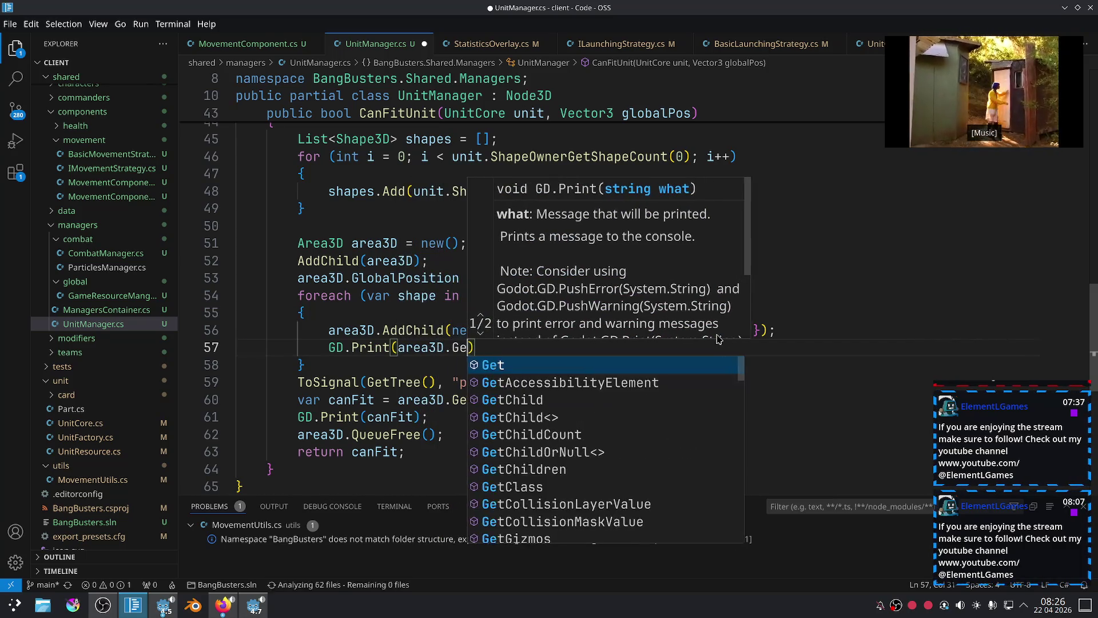
{"action": "type", "text": "tCh"}
{"action": "key", "text": "Down"}
{"action": "key", "text": "Down"}
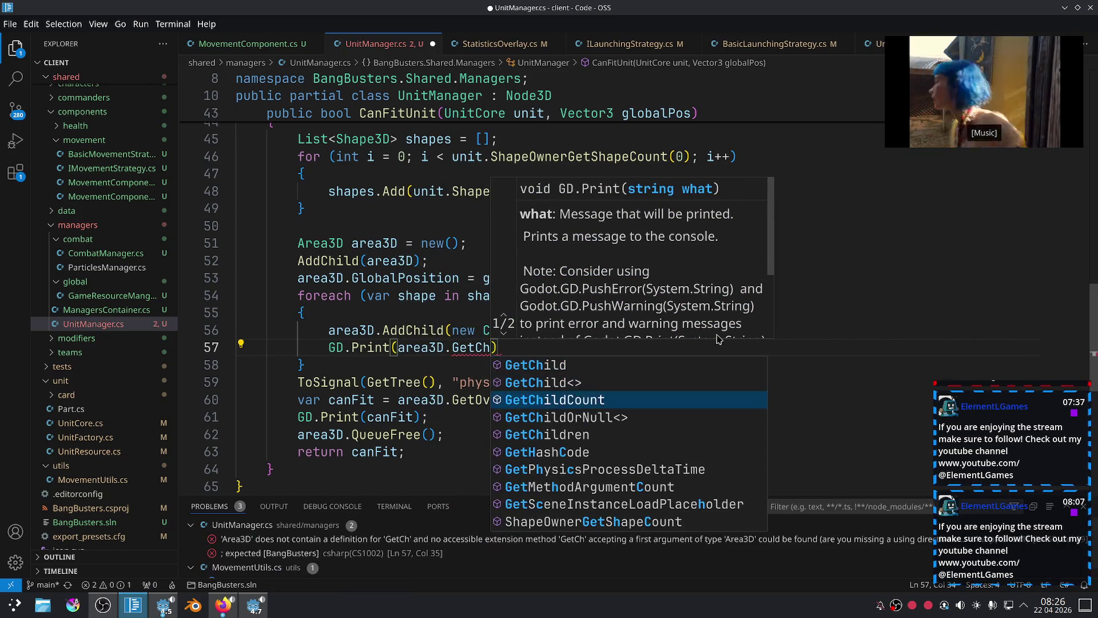
{"action": "key", "text": "Tab"}
{"action": "type", "text": "());"}
{"action": "key", "text": "ctrl+s"}
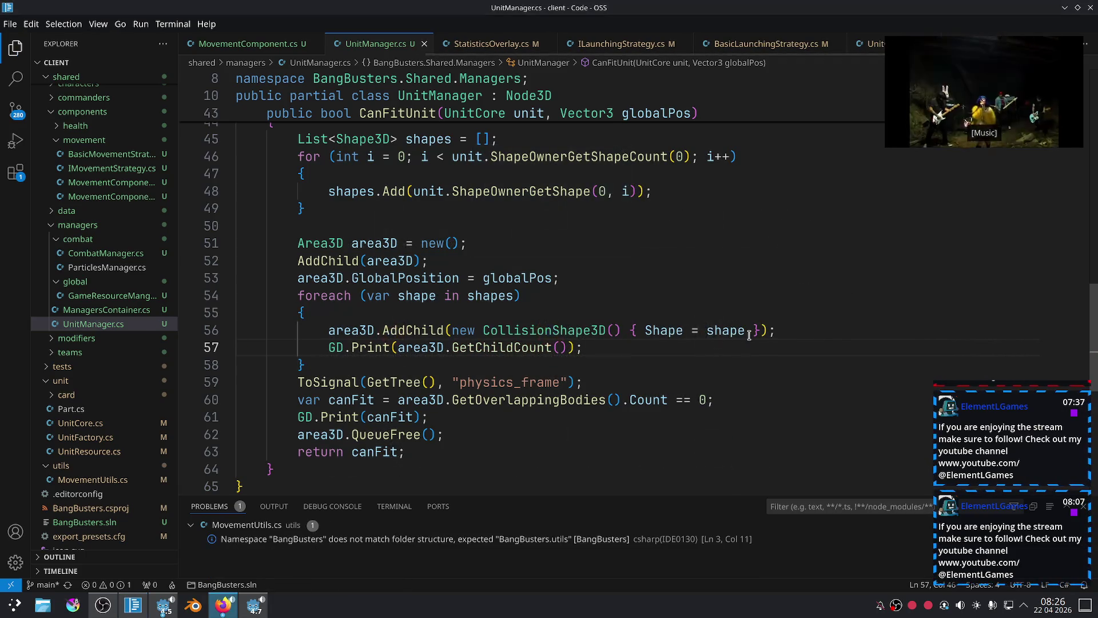
{"action": "left_click", "coordinate": [254, 605]}
{"action": "left_click", "coordinate": [958, 29]}
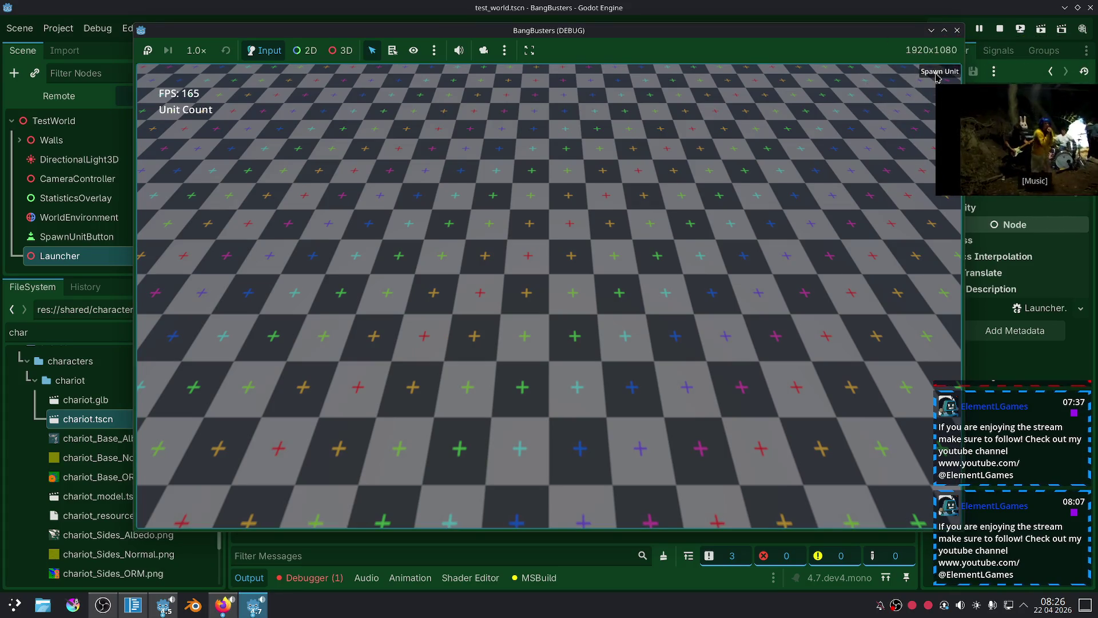
Search Godot's help for 'area3d' and scroll the Area3D class reference down to its Methods.
{"action": "left_click", "coordinate": [692, 9]}
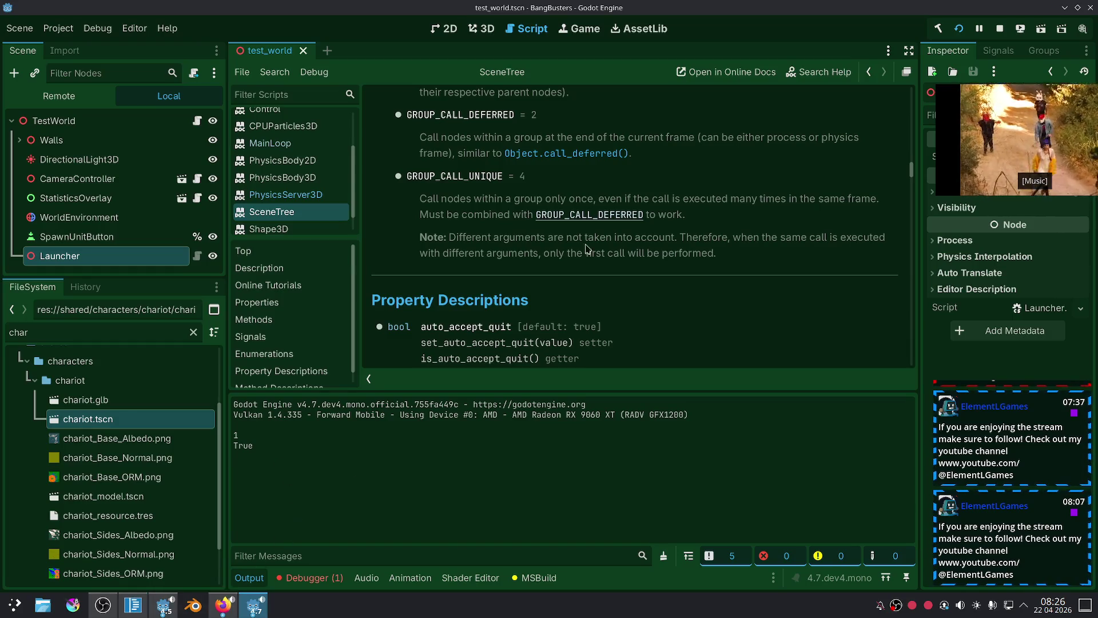
{"action": "left_click", "coordinate": [819, 73]}
{"action": "type", "text": "area3d"}
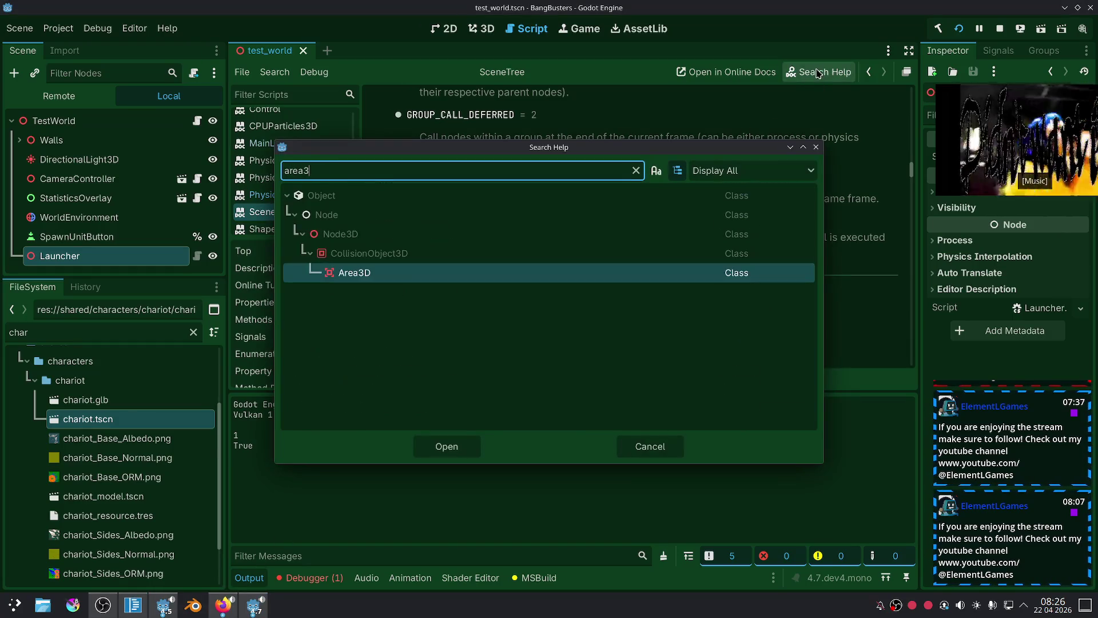
{"action": "double_click", "coordinate": [408, 272]}
{"action": "scroll", "coordinate": [578, 212], "scroll_direction": "down", "scroll_amount": 10}
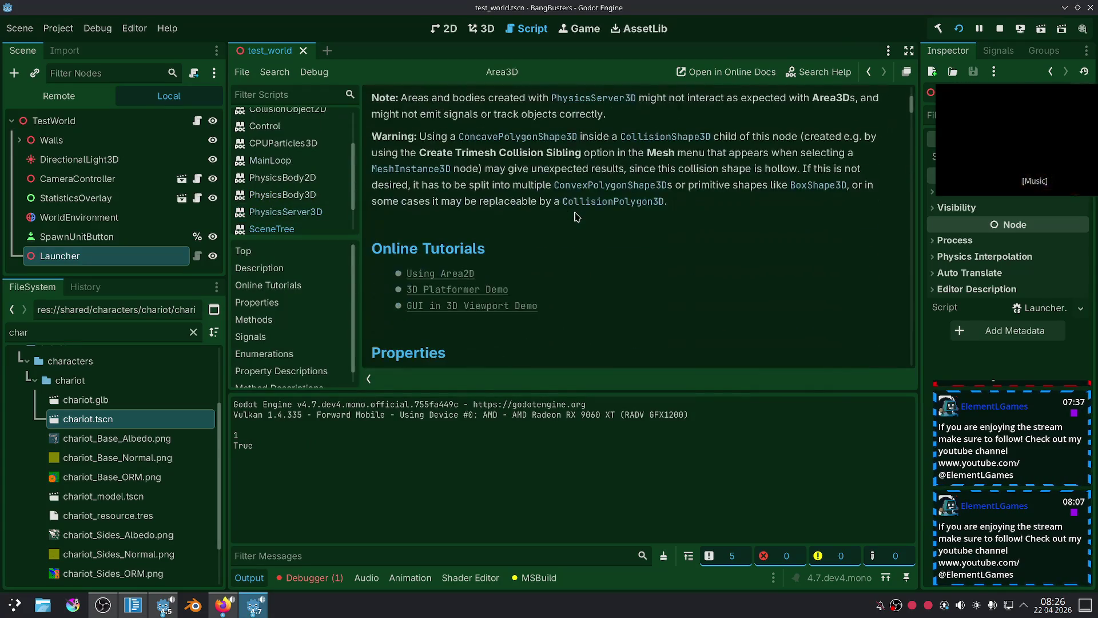
{"action": "scroll", "coordinate": [575, 216], "scroll_direction": "down", "scroll_amount": 8}
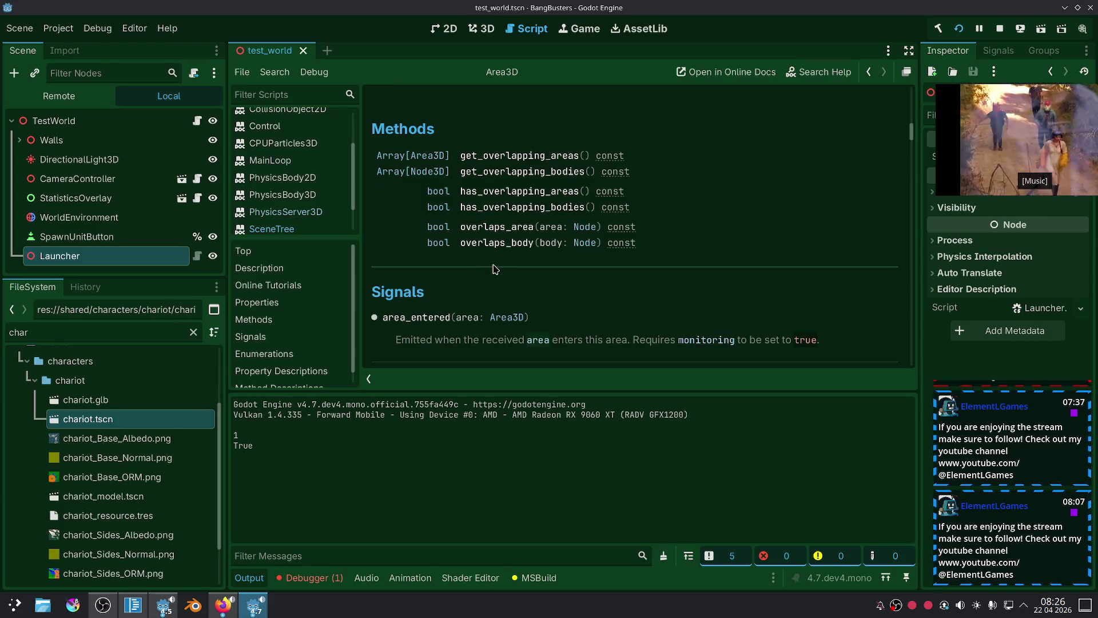
{"action": "scroll", "coordinate": [494, 269], "scroll_direction": "up", "scroll_amount": 6}
{"action": "scroll", "coordinate": [489, 338], "scroll_direction": "down", "scroll_amount": 2}
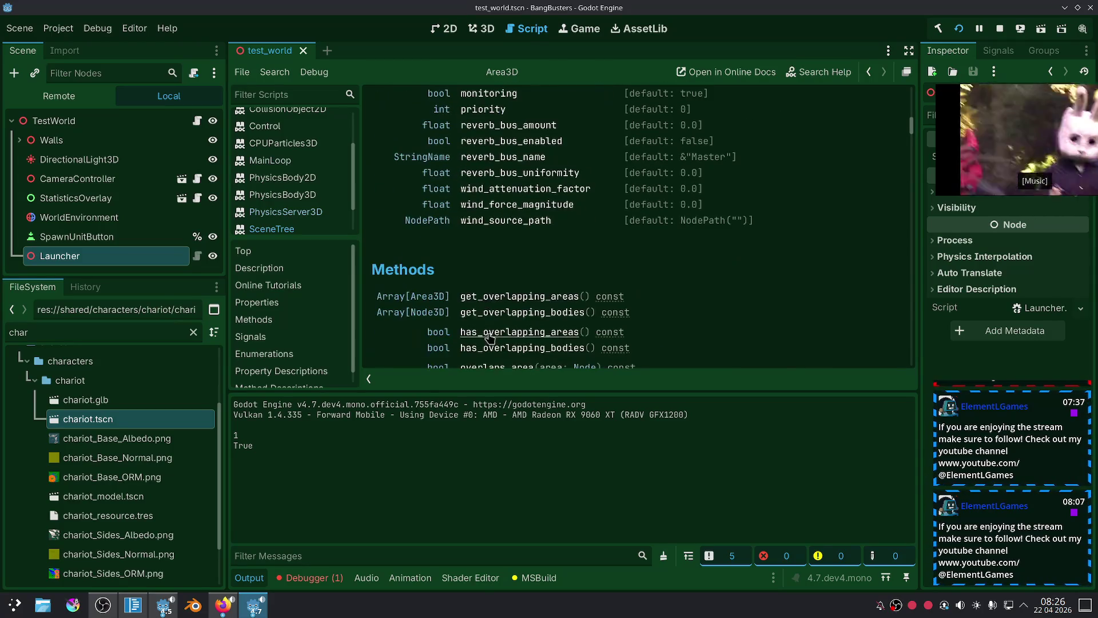
{"action": "scroll", "coordinate": [489, 337], "scroll_direction": "down", "scroll_amount": 3}
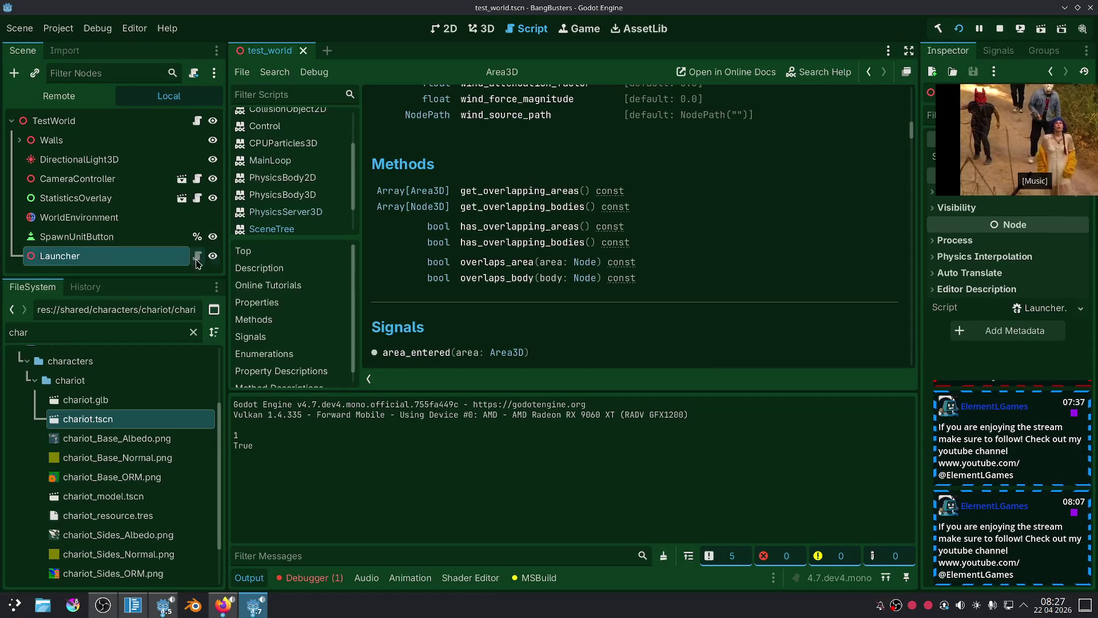
In UnitManager.cs, delete the canFit line 60 and then restore it with undo.
{"action": "left_click", "coordinate": [133, 605]}
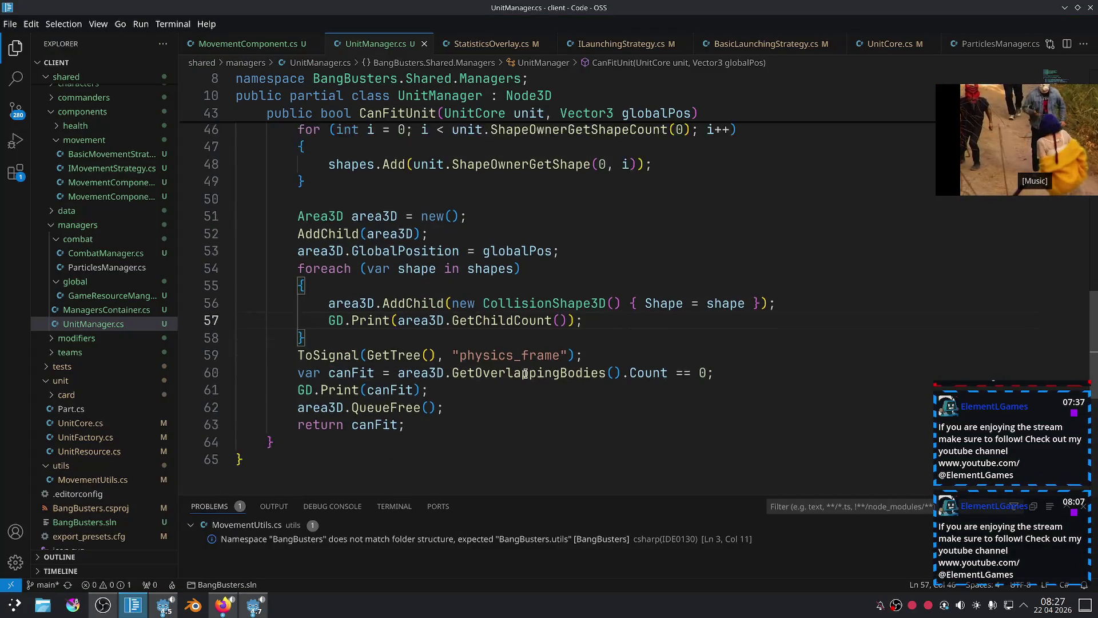
{"action": "triple_click", "coordinate": [738, 347]}
{"action": "key", "text": "BackSpace"}
{"action": "left_click", "coordinate": [497, 360]}
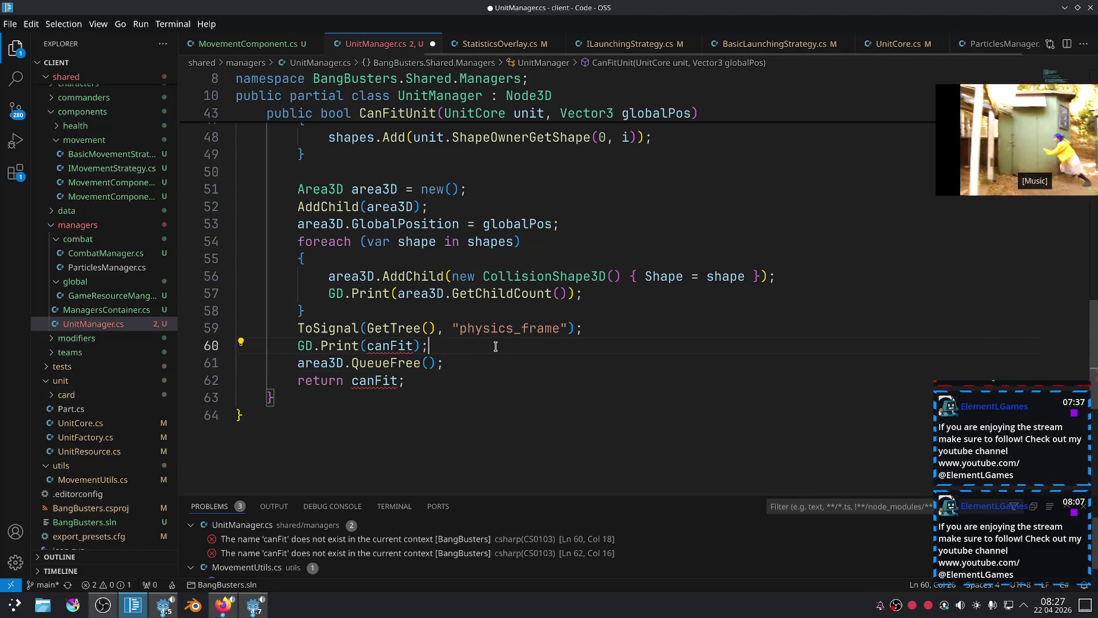
{"action": "key", "text": "ctrl+z"}
Replace GetOverlappingBodies().Count == 0 with HasOverlappingBodies() on line 60 and save.
{"action": "left_click", "coordinate": [707, 346]}
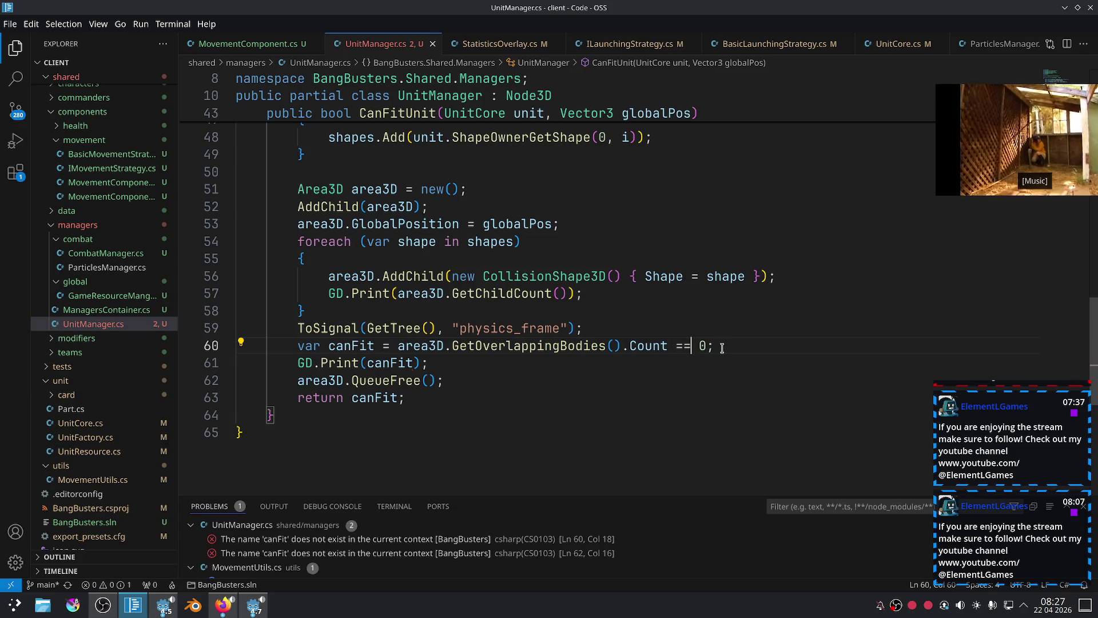
{"action": "left_click_drag", "start_coordinate": [708, 346], "coordinate": [444, 346]}
{"action": "type", "text": "HasOv"}
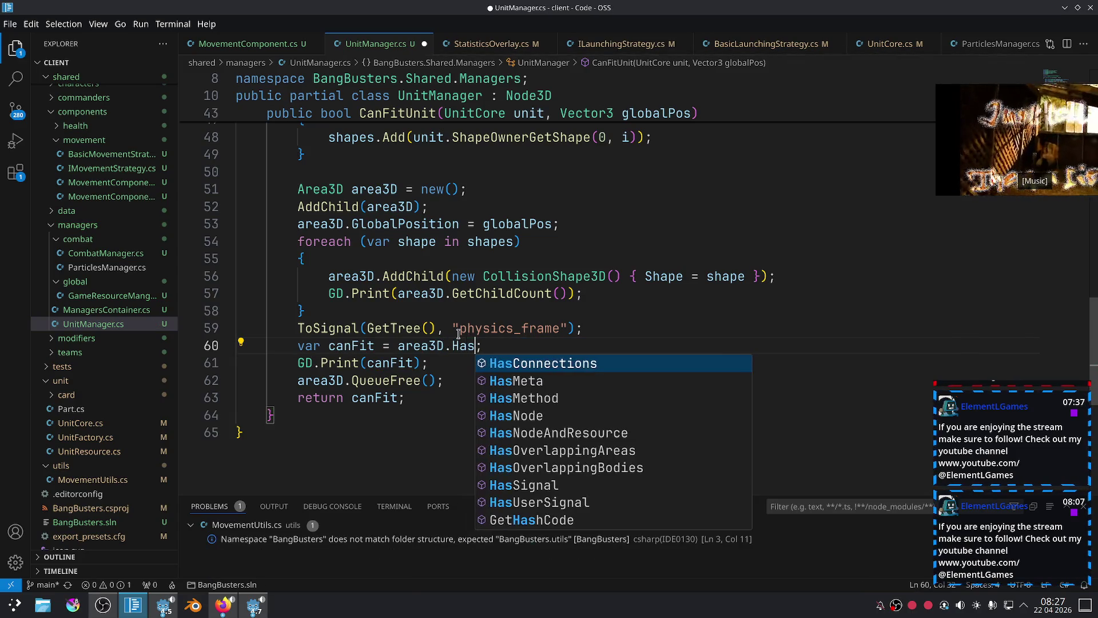
{"action": "key", "text": "Down"}
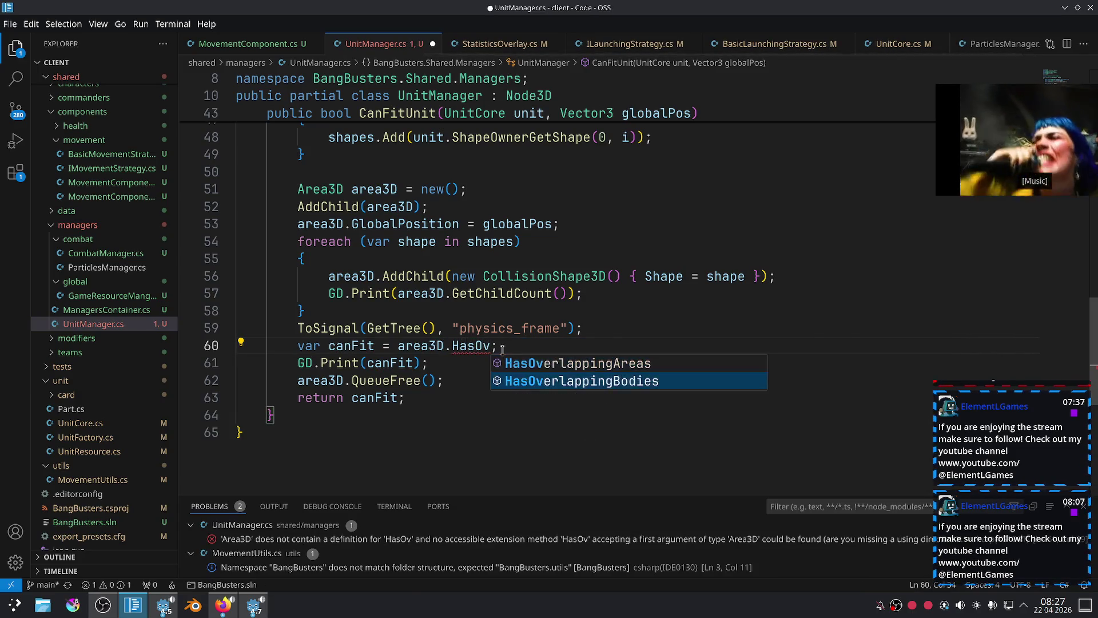
{"action": "key", "text": "Return"}
{"action": "type", "text": "("}
{"action": "key", "text": "ctrl+s"}
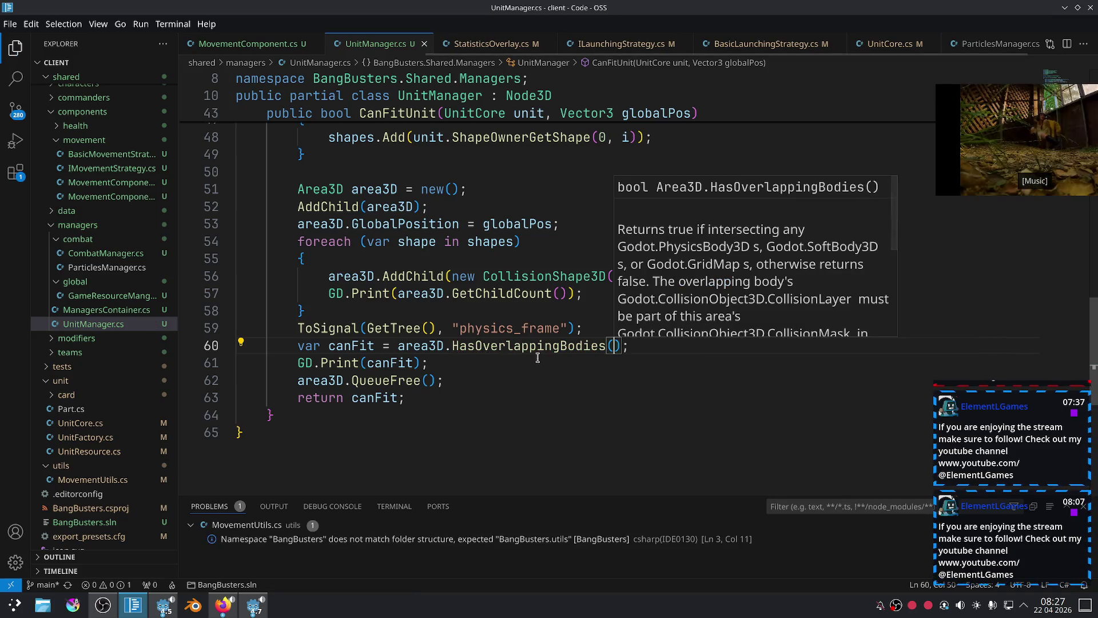
Select the GD.Print(canFit) line, then switch back to Godot.
{"action": "mouse_move", "coordinate": [461, 395]}
{"action": "left_mouse_down"}
{"action": "mouse_move", "coordinate": [294, 353]}
{"action": "mouse_move", "coordinate": [296, 369]}
{"action": "left_mouse_up"}
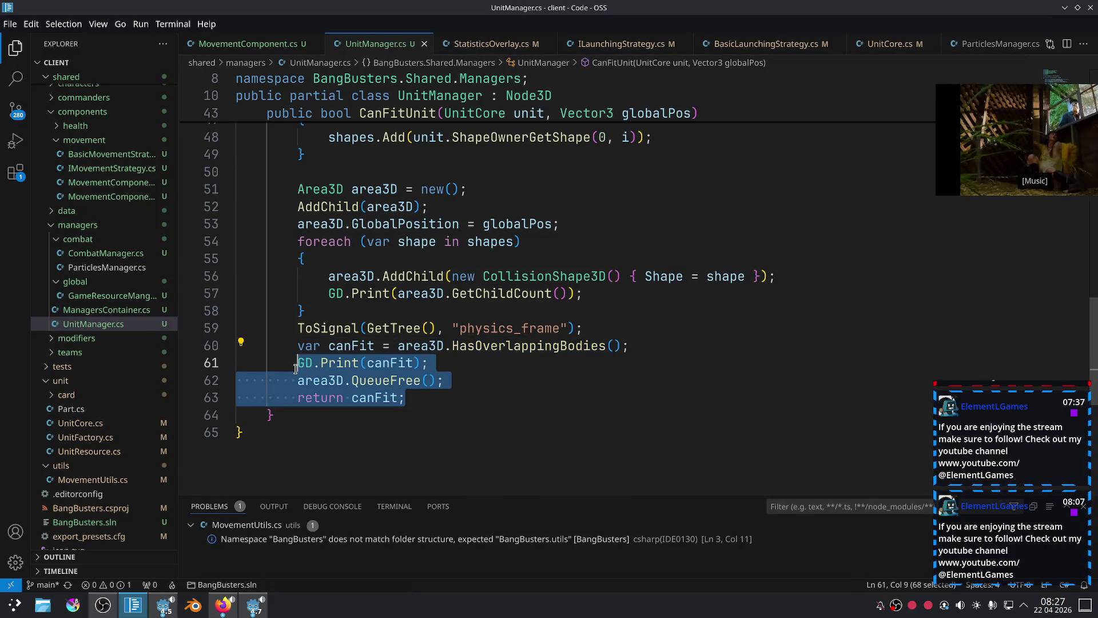
{"action": "triple_click", "coordinate": [468, 364]}
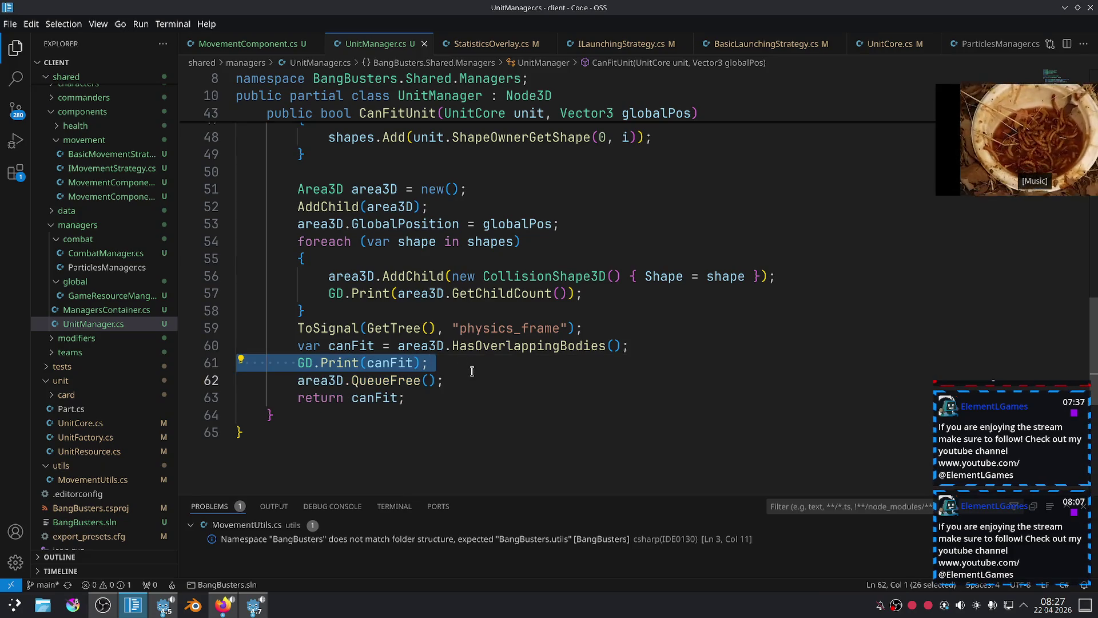
{"action": "key", "text": "alt+Tab"}
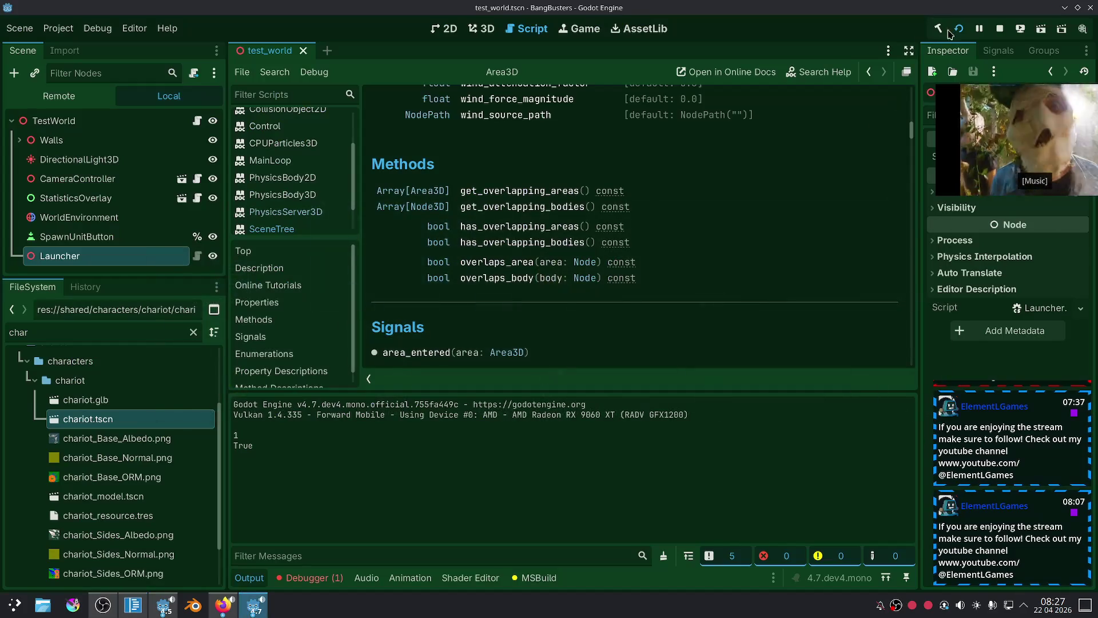
Run the game, shrink and move its window, spawn two units, then close it.
{"action": "left_click", "coordinate": [938, 28]}
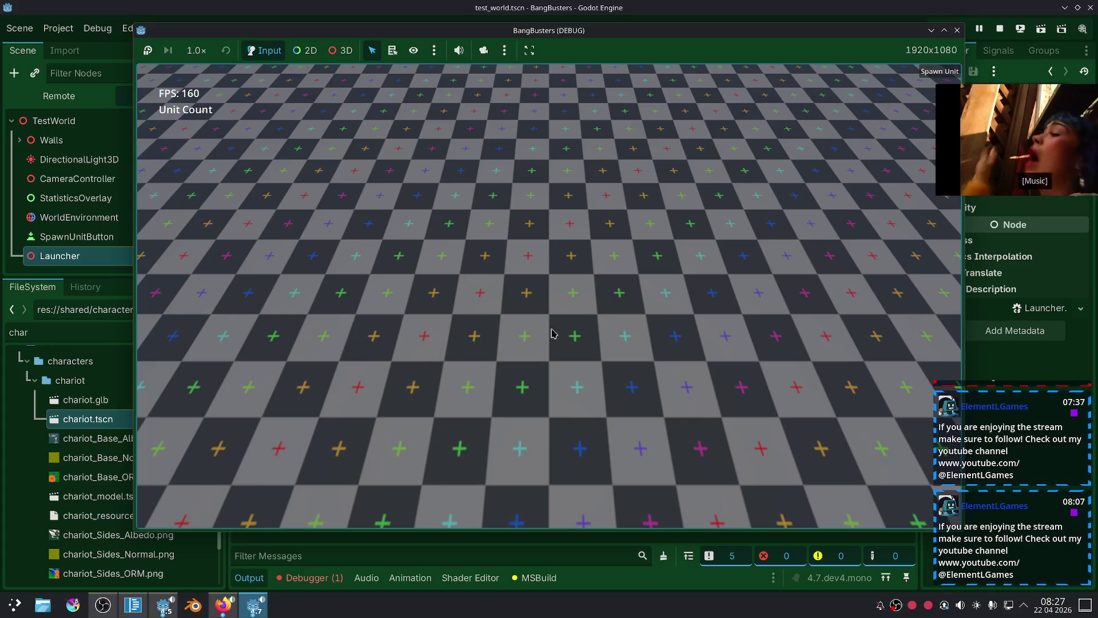
{"action": "left_click", "coordinate": [392, 548]}
{"action": "left_click", "coordinate": [257, 611]}
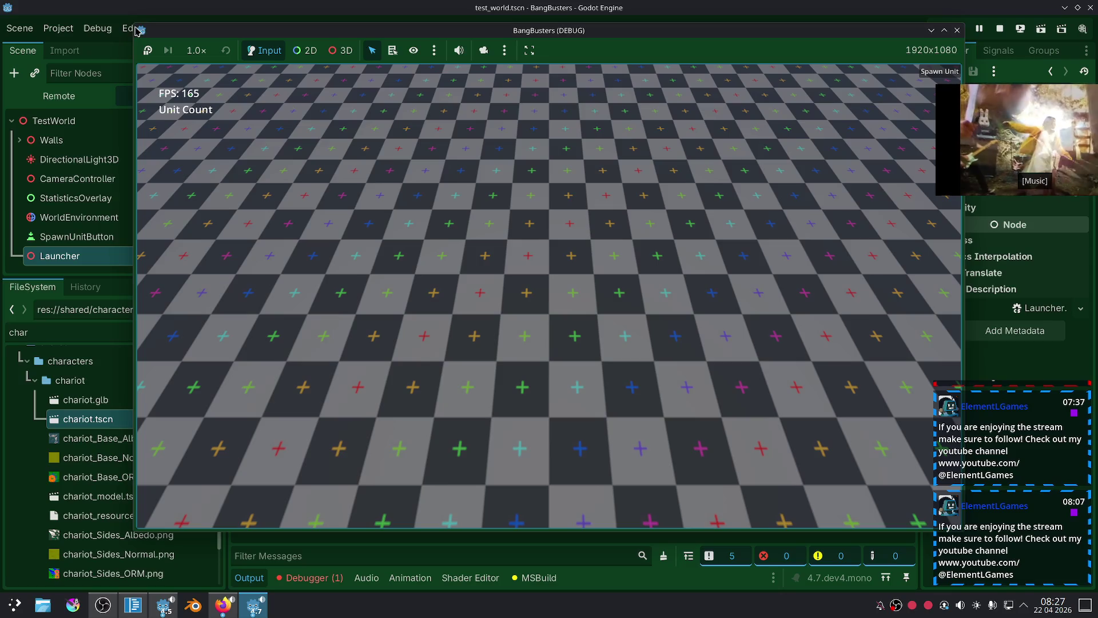
{"action": "left_click_drag", "start_coordinate": [131, 22], "coordinate": [418, 217]}
{"action": "left_click_drag", "start_coordinate": [554, 227], "coordinate": [499, 129]}
{"action": "scroll", "coordinate": [719, 248], "scroll_direction": "down", "scroll_amount": 5}
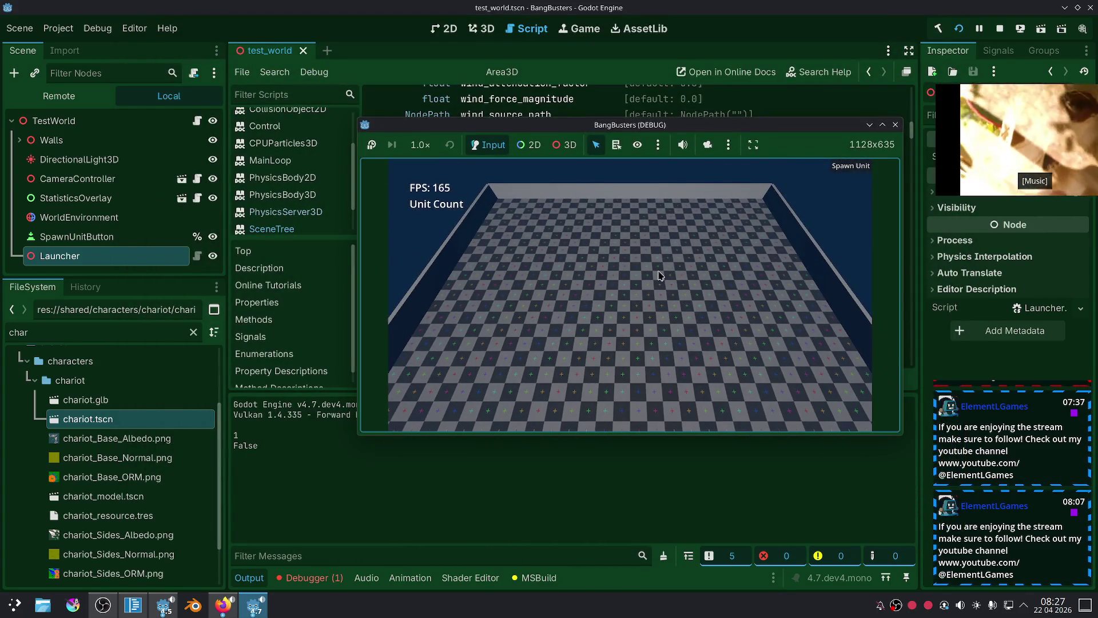
{"action": "scroll", "coordinate": [661, 275], "scroll_direction": "down", "scroll_amount": 2}
{"action": "left_click", "coordinate": [850, 168]}
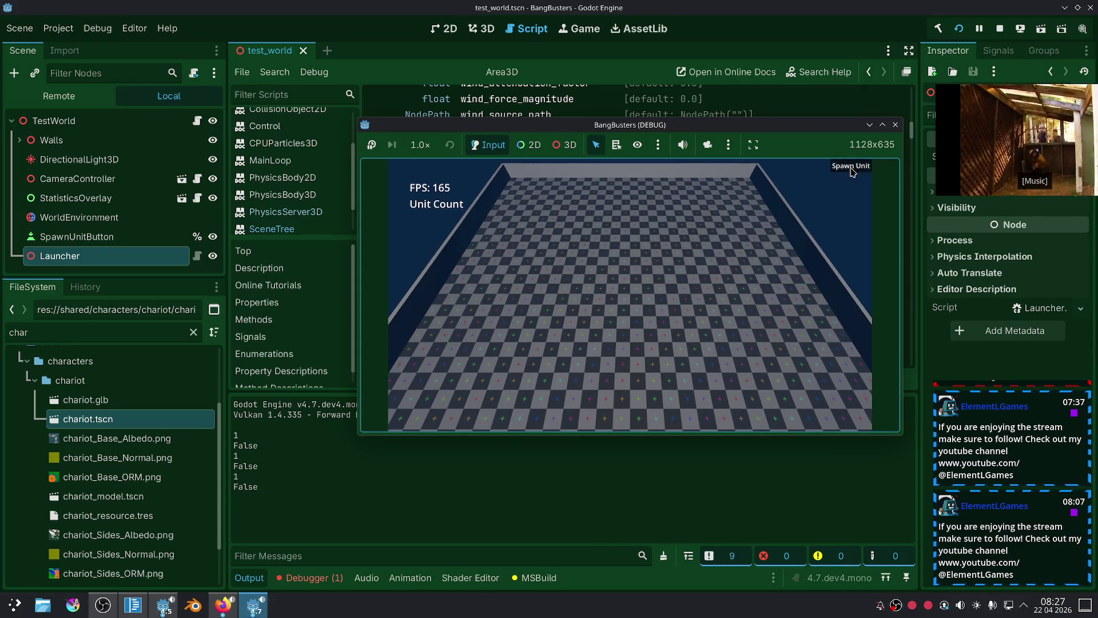
{"action": "left_click", "coordinate": [851, 168]}
{"action": "left_click", "coordinate": [850, 167]}
{"action": "left_click", "coordinate": [895, 125]}
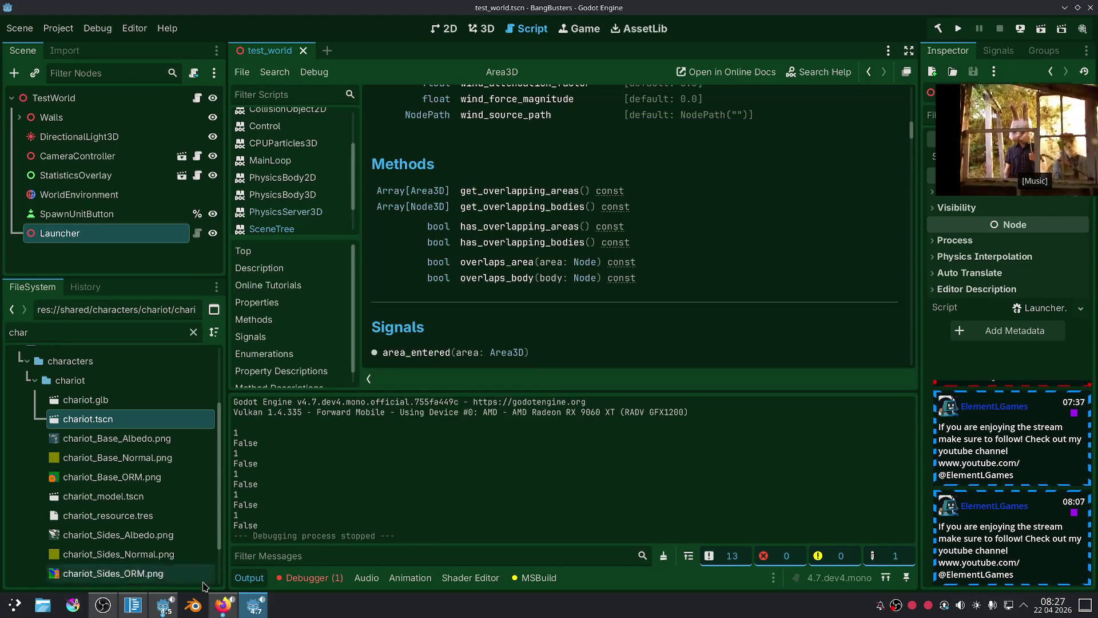
Comment out the ToSignal physics-frame wait in CanFitUnit and save UnitManager.cs.
{"action": "left_click", "coordinate": [133, 605]}
{"action": "left_click", "coordinate": [509, 366]}
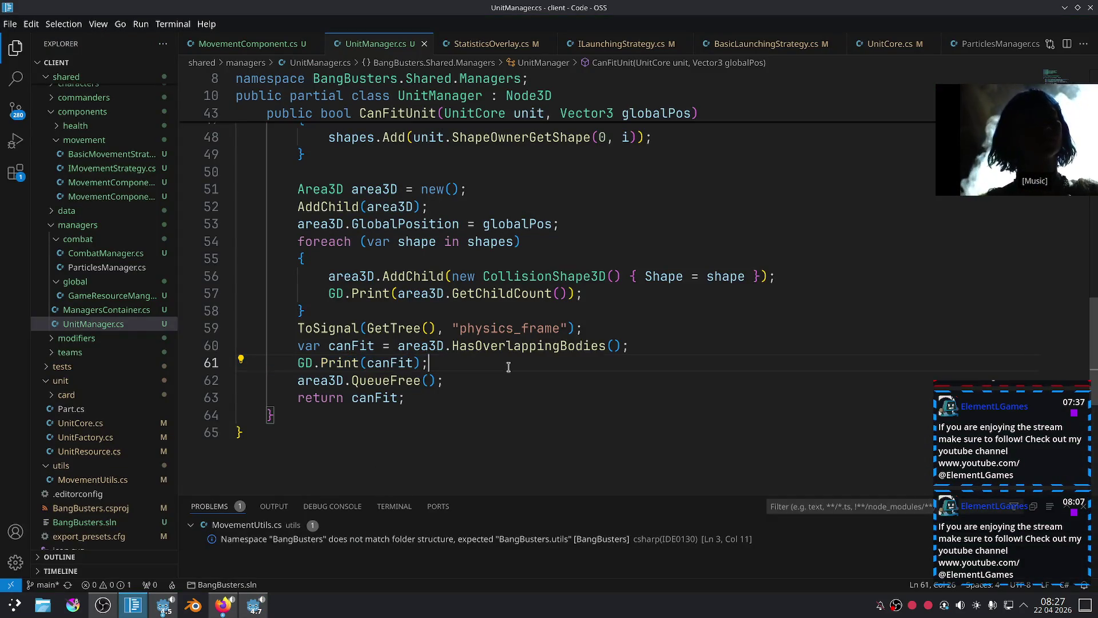
{"action": "key", "text": "ctrl+slash"}
{"action": "left_click", "coordinate": [645, 380]}
{"action": "key", "text": "ctrl+s"}
{"action": "key", "text": "alt+Tab"}
Run the project again without the physics-frame wait and stop it.
{"action": "left_click", "coordinate": [958, 28]}
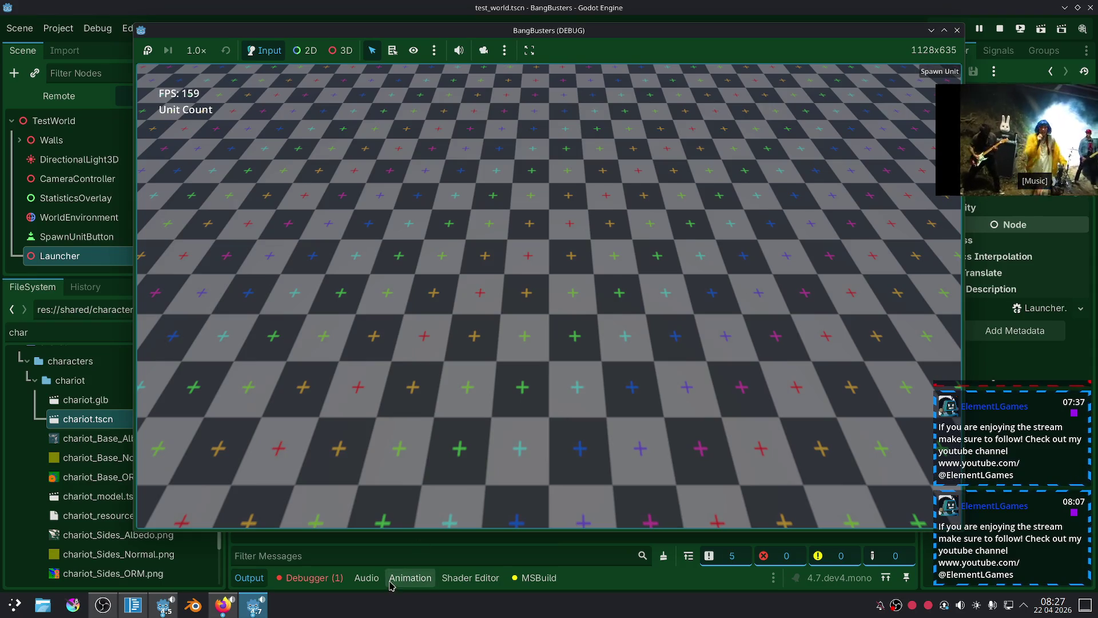
{"action": "left_click", "coordinate": [393, 570]}
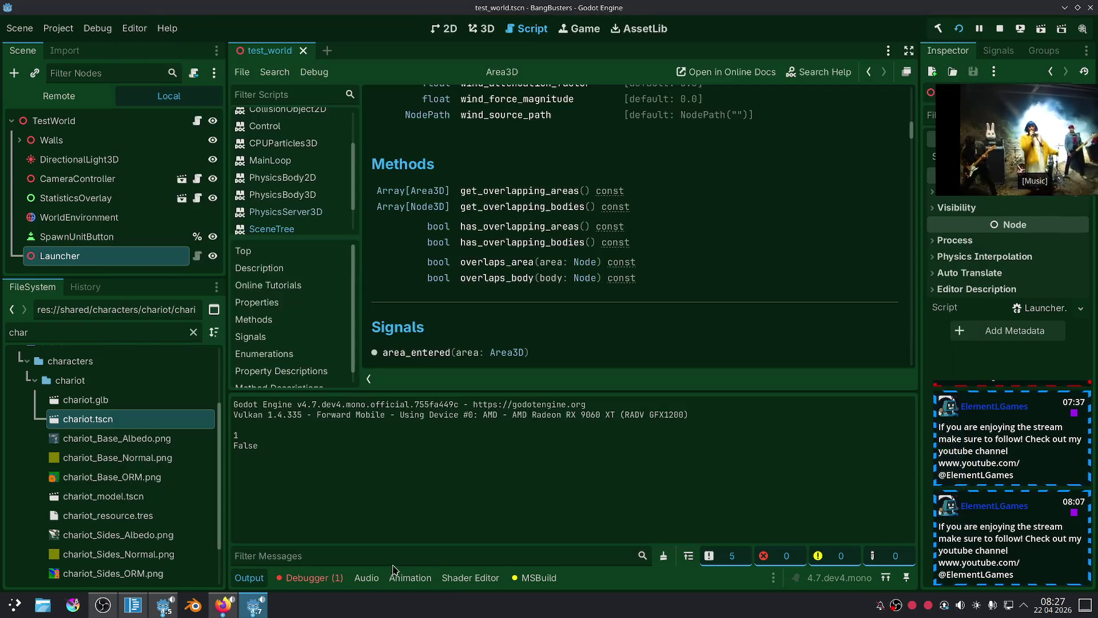
{"action": "left_click", "coordinate": [999, 28]}
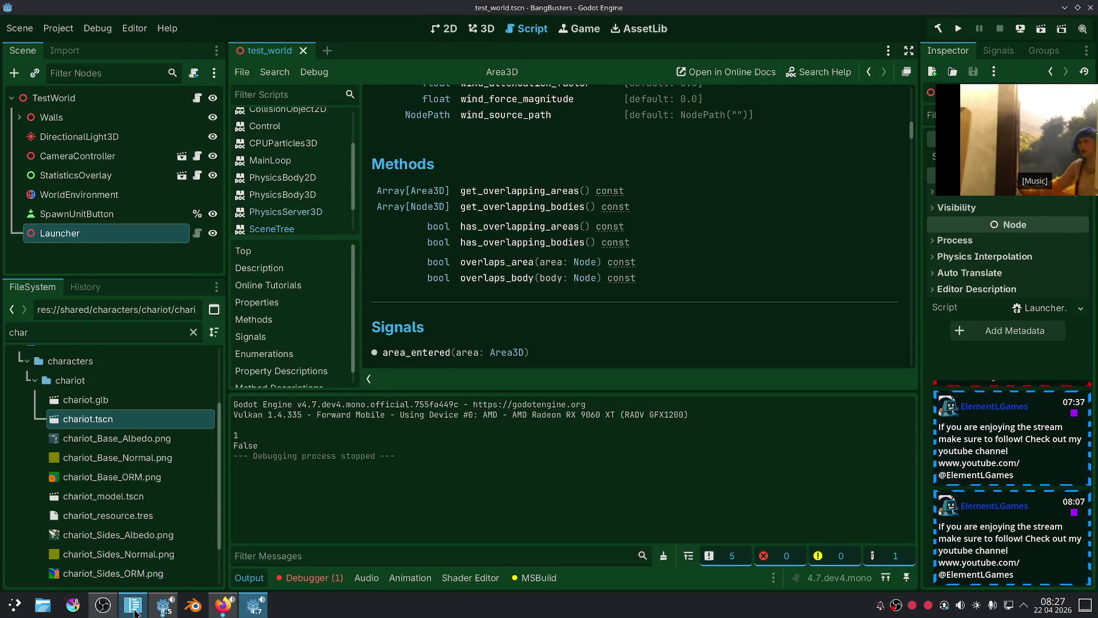
Negate the check on line 60 to !area3D.HasOverlappingBodies() and return to Godot.
{"action": "left_click", "coordinate": [133, 605]}
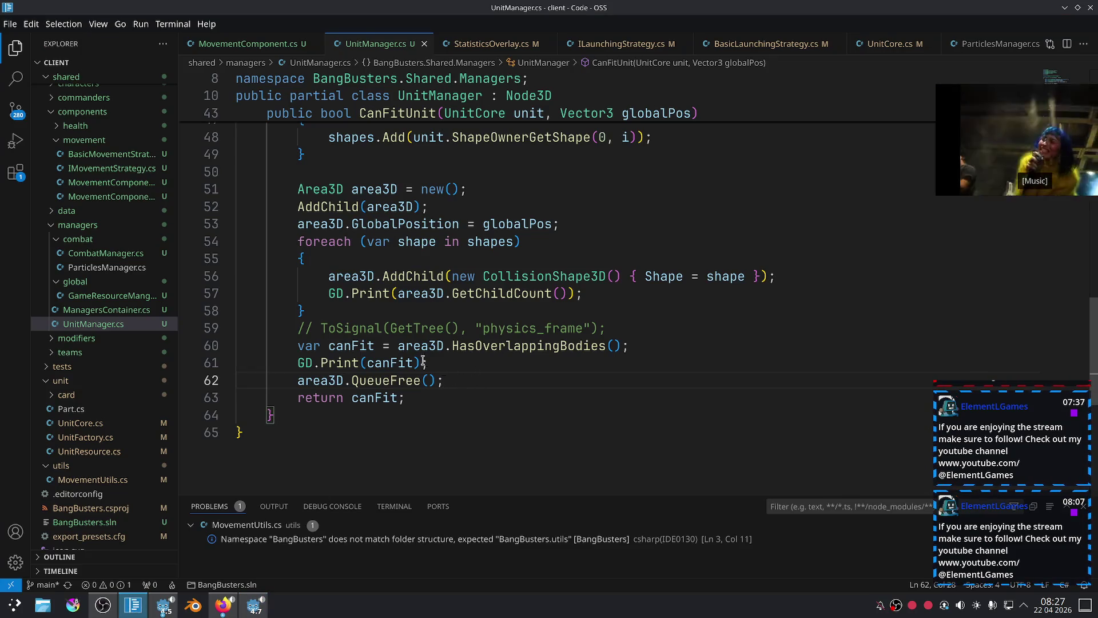
{"action": "left_click", "coordinate": [399, 351]}
{"action": "type", "text": "!"}
{"action": "left_click", "coordinate": [518, 383]}
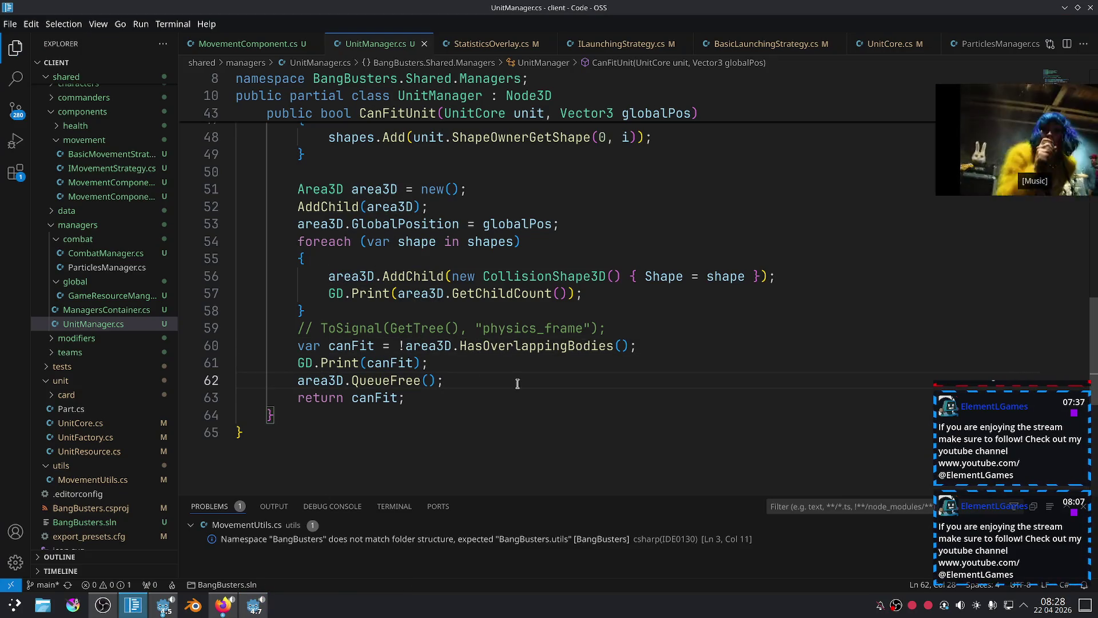
{"action": "key", "text": "alt+Tab"}
{"action": "key", "text": "alt+Tab"}
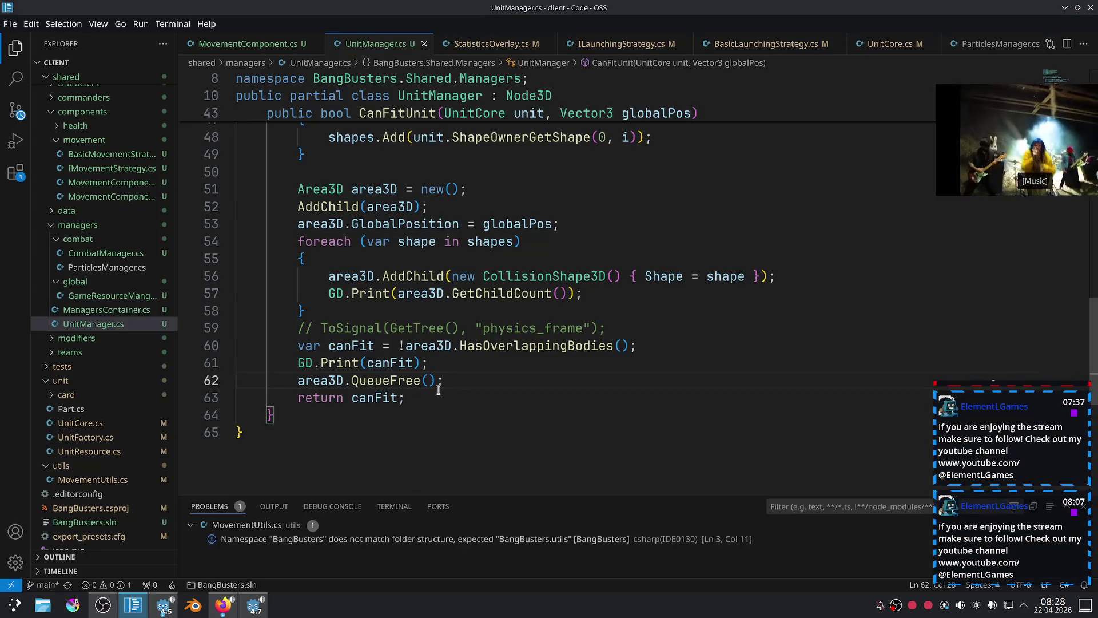
{"action": "key", "text": "alt+Tab"}
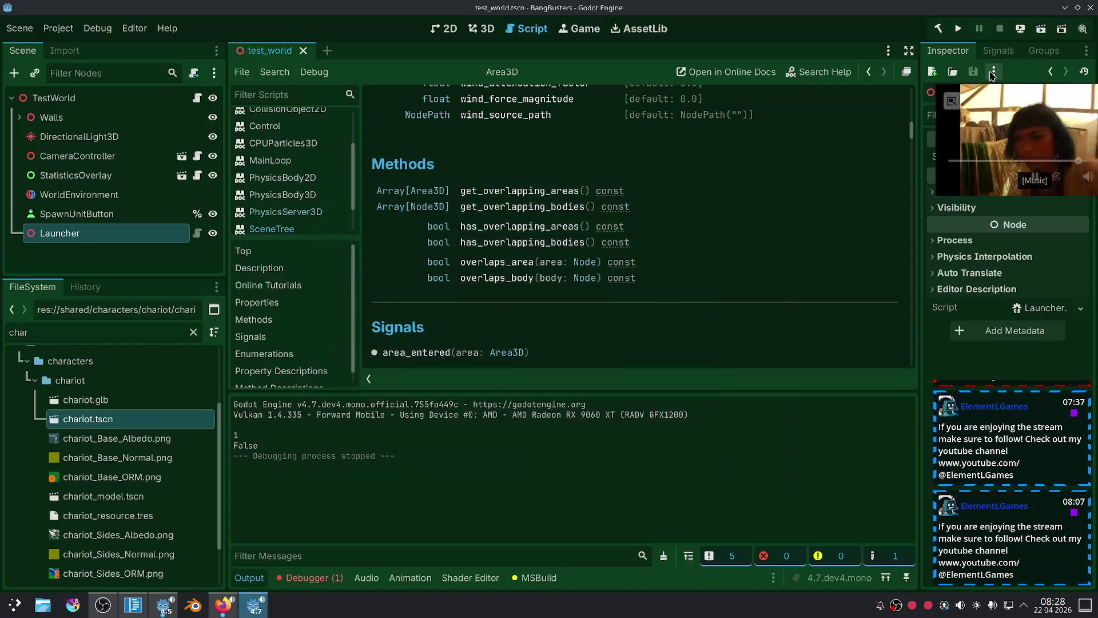
Run the game, shrink its window to show the log, spawn five unit batches, then stop it.
{"action": "left_click", "coordinate": [958, 28]}
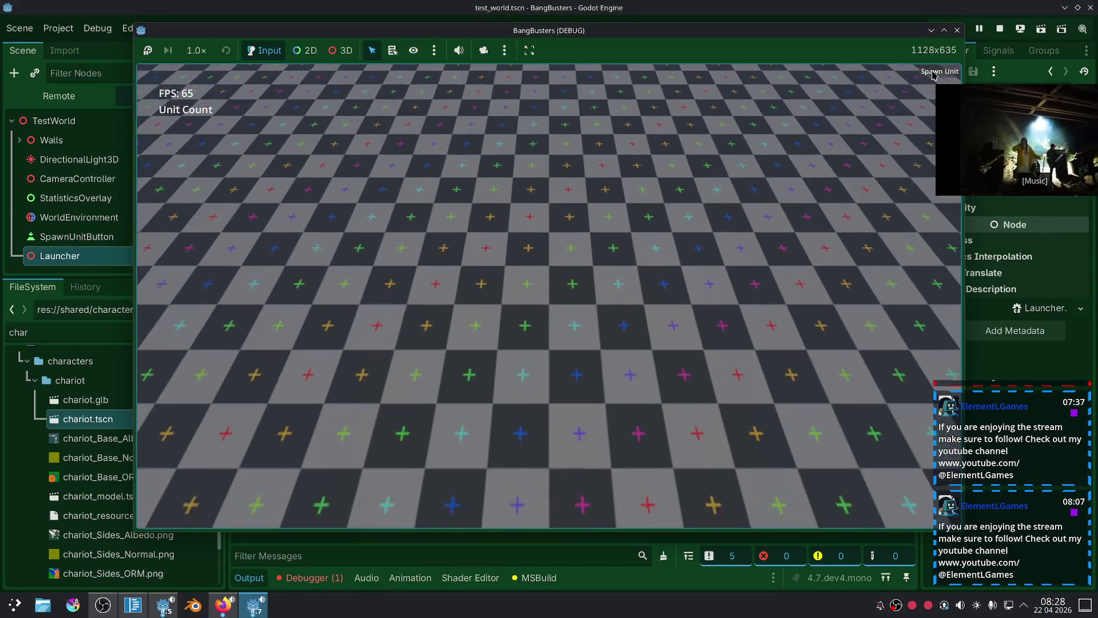
{"action": "left_click", "coordinate": [934, 75]}
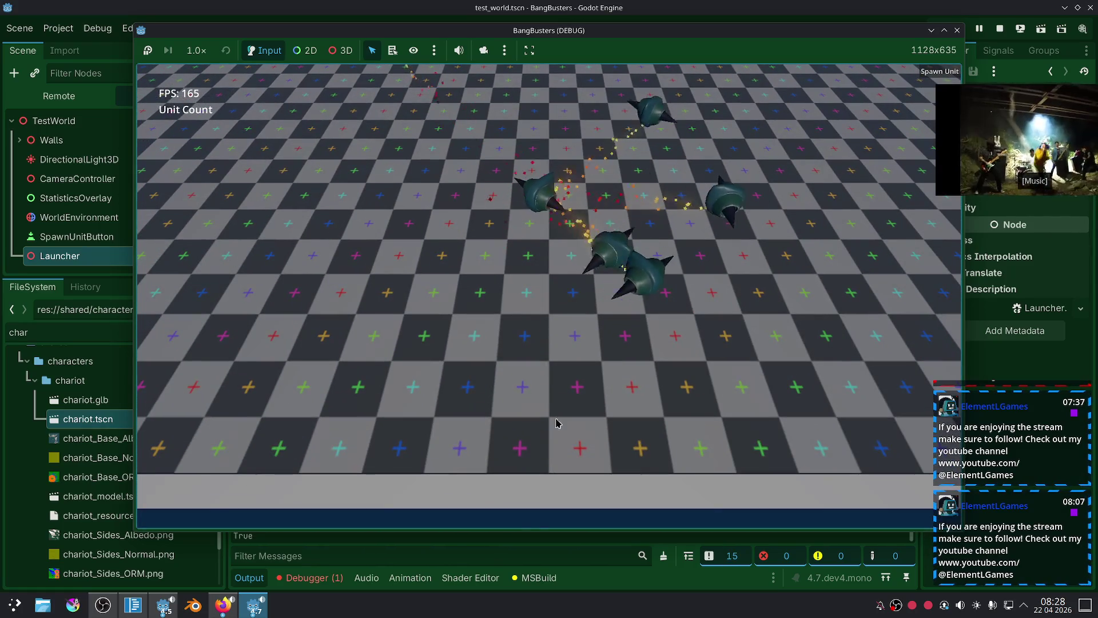
{"action": "left_click_drag", "start_coordinate": [189, 535], "coordinate": [189, 443]}
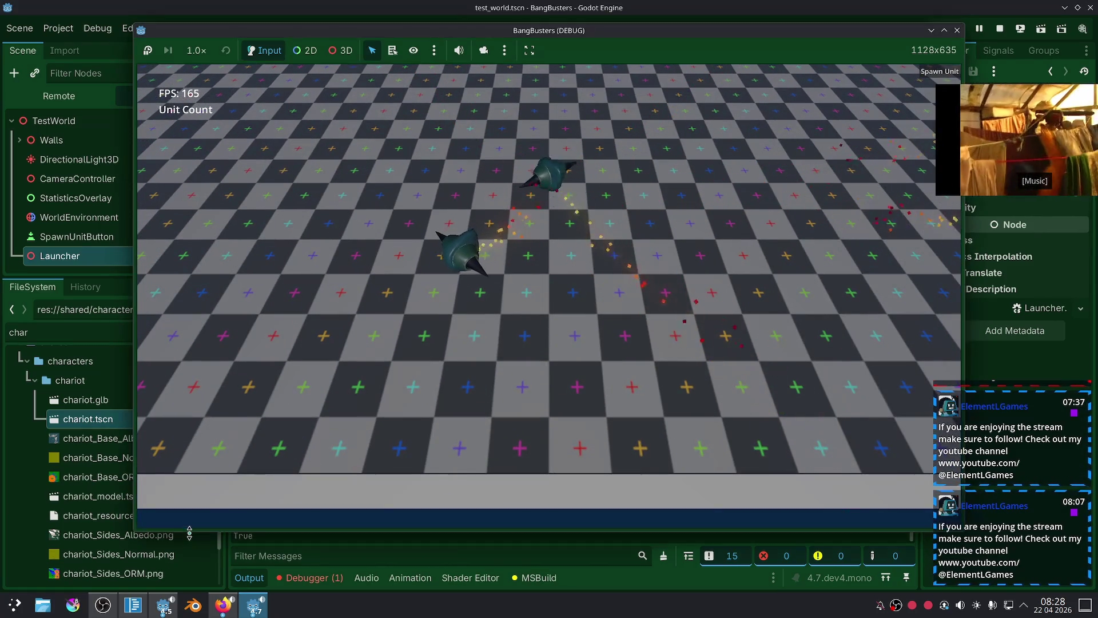
{"action": "left_click", "coordinate": [878, 73]}
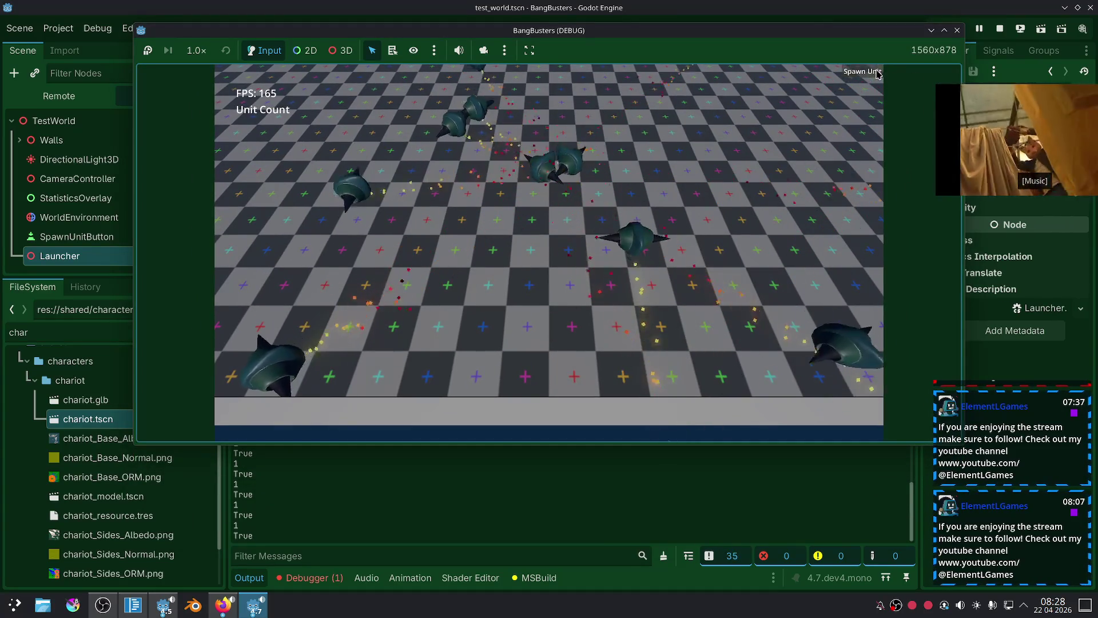
{"action": "left_click", "coordinate": [878, 73]}
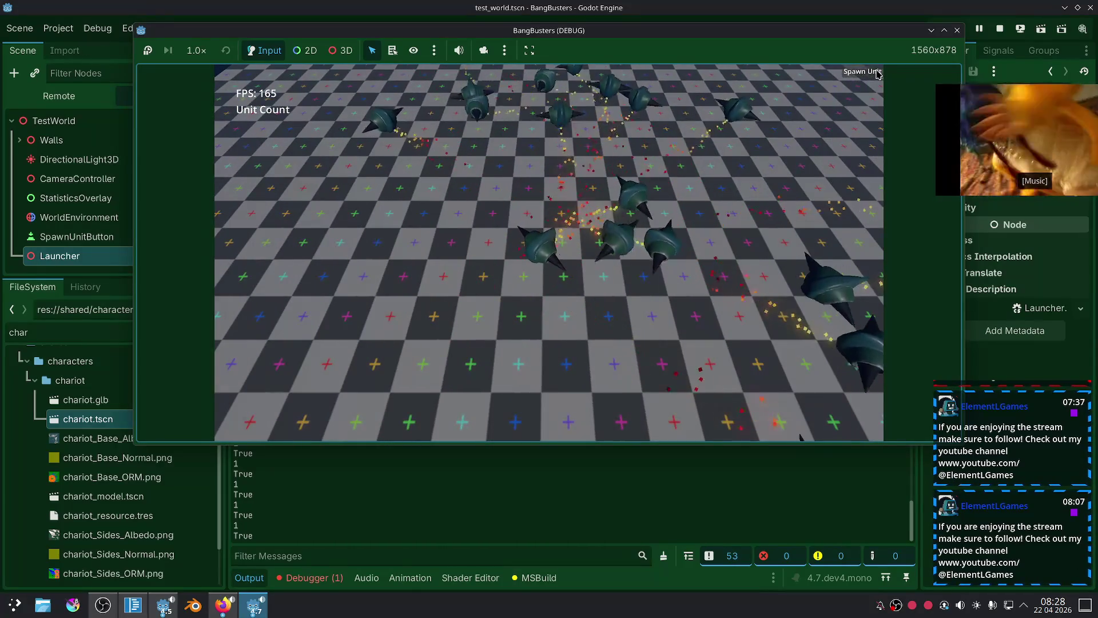
{"action": "left_click", "coordinate": [878, 73]}
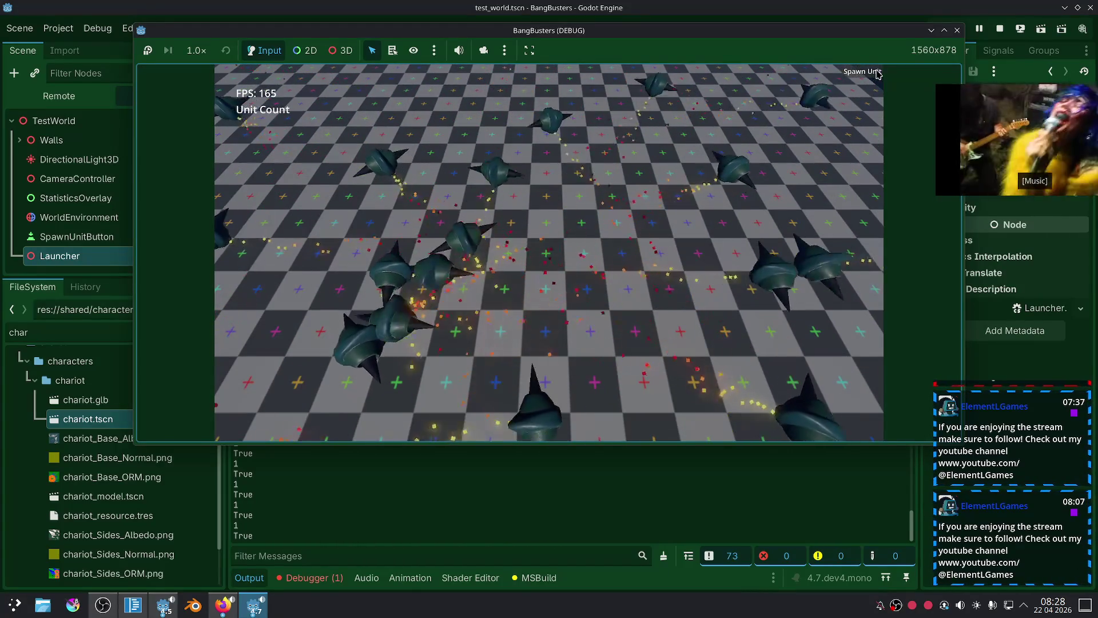
{"action": "left_click", "coordinate": [878, 73]}
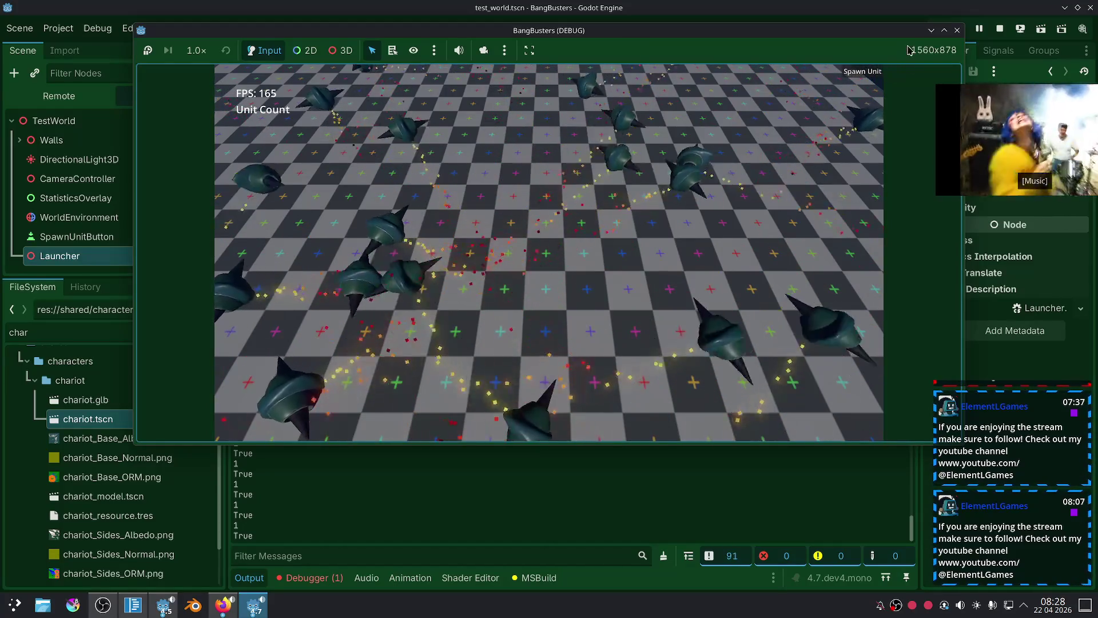
{"action": "left_click", "coordinate": [957, 30]}
{"action": "left_click", "coordinate": [130, 604]}
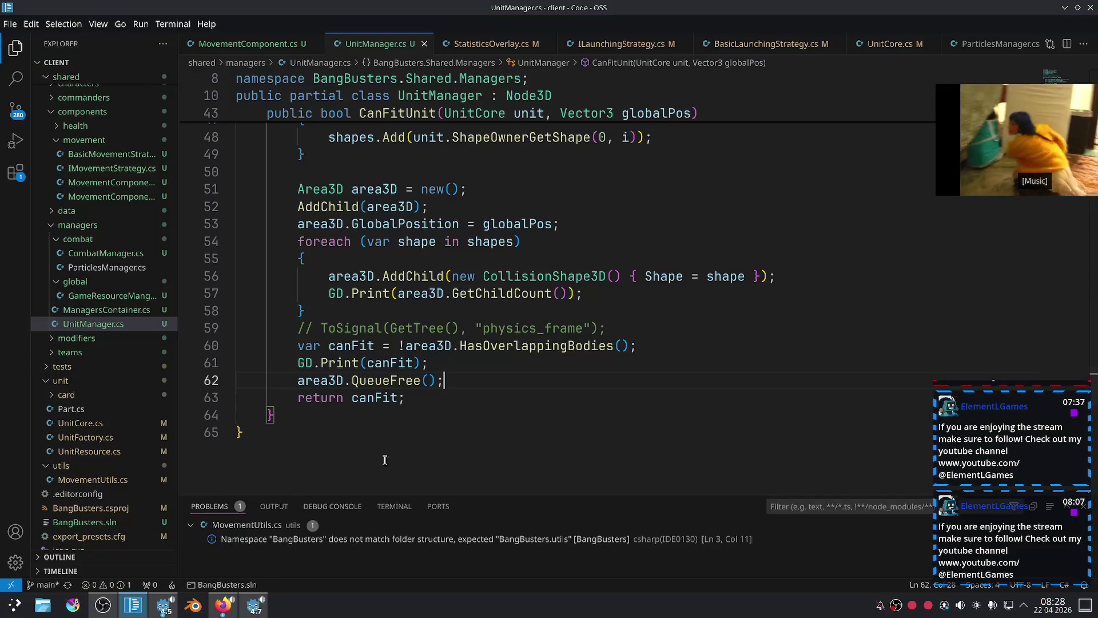
Uncomment the ToSignal physics_frame wait on line 59 and relaunch the game from Godot.
{"action": "key", "text": "ctrl+slash"}
{"action": "key", "text": "Down"}
{"action": "key", "text": "Down"}
{"action": "key", "text": "Down"}
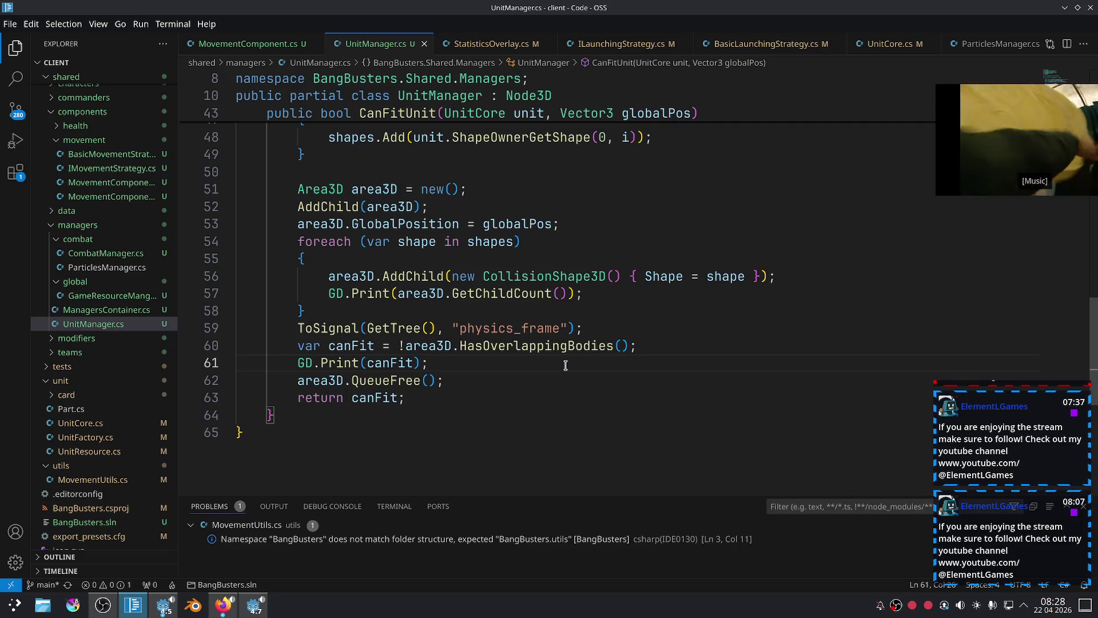
{"action": "key", "text": "alt+Tab"}
{"action": "left_click", "coordinate": [957, 30]}
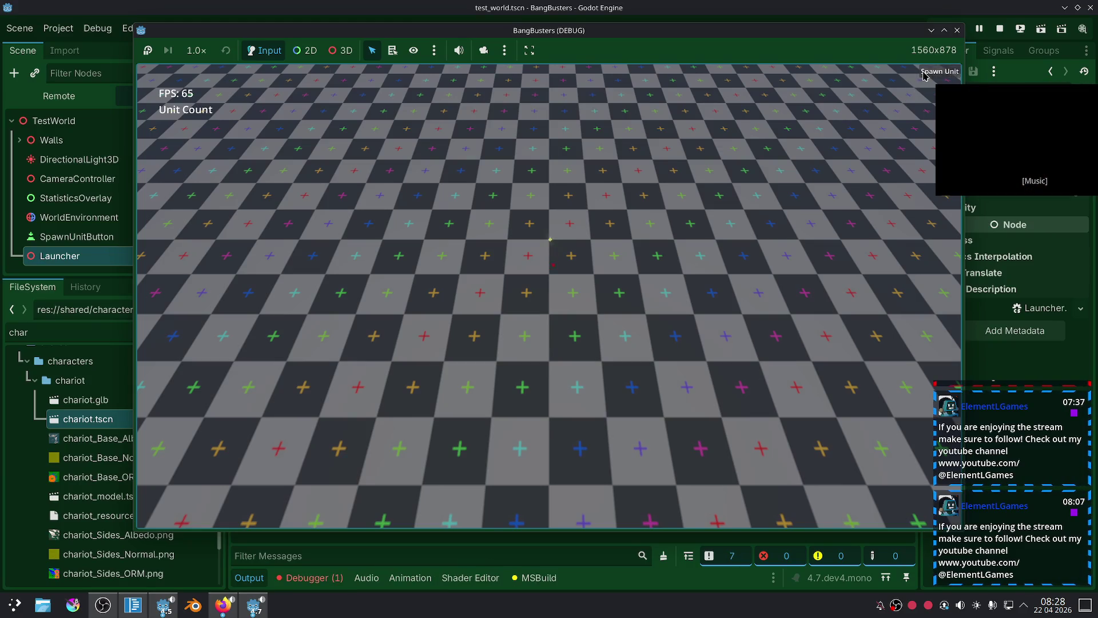
Spawn four chariot batches with the game window shrunk to show the log, then stop with F8.
{"action": "left_click", "coordinate": [925, 76]}
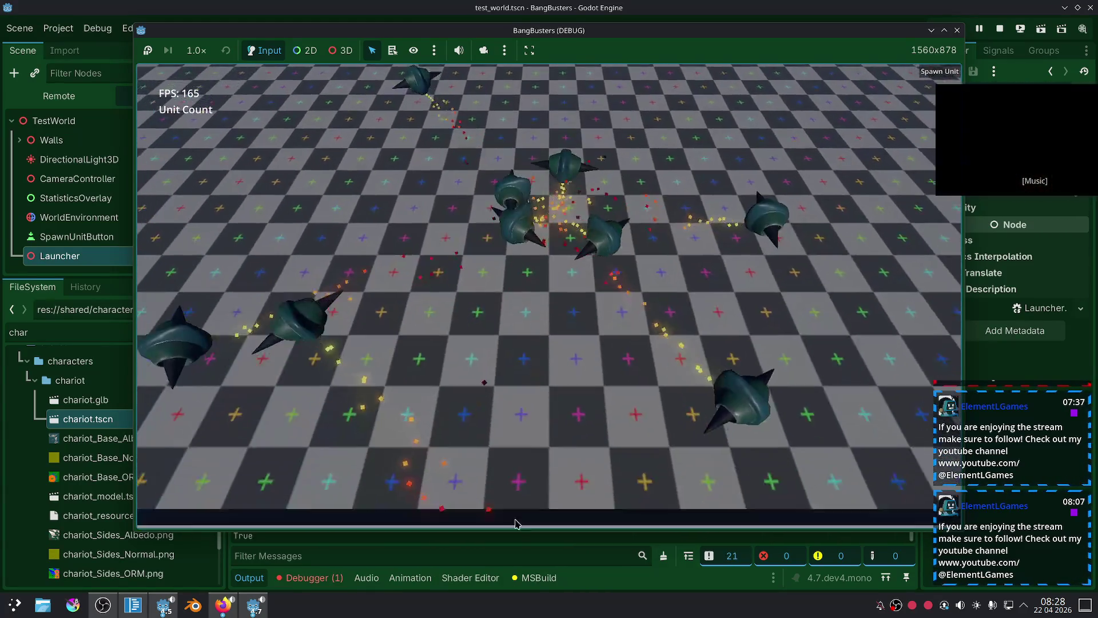
{"action": "left_click_drag", "start_coordinate": [515, 520], "coordinate": [500, 541]}
{"action": "left_click", "coordinate": [500, 541]}
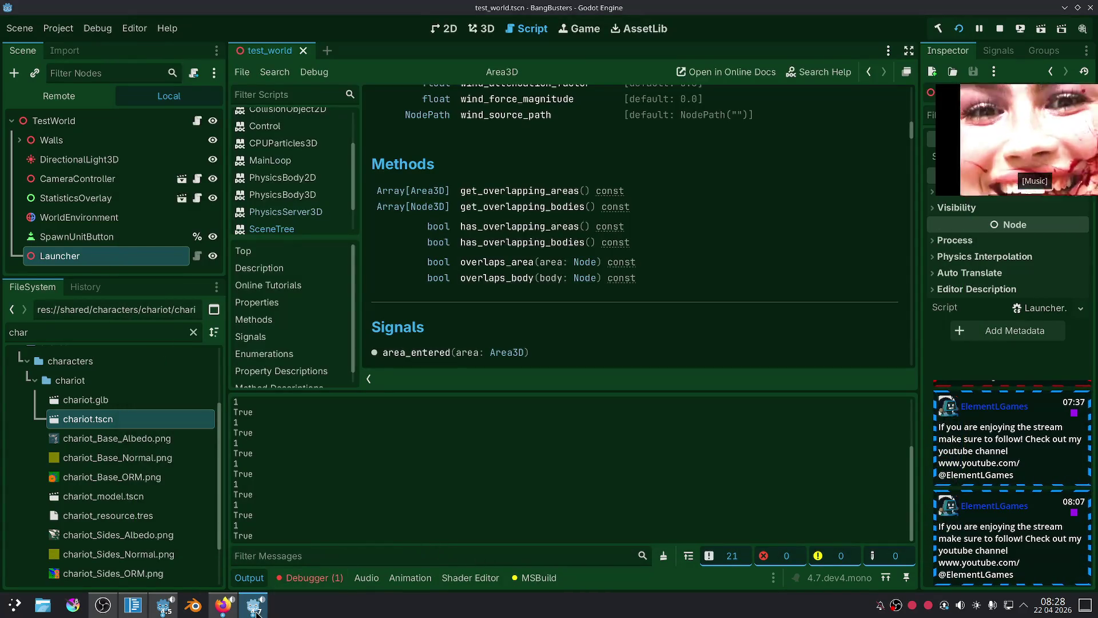
{"action": "left_click", "coordinate": [254, 604]}
{"action": "left_click_drag", "start_coordinate": [270, 541], "coordinate": [270, 452]}
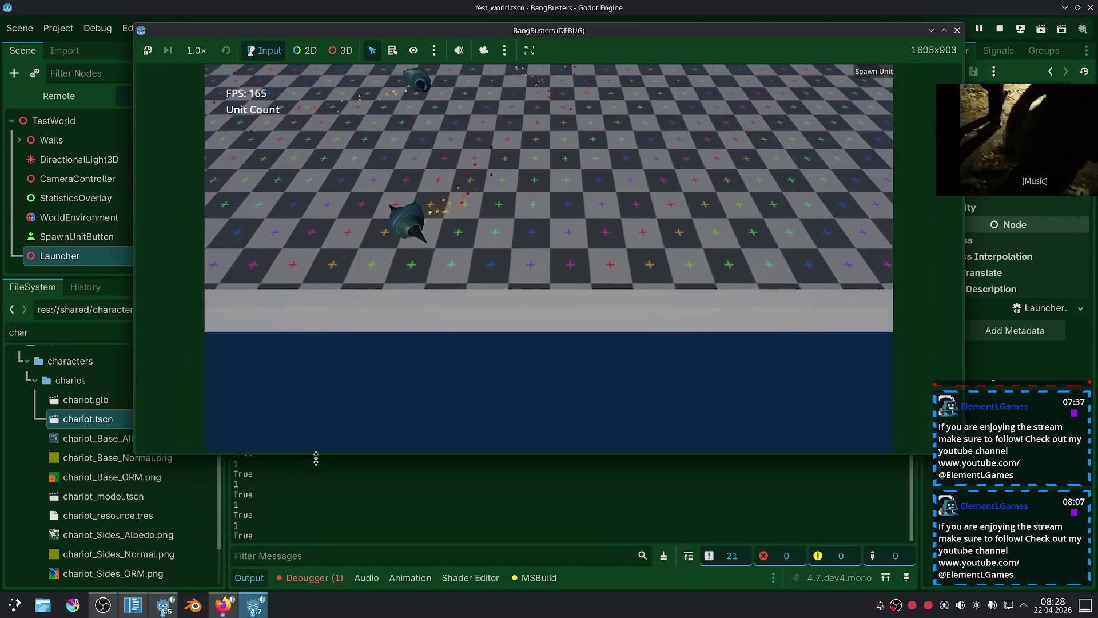
{"action": "left_click", "coordinate": [879, 76]}
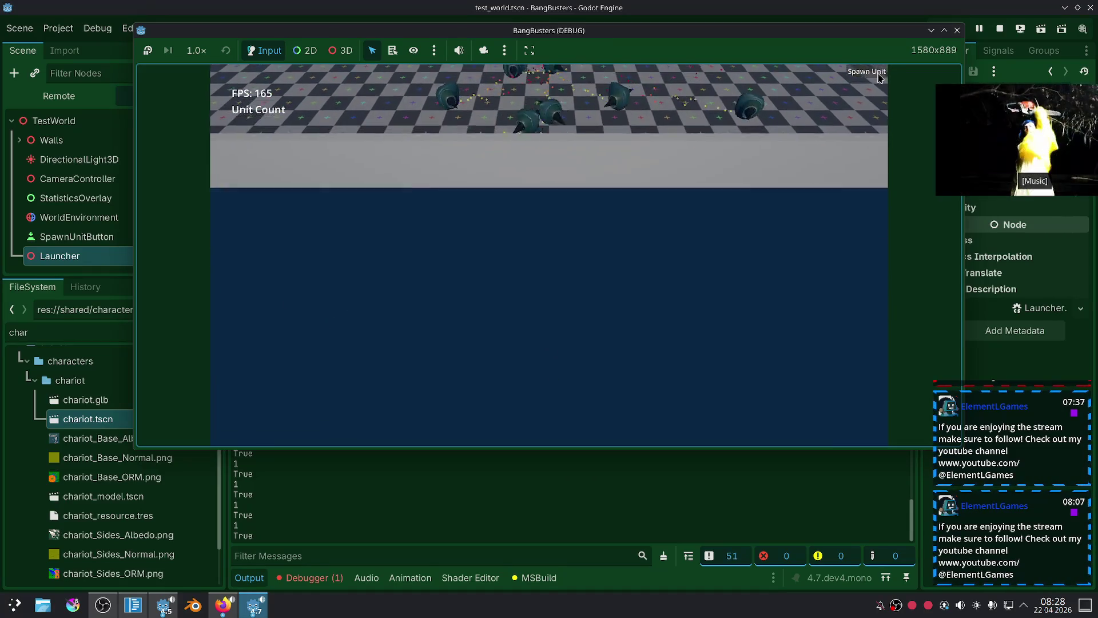
{"action": "left_click", "coordinate": [879, 76]}
{"action": "left_click", "coordinate": [879, 76]}
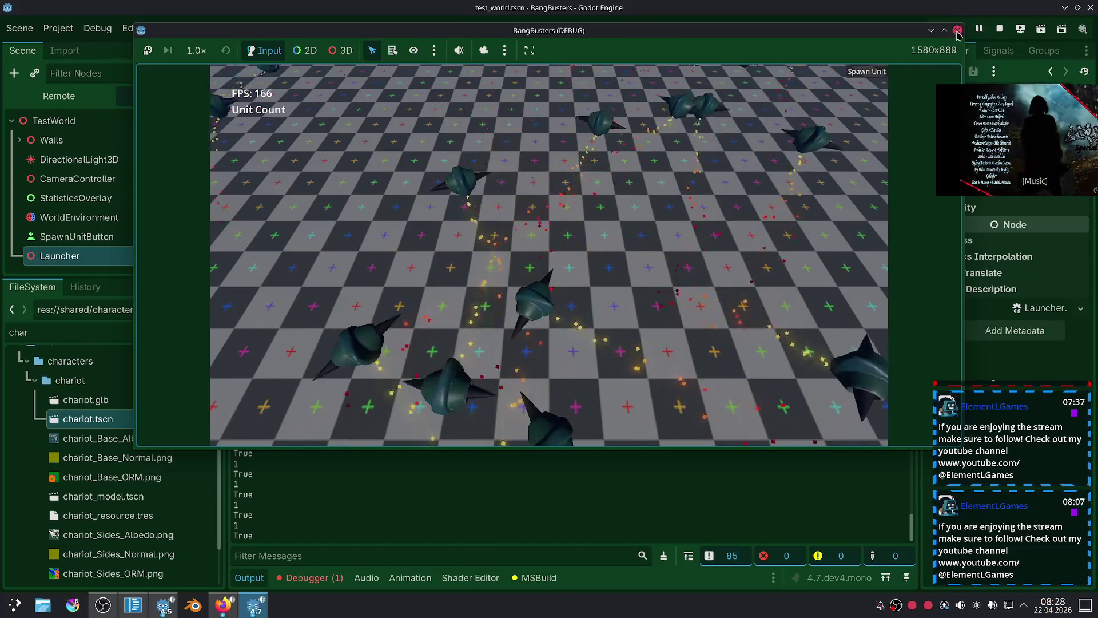
{"action": "key", "text": "F8"}
{"action": "left_click", "coordinate": [133, 605]}
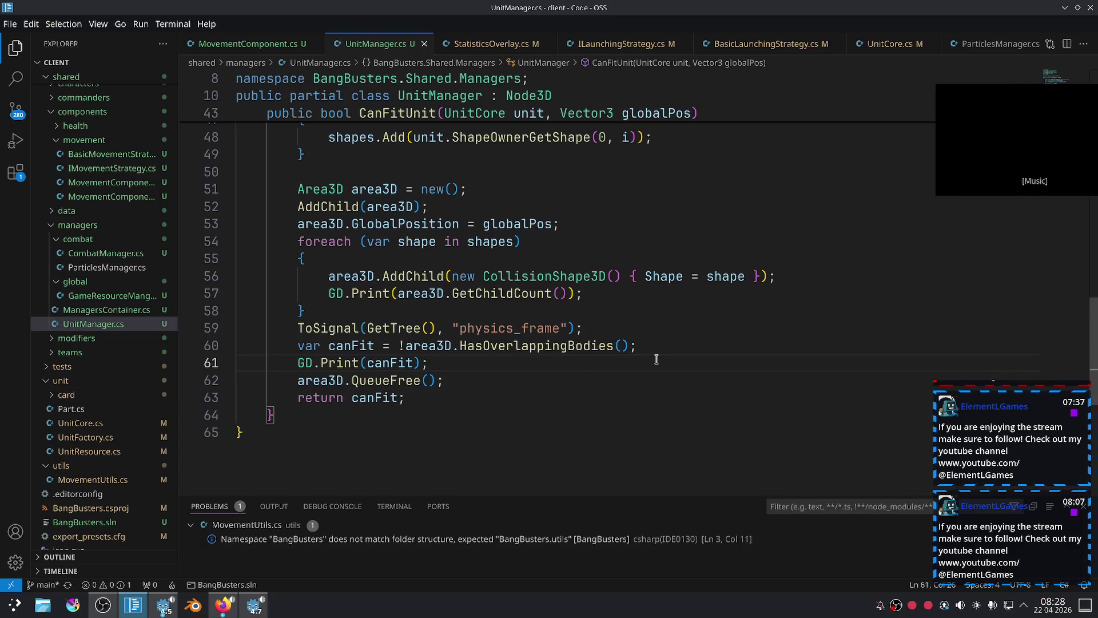
Replace area3D.GetChildCount() in the line 57 print with the loop variable shape, save, and rerun.
{"action": "scroll", "coordinate": [655, 359], "scroll_direction": "up", "scroll_amount": 1}
{"action": "left_click_drag", "start_coordinate": [610, 319], "coordinate": [329, 320]}
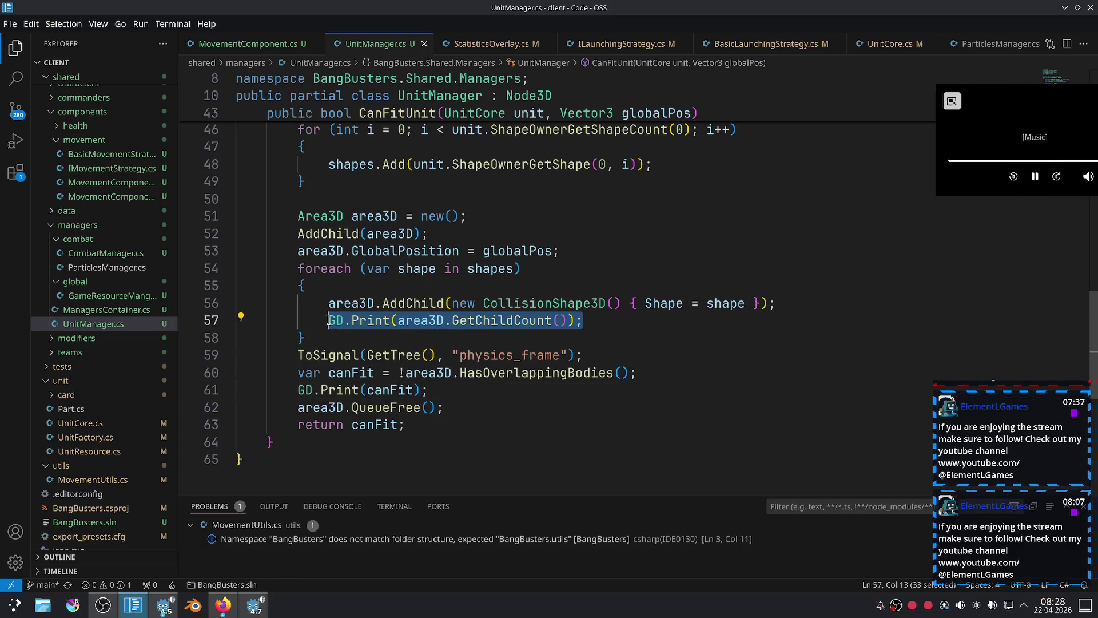
{"action": "left_click", "coordinate": [683, 344]}
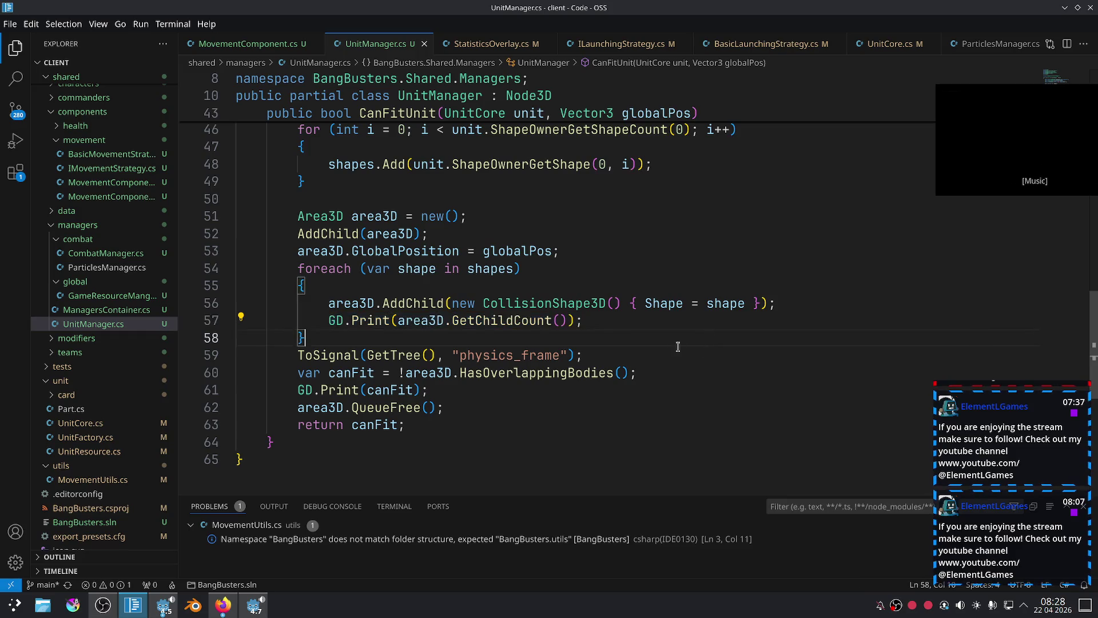
{"action": "double_click", "coordinate": [713, 302]}
{"action": "key", "text": "ctrl+c"}
{"action": "left_click_drag", "start_coordinate": [566, 321], "coordinate": [398, 321]}
{"action": "key", "text": "ctrl+v"}
{"action": "type", "text": ".Si"}
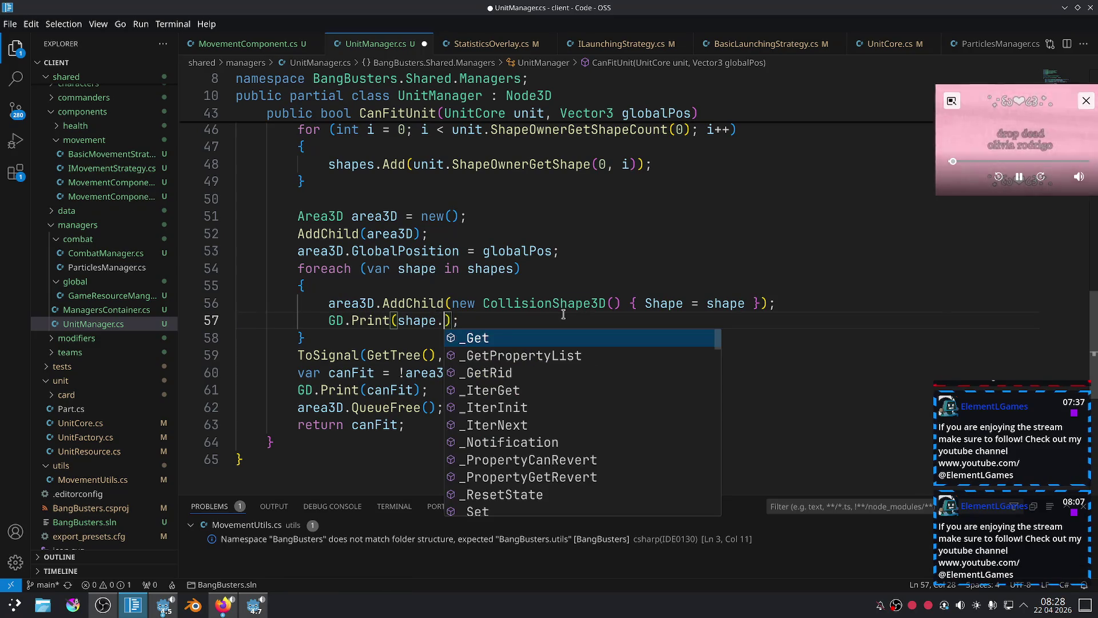
{"action": "key", "text": "BackSpace"}
{"action": "key", "text": "BackSpace"}
{"action": "key", "text": "BackSpace"}
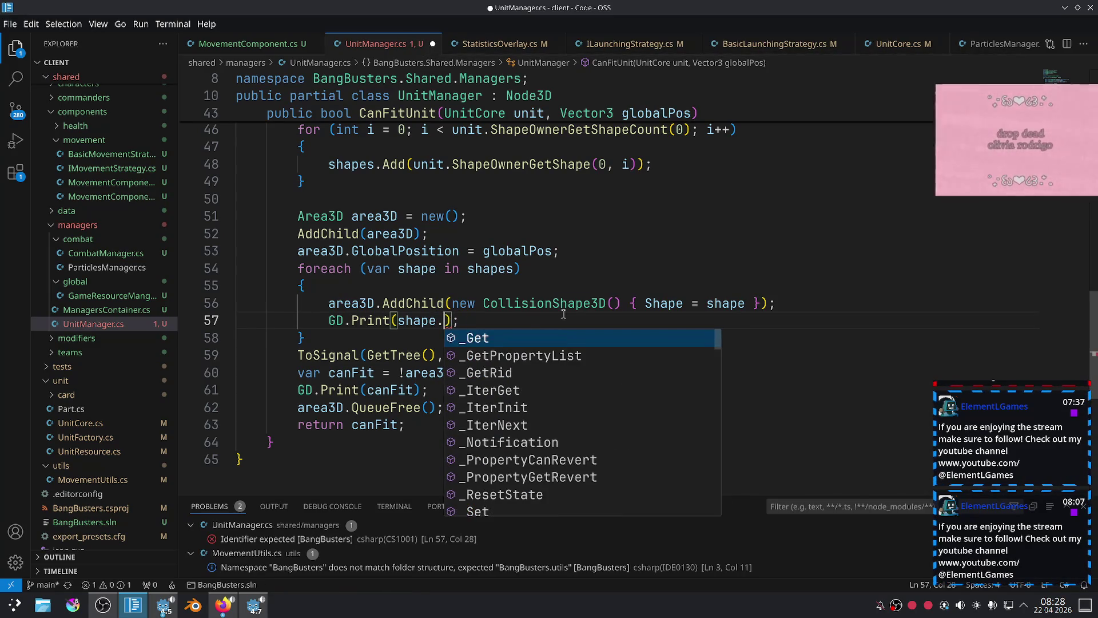
{"action": "key", "text": "ctrl+s"}
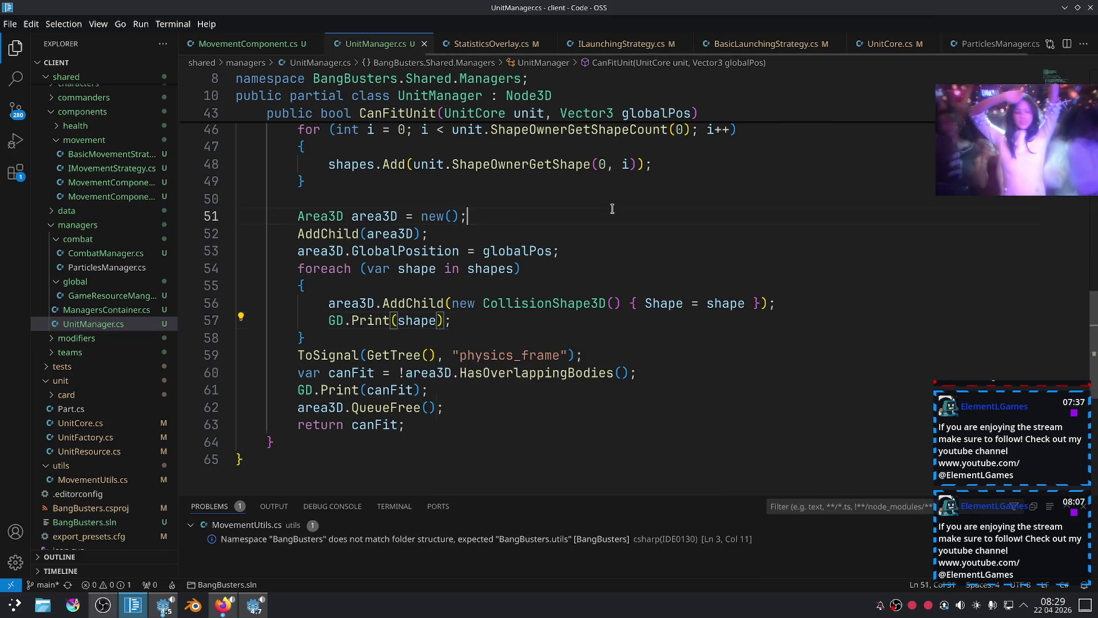
{"action": "key", "text": "alt+Tab"}
{"action": "left_click", "coordinate": [951, 31]}
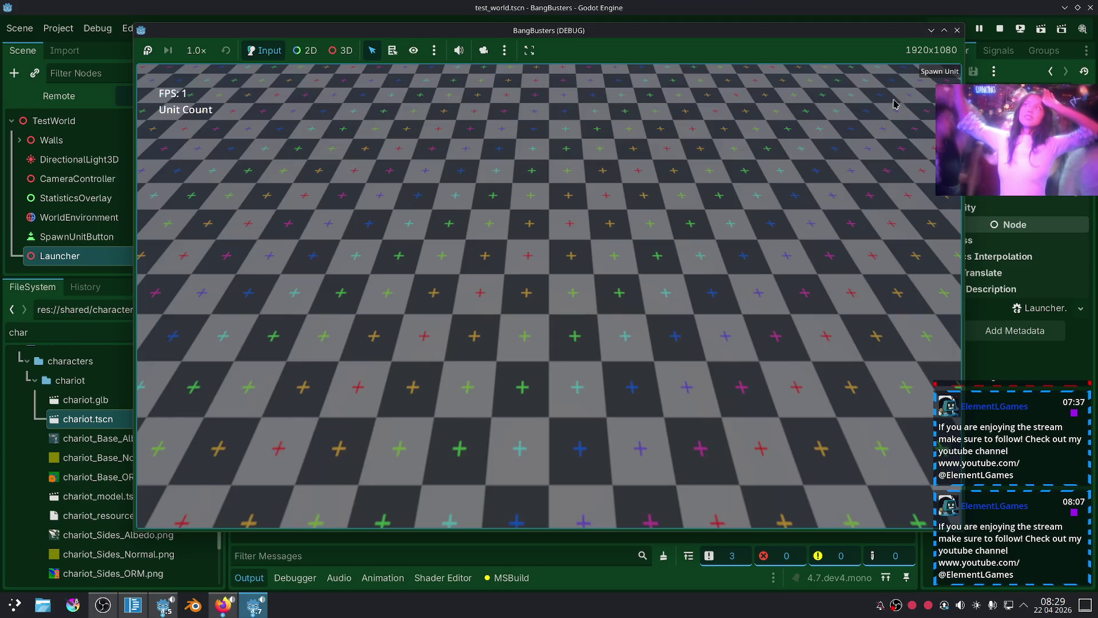
Select the SphereShape3D line in Godot's Output, then return to UnitManager.cs.
{"action": "left_click", "coordinate": [387, 548]}
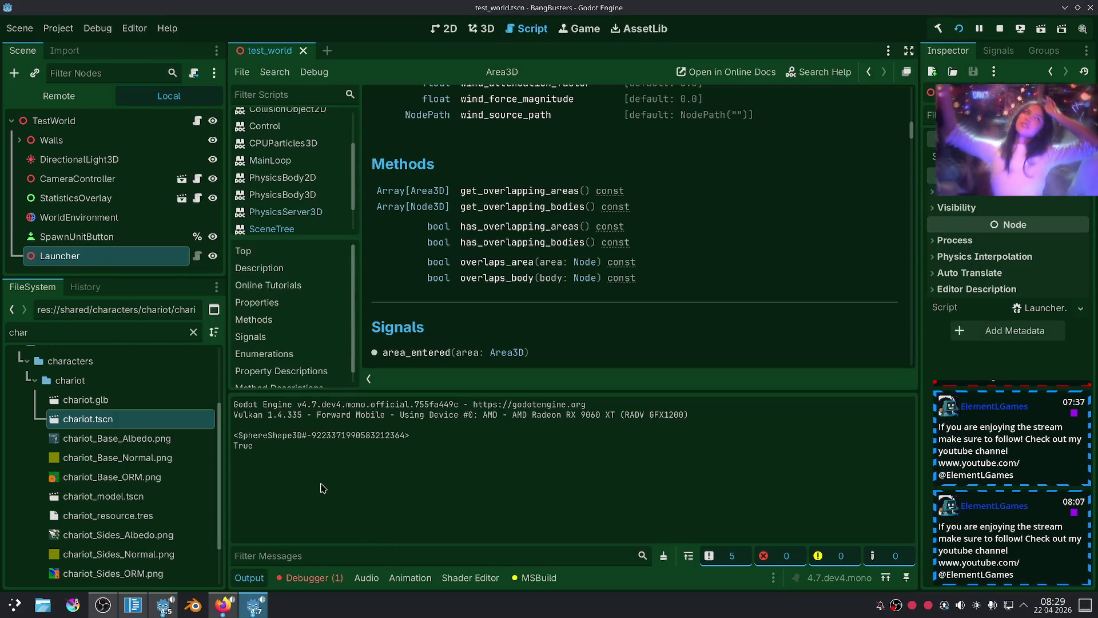
{"action": "left_click_drag", "start_coordinate": [244, 440], "coordinate": [410, 440]}
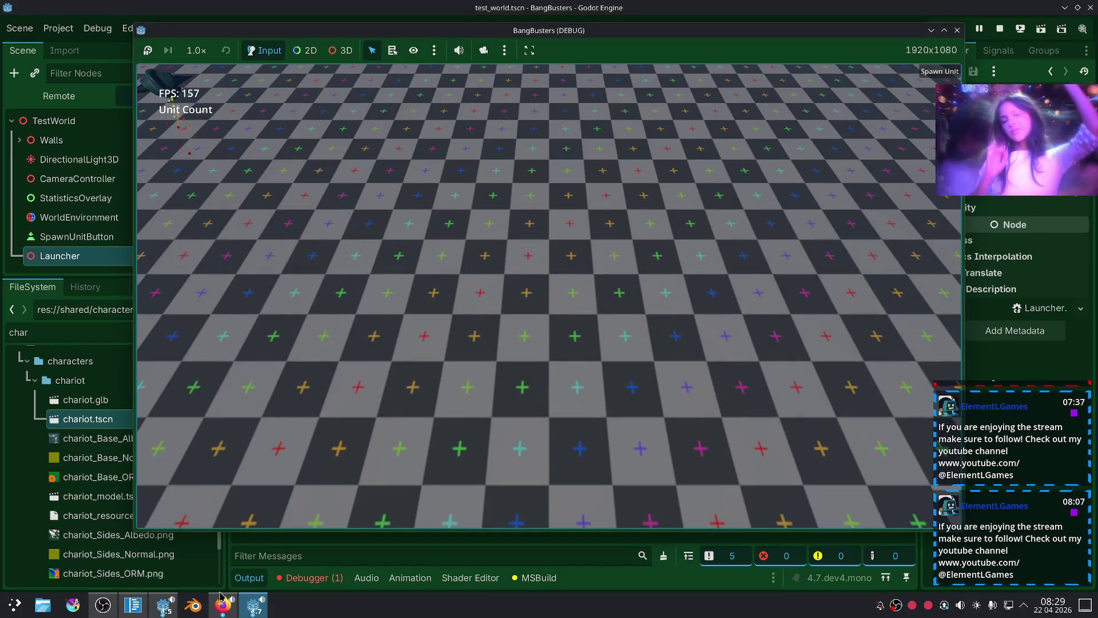
{"action": "left_click", "coordinate": [133, 605]}
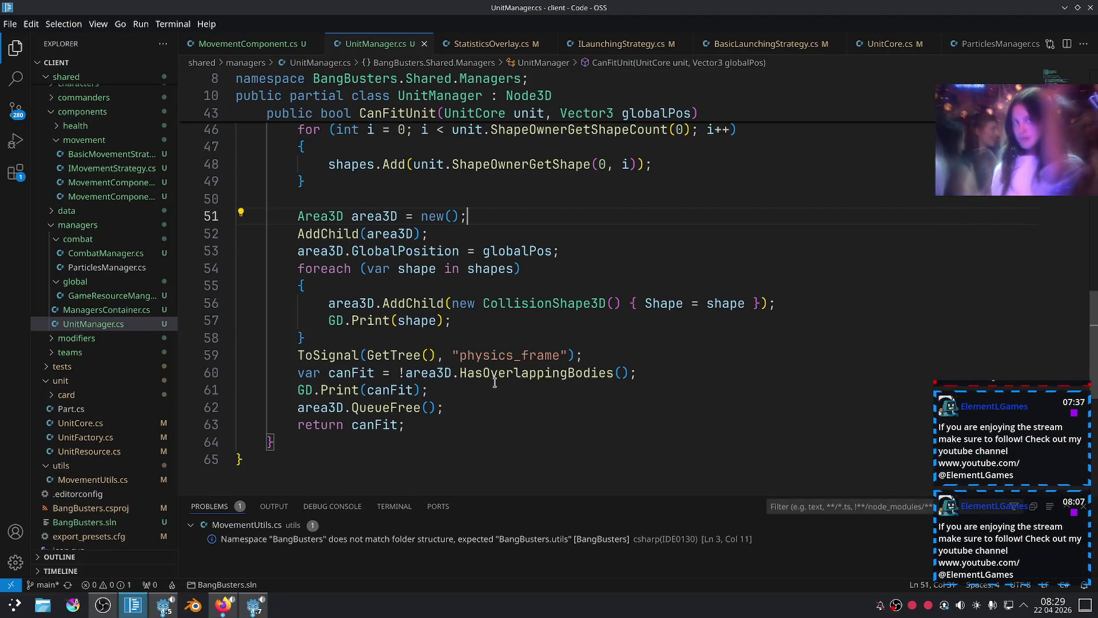
Wrap shape in a (SphereShape3D) cast inside the line 57 print.
{"action": "left_click", "coordinate": [443, 321]}
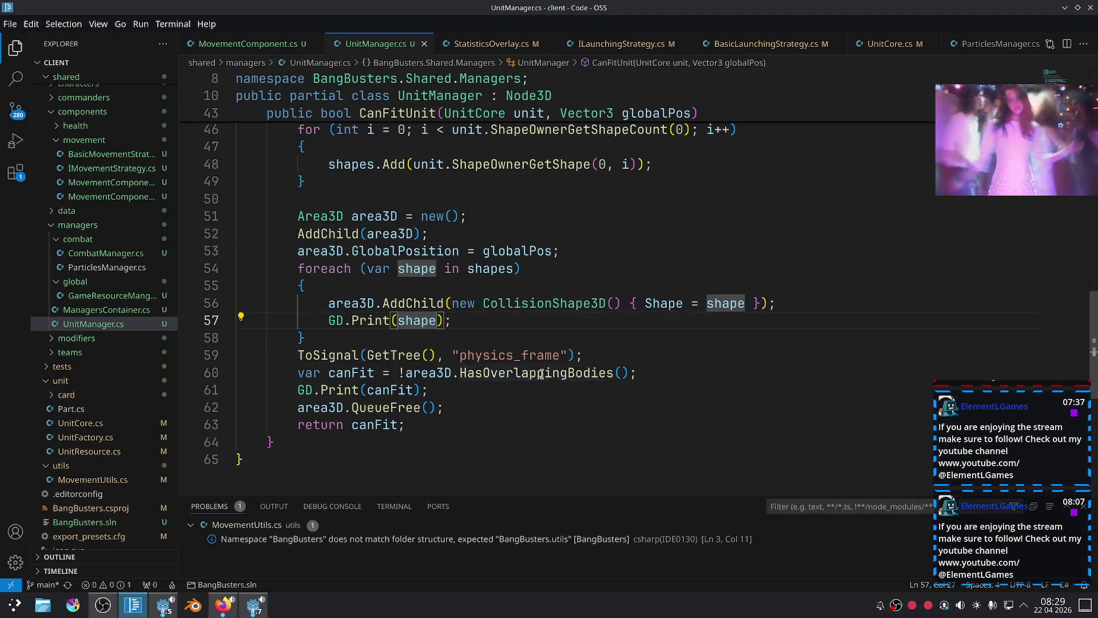
{"action": "type", "text": "."}
{"action": "key", "text": "BackSpace"}
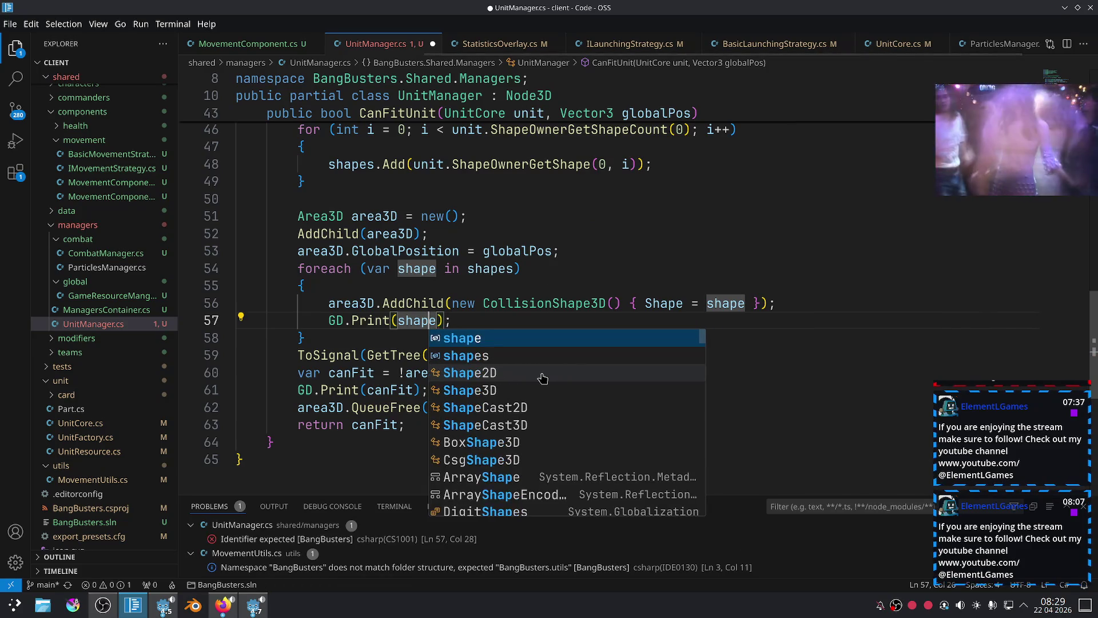
{"action": "key", "text": "ctrl+Left"}
{"action": "type", "text": "(SphereS"}
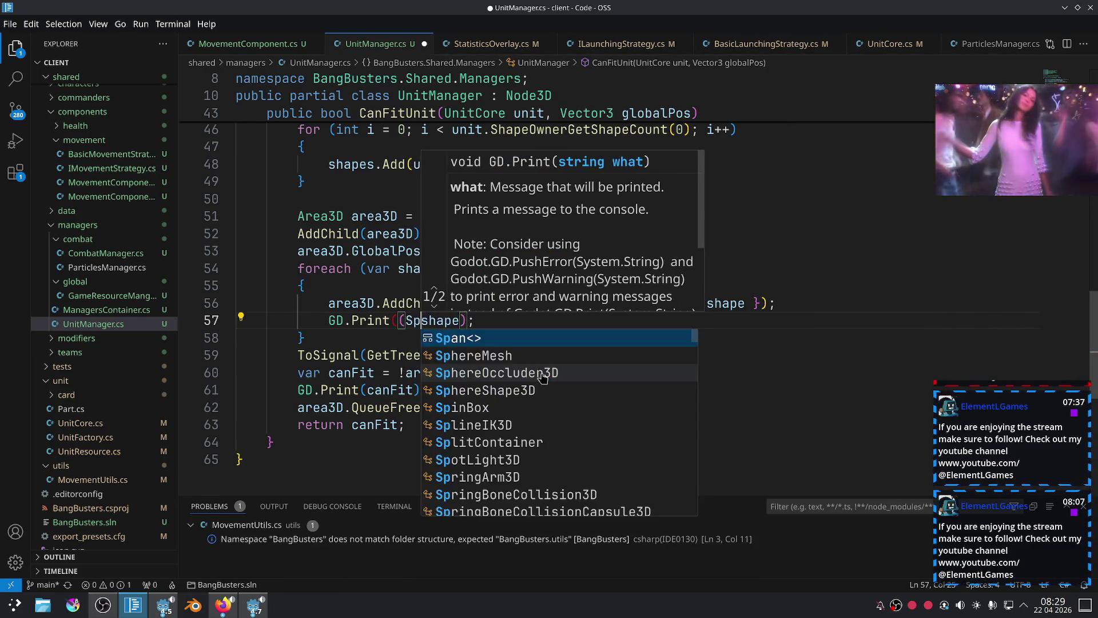
{"action": "key", "text": "Tab"}
{"action": "type", "text": ")"}
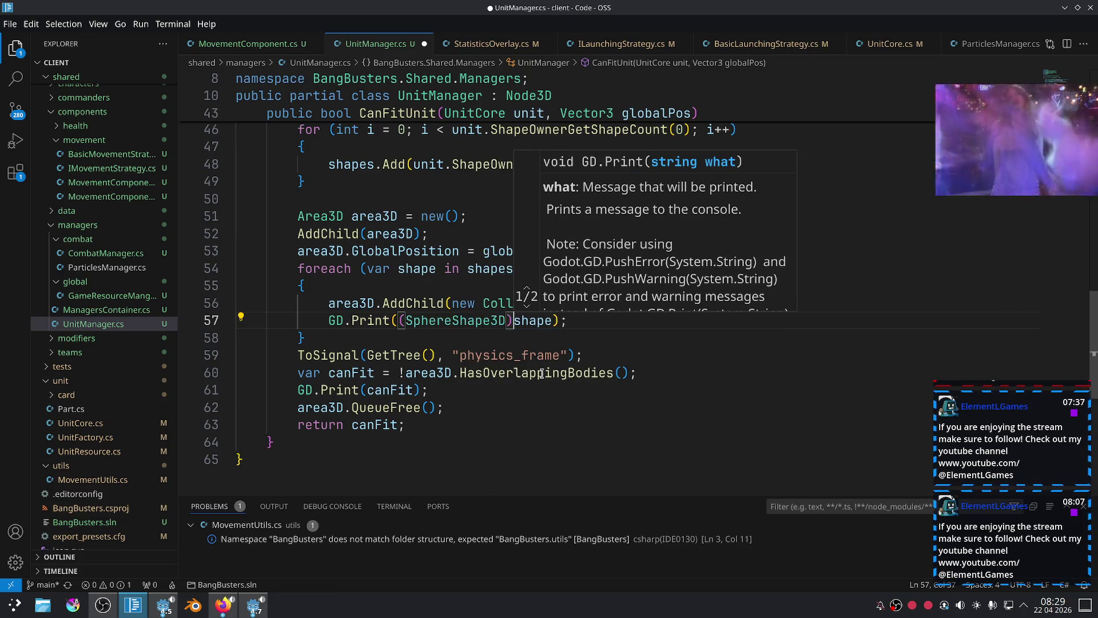
Browse the cast shape's IntelliSense members, trying Si, Siz and ra to find its radius.
{"action": "key", "text": "ctrl+Right"}
{"action": "type", "text": ".Si"}
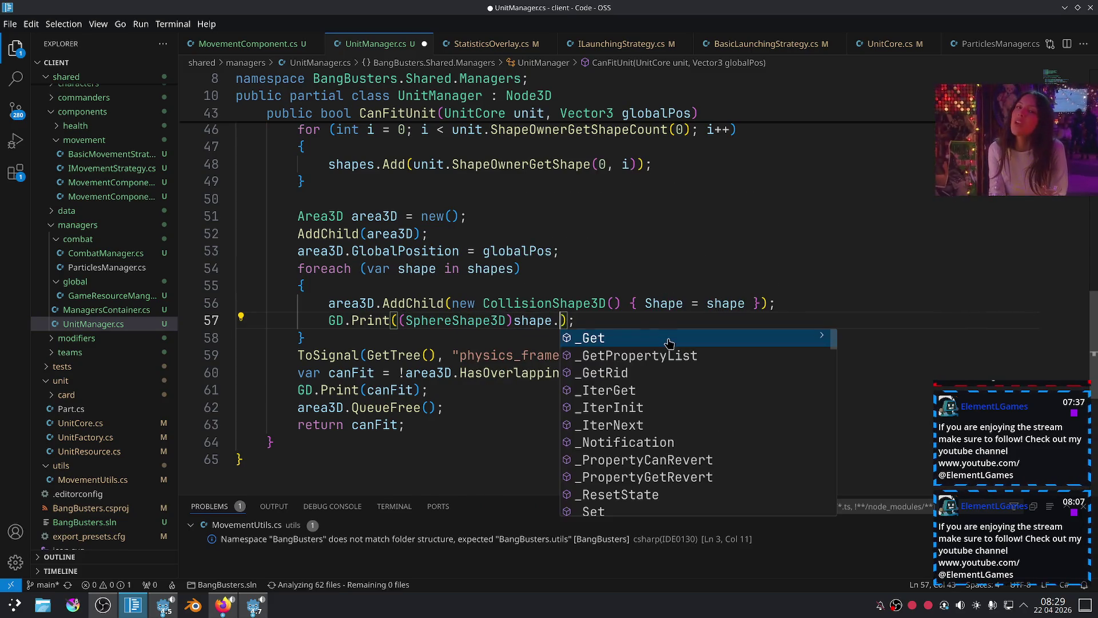
{"action": "key", "text": "BackSpace"}
{"action": "key", "text": "BackSpace"}
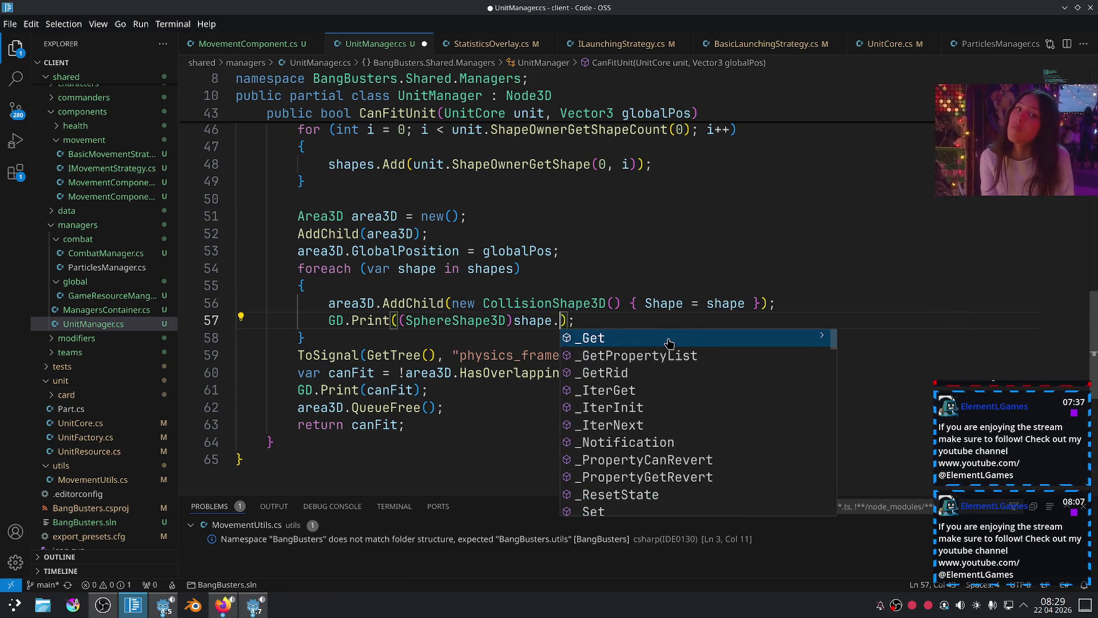
{"action": "key", "text": "ctrl+space"}
{"action": "type", "text": "Siz"}
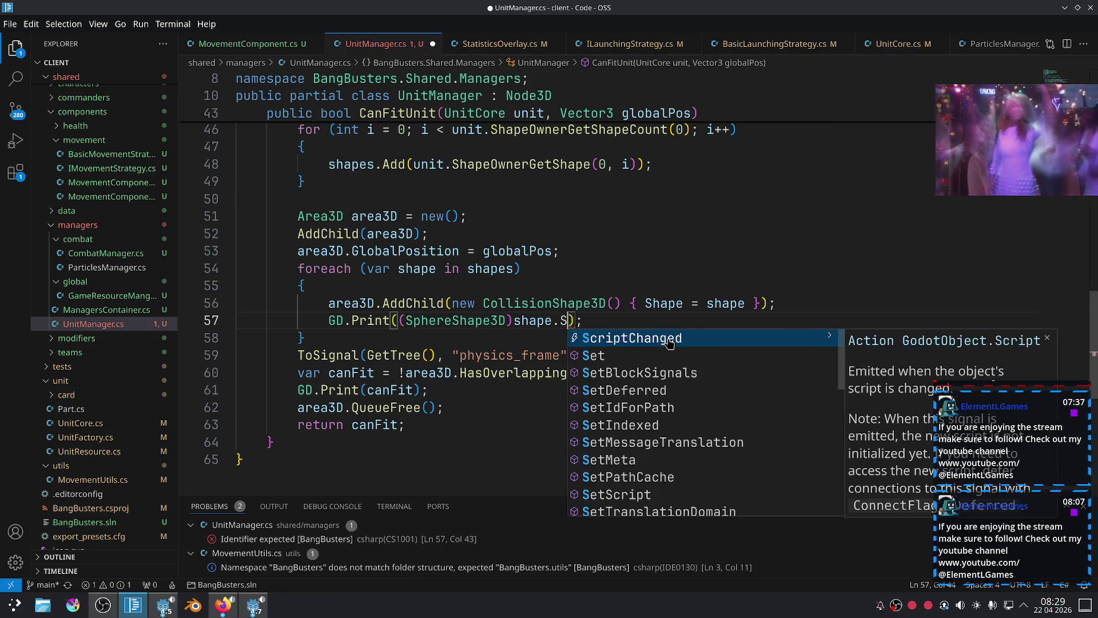
{"action": "key", "text": "BackSpace"}
{"action": "key", "text": "BackSpace"}
{"action": "key", "text": "BackSpace"}
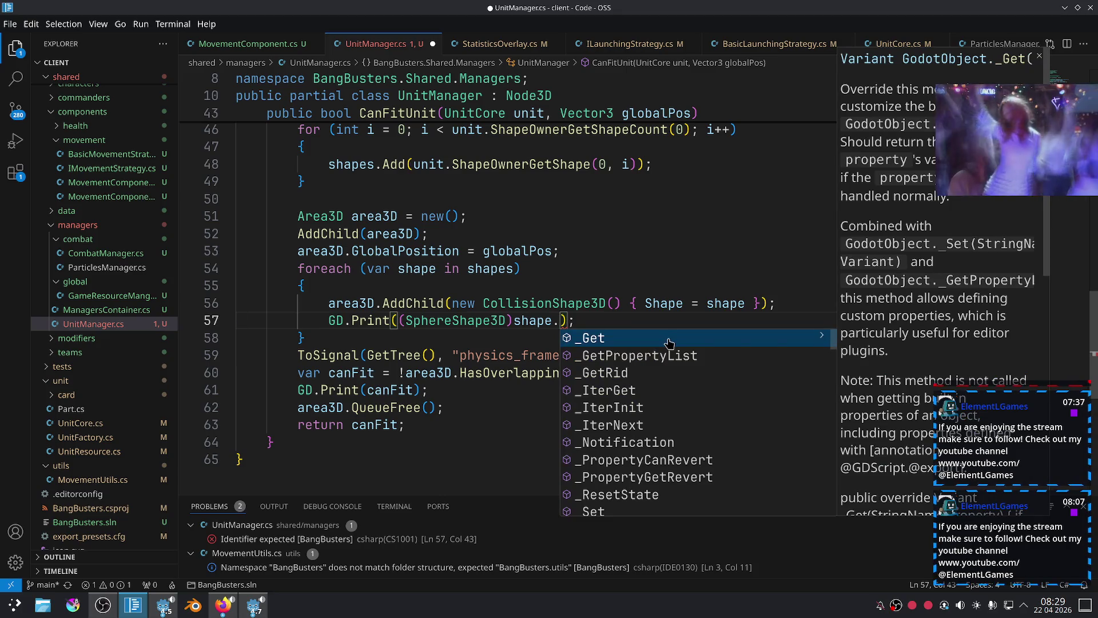
{"action": "key", "text": "Down"}
{"action": "key", "text": "Down"}
{"action": "key", "text": "Down"}
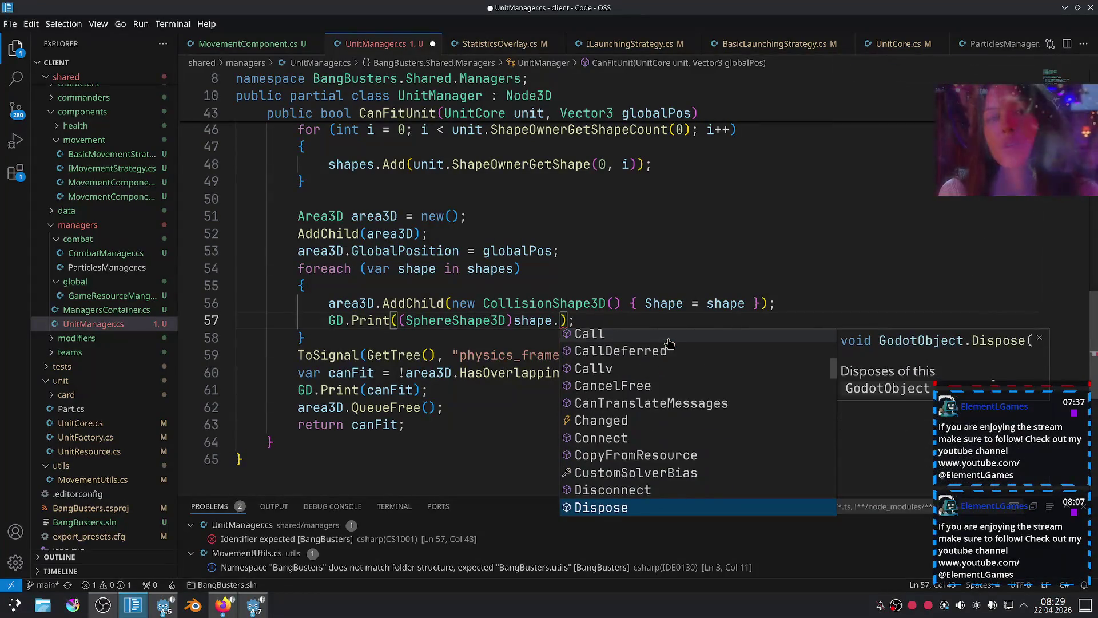
{"action": "key", "text": "Down"}
{"action": "type", "text": "d"}
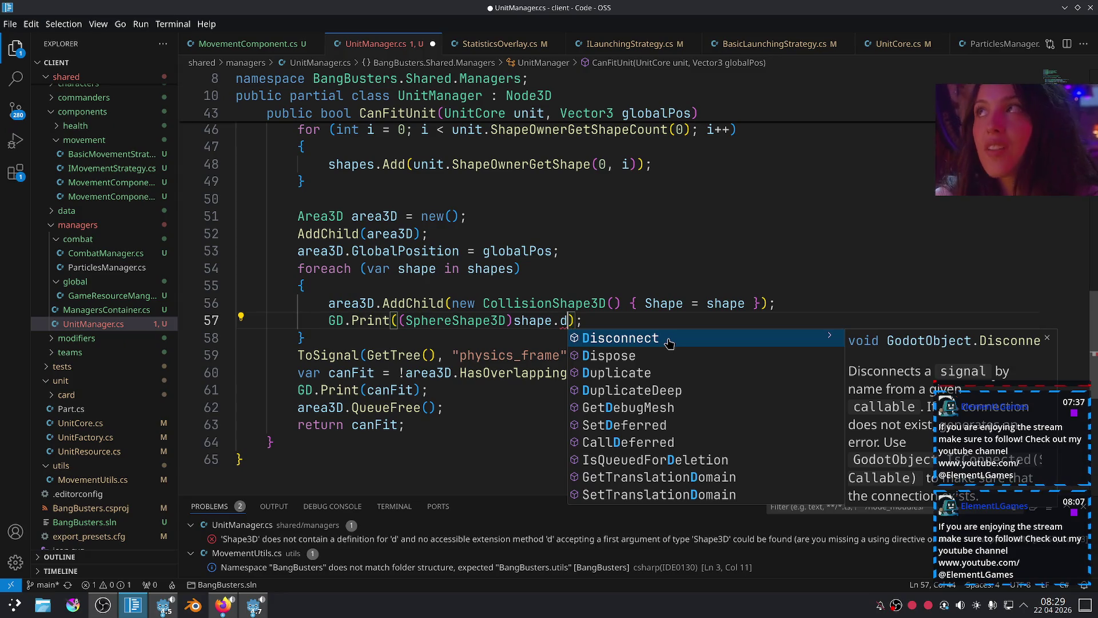
{"action": "key", "text": "BackSpace"}
{"action": "type", "text": "ra"}
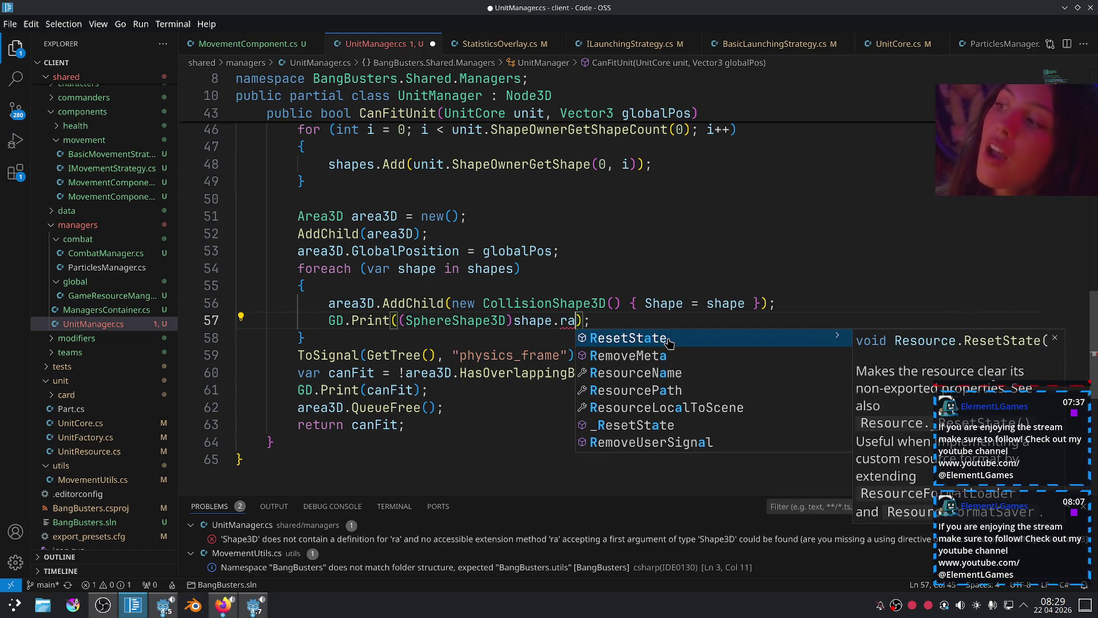
{"action": "left_click", "coordinate": [254, 605]}
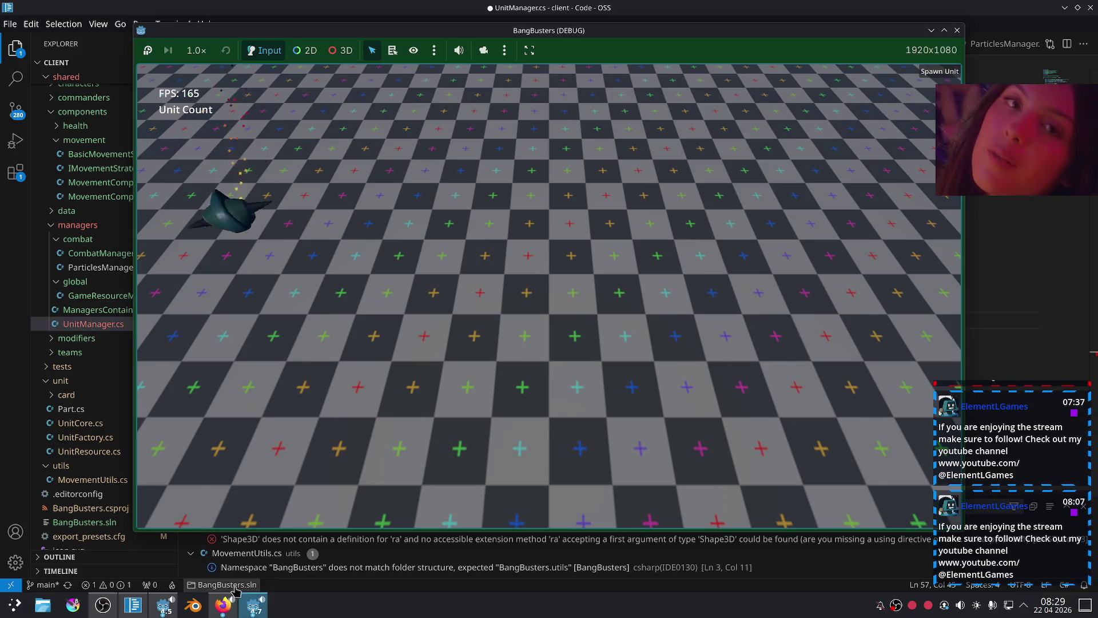
Open chariot.tscn in Godot and confirm its CollisionShape3D SphereShape radius is 1.0 m.
{"action": "left_click", "coordinate": [254, 609]}
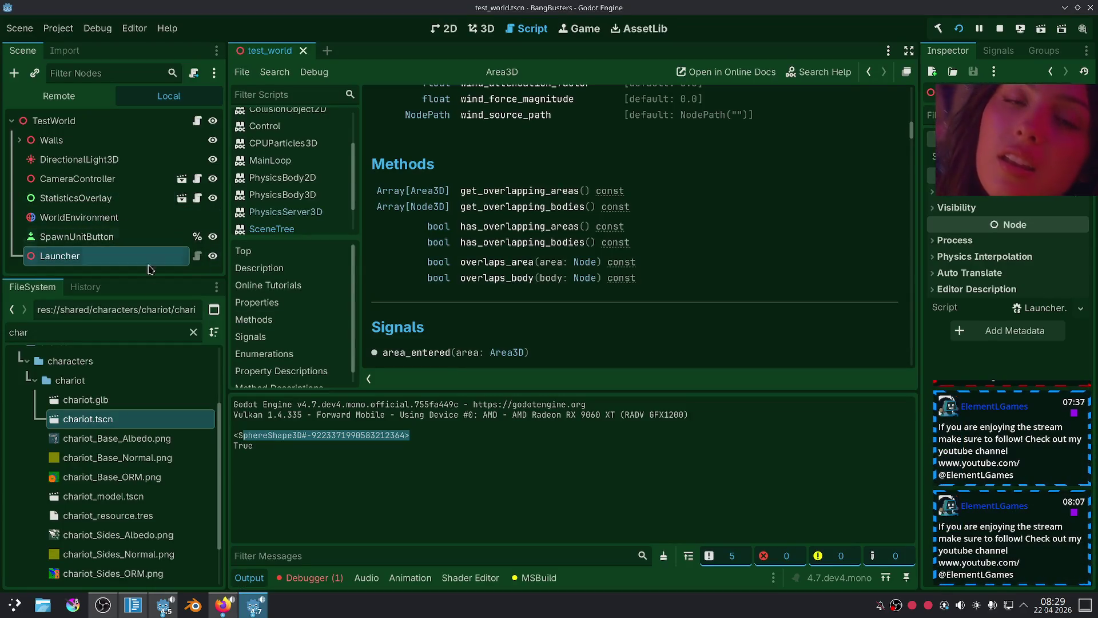
{"action": "double_click", "coordinate": [120, 419]}
{"action": "left_click", "coordinate": [87, 180]}
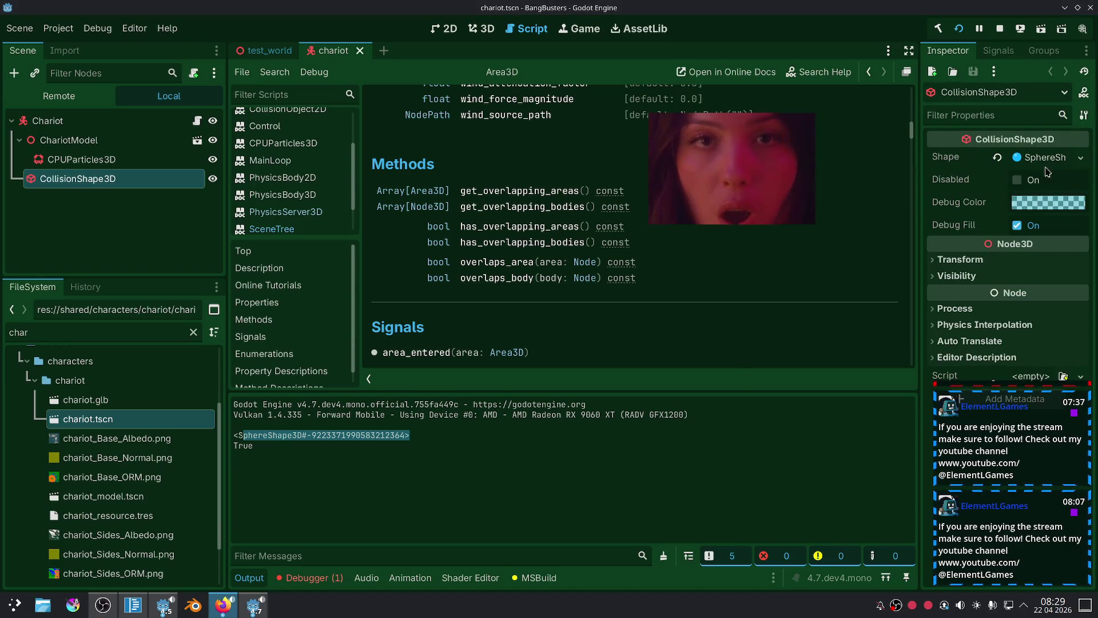
{"action": "left_click", "coordinate": [1047, 158]}
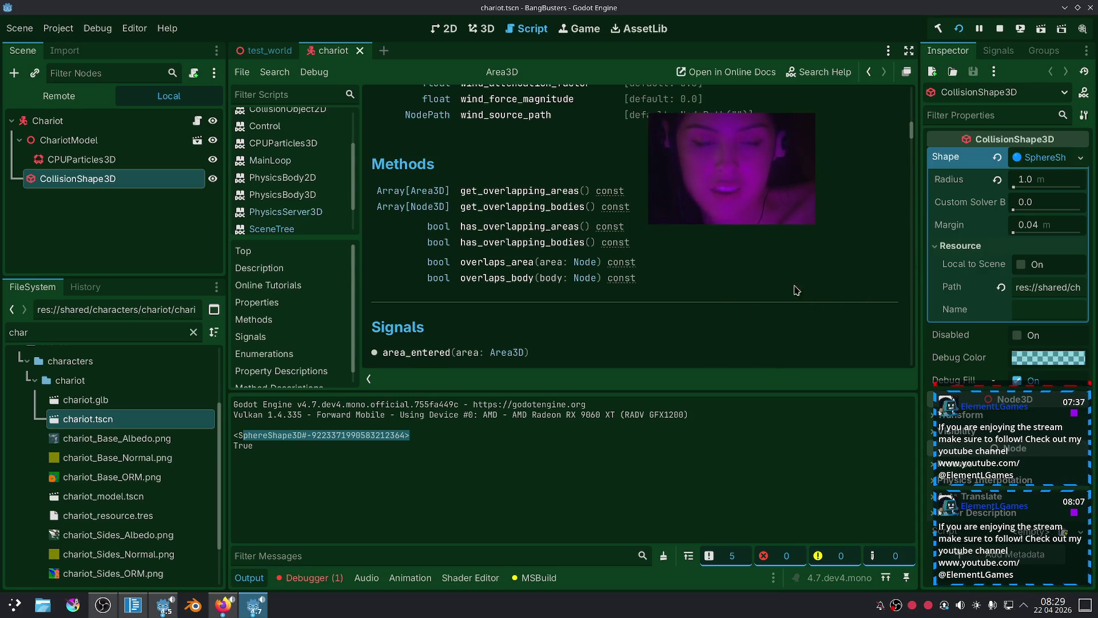
{"action": "left_click", "coordinate": [132, 604]}
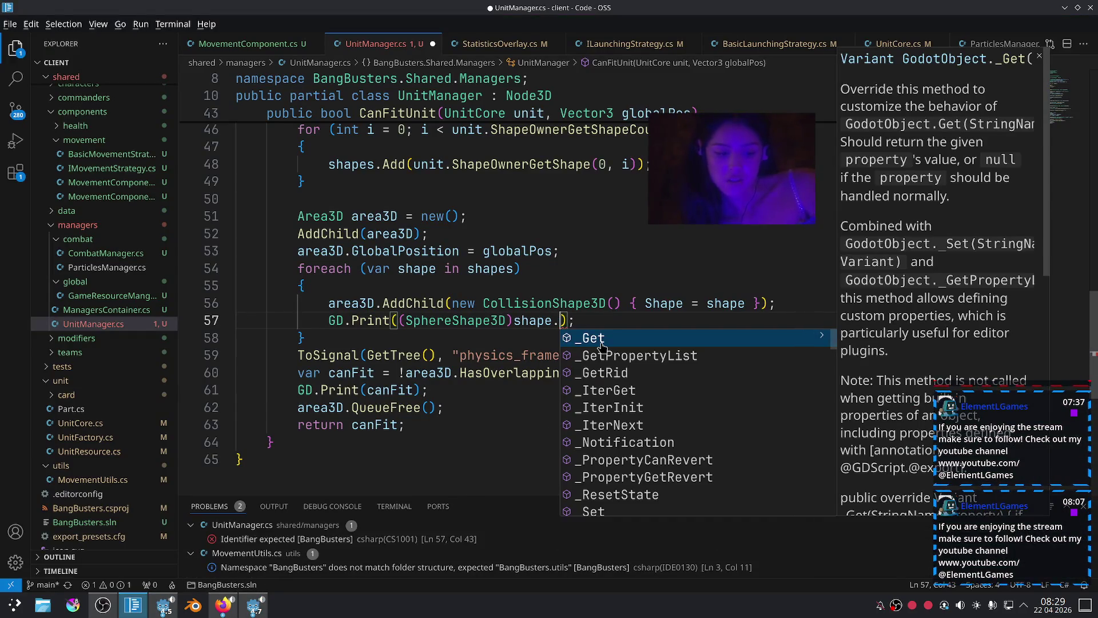
{"action": "key", "text": "alt+Tab"}
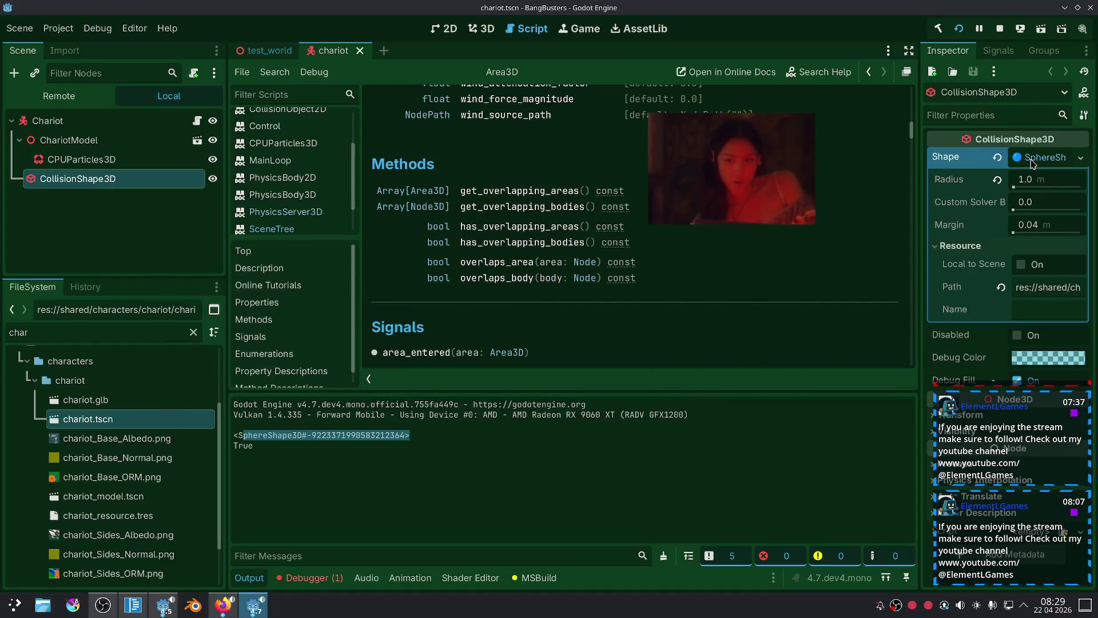
{"action": "key", "text": "alt+Tab"}
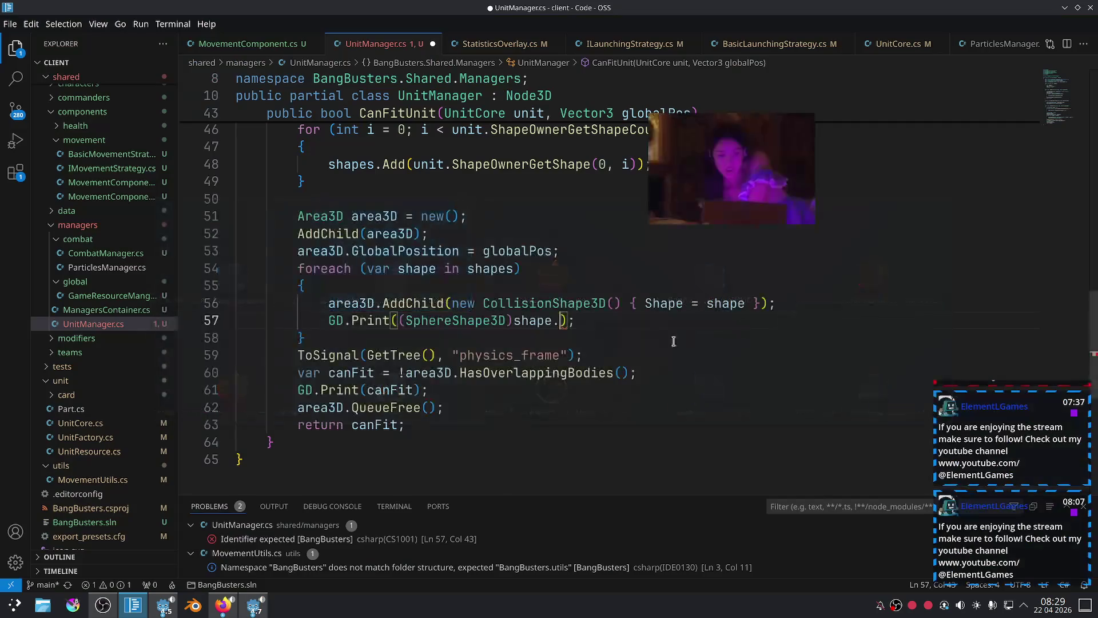
Type Radius on line 57 and look up the Radius property in the SphereShape3D definition.
{"action": "type", "text": "Rad"}
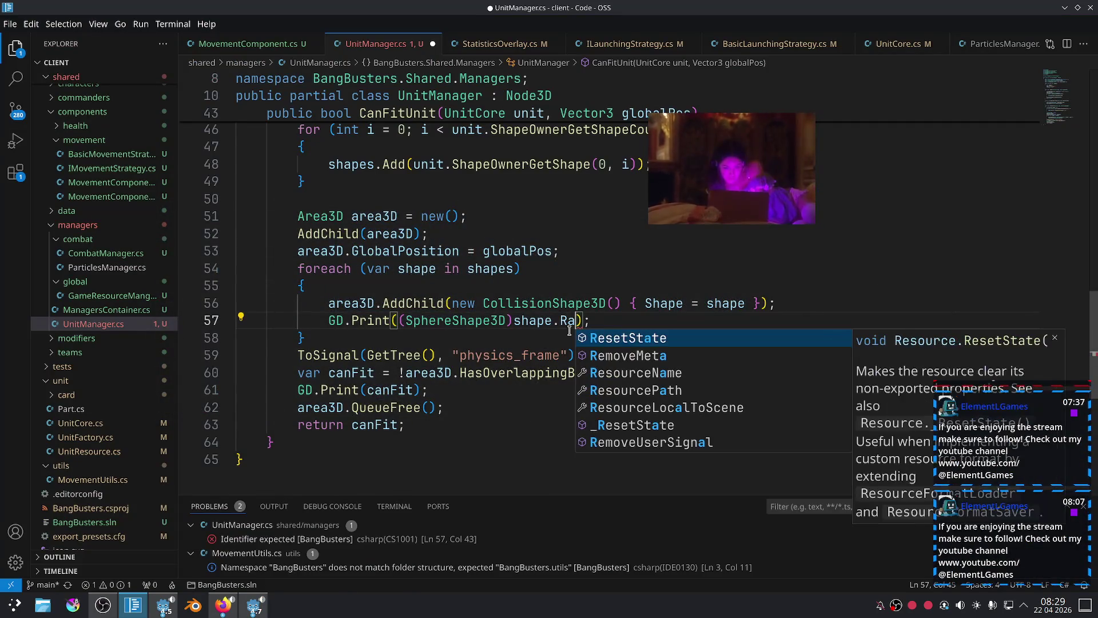
{"action": "type", "text": "ius"}
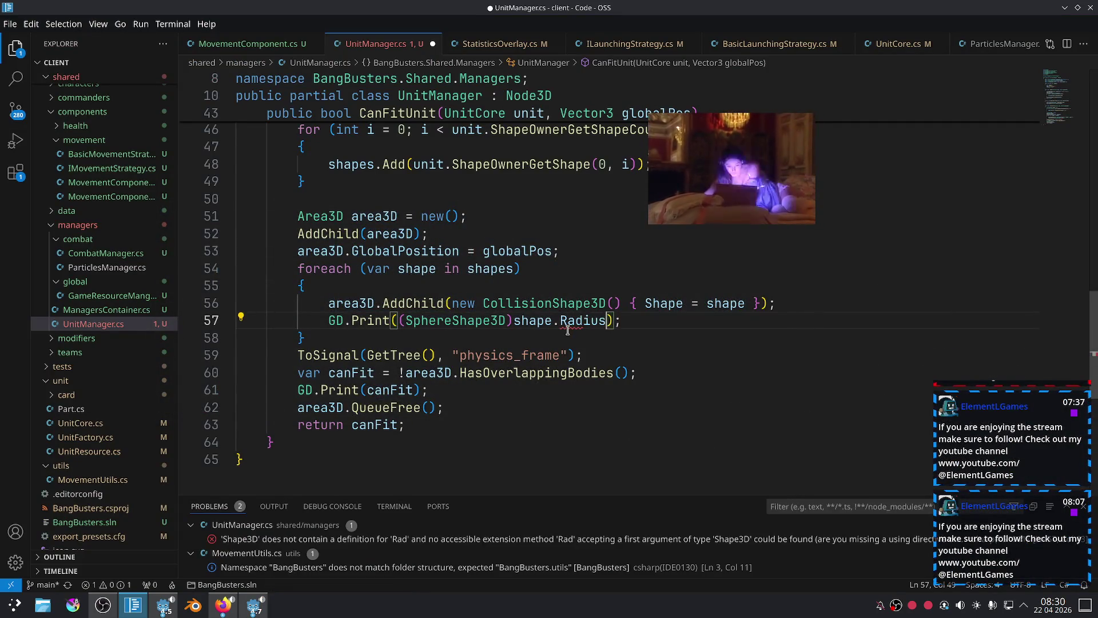
{"action": "left_click", "coordinate": [474, 321], "text": "ctrl"}
{"action": "scroll", "coordinate": [627, 332], "scroll_direction": "down", "scroll_amount": 3}
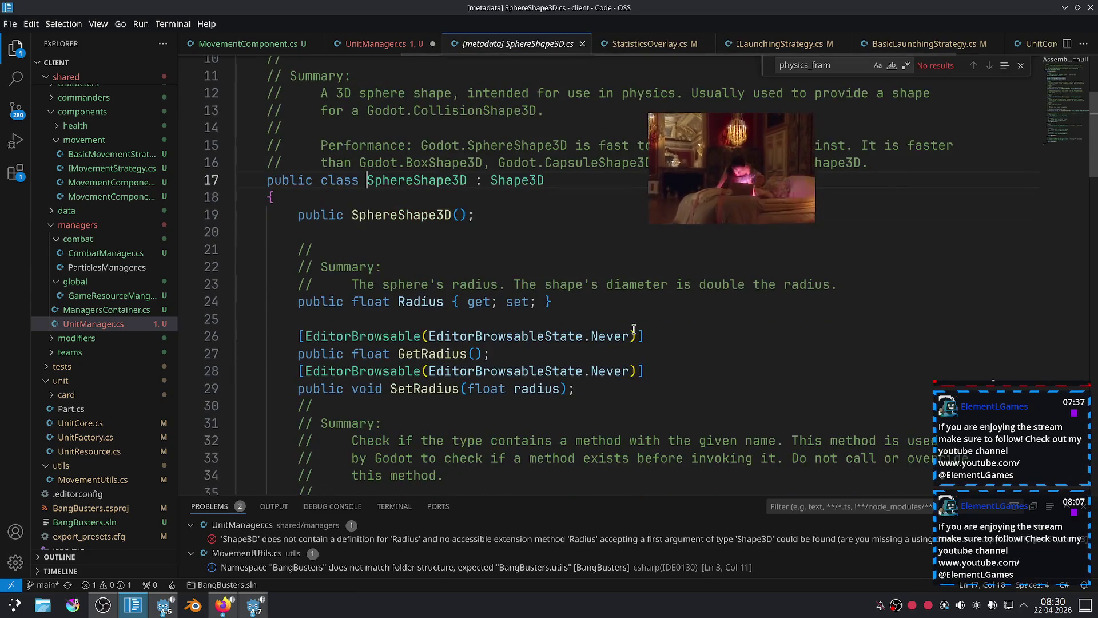
{"action": "double_click", "coordinate": [420, 301]}
{"action": "left_click", "coordinate": [379, 44]}
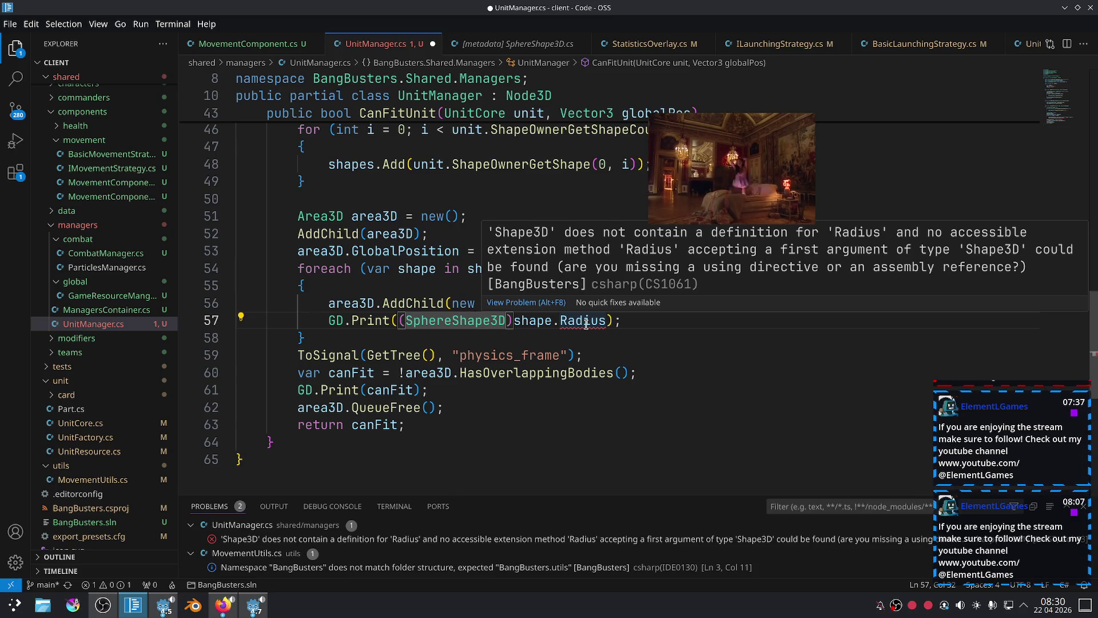
{"action": "key", "text": "Down"}
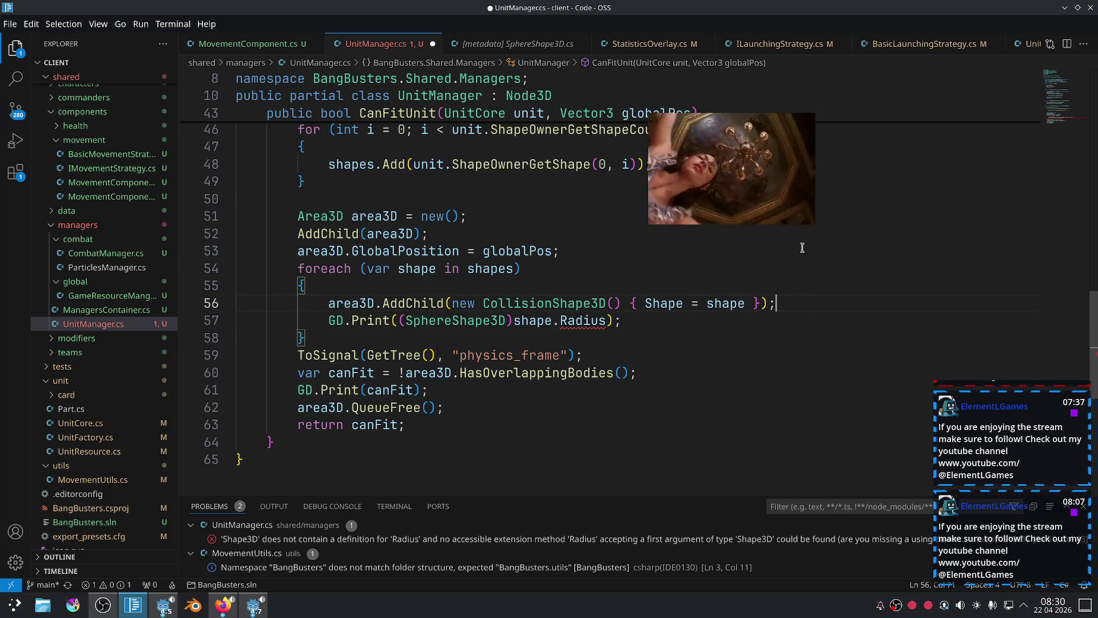
Try Rad and GetRa accessors on line 57, then delete the cast, leaving an empty GD.Print().
{"action": "double_click", "coordinate": [597, 321]}
{"action": "key", "text": "BackSpace"}
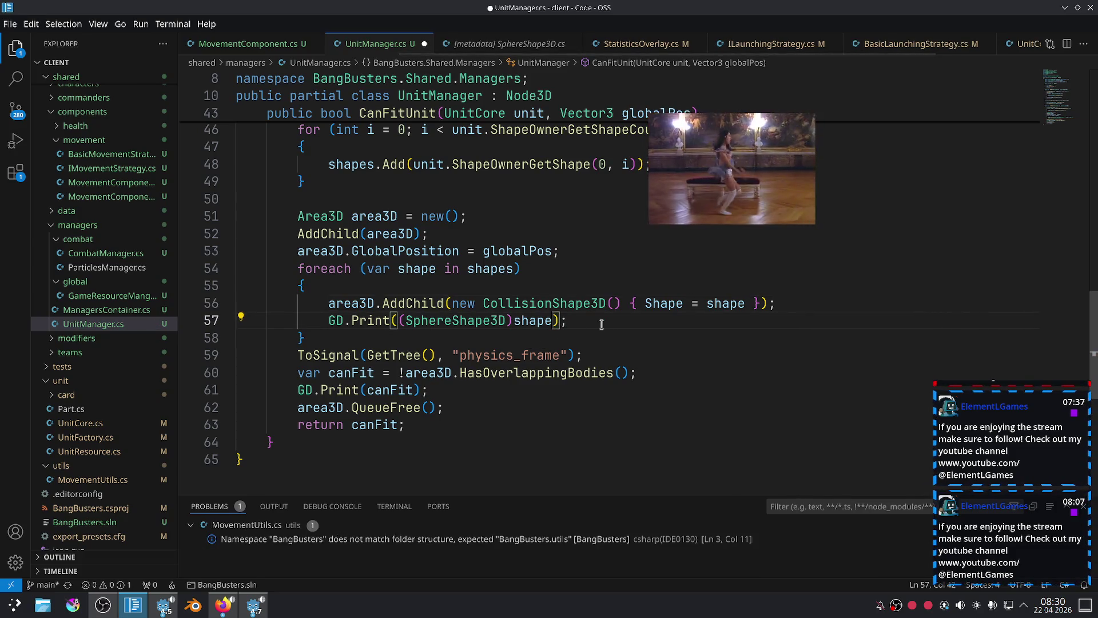
{"action": "type", "text": ".R"}
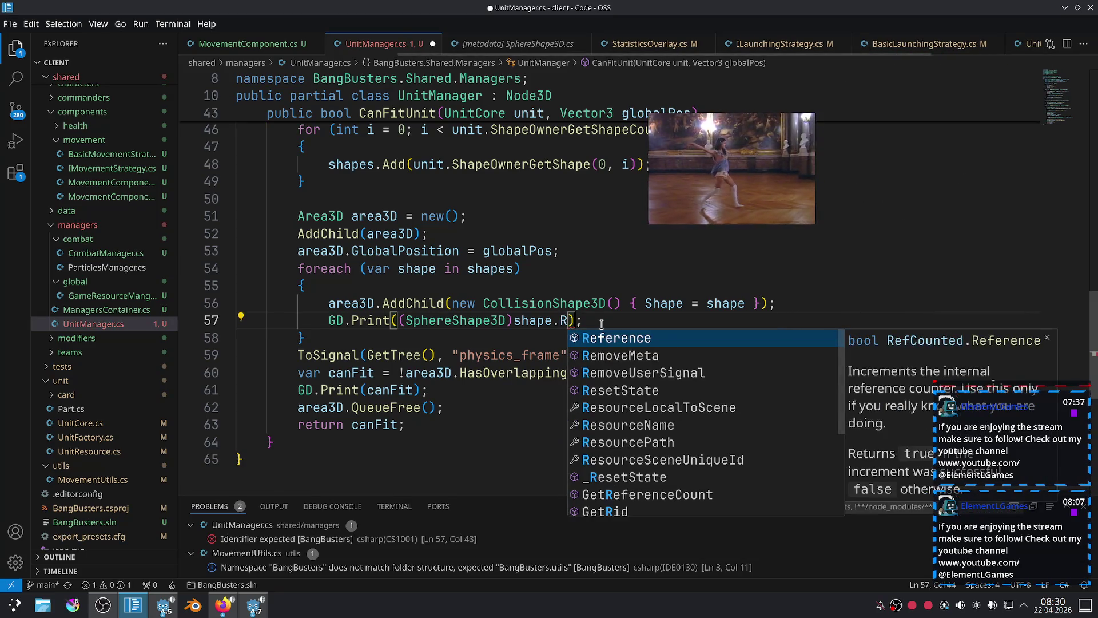
{"action": "type", "text": "ad"}
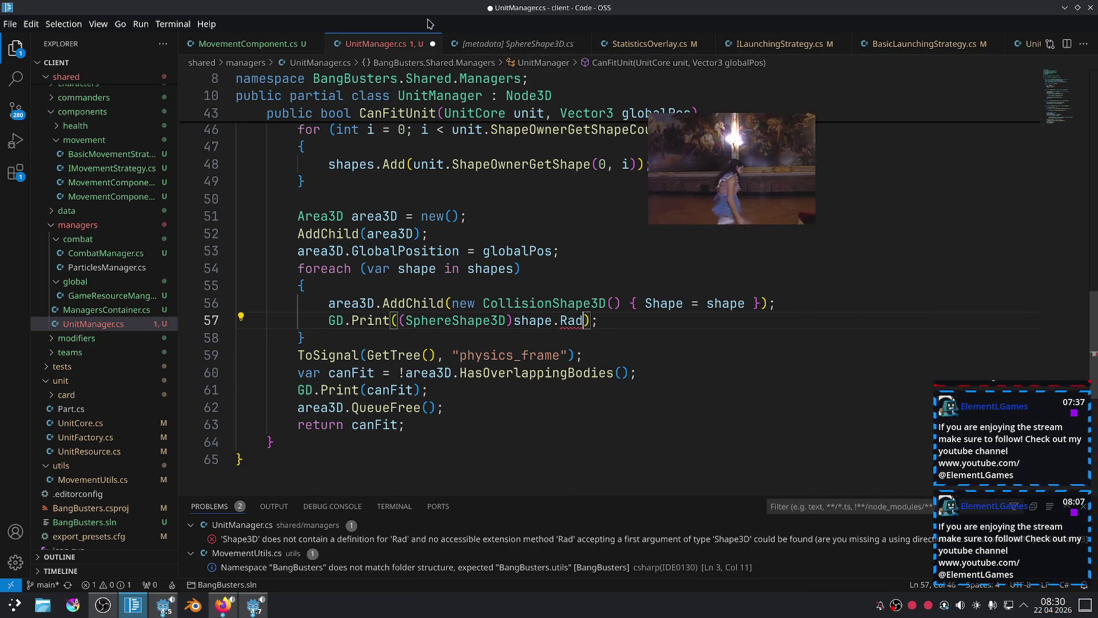
{"action": "left_click", "coordinate": [517, 44]}
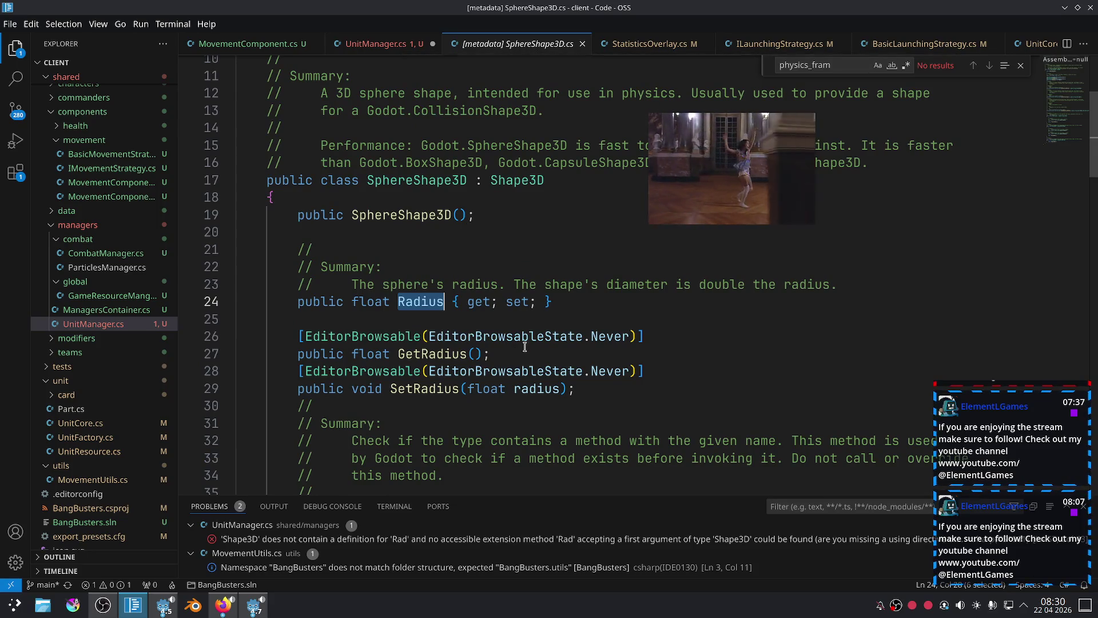
{"action": "left_click", "coordinate": [399, 46]}
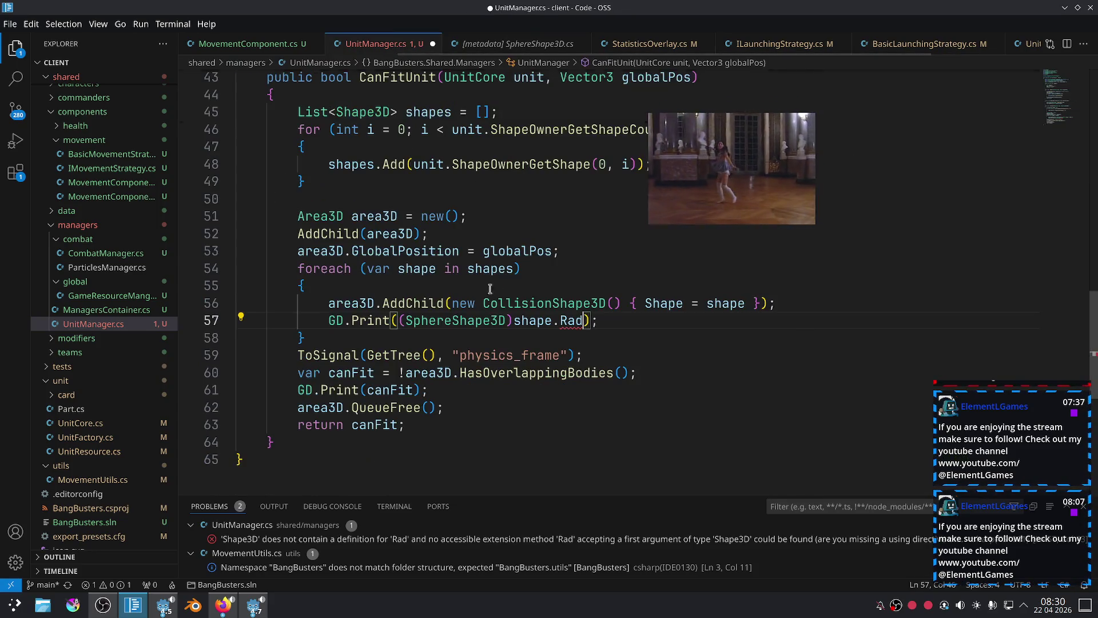
{"action": "double_click", "coordinate": [564, 320]}
{"action": "type", "text": "GetRa"}
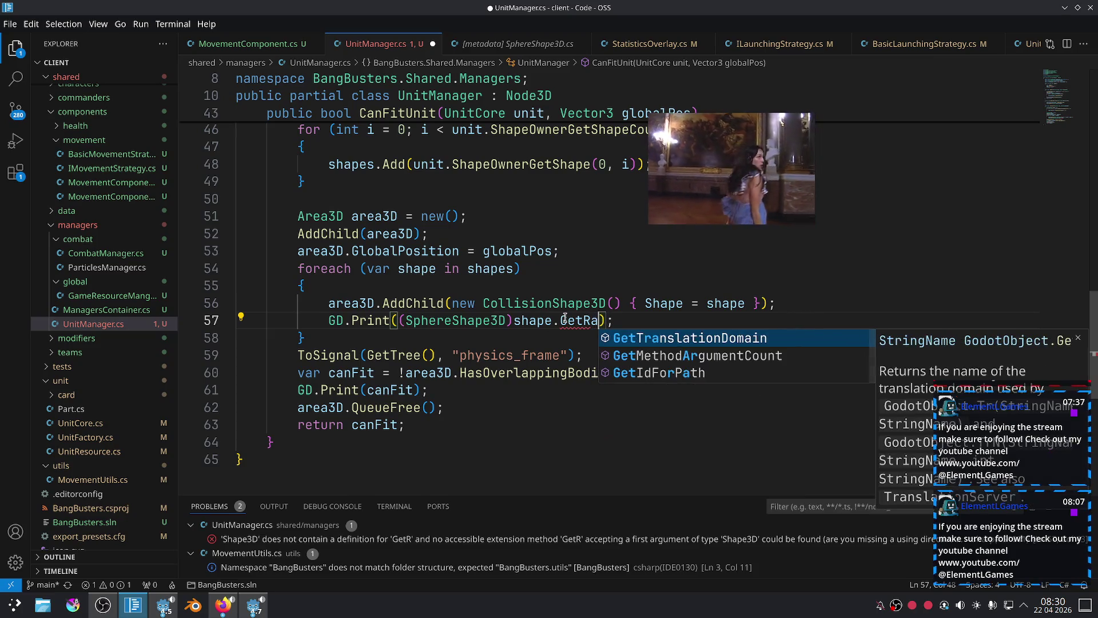
{"action": "key", "text": "ctrl+z"}
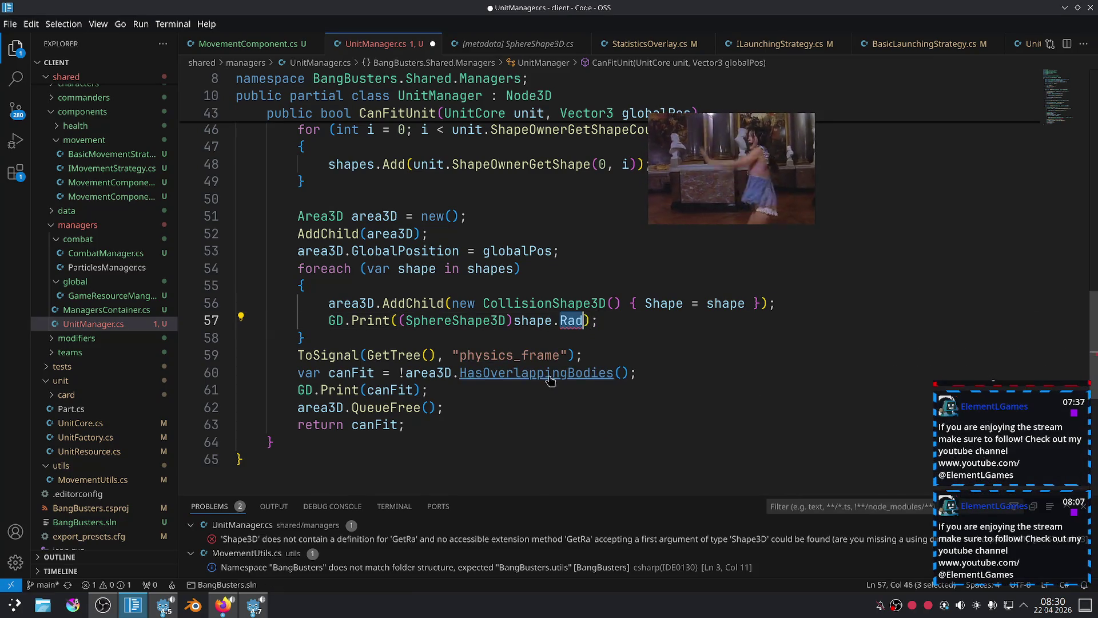
{"action": "left_click_drag", "start_coordinate": [583, 321], "coordinate": [418, 324]}
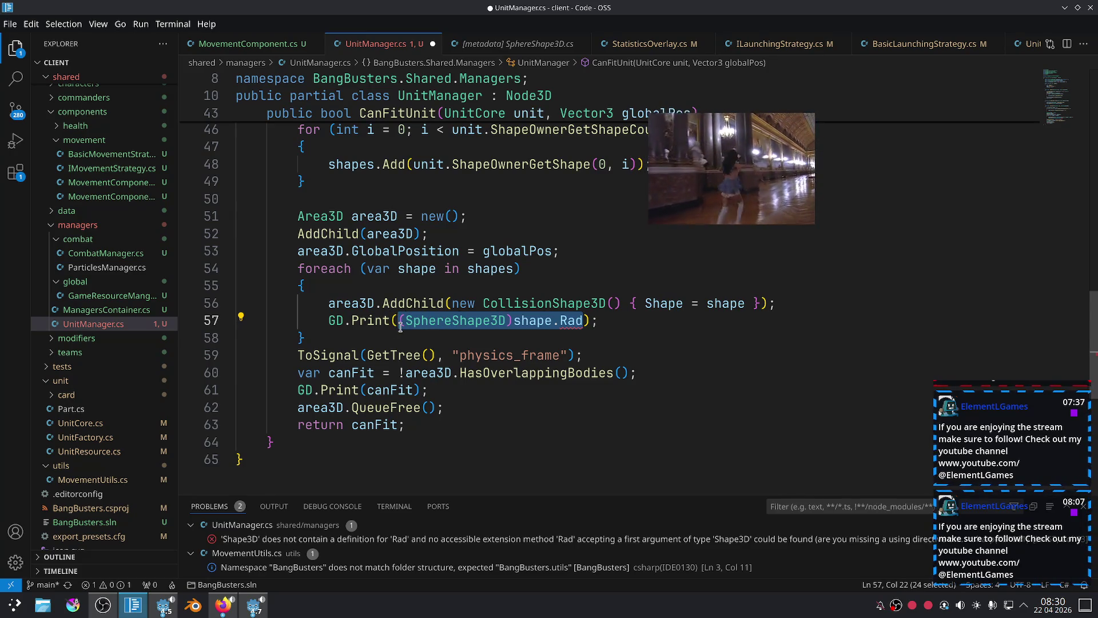
{"action": "key", "text": "BackSpace"}
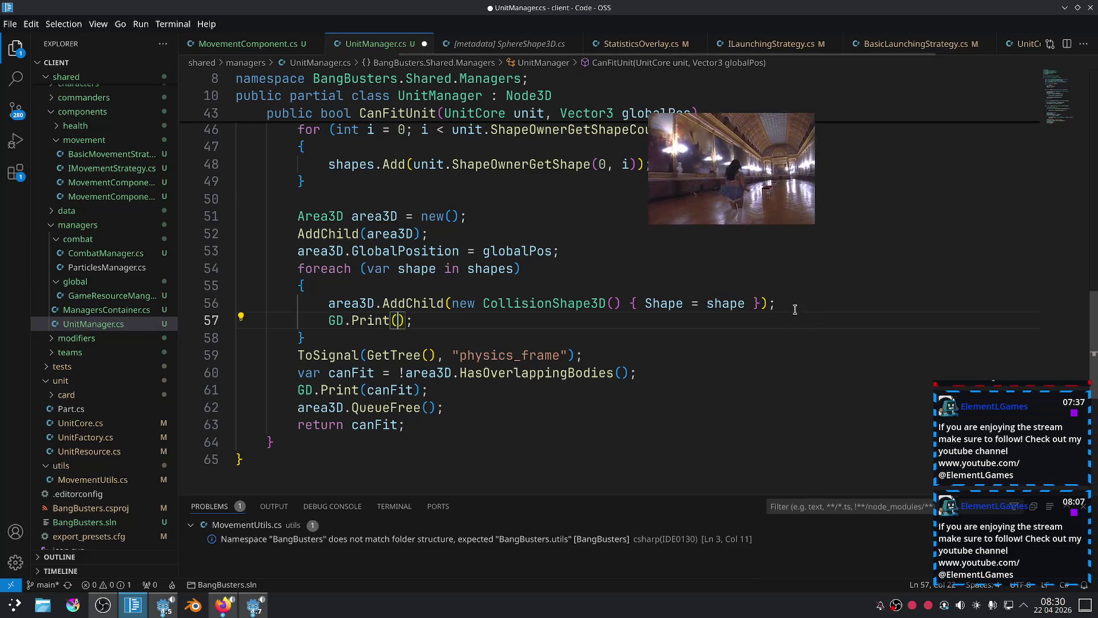
Add an if (shape is SphereShape3D sphere) block below the AddChild call.
{"action": "left_click", "coordinate": [794, 305]}
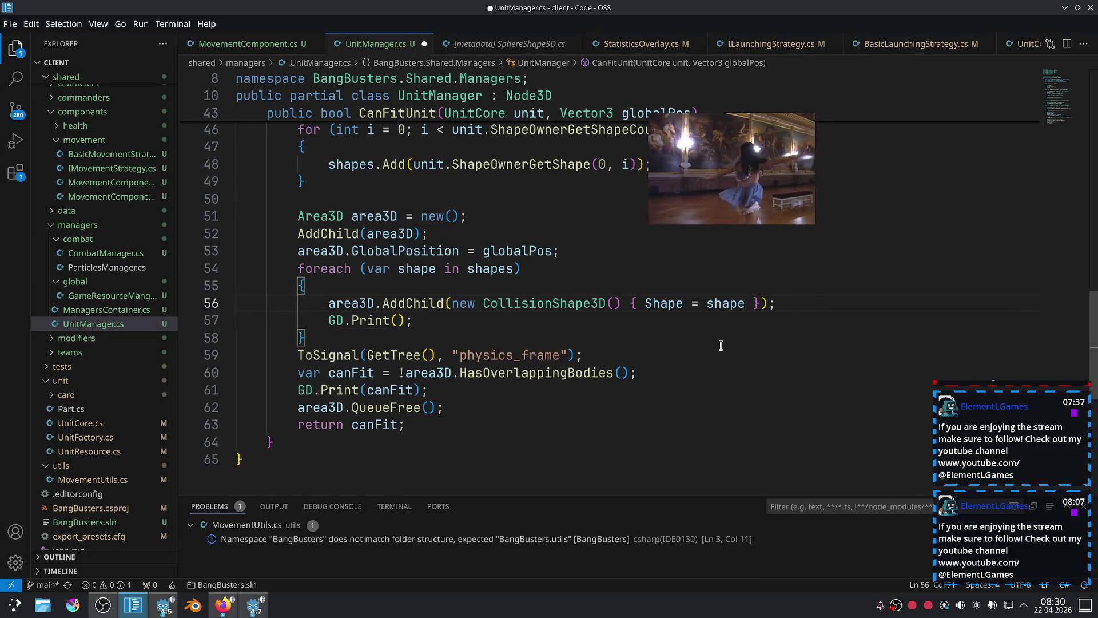
{"action": "key", "text": "Return"}
{"action": "type", "text": "if"}
{"action": "key", "text": "Escape"}
{"action": "type", "text": "(shape is "}
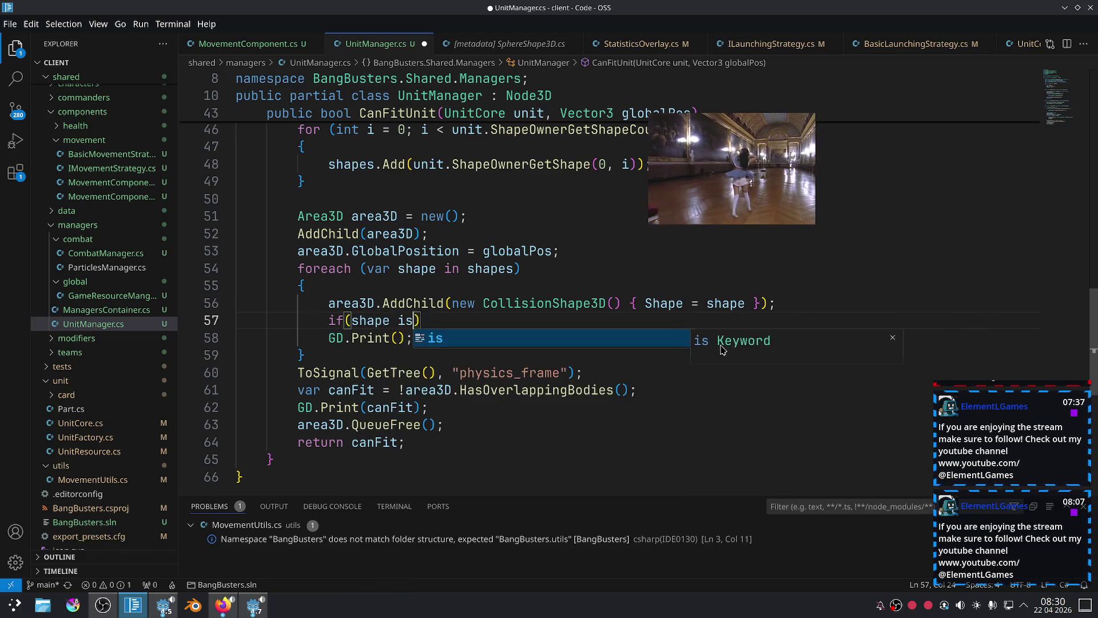
{"action": "type", "text": "Sphere"}
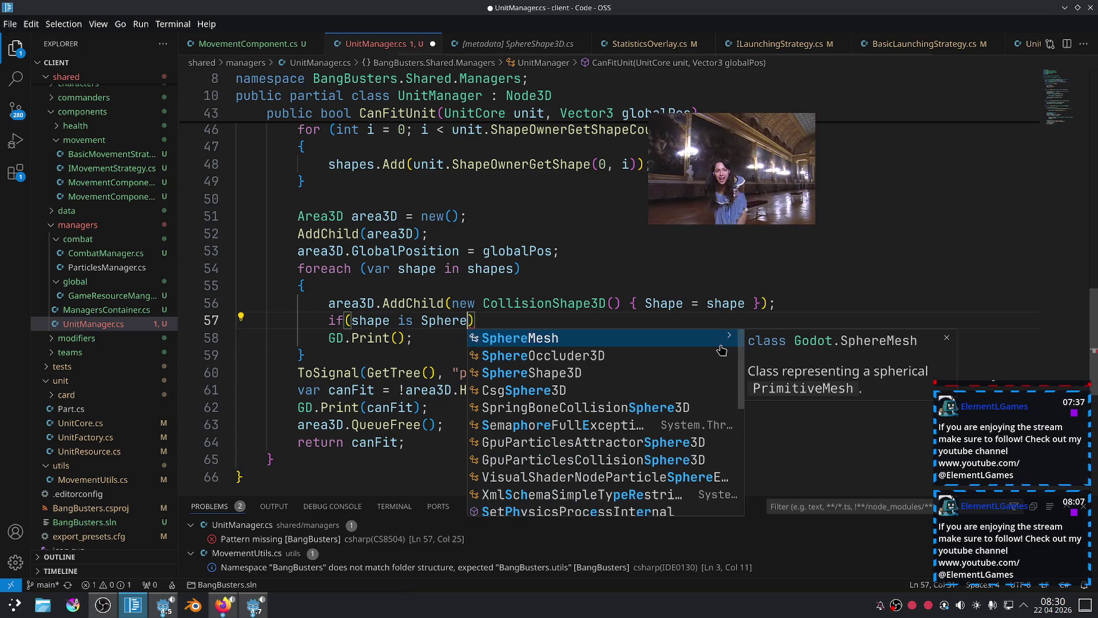
{"action": "type", "text": "Shape3D "}
{"action": "type", "text": "sphere"}
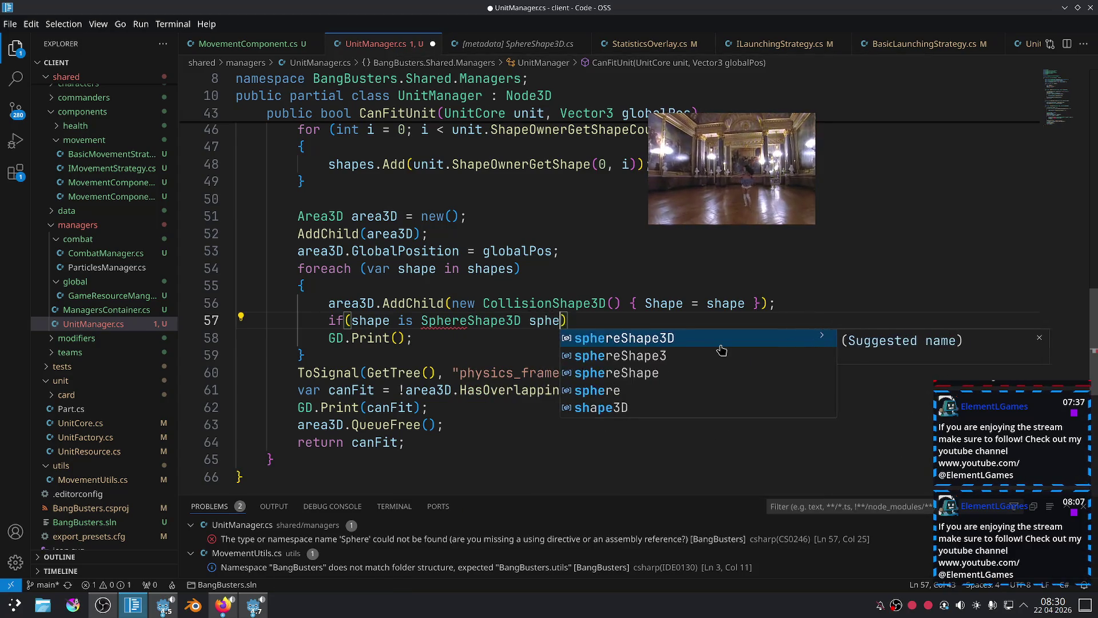
{"action": "type", "text": "){"}
{"action": "key", "text": "Return"}
Move the print call into the sphere block and complete it as GD.Print(sphere.Radius).
{"action": "key", "text": "Down"}
{"action": "key", "text": "Down"}
{"action": "key", "text": "alt+Up"}
{"action": "key", "text": "alt+Up"}
{"action": "key", "text": "shift+alt+f"}
{"action": "key", "text": "End"}
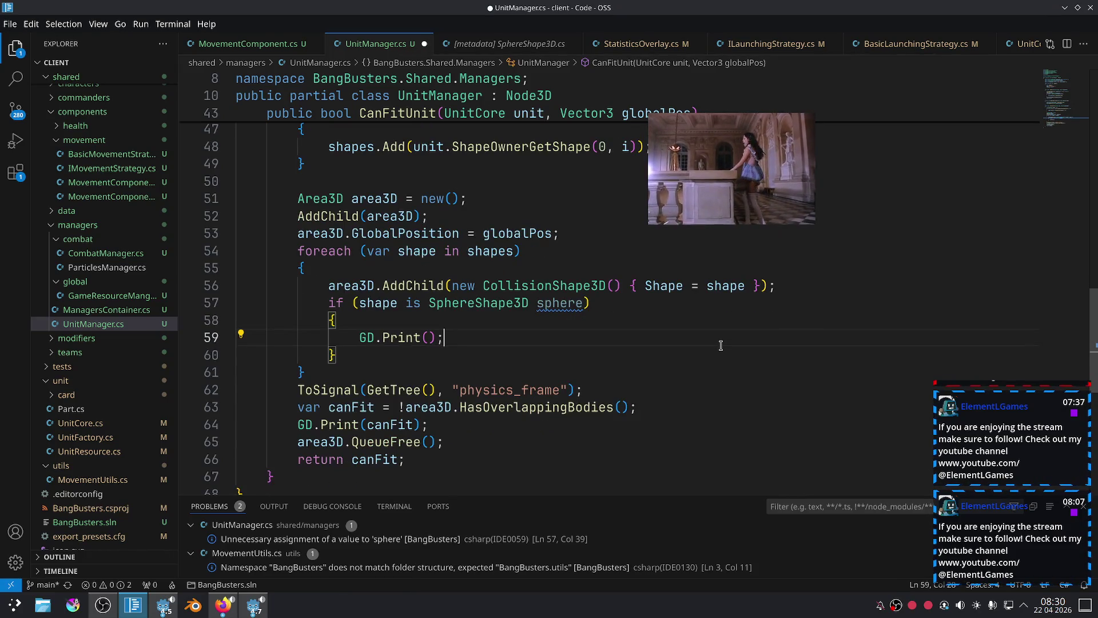
{"action": "type", "text": "sphere.R"}
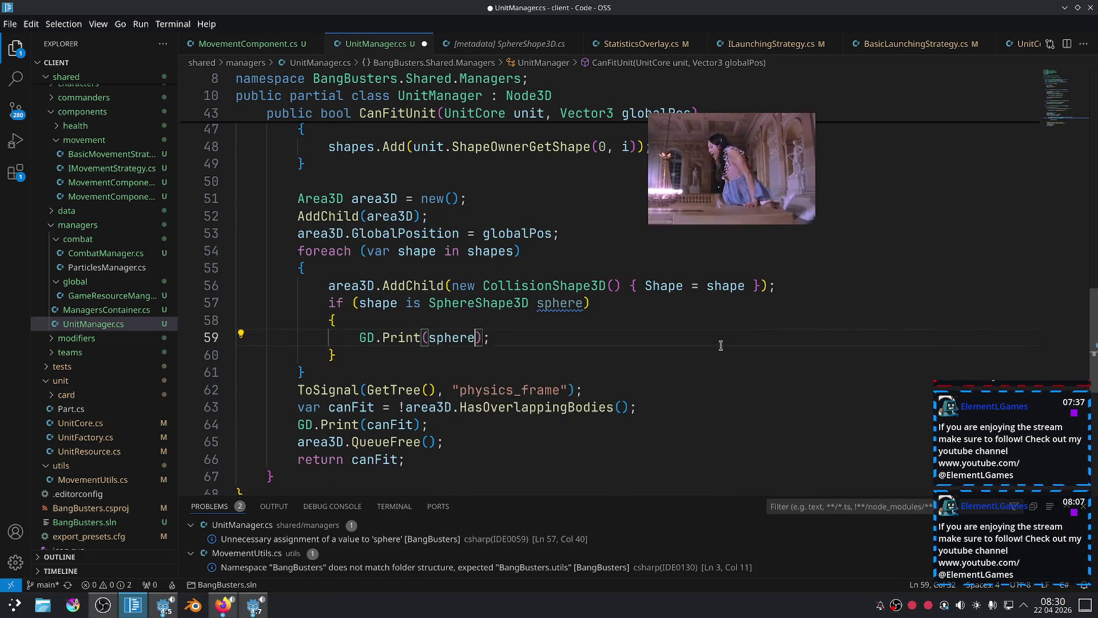
{"action": "key", "text": "Return"}
Save UnitManager.cs and restart the game in Godot with the rebuilt code.
{"action": "key", "text": "ctrl+s"}
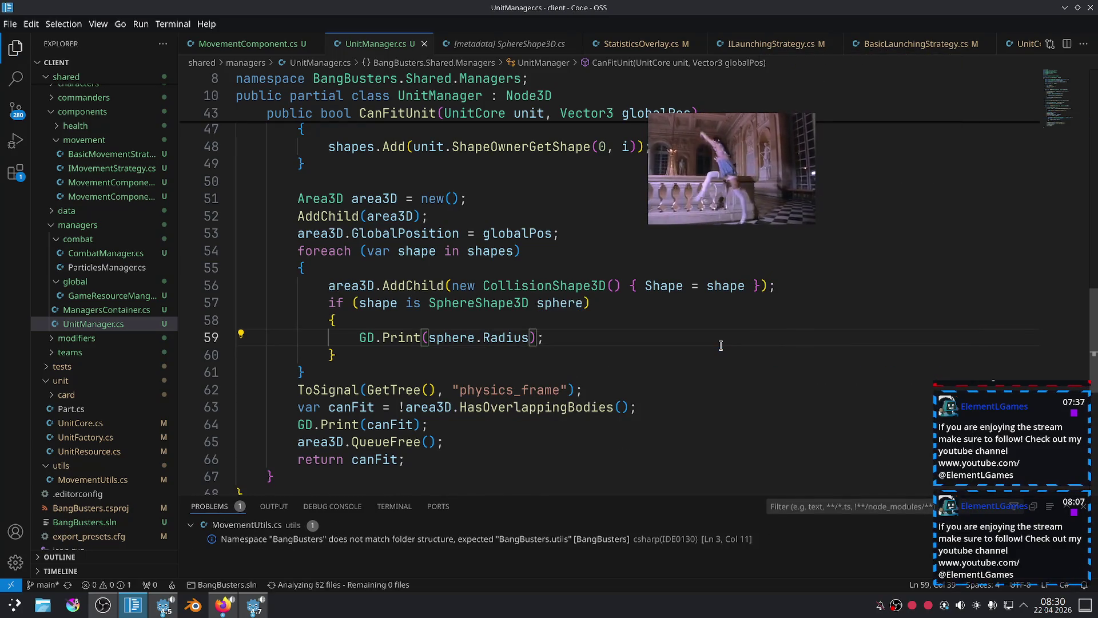
{"action": "key", "text": "alt+Tab"}
{"action": "left_click", "coordinate": [960, 29]}
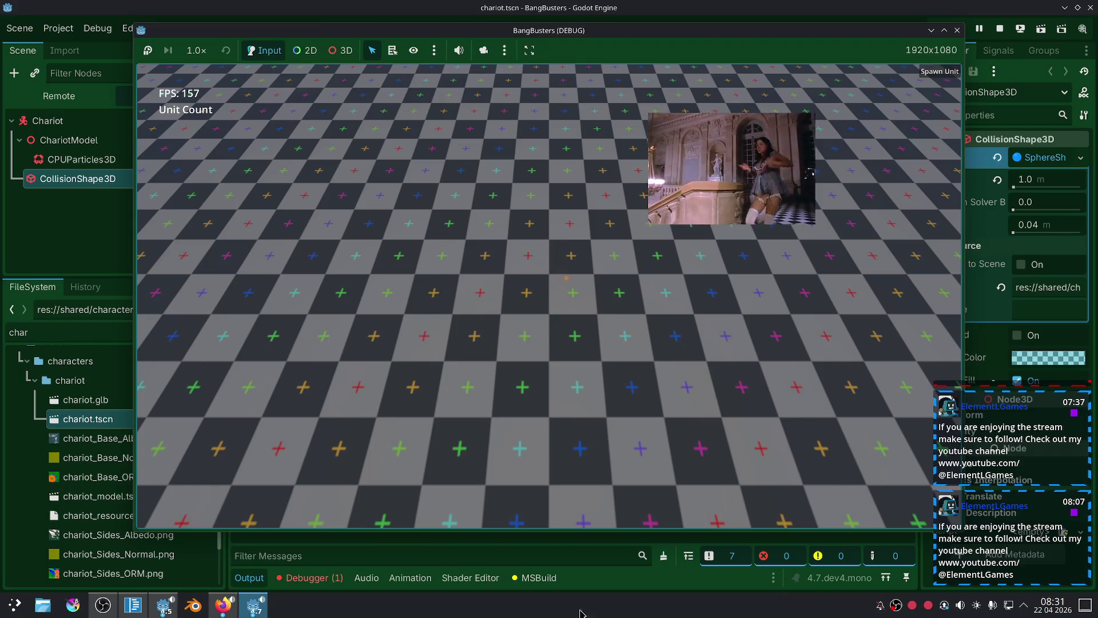
Check Godot's Output for radius 1 and True per spawn, then return to UnitManager.cs.
{"action": "left_click", "coordinate": [435, 555]}
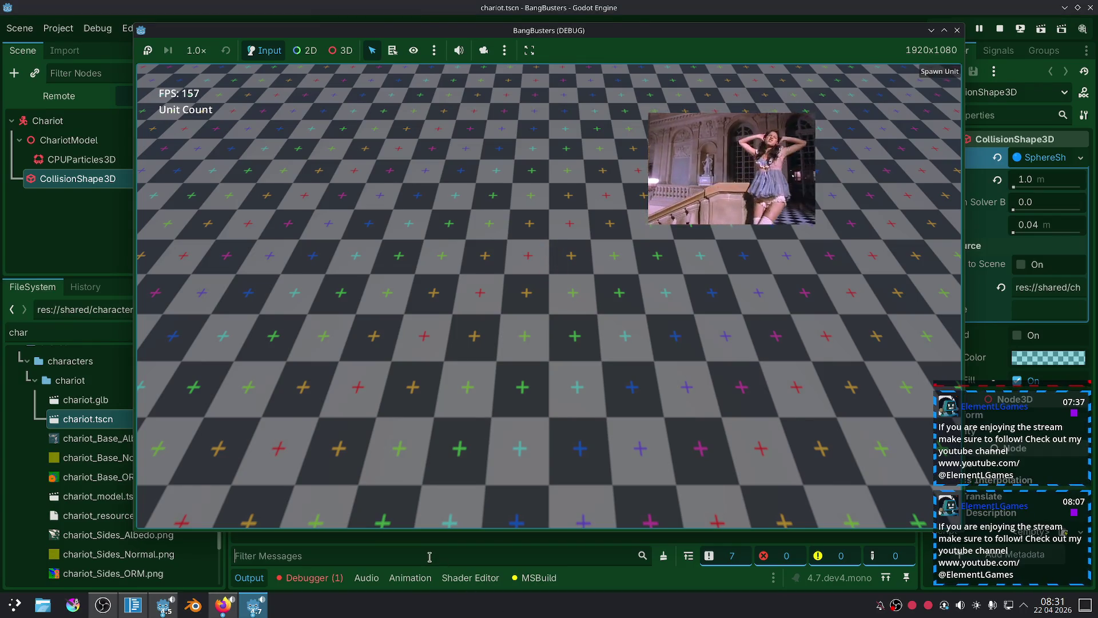
{"action": "left_click", "coordinate": [137, 613]}
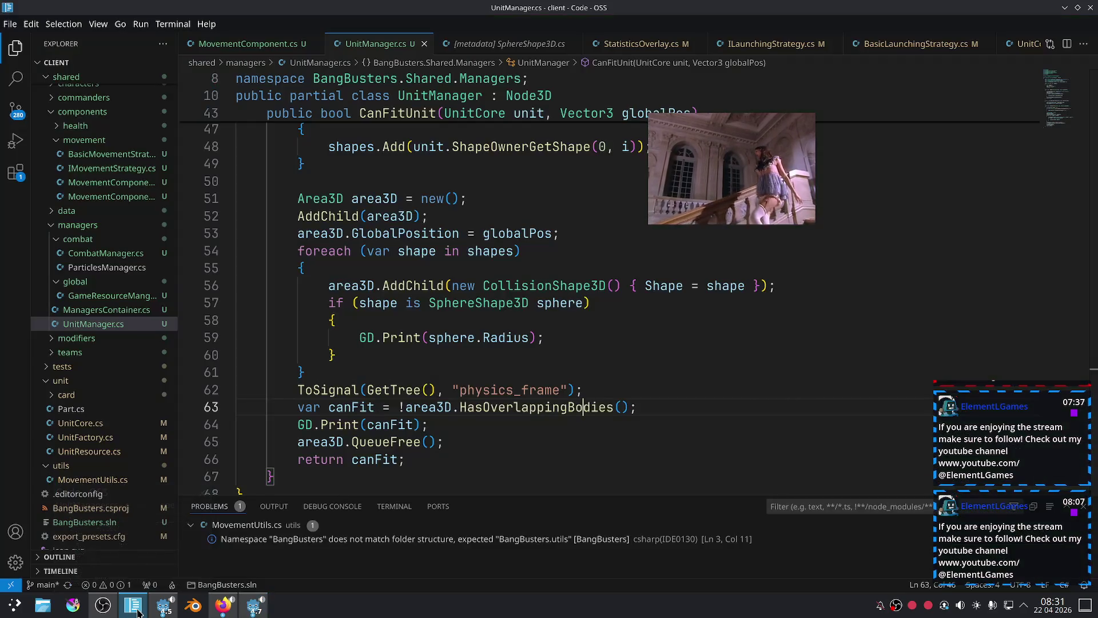
Delete the sphere-radius print block on lines 57–60 of CanFitUnit, then bring Godot forward.
{"action": "left_click_drag", "start_coordinate": [566, 350], "coordinate": [242, 307]}
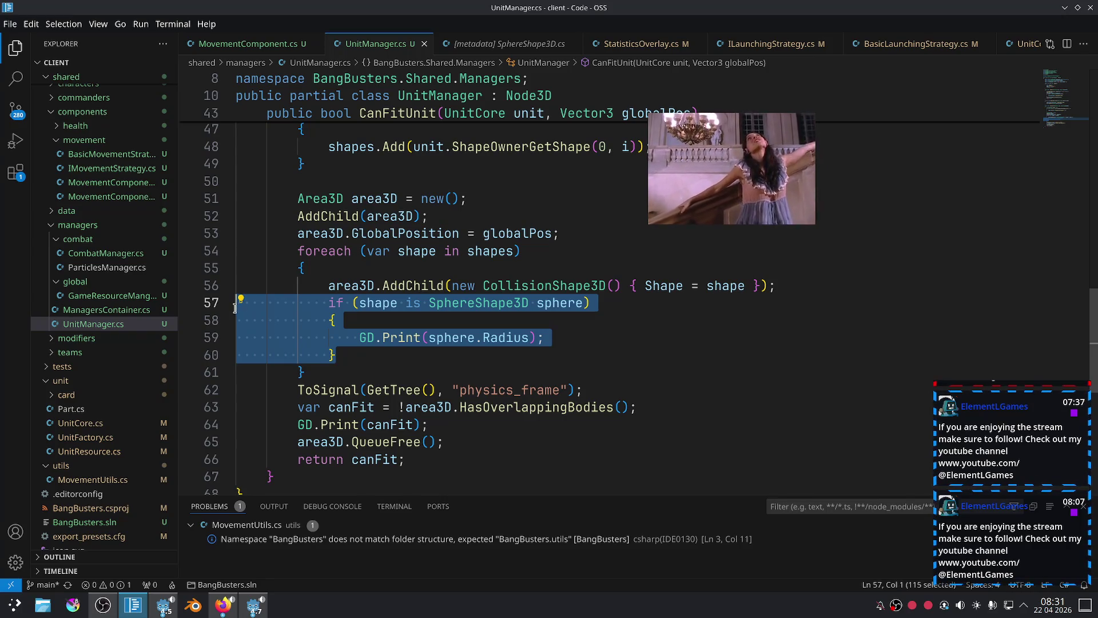
{"action": "key", "text": "BackSpace"}
{"action": "key", "text": "BackSpace"}
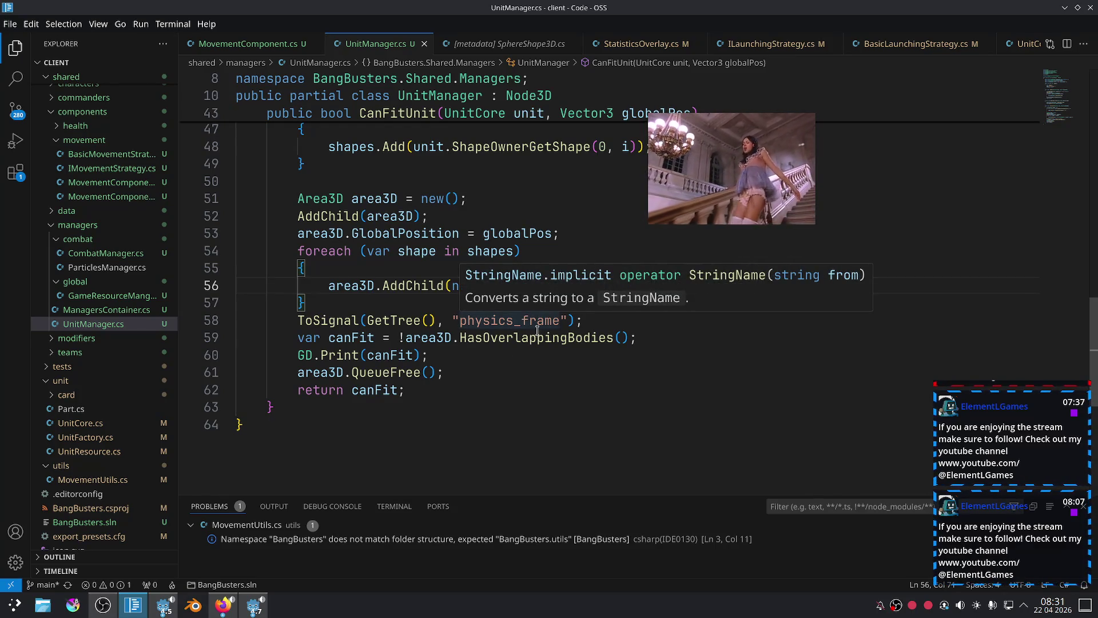
{"action": "left_click", "coordinate": [259, 613]}
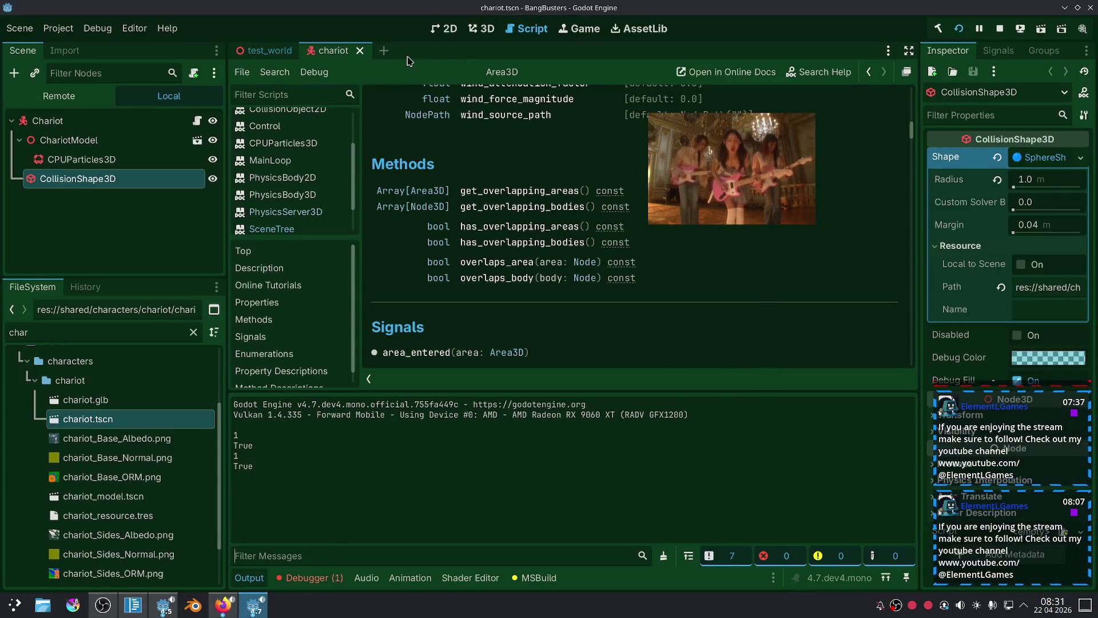
Create a new scene with an Area3D as its root node.
{"action": "left_click", "coordinate": [384, 51]}
{"action": "left_click", "coordinate": [64, 213]}
{"action": "type", "text": "a"}
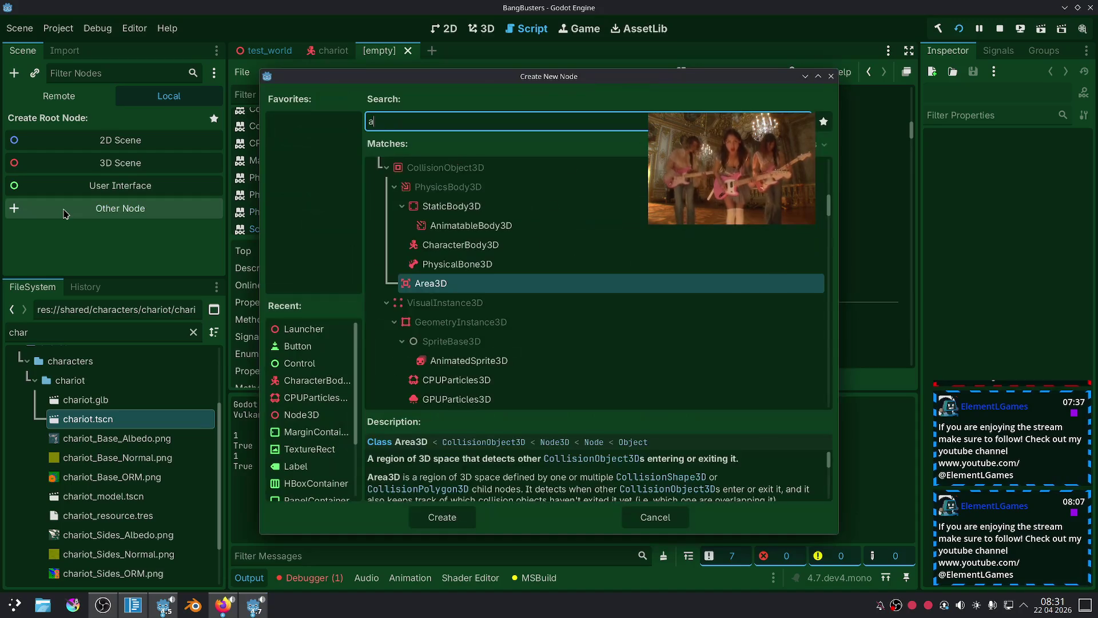
{"action": "type", "text": "rea"}
{"action": "key", "text": "Return"}
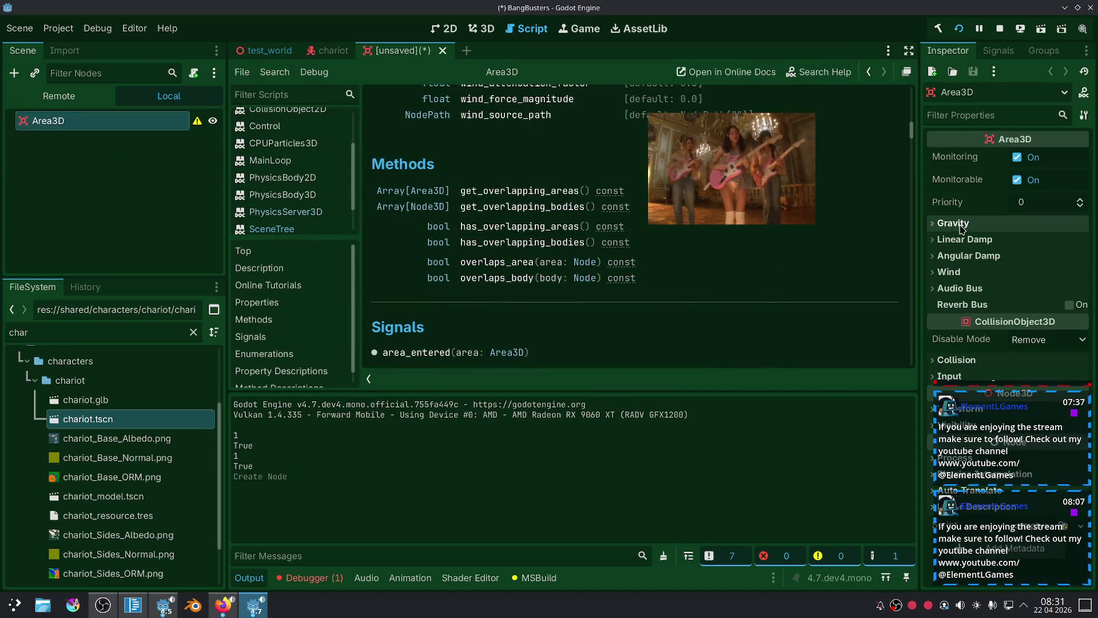
Widen the Inspector and expand the Area3D's Collision layer and mask settings.
{"action": "left_click_drag", "start_coordinate": [918, 172], "coordinate": [894, 172]}
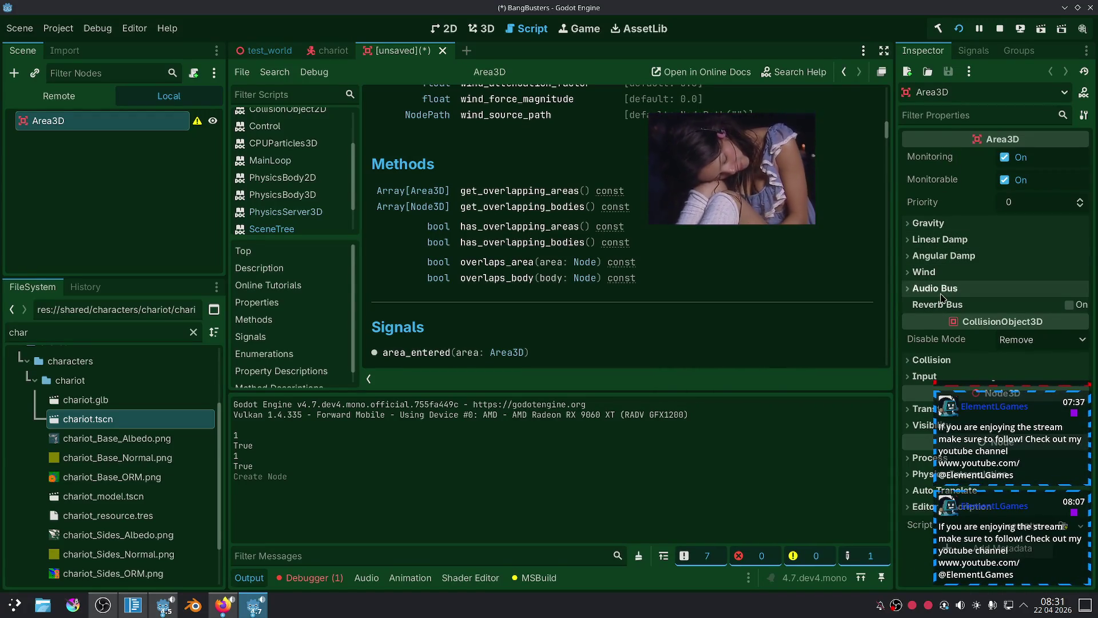
{"action": "left_click", "coordinate": [932, 273]}
{"action": "left_click", "coordinate": [932, 274]}
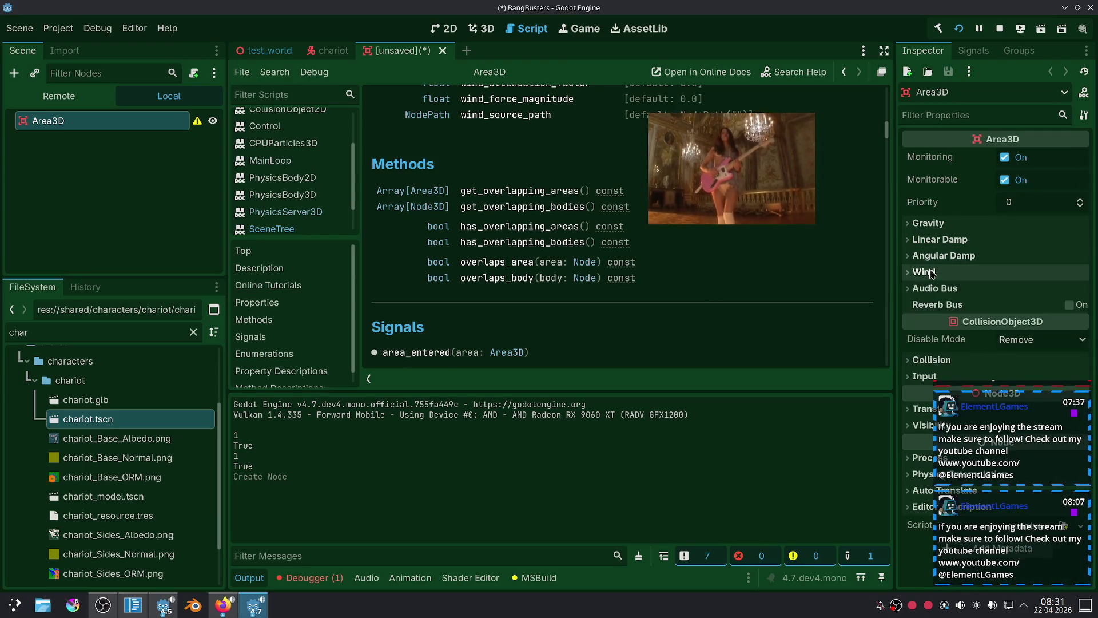
{"action": "left_click", "coordinate": [931, 359]}
{"action": "scroll", "coordinate": [932, 359], "scroll_direction": "down", "scroll_amount": 3}
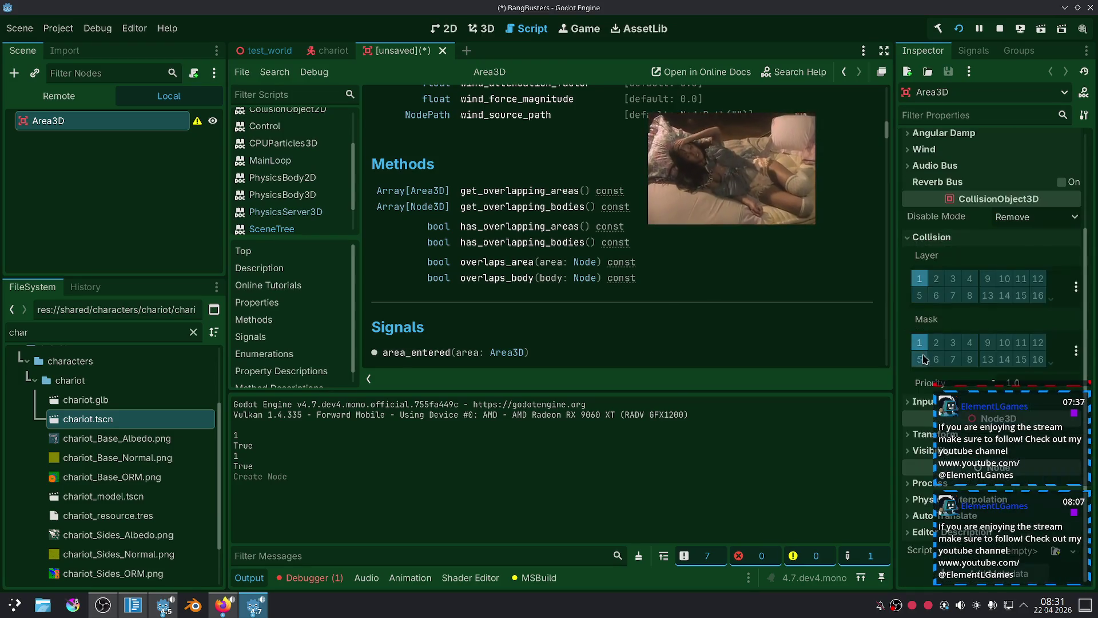
Compare the Area3D collision layer and mask with the chariot's, also checking its signals.
{"action": "left_click", "coordinate": [329, 52]}
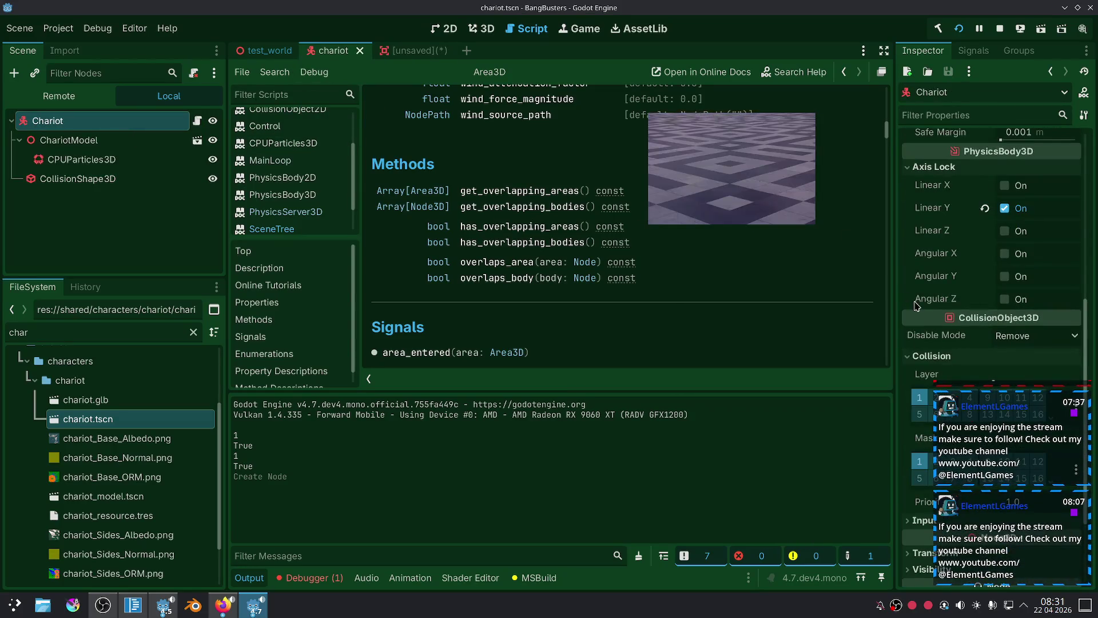
{"action": "scroll", "coordinate": [921, 304], "scroll_direction": "down", "scroll_amount": 2}
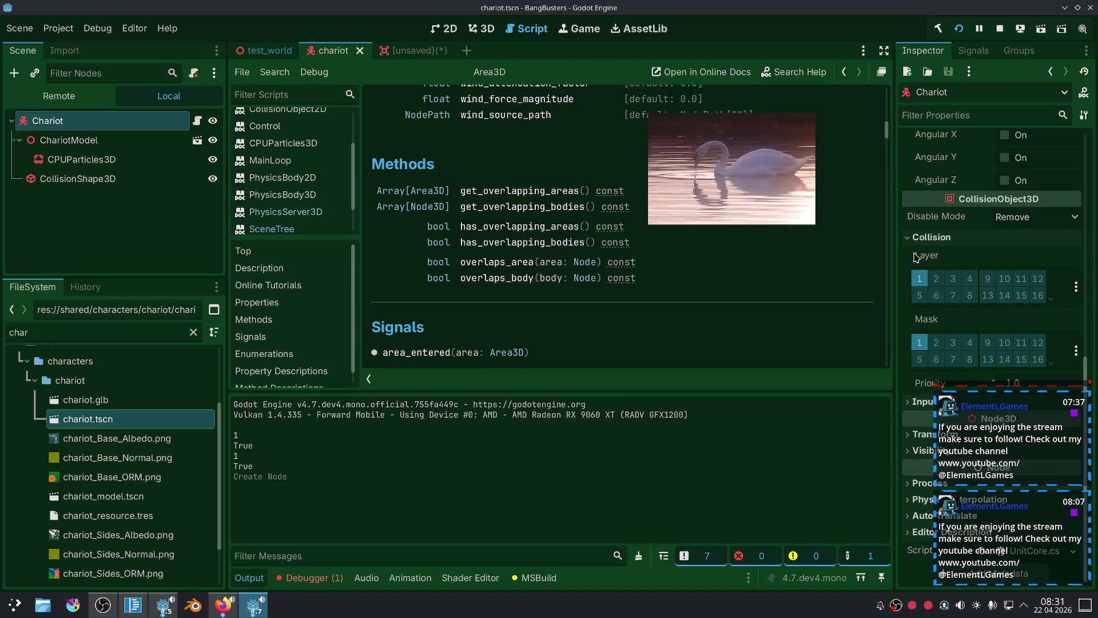
{"action": "left_click", "coordinate": [422, 52]}
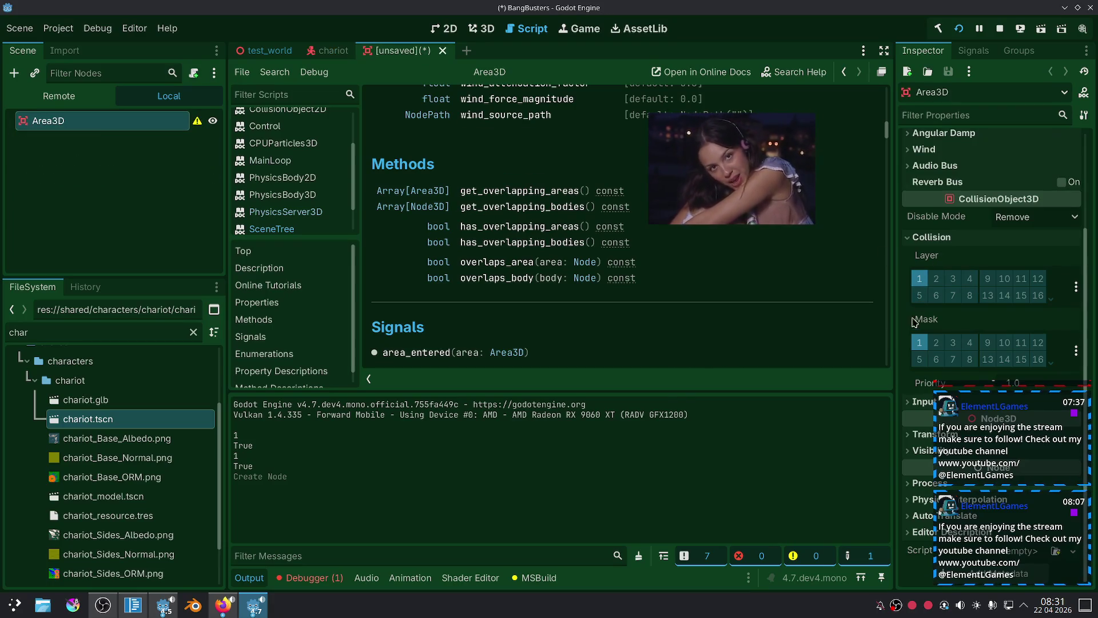
{"action": "scroll", "coordinate": [915, 343], "scroll_direction": "up", "scroll_amount": 4}
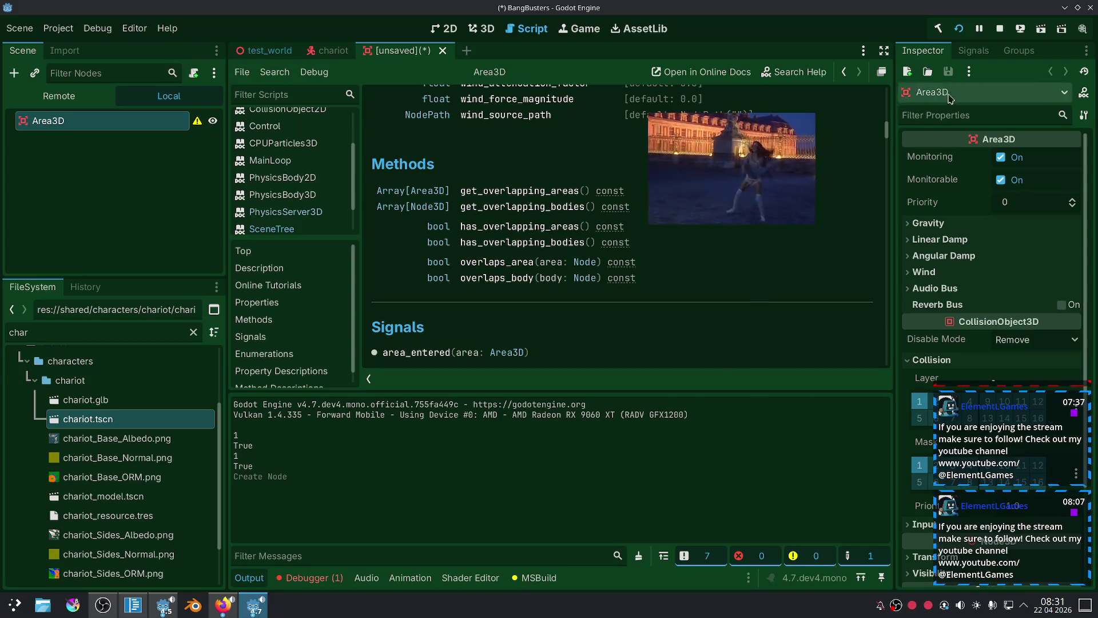
{"action": "left_click", "coordinate": [973, 51]}
{"action": "left_click", "coordinate": [924, 53]}
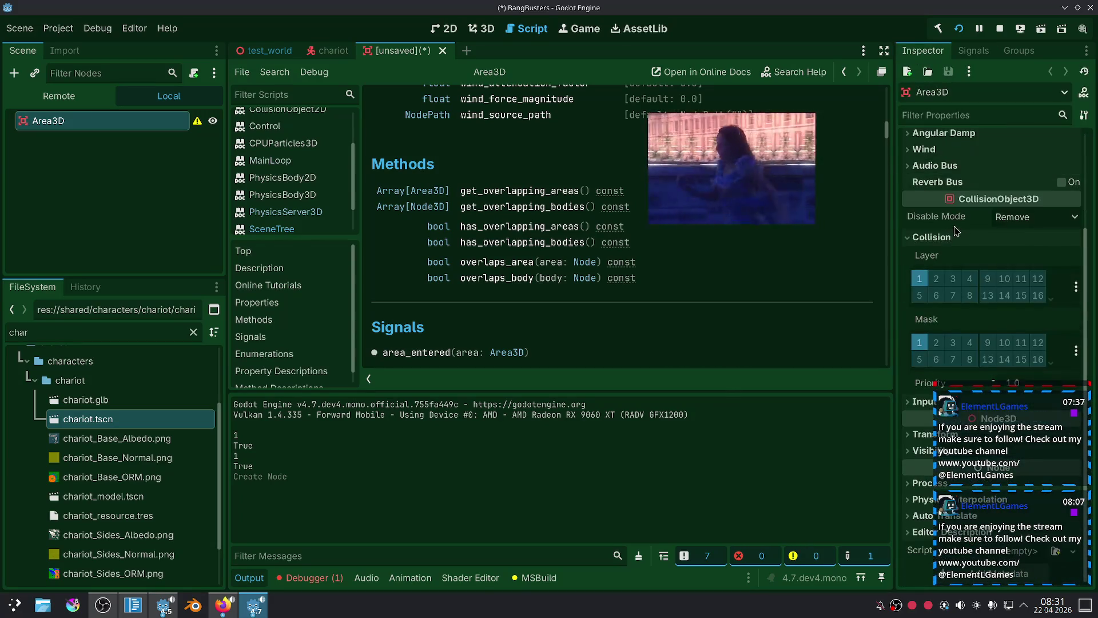
{"action": "mouse_move", "coordinate": [947, 394]}
{"action": "left_mouse_down"}
{"action": "mouse_move", "coordinate": [733, 394]}
{"action": "mouse_move", "coordinate": [725, 340]}
{"action": "left_mouse_up"}
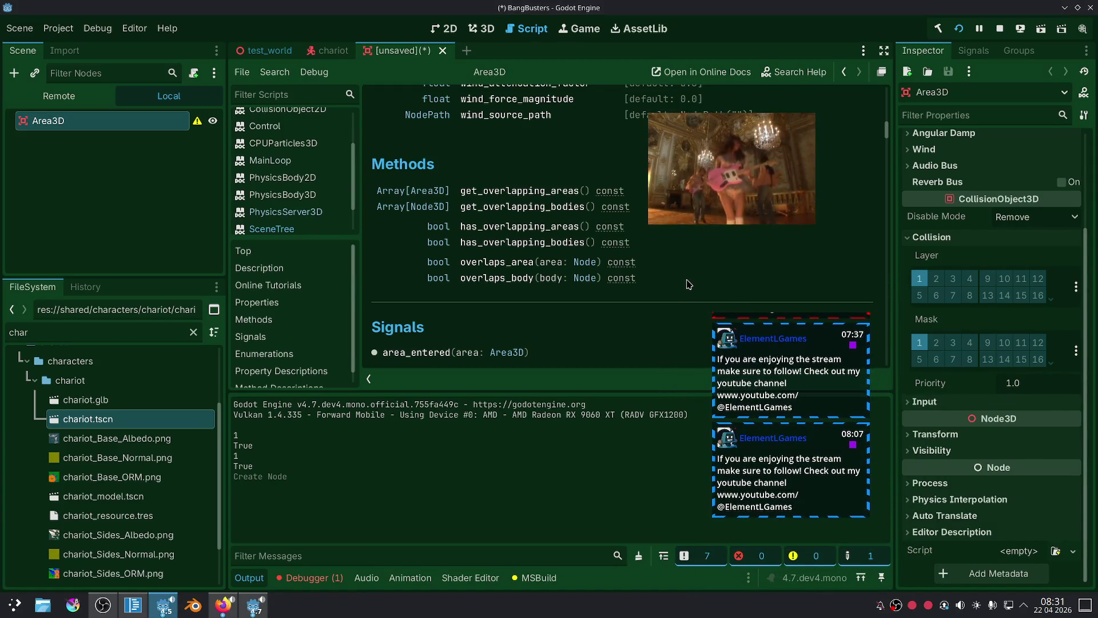
{"action": "left_click_drag", "start_coordinate": [821, 337], "coordinate": [1042, 405]}
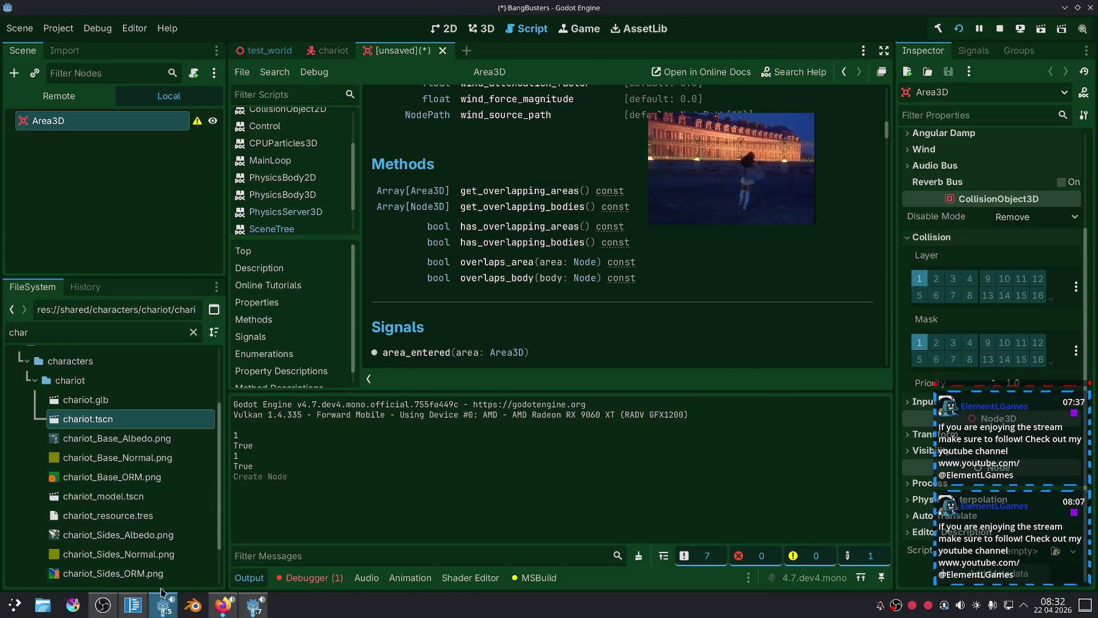
{"action": "left_click", "coordinate": [133, 604]}
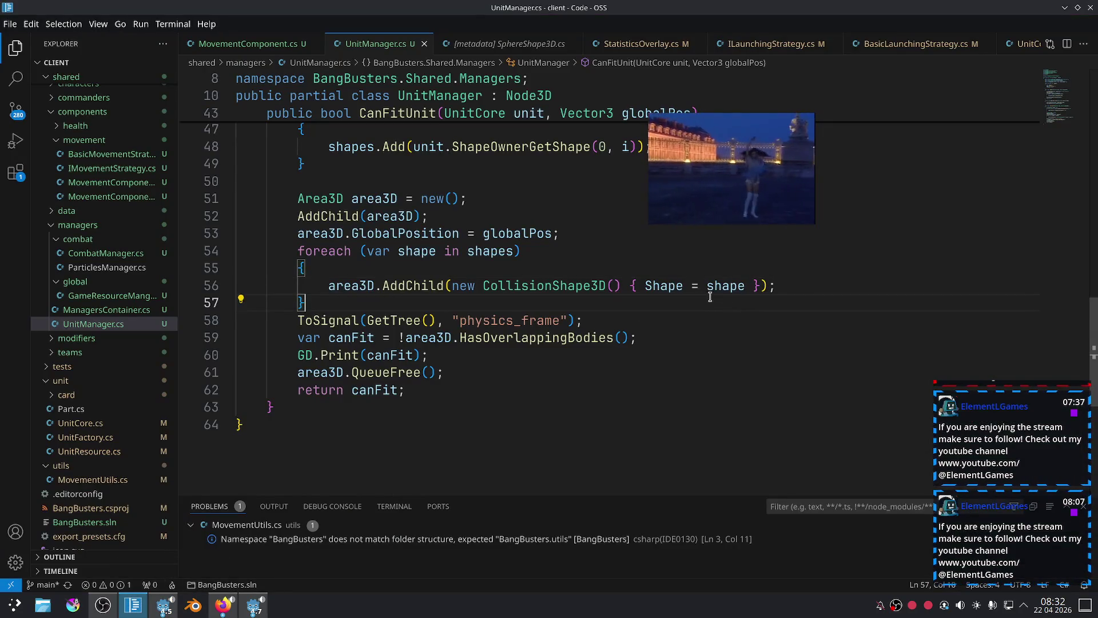
{"action": "left_click_drag", "start_coordinate": [759, 286], "coordinate": [313, 280]}
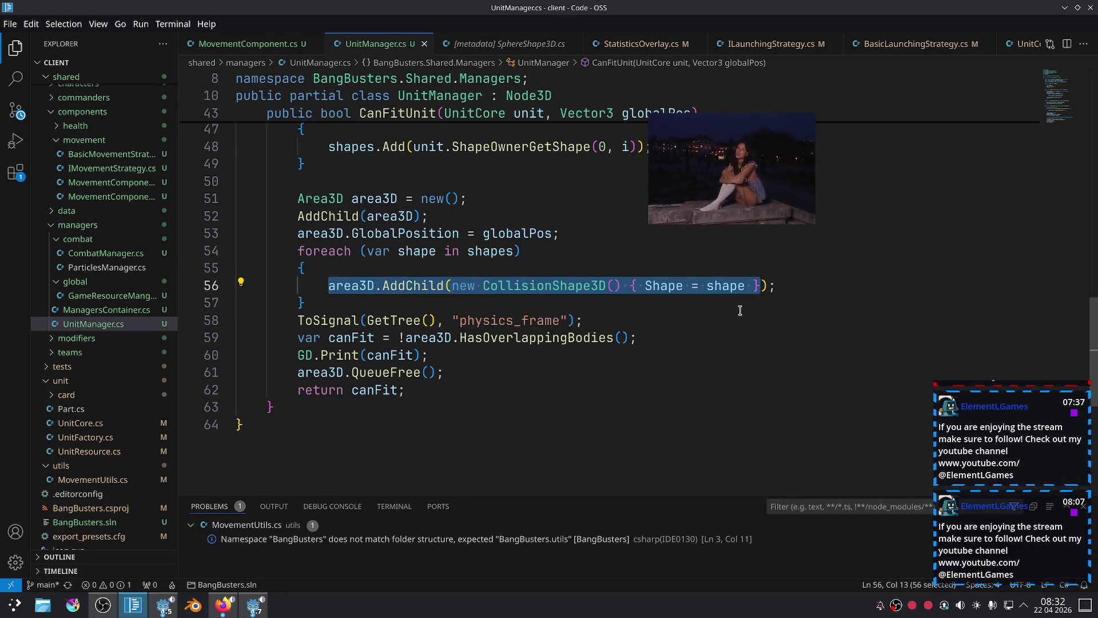
{"action": "left_click", "coordinate": [595, 316]}
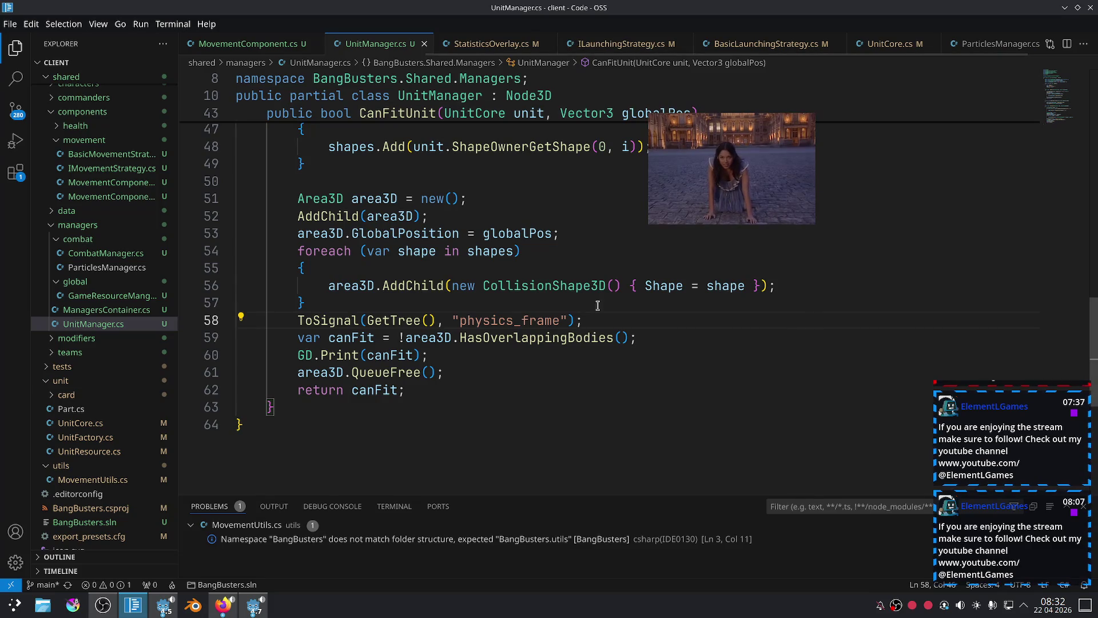
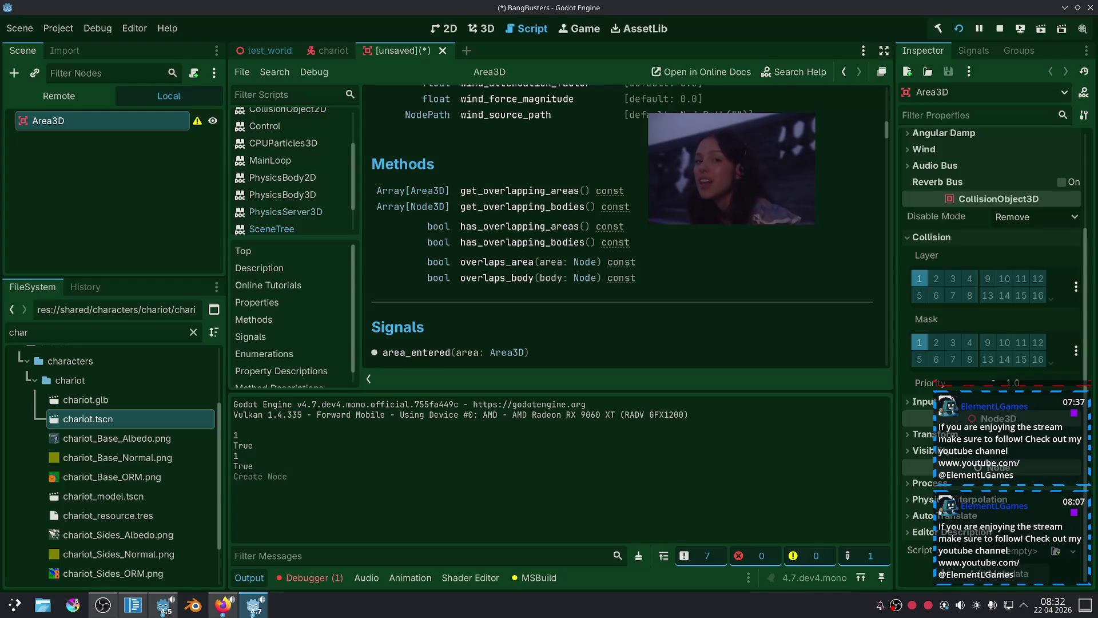
Switch to the Godot editor and run the BangBusters project.
{"action": "key", "text": "alt+Tab"}
{"action": "left_click", "coordinate": [961, 29]}
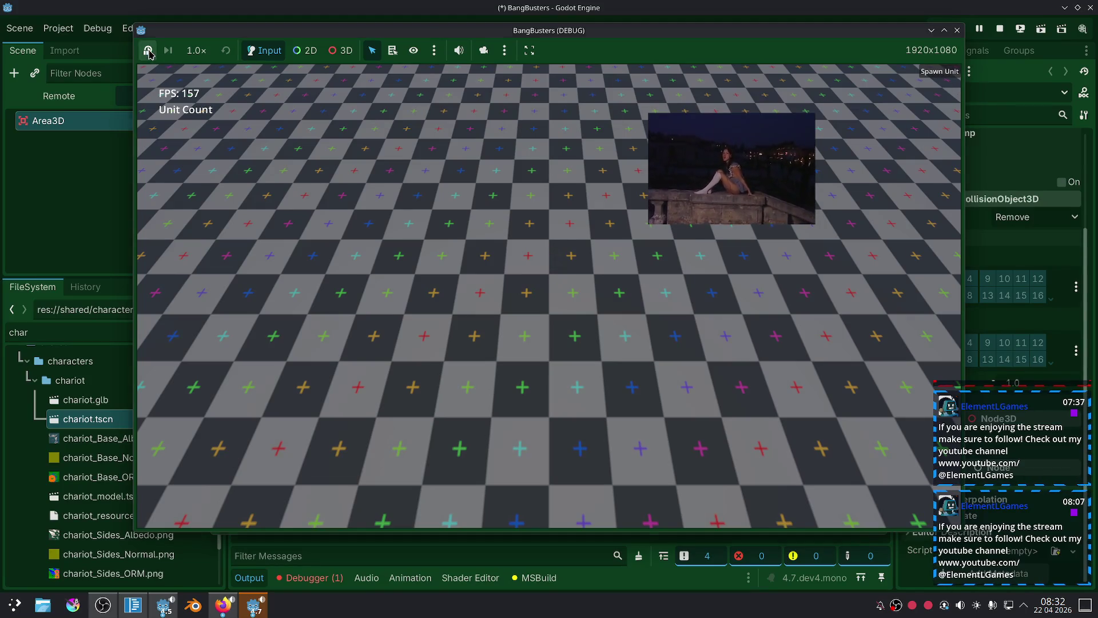
Dismiss the save prompt and expand TestWorld > ManagersContainer > UnitManager in the Remote scene tree.
{"action": "left_click", "coordinate": [70, 193]}
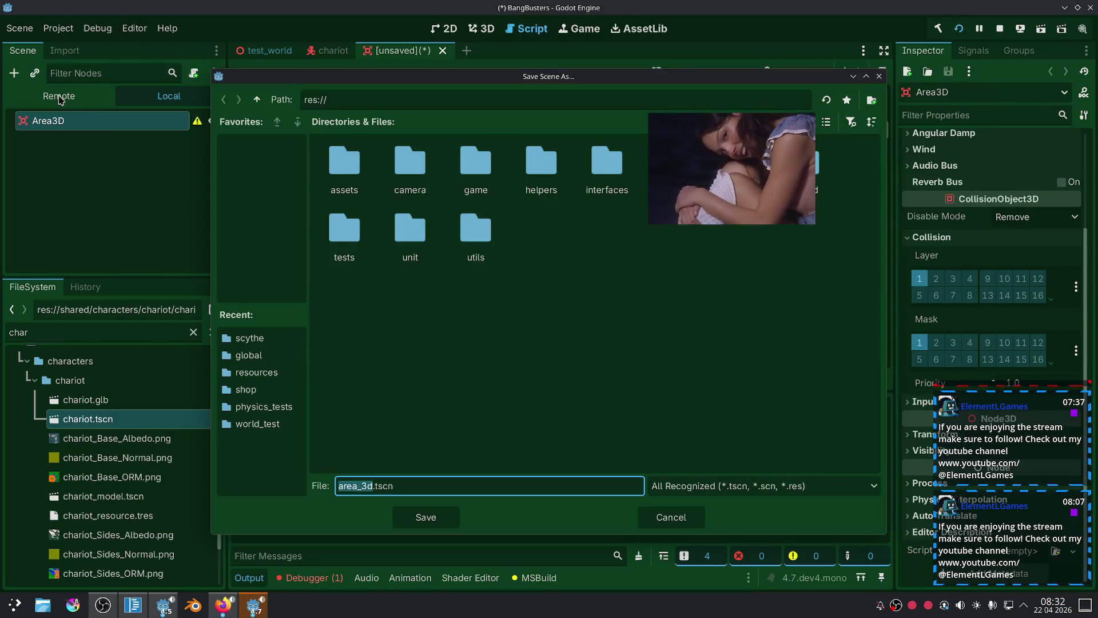
{"action": "left_click", "coordinate": [876, 78]}
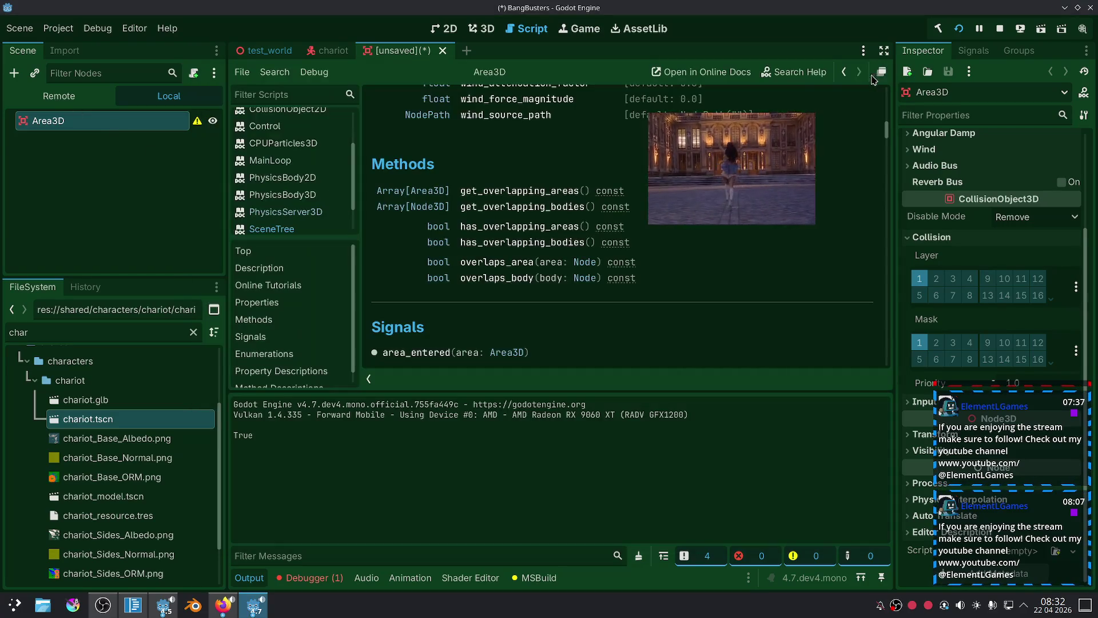
{"action": "left_click", "coordinate": [74, 96]}
{"action": "left_click", "coordinate": [19, 158]}
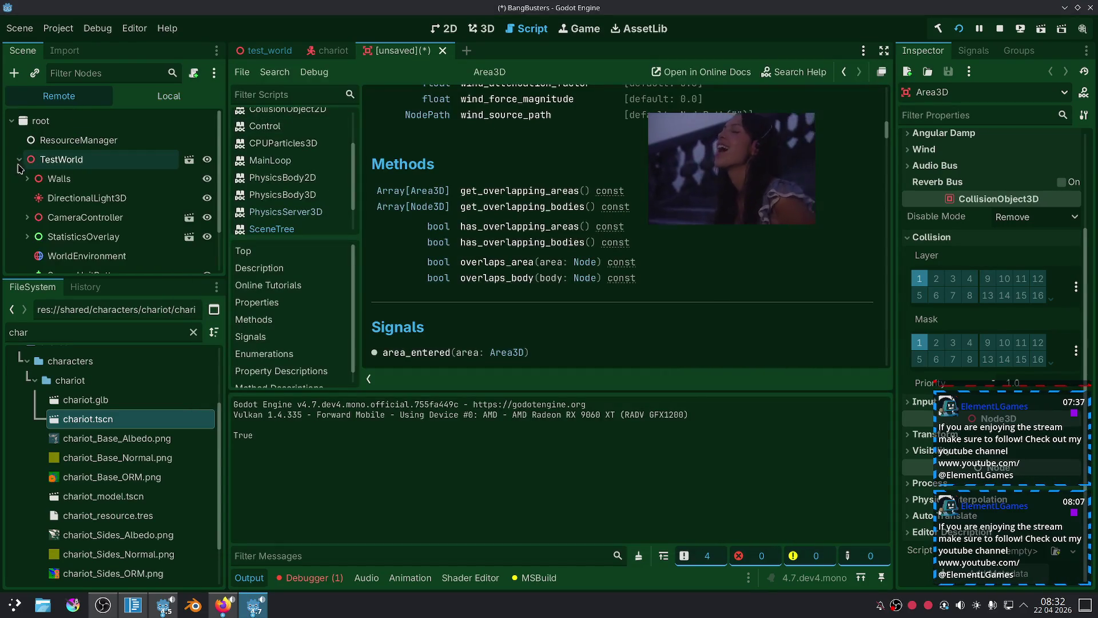
{"action": "scroll", "coordinate": [26, 183], "scroll_direction": "down", "scroll_amount": 2}
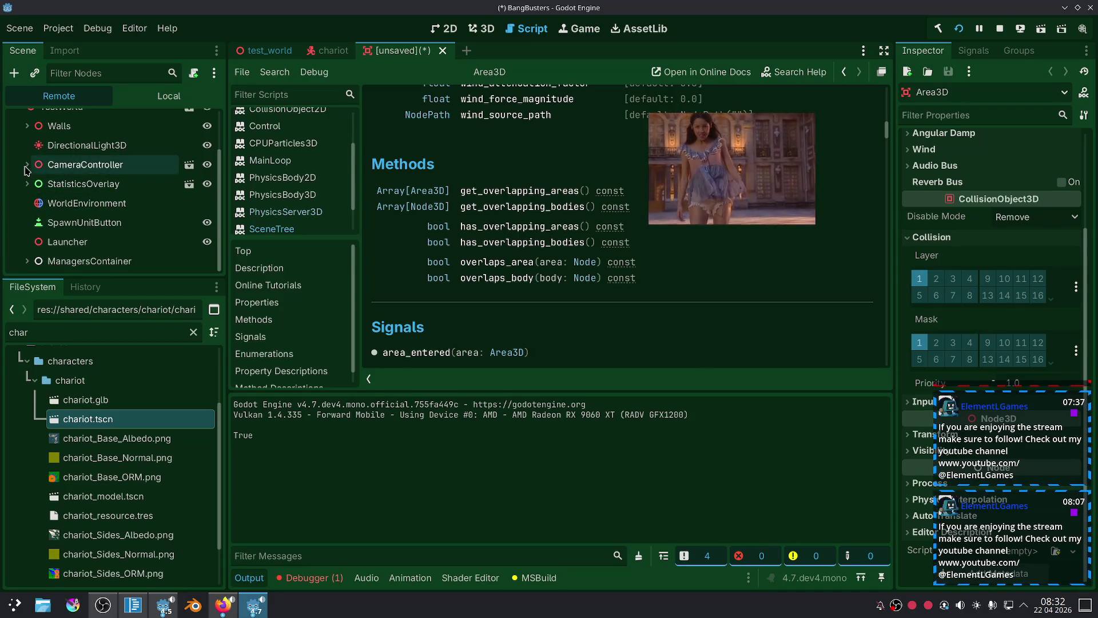
{"action": "left_click", "coordinate": [27, 261]}
{"action": "scroll", "coordinate": [78, 228], "scroll_direction": "down", "scroll_amount": 2}
{"action": "scroll", "coordinate": [79, 229], "scroll_direction": "down", "scroll_amount": 2}
{"action": "left_click", "coordinate": [33, 261]}
{"action": "scroll", "coordinate": [34, 258], "scroll_direction": "down", "scroll_amount": 1}
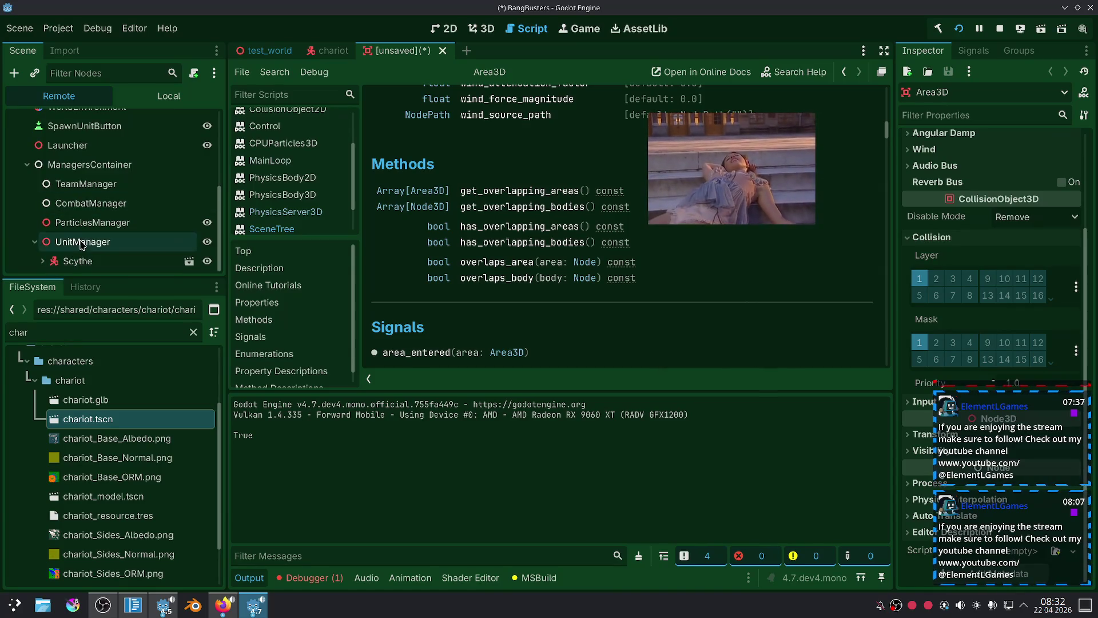
Move the game window further right, resume the game and spawn a unit.
{"action": "left_click", "coordinate": [253, 604]}
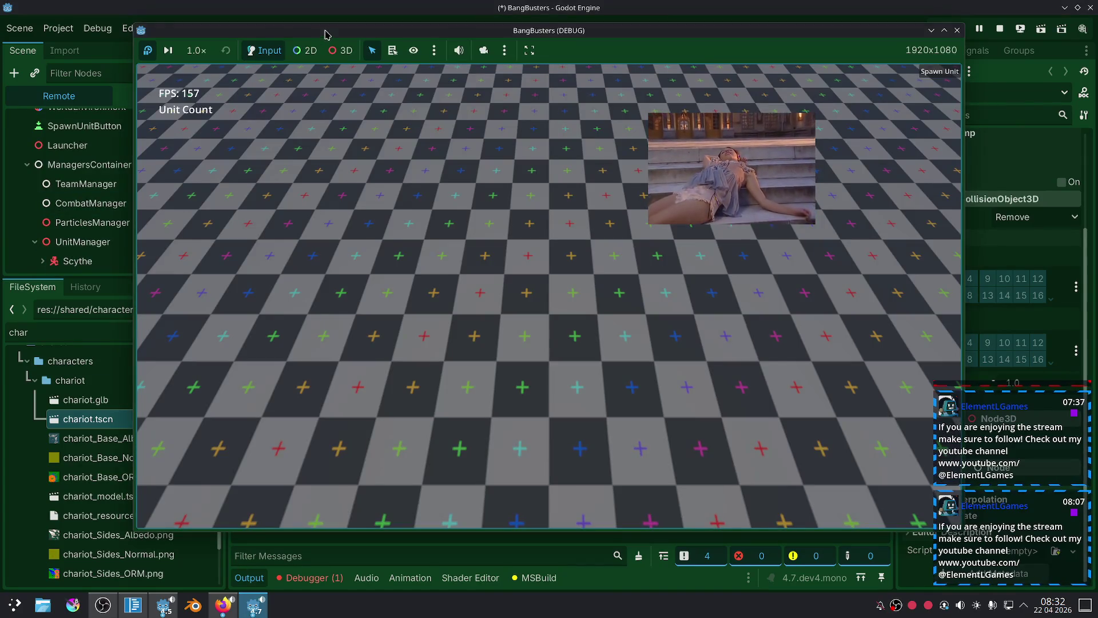
{"action": "left_click_drag", "start_coordinate": [326, 33], "coordinate": [436, 40]}
{"action": "left_click", "coordinate": [258, 56]}
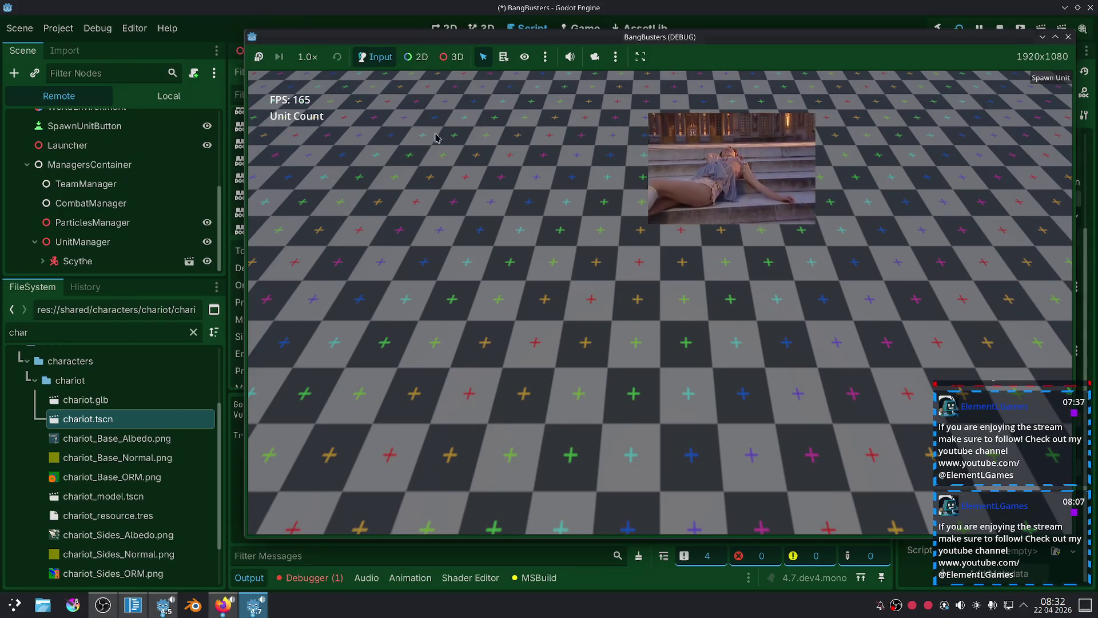
{"action": "left_click", "coordinate": [1029, 80]}
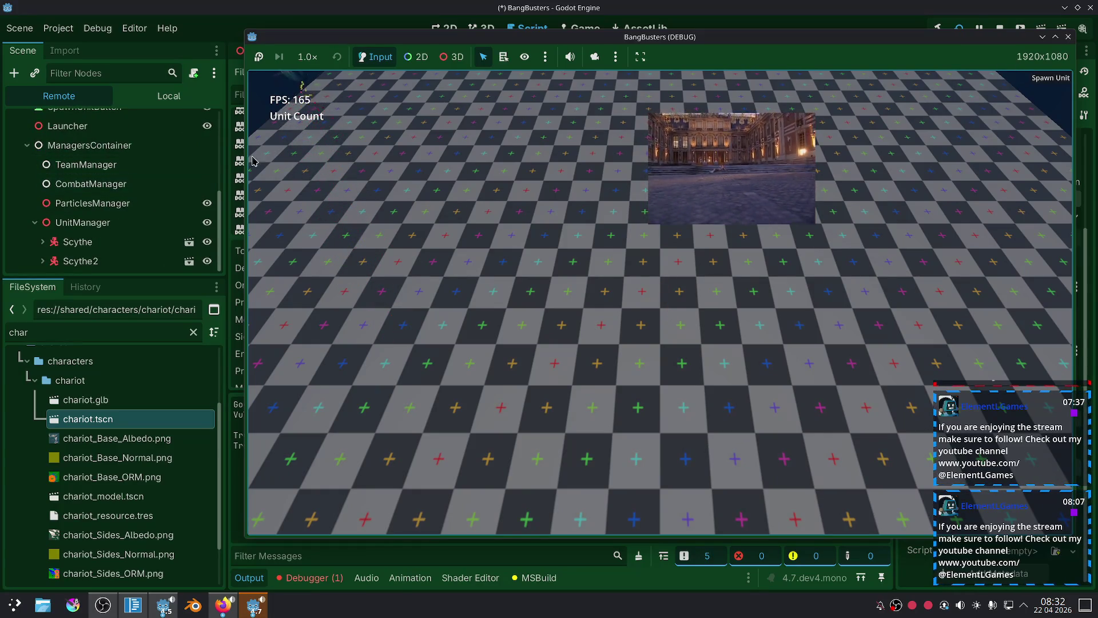
Enlarge the scene tree, inspect UnitManager, and spawn more units up to Scythe4.
{"action": "left_click_drag", "start_coordinate": [152, 277], "coordinate": [153, 448]}
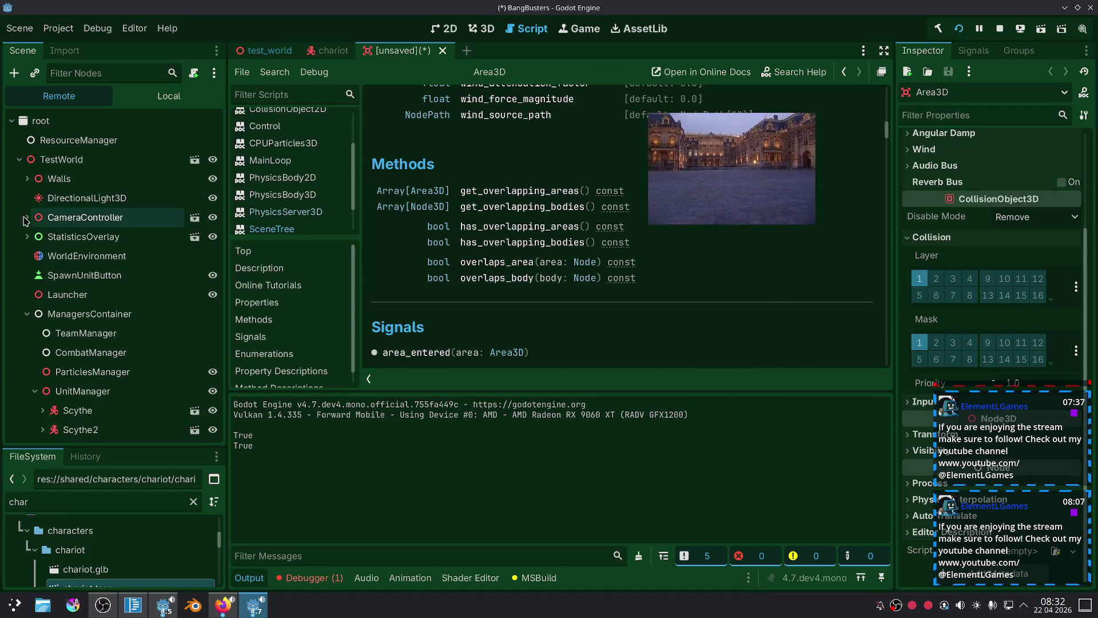
{"action": "left_click", "coordinate": [64, 395]}
{"action": "mouse_move", "coordinate": [811, 177]}
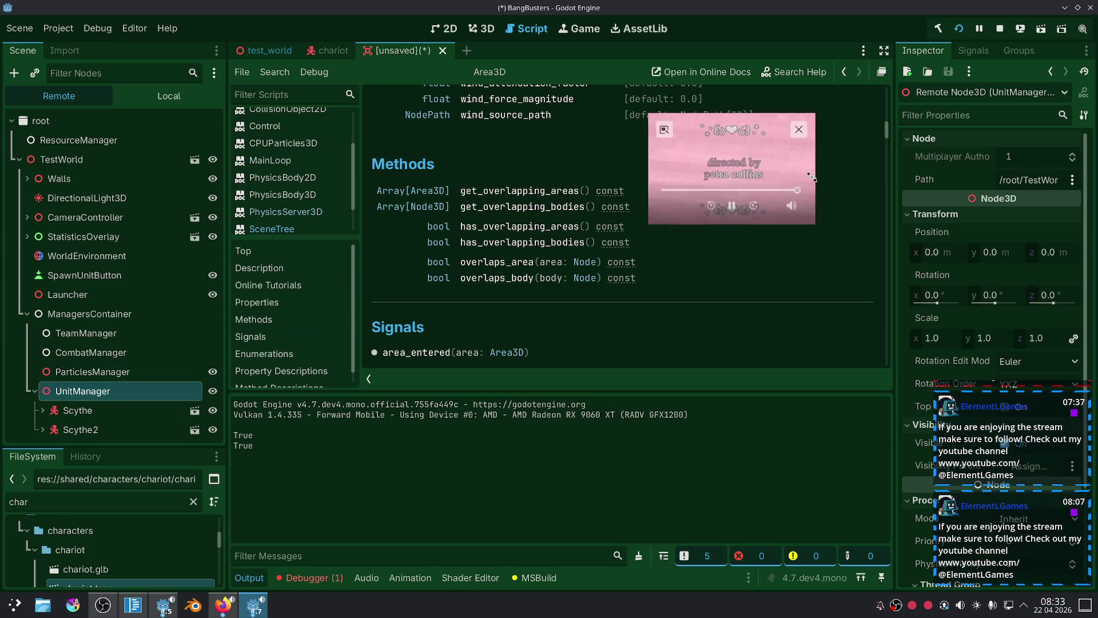
{"action": "left_click", "coordinate": [253, 604]}
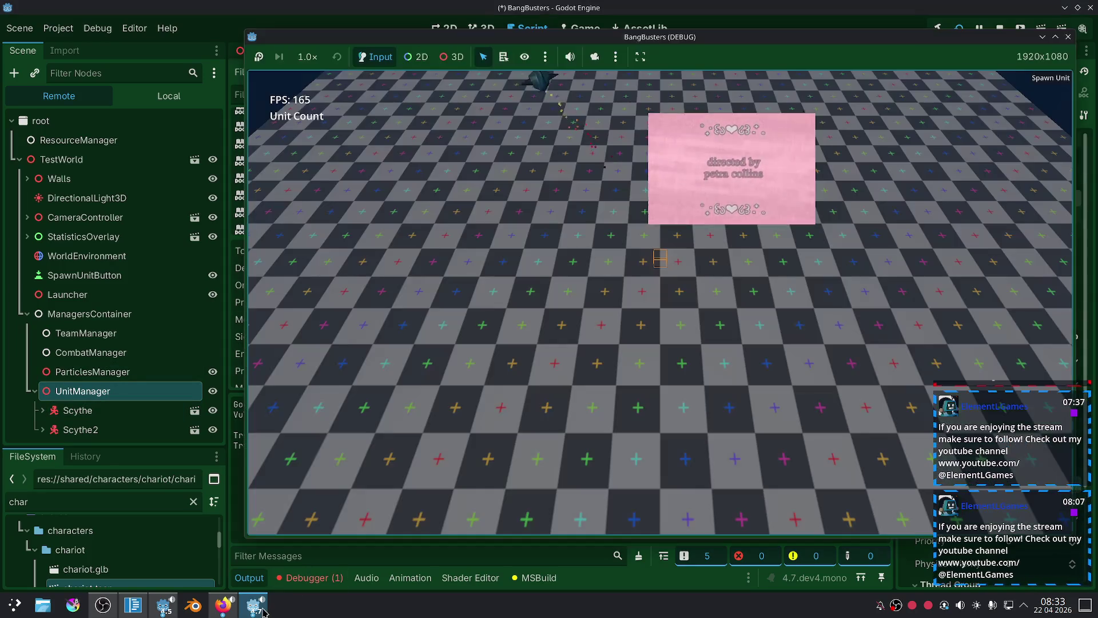
{"action": "left_click", "coordinate": [1037, 84]}
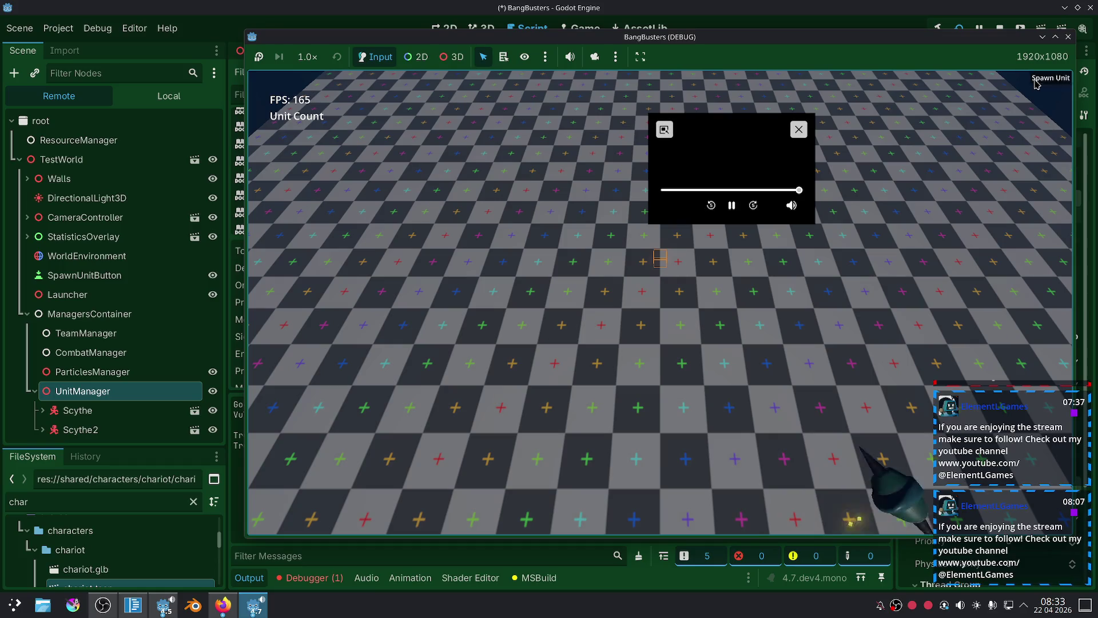
{"action": "scroll", "coordinate": [190, 319], "scroll_direction": "down", "scroll_amount": 1}
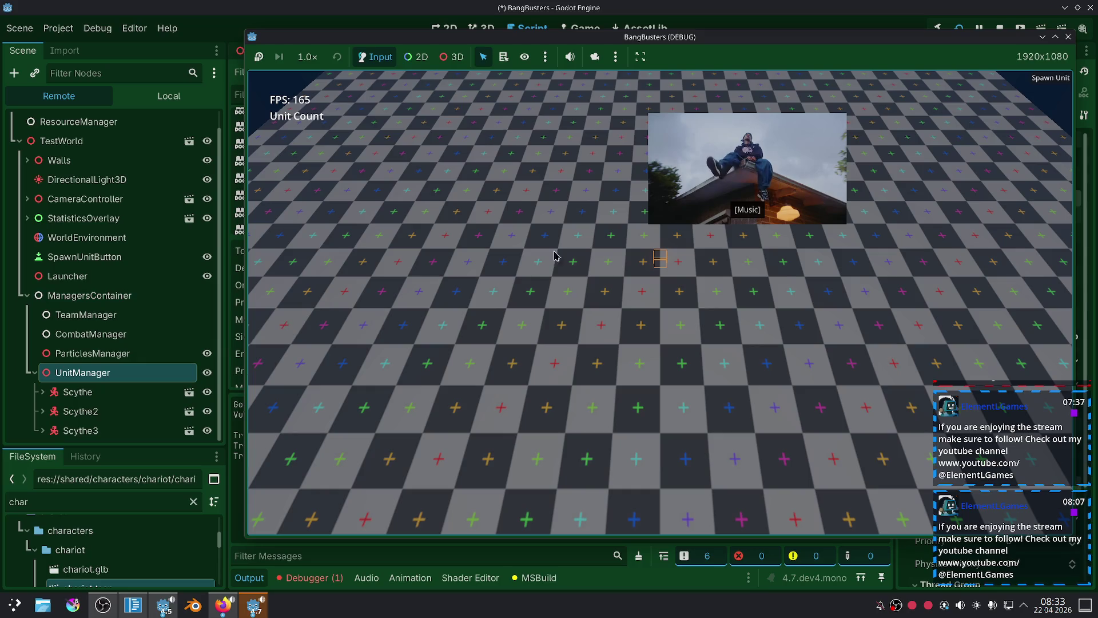
{"action": "left_click", "coordinate": [1055, 80]}
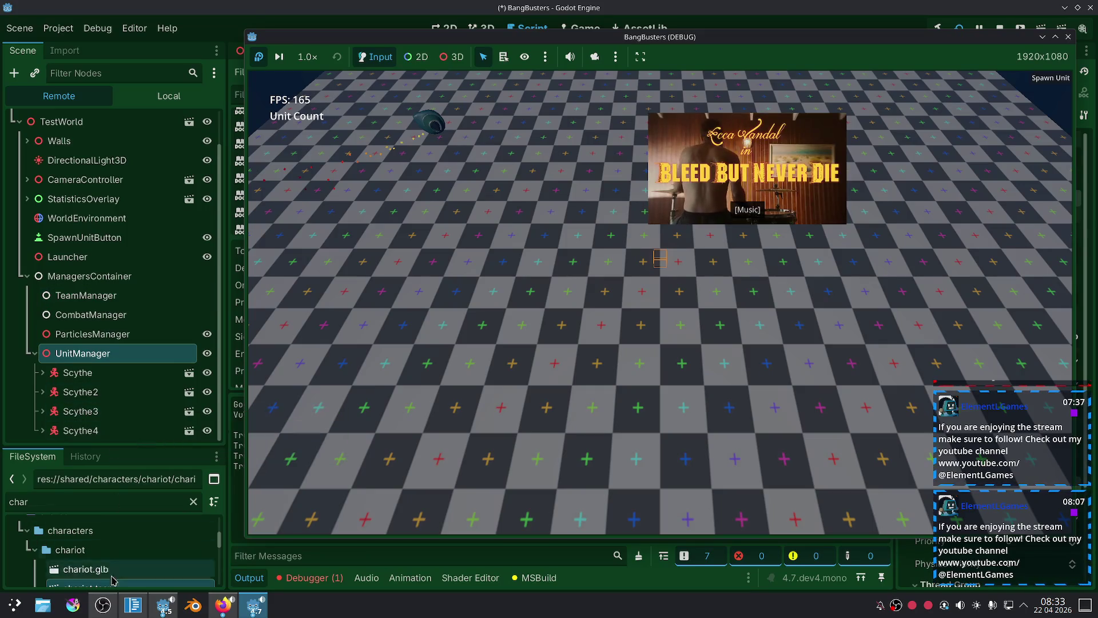
{"action": "left_click", "coordinate": [121, 613]}
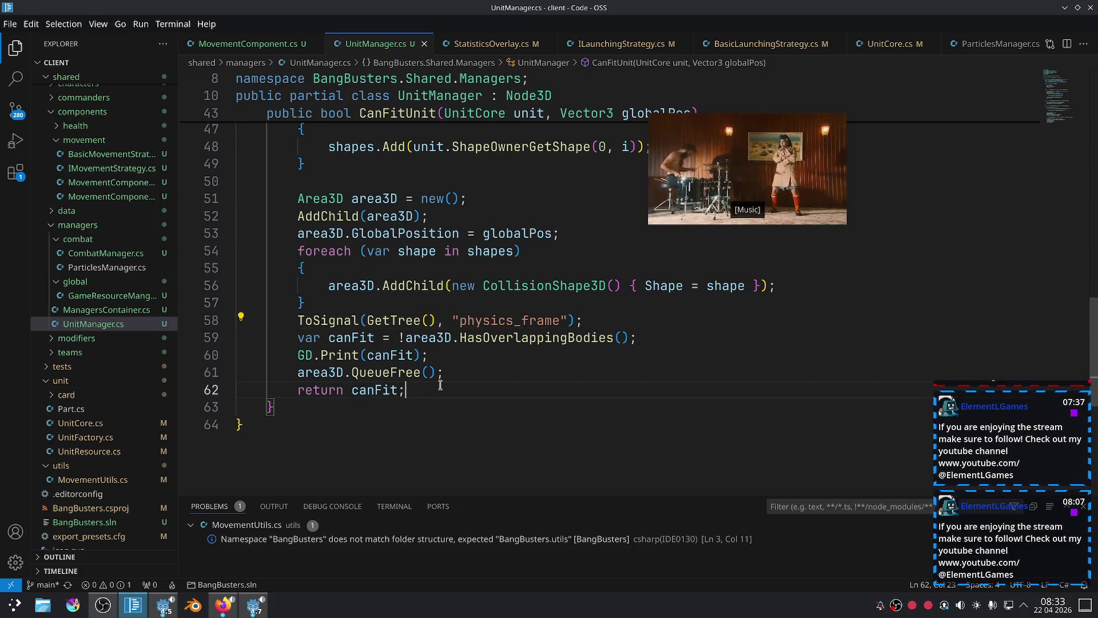
Move the AddChild(area3D) and GlobalPosition lines below the collision-shape foreach block.
{"action": "scroll", "coordinate": [465, 293], "scroll_direction": "up", "scroll_amount": 1}
{"action": "left_click_drag", "start_coordinate": [429, 243], "coordinate": [291, 243]}
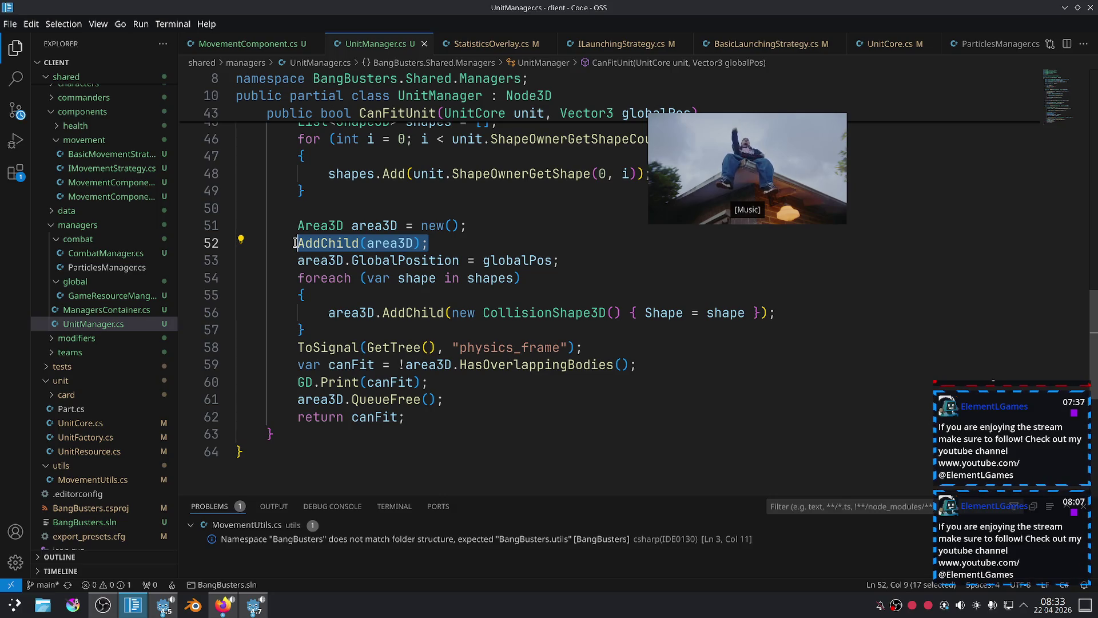
{"action": "mouse_move", "coordinate": [574, 267]}
{"action": "left_mouse_down"}
{"action": "mouse_move", "coordinate": [417, 243]}
{"action": "mouse_move", "coordinate": [298, 241]}
{"action": "left_mouse_up"}
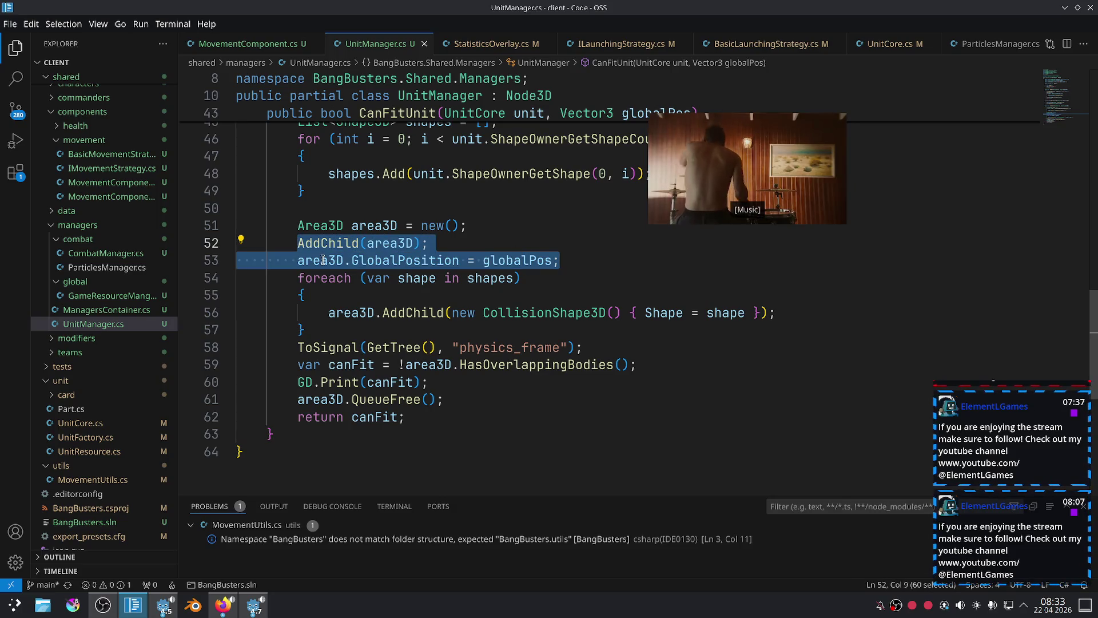
{"action": "key", "text": "alt+Down"}
{"action": "key", "text": "alt+Down"}
{"action": "key", "text": "alt+Down"}
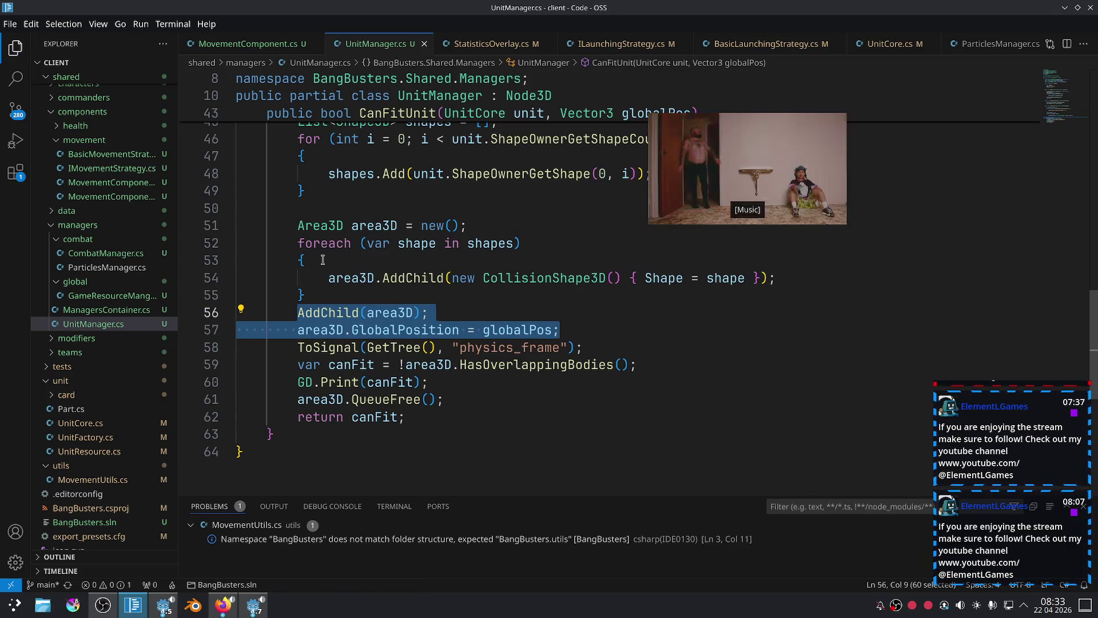
{"action": "left_click", "coordinate": [612, 297]}
{"action": "key", "text": "alt+Tab"}
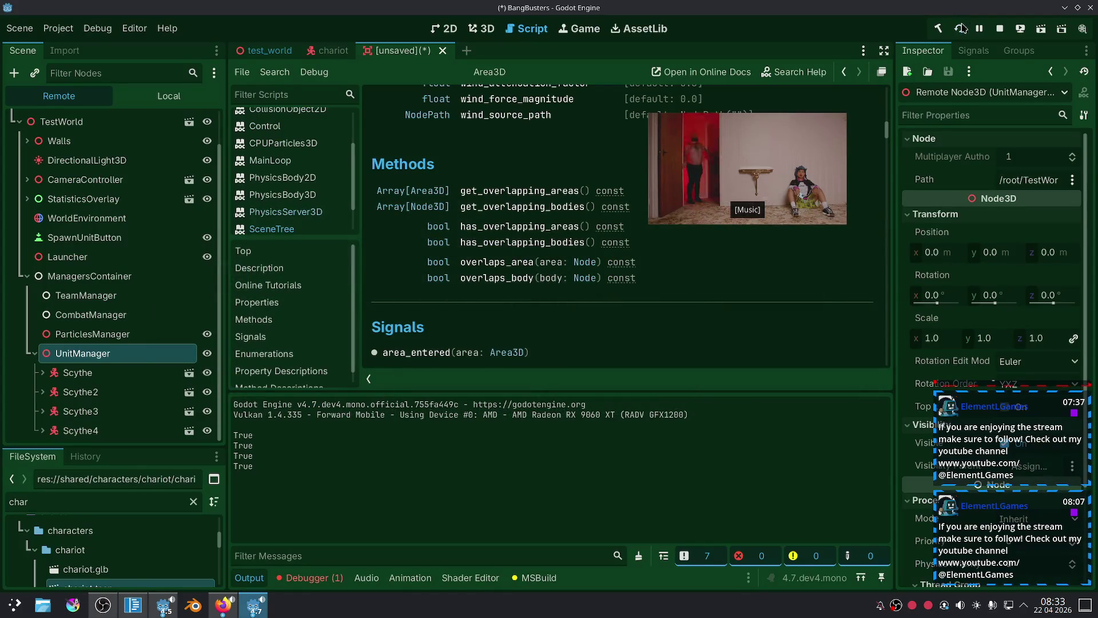
Run the project, close the unsaved Area3D scene without saving, and relaunch.
{"action": "left_click", "coordinate": [961, 28]}
{"action": "left_click", "coordinate": [663, 509]}
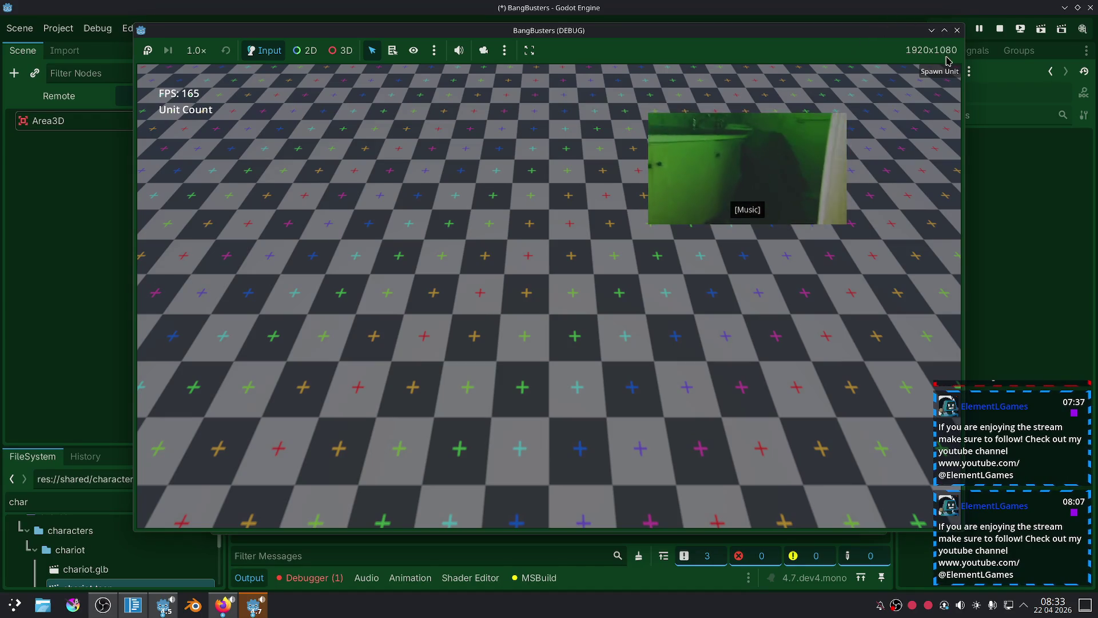
{"action": "key", "text": "F5"}
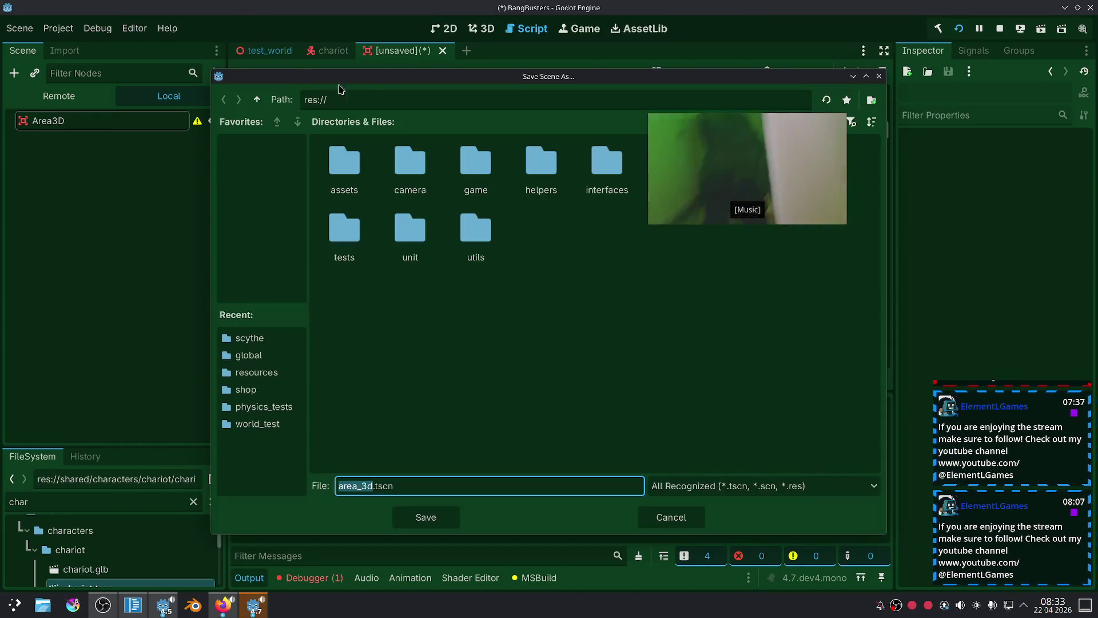
{"action": "left_click", "coordinate": [670, 517]}
{"action": "left_click", "coordinate": [442, 51]}
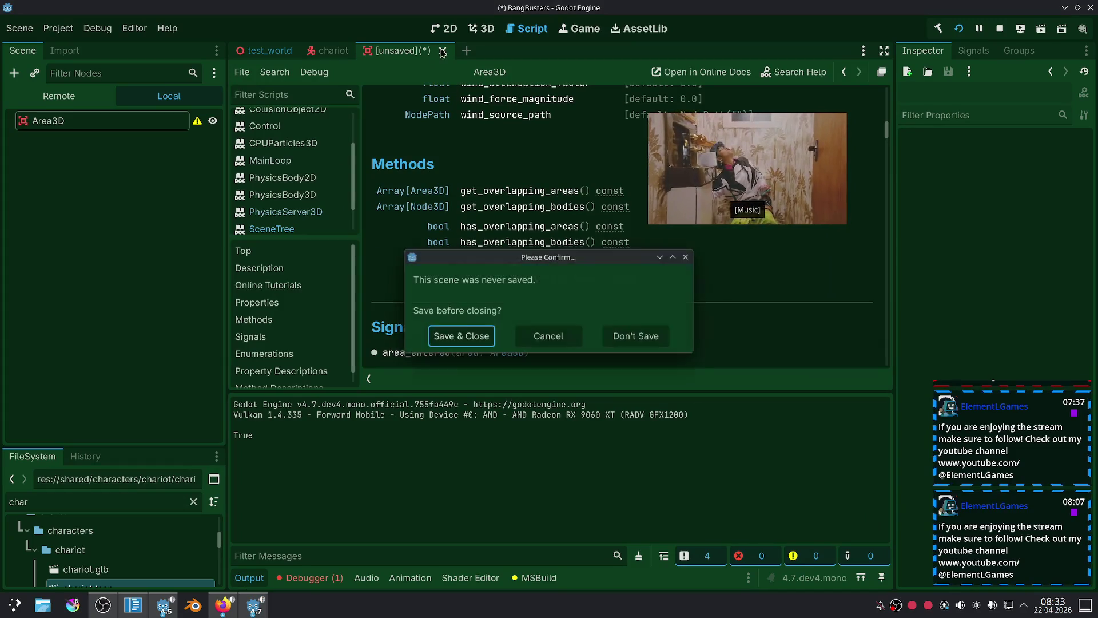
{"action": "left_click", "coordinate": [607, 338]}
{"action": "key", "text": "F5"}
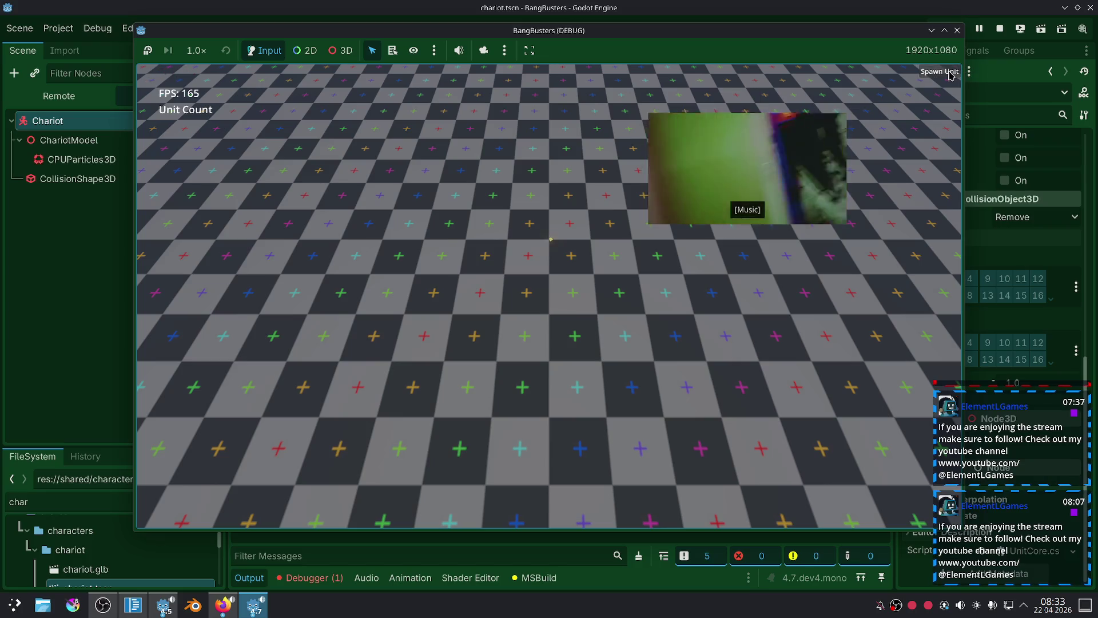
Check the live scene tree and spawn another unit in the game.
{"action": "left_click", "coordinate": [55, 97]}
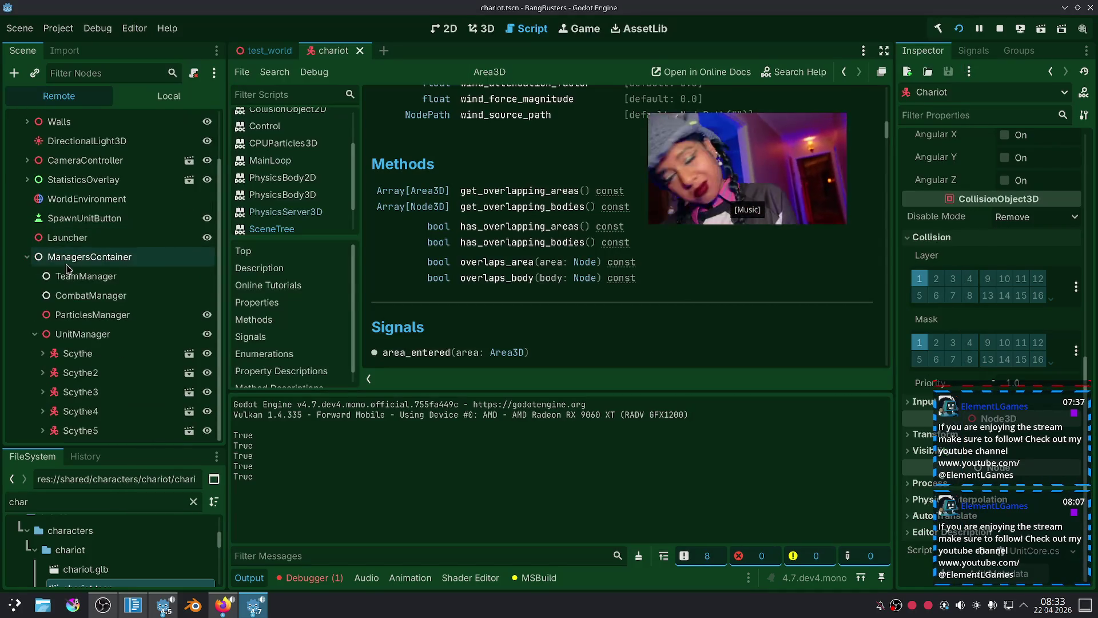
{"action": "left_click", "coordinate": [253, 604]}
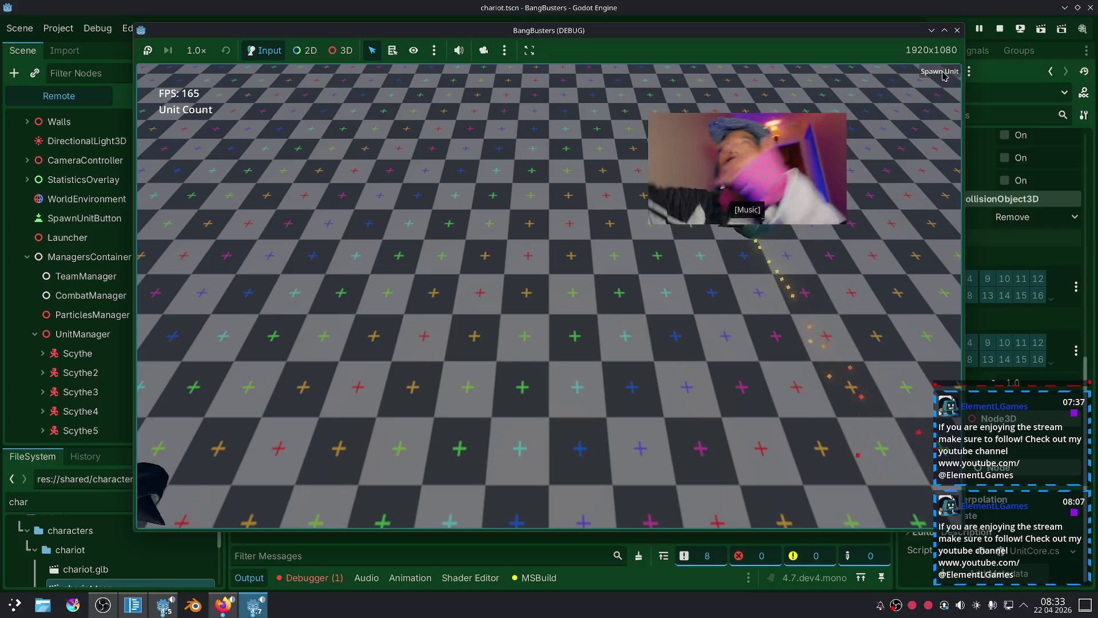
{"action": "scroll", "coordinate": [151, 304], "scroll_direction": "down", "scroll_amount": 2}
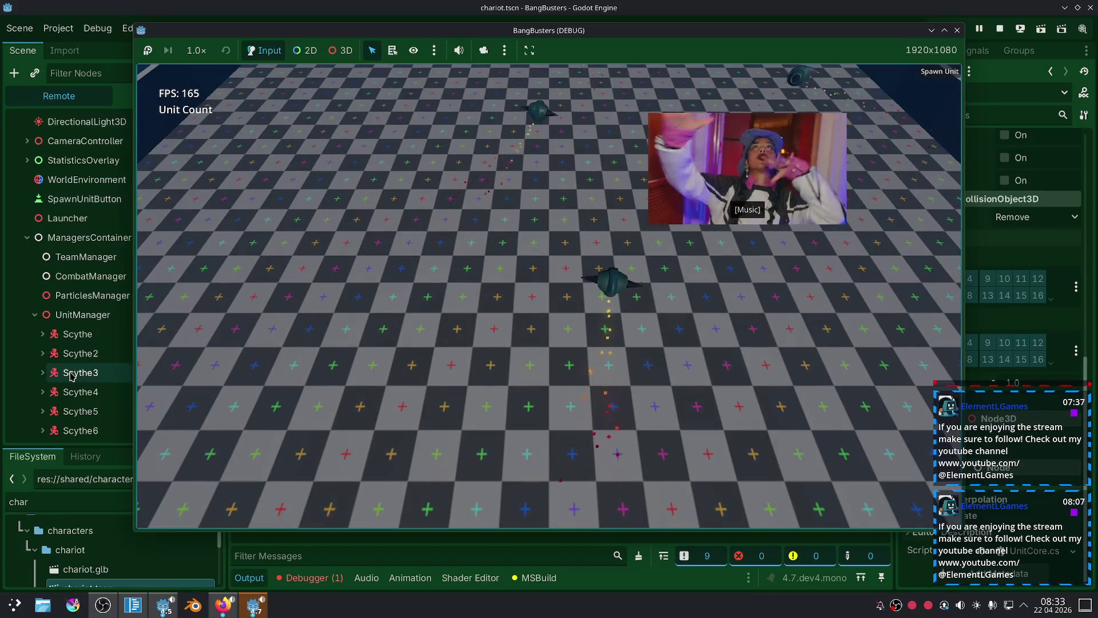
{"action": "left_click", "coordinate": [945, 76]}
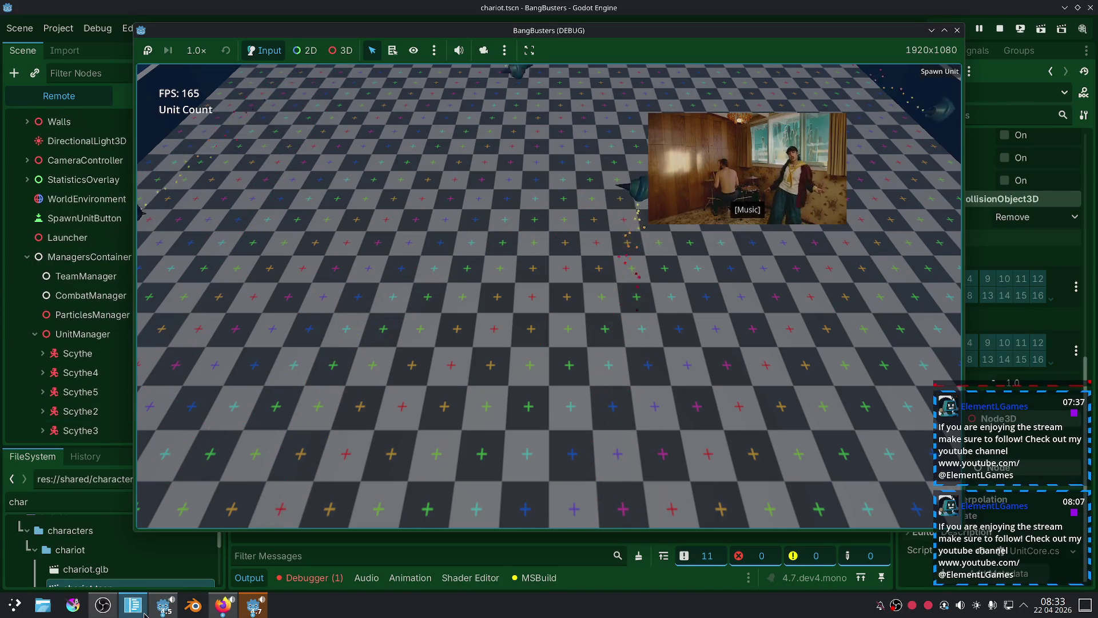
Comment out area3D.QueueFree(), save the script and relaunch the game.
{"action": "key", "text": "alt+Tab"}
{"action": "left_click", "coordinate": [461, 402]}
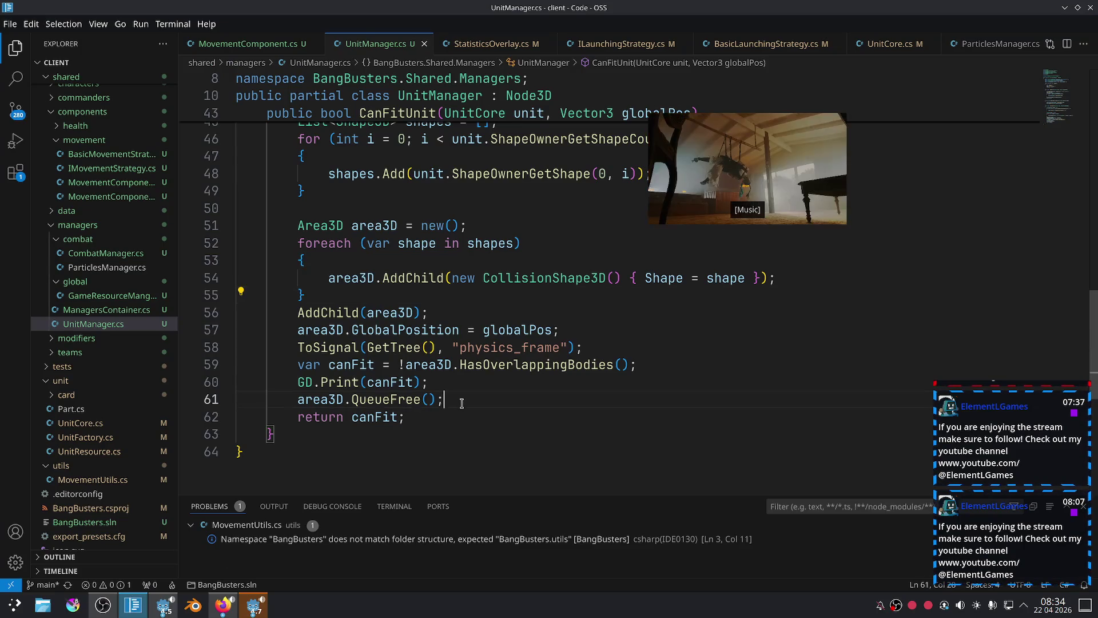
{"action": "key", "text": "ctrl+slash"}
{"action": "key", "text": "ctrl+s"}
{"action": "key", "text": "alt+Tab"}
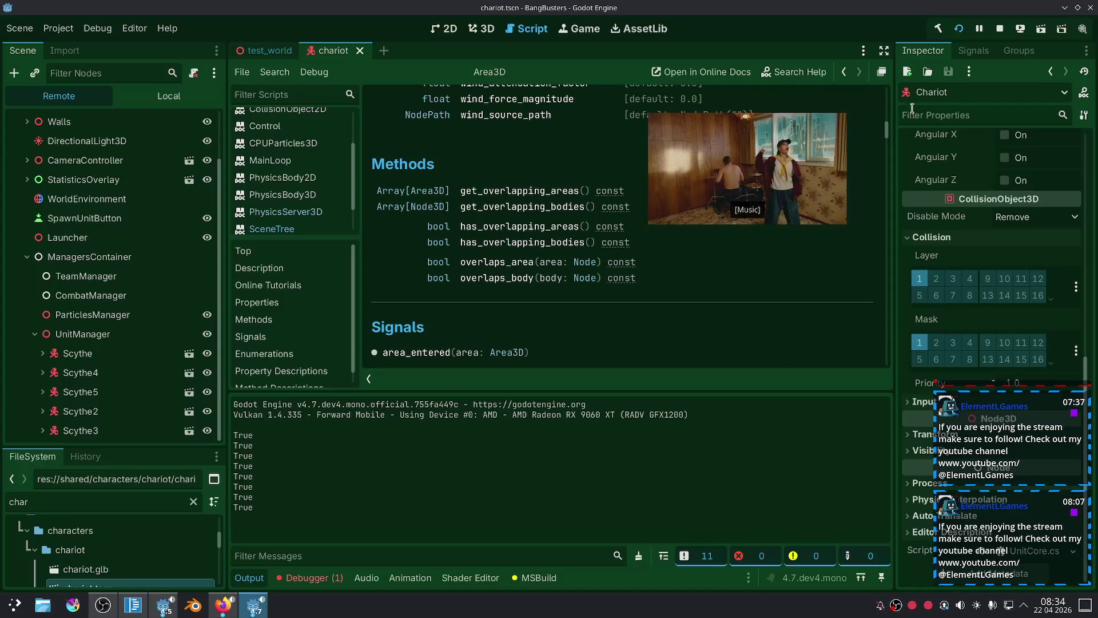
{"action": "key", "text": "F5"}
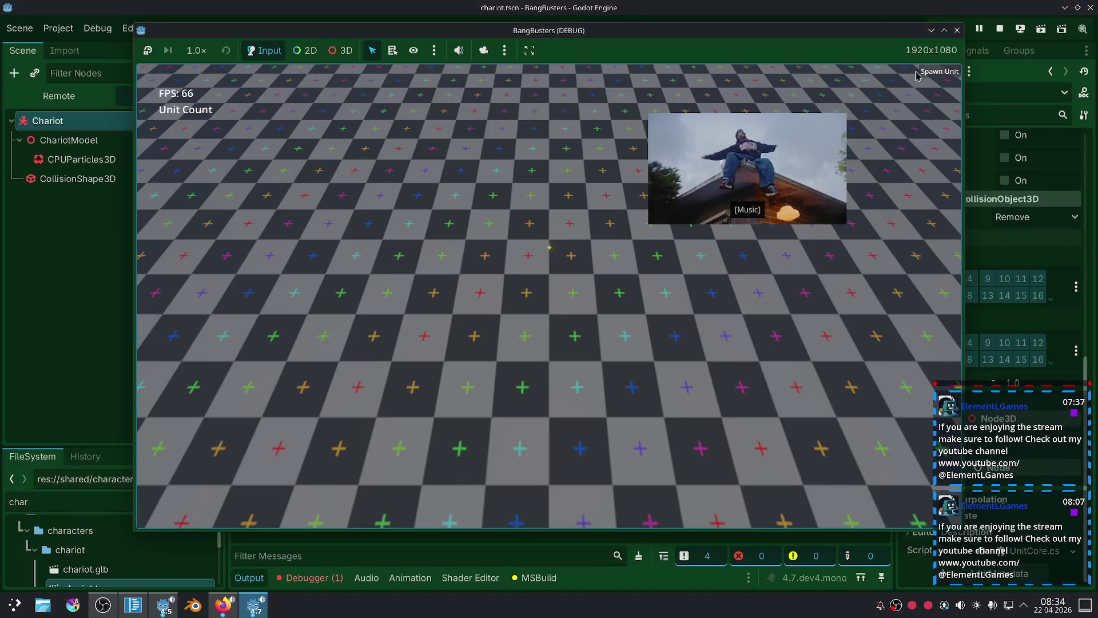
{"action": "left_click", "coordinate": [59, 95]}
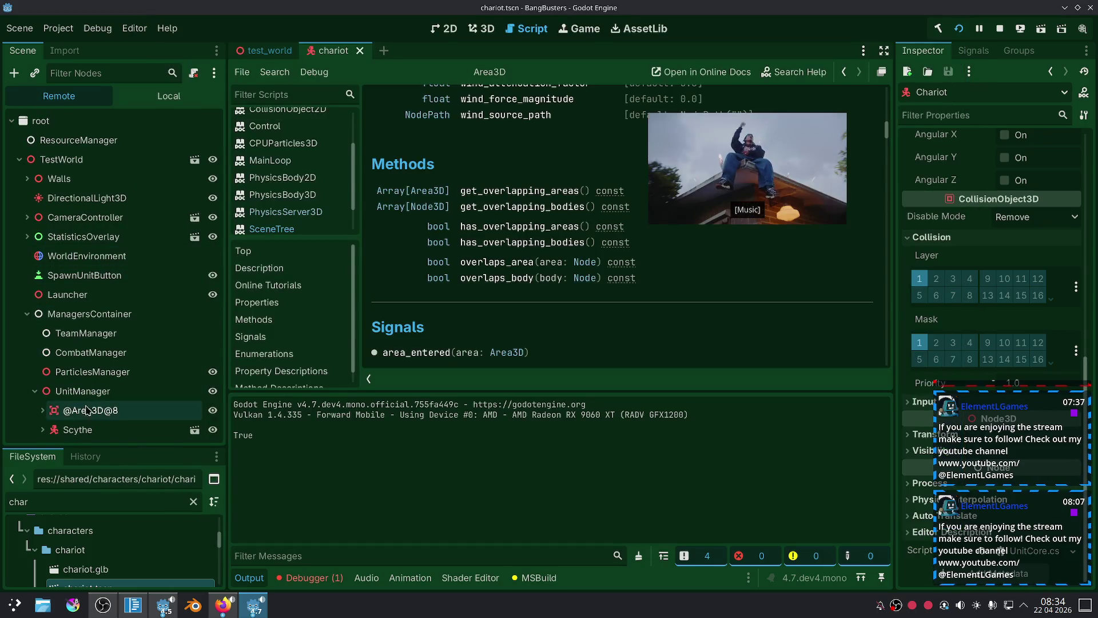
{"action": "left_click", "coordinate": [60, 412]}
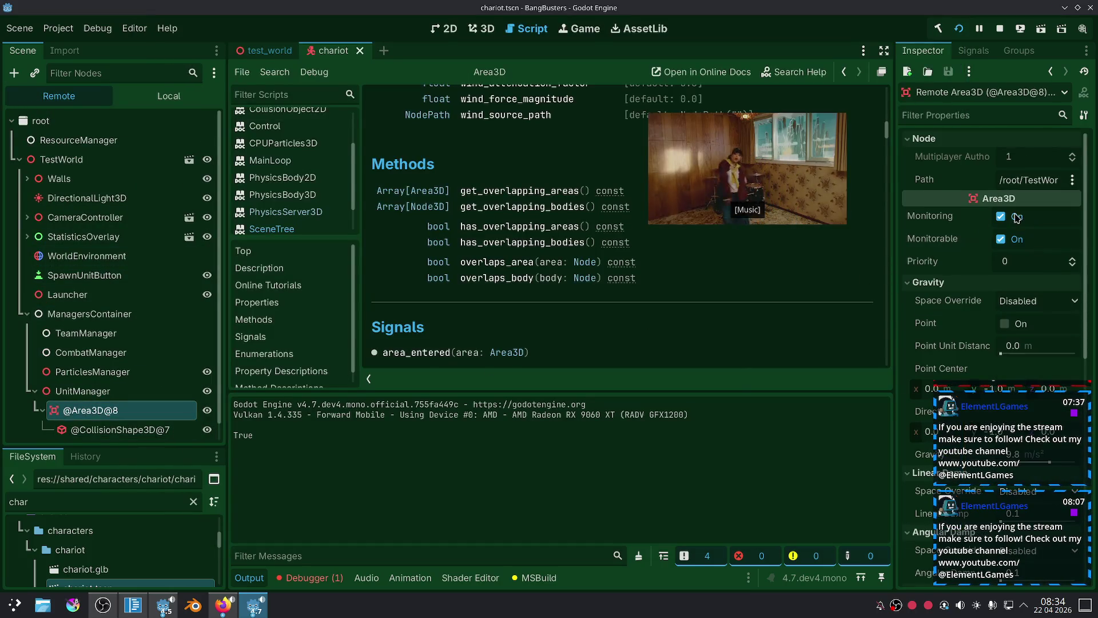
{"action": "scroll", "coordinate": [998, 243], "scroll_direction": "down", "scroll_amount": 10}
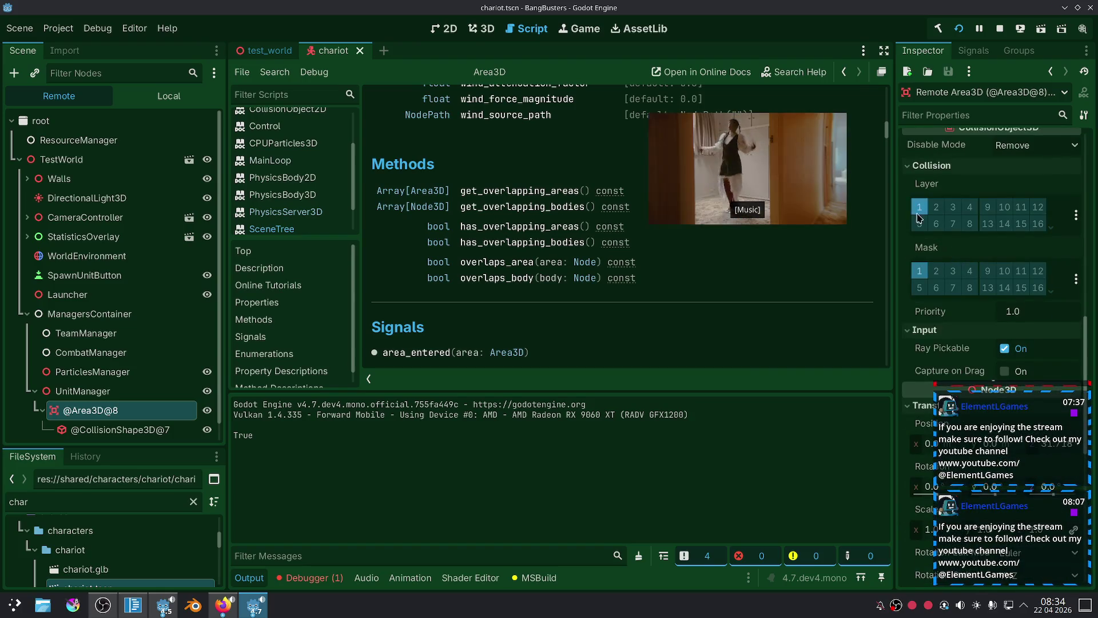
{"action": "scroll", "coordinate": [914, 274], "scroll_direction": "down", "scroll_amount": 5}
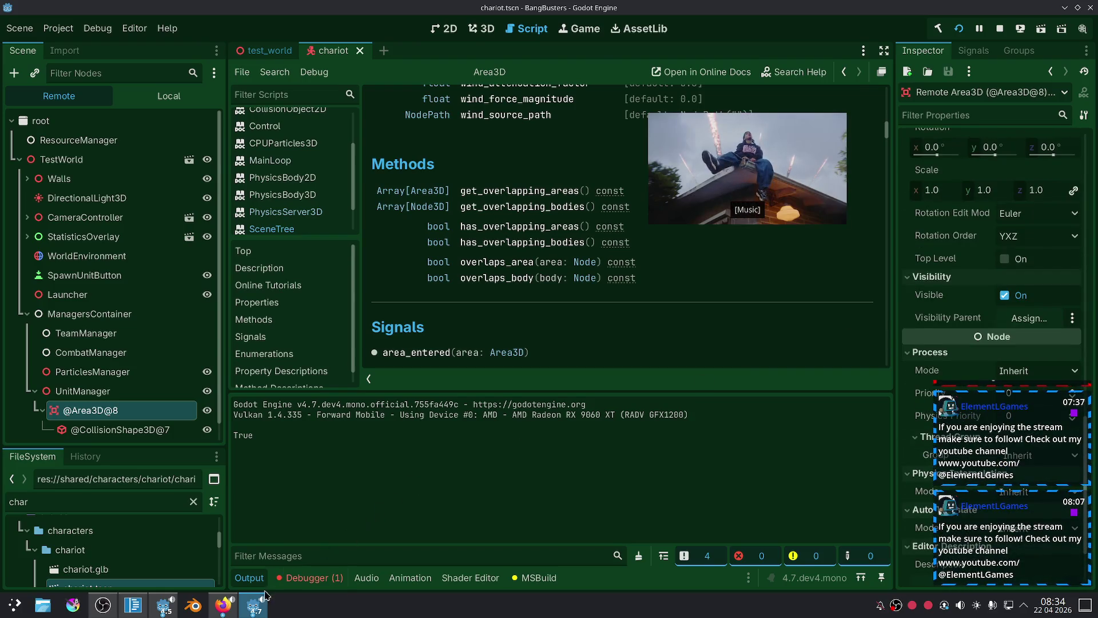
{"action": "left_click", "coordinate": [254, 604]}
{"action": "scroll", "coordinate": [551, 360], "scroll_direction": "down", "scroll_amount": 5}
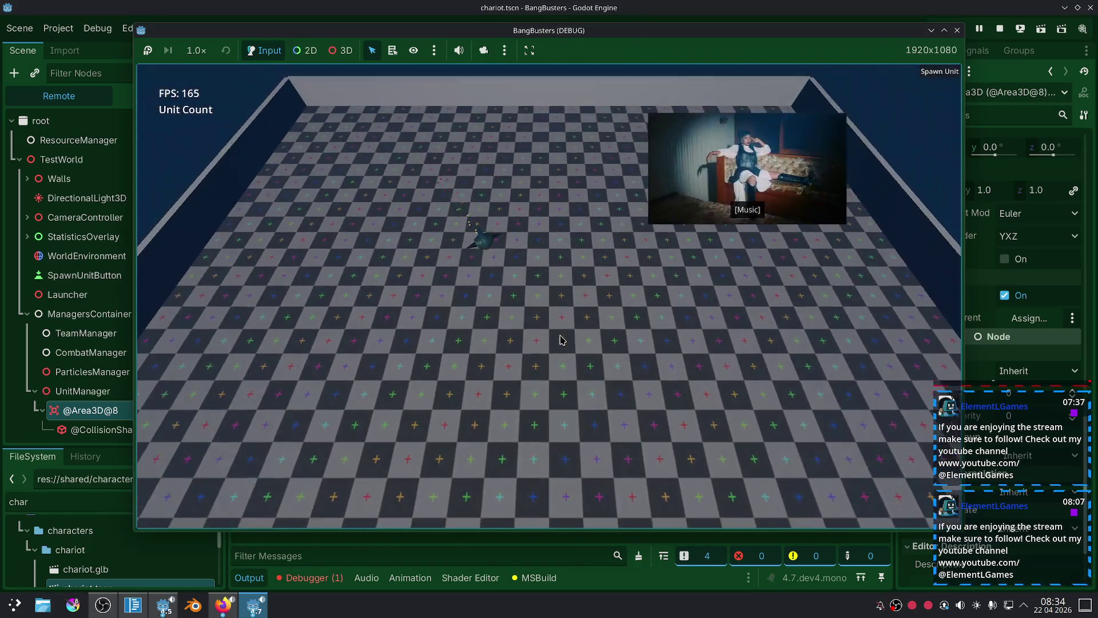
{"action": "scroll", "coordinate": [578, 286], "scroll_direction": "down", "scroll_amount": 3}
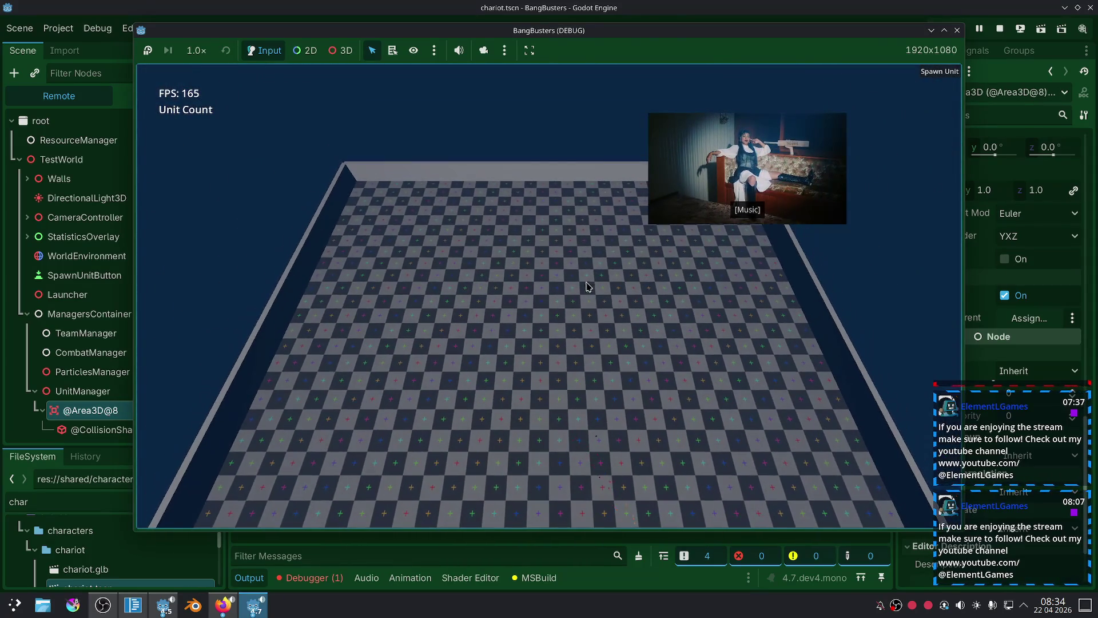
{"action": "scroll", "coordinate": [915, 252], "scroll_direction": "up", "scroll_amount": 3}
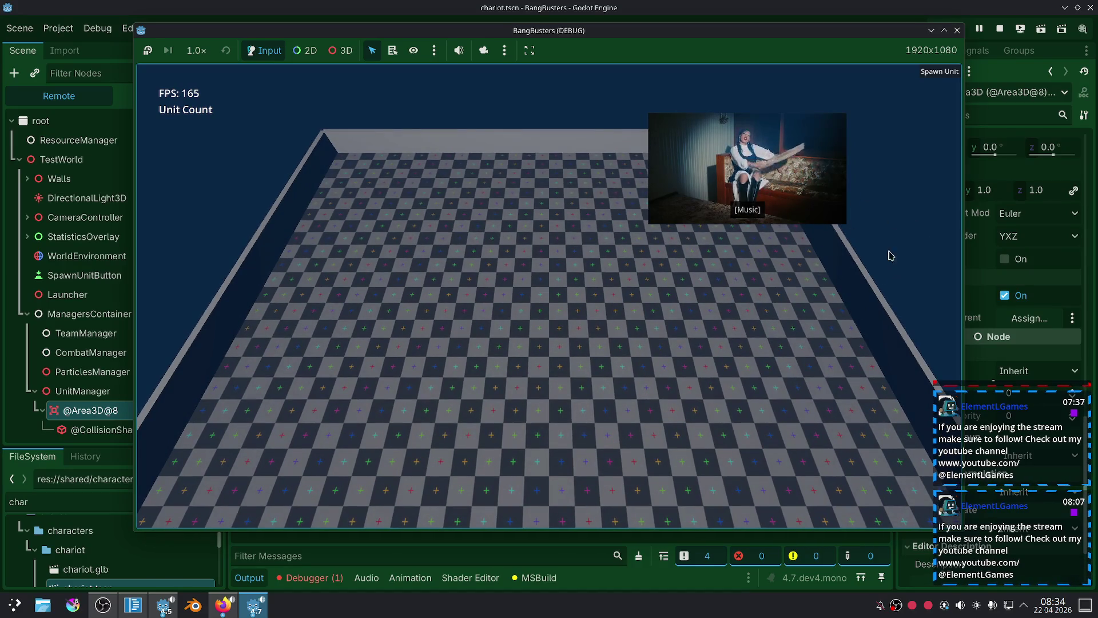
{"action": "scroll", "coordinate": [778, 269], "scroll_direction": "up", "scroll_amount": 1}
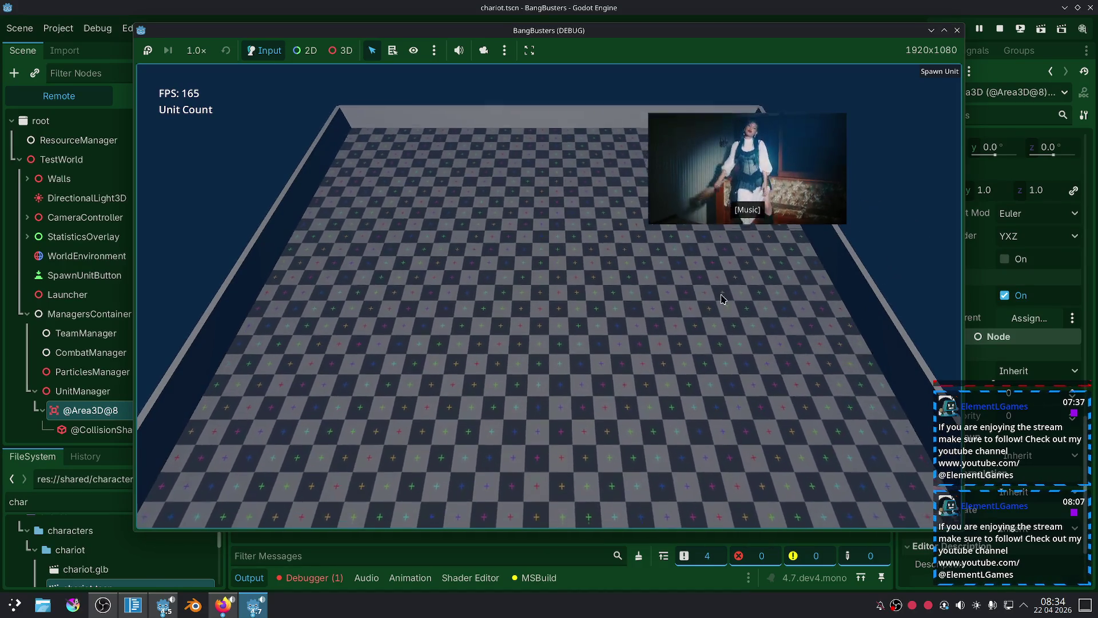
{"action": "scroll", "coordinate": [704, 294], "scroll_direction": "up", "scroll_amount": 5}
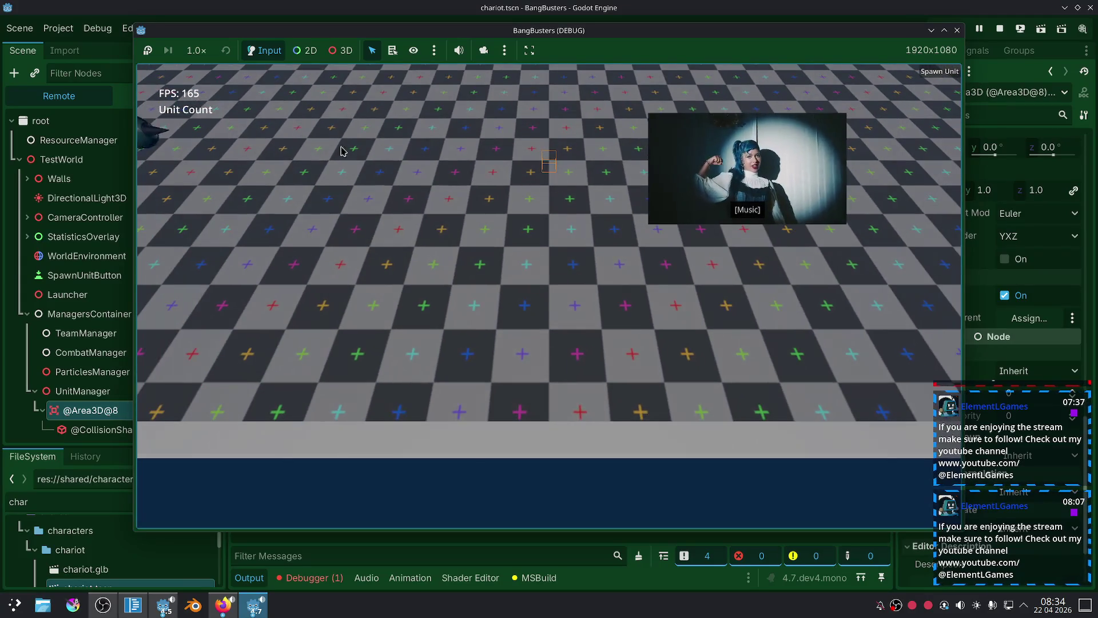
{"action": "left_click", "coordinate": [926, 77]}
{"action": "scroll", "coordinate": [81, 315], "scroll_direction": "down", "scroll_amount": 3}
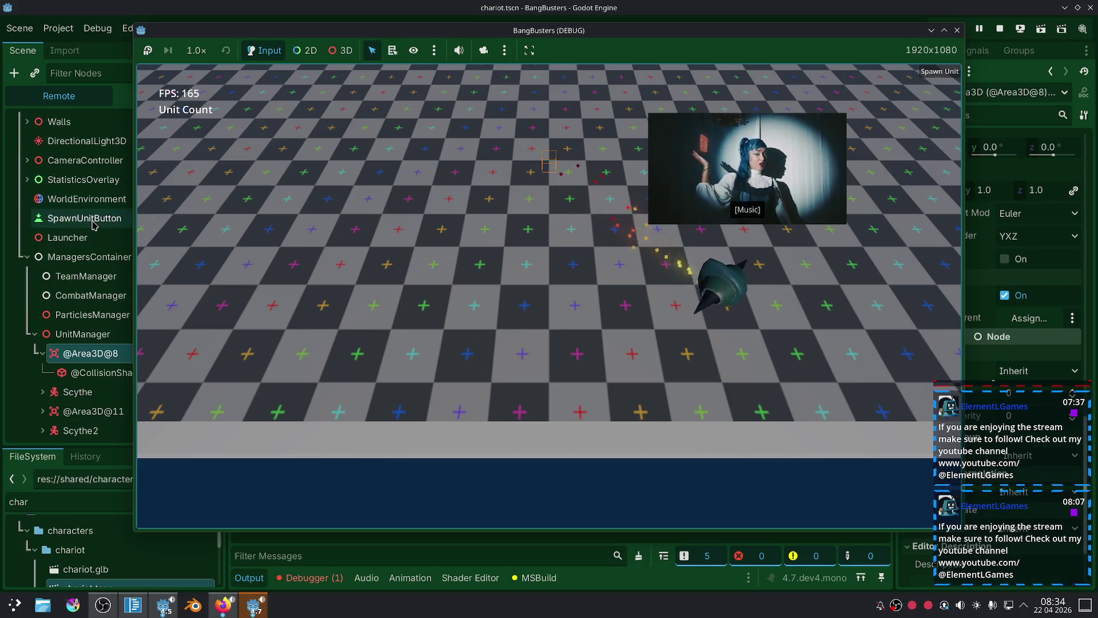
{"action": "left_click", "coordinate": [114, 410]}
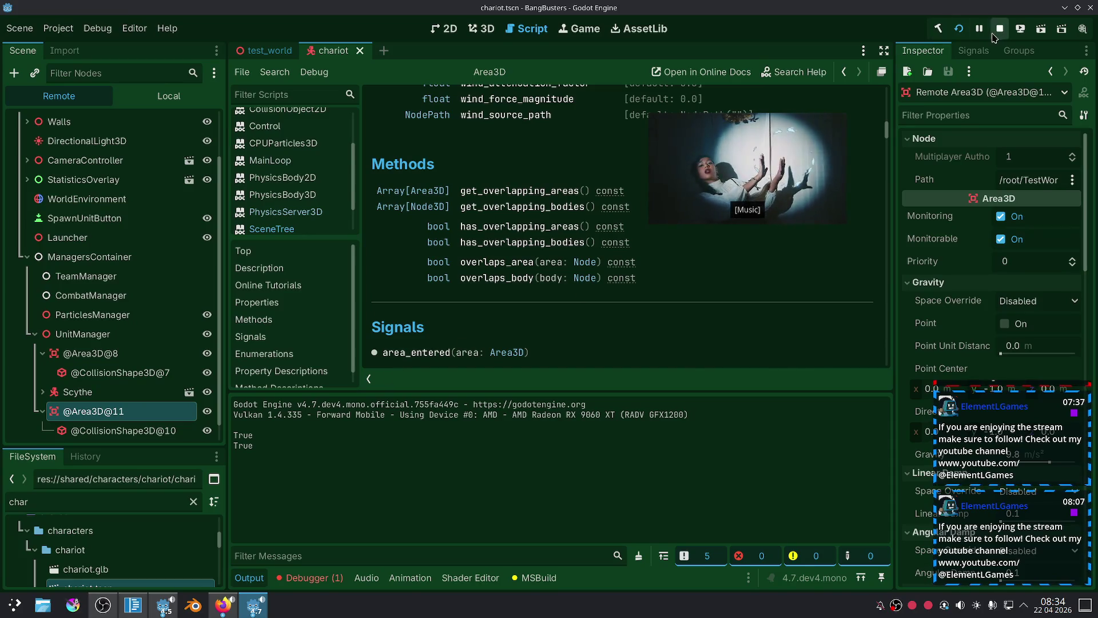
{"action": "left_click", "coordinate": [128, 610]}
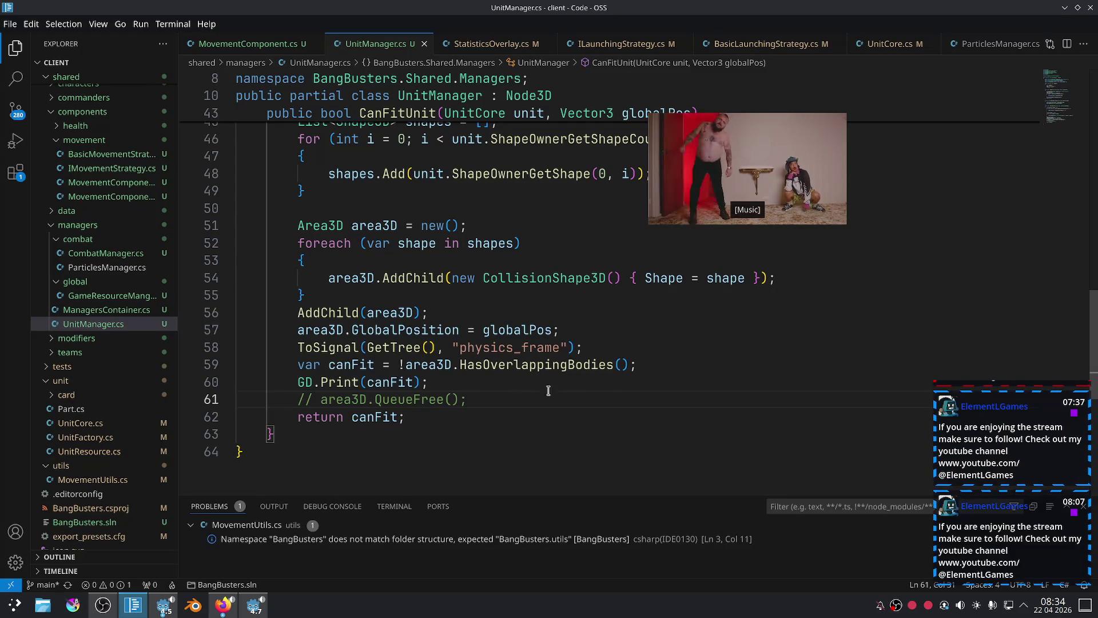
Uncomment area3D.QueueFree(), delete the GD.Print(canFit) line and save.
{"action": "key", "text": "ctrl+slash"}
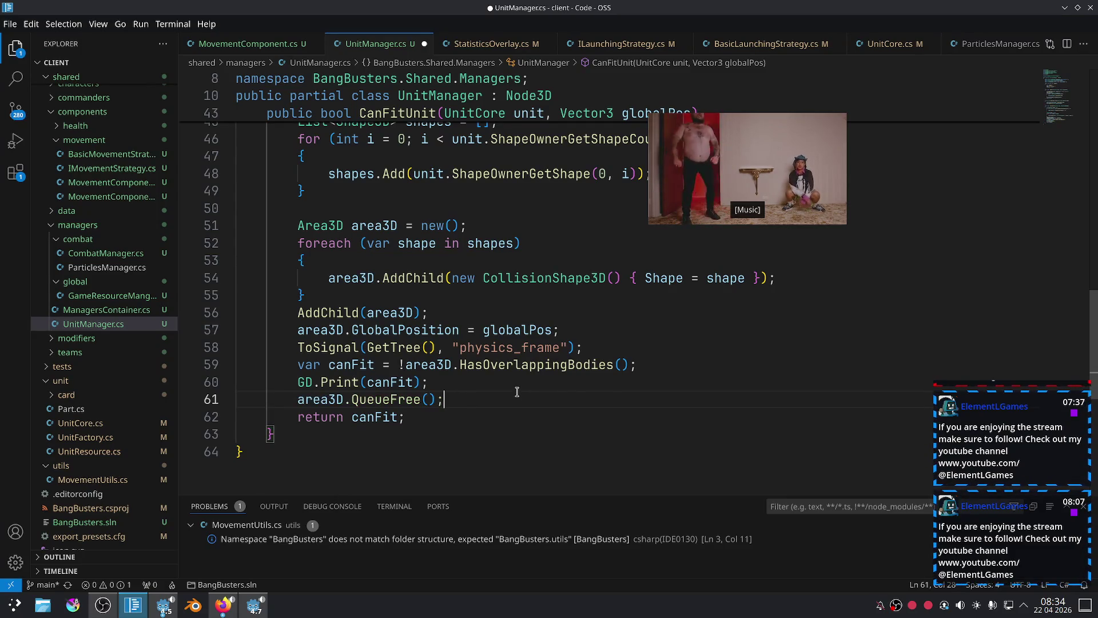
{"action": "left_click", "coordinate": [460, 382]}
{"action": "triple_click", "coordinate": [459, 381]}
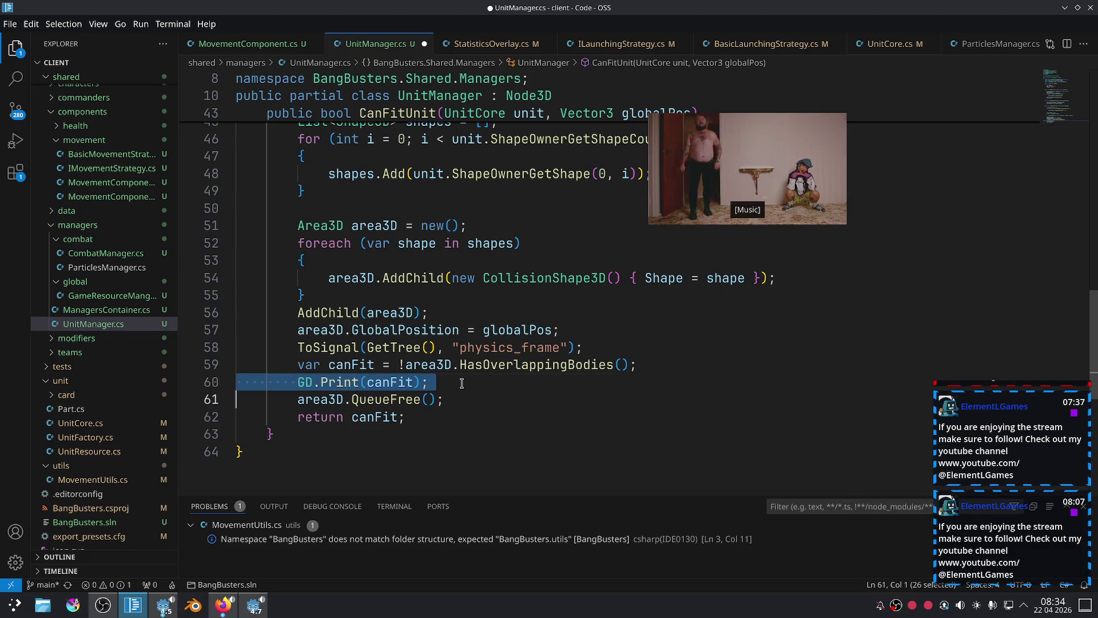
{"action": "key", "text": "BackSpace"}
{"action": "left_click", "coordinate": [514, 411]}
{"action": "key", "text": "ctrl+s"}
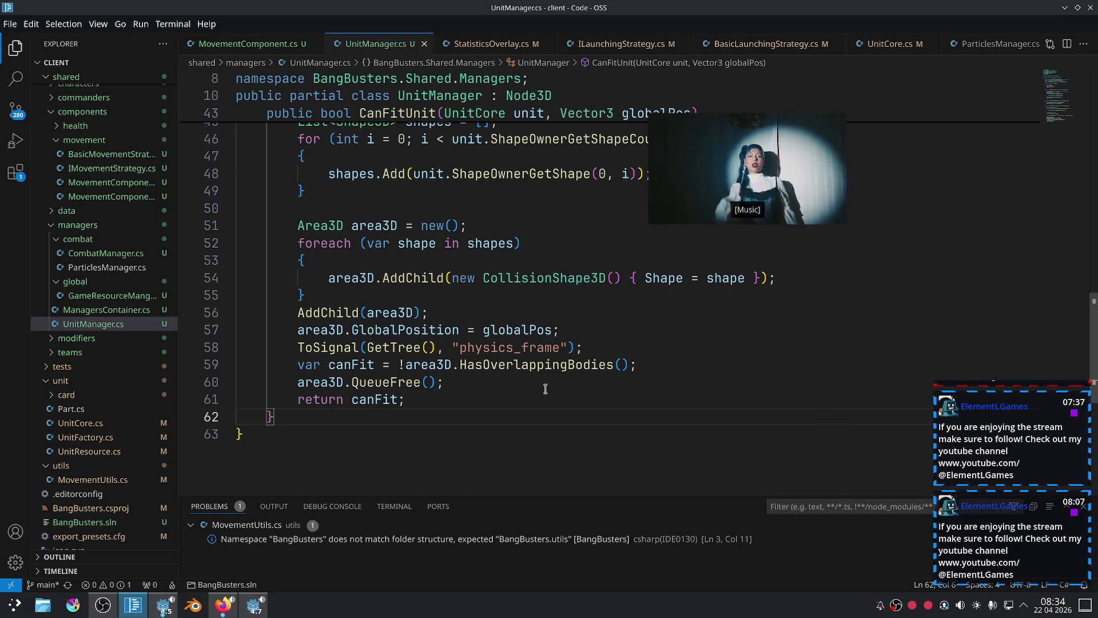
Select and review the overlap check and QueueFree lines 59–60.
{"action": "left_click", "coordinate": [527, 377]}
{"action": "left_click_drag", "start_coordinate": [517, 383], "coordinate": [298, 364]}
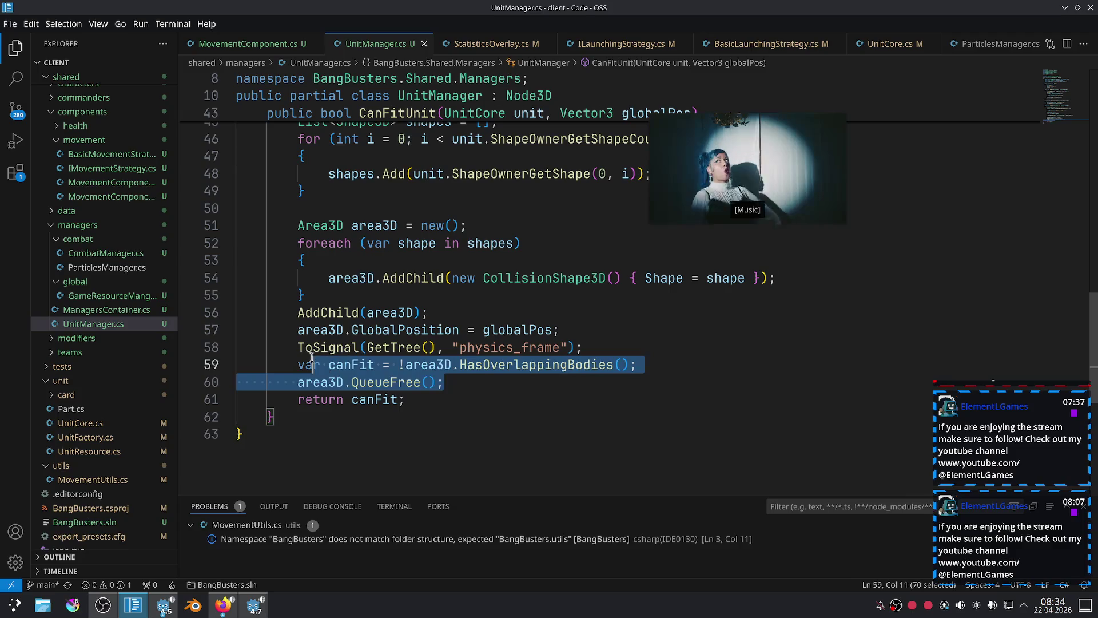
{"action": "left_click", "coordinate": [477, 375]}
{"action": "mouse_move", "coordinate": [477, 374]}
{"action": "left_mouse_down"}
{"action": "mouse_move", "coordinate": [465, 365]}
{"action": "mouse_move", "coordinate": [294, 365]}
{"action": "left_mouse_up"}
{"action": "left_click", "coordinate": [445, 386]}
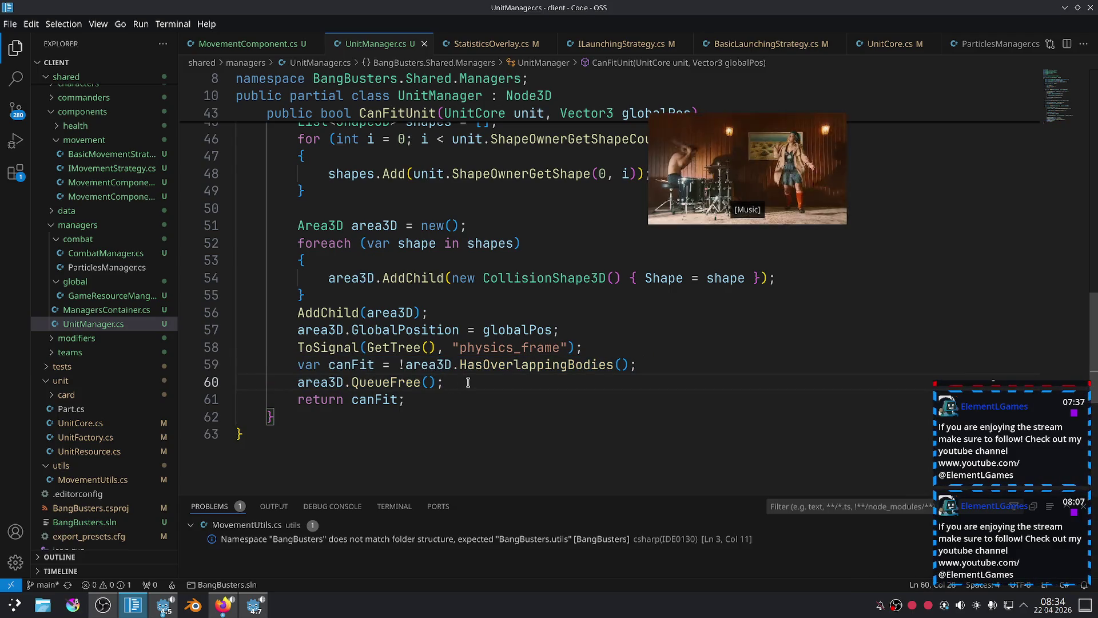
{"action": "left_click_drag", "start_coordinate": [468, 382], "coordinate": [297, 364]}
{"action": "mouse_move", "coordinate": [445, 386]}
{"action": "left_mouse_down"}
{"action": "mouse_move", "coordinate": [299, 375]}
{"action": "mouse_move", "coordinate": [299, 396]}
{"action": "mouse_move", "coordinate": [312, 382]}
{"action": "mouse_move", "coordinate": [180, 376]}
{"action": "mouse_move", "coordinate": [294, 382]}
{"action": "mouse_move", "coordinate": [239, 400]}
{"action": "mouse_move", "coordinate": [215, 378]}
{"action": "mouse_move", "coordinate": [227, 367]}
{"action": "left_mouse_up"}
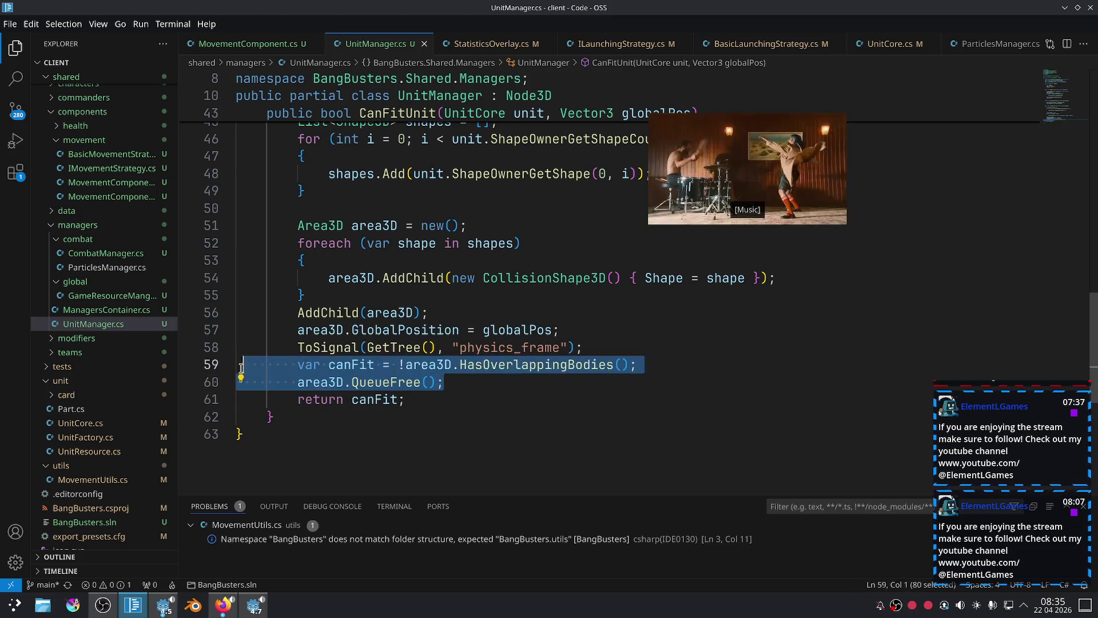
{"action": "left_click", "coordinate": [436, 382]}
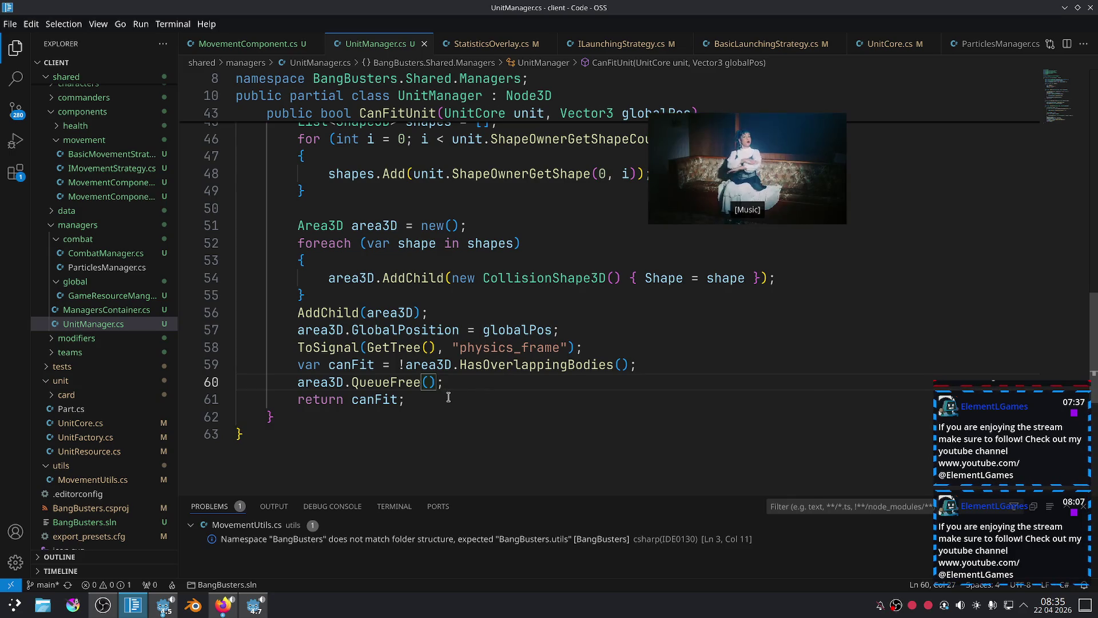
Change "physics_frame" to "process_frame", save and relaunch the scene.
{"action": "left_click_drag", "start_coordinate": [513, 348], "coordinate": [464, 348]}
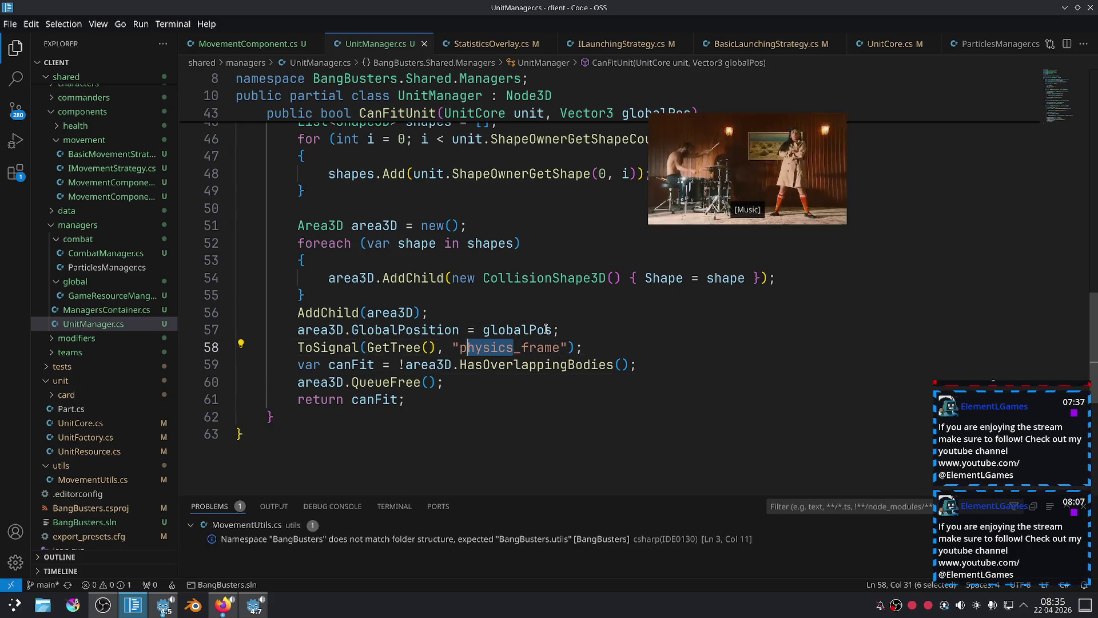
{"action": "type", "text": "rocess"}
{"action": "key", "text": "ctrl+s"}
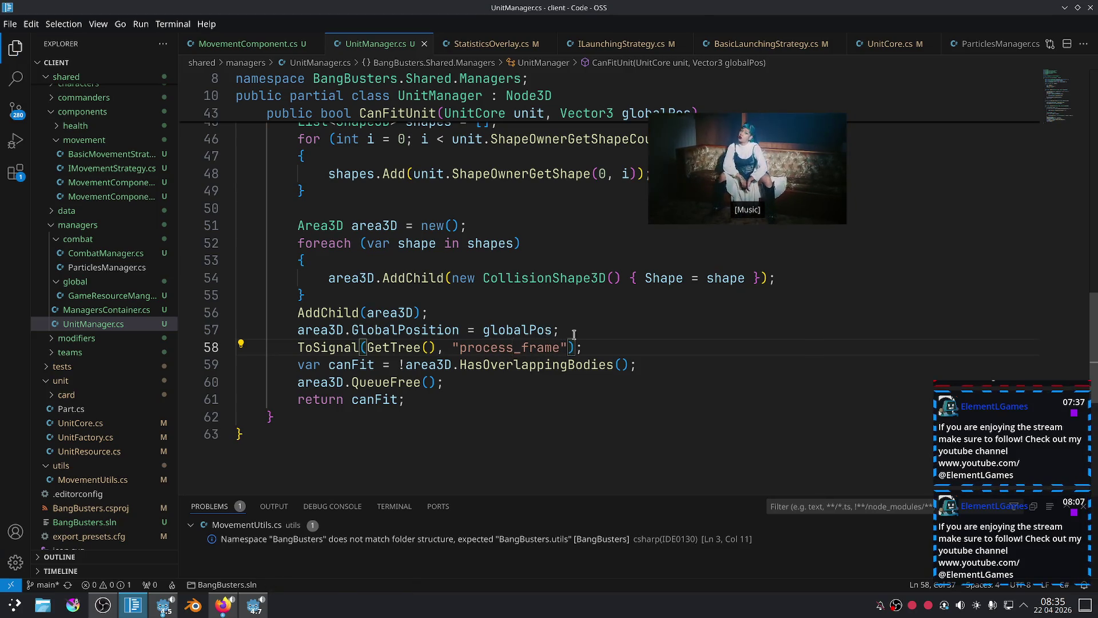
{"action": "key", "text": "alt+Tab"}
{"action": "left_click", "coordinate": [938, 28]}
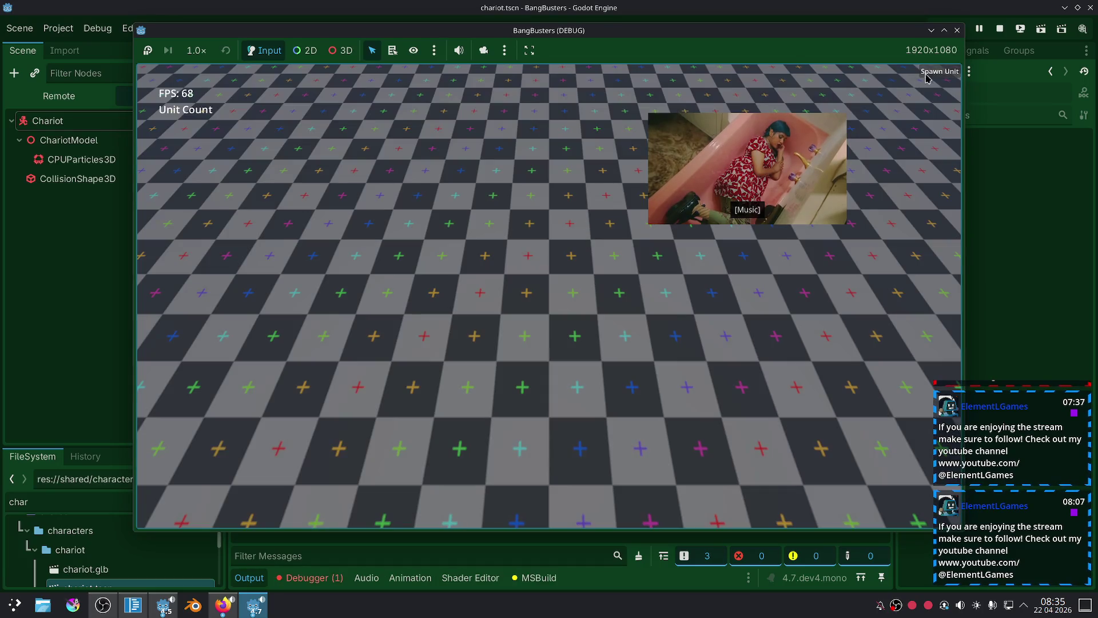
Spawn units in the relaunched game, then return to UnitManager.cs.
{"action": "left_click", "coordinate": [931, 74]}
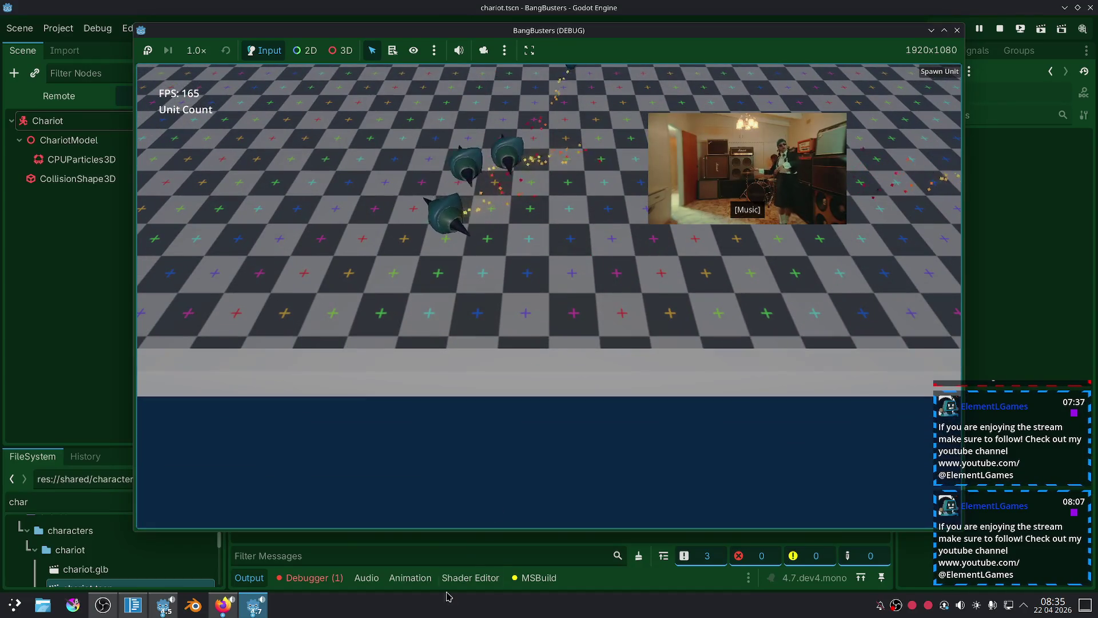
{"action": "left_click", "coordinate": [448, 558]}
{"action": "left_click", "coordinate": [130, 607]}
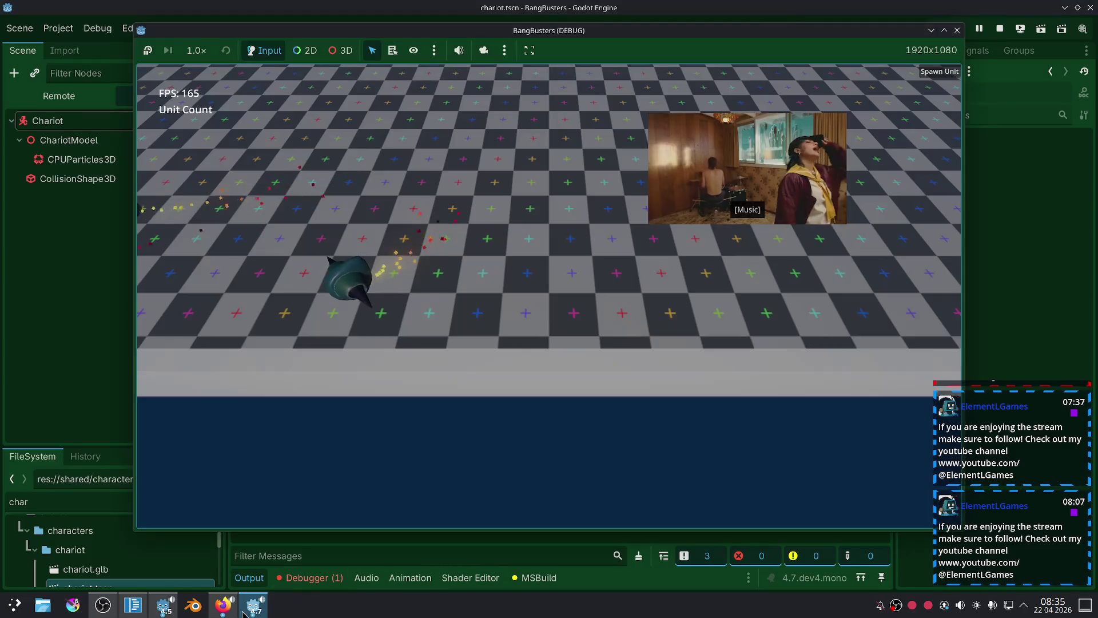
{"action": "left_click", "coordinate": [131, 608]}
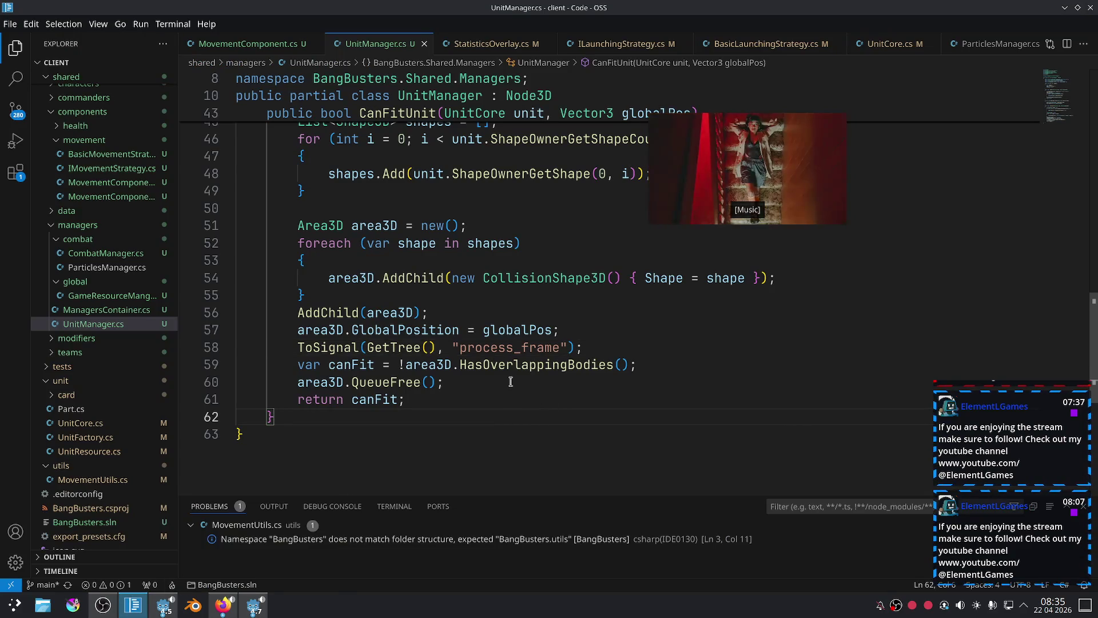
Restore GD.Print(canFit), keep process_frame, save, relaunch and shrink the game window to 1308x736.
{"action": "key", "text": "ctrl+z"}
{"action": "double_click", "coordinate": [517, 349]}
{"action": "type", "text": "process"}
{"action": "key", "text": "ctrl+s"}
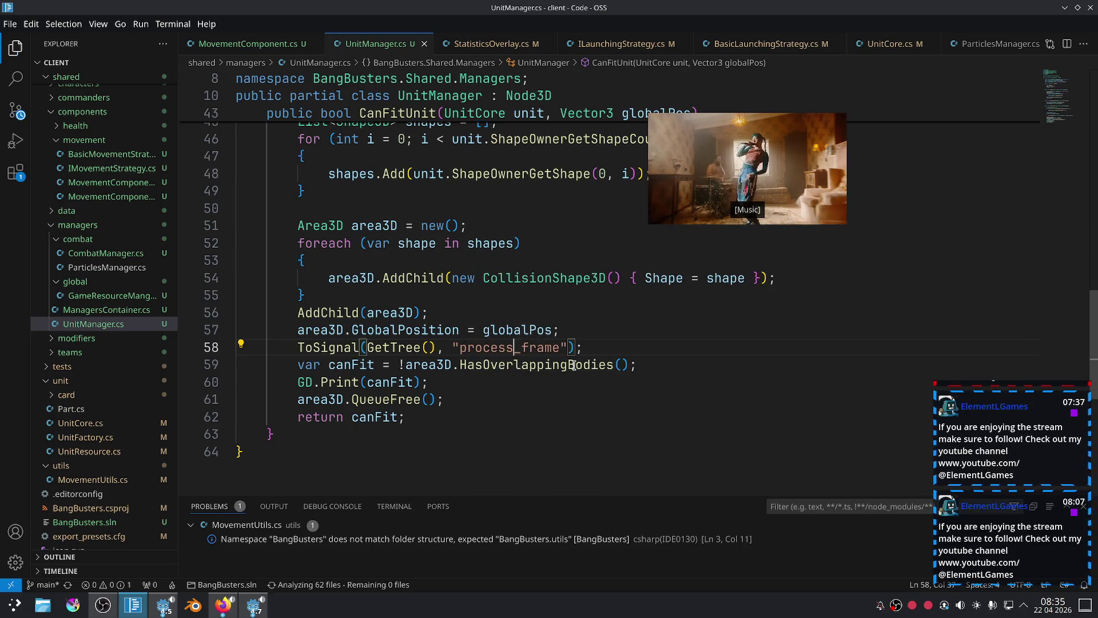
{"action": "key", "text": "alt+Tab"}
{"action": "key", "text": "F5"}
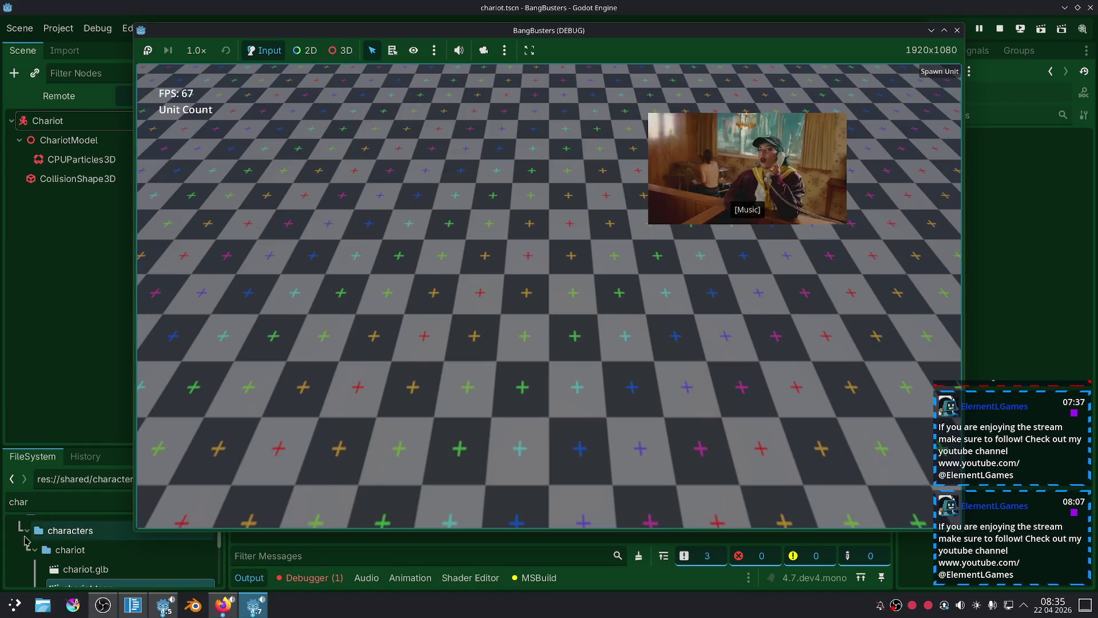
{"action": "left_click_drag", "start_coordinate": [131, 532], "coordinate": [298, 383]}
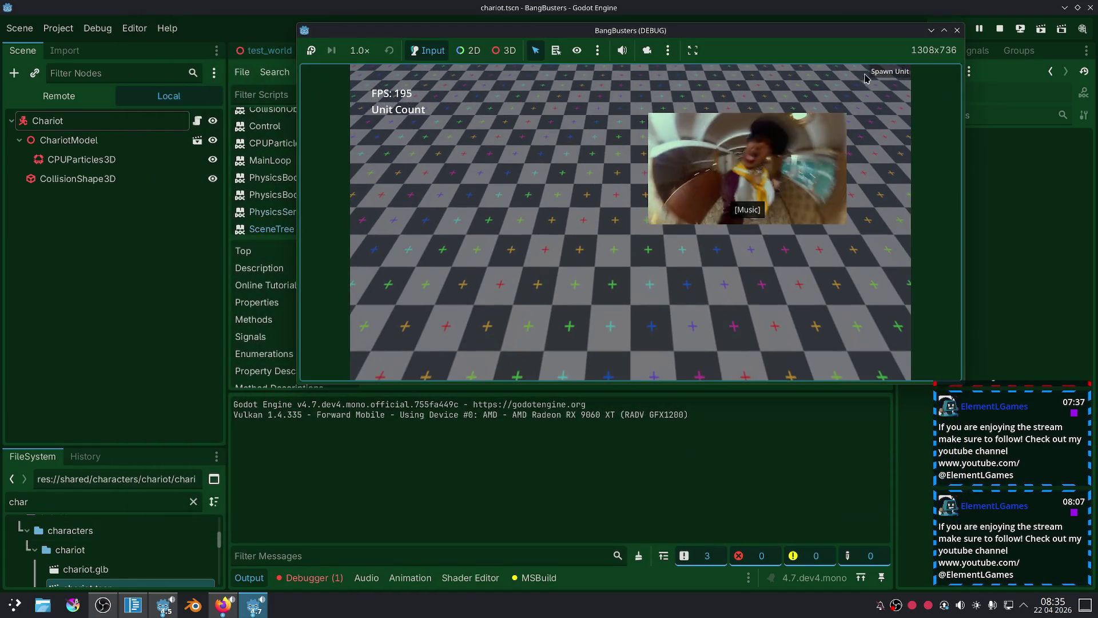
Spawn a batch of chariot units, close the game, and return to the process_frame line.
{"action": "left_click", "coordinate": [873, 75]}
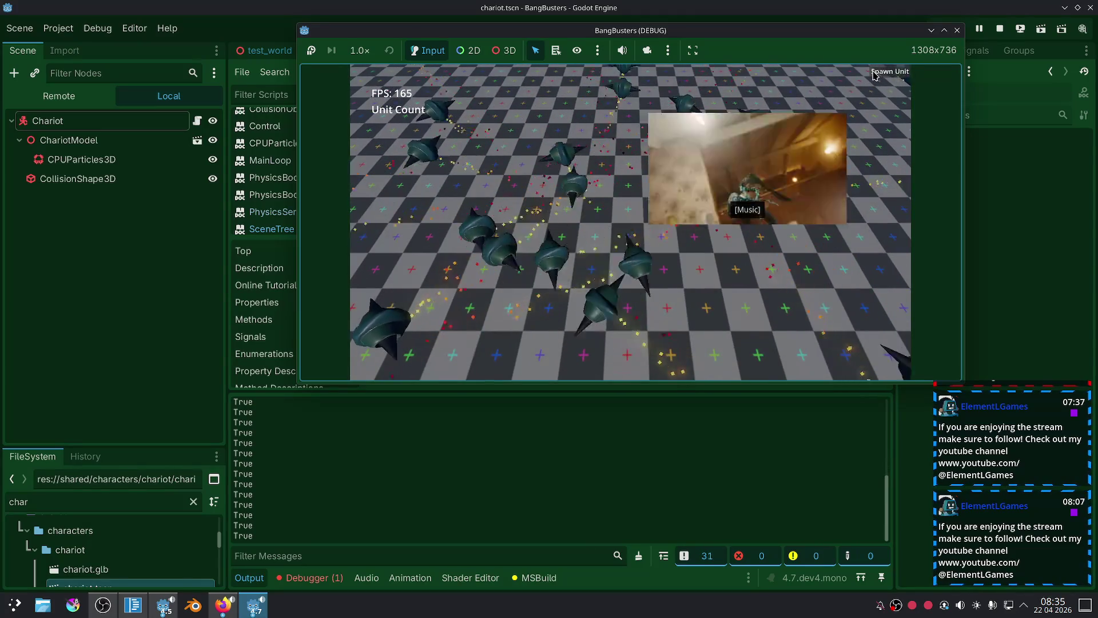
{"action": "left_click", "coordinate": [957, 29]}
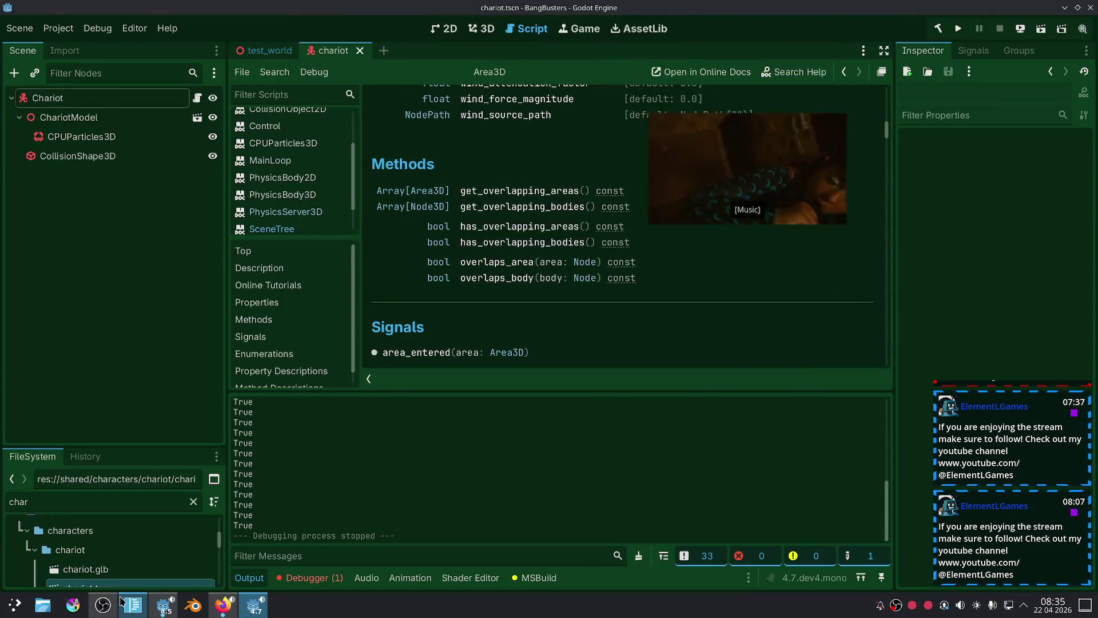
{"action": "left_click", "coordinate": [132, 605]}
{"action": "left_click", "coordinate": [607, 353]}
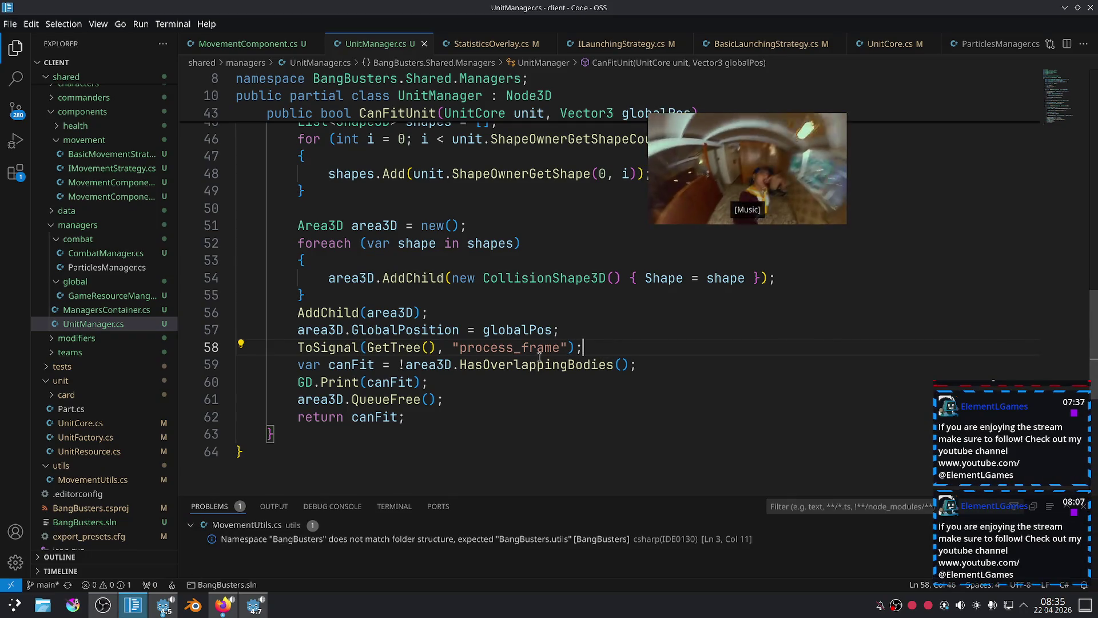
Change process_frame back to physics_frame, save, and review lines 58–62 of CanFitUnit.
{"action": "double_click", "coordinate": [491, 347]}
{"action": "type", "text": "physics"}
{"action": "key", "text": "ctrl+s"}
{"action": "key", "text": "alt+Tab"}
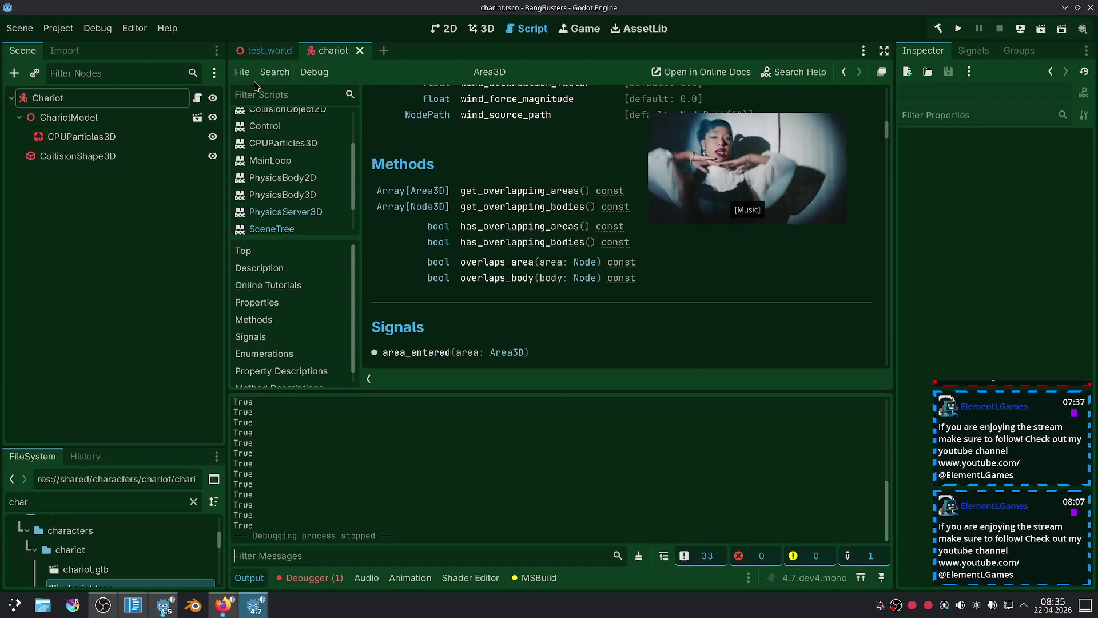
{"action": "left_click", "coordinate": [269, 51]}
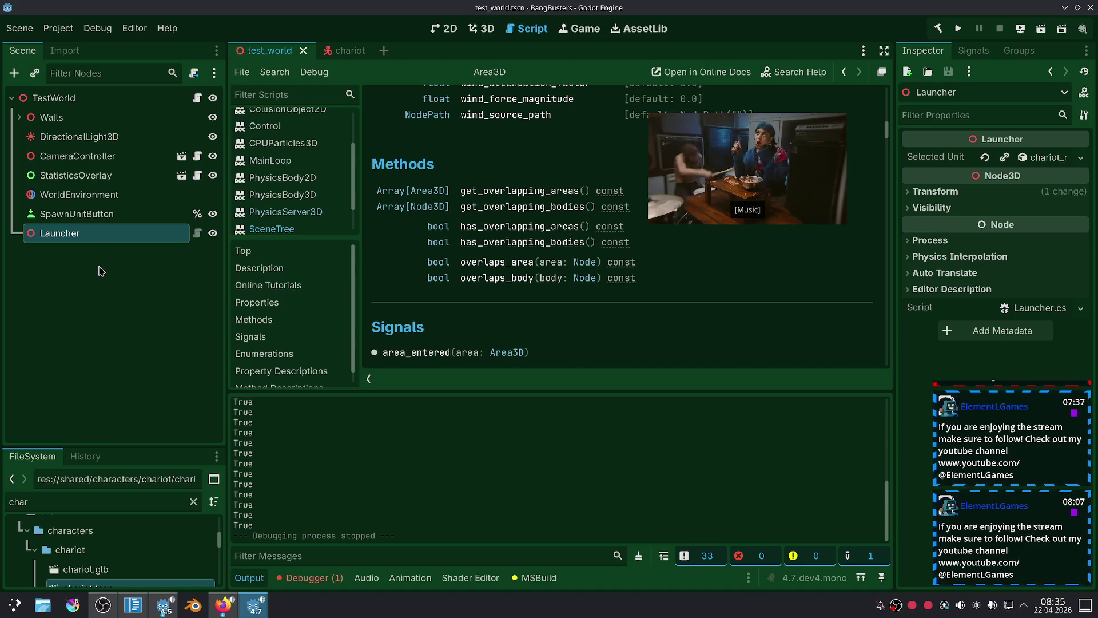
{"action": "left_click", "coordinate": [132, 604]}
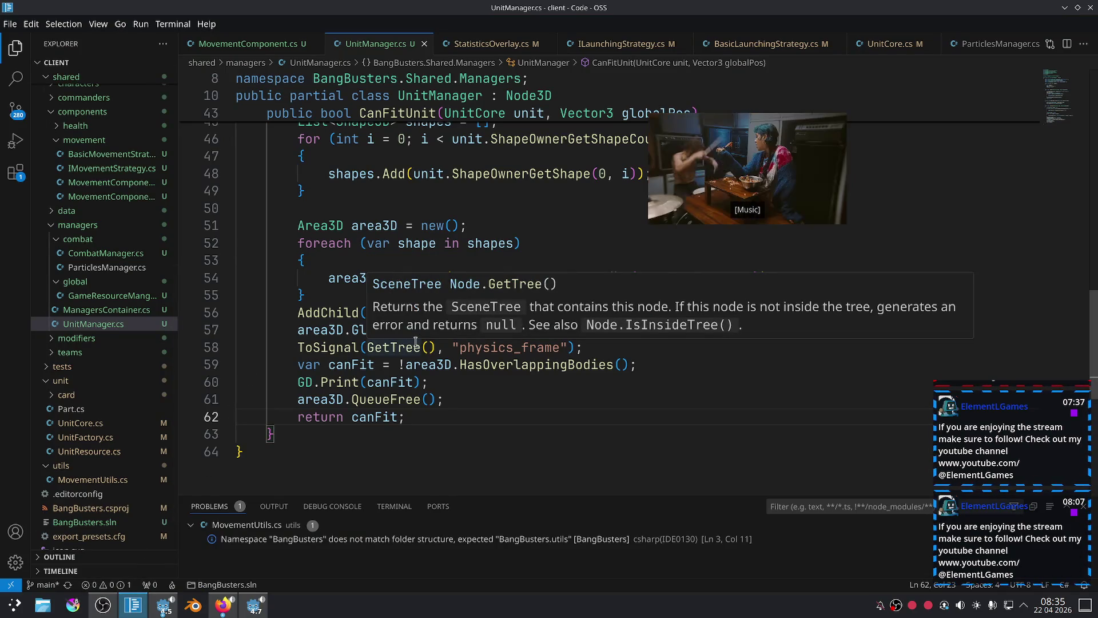
{"action": "left_click_drag", "start_coordinate": [458, 417], "coordinate": [290, 347]}
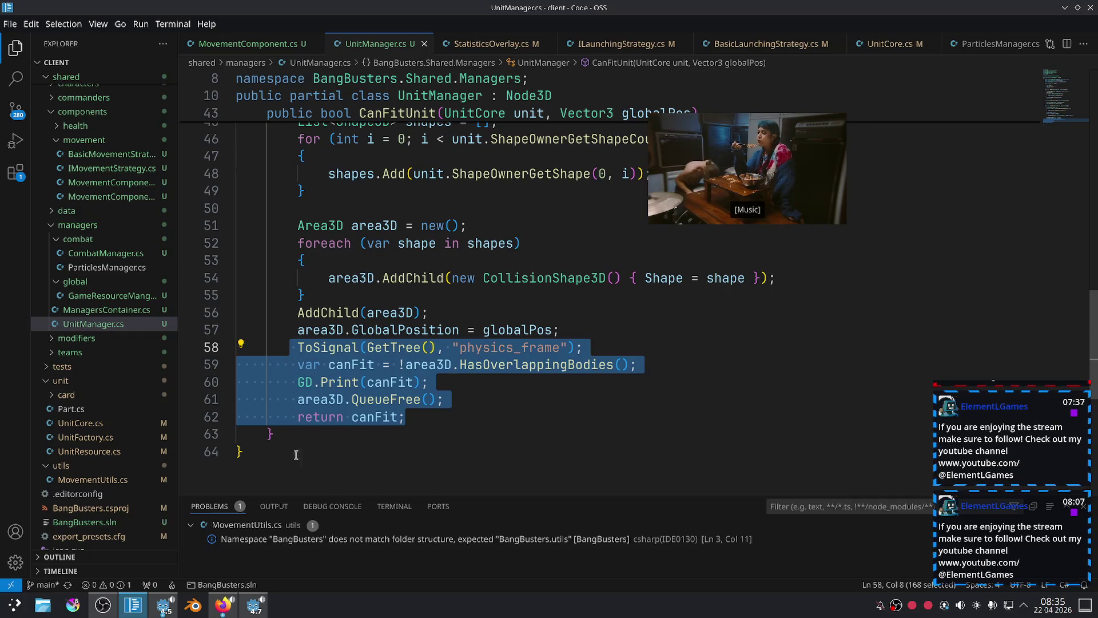
{"action": "left_click", "coordinate": [260, 611]}
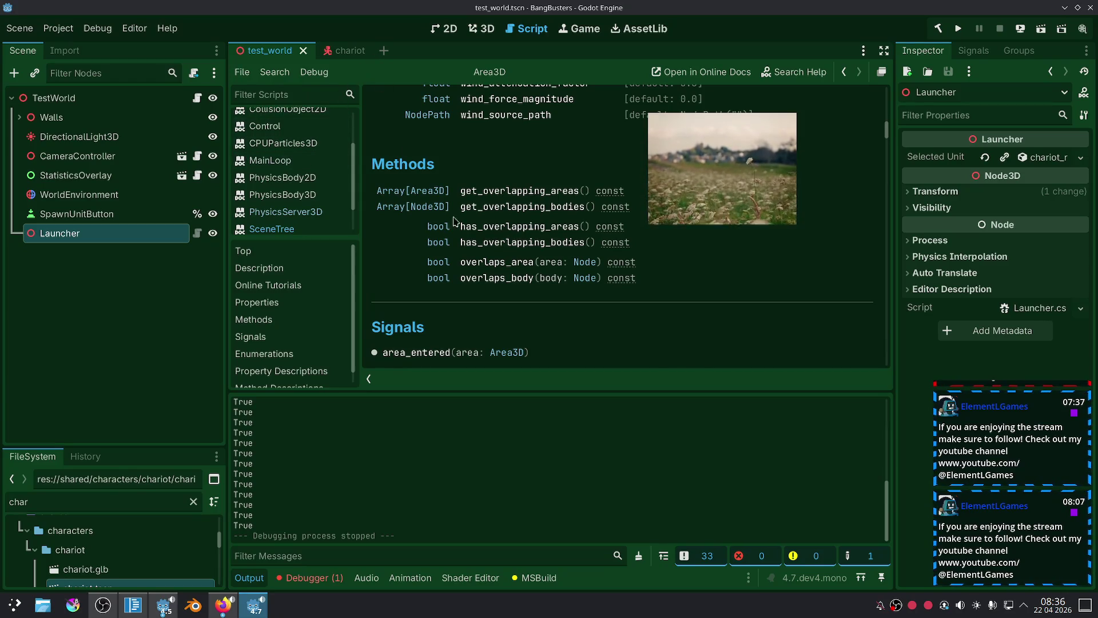
Scroll the Area3D help to Methods and open the has_overlapping_bodies() description.
{"action": "scroll", "coordinate": [519, 306], "scroll_direction": "up", "scroll_amount": 10}
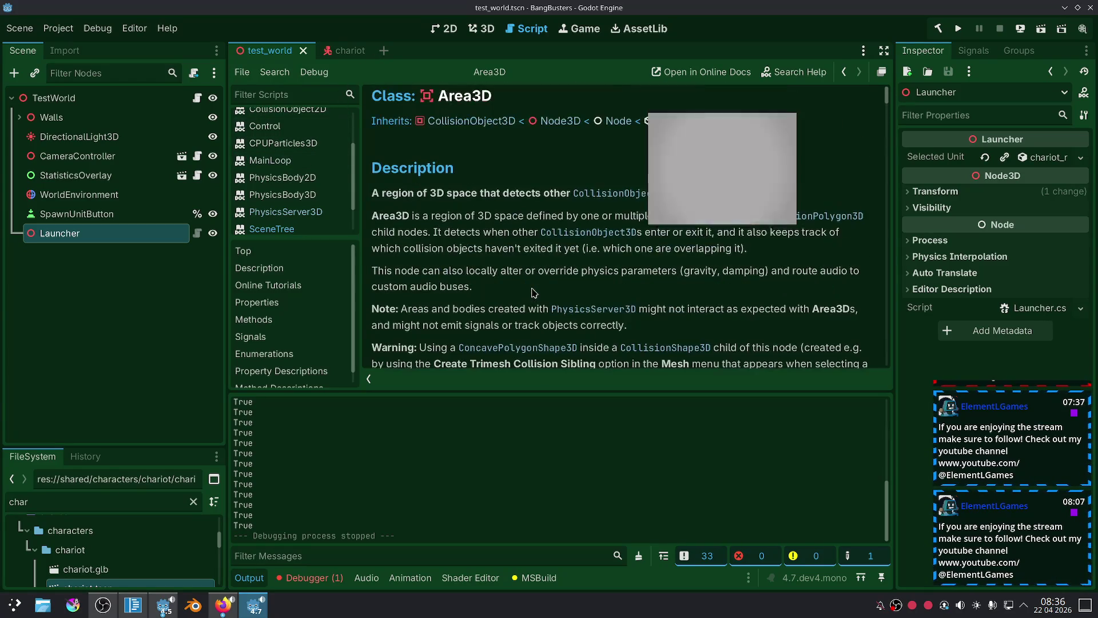
{"action": "left_click_drag", "start_coordinate": [768, 153], "coordinate": [908, 124]}
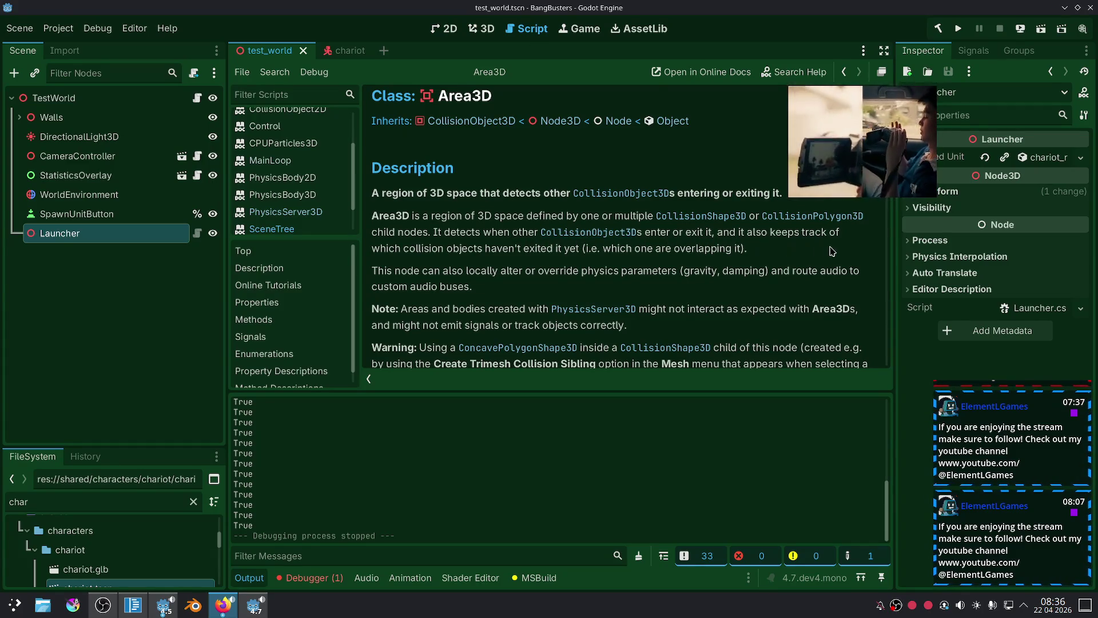
{"action": "scroll", "coordinate": [502, 248], "scroll_direction": "down", "scroll_amount": 1}
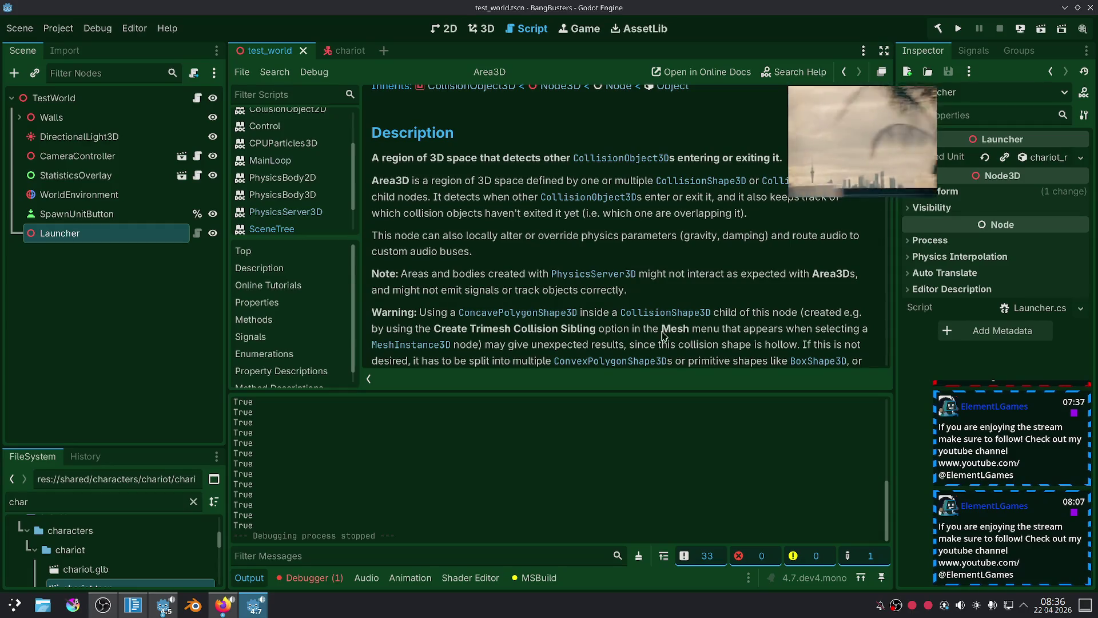
{"action": "scroll", "coordinate": [544, 348], "scroll_direction": "down", "scroll_amount": 3}
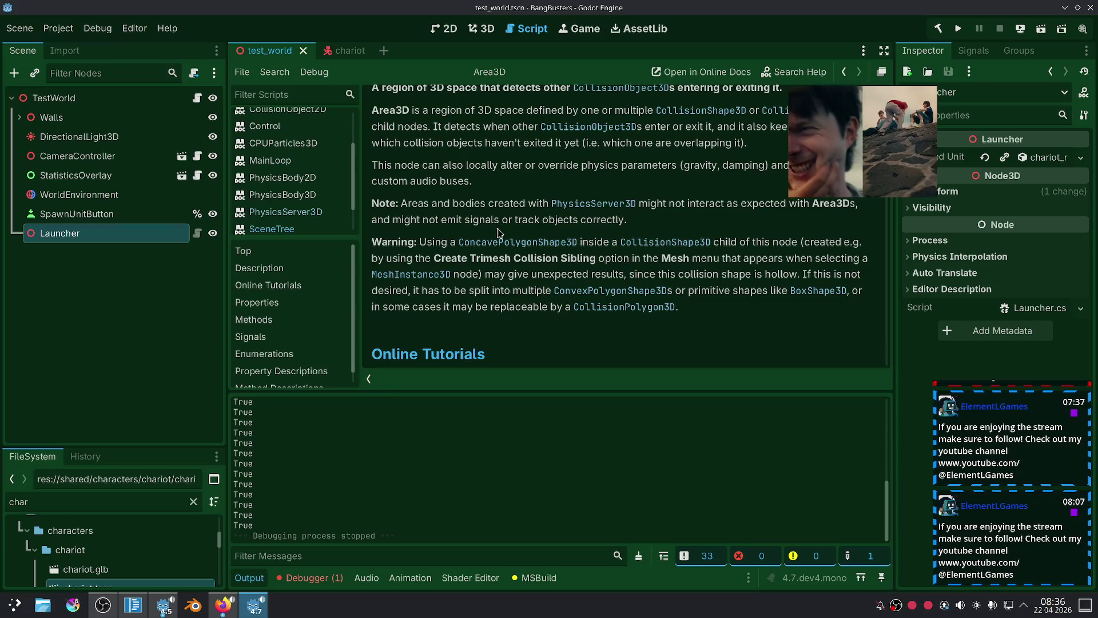
{"action": "scroll", "coordinate": [596, 208], "scroll_direction": "up", "scroll_amount": 2}
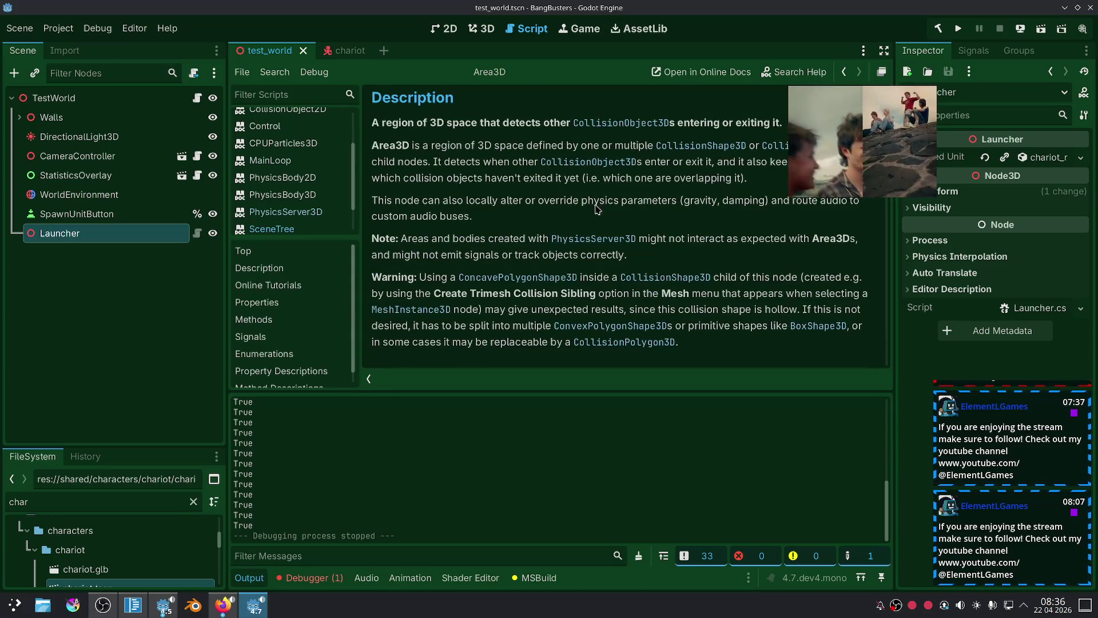
{"action": "scroll", "coordinate": [706, 232], "scroll_direction": "down", "scroll_amount": 10}
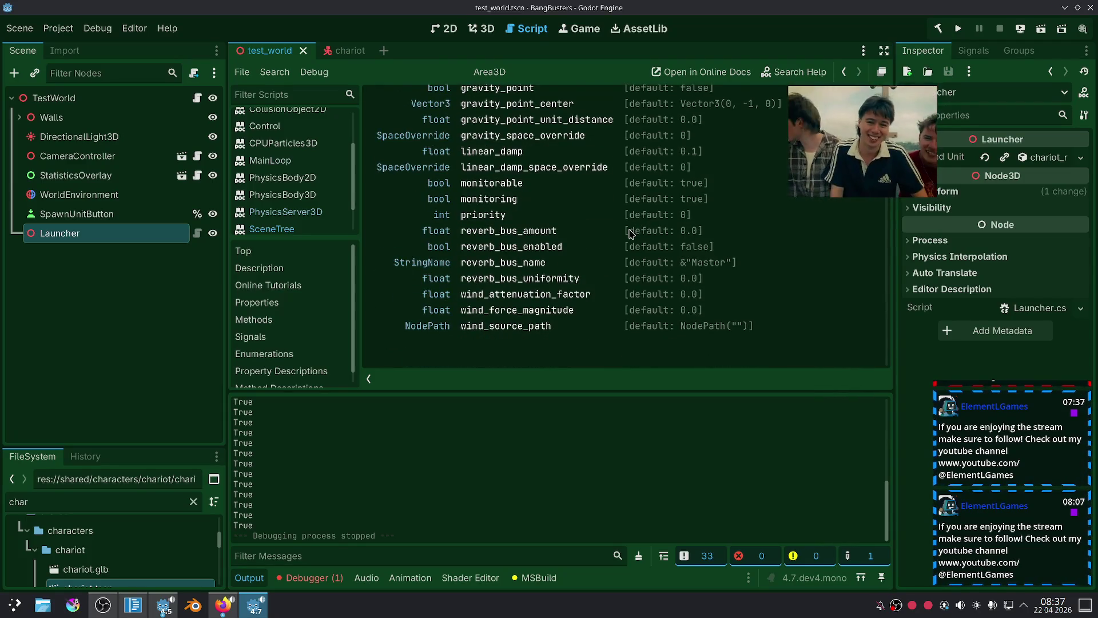
{"action": "scroll", "coordinate": [604, 234], "scroll_direction": "down", "scroll_amount": 10}
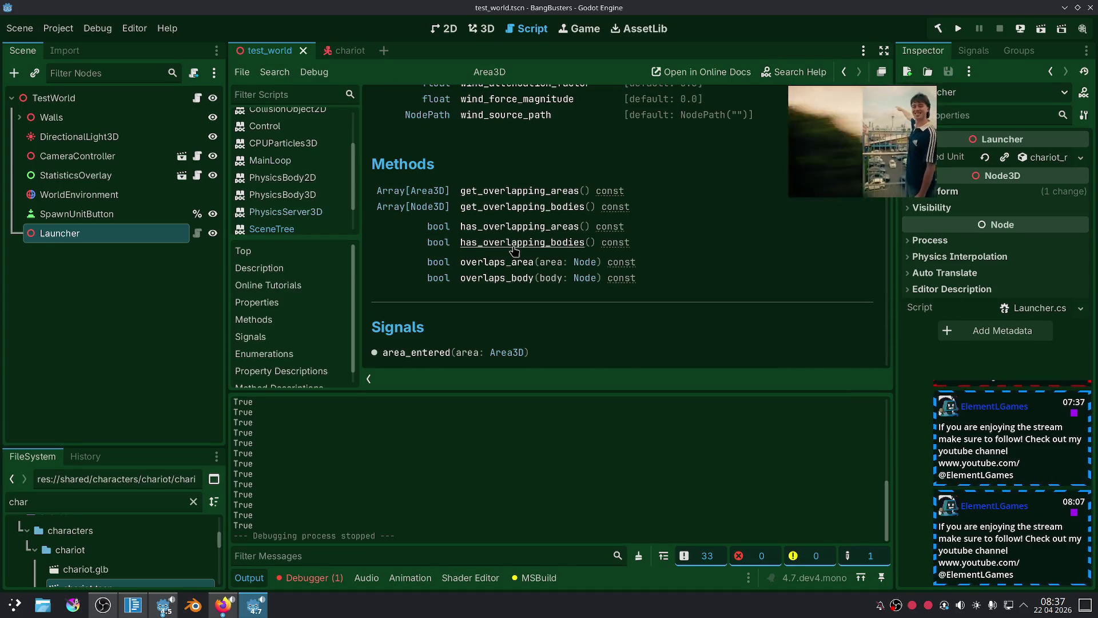
{"action": "left_click", "coordinate": [513, 248]}
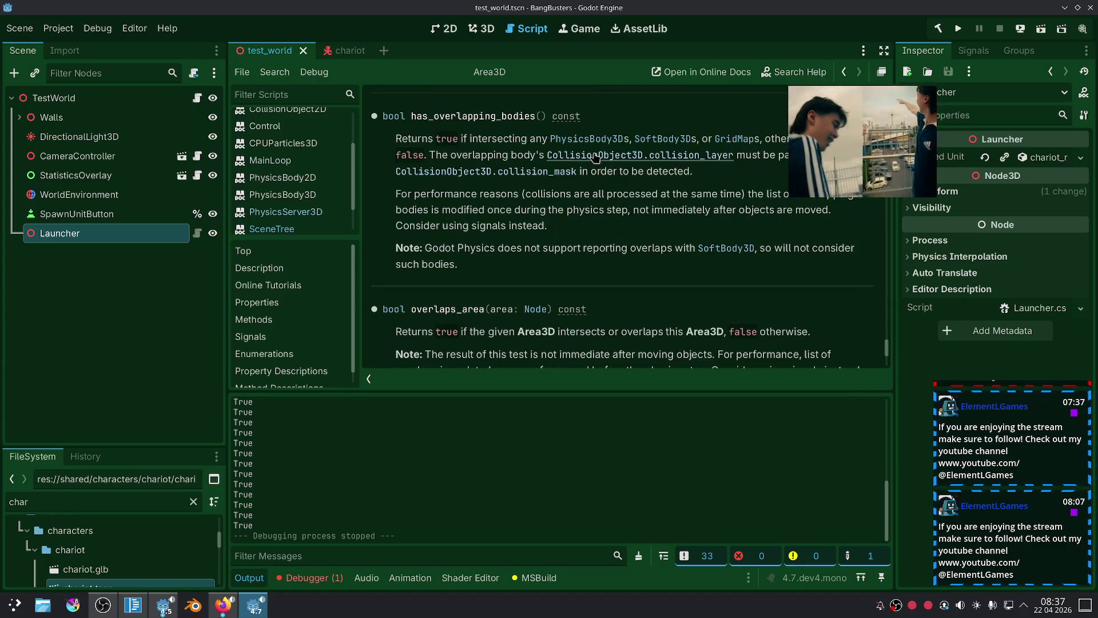
{"action": "scroll", "coordinate": [616, 216], "scroll_direction": "up", "scroll_amount": 2}
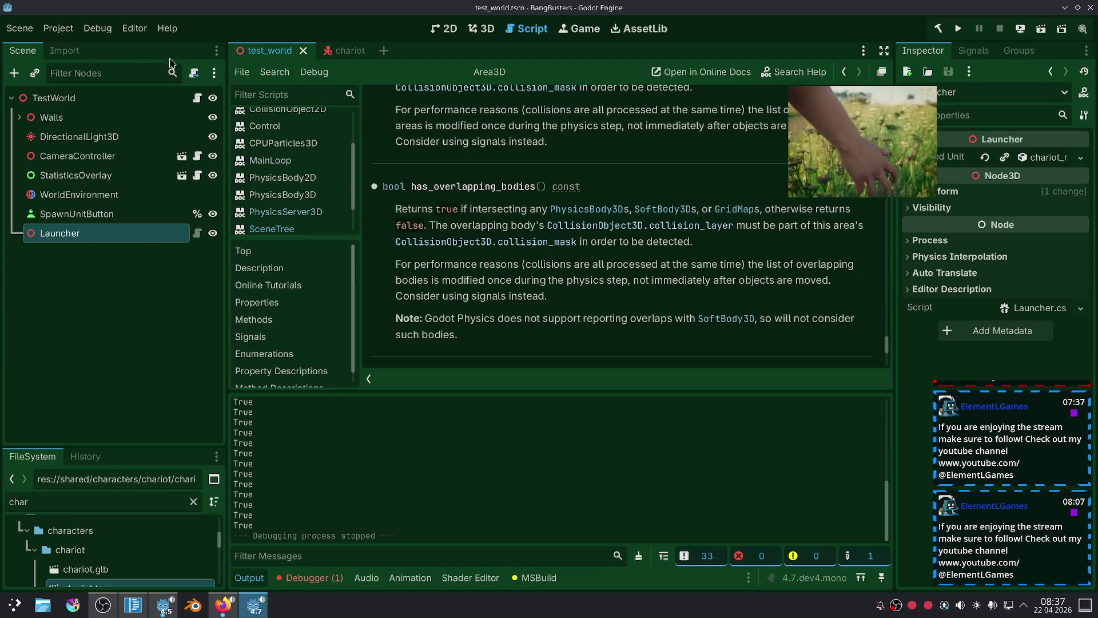
{"action": "left_click", "coordinate": [58, 28]}
{"action": "left_click", "coordinate": [72, 58]}
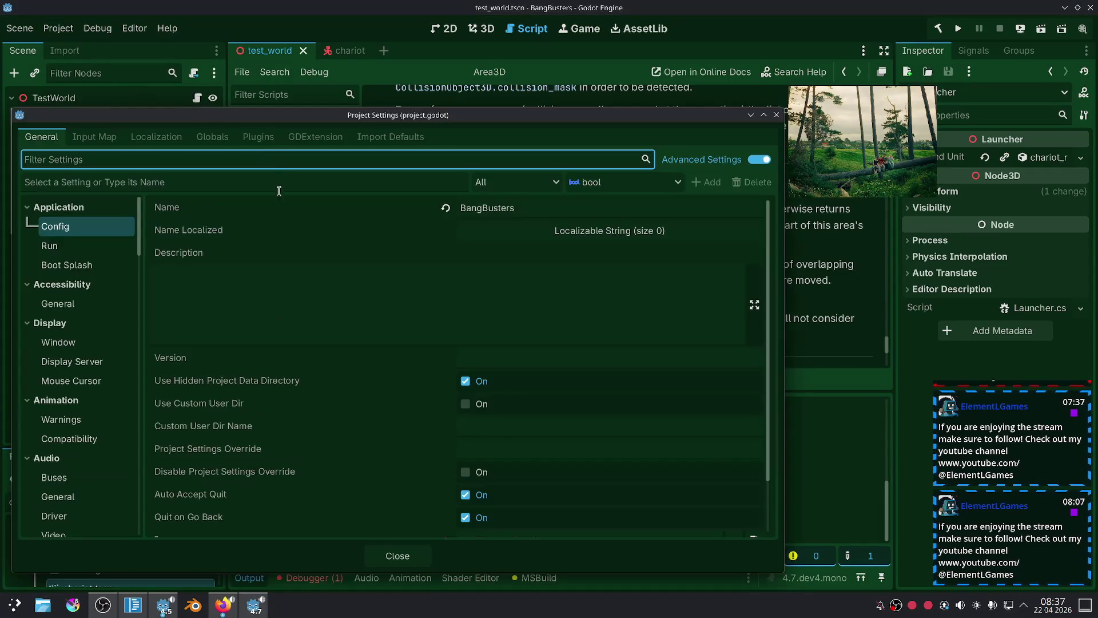
{"action": "left_click", "coordinate": [98, 342]}
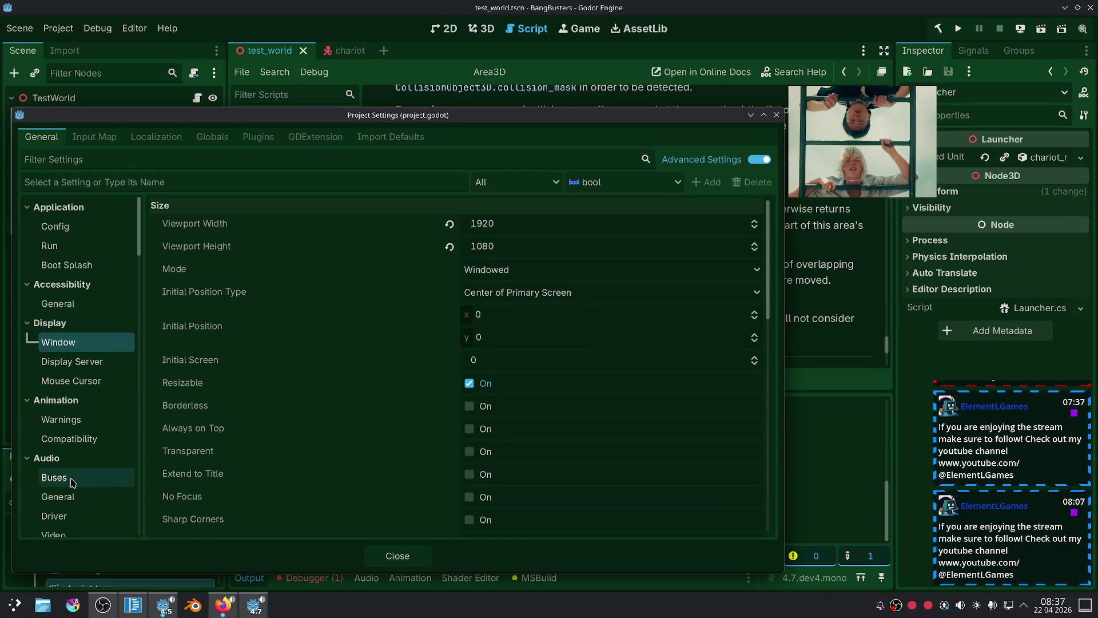
{"action": "scroll", "coordinate": [71, 305], "scroll_direction": "down", "scroll_amount": 5}
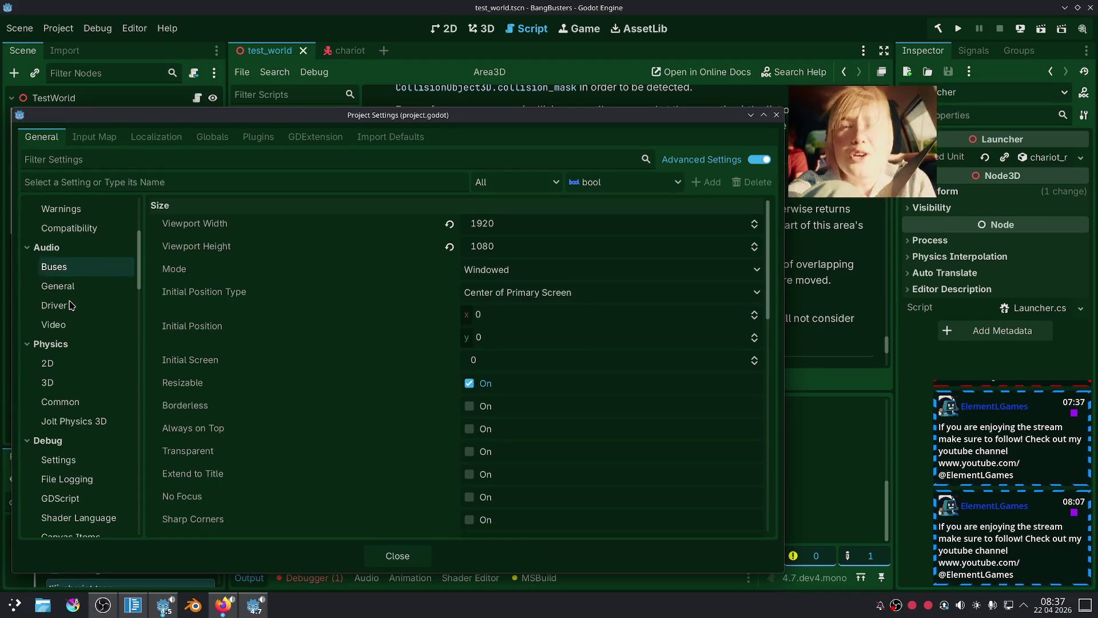
{"action": "left_click", "coordinate": [72, 402]}
{"action": "left_click", "coordinate": [74, 389]}
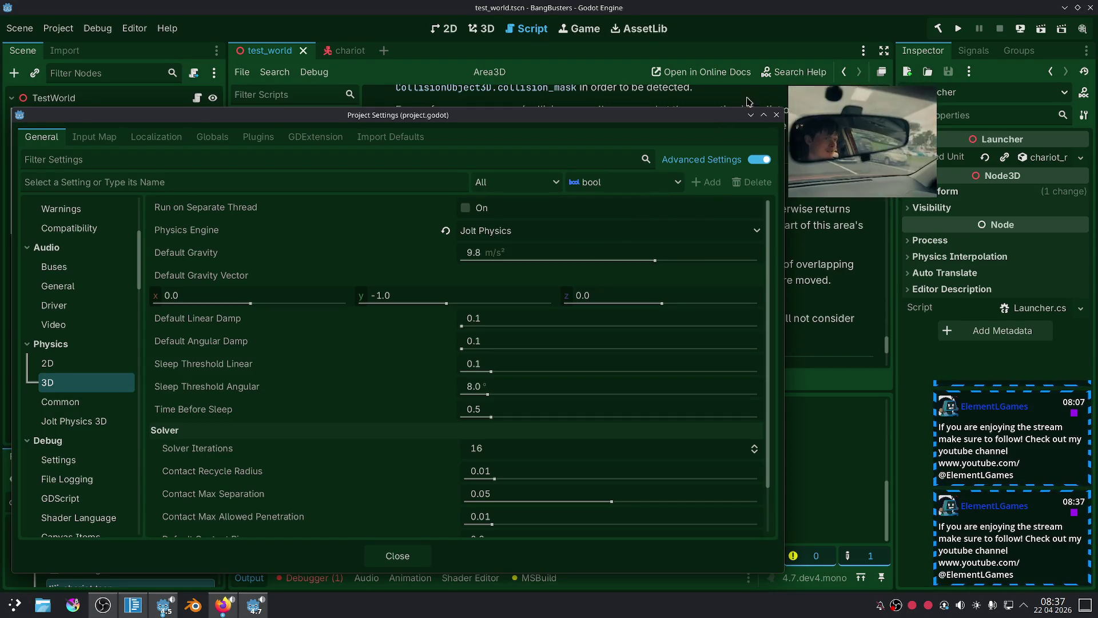
{"action": "left_click", "coordinate": [776, 117]}
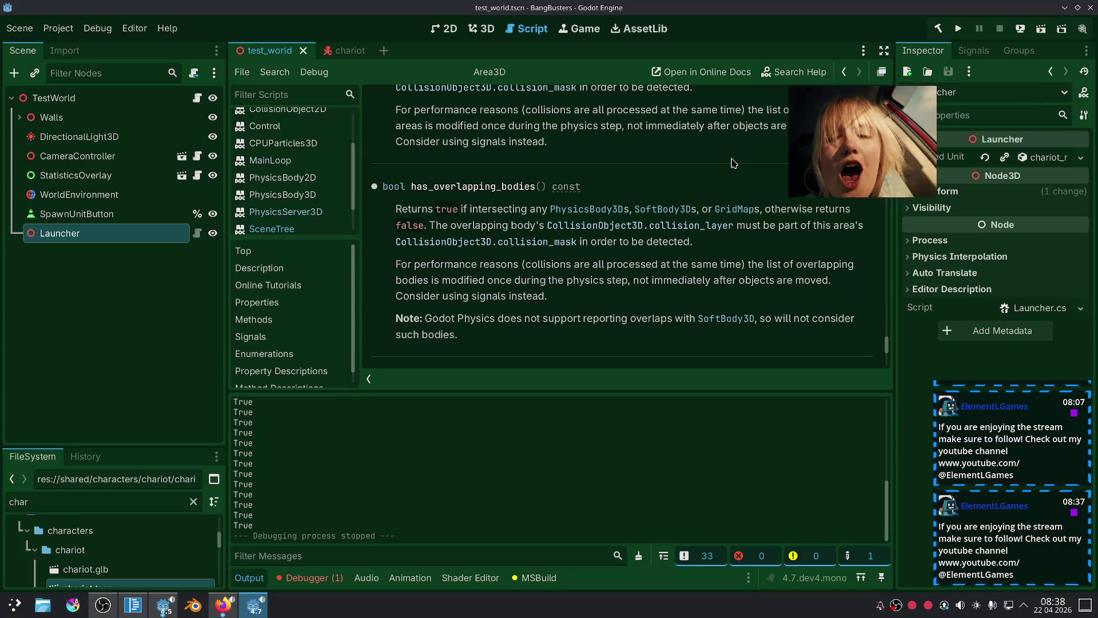
{"action": "left_click", "coordinate": [132, 607]}
{"action": "left_click", "coordinate": [534, 399]}
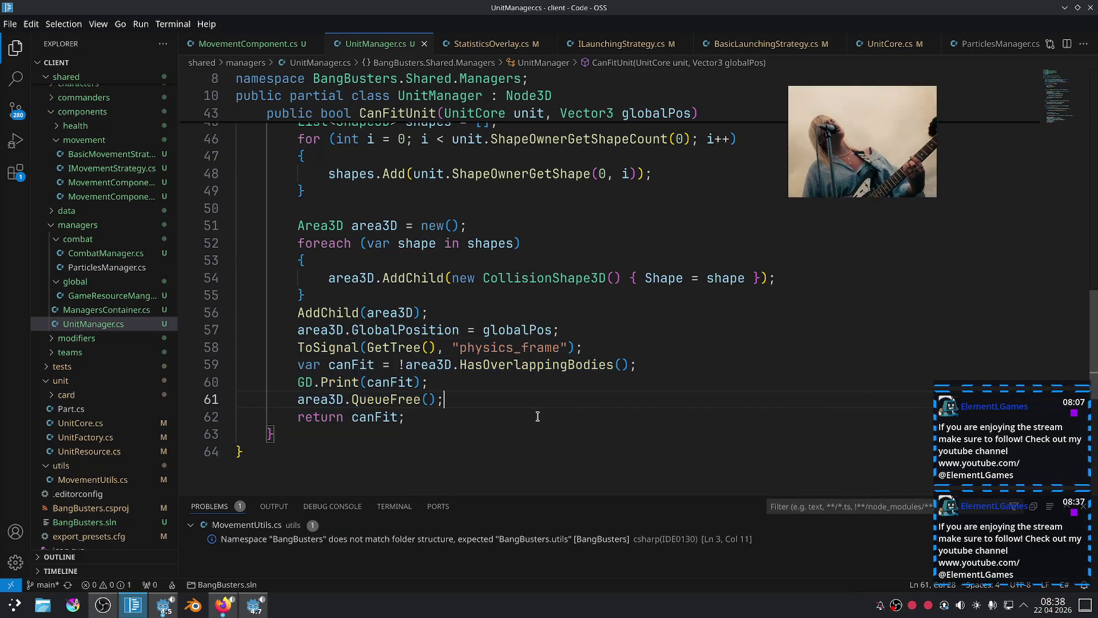
{"action": "scroll", "coordinate": [567, 396], "scroll_direction": "up", "scroll_amount": 2}
{"action": "scroll", "coordinate": [567, 397], "scroll_direction": "up", "scroll_amount": 10}
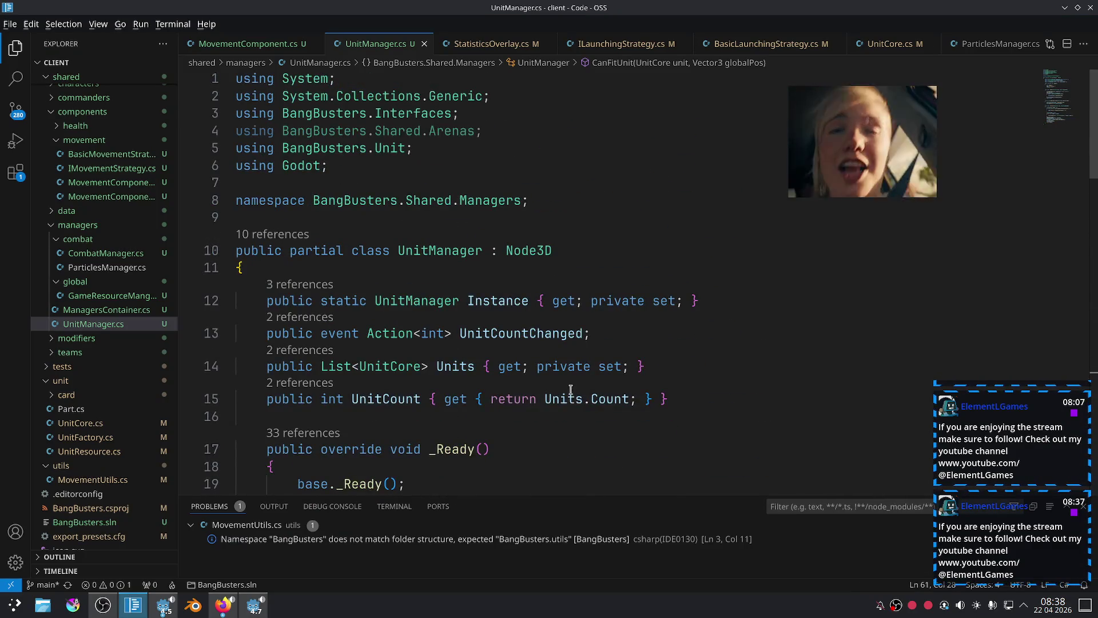
{"action": "key", "text": "alt+Tab"}
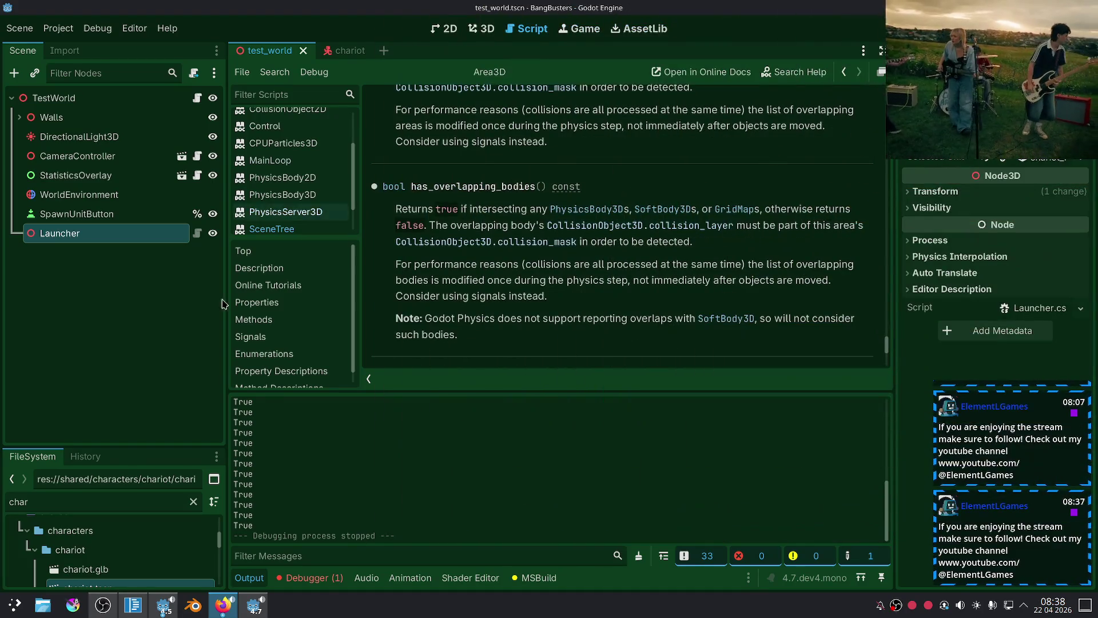
{"action": "left_click", "coordinate": [107, 320]}
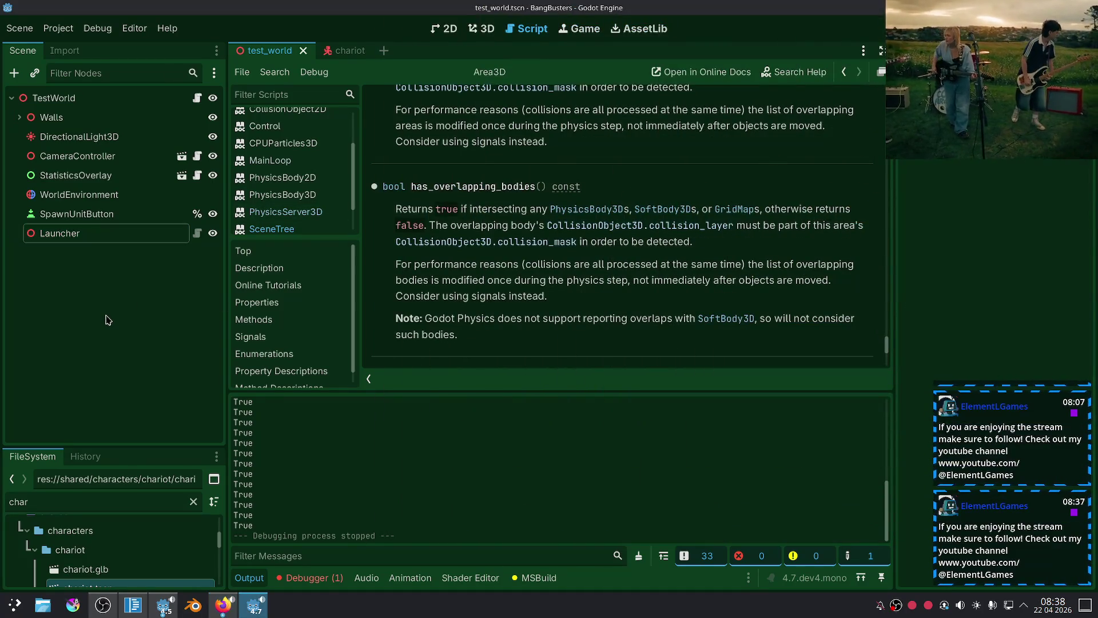
Create a new scene with a CharacterBody2D root node renamed to Entity.
{"action": "left_click", "coordinate": [381, 51]}
{"action": "left_click", "coordinate": [106, 189]}
{"action": "type", "text": "chara"}
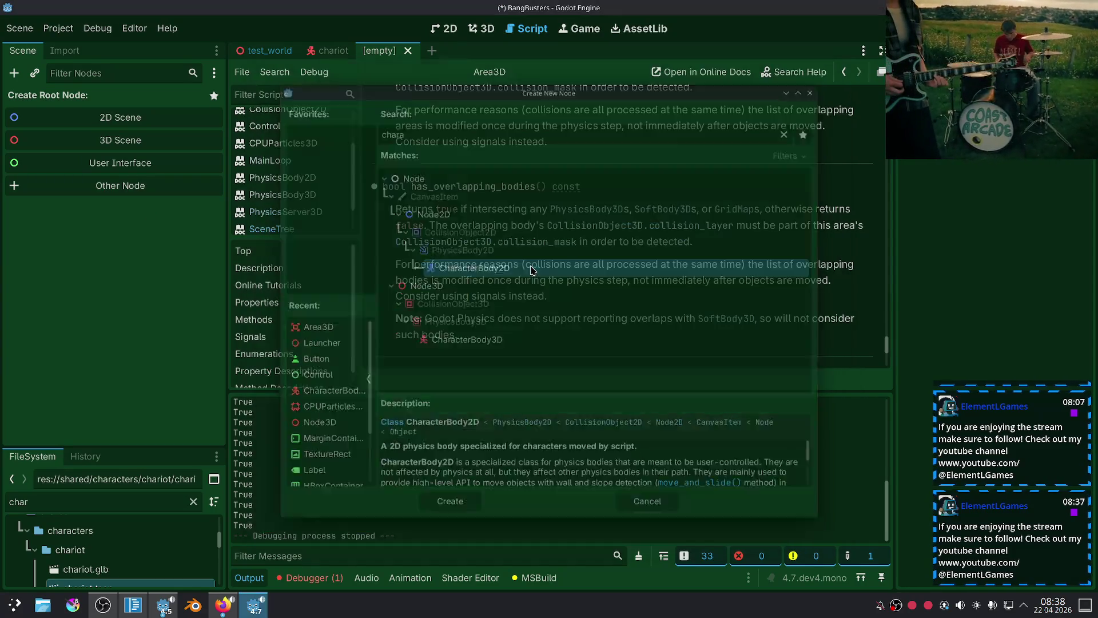
{"action": "double_click", "coordinate": [532, 266]}
{"action": "double_click", "coordinate": [100, 103]}
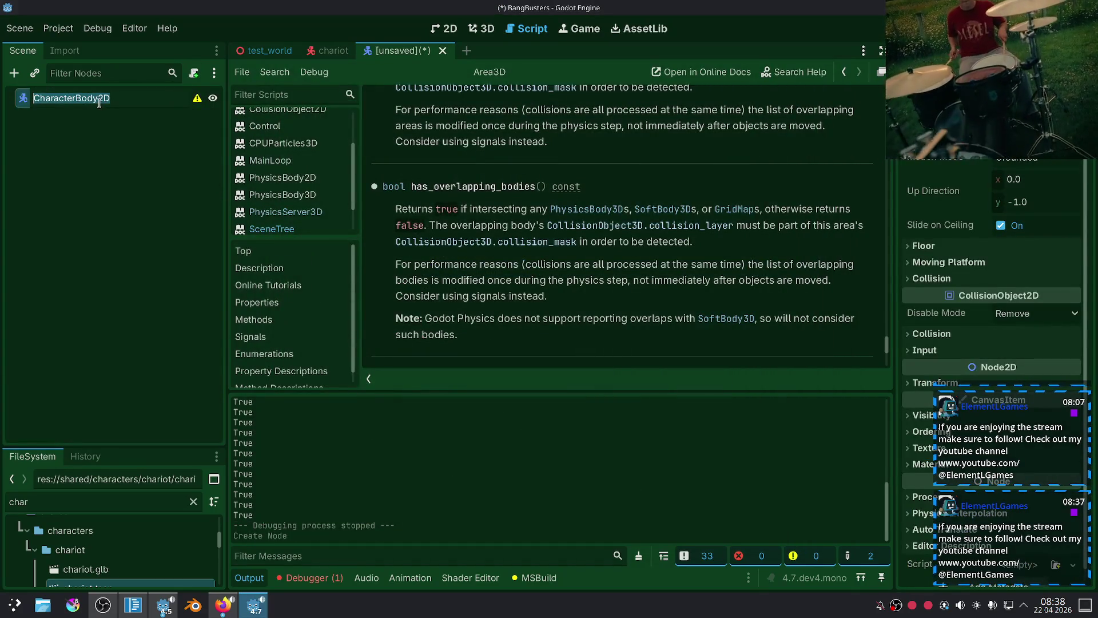
{"action": "key", "text": "BackSpace"}
{"action": "type", "text": "Entity"}
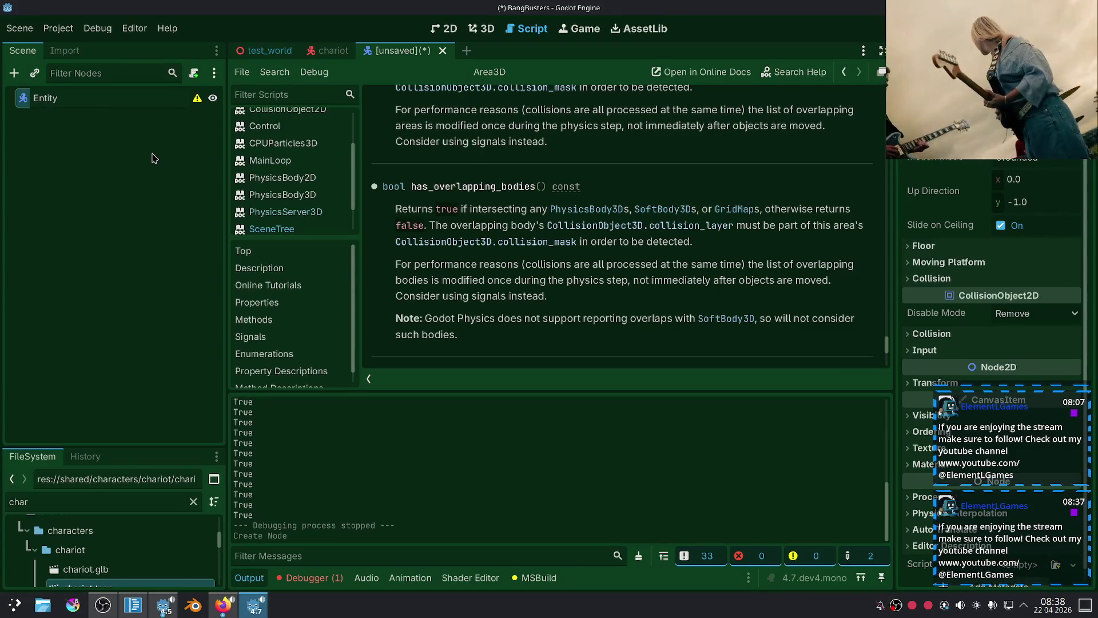
{"action": "key", "text": "Return"}
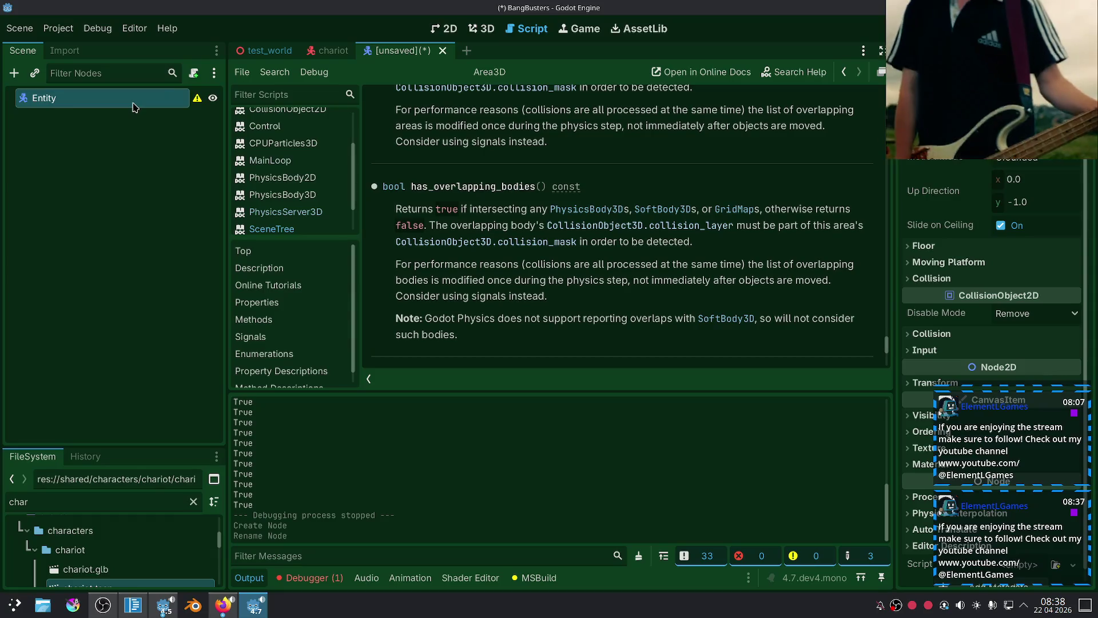
{"action": "double_click", "coordinate": [135, 106]}
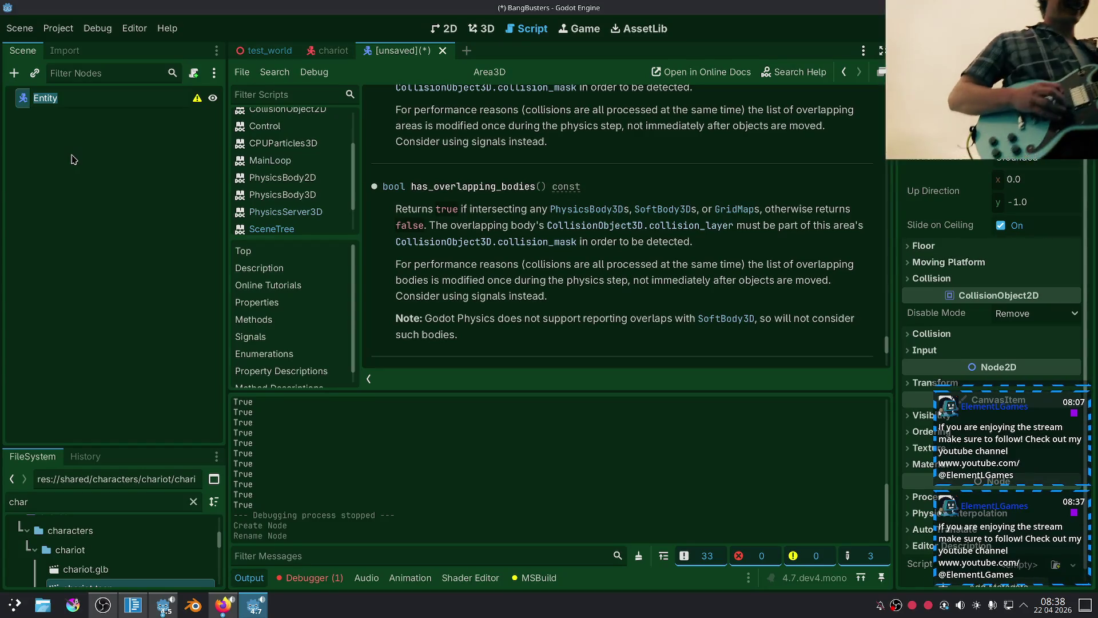
{"action": "key", "text": "Return"}
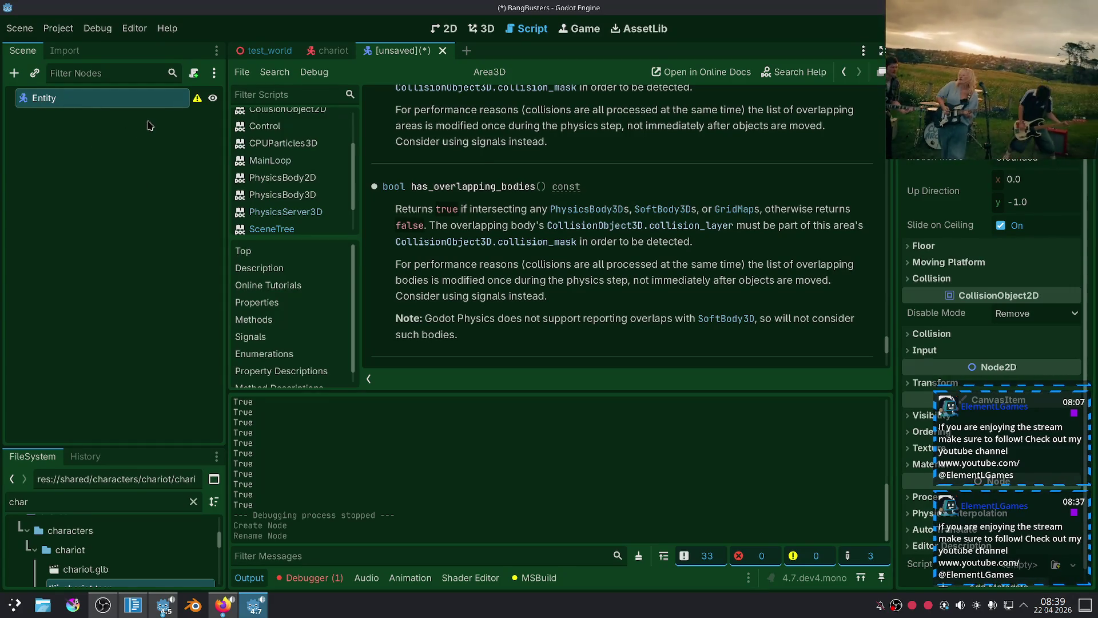
{"action": "right_click", "coordinate": [147, 94]}
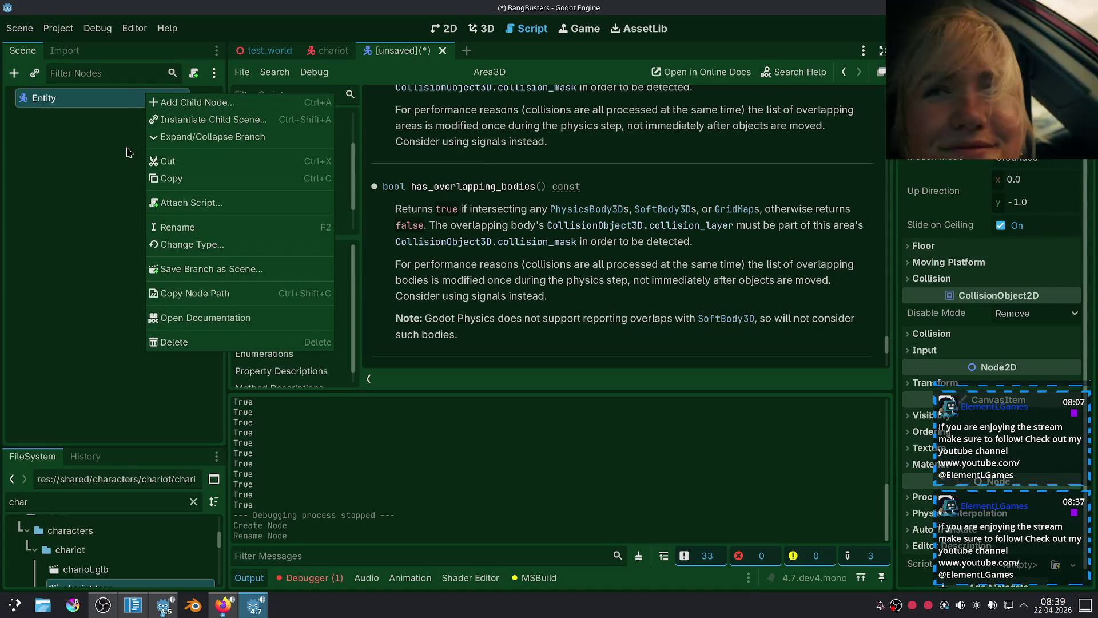
Dismiss the Entity node's menu and switch to the chariot scene.
{"action": "left_click", "coordinate": [75, 207]}
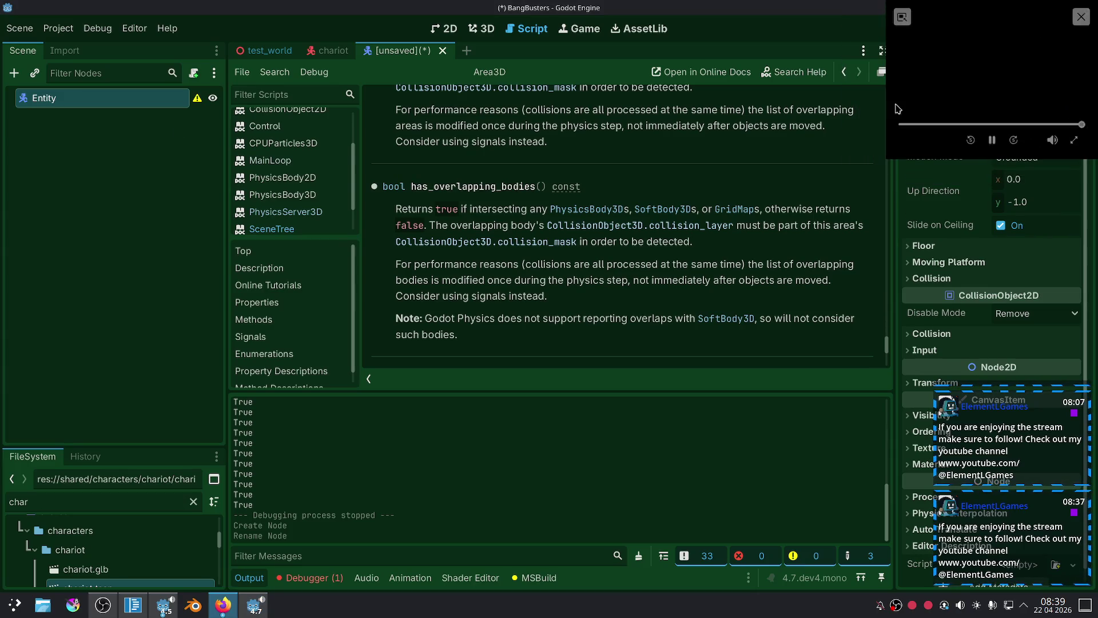
{"action": "mouse_move", "coordinate": [888, 155]}
{"action": "left_mouse_down"}
{"action": "mouse_move", "coordinate": [861, 191]}
{"action": "mouse_move", "coordinate": [818, 171]}
{"action": "mouse_move", "coordinate": [869, 188]}
{"action": "mouse_move", "coordinate": [861, 200]}
{"action": "left_mouse_up"}
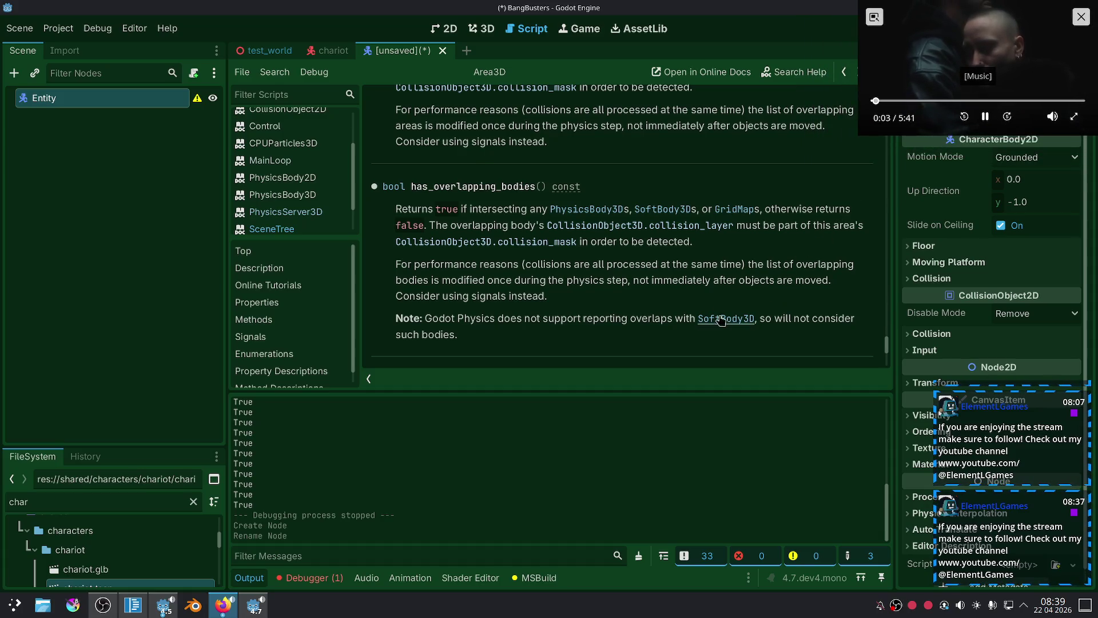
{"action": "left_click", "coordinate": [327, 52]}
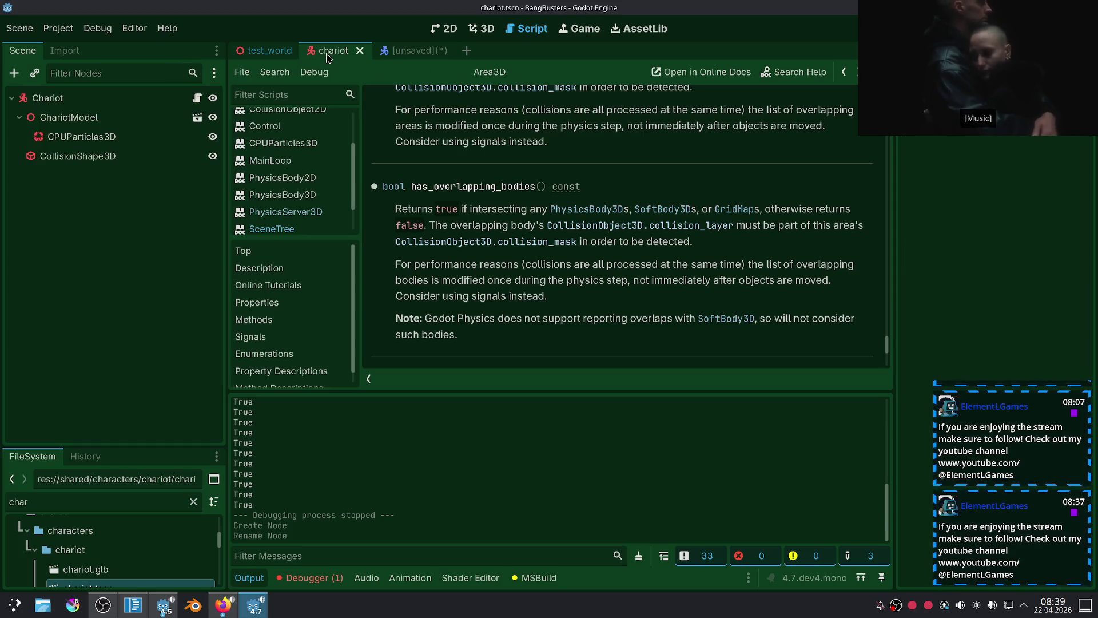
Start a new 3D scene and add a CharacterBody2D under its Node3D root.
{"action": "key", "text": "ctrl+n"}
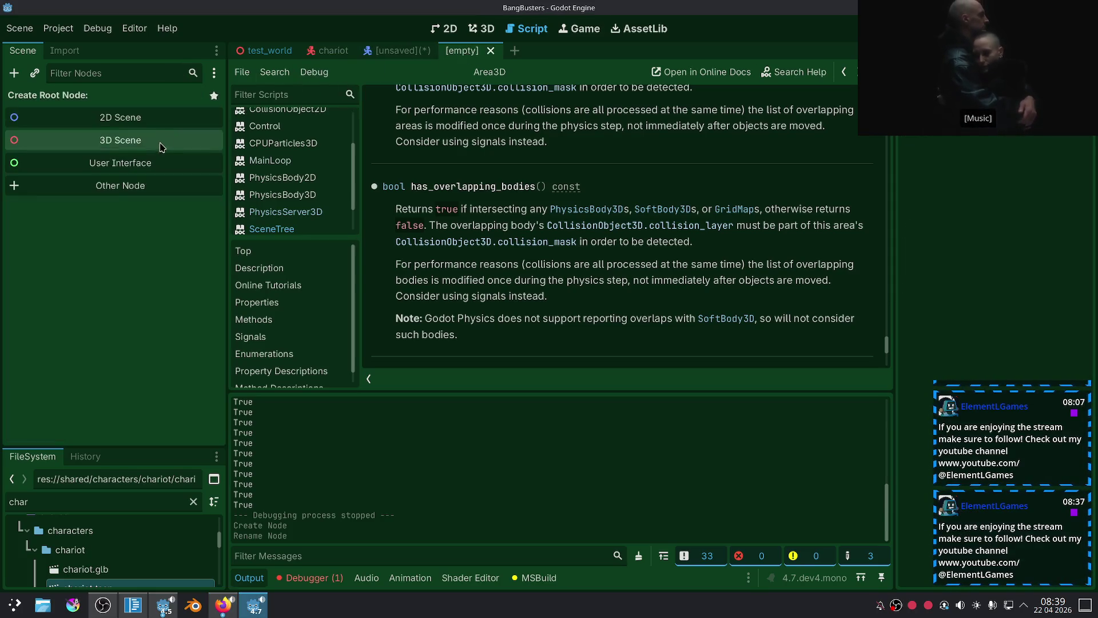
{"action": "left_click", "coordinate": [154, 140]}
{"action": "left_click", "coordinate": [14, 73]}
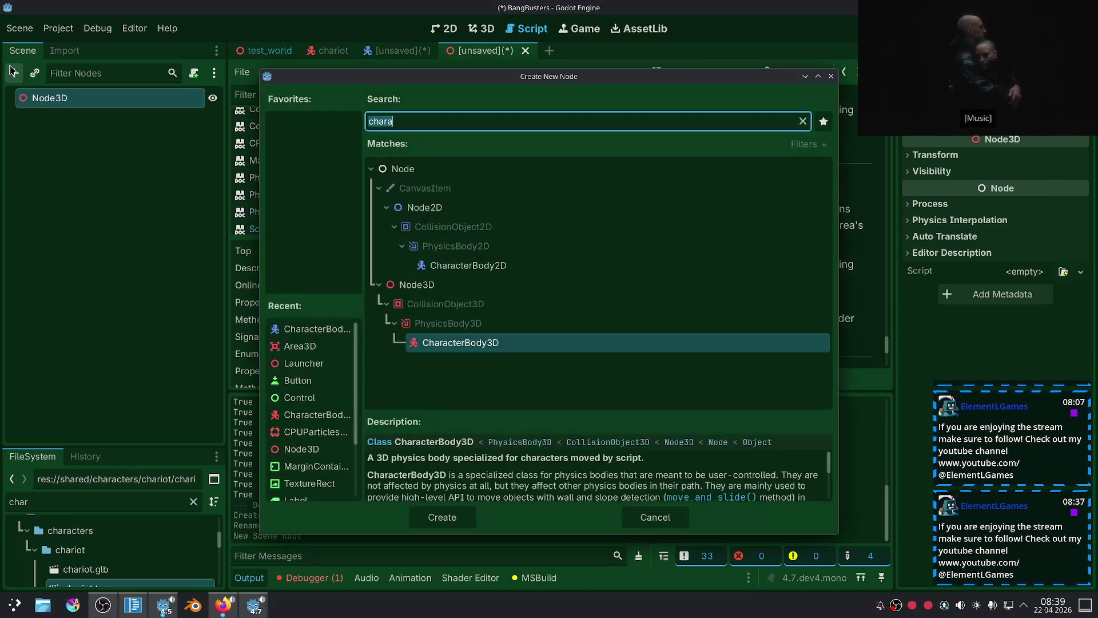
{"action": "double_click", "coordinate": [454, 268]}
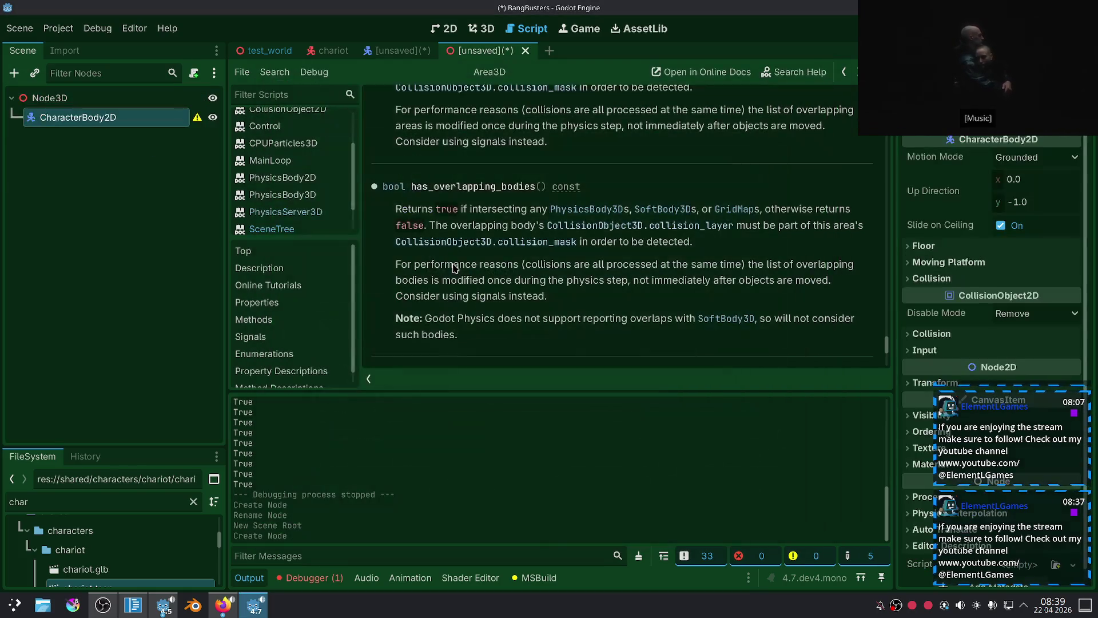
Add a CollisionShape2D to the CharacterBody2D and give it a CircleShape2D.
{"action": "right_click", "coordinate": [122, 123]}
{"action": "left_click", "coordinate": [144, 129]}
{"action": "type", "text": "col"}
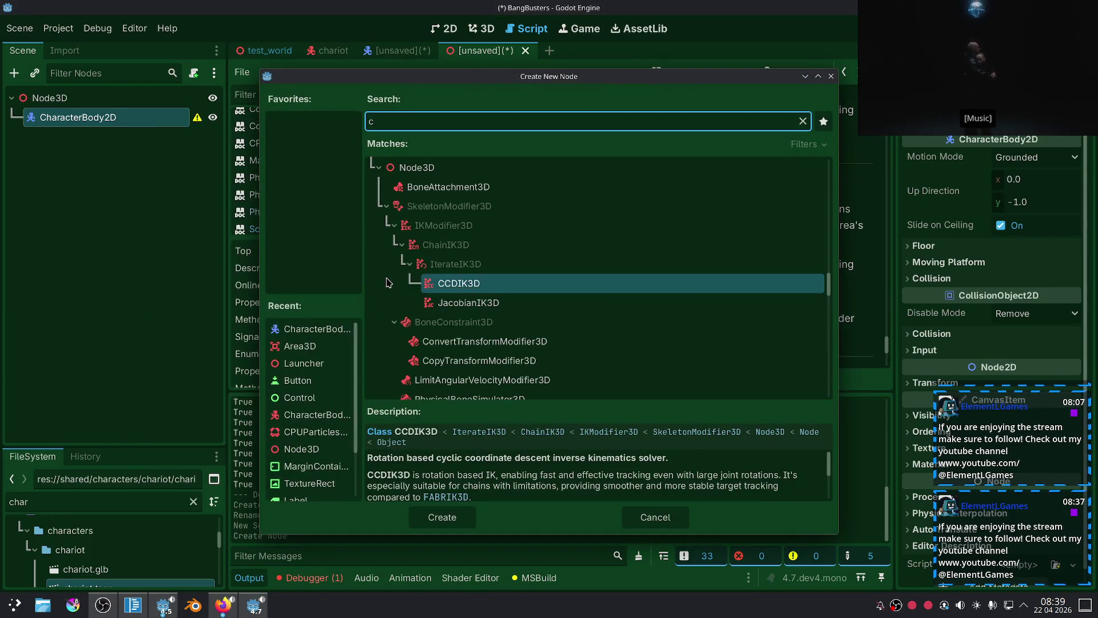
{"action": "type", "text": "lisions"}
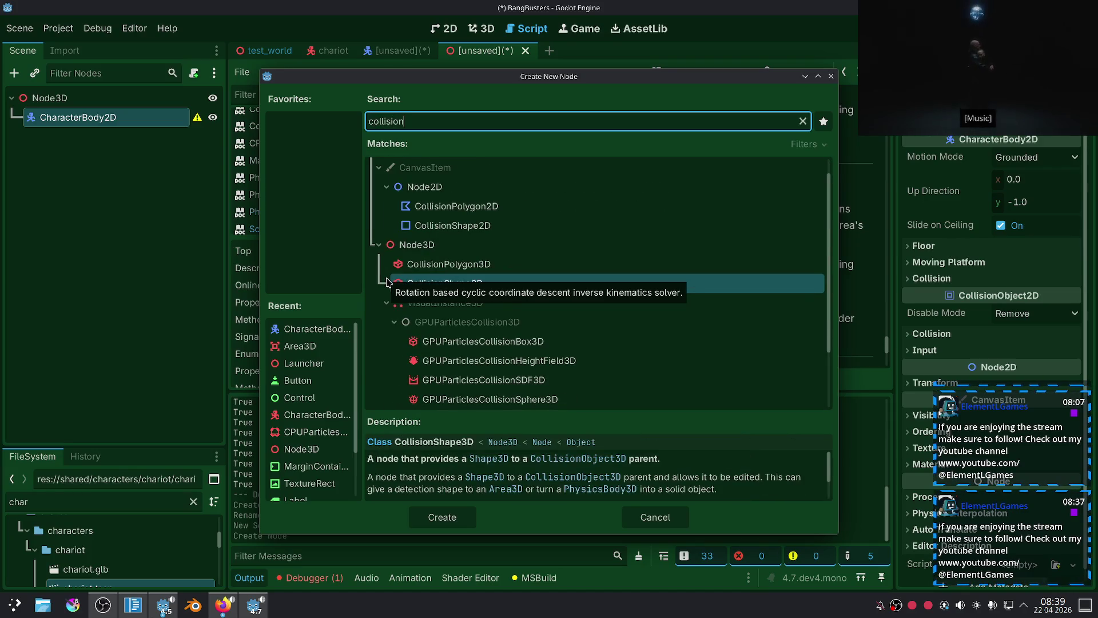
{"action": "double_click", "coordinate": [540, 228]}
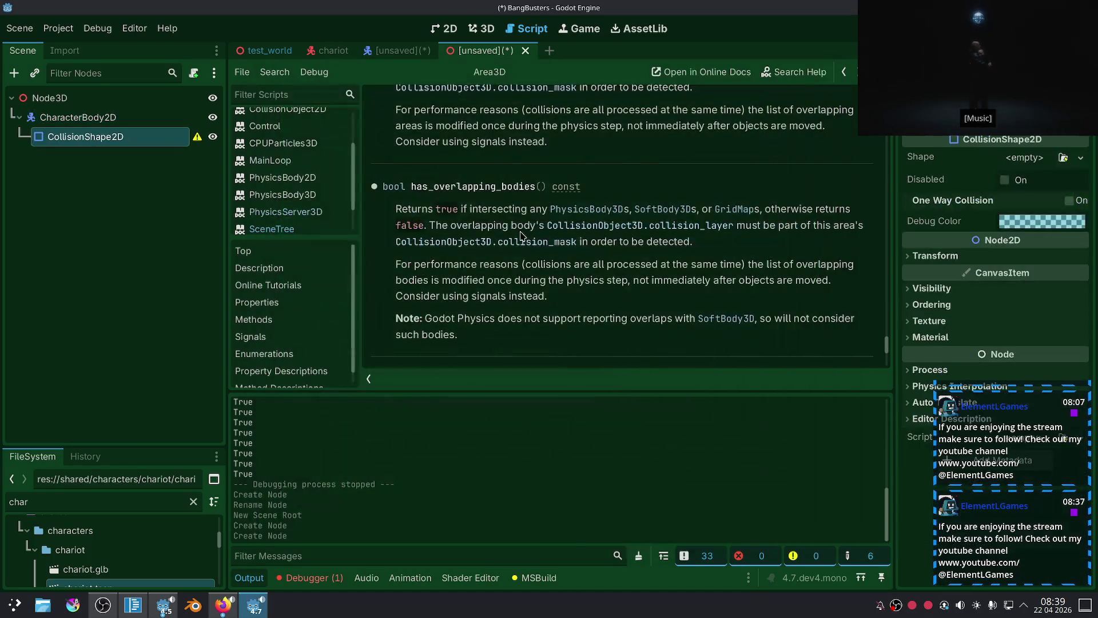
{"action": "left_click_drag", "start_coordinate": [987, 102], "coordinate": [852, 97]}
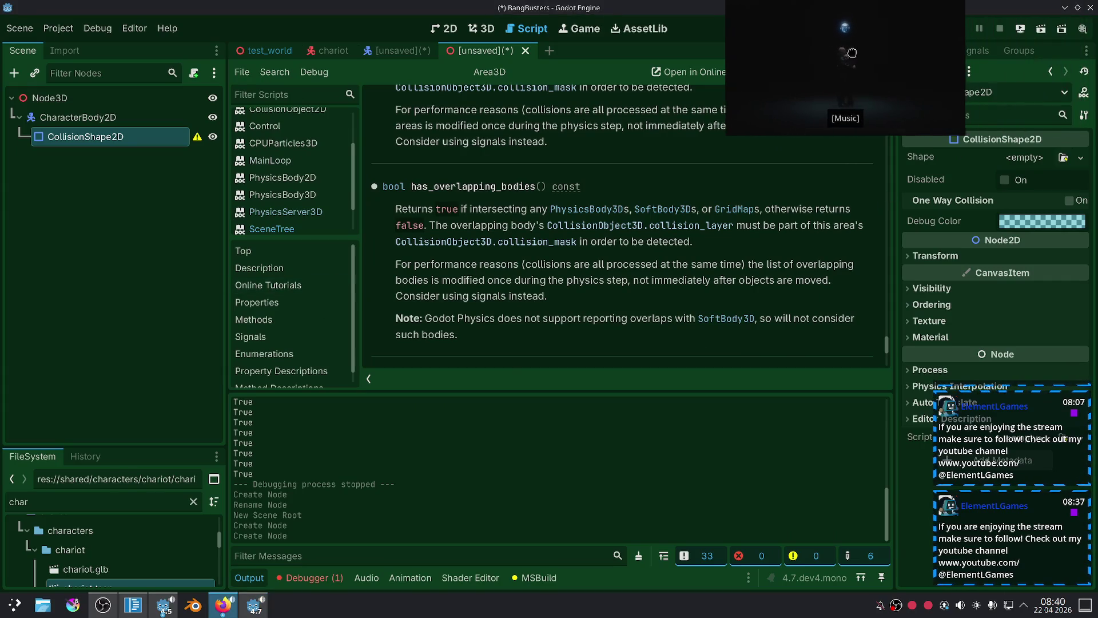
{"action": "left_click", "coordinate": [1021, 158]}
{"action": "left_click", "coordinate": [1022, 158]}
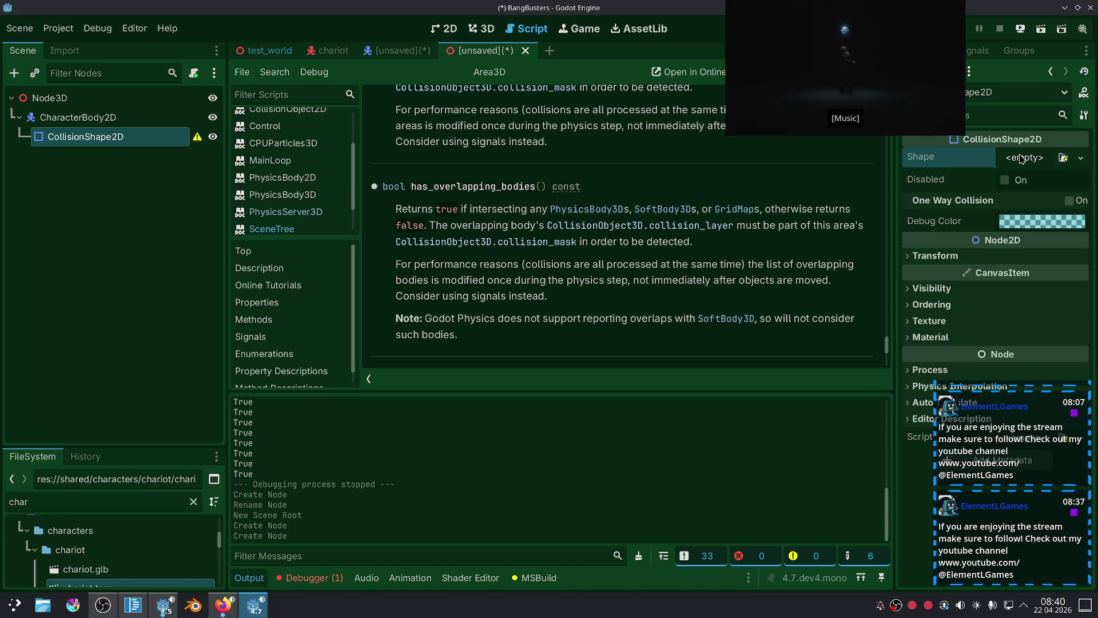
{"action": "left_click", "coordinate": [1022, 158]}
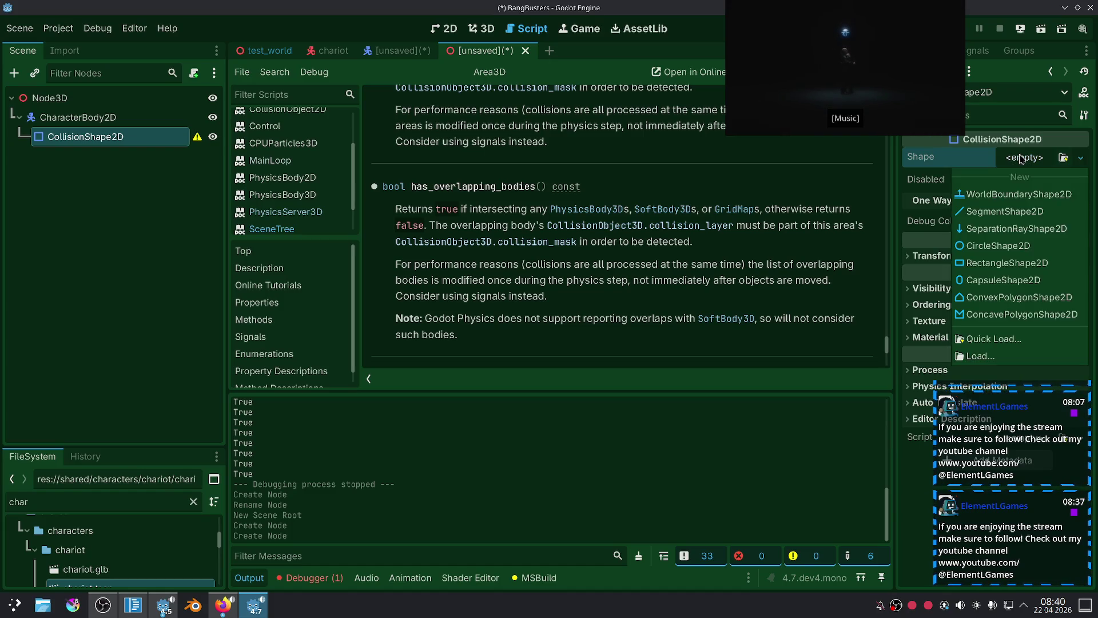
{"action": "left_click", "coordinate": [981, 250]}
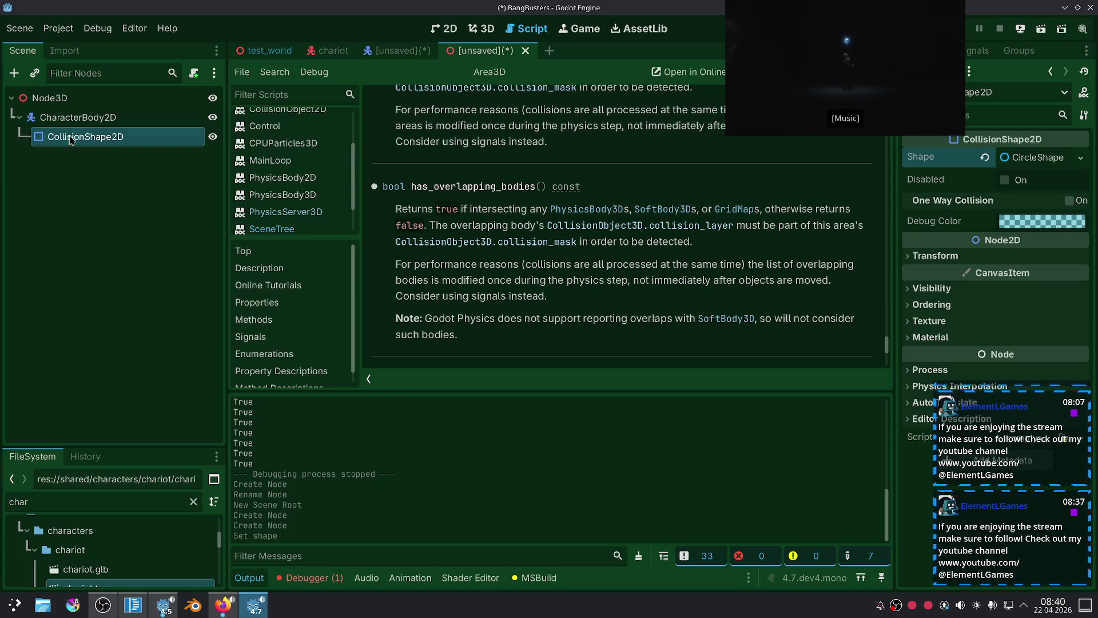
{"action": "left_click", "coordinate": [50, 97]}
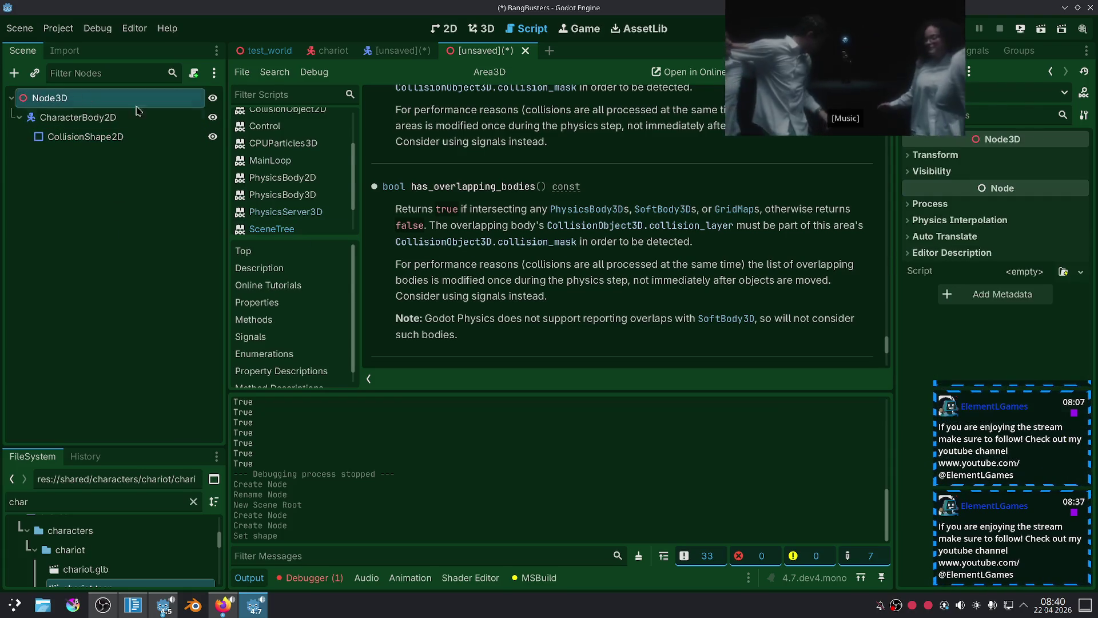
Change the Node3D root's x position in its Transform settings.
{"action": "left_click", "coordinate": [933, 155]}
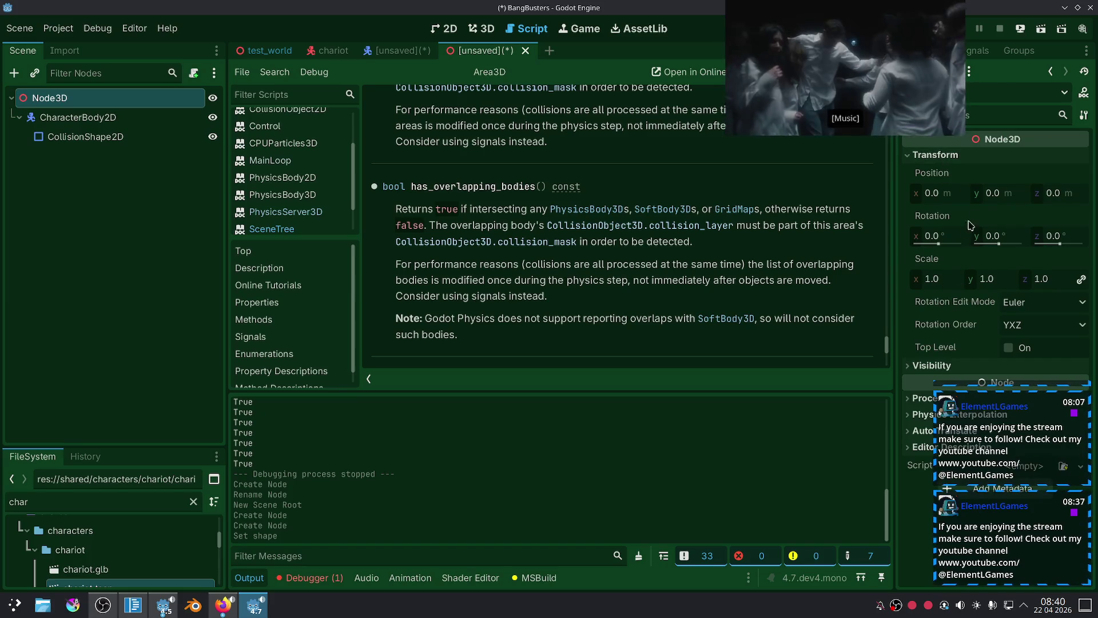
{"action": "left_click", "coordinate": [938, 193]}
{"action": "type", "text": "1"}
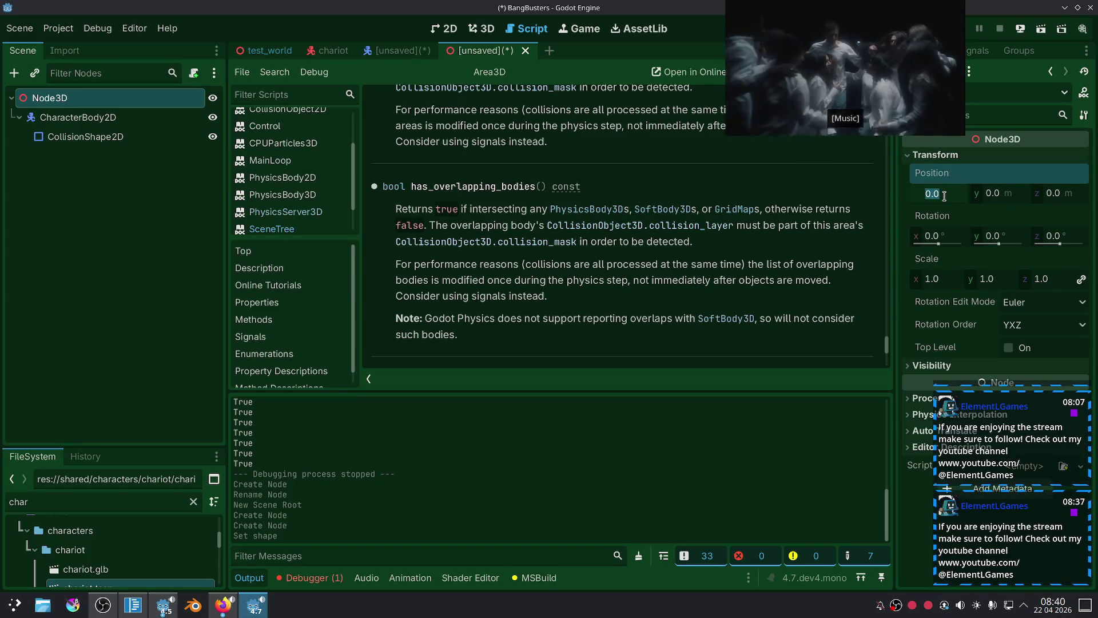
{"action": "key", "text": "Return"}
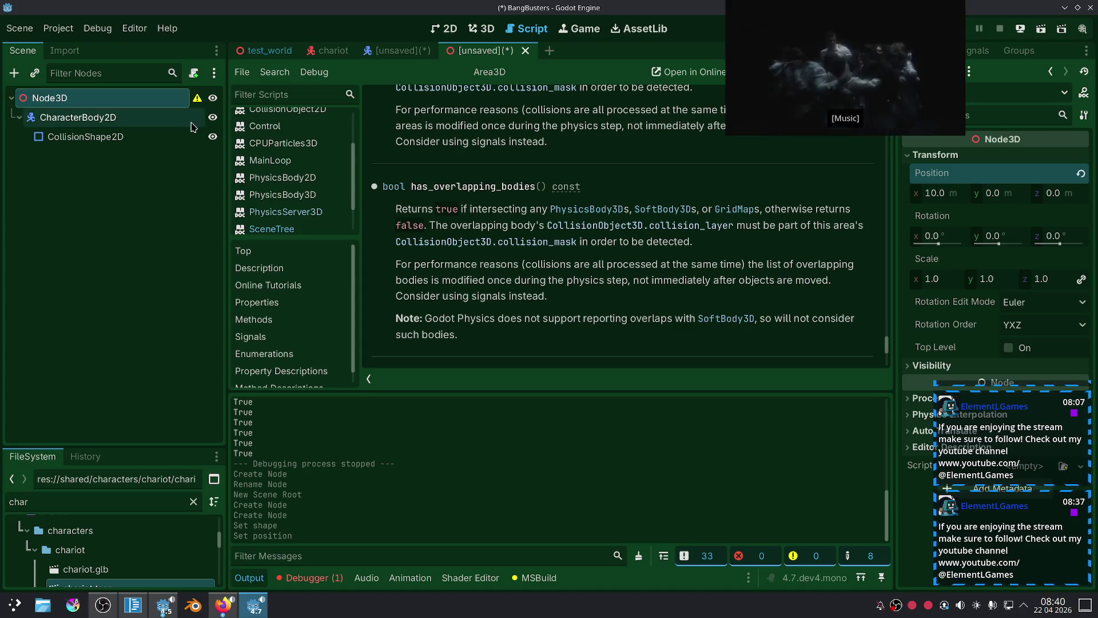
Inspect the CharacterBody2D's transform and the 2D workspace, then reselect Node3D.
{"action": "left_click", "coordinate": [78, 117]}
{"action": "left_click", "coordinate": [919, 368]}
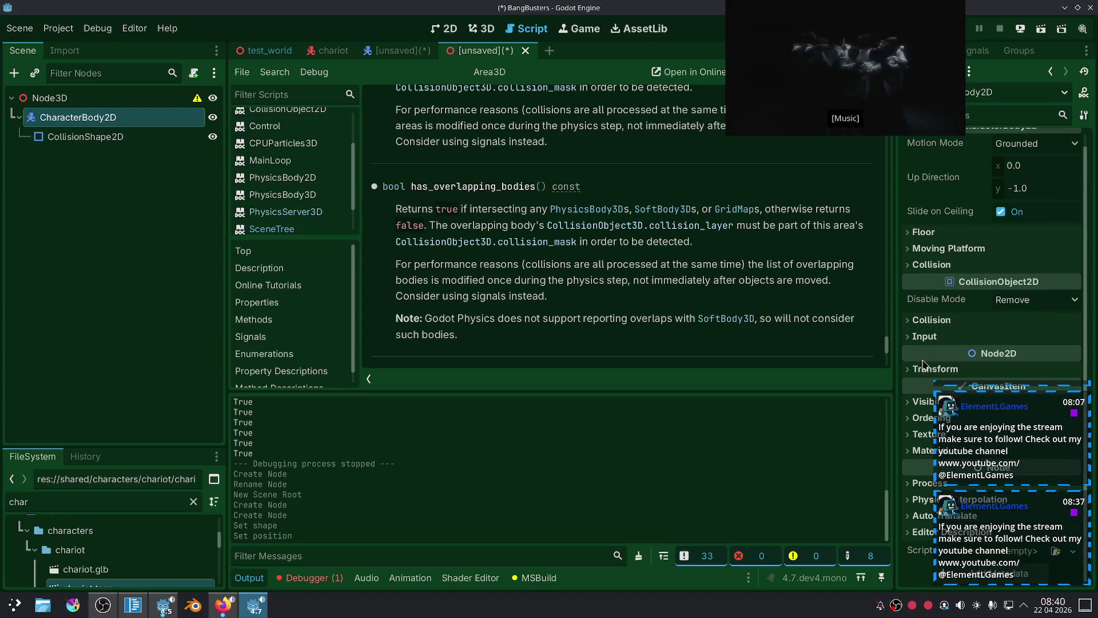
{"action": "scroll", "coordinate": [915, 332], "scroll_direction": "down", "scroll_amount": 5}
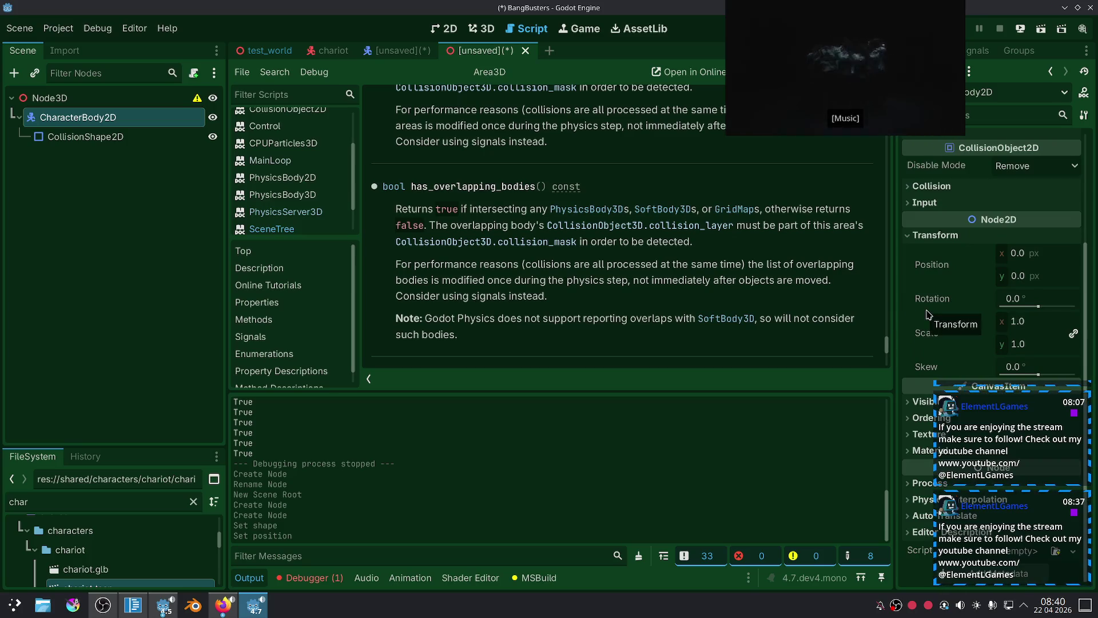
{"action": "mouse_move", "coordinate": [816, 67]}
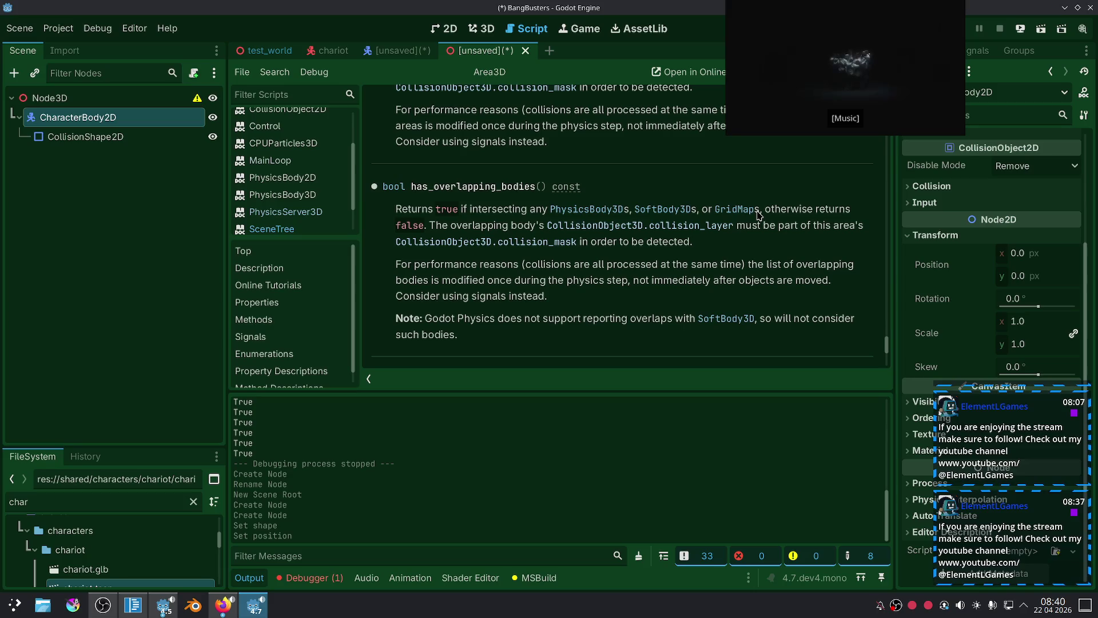
{"action": "left_click", "coordinate": [445, 28]}
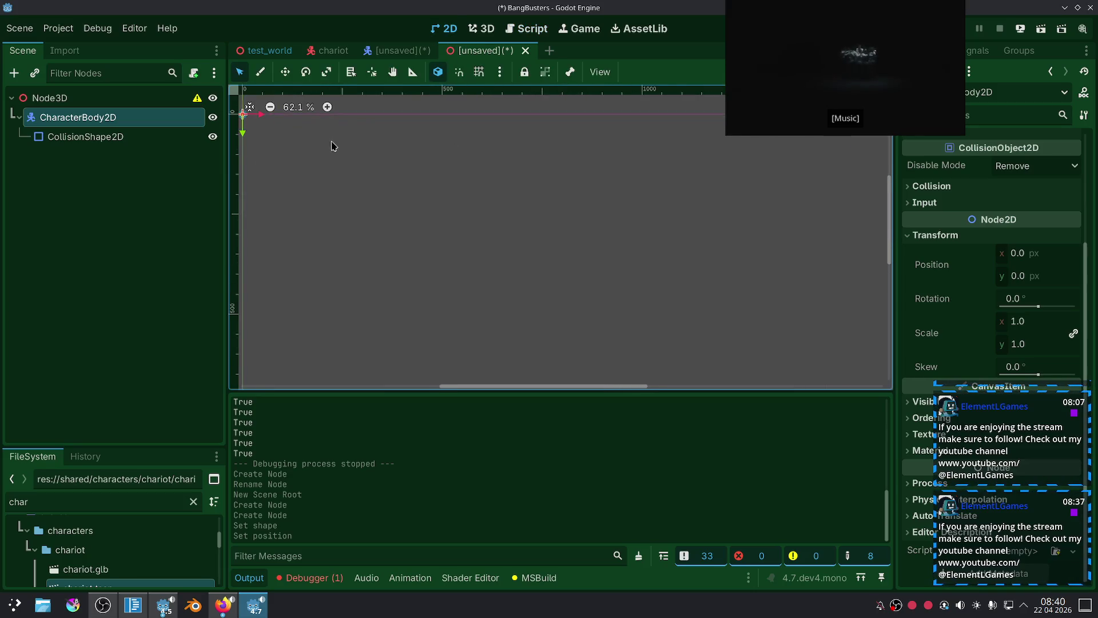
{"action": "left_click", "coordinate": [149, 100]}
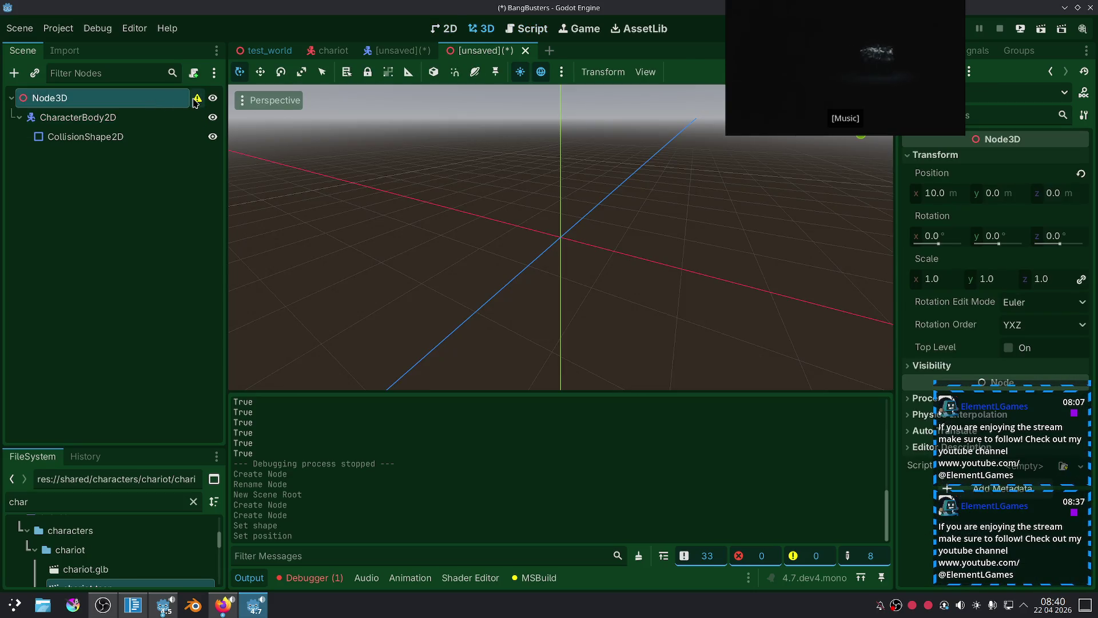
{"action": "mouse_move", "coordinate": [195, 102]}
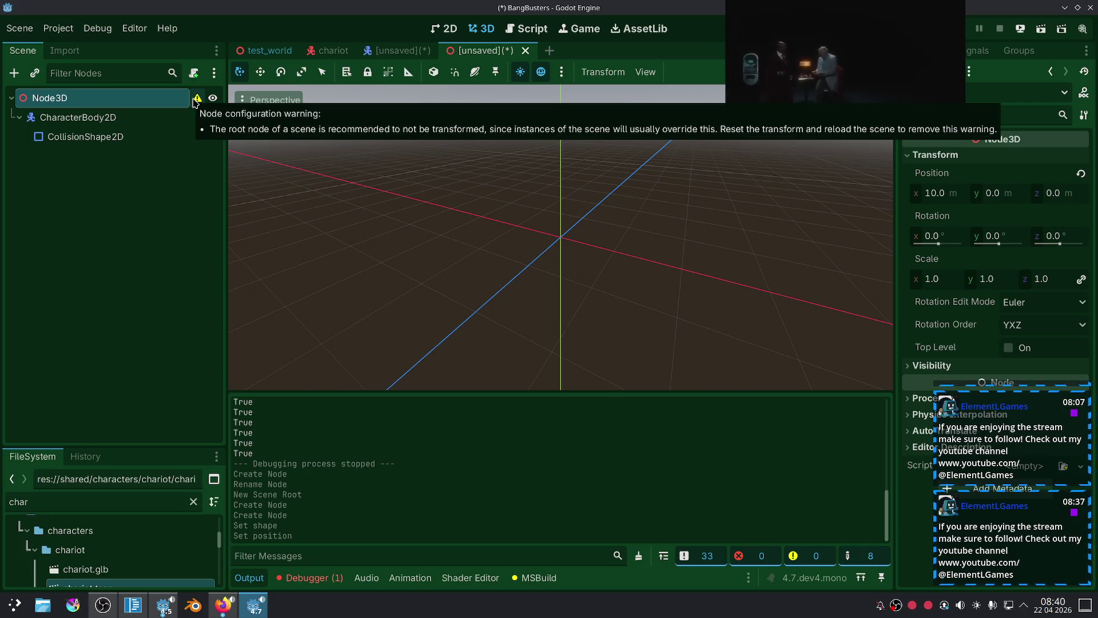
{"action": "left_click", "coordinate": [156, 101]}
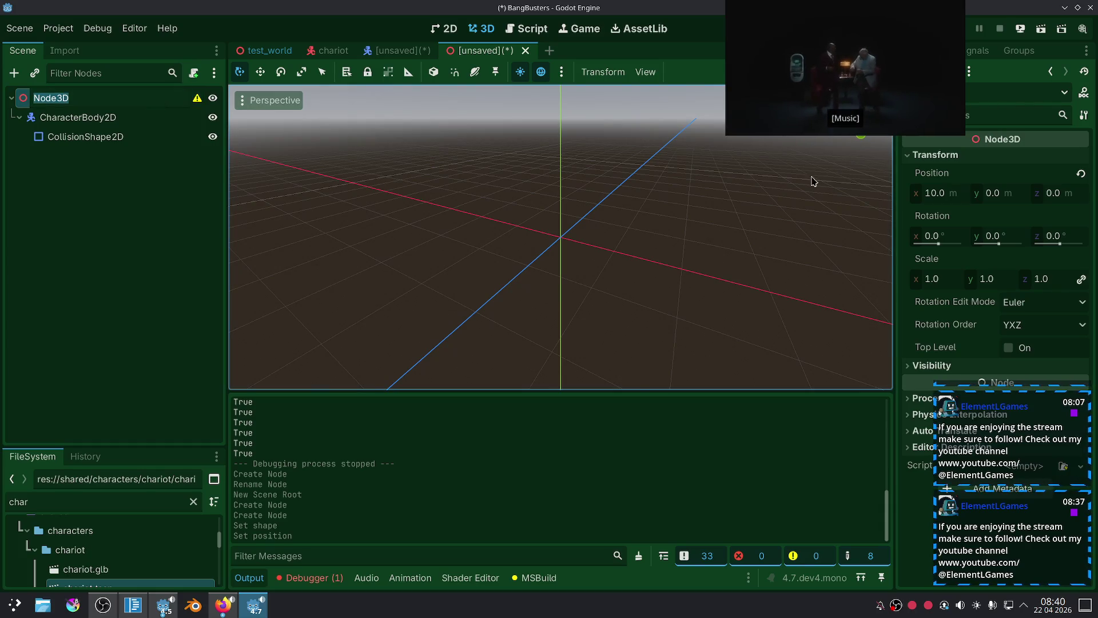
{"action": "key", "text": "Return"}
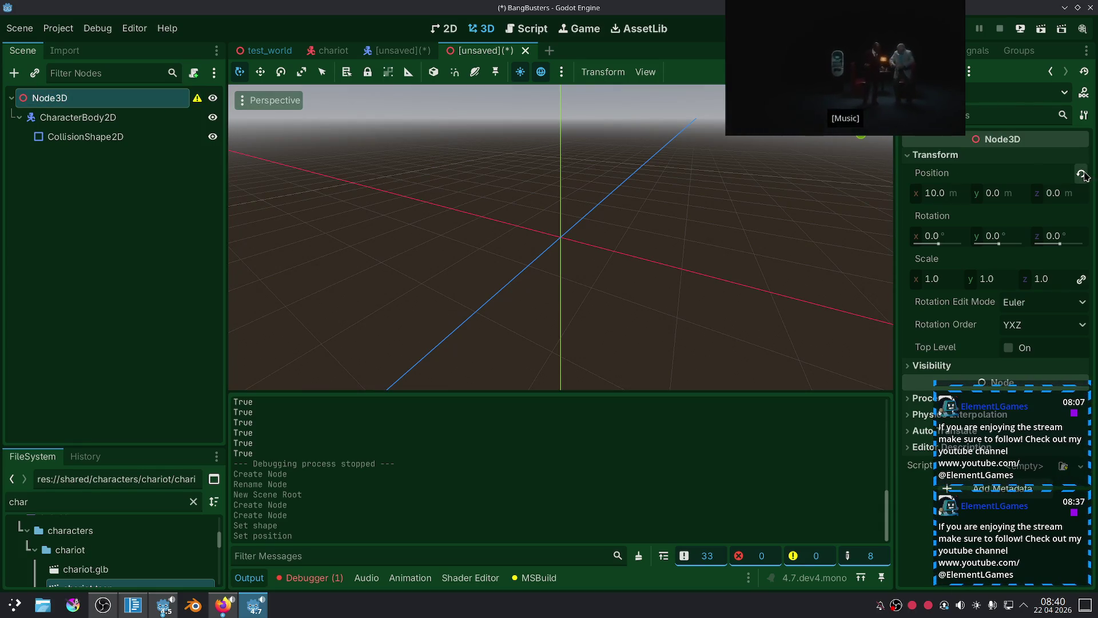
Reset Node3D's position to the origin and delete the CharacterBody2D with its collision shape.
{"action": "left_click", "coordinate": [1081, 174]}
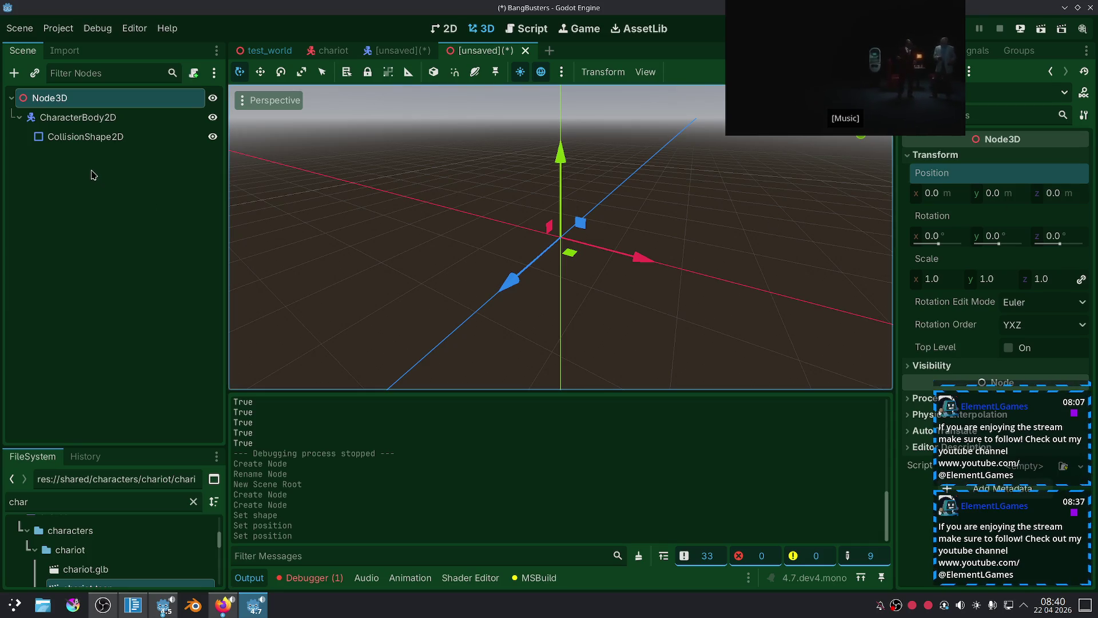
{"action": "left_click", "coordinate": [101, 117]}
{"action": "key", "text": "Delete"}
{"action": "key", "text": "Return"}
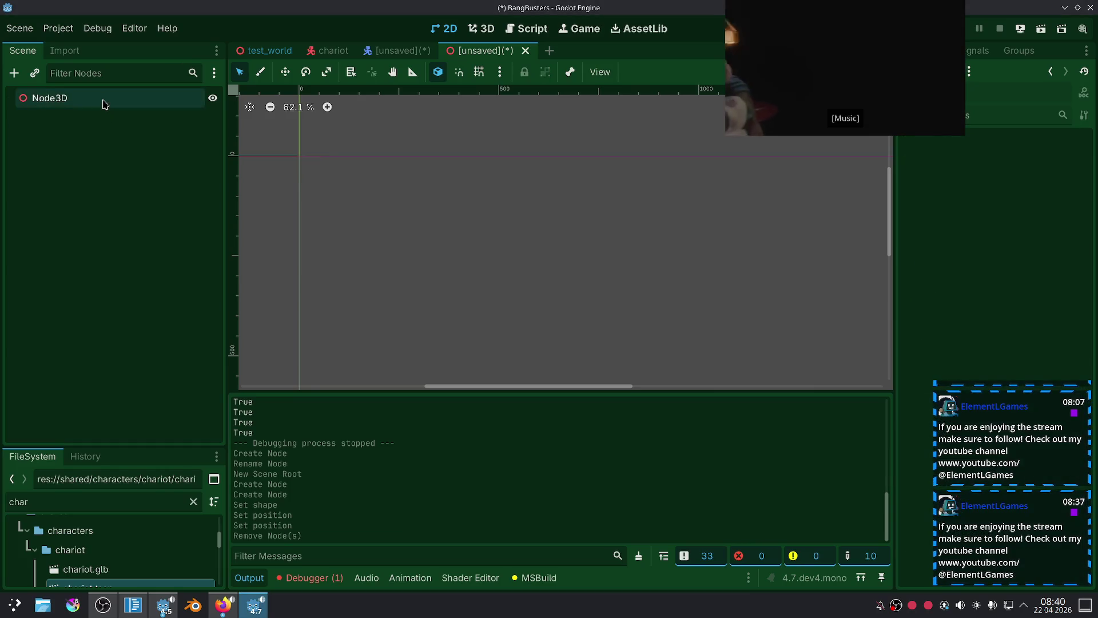
Add a MeshInstance3D child with a BoxMesh under the Node3D root.
{"action": "right_click", "coordinate": [105, 104]}
{"action": "left_click", "coordinate": [128, 109]}
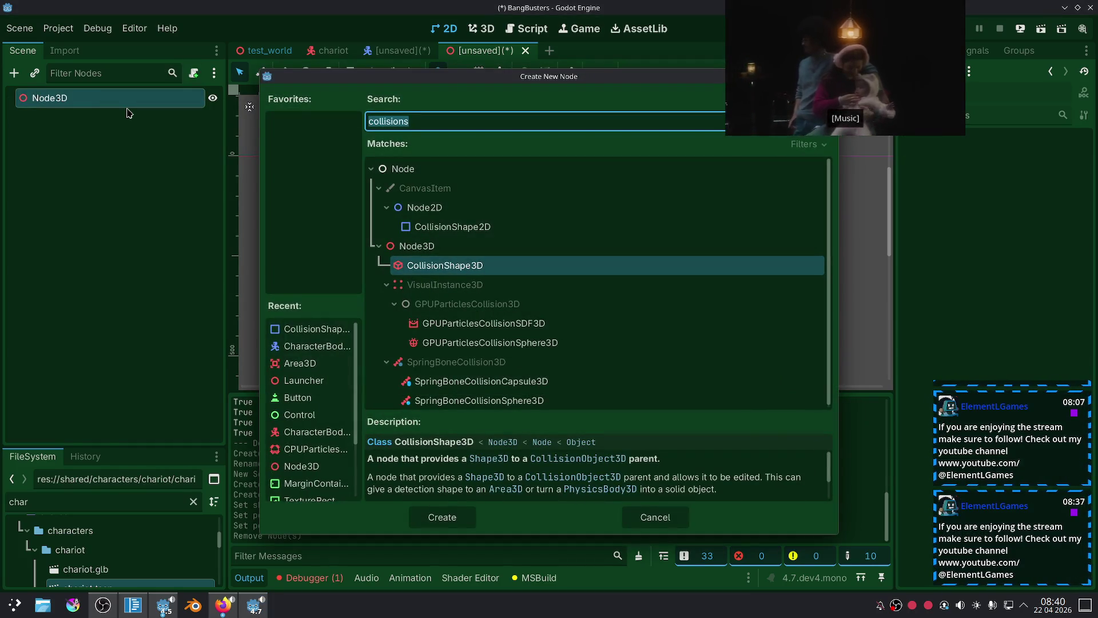
{"action": "type", "text": "mesh"}
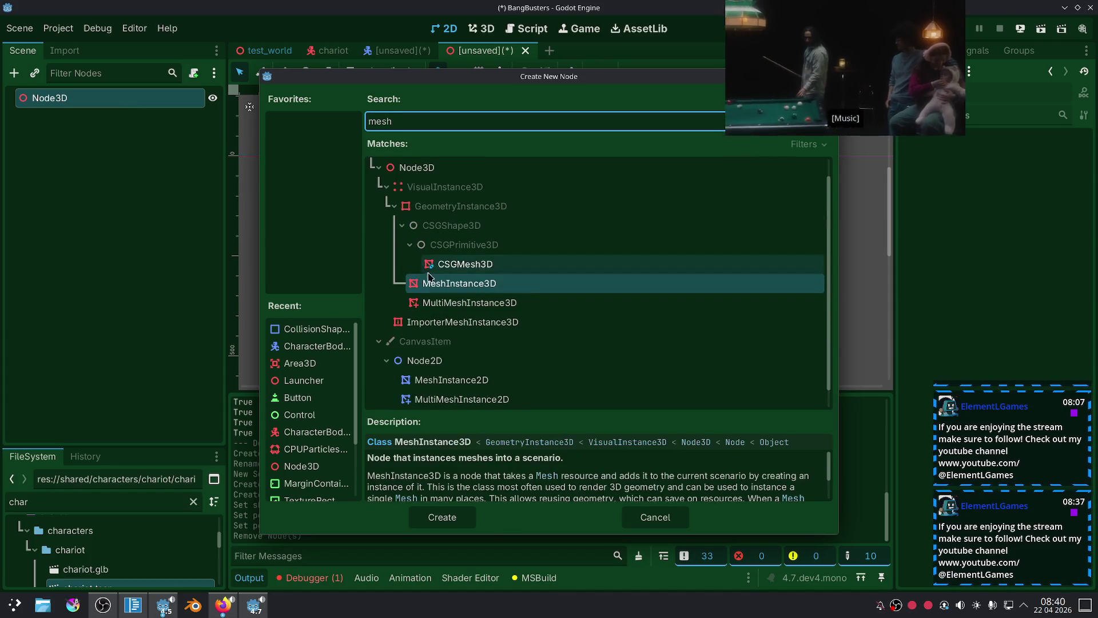
{"action": "double_click", "coordinate": [430, 281]}
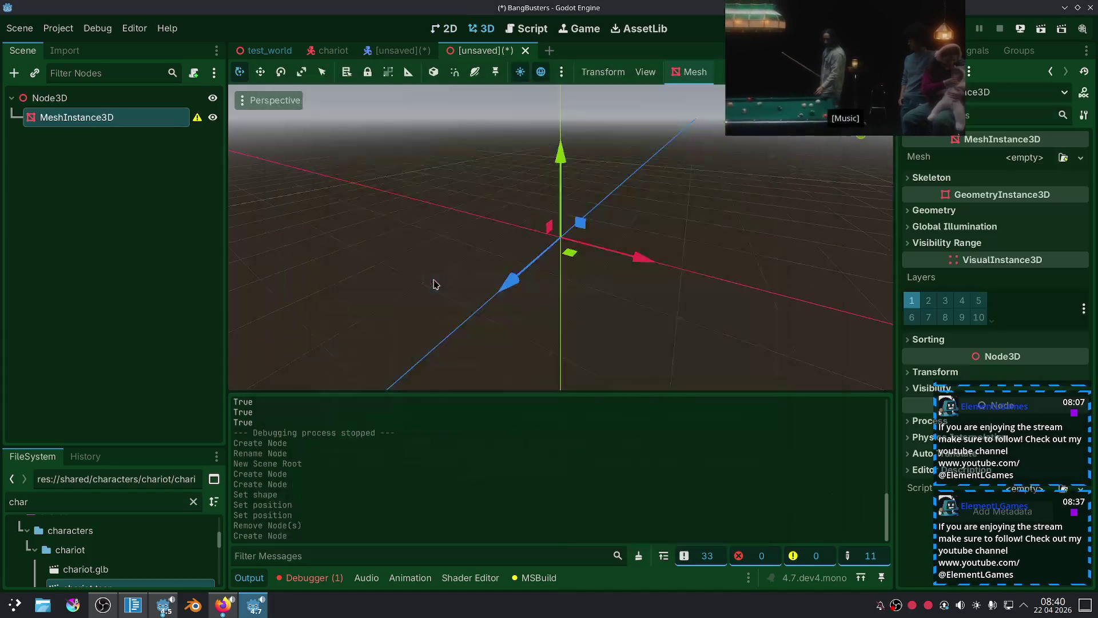
{"action": "left_click", "coordinate": [1020, 158]}
{"action": "left_click", "coordinate": [981, 243]}
{"action": "left_click", "coordinate": [324, 209]}
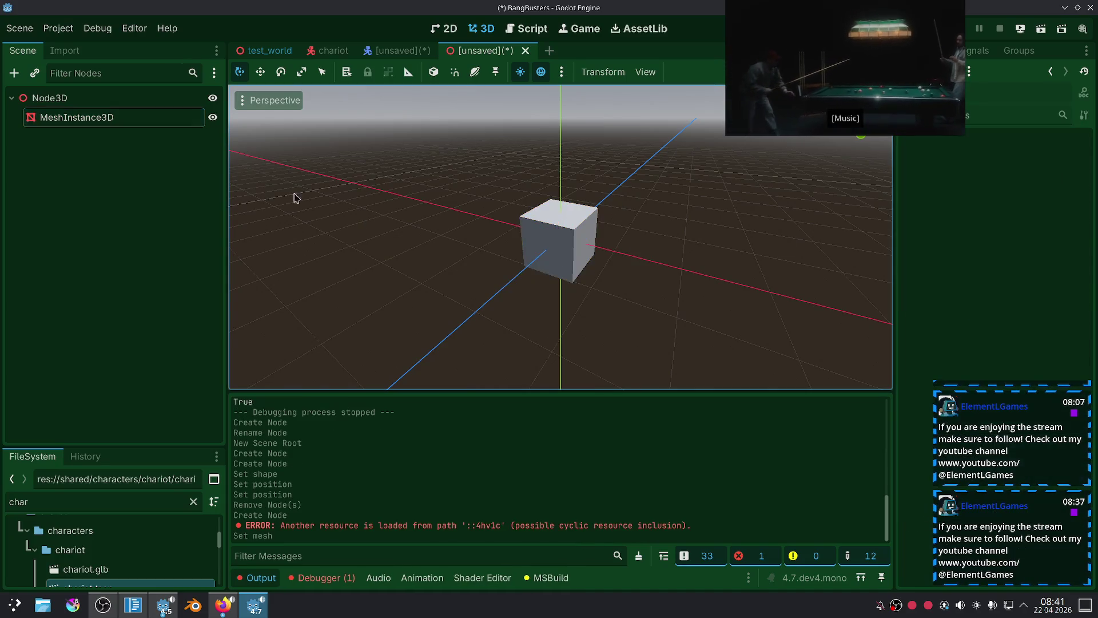
Set the root's x position to 10 m, reset it, then undo with Ctrl+Z.
{"action": "left_click", "coordinate": [52, 98]}
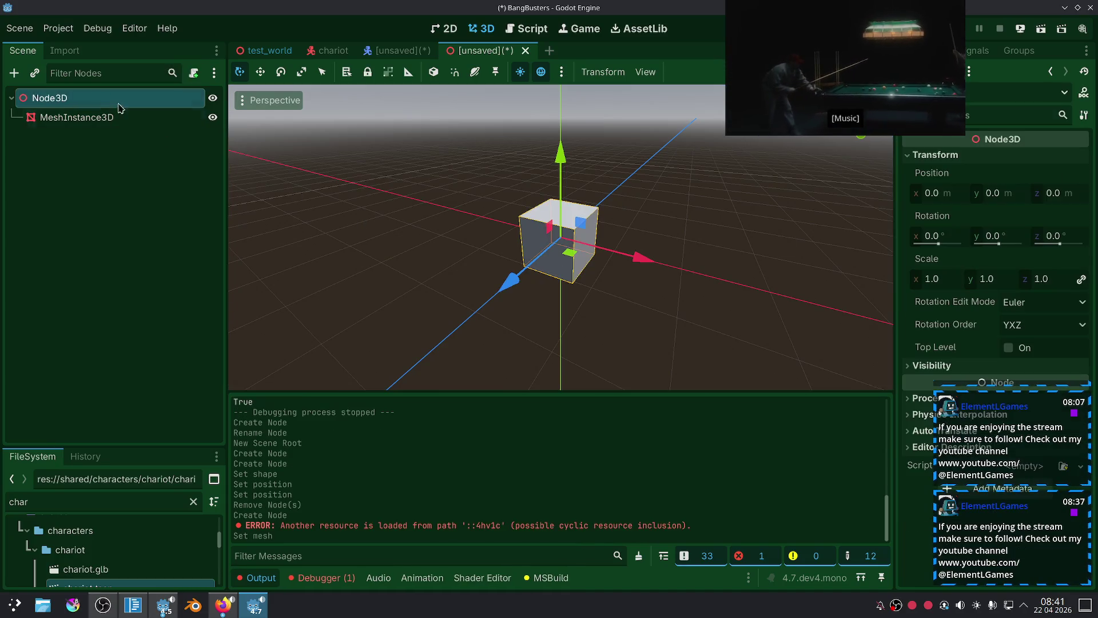
{"action": "left_click", "coordinate": [954, 199]}
{"action": "type", "text": "10"}
{"action": "key", "text": "Return"}
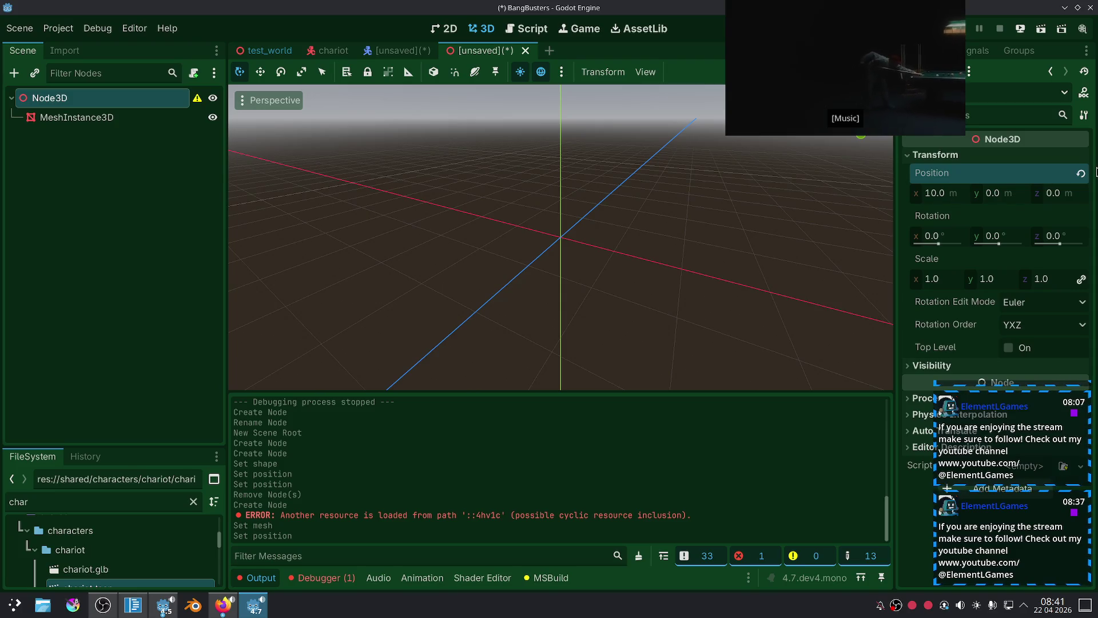
{"action": "left_click", "coordinate": [1081, 173]}
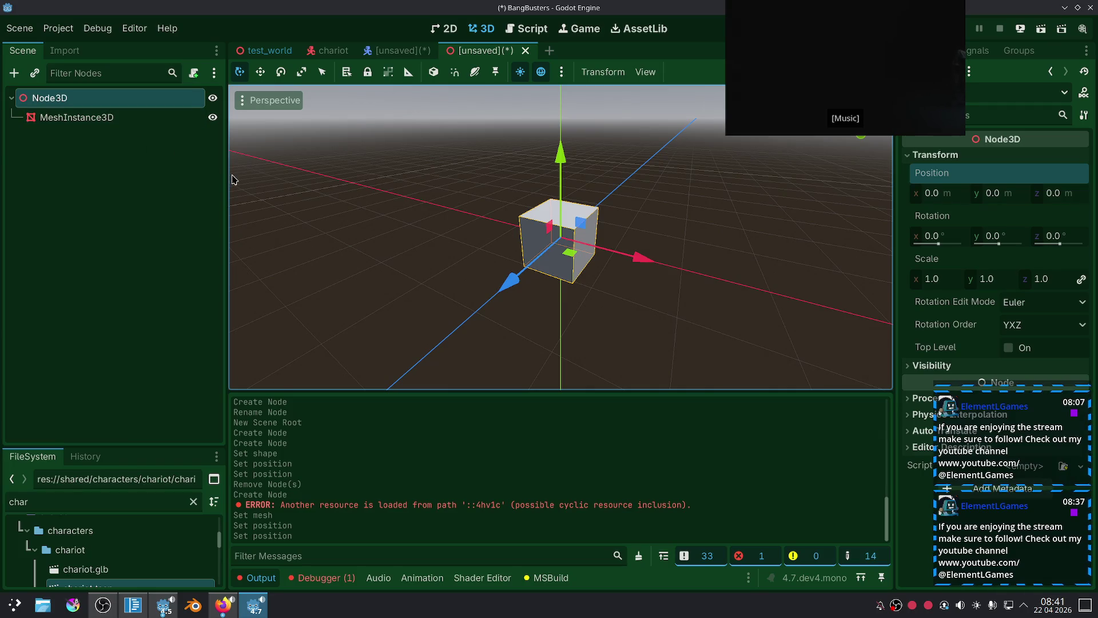
{"action": "key", "text": "ctrl+z"}
{"action": "mouse_move", "coordinate": [197, 103]}
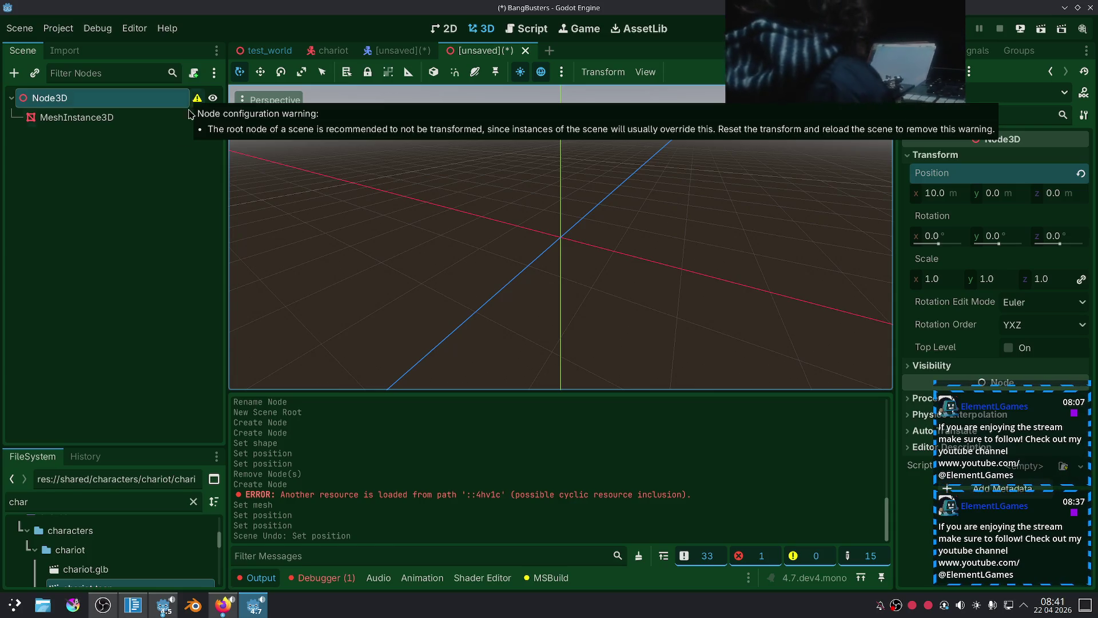
{"action": "key", "text": "ctrl+z"}
{"action": "key", "text": "ctrl+z"}
{"action": "key", "text": "ctrl+z"}
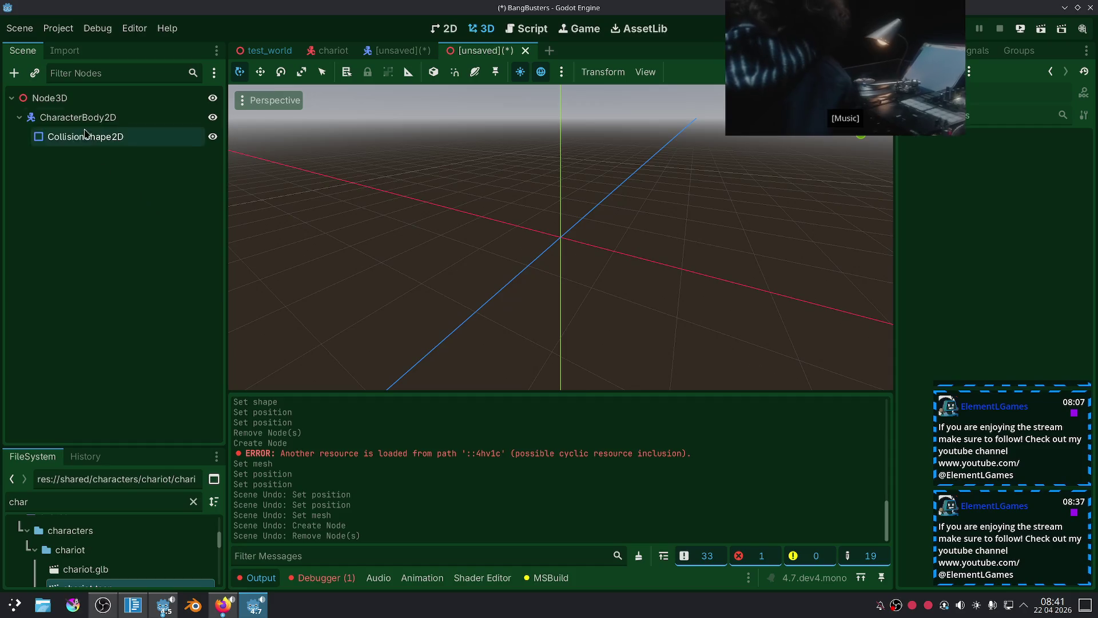
Rename the CharacterBody2D node to KinematicController, correcting a typo.
{"action": "left_click", "coordinate": [86, 117]}
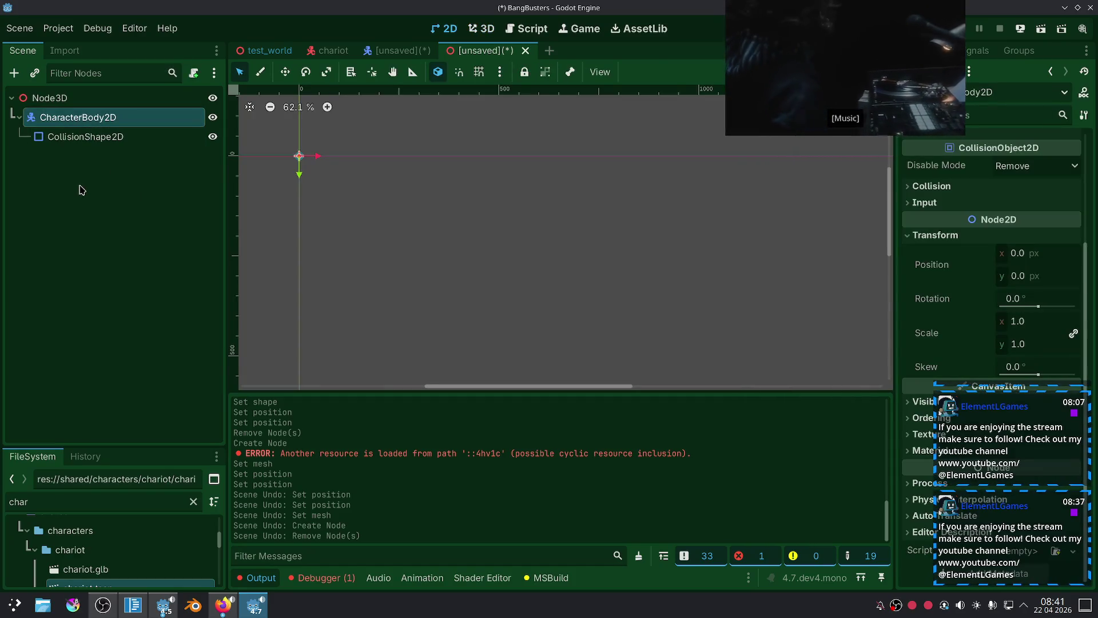
{"action": "scroll", "coordinate": [311, 184], "scroll_direction": "up", "scroll_amount": 5}
{"action": "scroll", "coordinate": [402, 207], "scroll_direction": "up", "scroll_amount": 2}
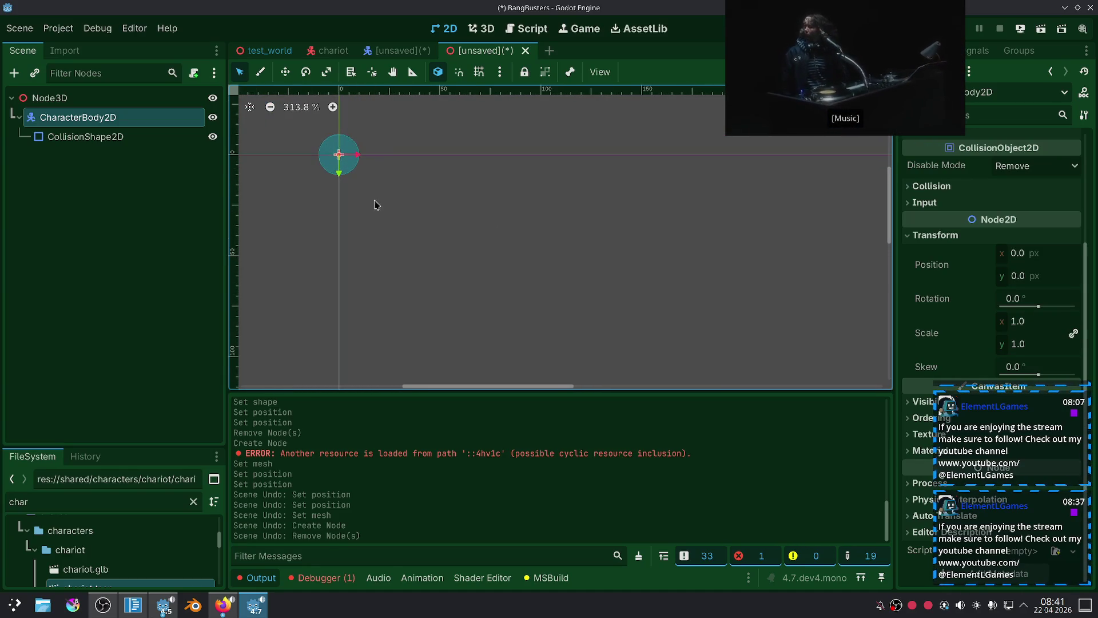
{"action": "left_click_drag", "start_coordinate": [375, 206], "coordinate": [640, 247]}
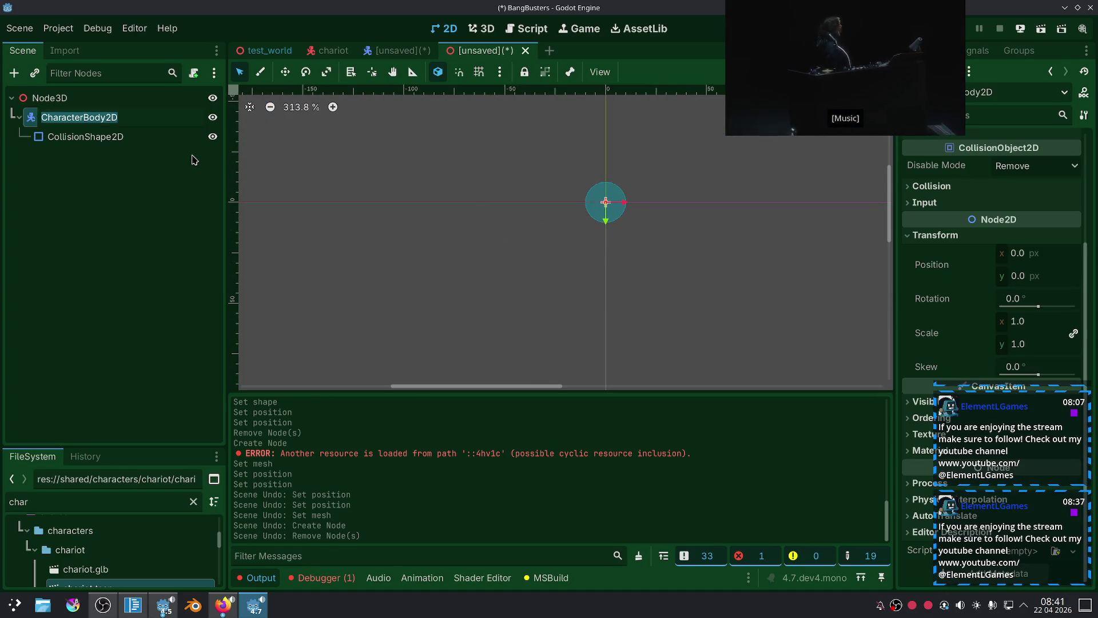
{"action": "type", "text": "KinaticController"}
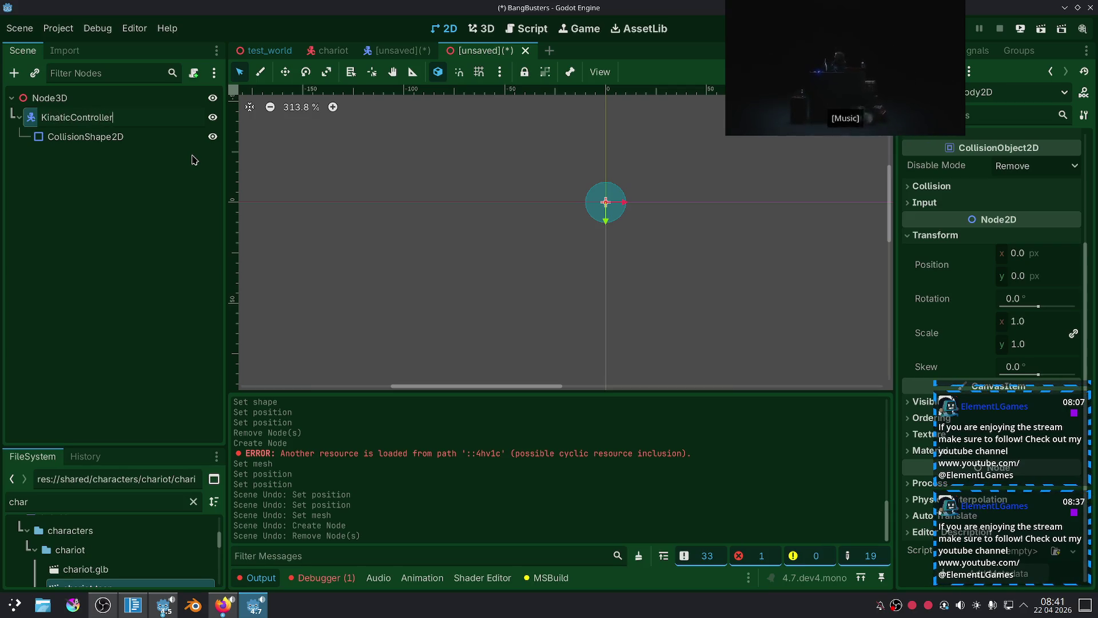
{"action": "key", "text": "Return"}
{"action": "key", "text": "F2"}
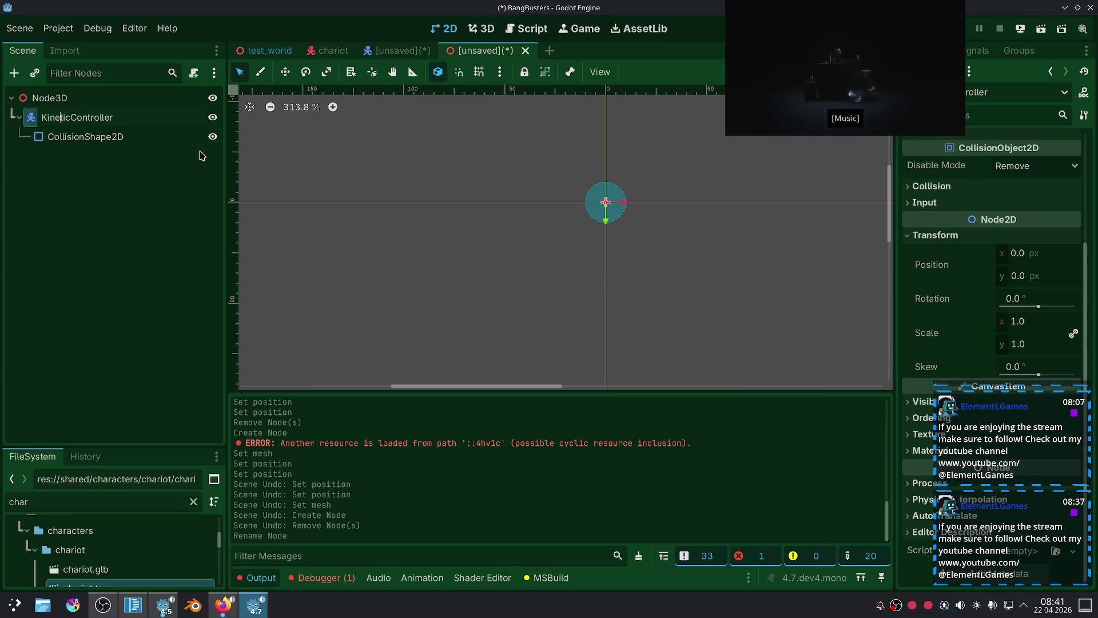
{"action": "type", "text": "a"}
{"action": "key", "text": "Return"}
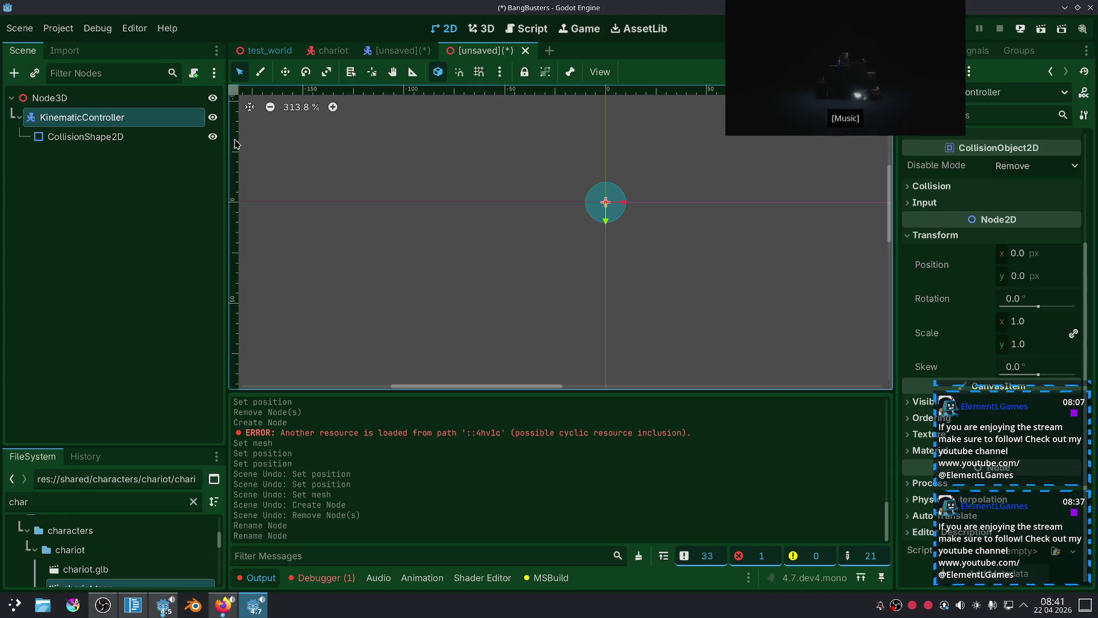
{"action": "left_click", "coordinate": [114, 201]}
Rename the root Node3D to Entity.
{"action": "left_click", "coordinate": [105, 118]}
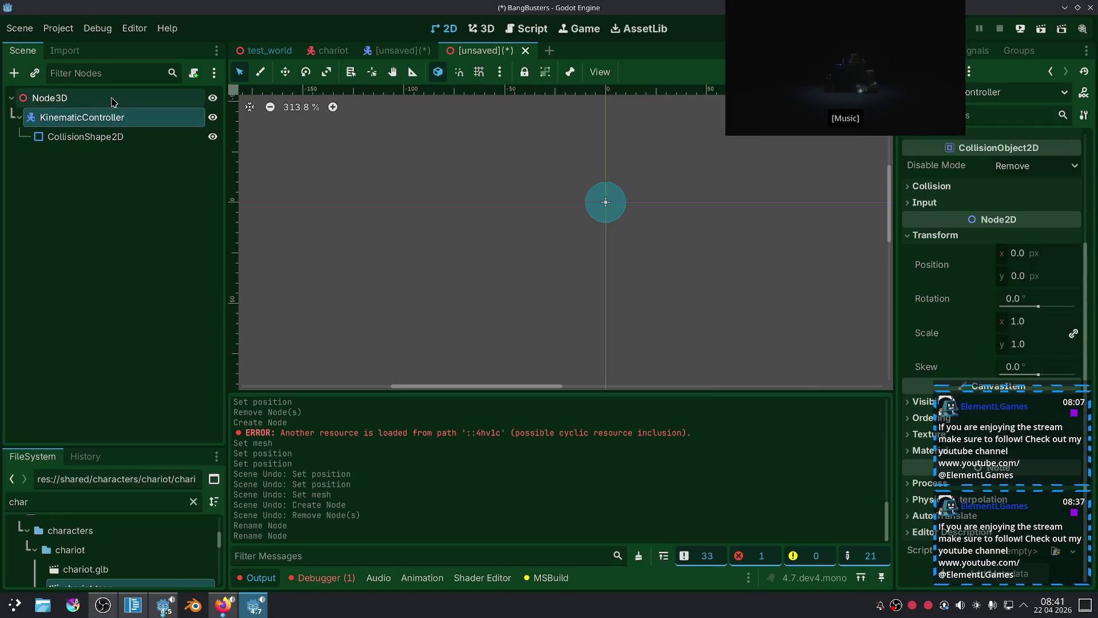
{"action": "double_click", "coordinate": [113, 100]}
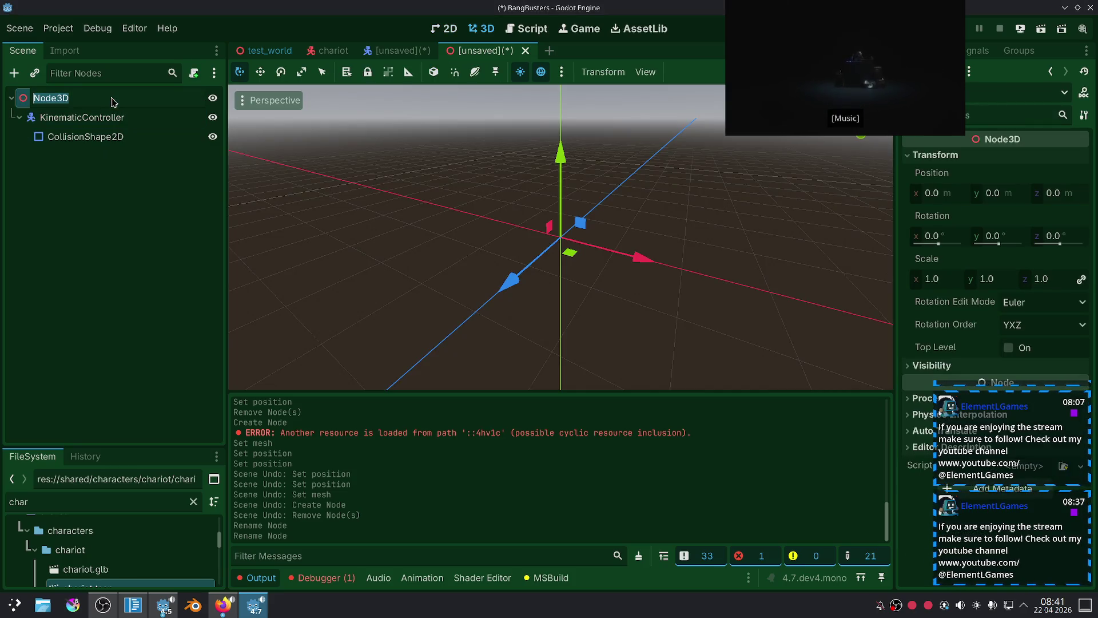
{"action": "type", "text": "Uni"}
{"action": "key", "text": "BackSpace"}
{"action": "key", "text": "BackSpace"}
{"action": "key", "text": "BackSpace"}
{"action": "type", "text": "Entity"}
{"action": "key", "text": "Return"}
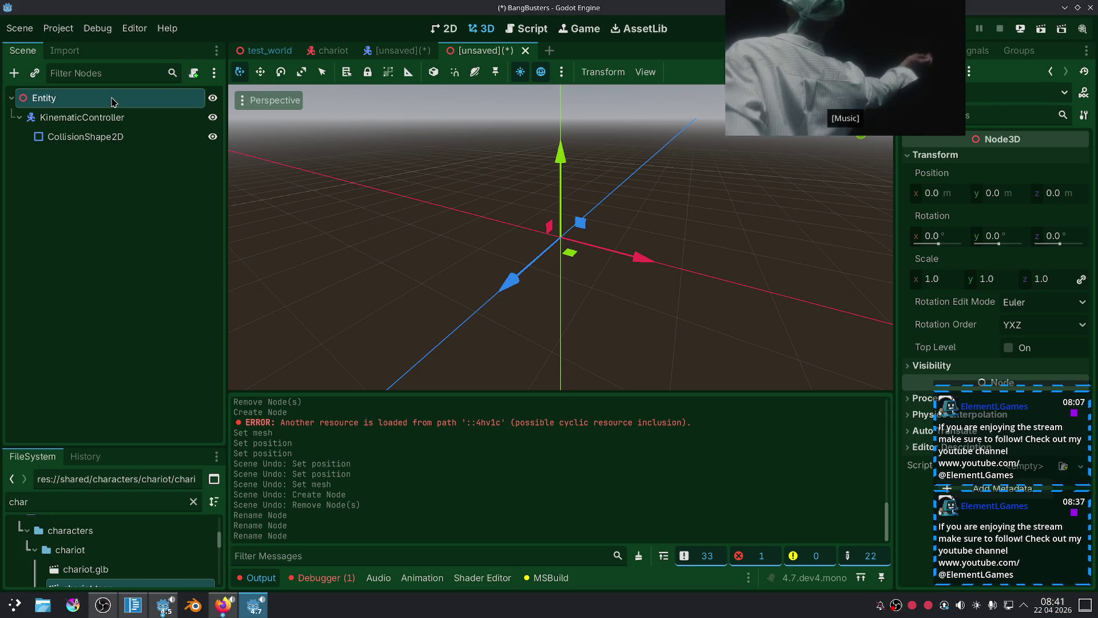
Add a MeshInstance3D child under Entity, keeping its default name.
{"action": "right_click", "coordinate": [113, 101]}
{"action": "left_click", "coordinate": [117, 107]}
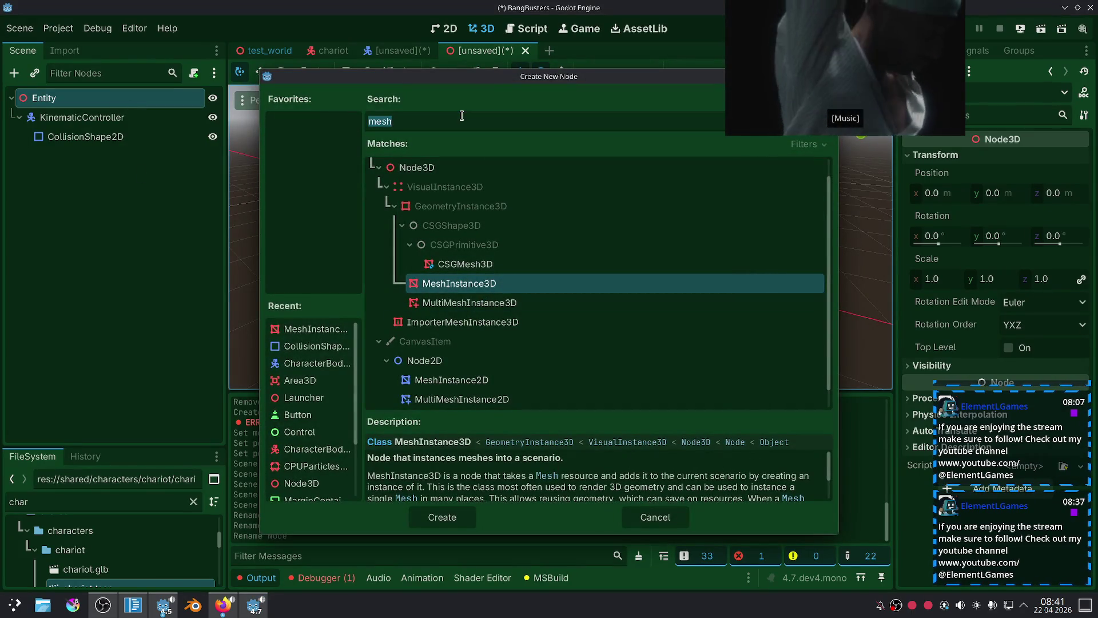
{"action": "type", "text": "Mesh"}
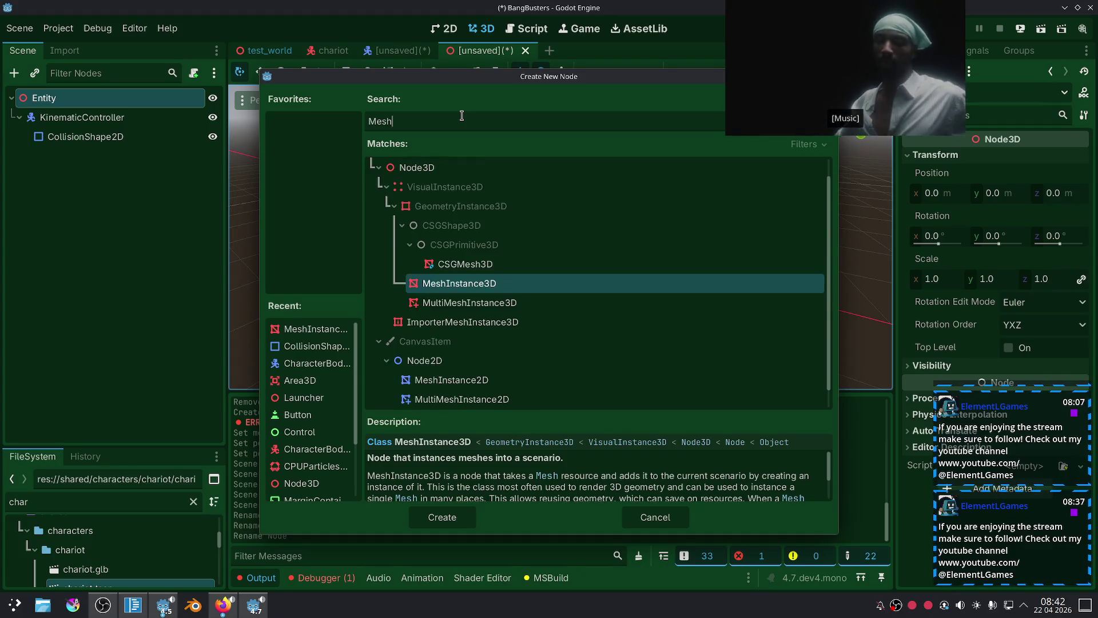
{"action": "double_click", "coordinate": [444, 282]}
{"action": "double_click", "coordinate": [114, 164]}
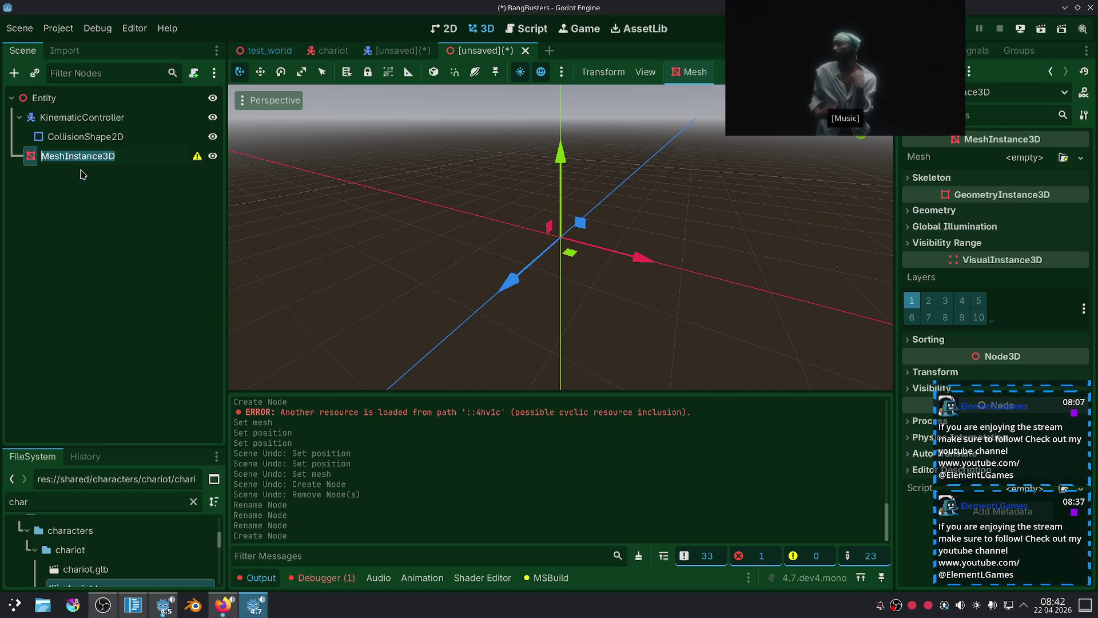
{"action": "key", "text": "Return"}
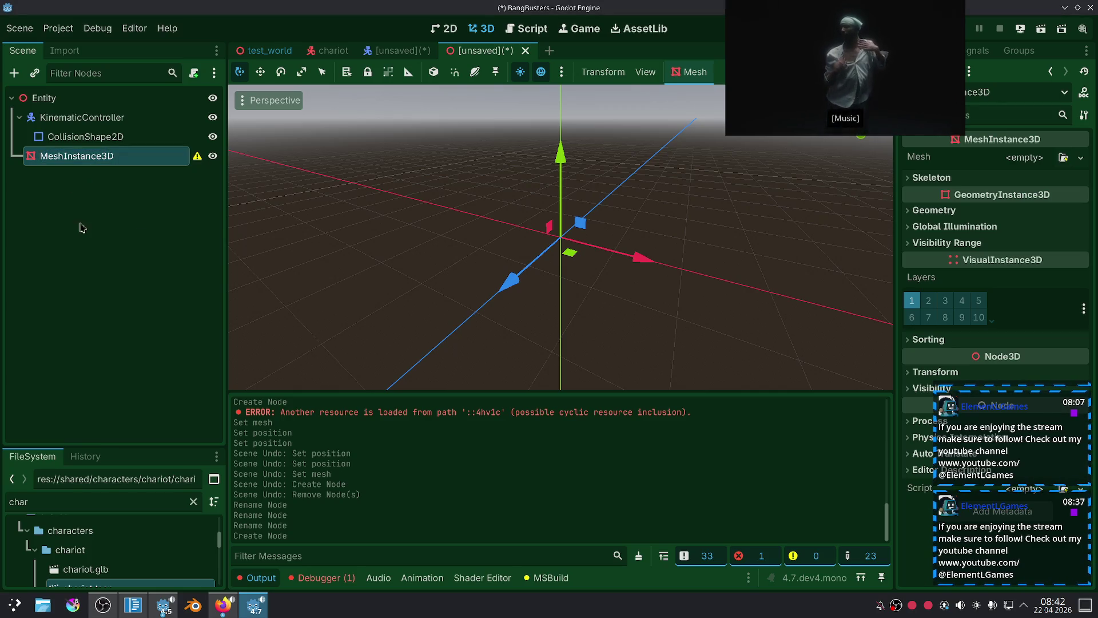
{"action": "left_click", "coordinate": [1024, 158]}
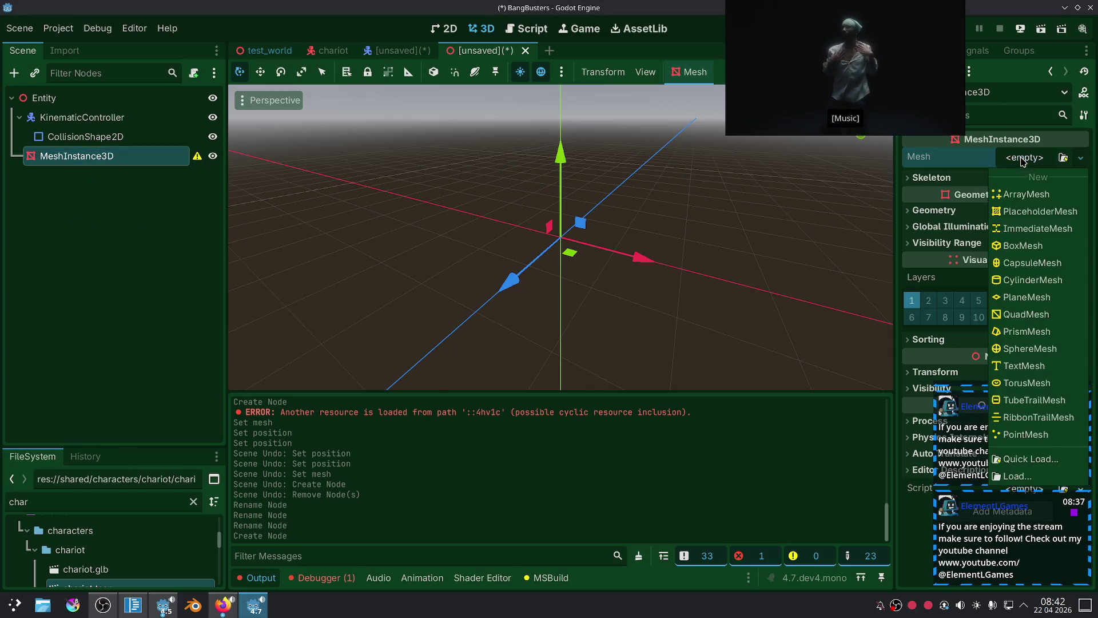
Assign a BoxMesh to the MeshInstance3D, then open and cancel Add Child Node on Entity.
{"action": "left_click", "coordinate": [1024, 246]}
{"action": "left_click", "coordinate": [323, 260]}
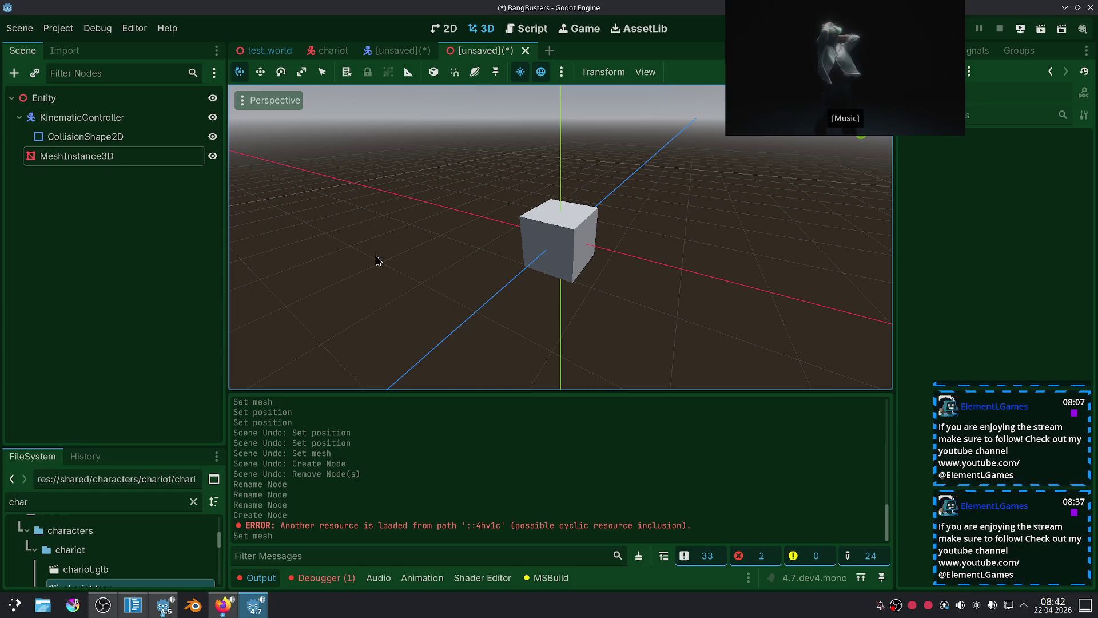
{"action": "right_click", "coordinate": [69, 93]}
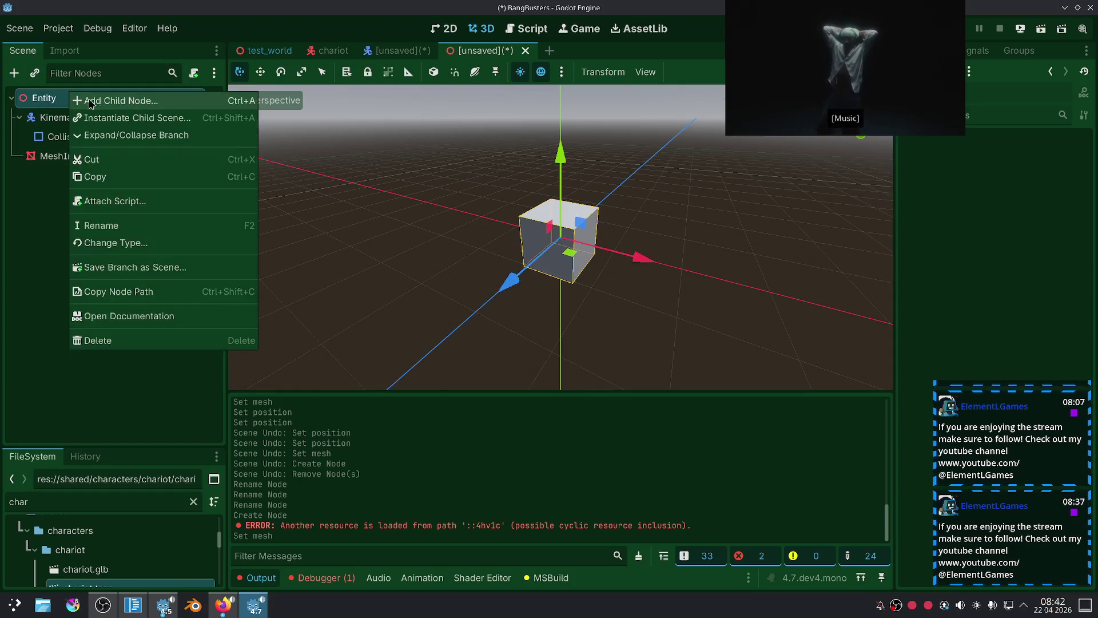
{"action": "left_click", "coordinate": [100, 100]}
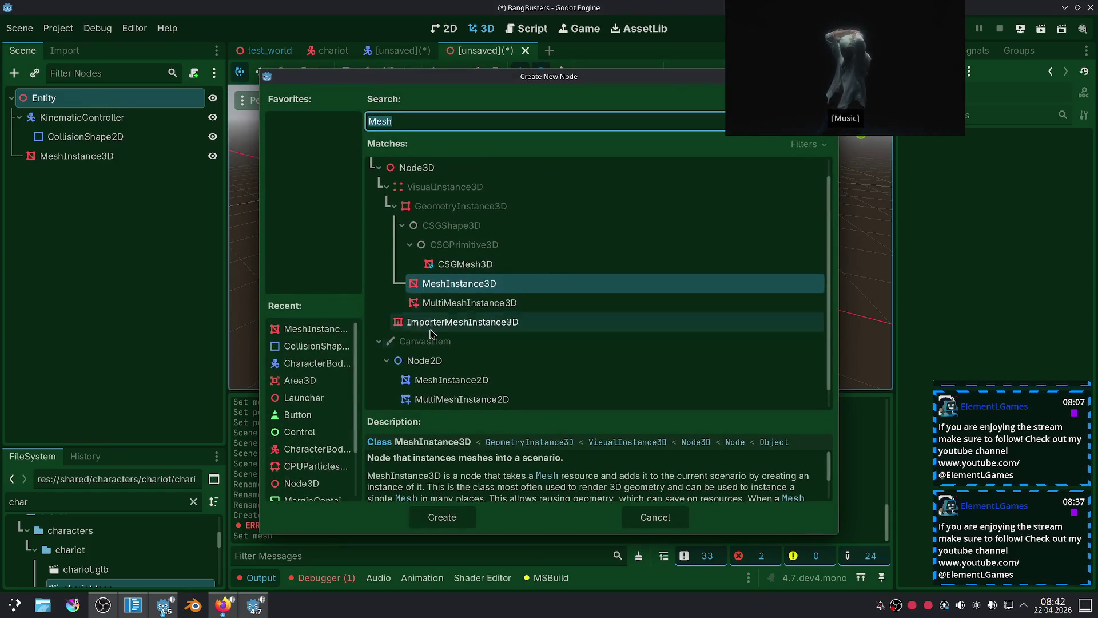
{"action": "left_click", "coordinate": [640, 518]}
{"action": "right_click", "coordinate": [74, 94]}
{"action": "left_click", "coordinate": [106, 109]}
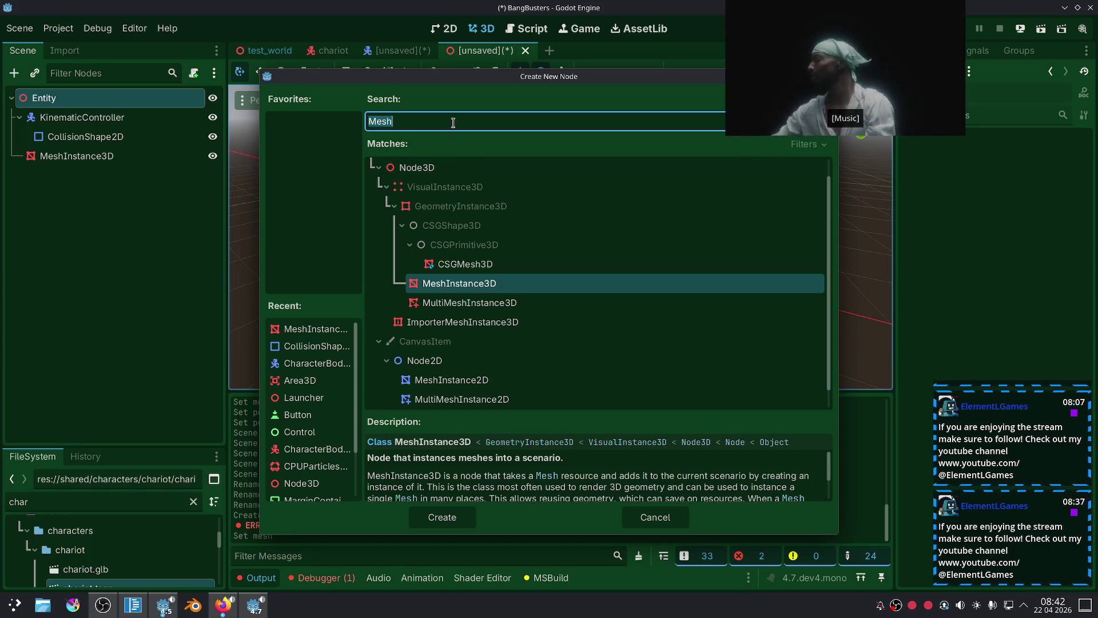
{"action": "left_click", "coordinate": [663, 514]}
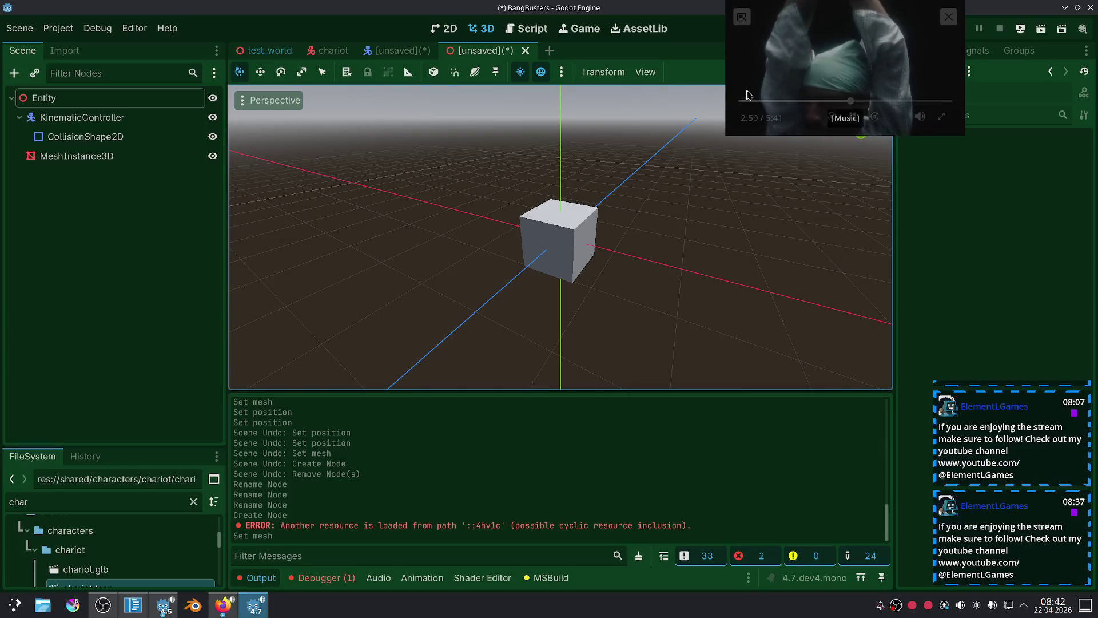
{"action": "left_click_drag", "start_coordinate": [726, 135], "coordinate": [808, 89]}
{"action": "left_click_drag", "start_coordinate": [867, 46], "coordinate": [999, 45]}
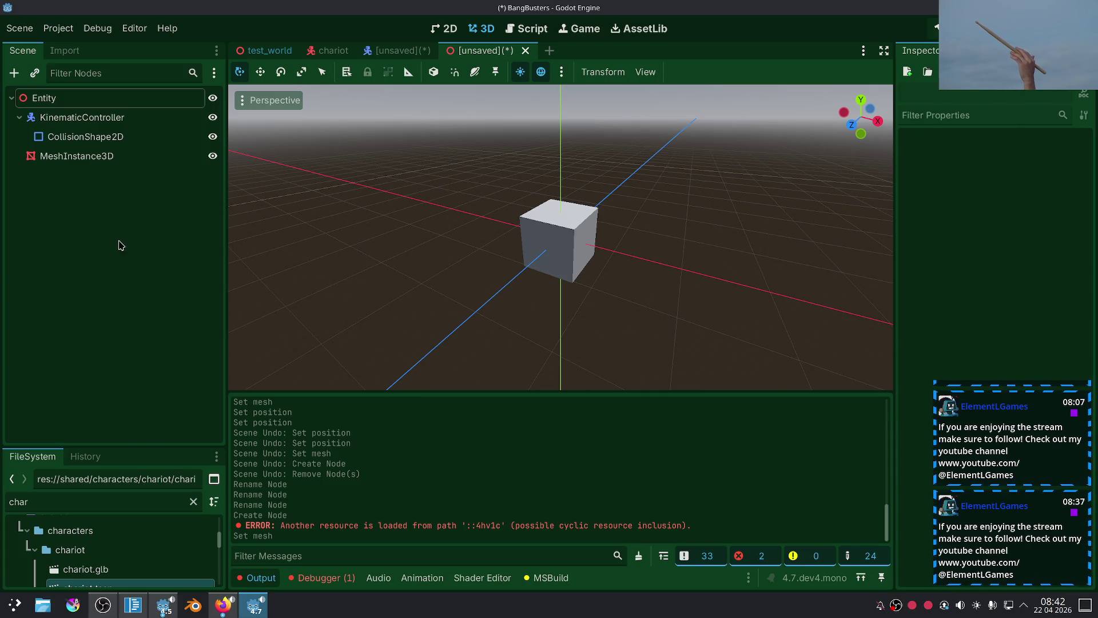
{"action": "key", "text": "ctrl+s"}
Save the scene as entity.tscn inside a new res://tests/unit folder.
{"action": "double_click", "coordinate": [343, 229]}
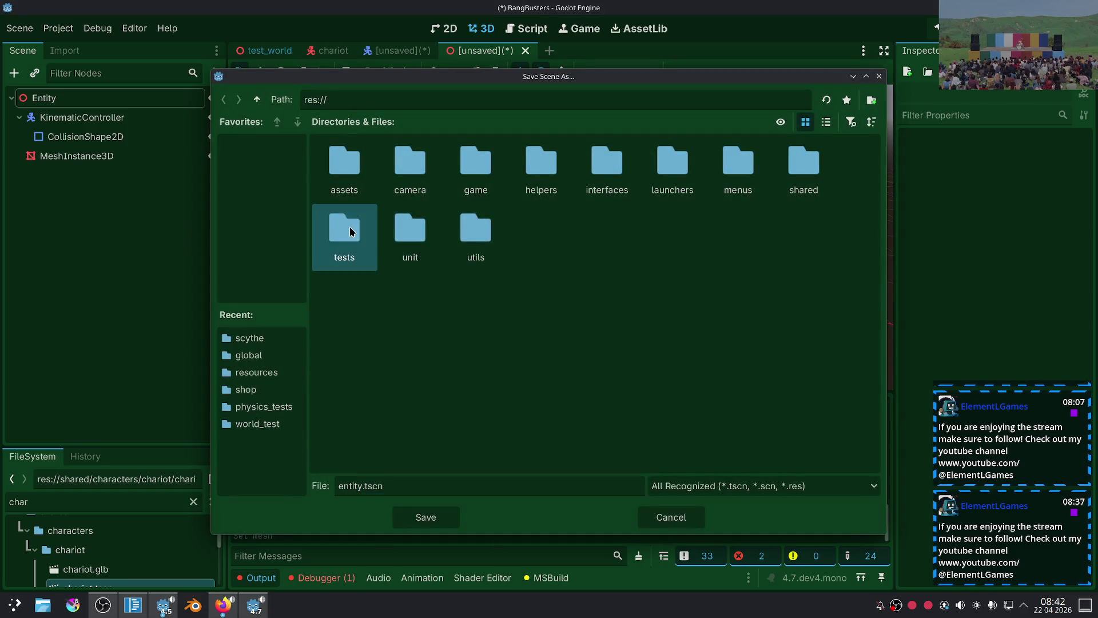
{"action": "right_click", "coordinate": [401, 243]}
{"action": "left_click", "coordinate": [466, 249]}
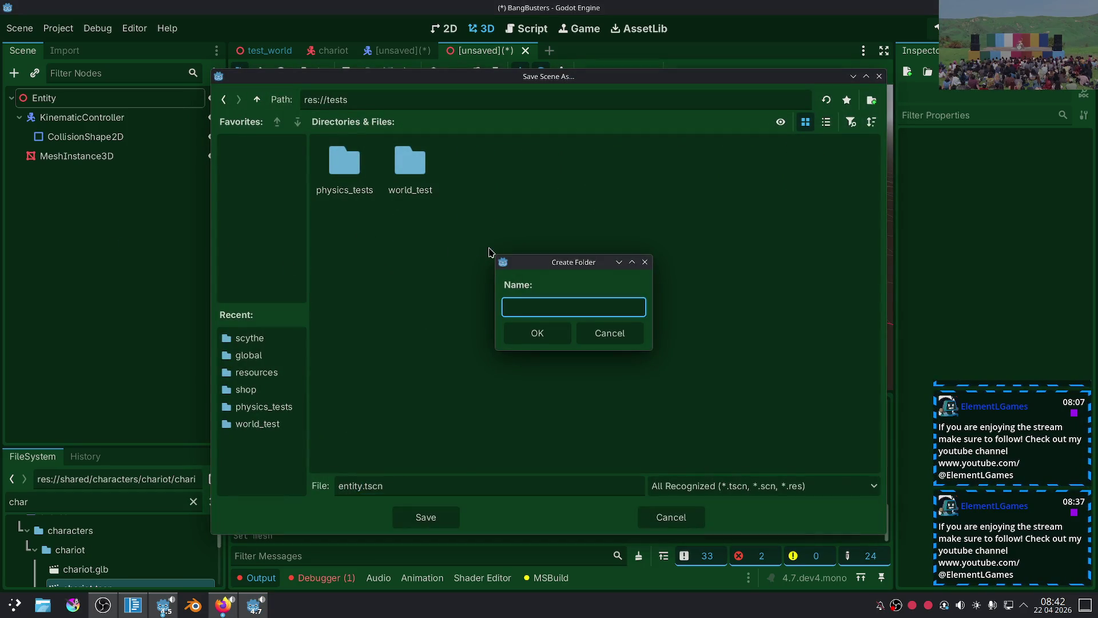
{"action": "type", "text": "unit"}
{"action": "key", "text": "Return"}
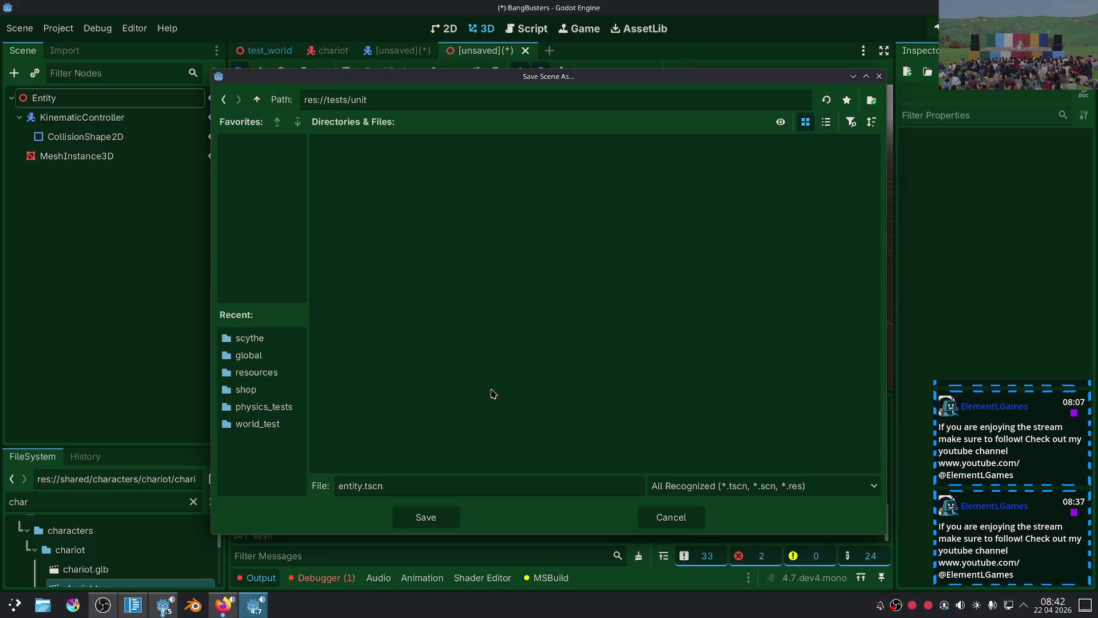
{"action": "left_click", "coordinate": [361, 485]}
{"action": "left_click", "coordinate": [426, 517]}
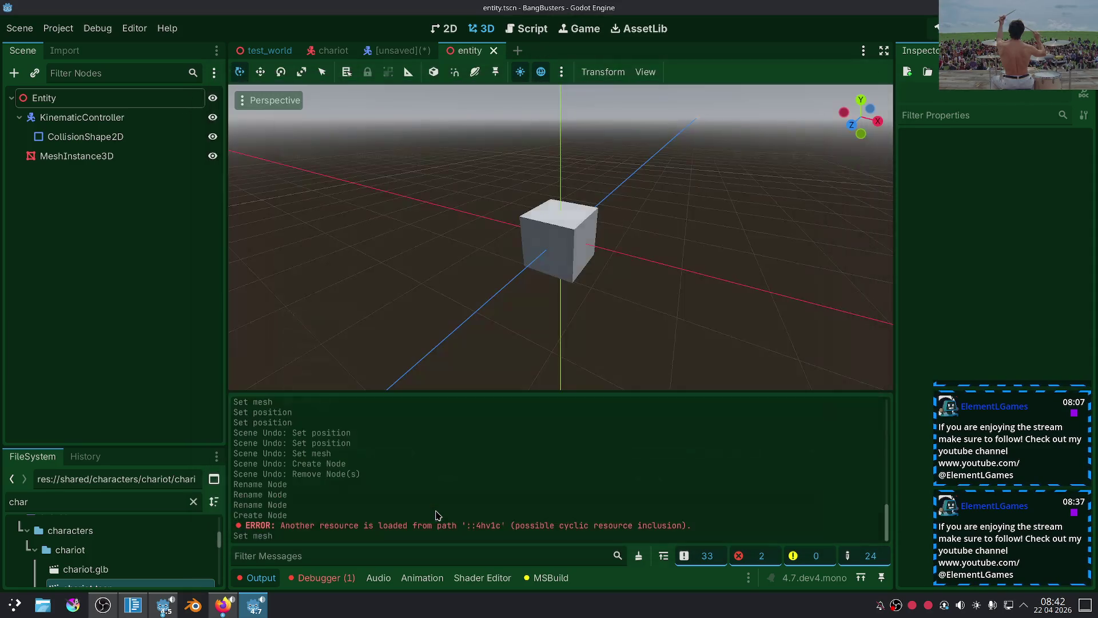
{"action": "left_click", "coordinate": [146, 102]}
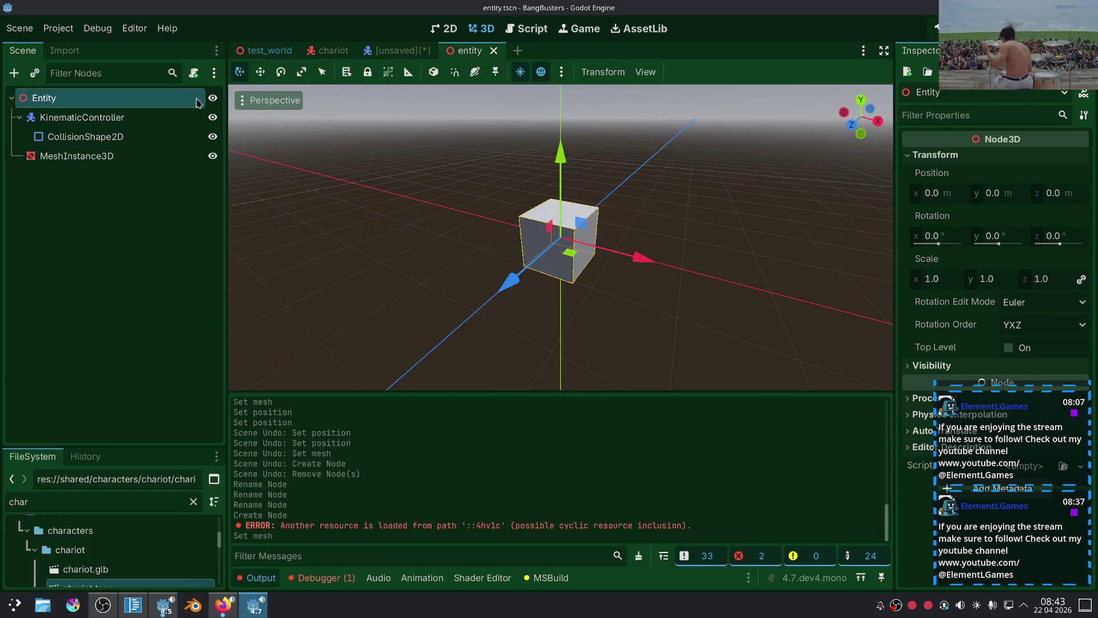
{"action": "left_click", "coordinate": [194, 72]}
Open the new Entity.cs script and select the template comment on line 6.
{"action": "left_click", "coordinate": [504, 441]}
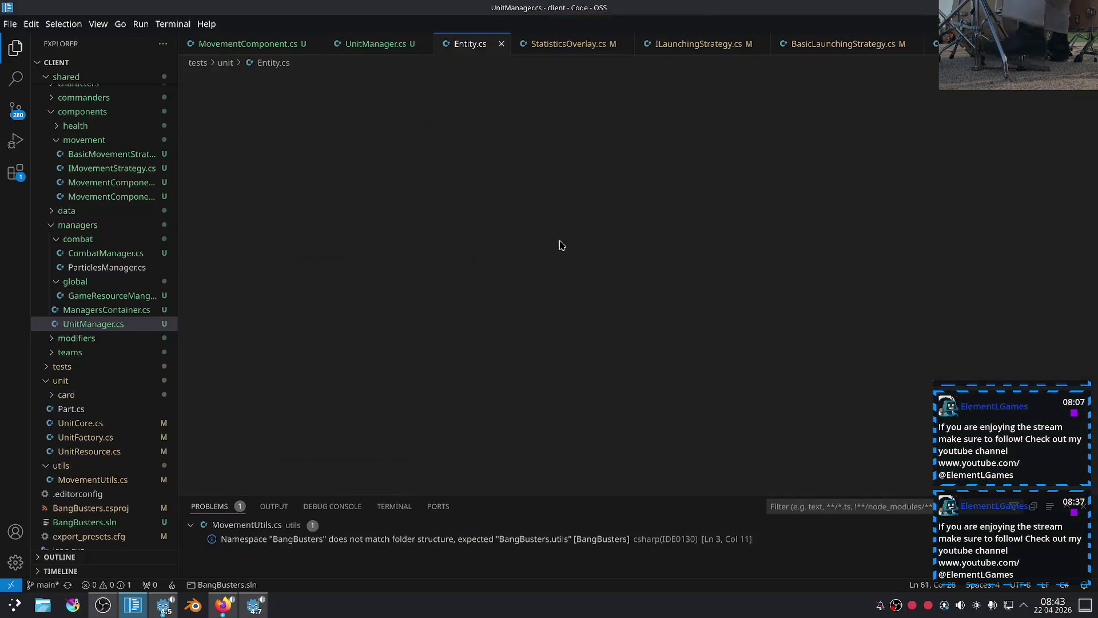
{"action": "mouse_move", "coordinate": [397, 346]}
{"action": "left_mouse_down"}
{"action": "mouse_move", "coordinate": [271, 229]}
{"action": "mouse_move", "coordinate": [263, 181]}
{"action": "left_mouse_up"}
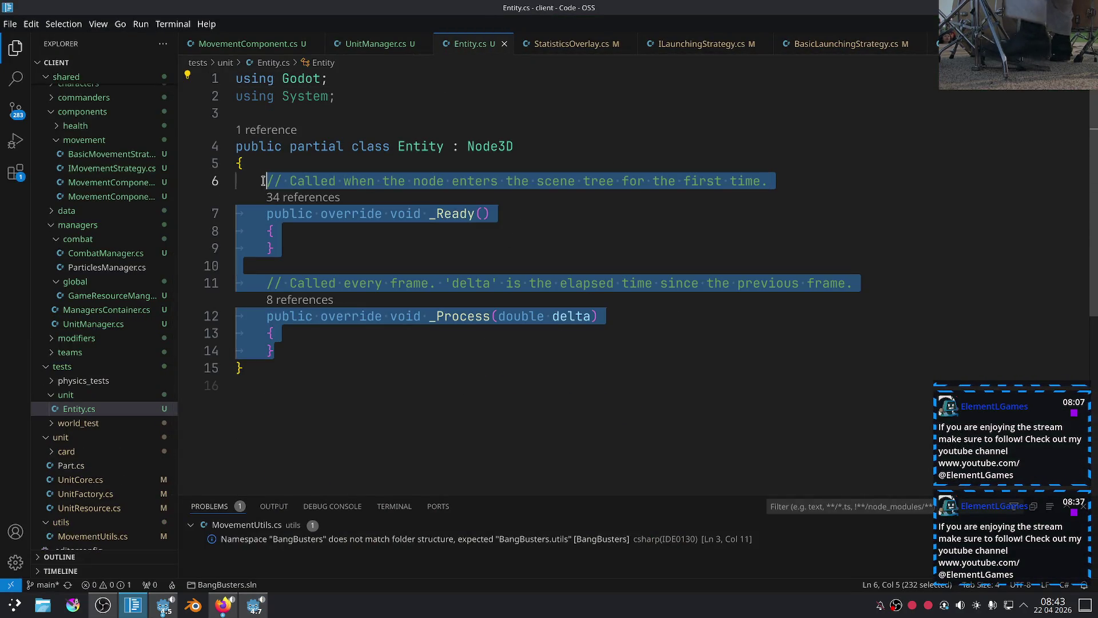
{"action": "mouse_move", "coordinate": [311, 342]}
{"action": "left_mouse_down"}
{"action": "mouse_move", "coordinate": [274, 178]}
{"action": "mouse_move", "coordinate": [265, 187]}
{"action": "left_mouse_up"}
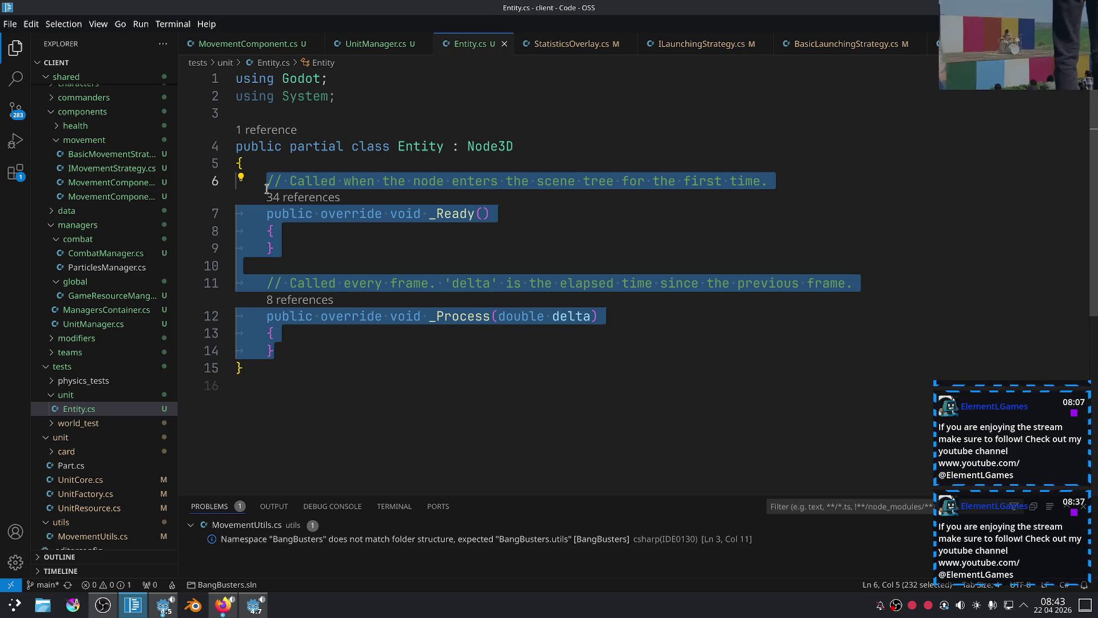
{"action": "left_click_drag", "start_coordinate": [797, 178], "coordinate": [266, 180]}
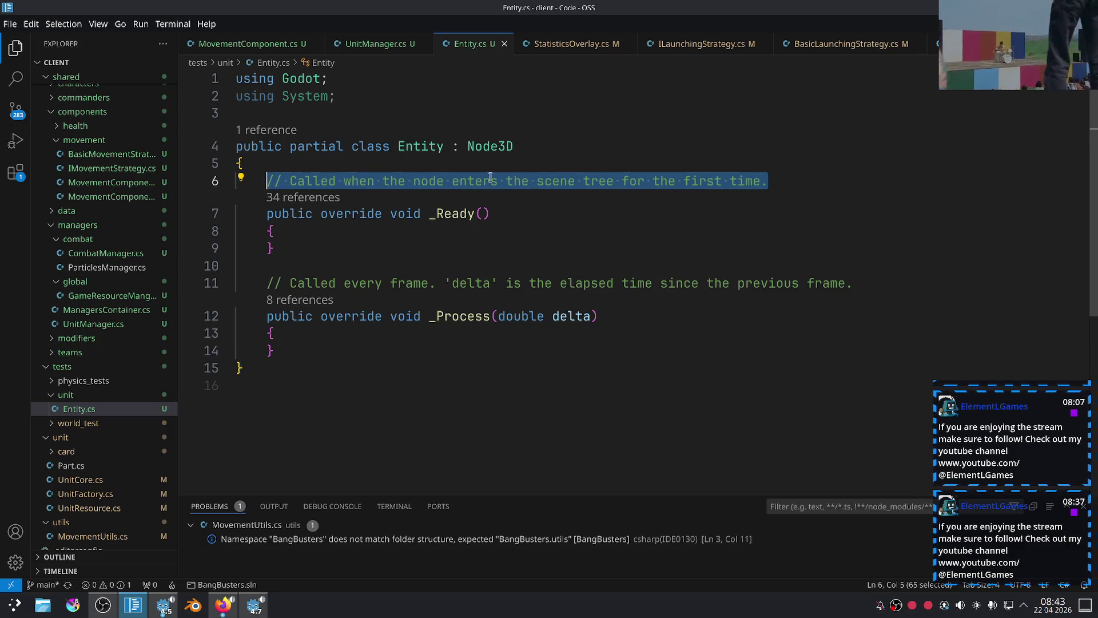
Replace the comment with an [Export] attribute and a propg get/private-set property snippet.
{"action": "type", "text": "["}
{"action": "type", "text": "Ex"}
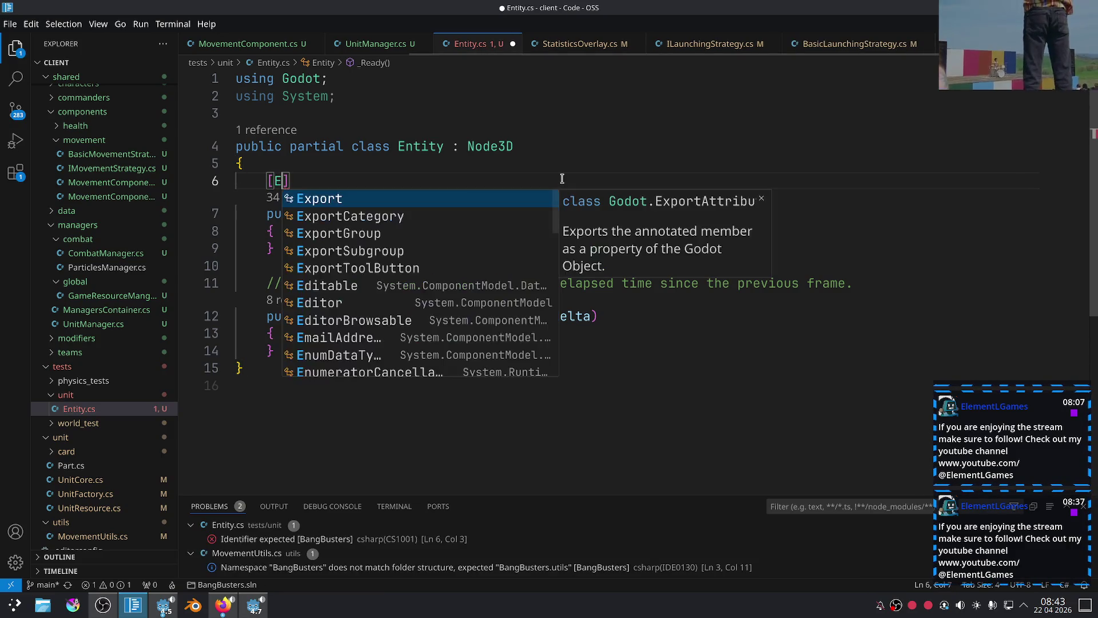
{"action": "key", "text": "BackSpace"}
{"action": "key", "text": "BackSpace"}
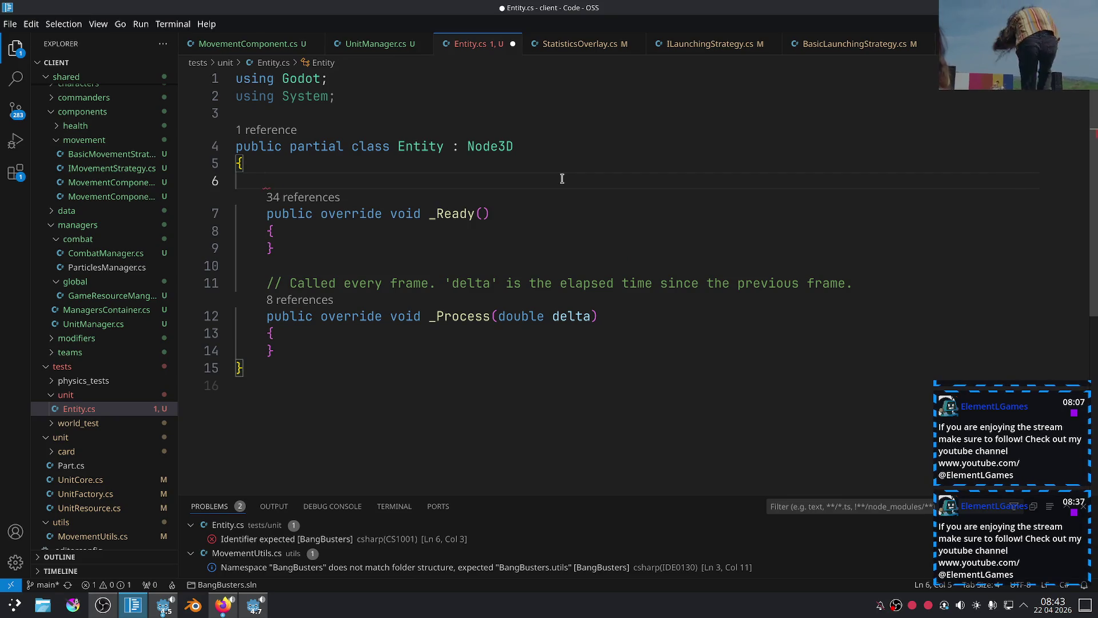
{"action": "type", "text": "[E"}
{"action": "key", "text": "Tab"}
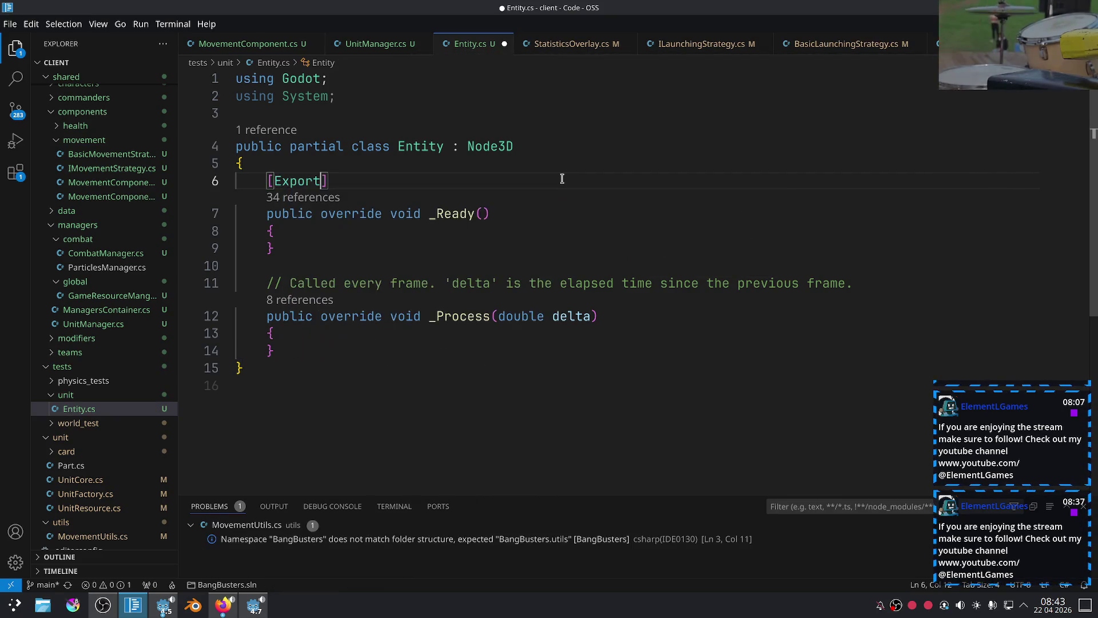
{"action": "type", "text": " propg"}
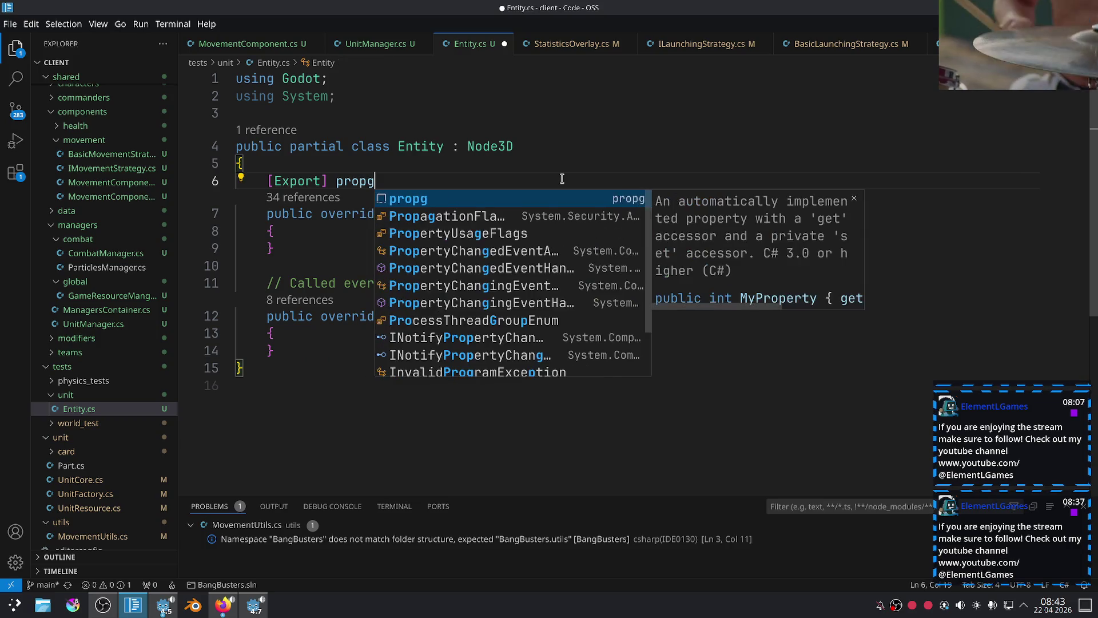
{"action": "key", "text": "Tab"}
Make the property a CharacterBody2D named KinematicController.
{"action": "type", "text": "Chara"}
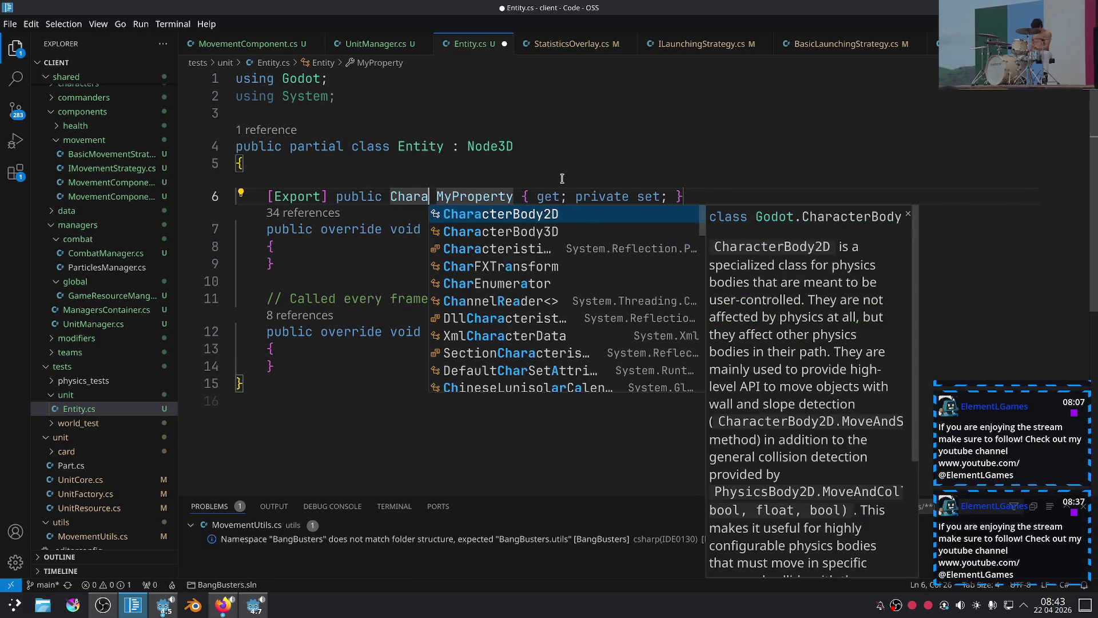
{"action": "key", "text": "Tab"}
{"action": "key", "text": "Tab"}
{"action": "type", "text": "Kinme"}
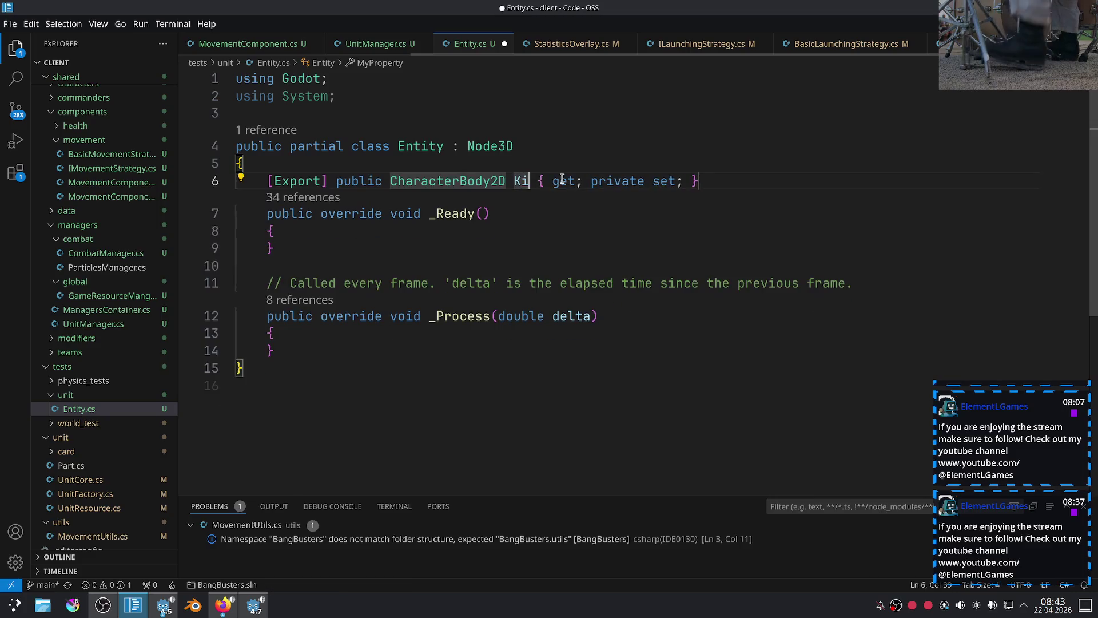
{"action": "key", "text": "BackSpace"}
{"action": "key", "text": "BackSpace"}
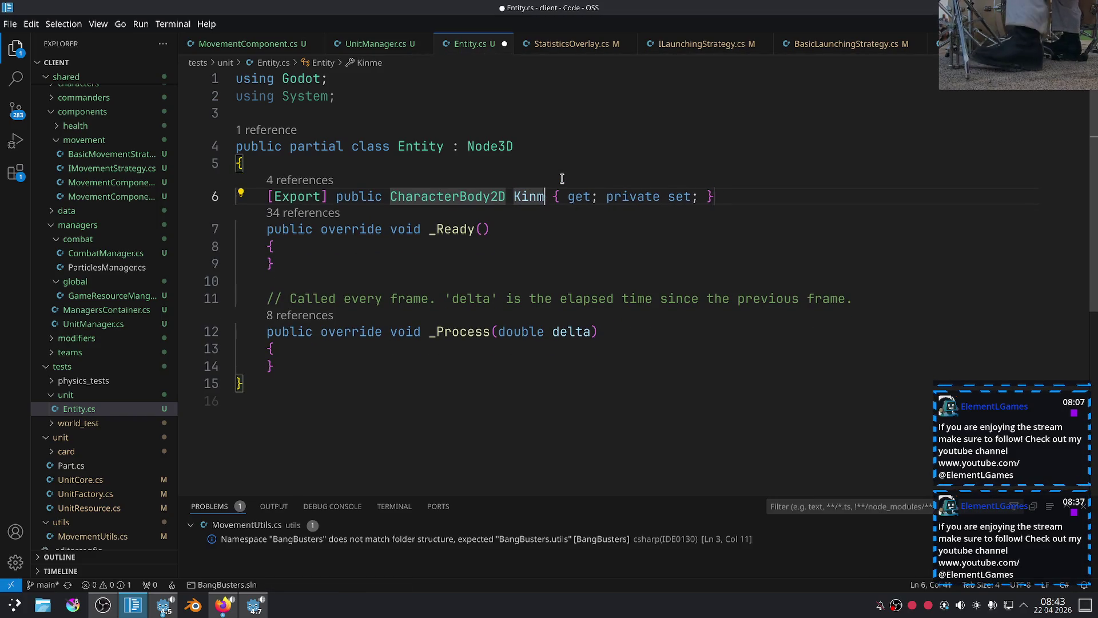
{"action": "type", "text": "ematicController"}
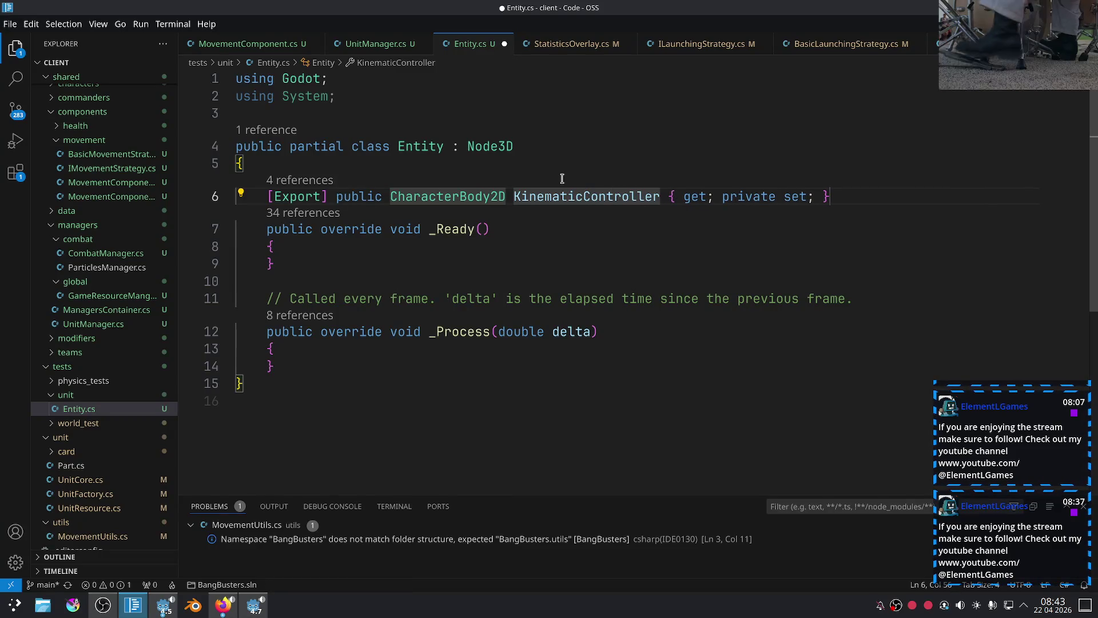
{"action": "double_click", "coordinate": [599, 192]}
{"action": "left_click", "coordinate": [485, 253]}
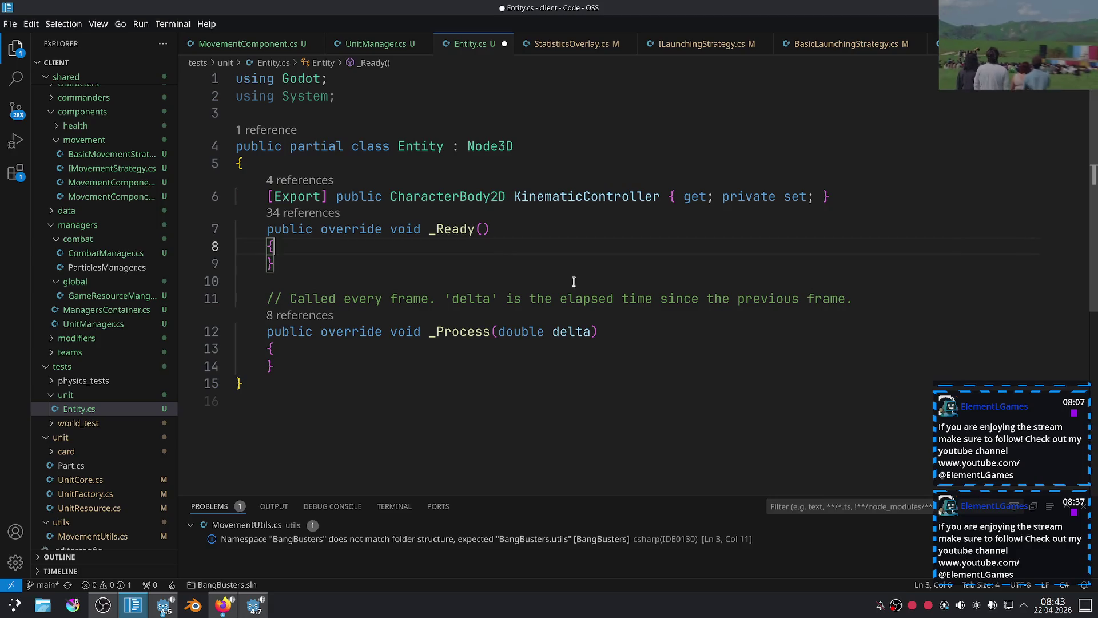
Start a 'KinematicController ??= GetChildren()' assignment on a new line in _Ready.
{"action": "key", "text": "Return"}
{"action": "type", "text": "KinematicController"}
{"action": "type", "text": "??"}
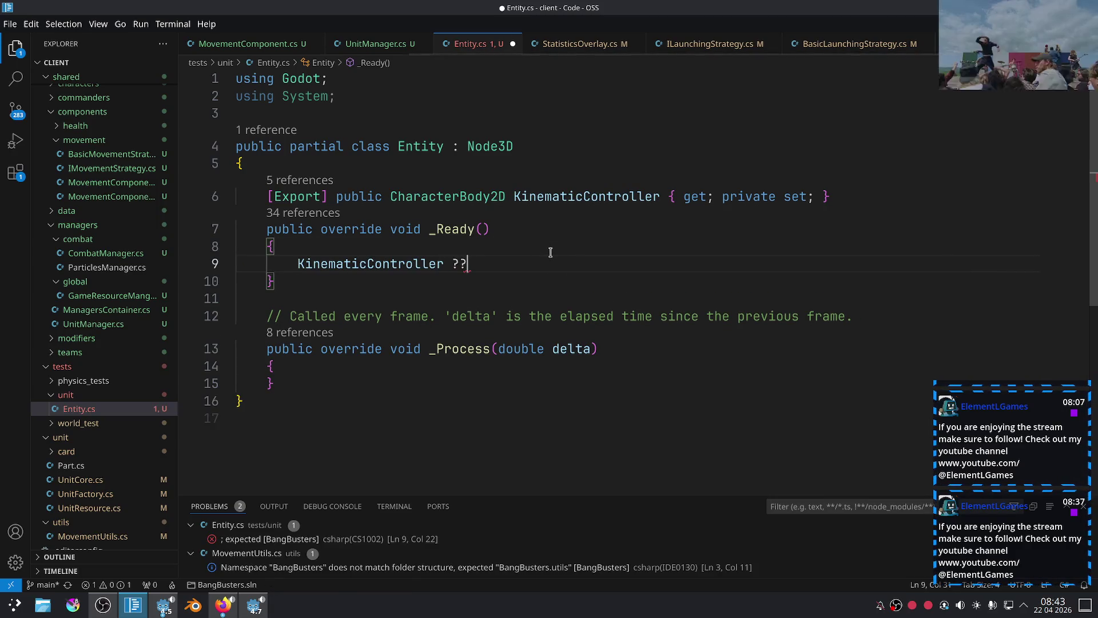
{"action": "type", "text": "= GetNo"}
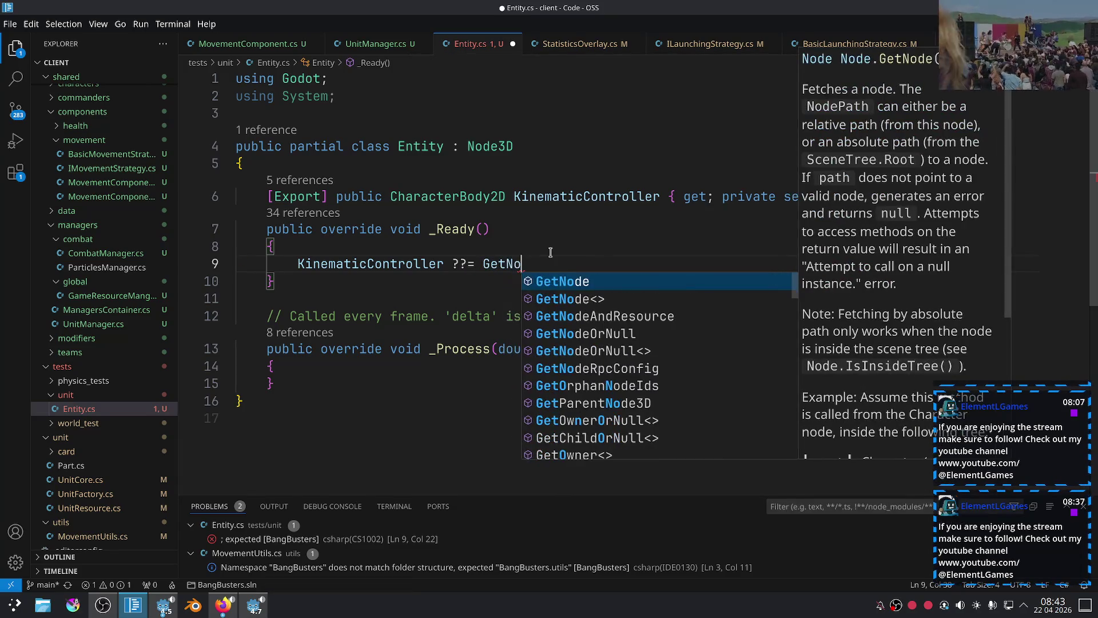
{"action": "key", "text": "Tab"}
{"action": "key", "text": "BackSpace"}
{"action": "key", "text": "BackSpace"}
{"action": "key", "text": "BackSpace"}
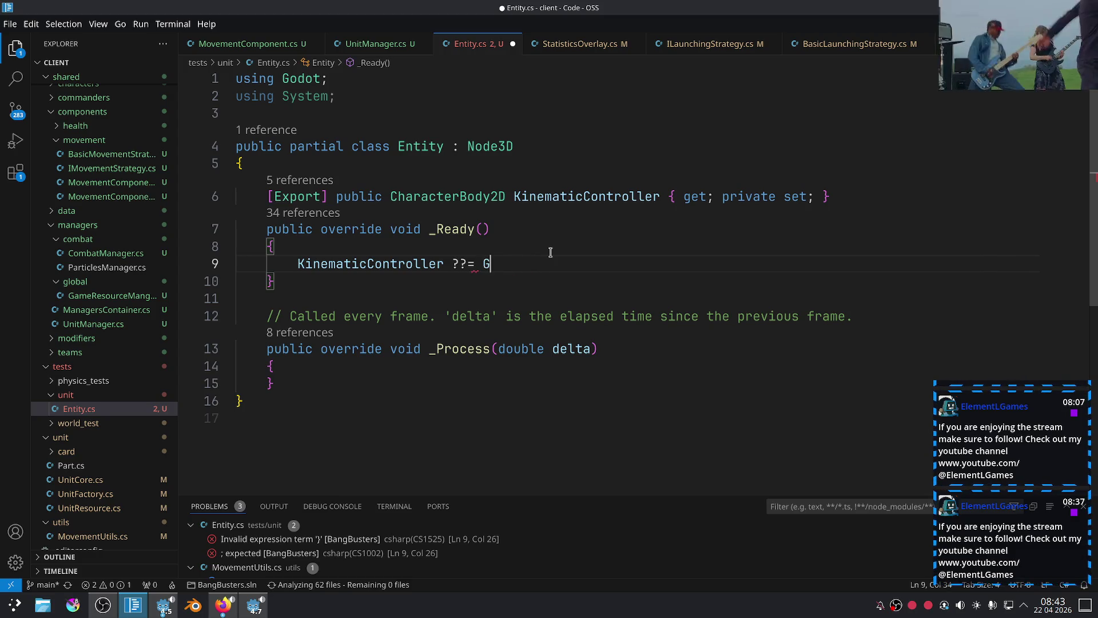
{"action": "type", "text": "GetNo"}
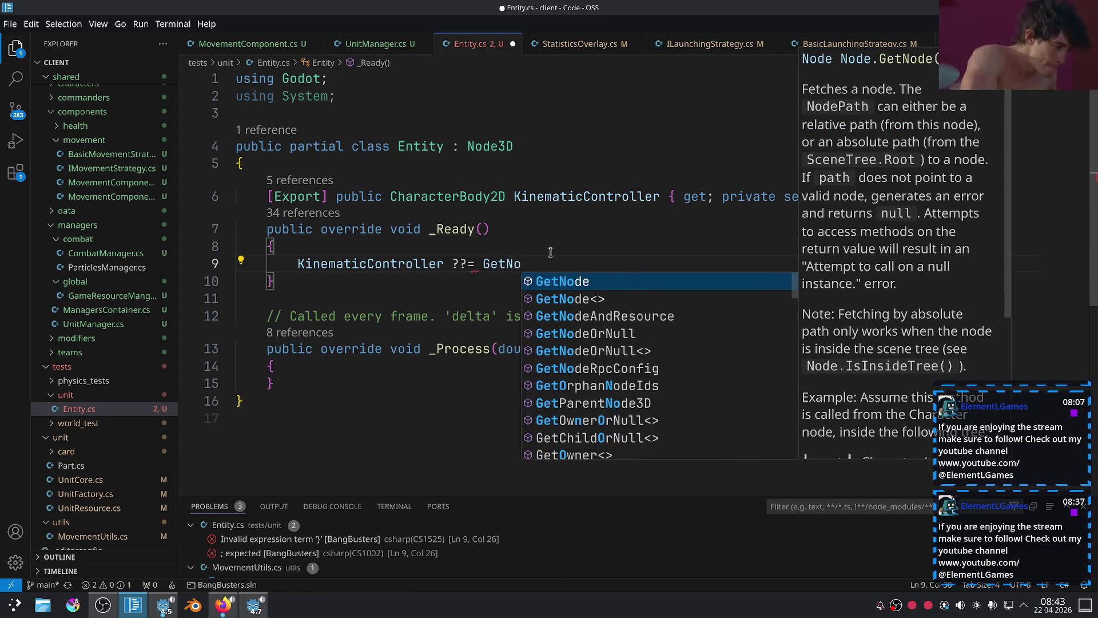
{"action": "key", "text": "BackSpace"}
{"action": "key", "text": "BackSpace"}
{"action": "key", "text": "BackSpace"}
{"action": "type", "text": "Chil"}
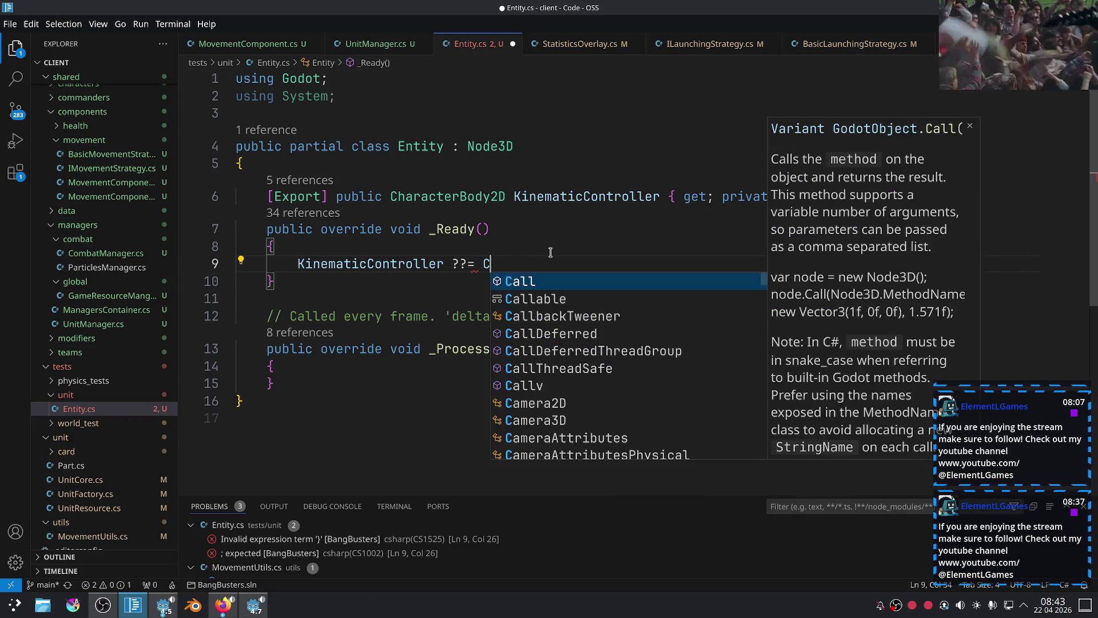
{"action": "key", "text": "BackSpace"}
{"action": "type", "text": "GetChil"}
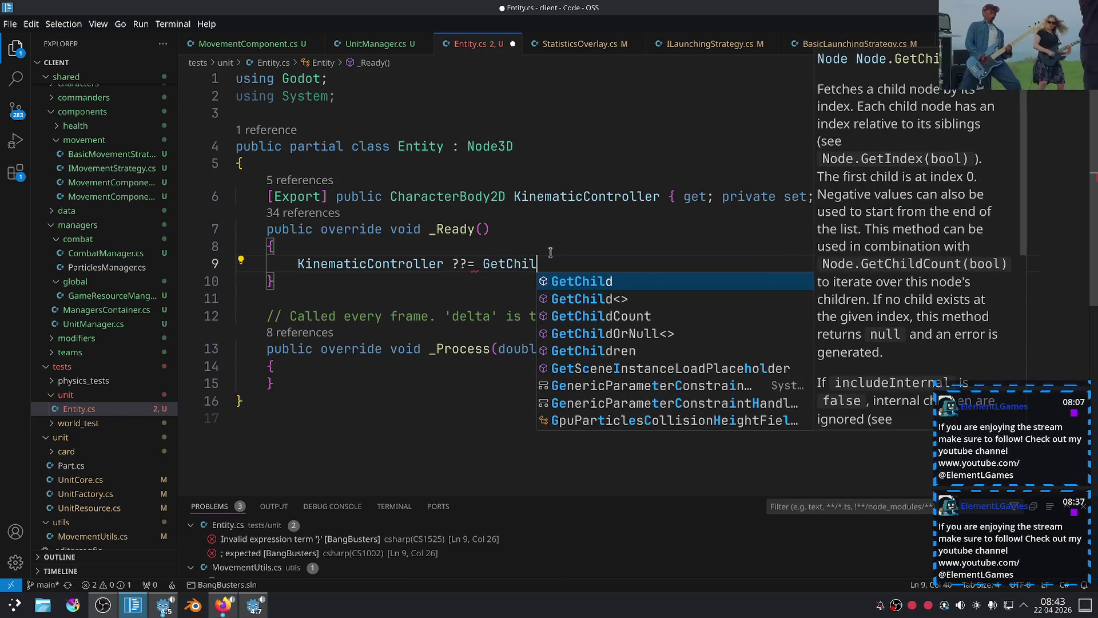
{"action": "key", "text": "Down"}
{"action": "key", "text": "Down"}
{"action": "key", "text": "Down"}
{"action": "key", "text": "Return"}
Chain a Where(n => n is CharacterBody2D) filter, importing System.Linq.
{"action": "type", "text": "().W"}
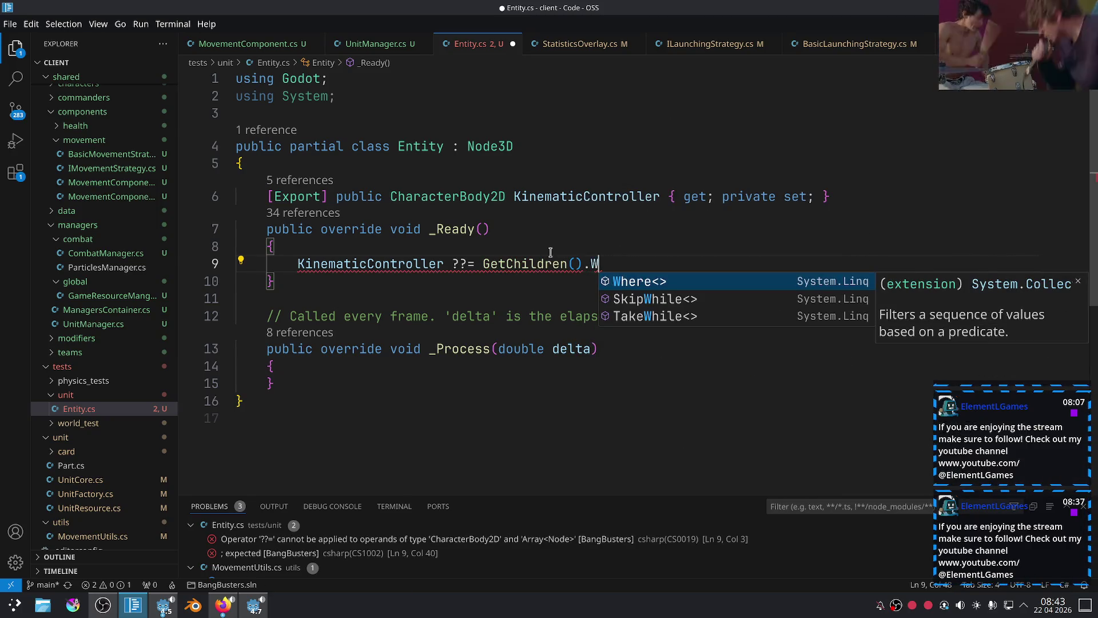
{"action": "key", "text": "Return"}
{"action": "type", "text": "("}
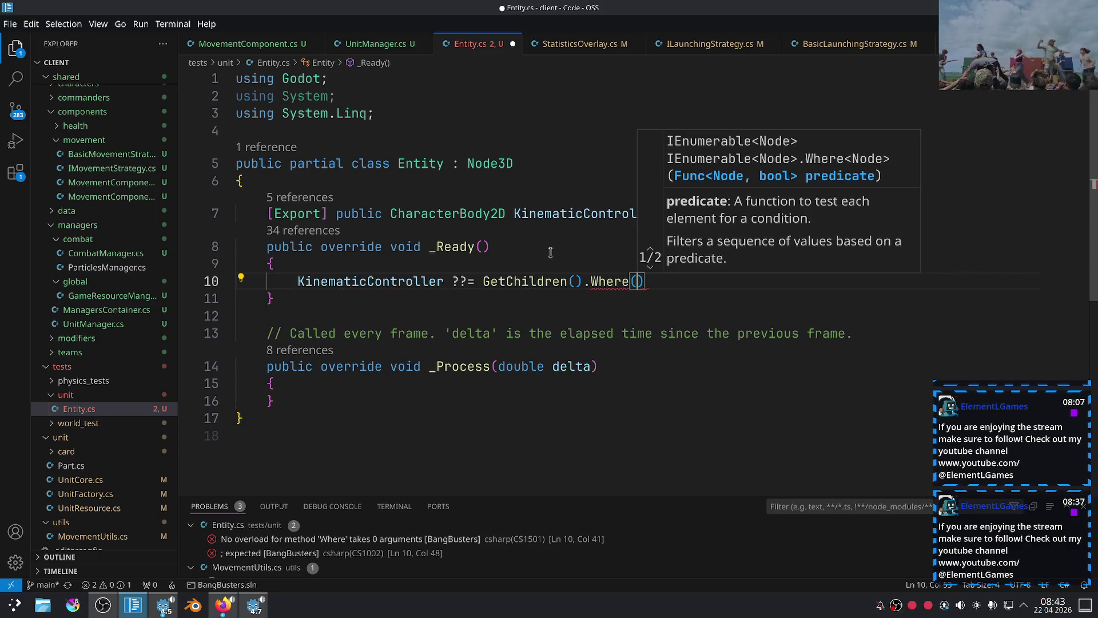
{"action": "type", "text": "n =>"}
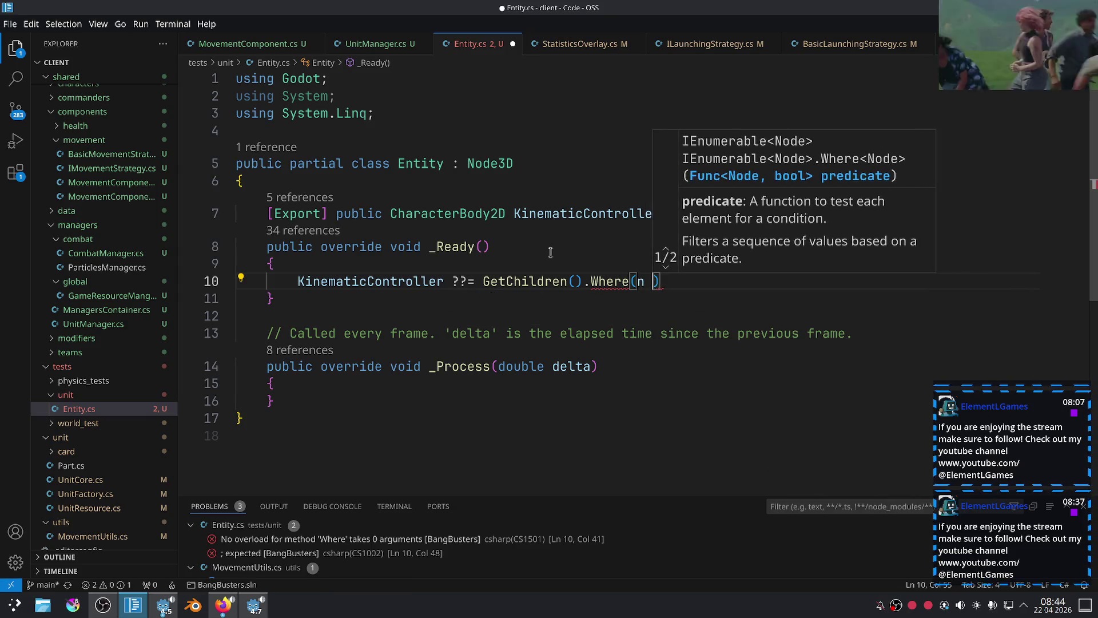
{"action": "type", "text": " n is"}
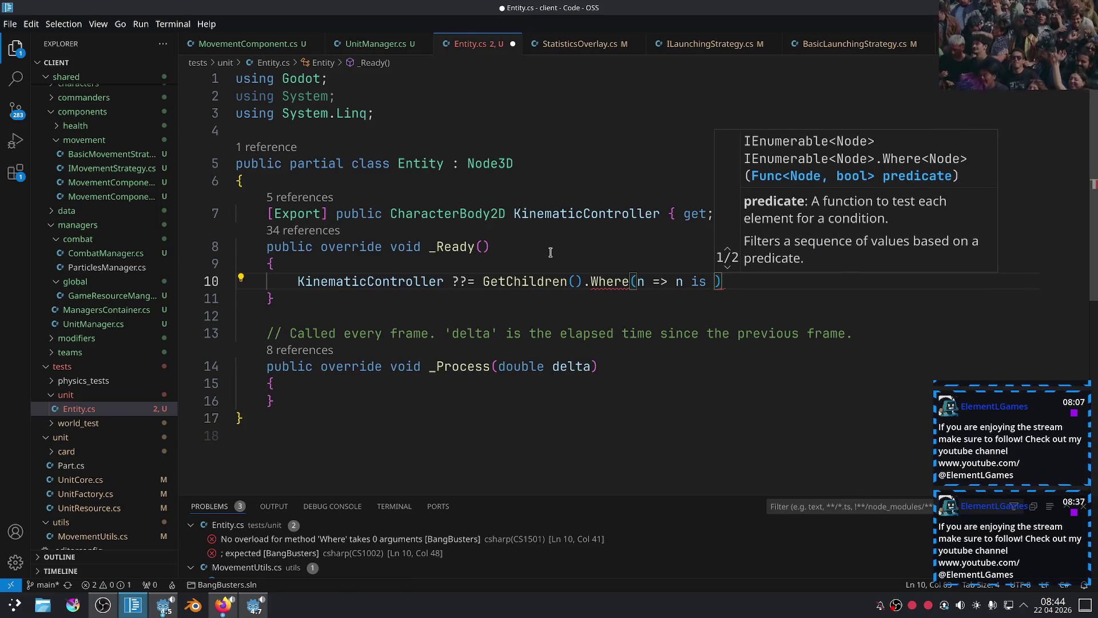
{"action": "type", "text": "Char"}
{"action": "key", "text": "Down"}
{"action": "key", "text": "Return"}
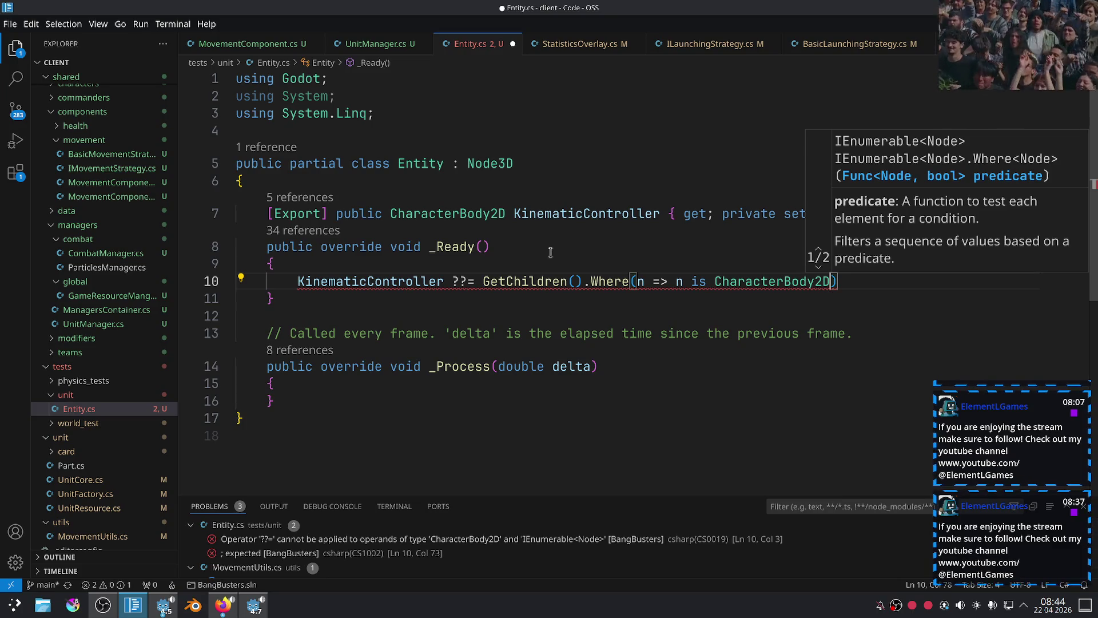
Replace Where with Fill and end line 10 with a semicolon.
{"action": "double_click", "coordinate": [610, 281]}
{"action": "key", "text": "ctrl+space"}
{"action": "key", "text": "BackSpace"}
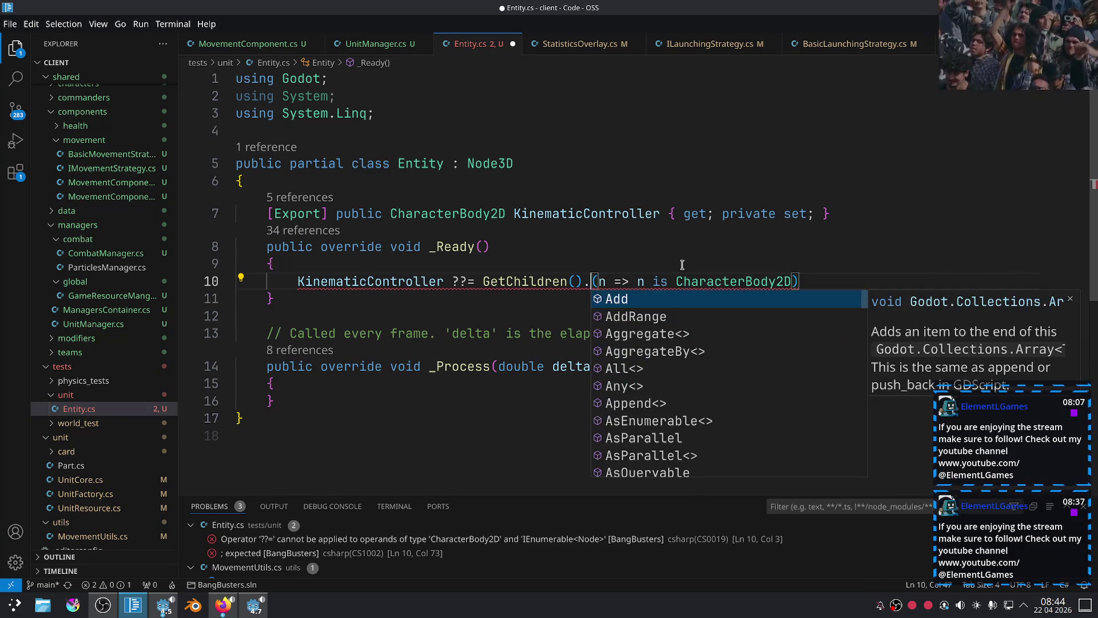
{"action": "type", "text": "F"}
{"action": "key", "text": "Return"}
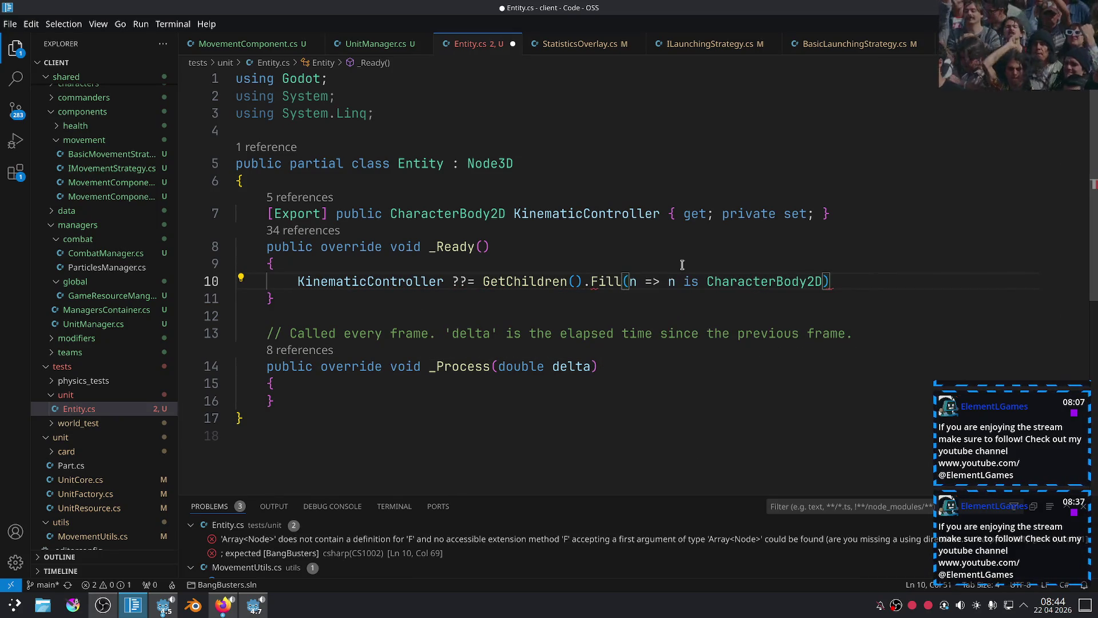
{"action": "left_click", "coordinate": [831, 289]}
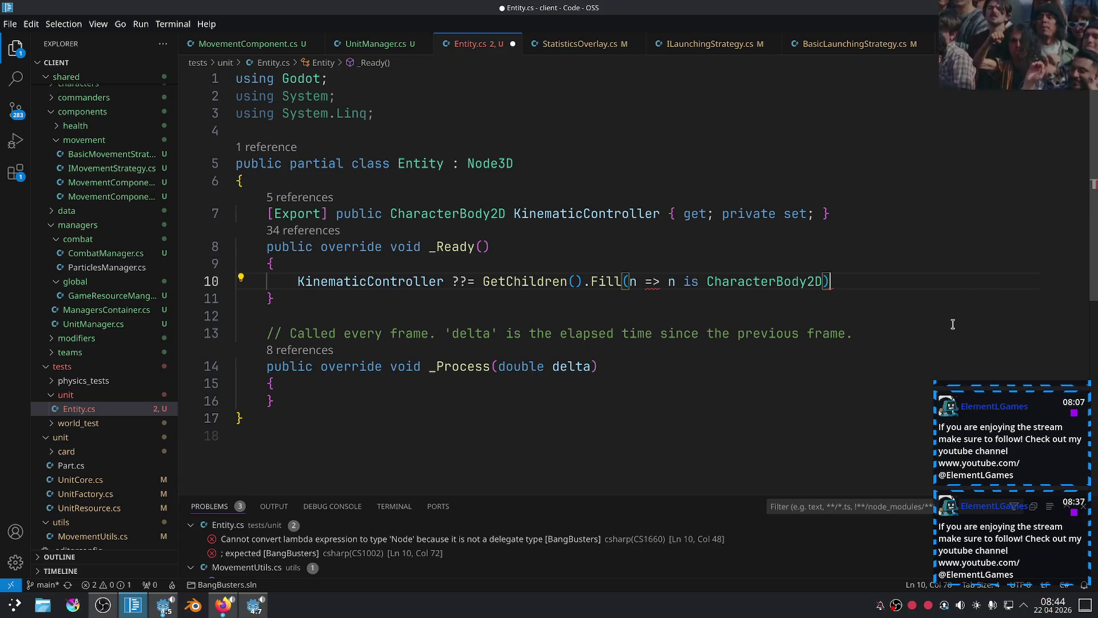
{"action": "type", "text": ";"}
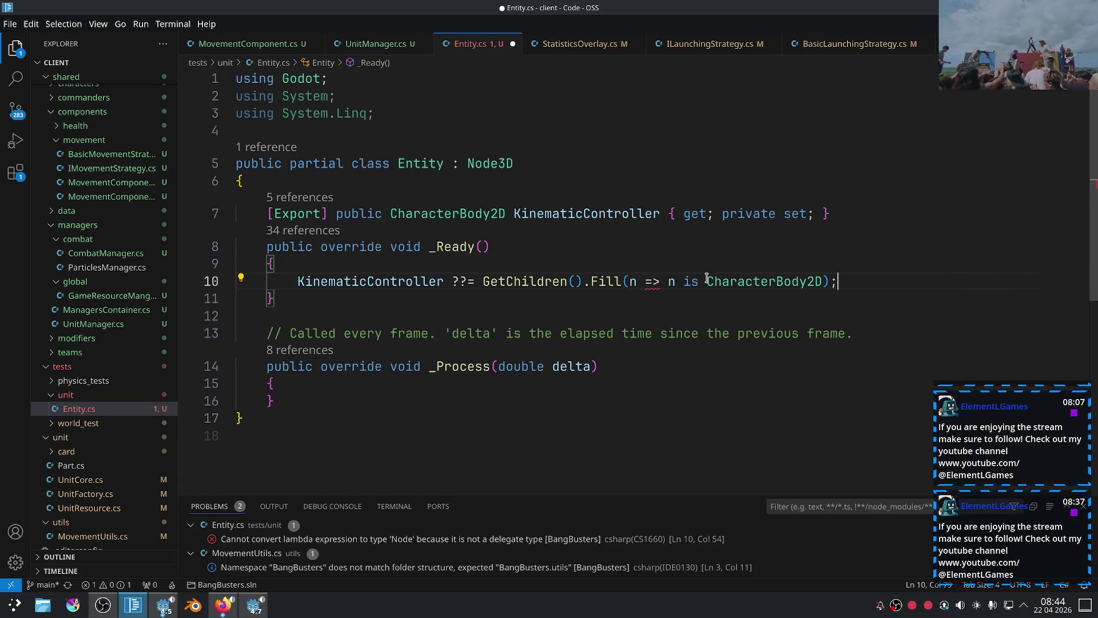
Swap Fill for Any, then remove Any again to try another method.
{"action": "mouse_move", "coordinate": [637, 281]}
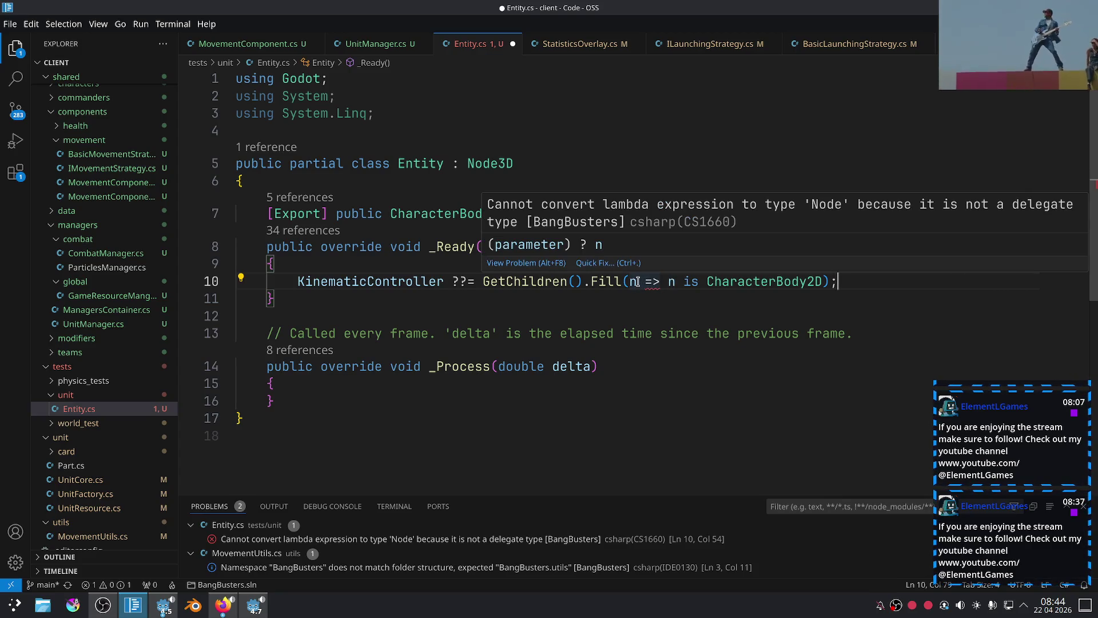
{"action": "double_click", "coordinate": [610, 283]}
{"action": "type", "text": "Fin"}
{"action": "key", "text": "BackSpace"}
{"action": "key", "text": "BackSpace"}
{"action": "key", "text": "BackSpace"}
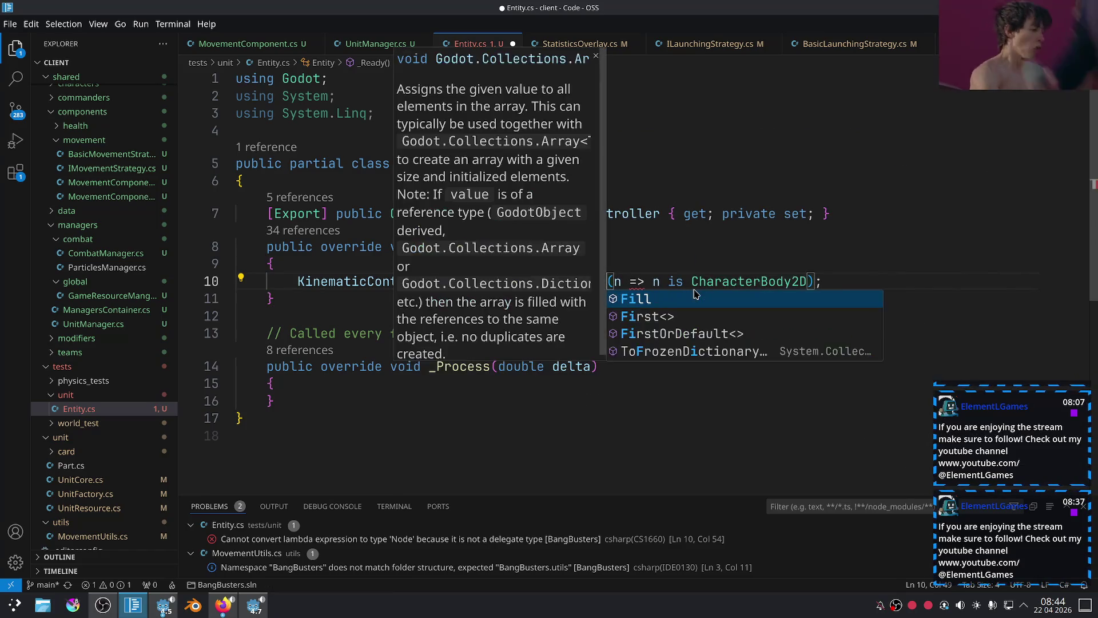
{"action": "key", "text": "ctrl+space"}
{"action": "key", "text": "Down"}
{"action": "key", "text": "Down"}
{"action": "key", "text": "Down"}
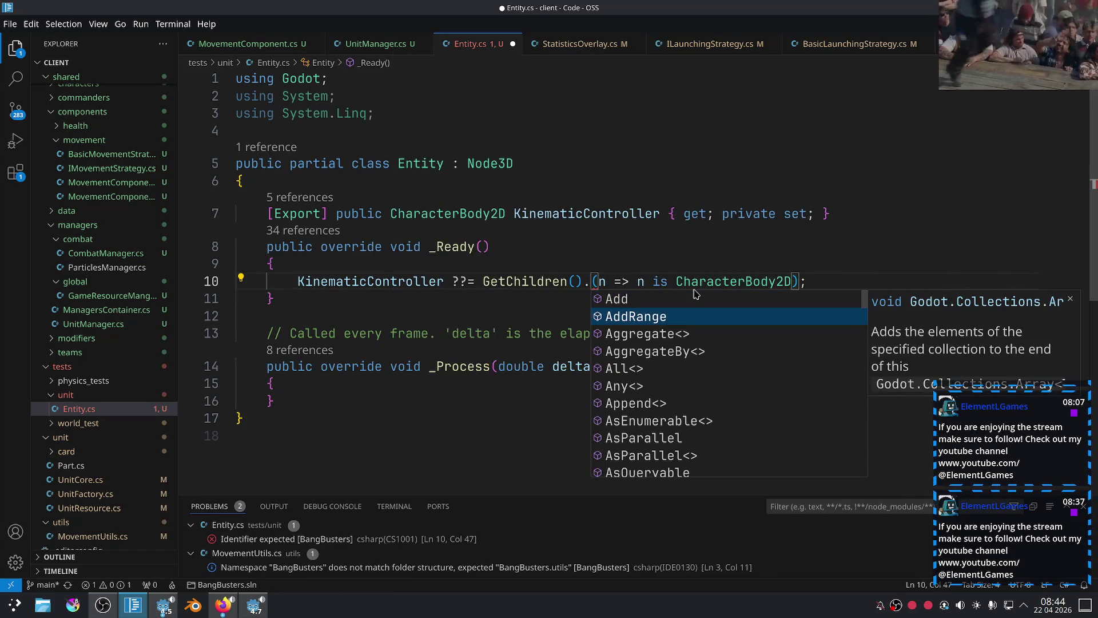
{"action": "type", "text": "An"}
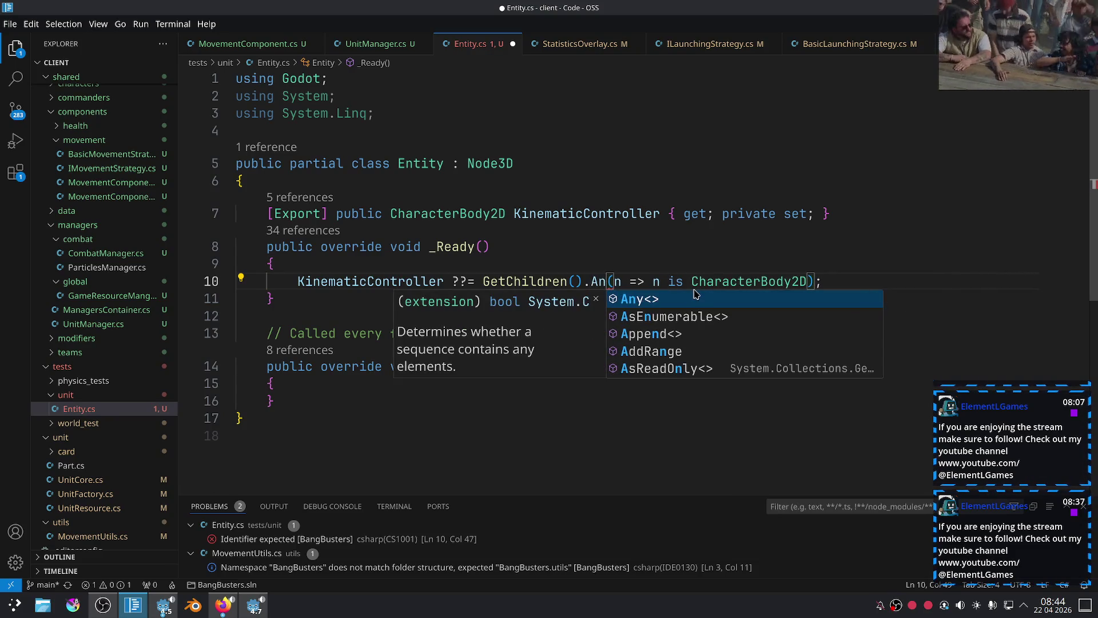
{"action": "key", "text": "Tab"}
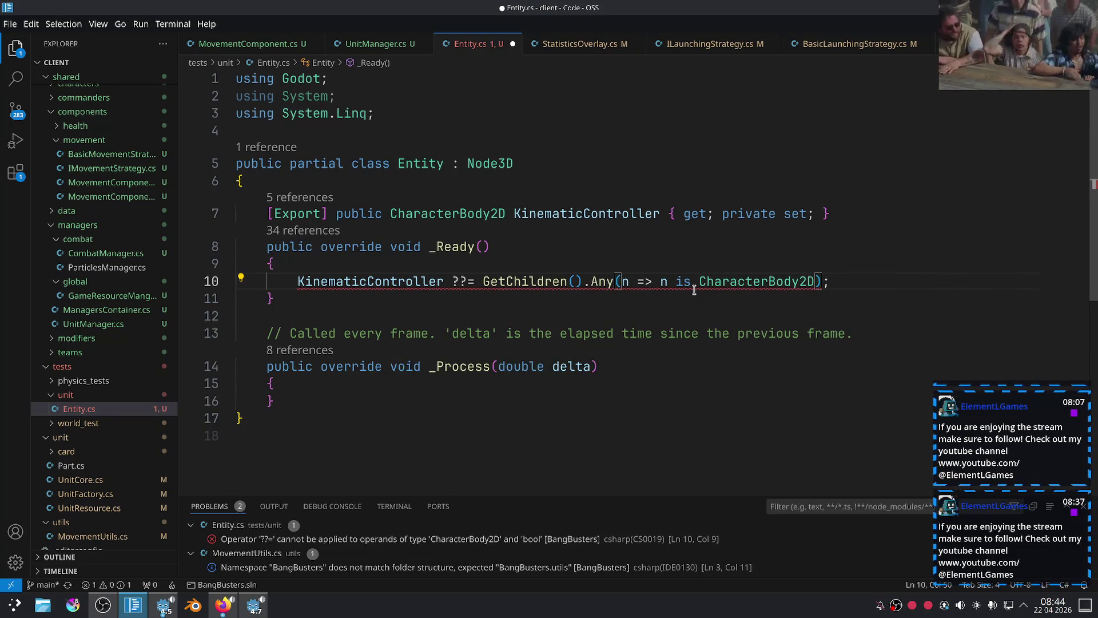
{"action": "key", "text": "BackSpace"}
{"action": "key", "text": "BackSpace"}
{"action": "key", "text": "BackSpace"}
{"action": "key", "text": "ctrl+space"}
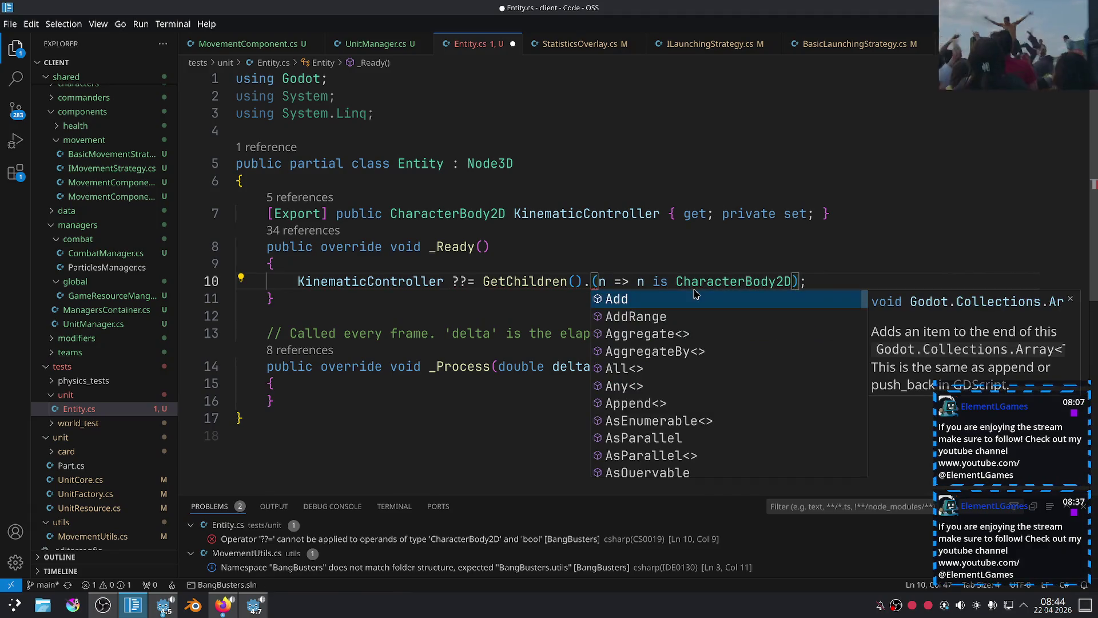
Insert ToList() after GetChildren() and begin typing .Fi for the search method.
{"action": "mouse_move", "coordinate": [529, 286]}
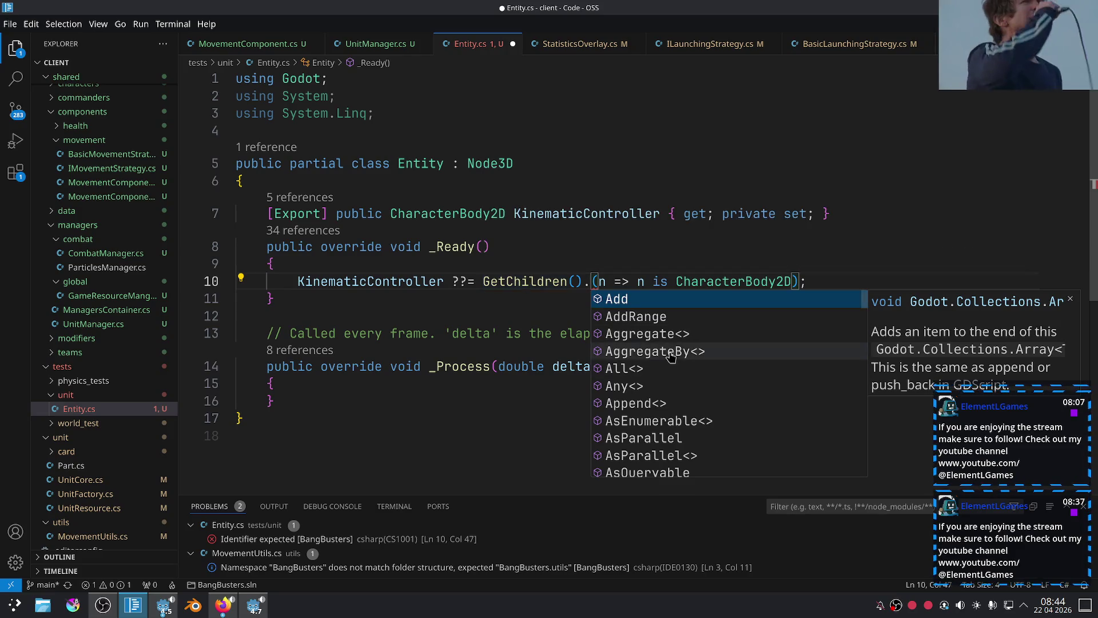
{"action": "scroll", "coordinate": [698, 346], "scroll_direction": "down", "scroll_amount": 4}
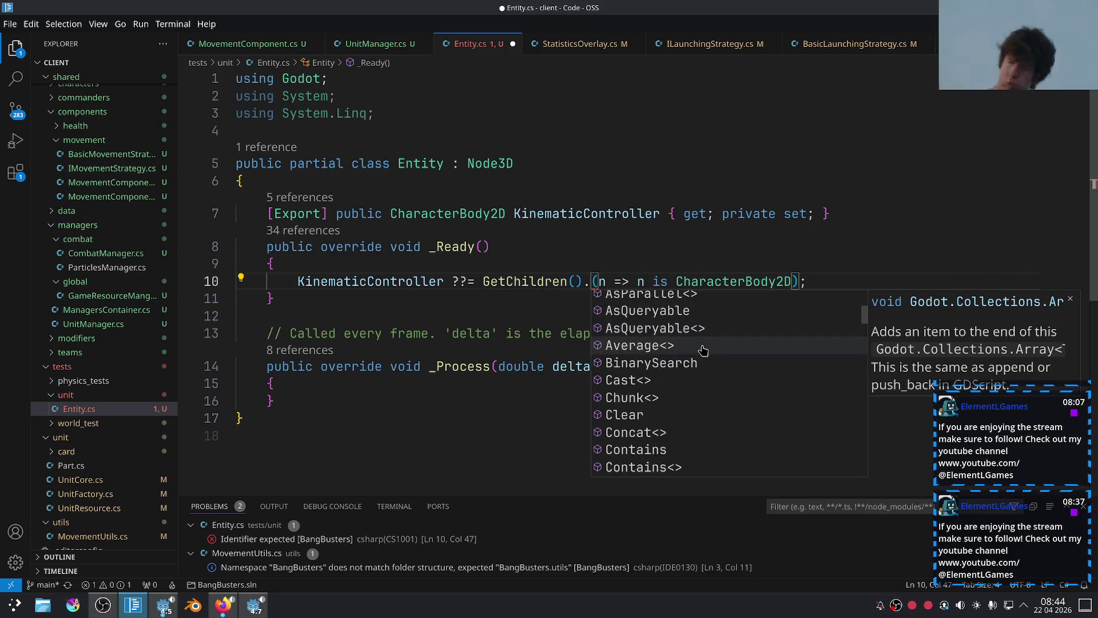
{"action": "scroll", "coordinate": [703, 350], "scroll_direction": "down", "scroll_amount": 2}
{"action": "scroll", "coordinate": [703, 350], "scroll_direction": "down", "scroll_amount": 3}
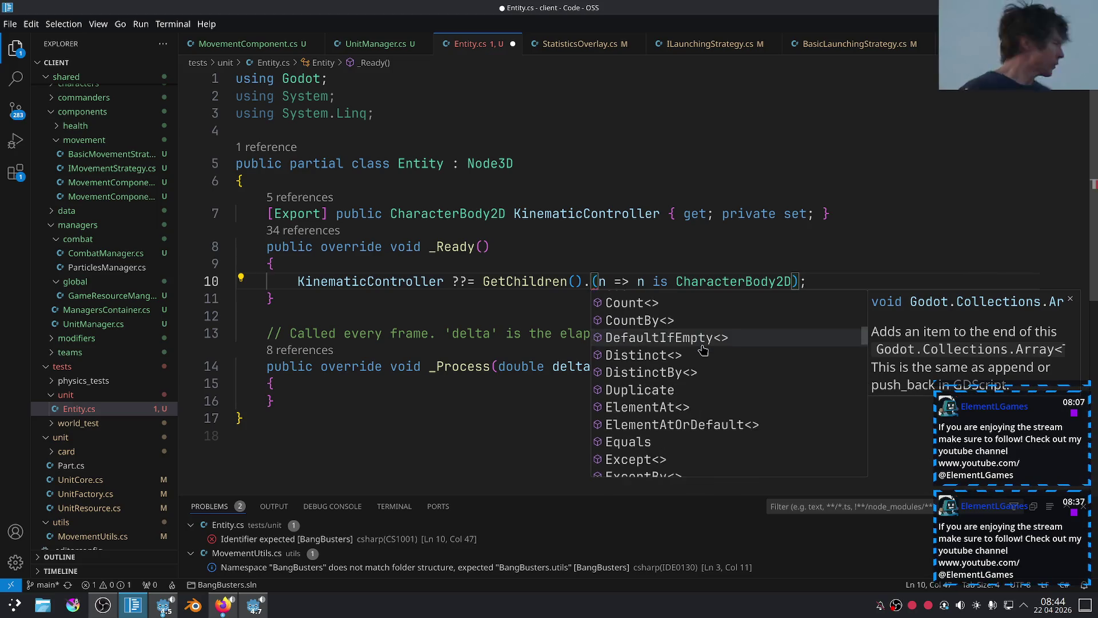
{"action": "scroll", "coordinate": [703, 350], "scroll_direction": "down", "scroll_amount": 6}
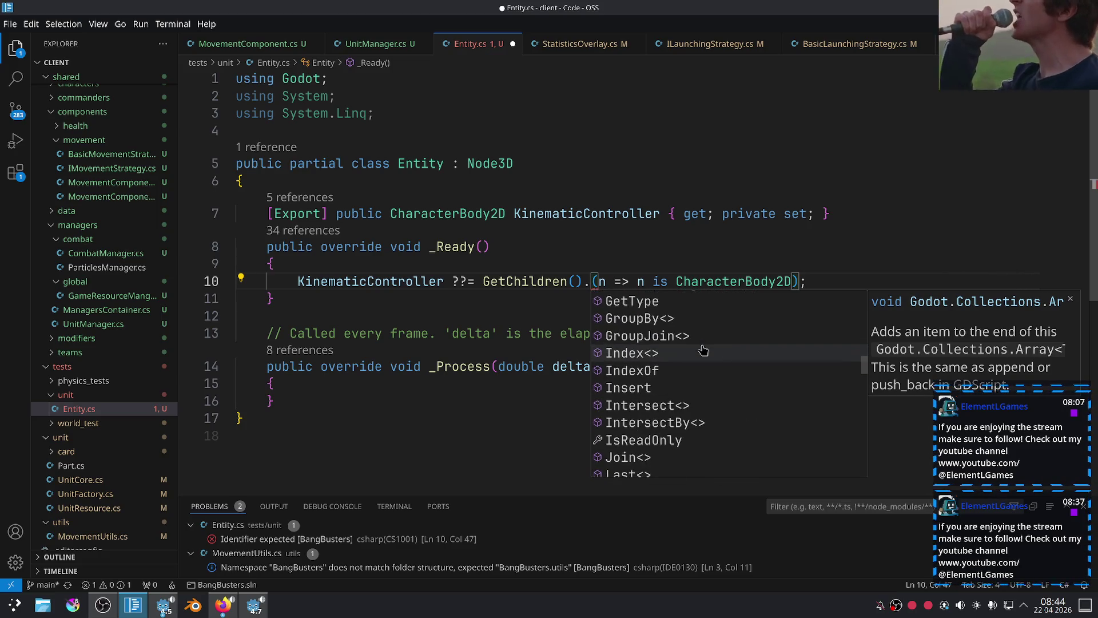
{"action": "scroll", "coordinate": [703, 350], "scroll_direction": "down", "scroll_amount": 8}
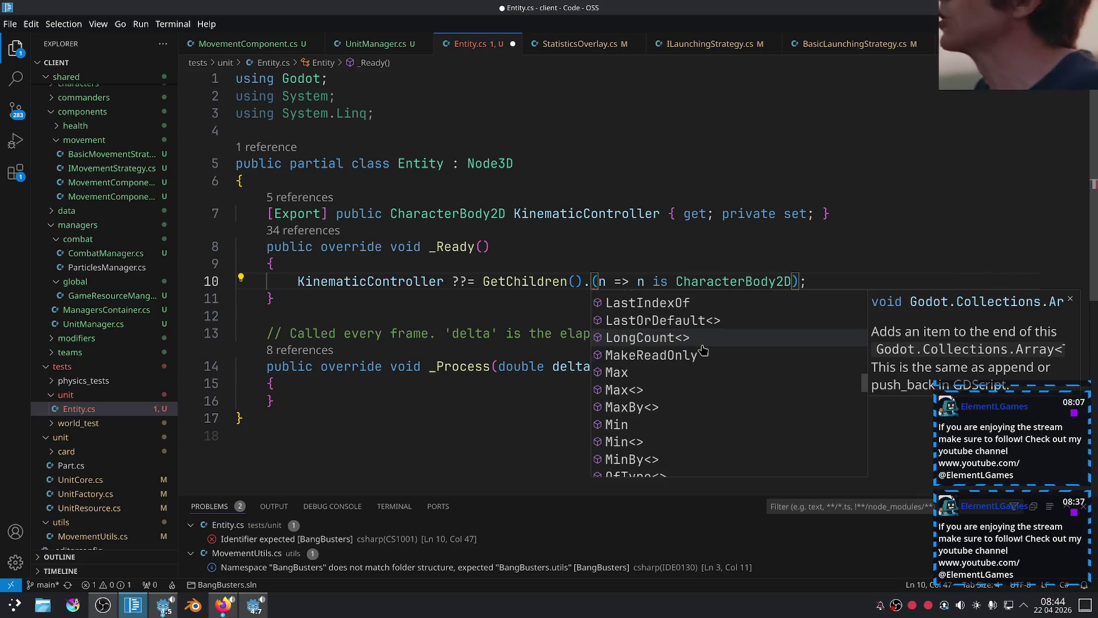
{"action": "scroll", "coordinate": [703, 350], "scroll_direction": "down", "scroll_amount": 8}
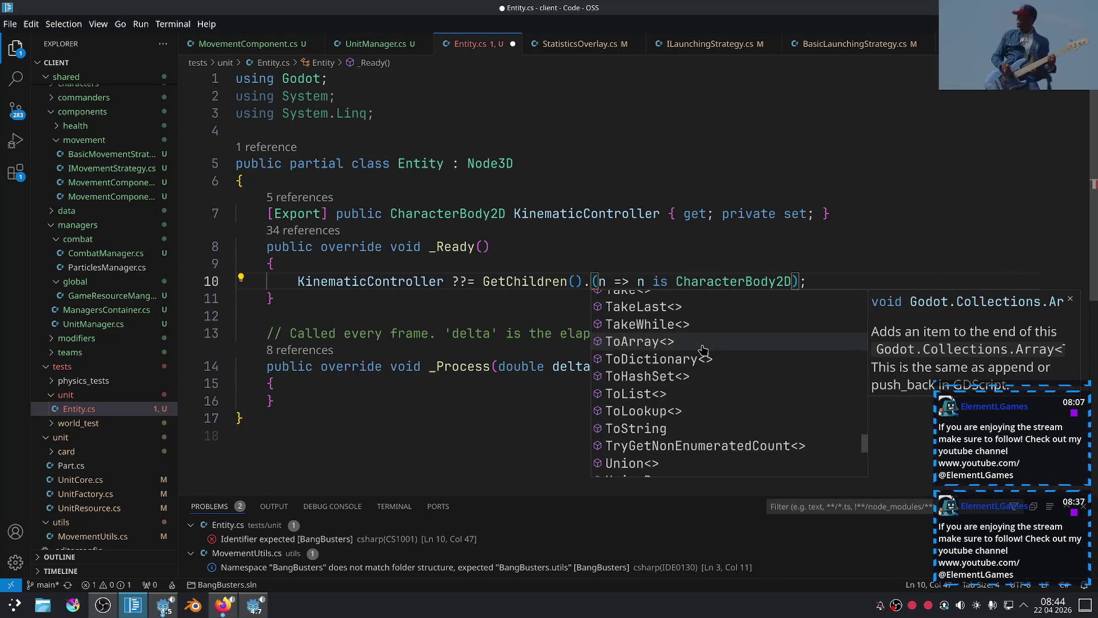
{"action": "scroll", "coordinate": [703, 350], "scroll_direction": "down", "scroll_amount": 3}
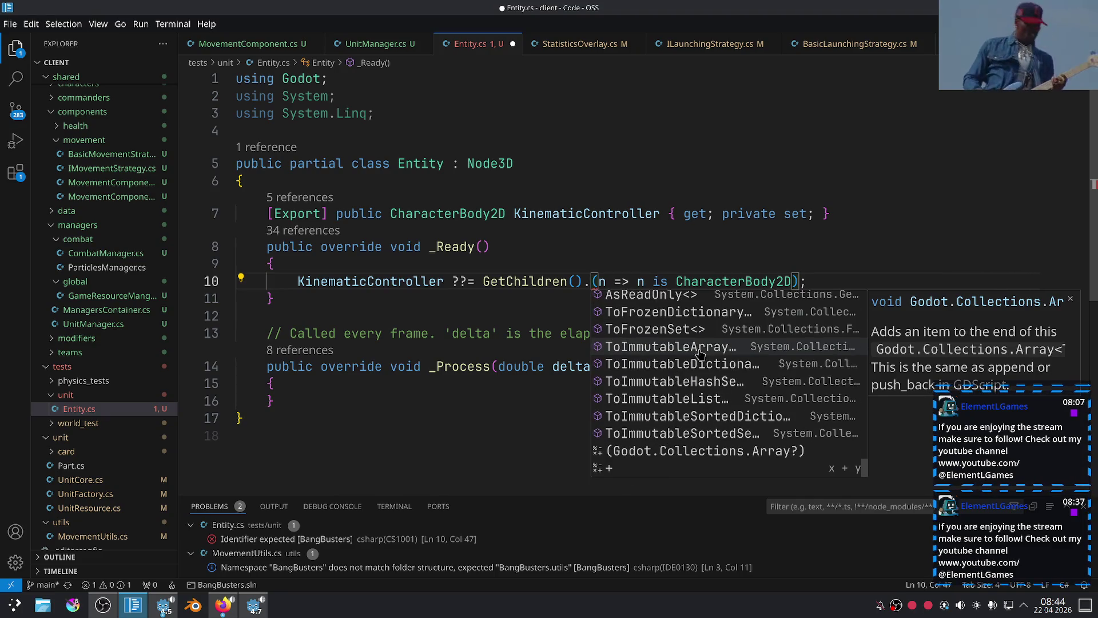
{"action": "scroll", "coordinate": [720, 415], "scroll_direction": "up", "scroll_amount": 3}
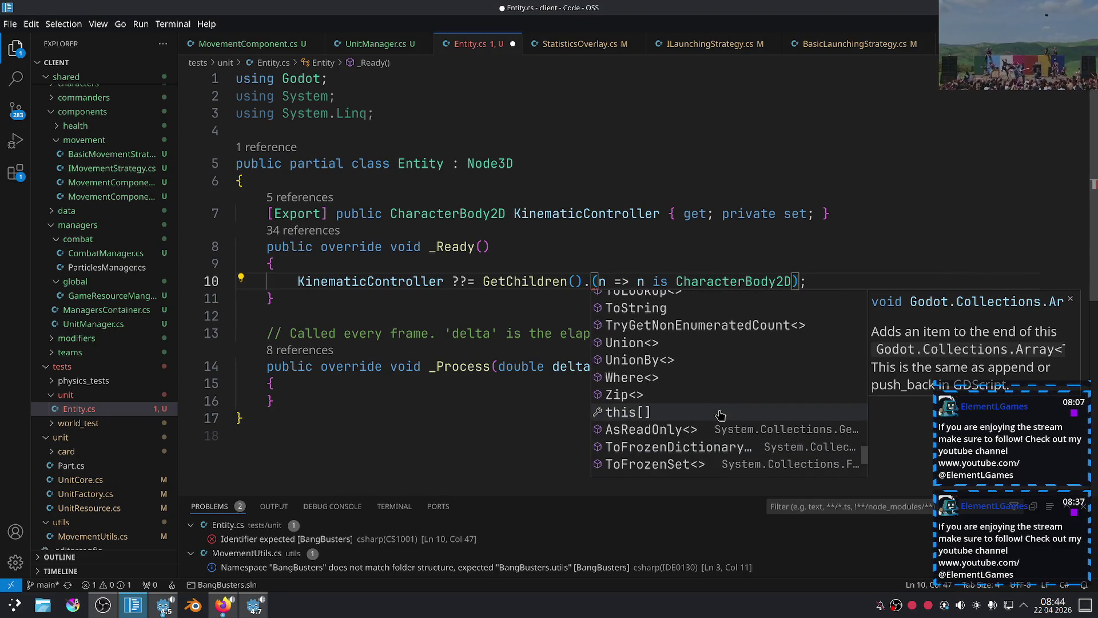
{"action": "scroll", "coordinate": [720, 416], "scroll_direction": "up", "scroll_amount": 11}
{"action": "scroll", "coordinate": [720, 416], "scroll_direction": "up", "scroll_amount": 2}
{"action": "type", "text": "W"}
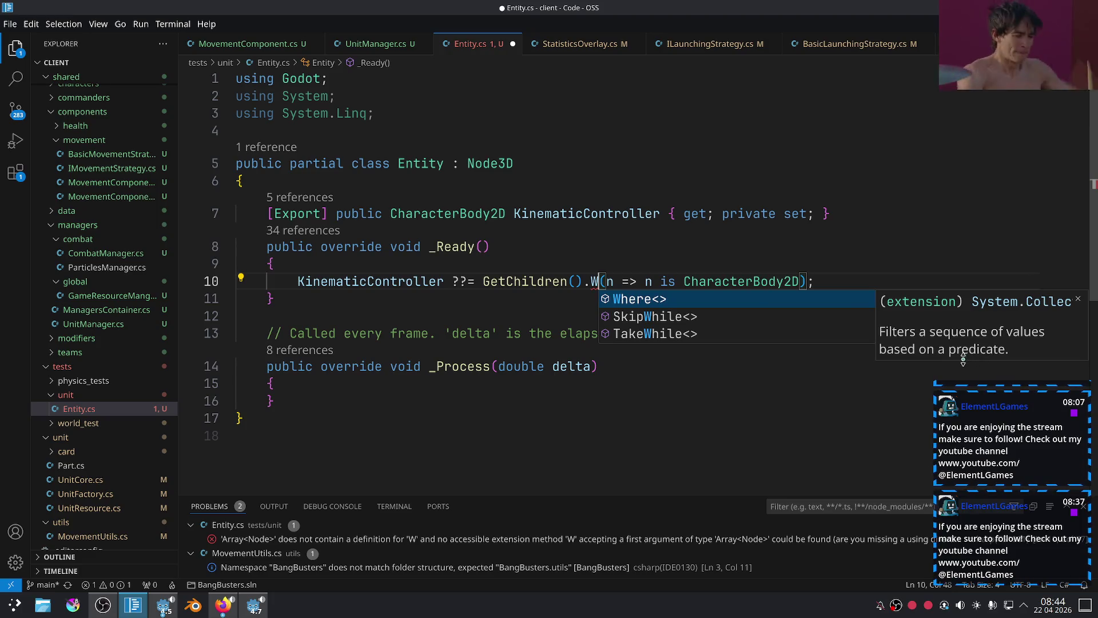
{"action": "key", "text": "BackSpace"}
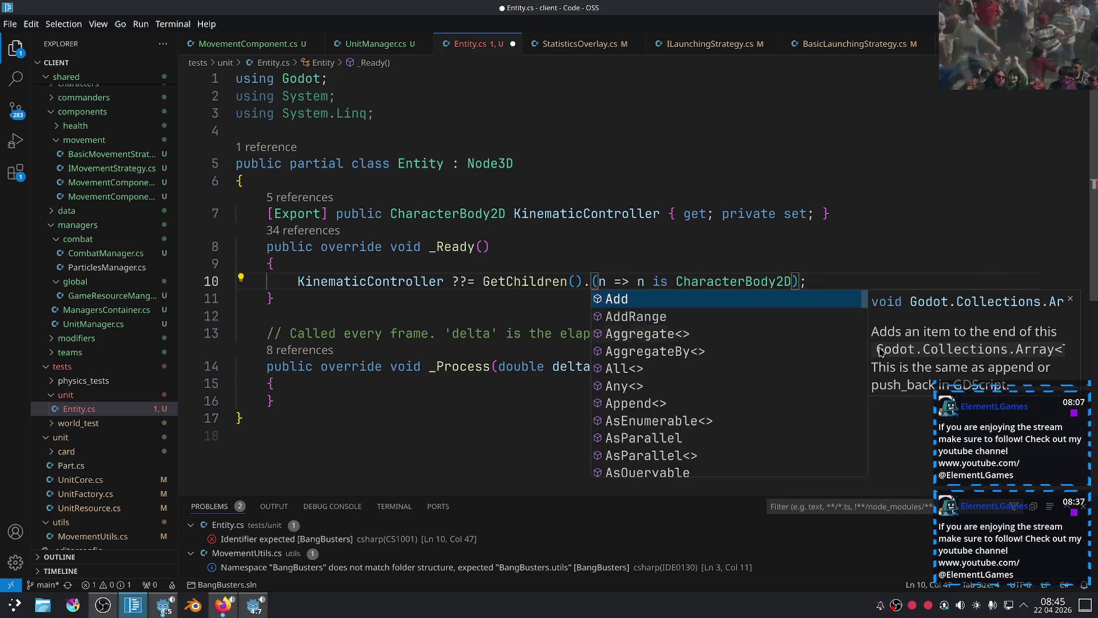
{"action": "key", "text": "Down"}
{"action": "key", "text": "Down"}
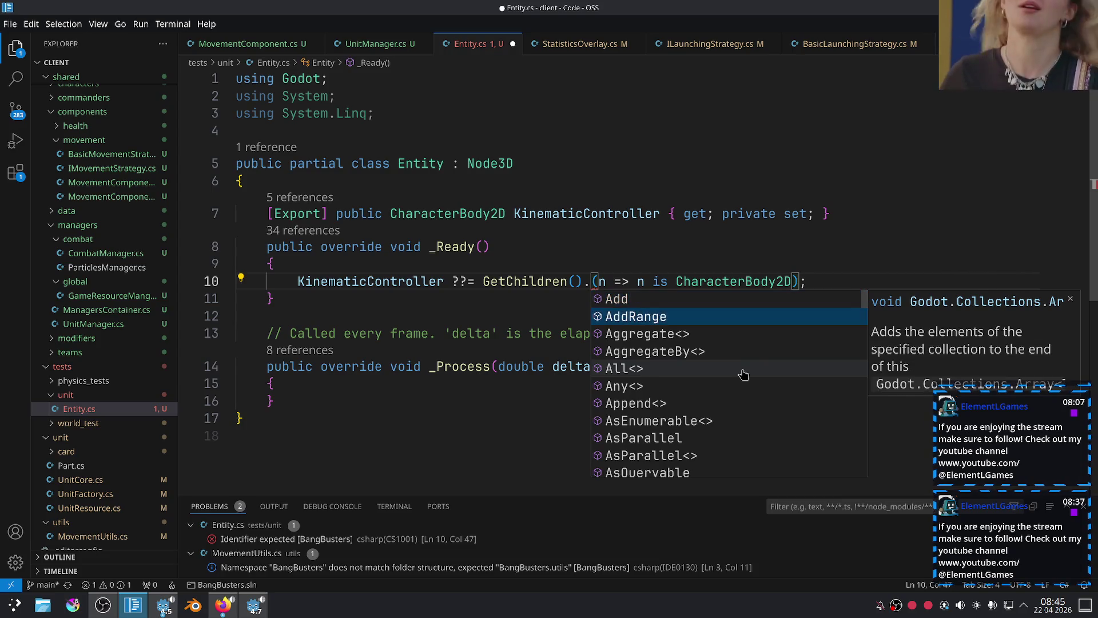
{"action": "type", "text": "ToL"}
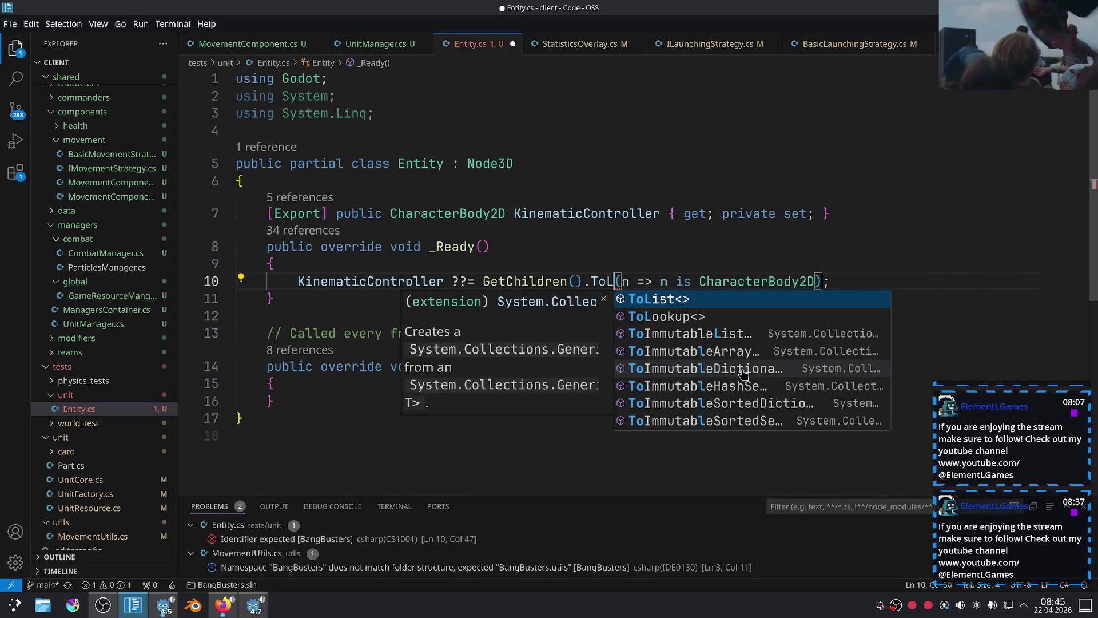
{"action": "key", "text": "Return"}
{"action": "type", "text": "()"}
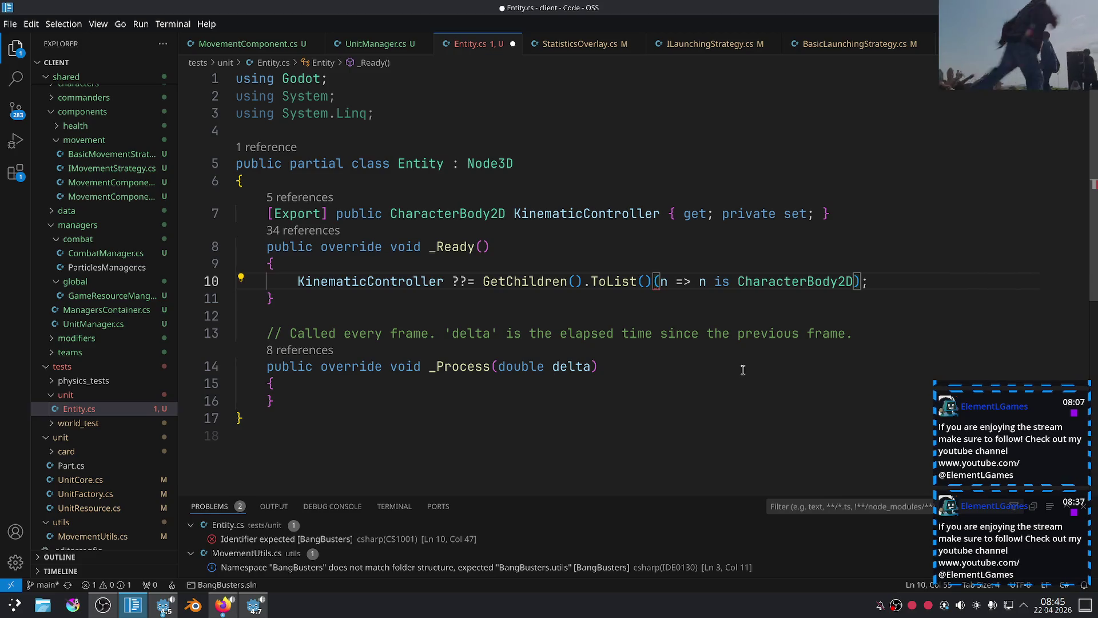
{"action": "type", "text": ".Fi"}
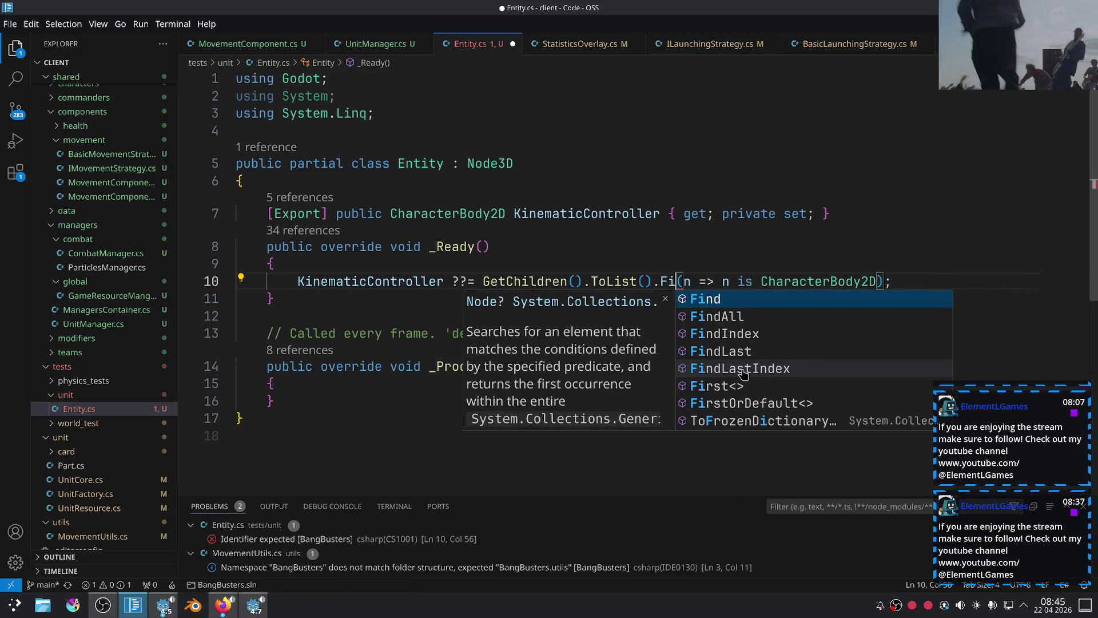
Accept Find after ToList(), then replace it with Any.
{"action": "key", "text": "Return"}
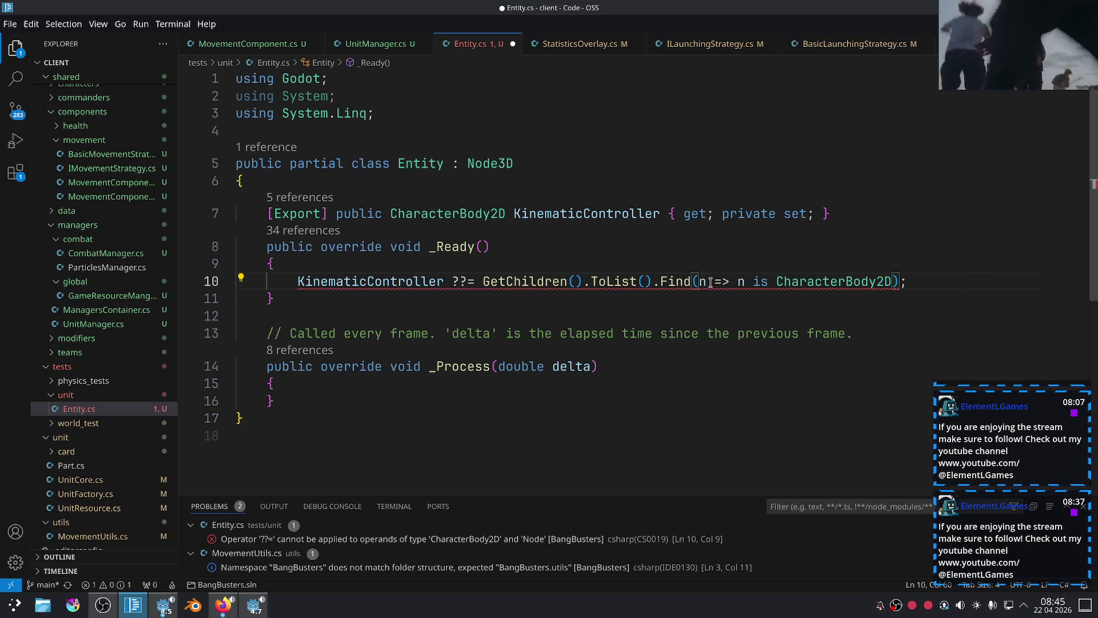
{"action": "mouse_move", "coordinate": [676, 276]}
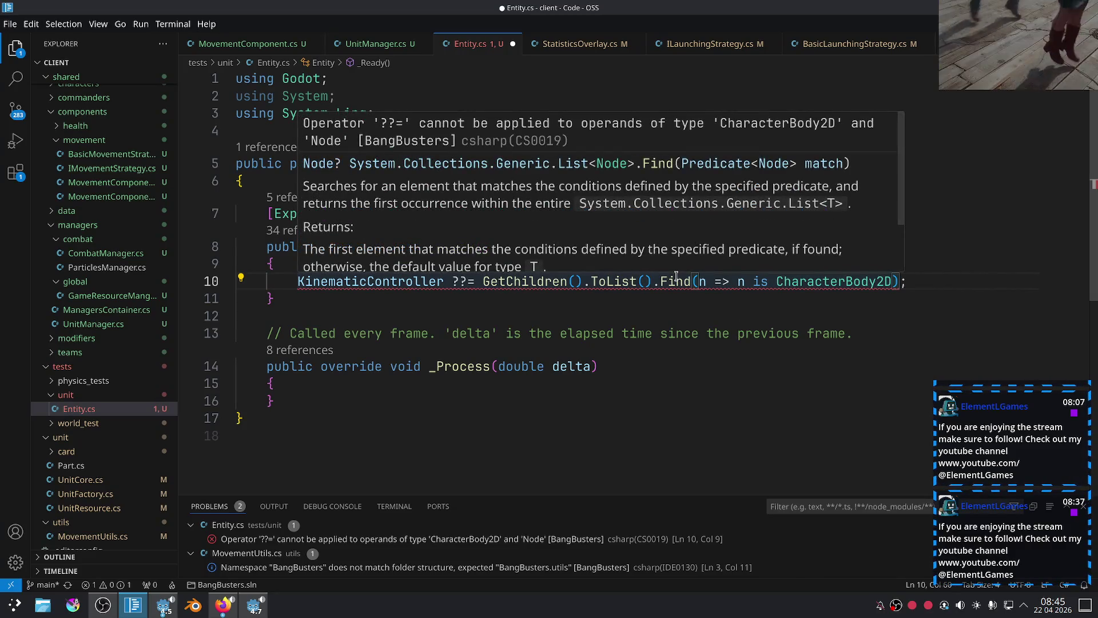
{"action": "double_click", "coordinate": [676, 280]}
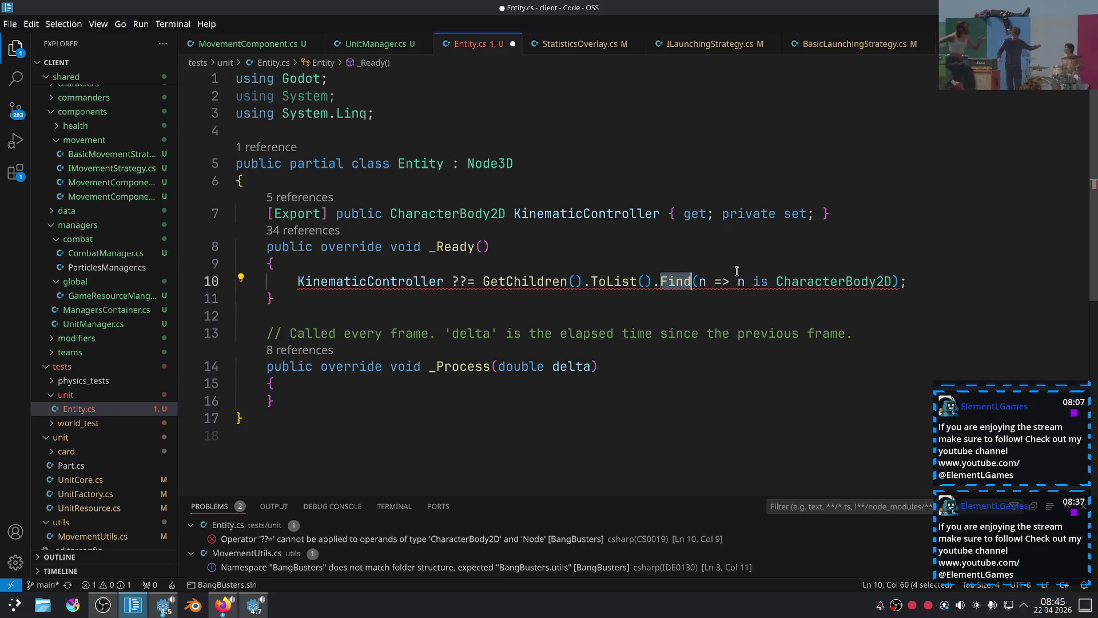
{"action": "type", "text": "Any"}
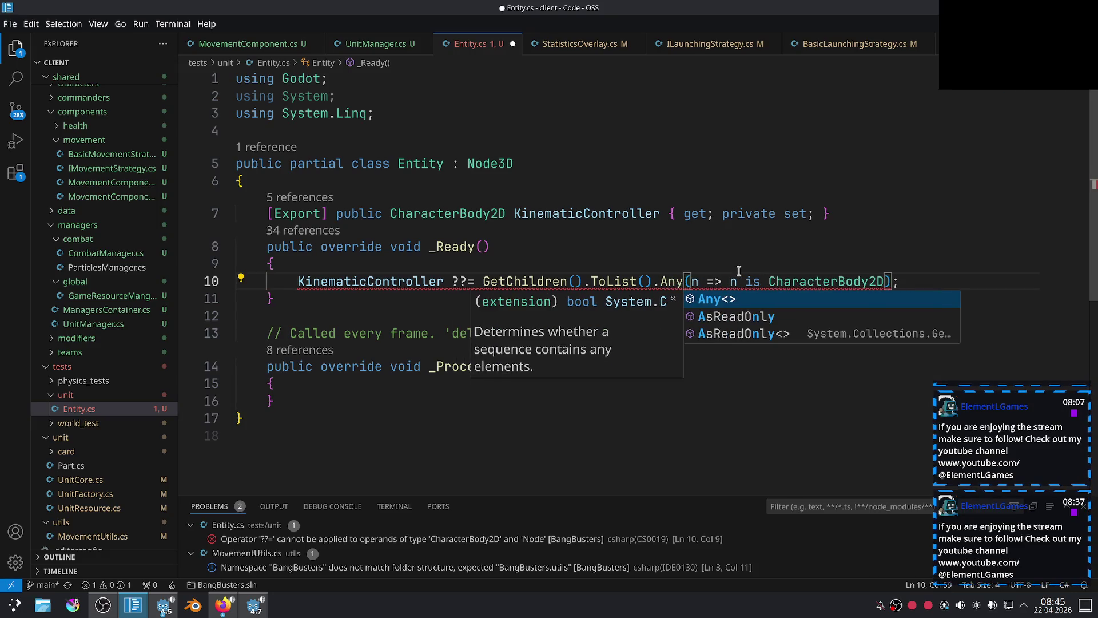
{"action": "key", "text": "Escape"}
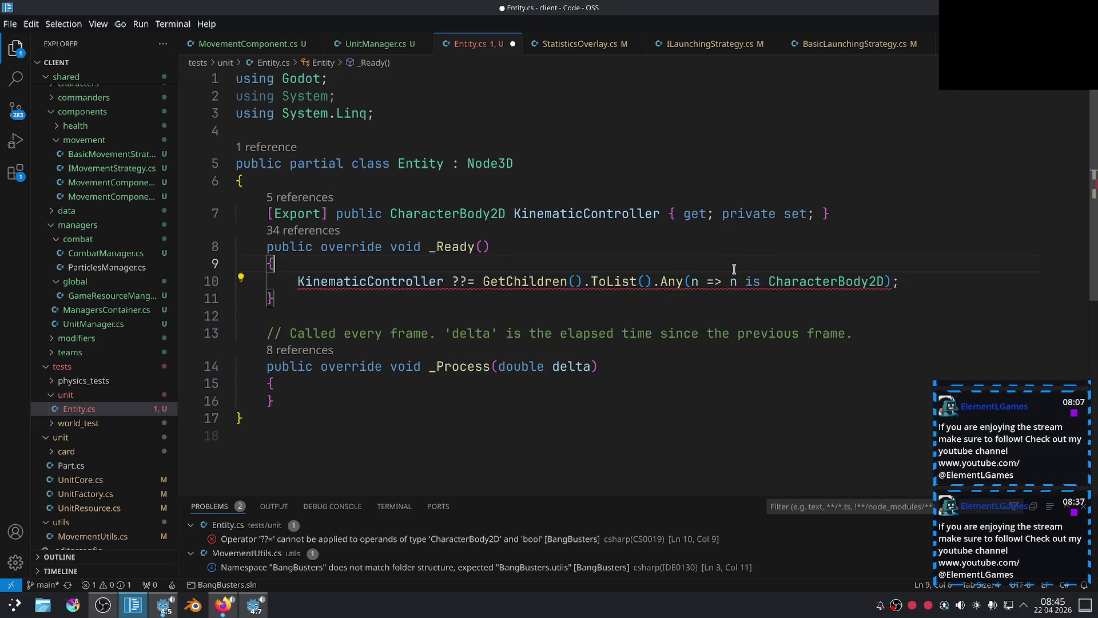
{"action": "key", "text": "Up"}
Replace the Any call on line 10 with Where.
{"action": "mouse_move", "coordinate": [672, 284]}
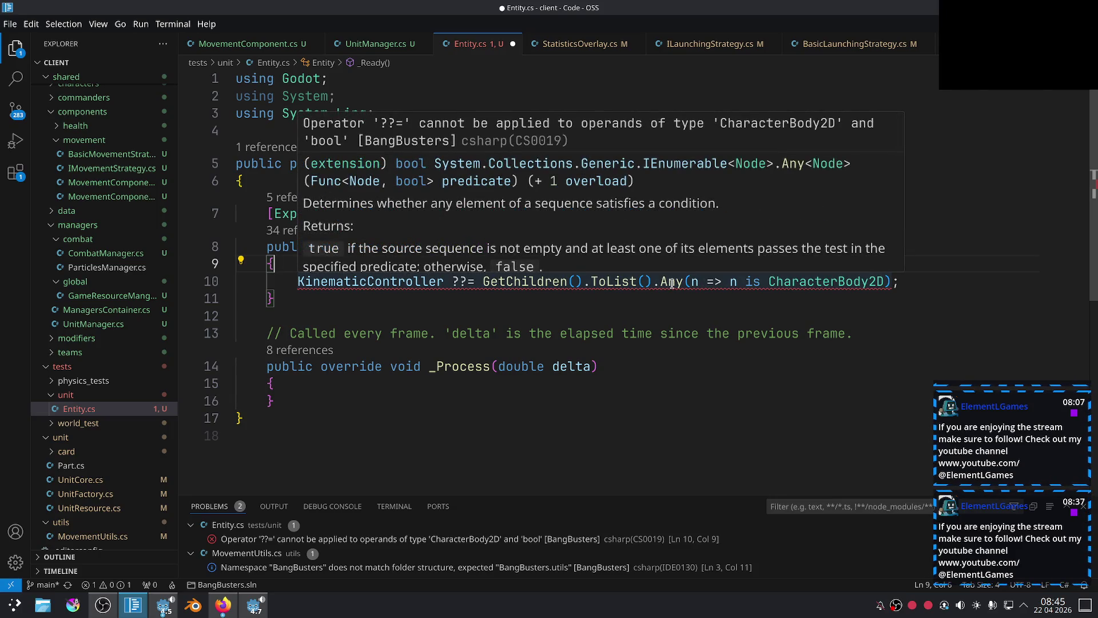
{"action": "double_click", "coordinate": [671, 282]}
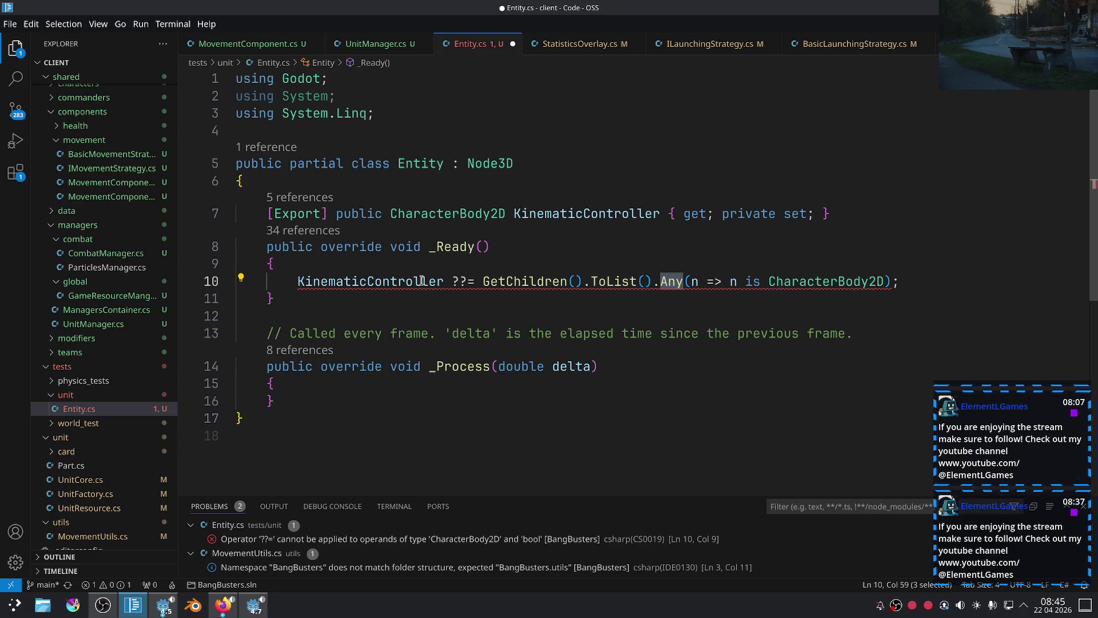
{"action": "mouse_move", "coordinate": [421, 280]}
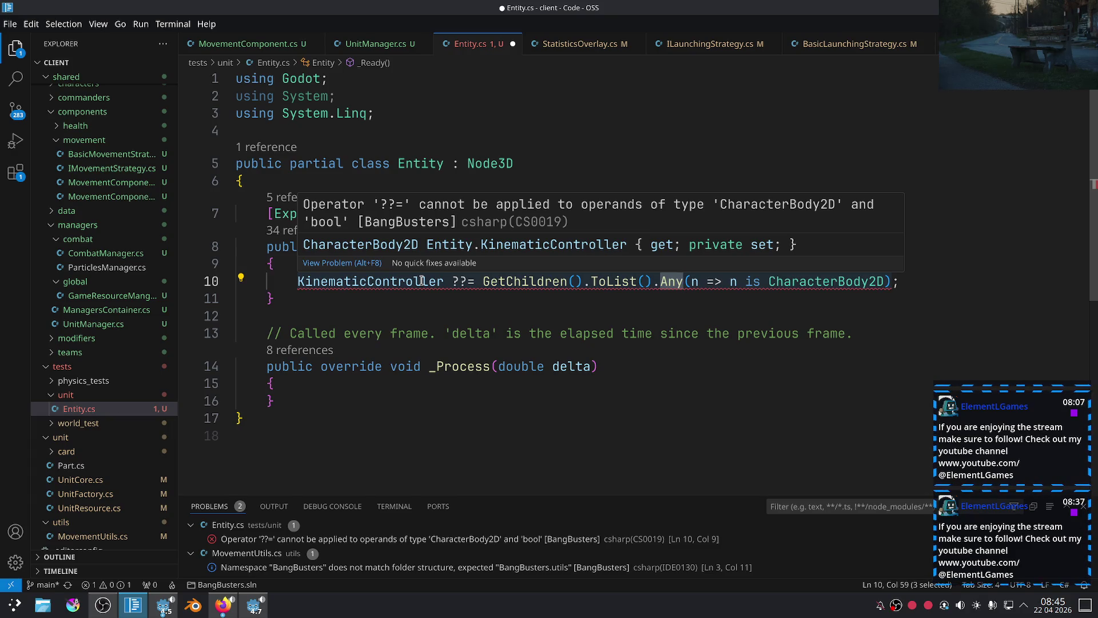
{"action": "mouse_move", "coordinate": [667, 283]}
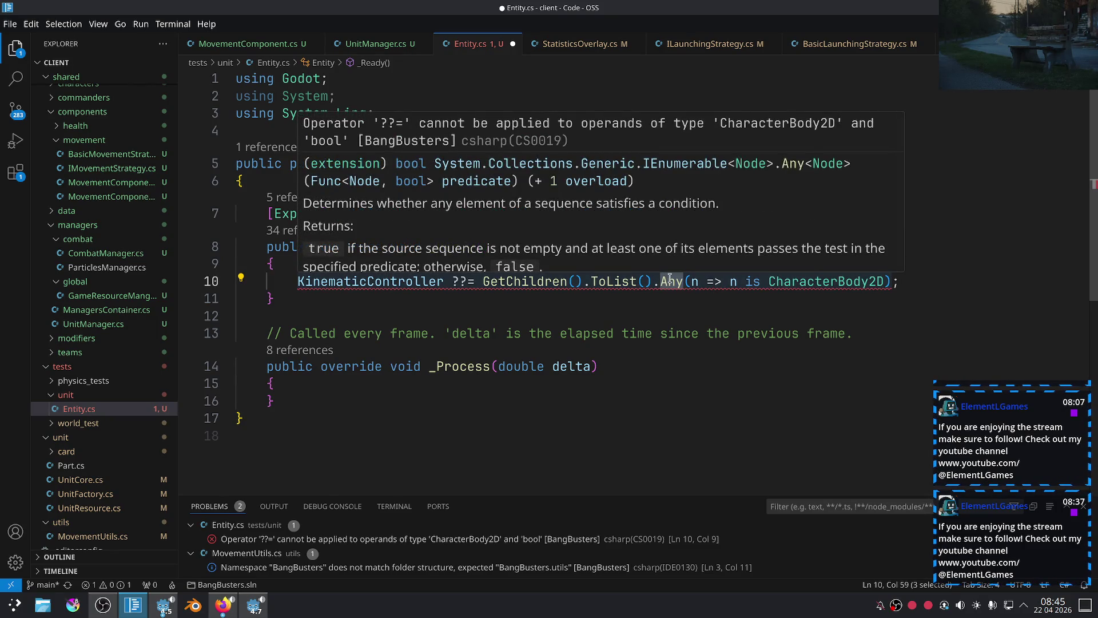
{"action": "key", "text": "BackSpace"}
{"action": "key", "text": "ctrl+space"}
{"action": "key", "text": "Down"}
{"action": "key", "text": "Down"}
{"action": "key", "text": "Down"}
{"action": "type", "text": "W"}
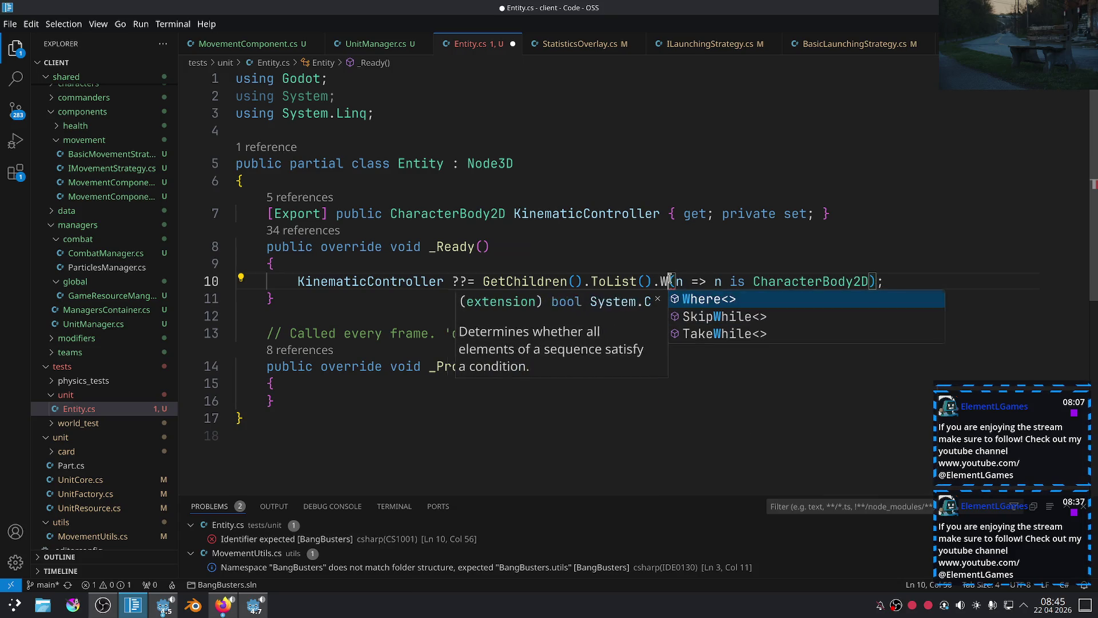
{"action": "key", "text": "Return"}
Swap Where for the First method from the suggestion list.
{"action": "key", "text": "BackSpace"}
{"action": "key", "text": "BackSpace"}
{"action": "key", "text": "BackSpace"}
{"action": "key", "text": "ctrl+space"}
{"action": "key", "text": "Down"}
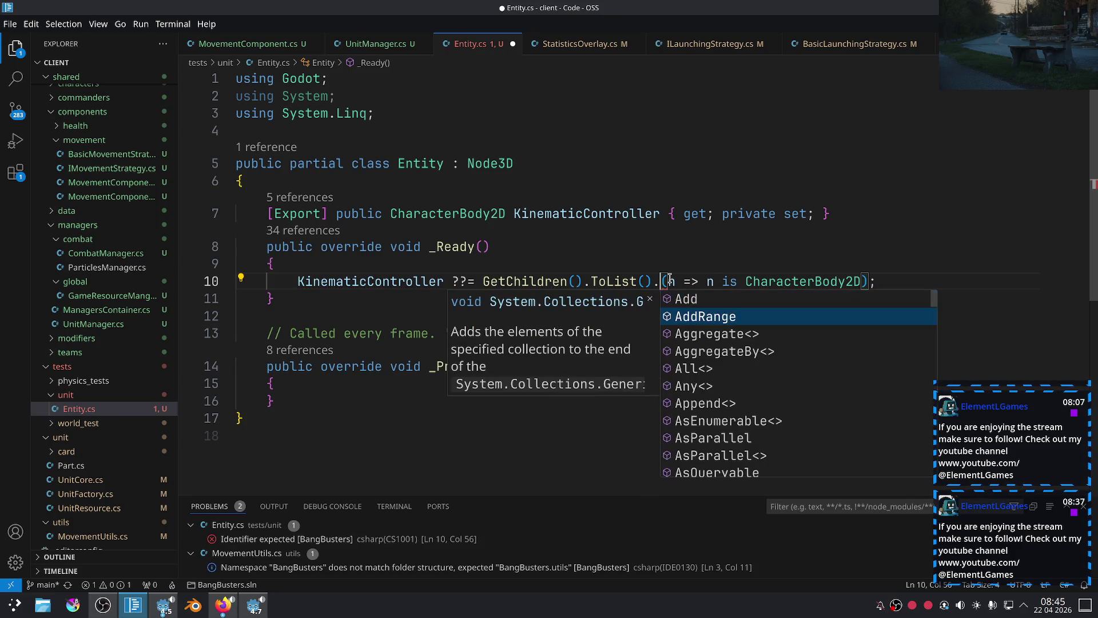
{"action": "key", "text": "Down"}
{"action": "key", "text": "Down"}
{"action": "key", "text": "Down"}
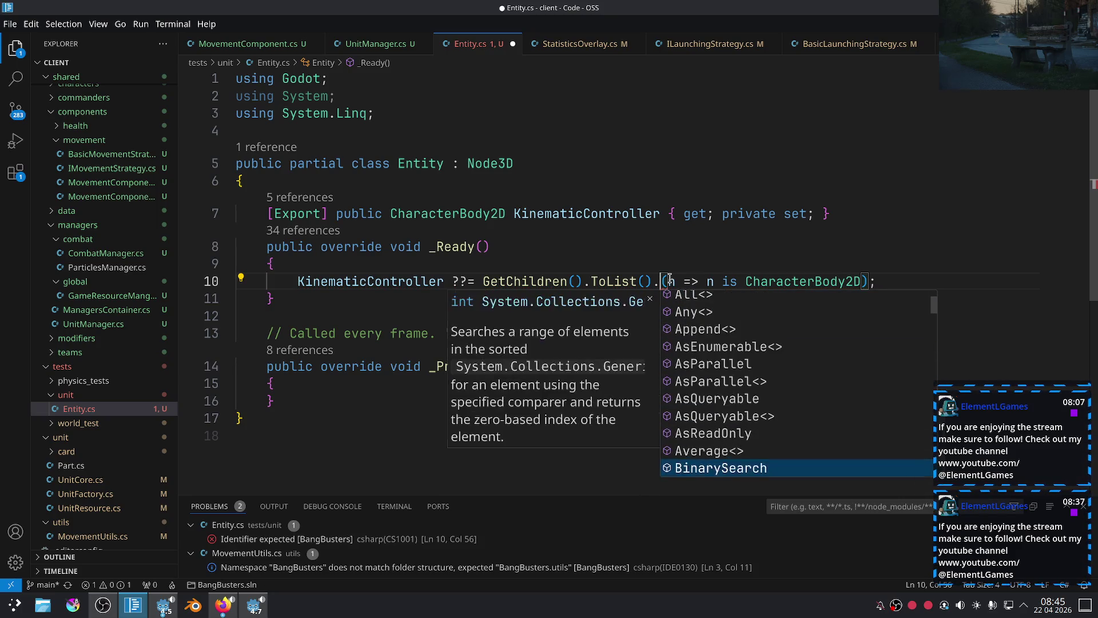
{"action": "type", "text": "F"}
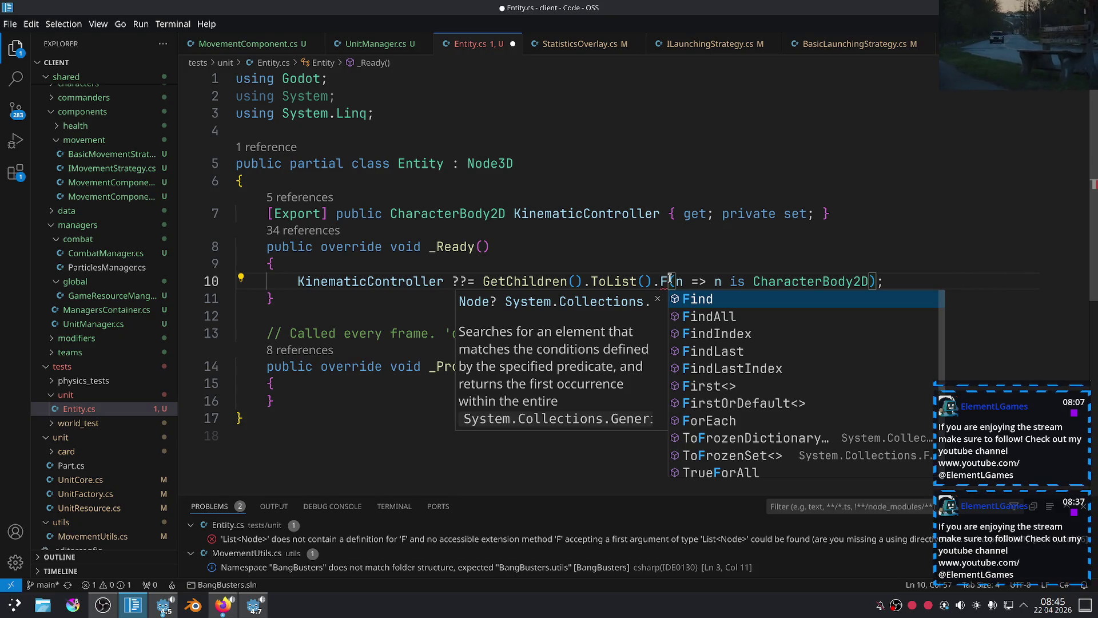
{"action": "key", "text": "Down"}
{"action": "key", "text": "Down"}
{"action": "key", "text": "Down"}
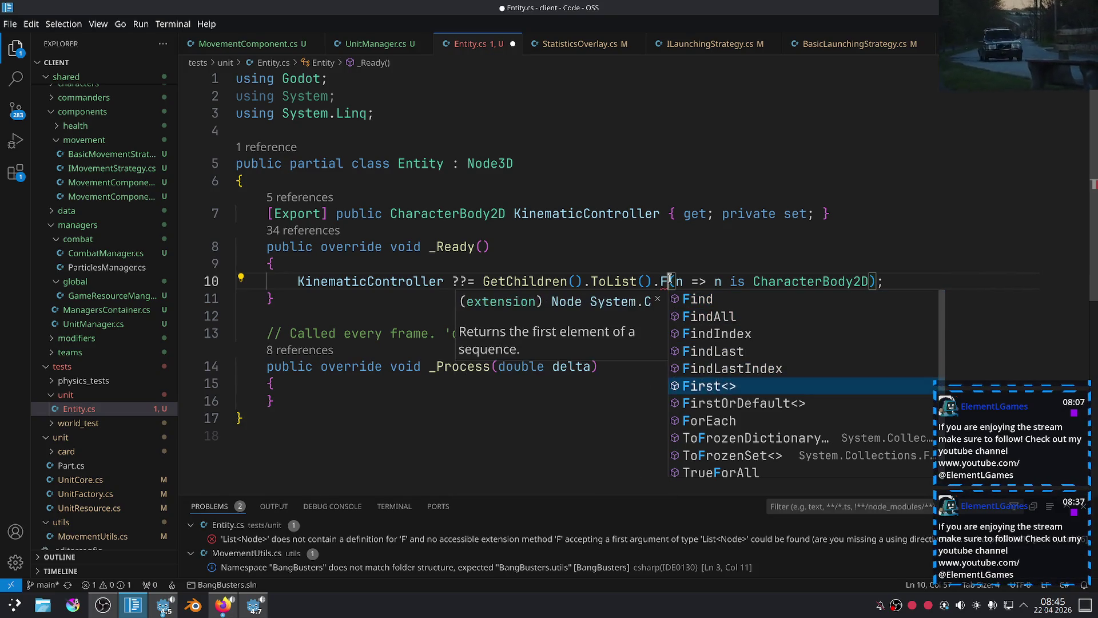
{"action": "key", "text": "Return"}
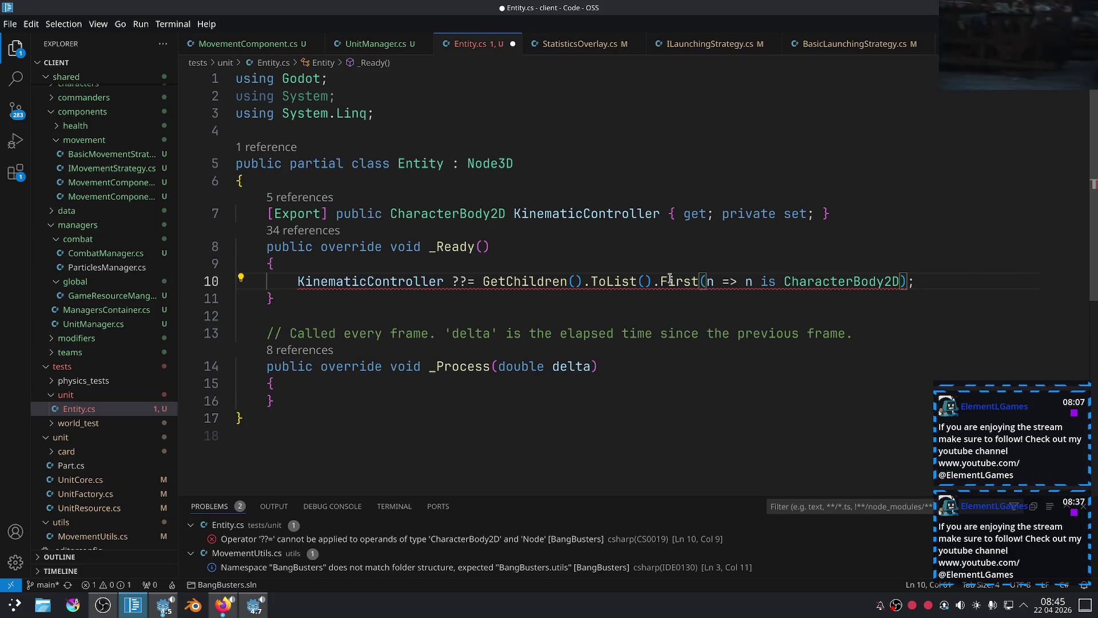
Complete FirstOrDefault and give it the <CharacterBody2D> type argument.
{"action": "type", "text": "O"}
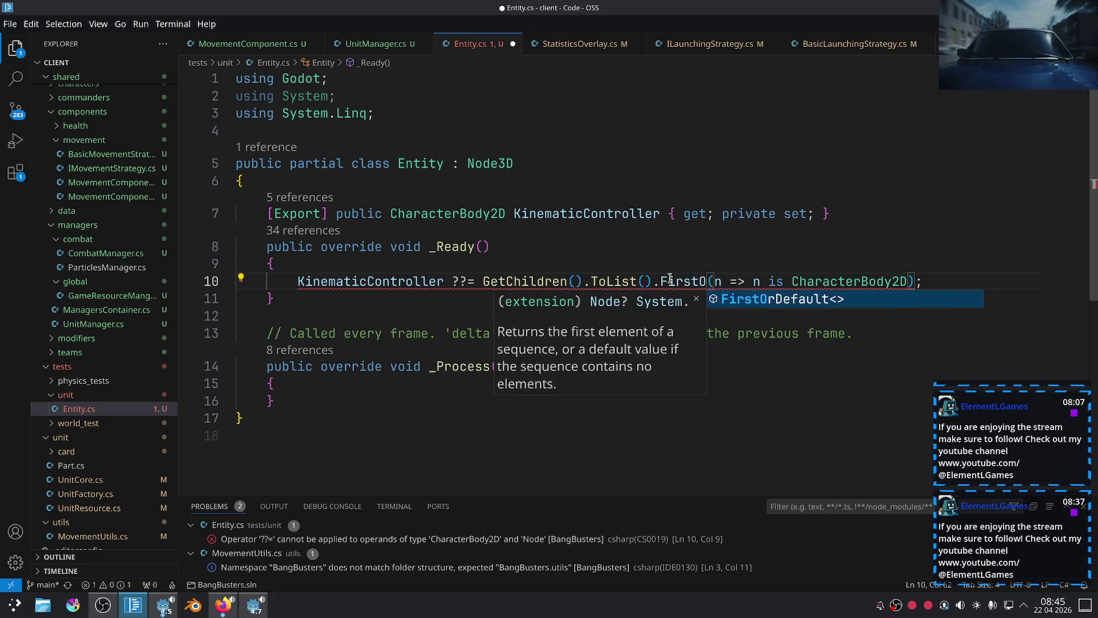
{"action": "key", "text": "Return"}
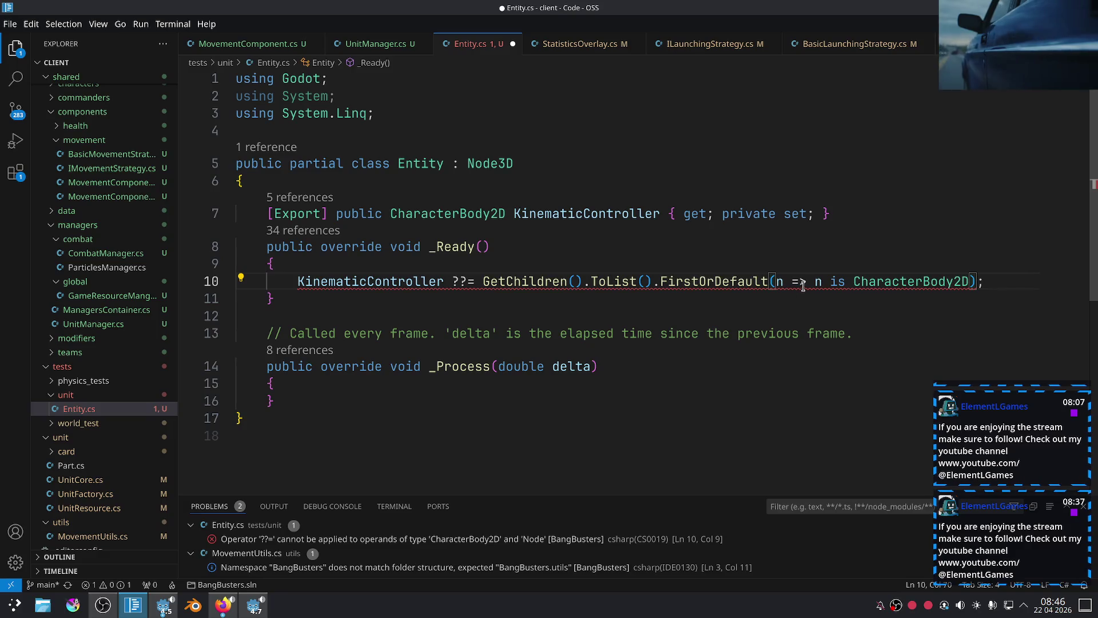
{"action": "left_click", "coordinate": [969, 282]}
{"action": "left_click", "coordinate": [773, 281]}
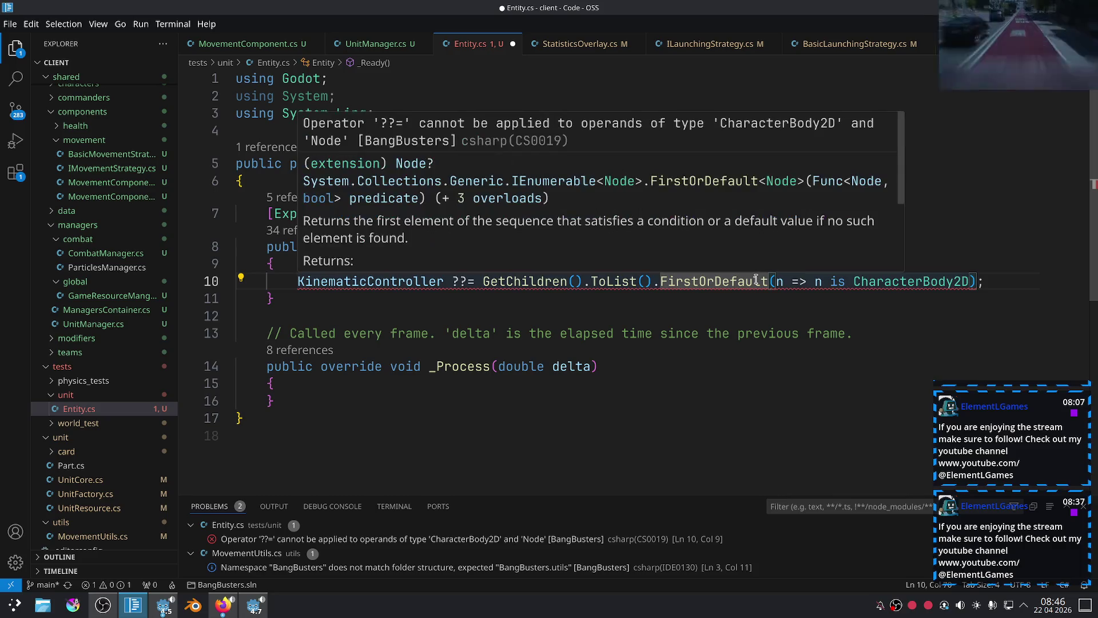
{"action": "type", "text": ">"}
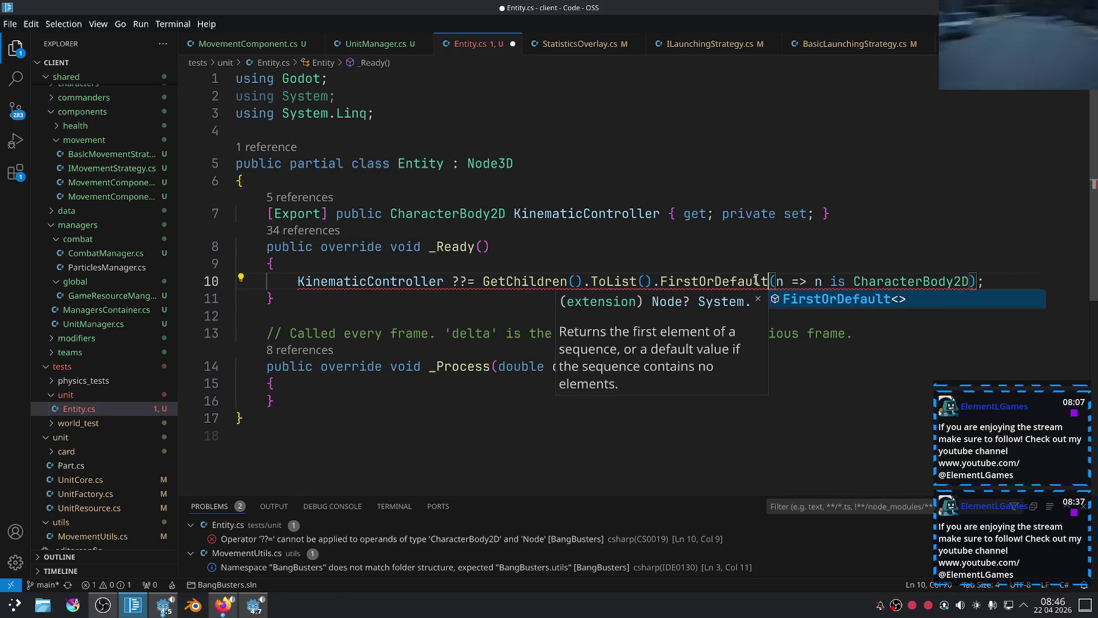
{"action": "type", "text": "Char"}
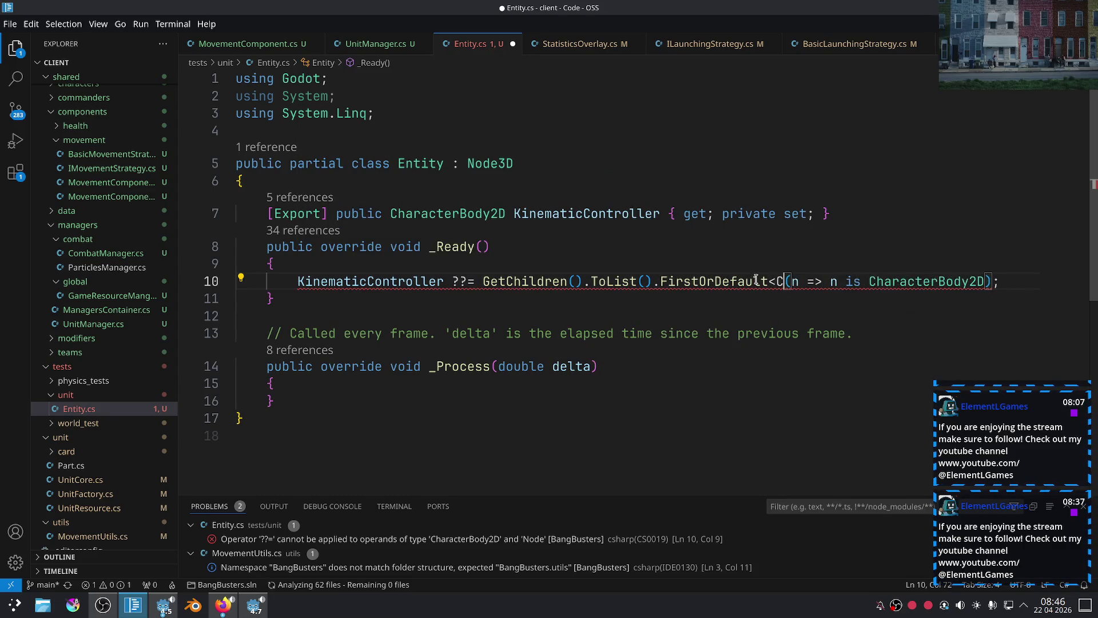
{"action": "key", "text": "Return"}
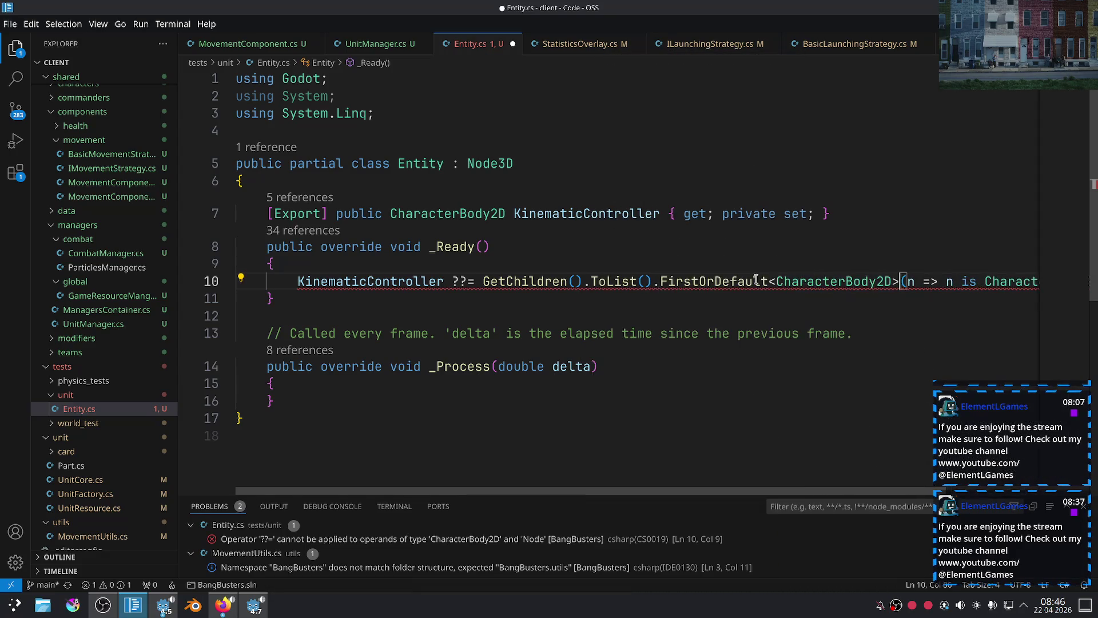
Try deleting the lambda argument, then undo back to it.
{"action": "left_click_drag", "start_coordinate": [909, 283], "coordinate": [1087, 293]}
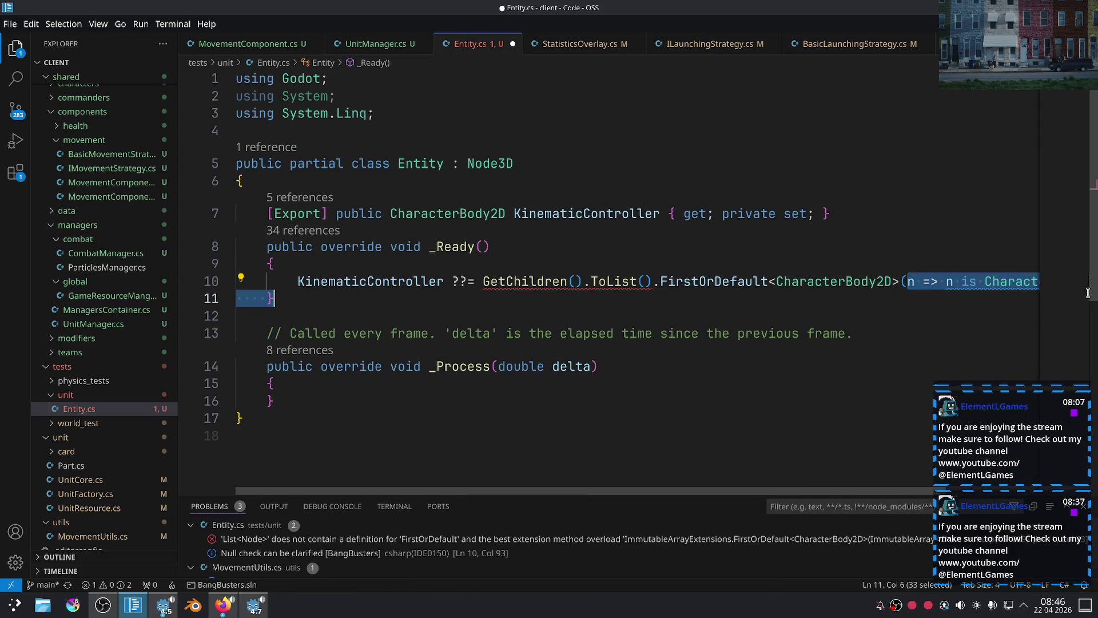
{"action": "key", "text": "BackSpace"}
{"action": "type", "text": ");"}
{"action": "left_click", "coordinate": [795, 350]}
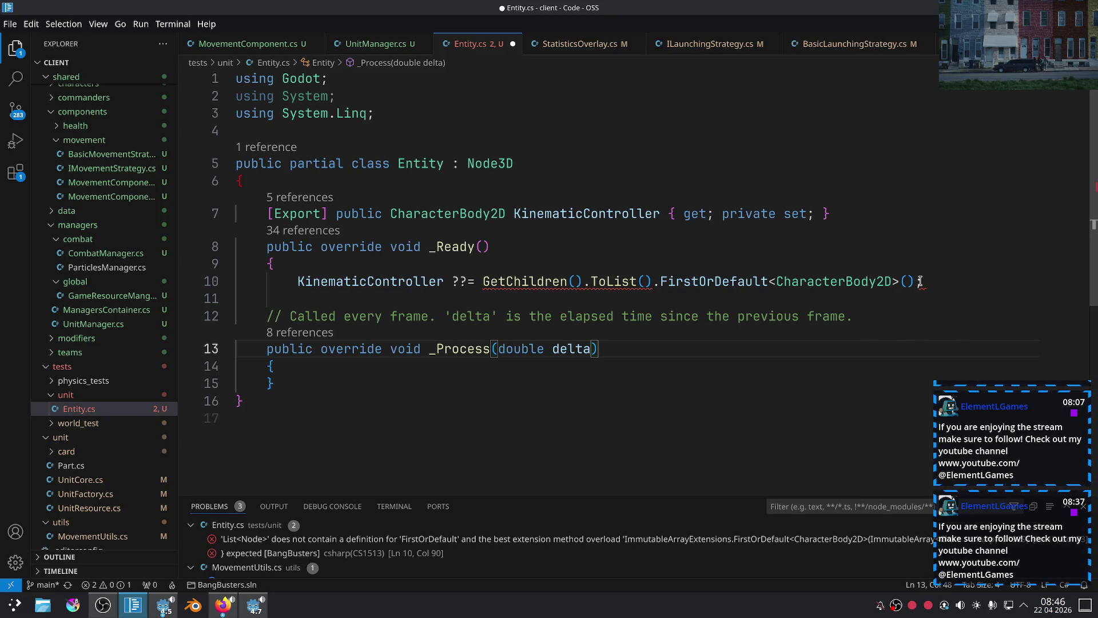
{"action": "mouse_move", "coordinate": [915, 282]}
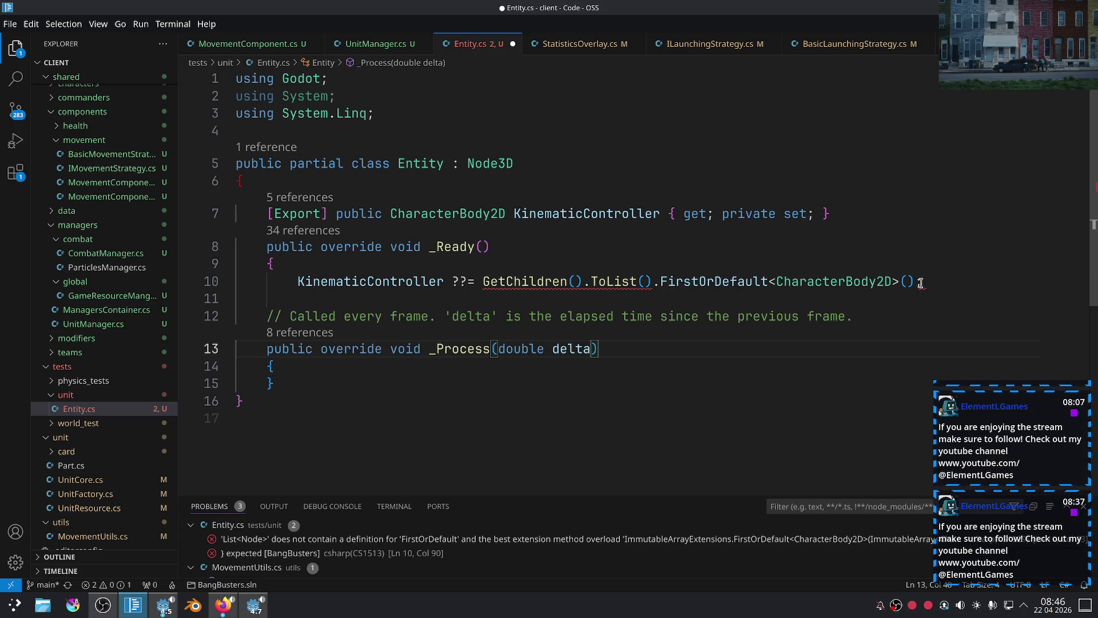
{"action": "left_click", "coordinate": [917, 283]}
{"action": "key", "text": "BackSpace"}
{"action": "key", "text": "ctrl+z"}
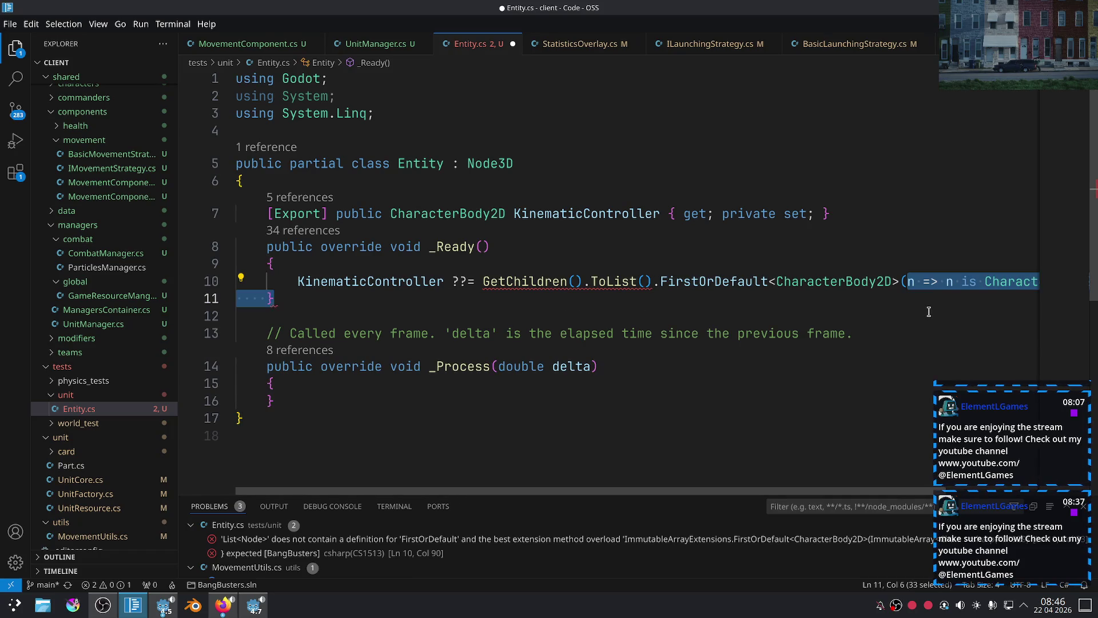
{"action": "left_click", "coordinate": [929, 311]}
{"action": "left_click_drag", "start_coordinate": [619, 490], "coordinate": [712, 487]}
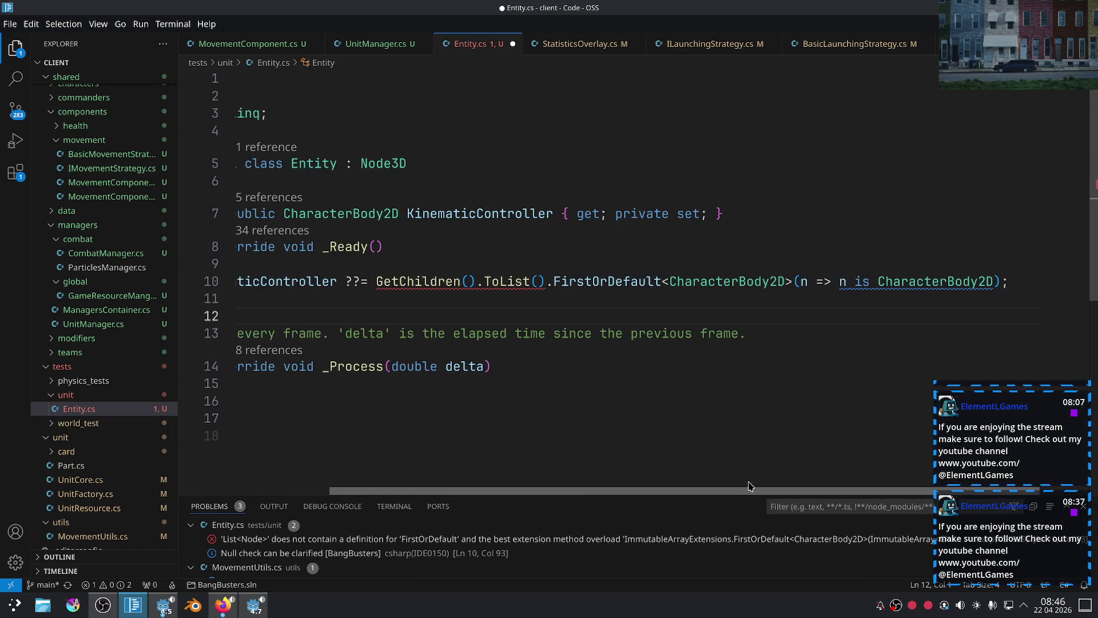
{"action": "left_click", "coordinate": [903, 282]}
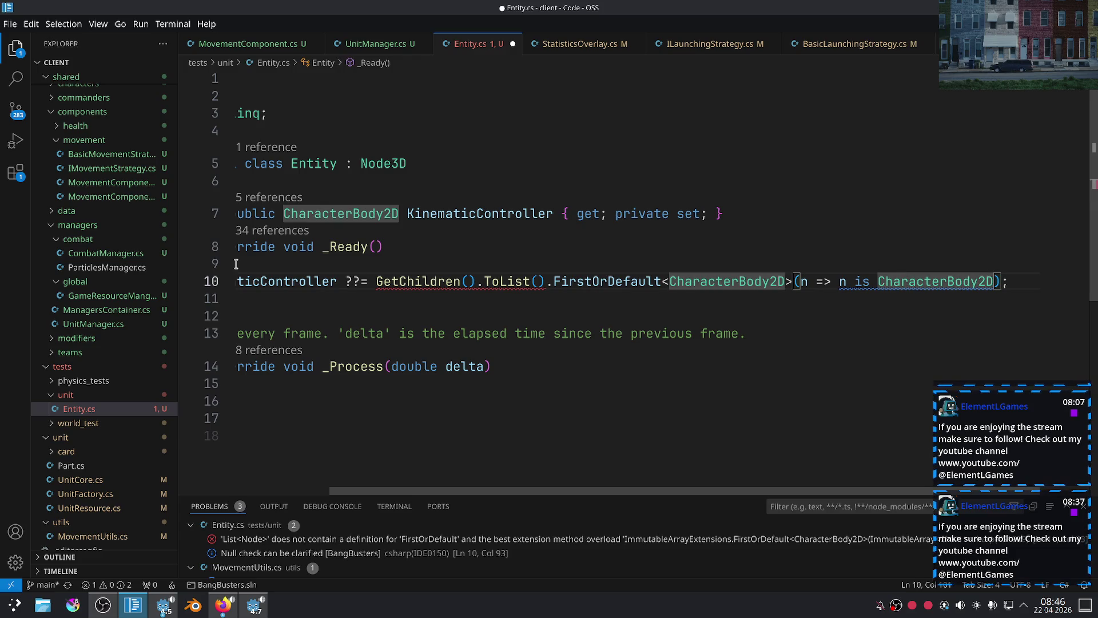
{"action": "left_click_drag", "start_coordinate": [444, 490], "coordinate": [286, 358]}
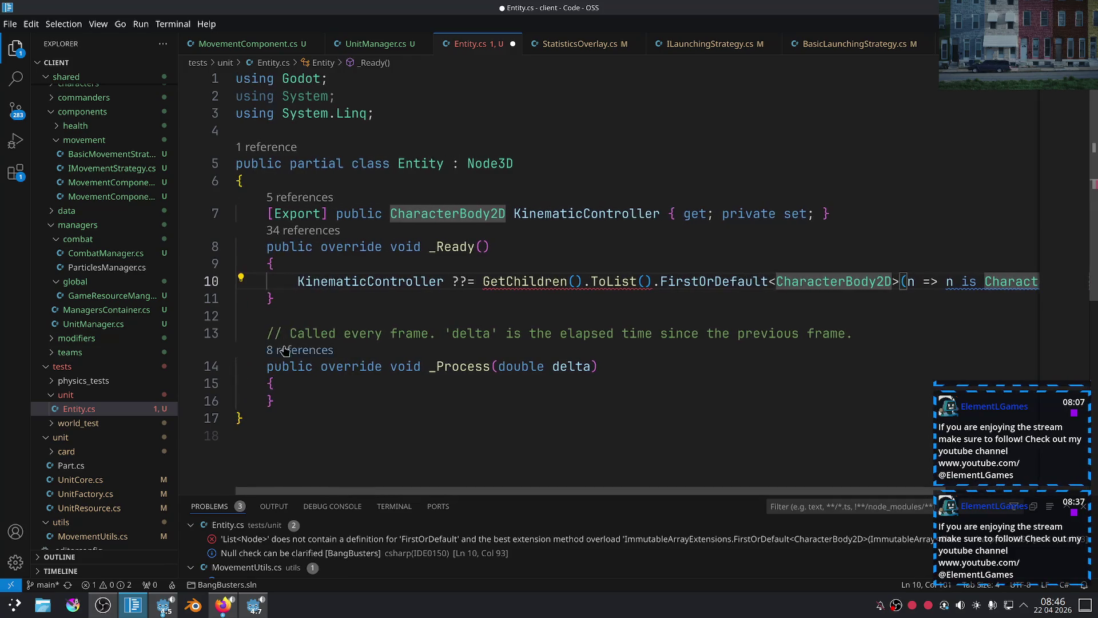
Apply the 'Prefer null check' fix and delete the lambda, leaving FirstOrDefault<CharacterBody2D>().
{"action": "left_click", "coordinate": [241, 278]}
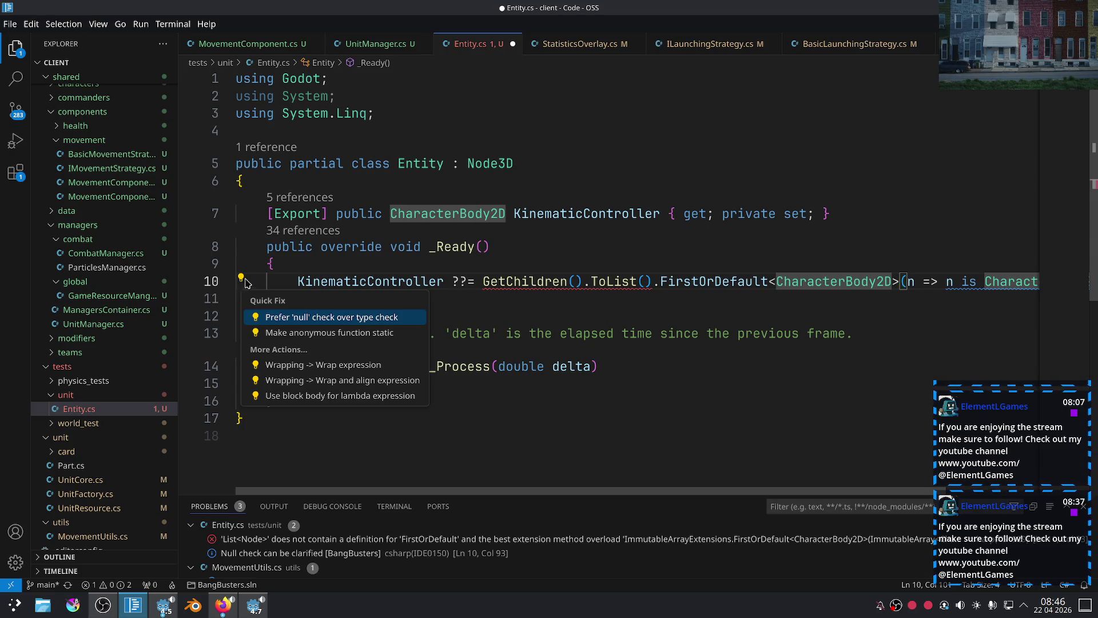
{"action": "left_click", "coordinate": [324, 316]}
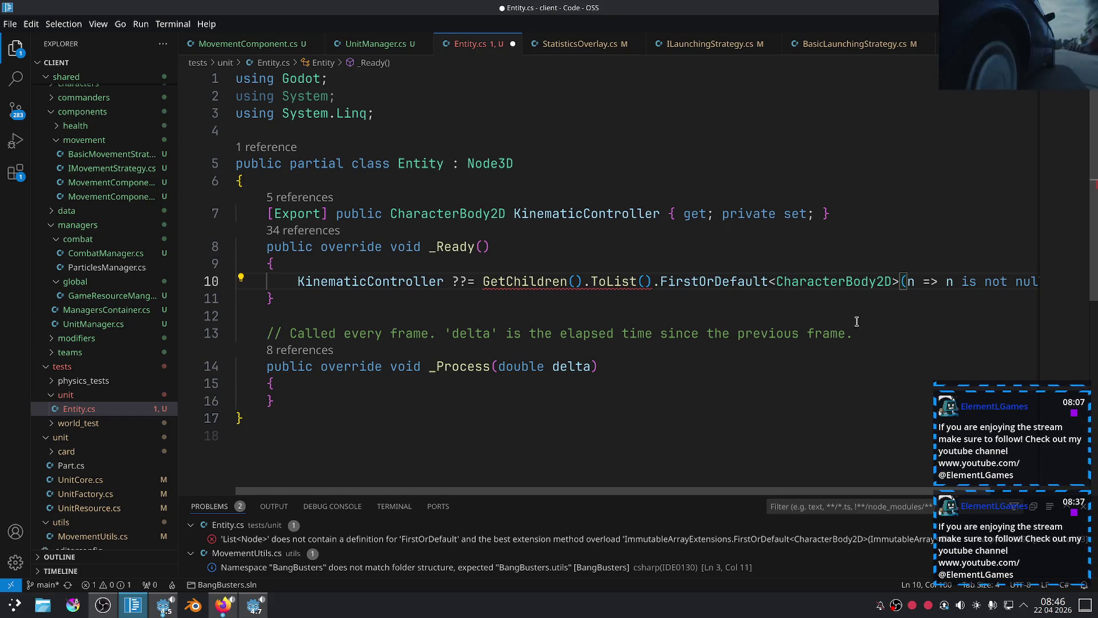
{"action": "double_click", "coordinate": [904, 281]}
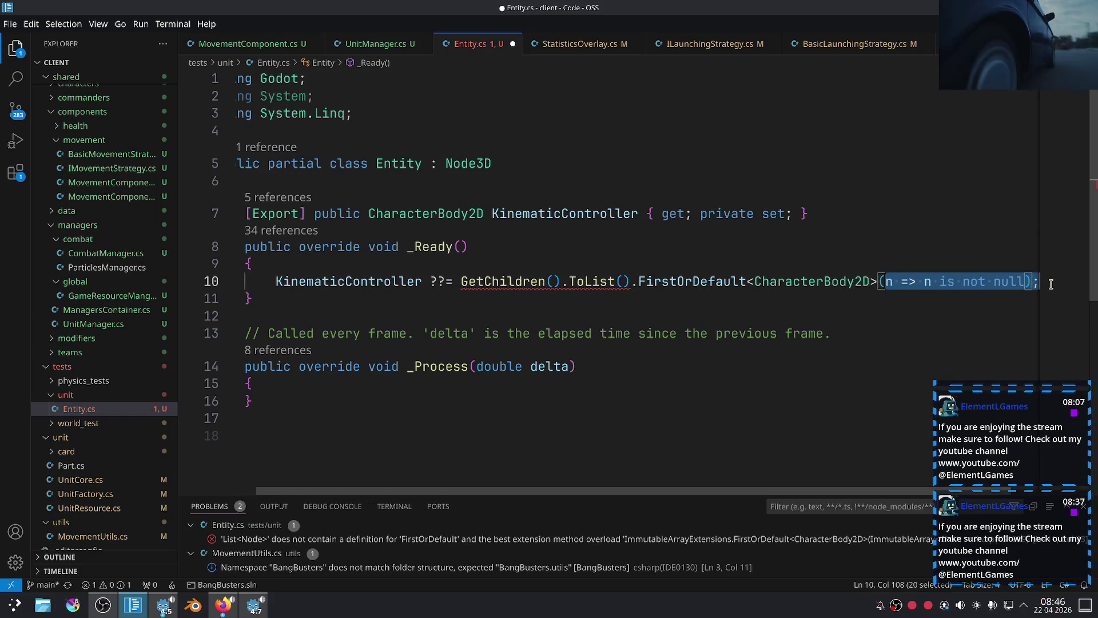
{"action": "key", "text": "BackSpace"}
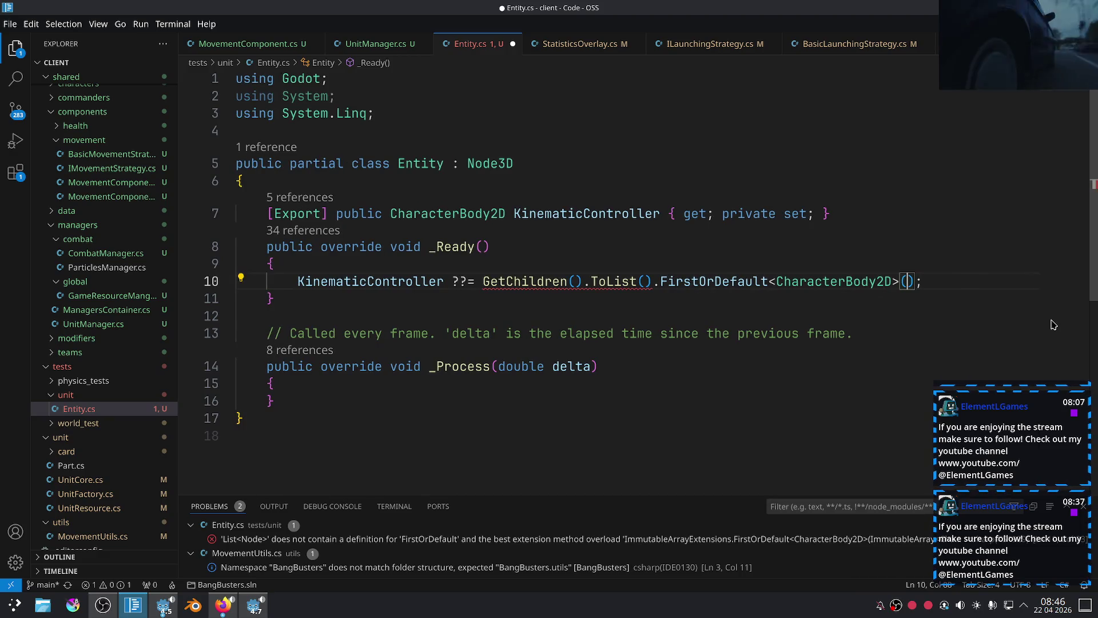
{"action": "key", "text": "Down"}
{"action": "key", "text": "Down"}
{"action": "mouse_move", "coordinate": [595, 282]}
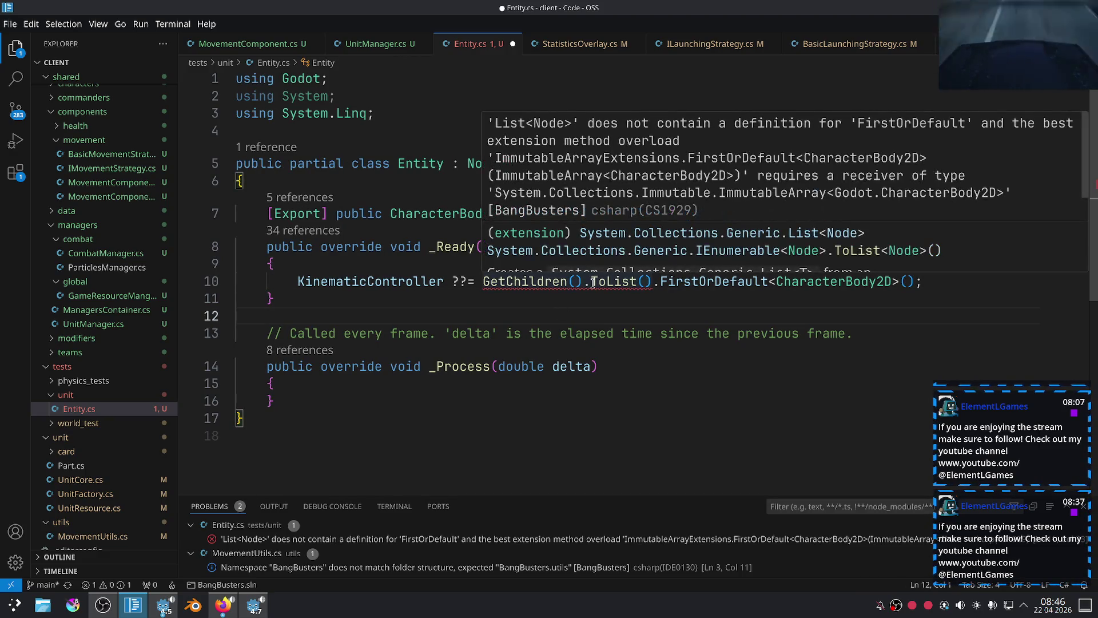
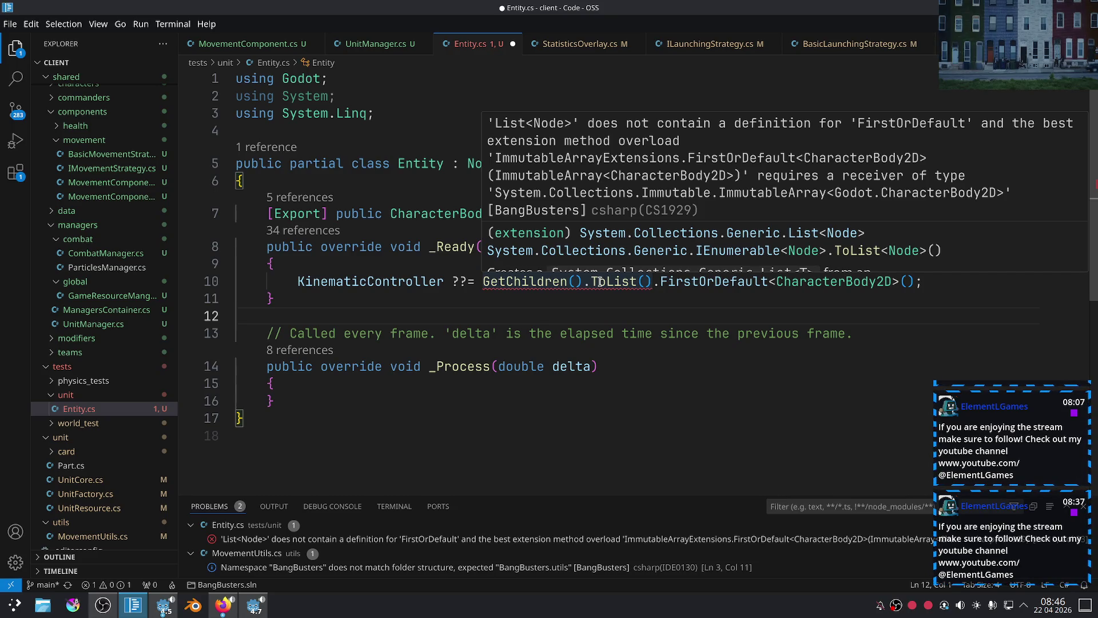
Try replacing FirstOrDefault on line 10 with Any and Find, then remove them again.
{"action": "left_click", "coordinate": [598, 281]}
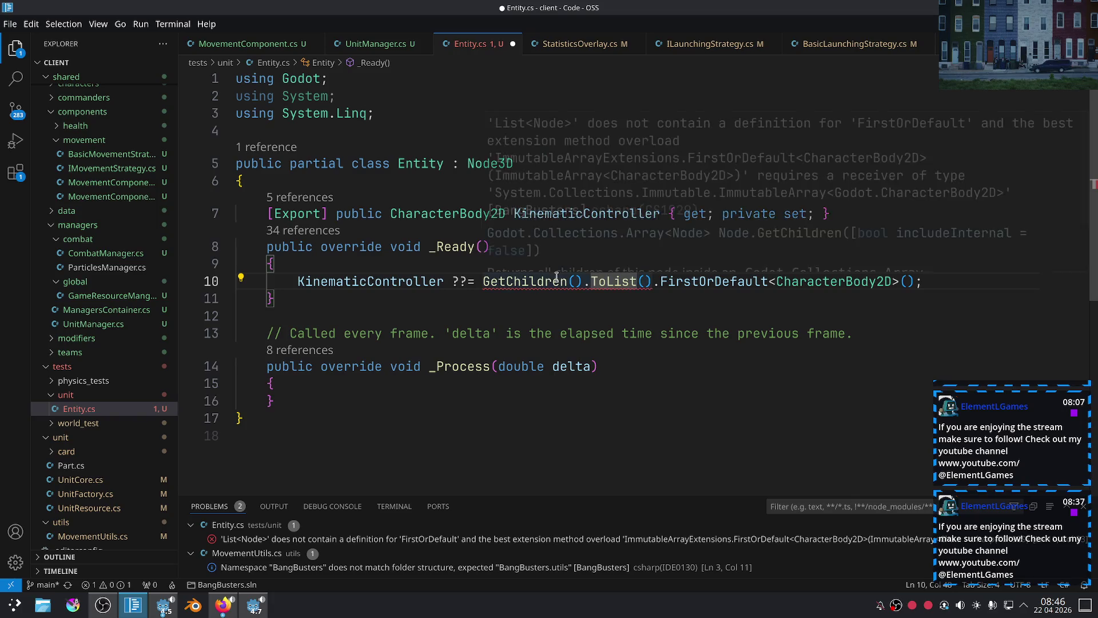
{"action": "mouse_move", "coordinate": [598, 280]}
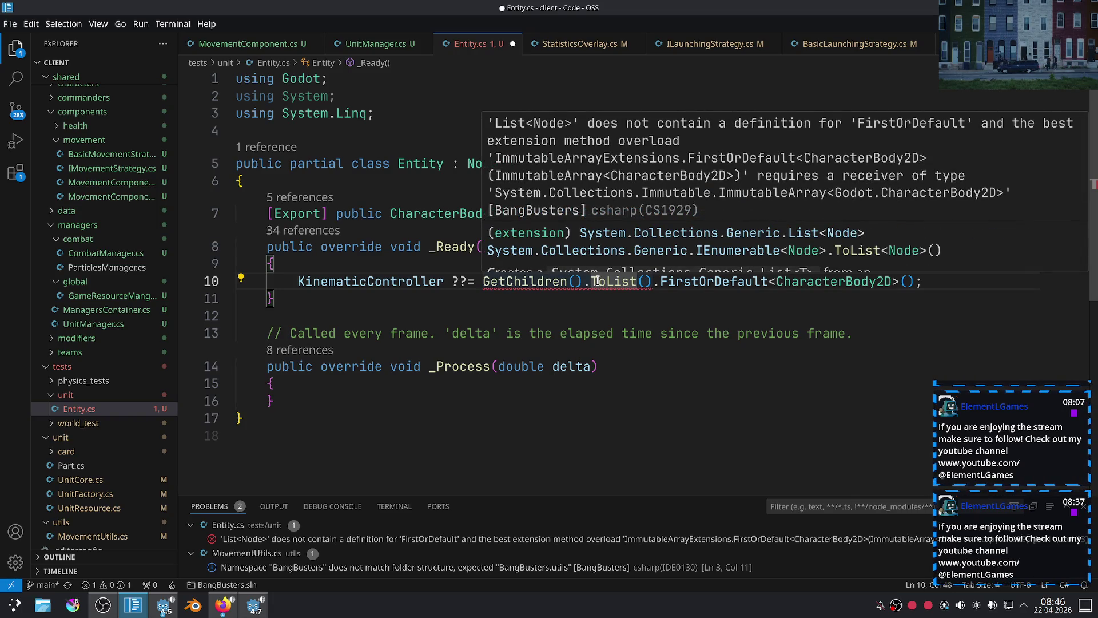
{"action": "scroll", "coordinate": [777, 239], "scroll_direction": "down", "scroll_amount": 1}
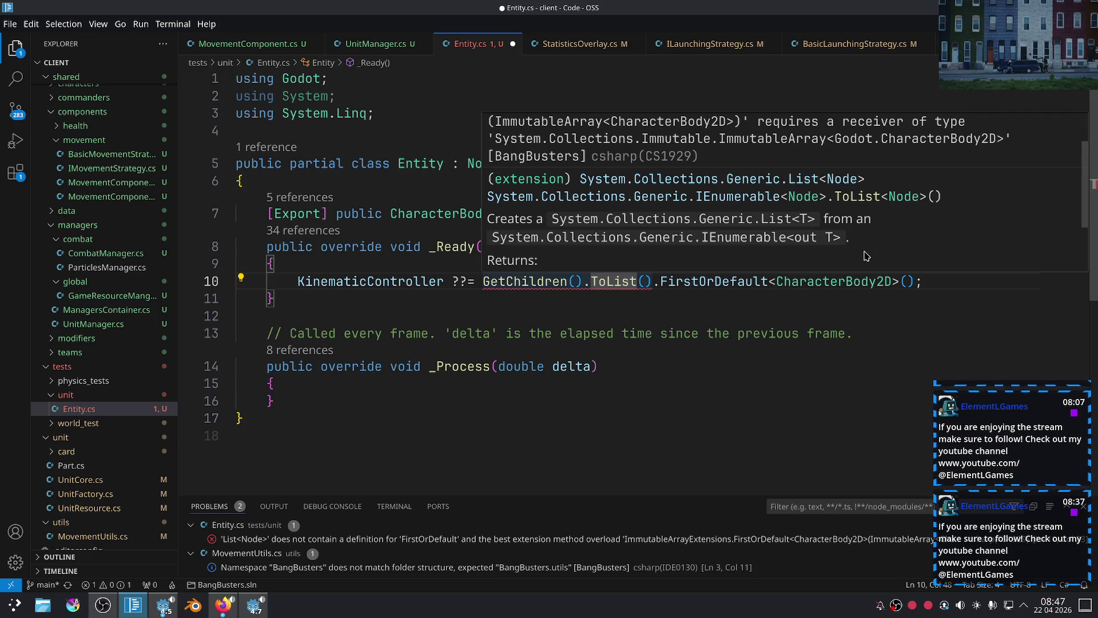
{"action": "double_click", "coordinate": [725, 284]}
{"action": "type", "text": "An"}
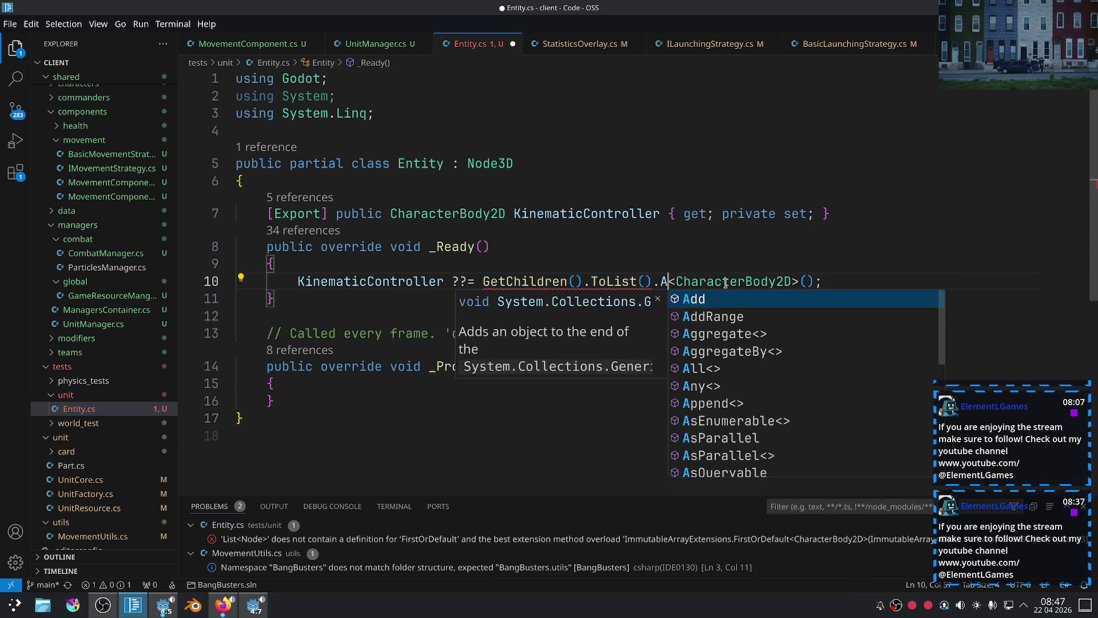
{"action": "key", "text": "Return"}
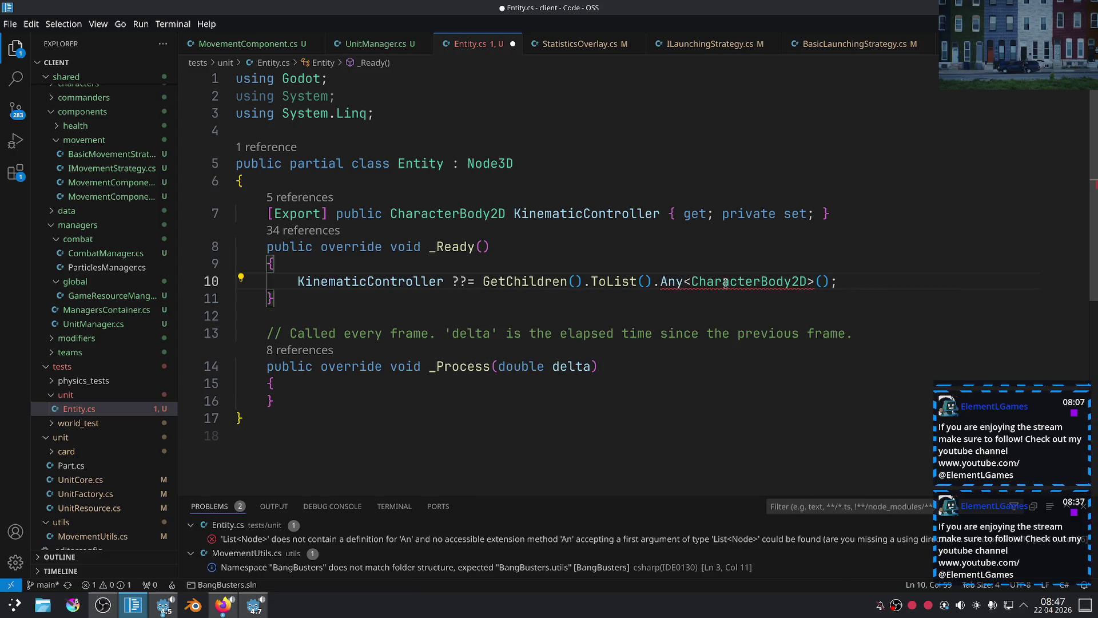
{"action": "key", "text": "BackSpace"}
{"action": "key", "text": "BackSpace"}
{"action": "key", "text": "BackSpace"}
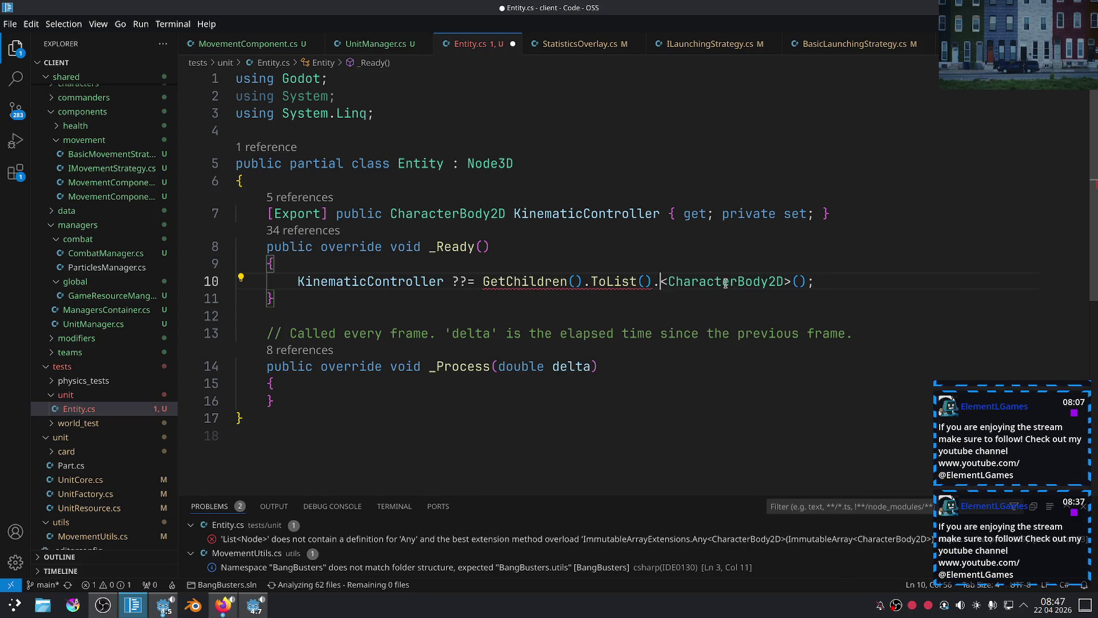
{"action": "type", "text": "Find"}
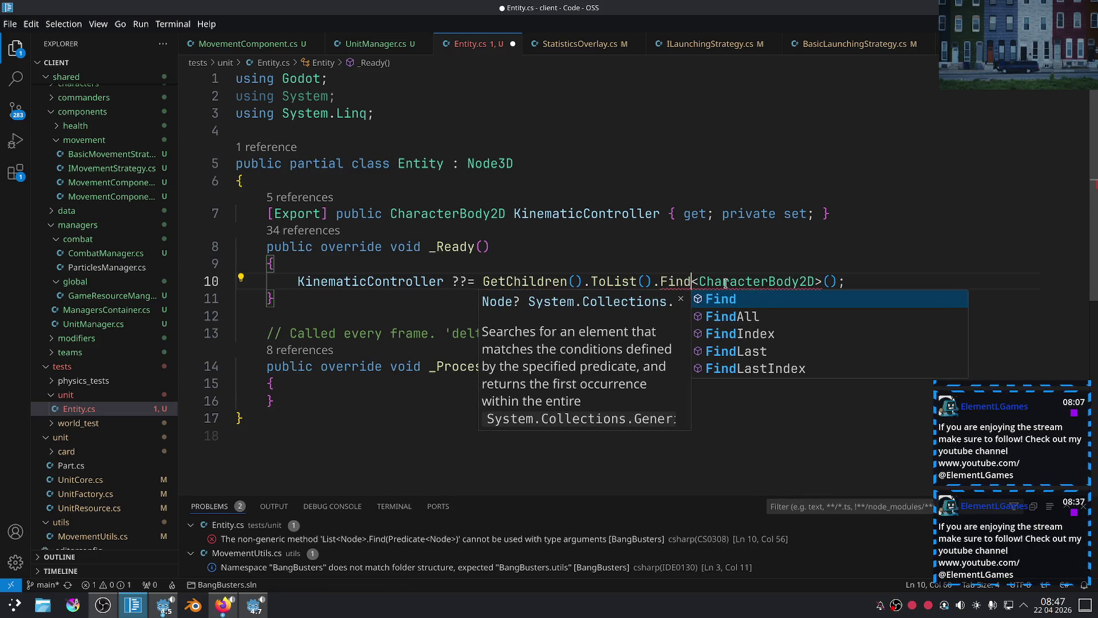
{"action": "key", "text": "BackSpace"}
{"action": "key", "text": "BackSpace"}
{"action": "key", "text": "BackSpace"}
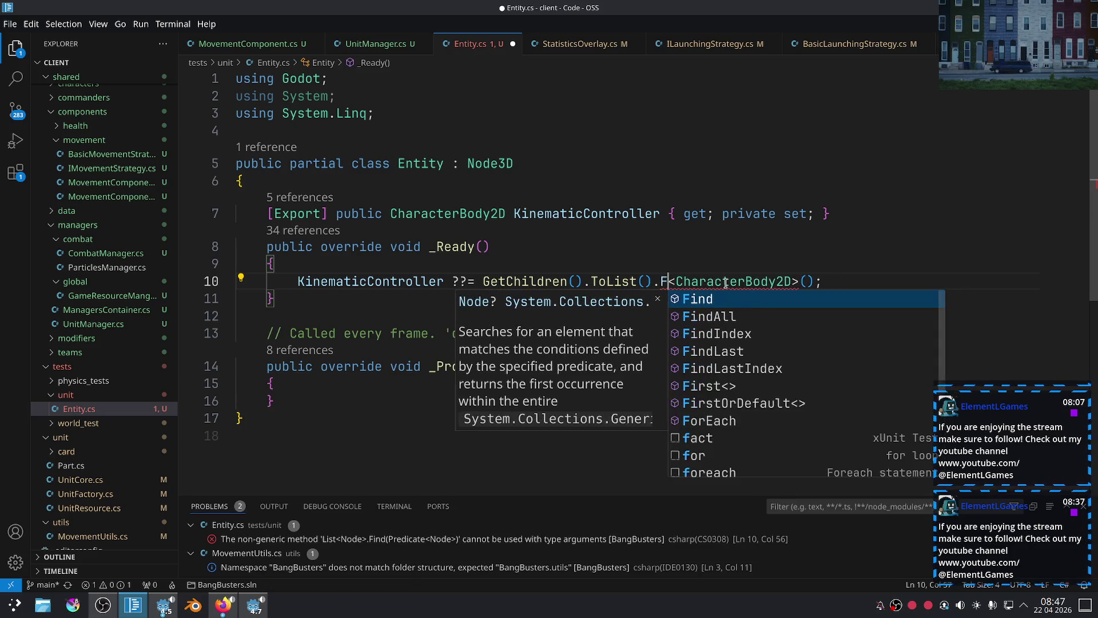
{"action": "key", "text": "ctrl+space"}
{"action": "scroll", "coordinate": [801, 367], "scroll_direction": "down", "scroll_amount": 5}
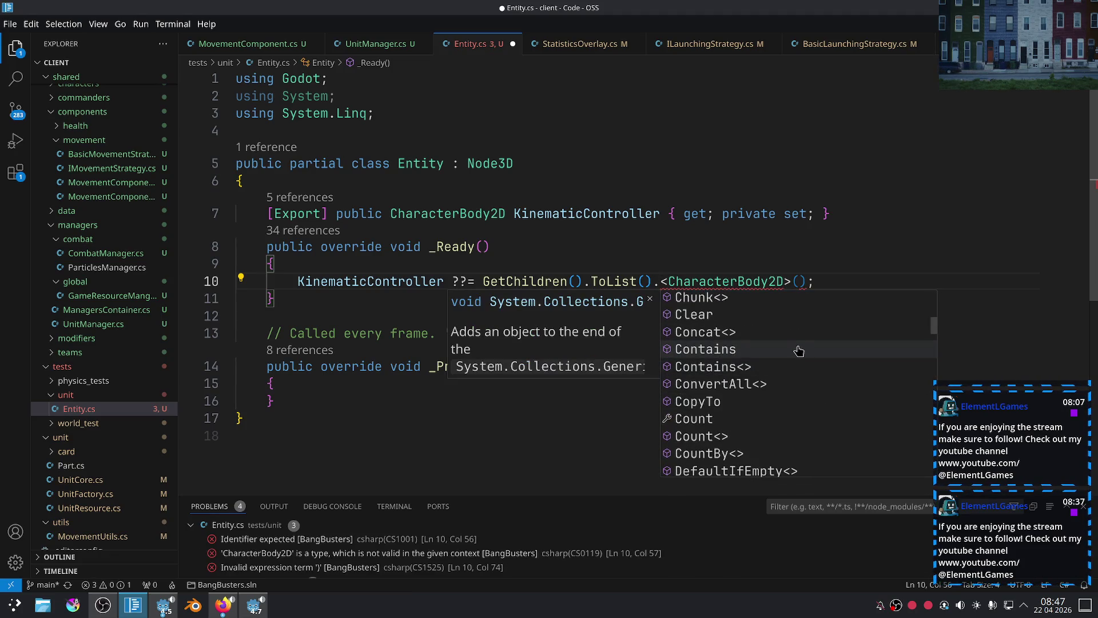
{"action": "type", "text": "H"}
{"action": "key", "text": "BackSpace"}
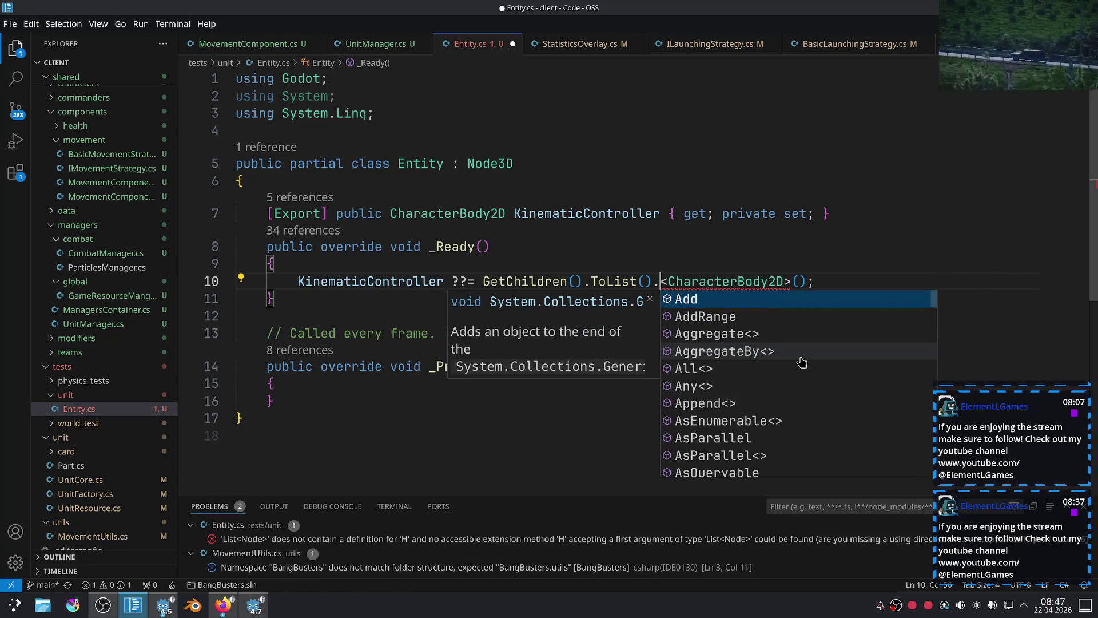
Insert Select after ToList() from the method suggestions, then delete it.
{"action": "key", "text": "Up"}
{"action": "key", "text": "Up"}
{"action": "key", "text": "Up"}
{"action": "key", "text": "Up"}
{"action": "key", "text": "Up"}
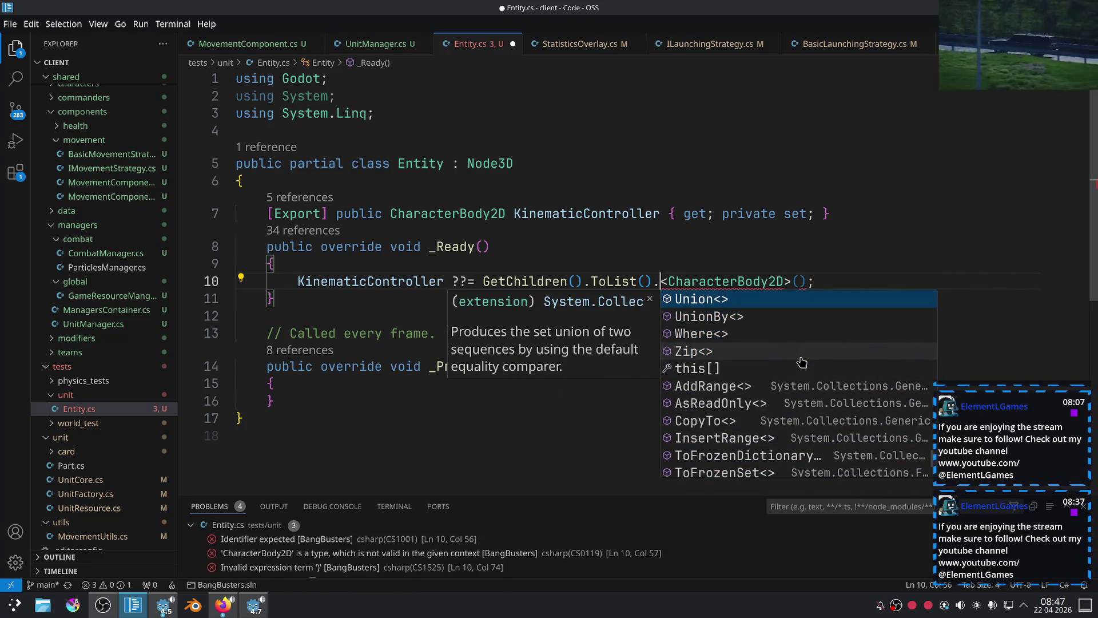
{"action": "key", "text": "Up"}
{"action": "key", "text": "Up"}
{"action": "key", "text": "Up"}
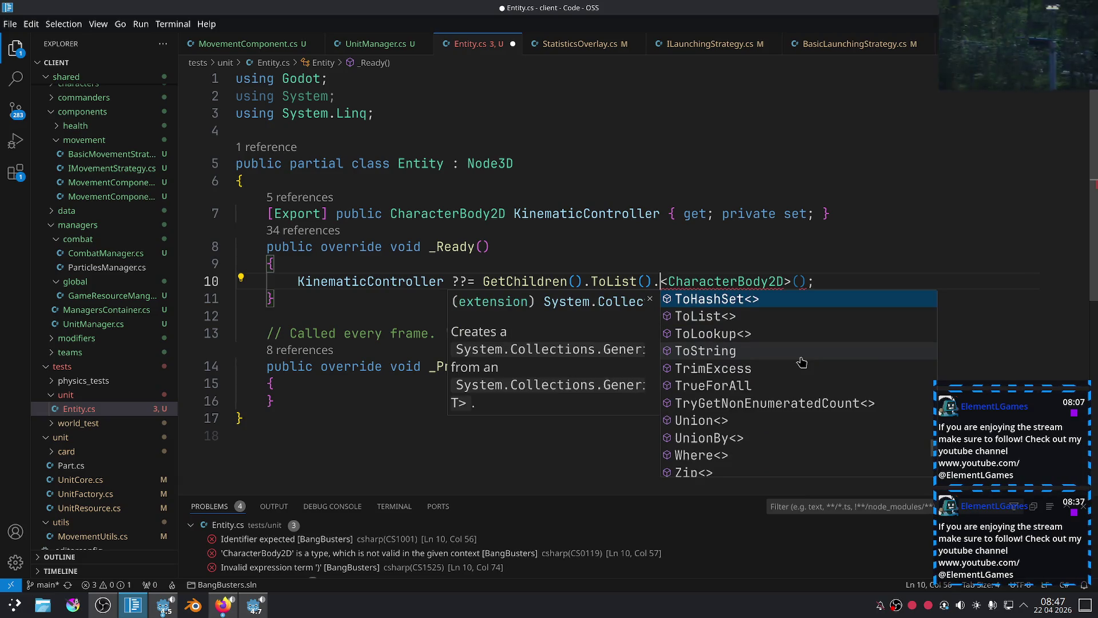
{"action": "key", "text": "Up"}
{"action": "key", "text": "Up"}
{"action": "key", "text": "Up"}
{"action": "key", "text": "Up"}
{"action": "key", "text": "Up"}
{"action": "key", "text": "Up"}
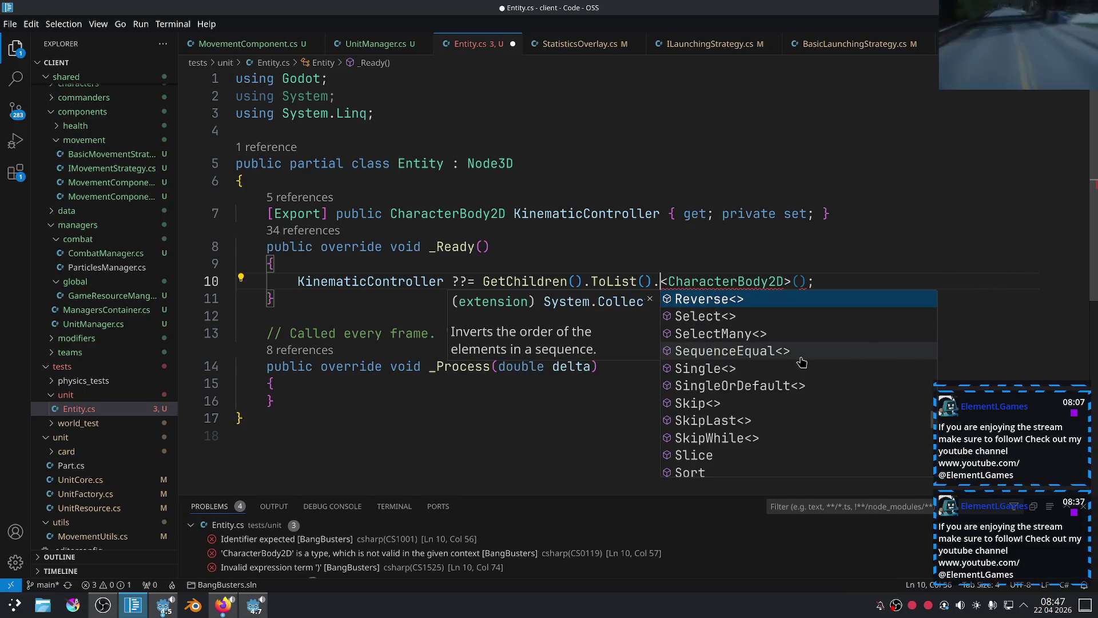
{"action": "key", "text": "Down"}
{"action": "key", "text": "Down"}
{"action": "key", "text": "Down"}
{"action": "key", "text": "Down"}
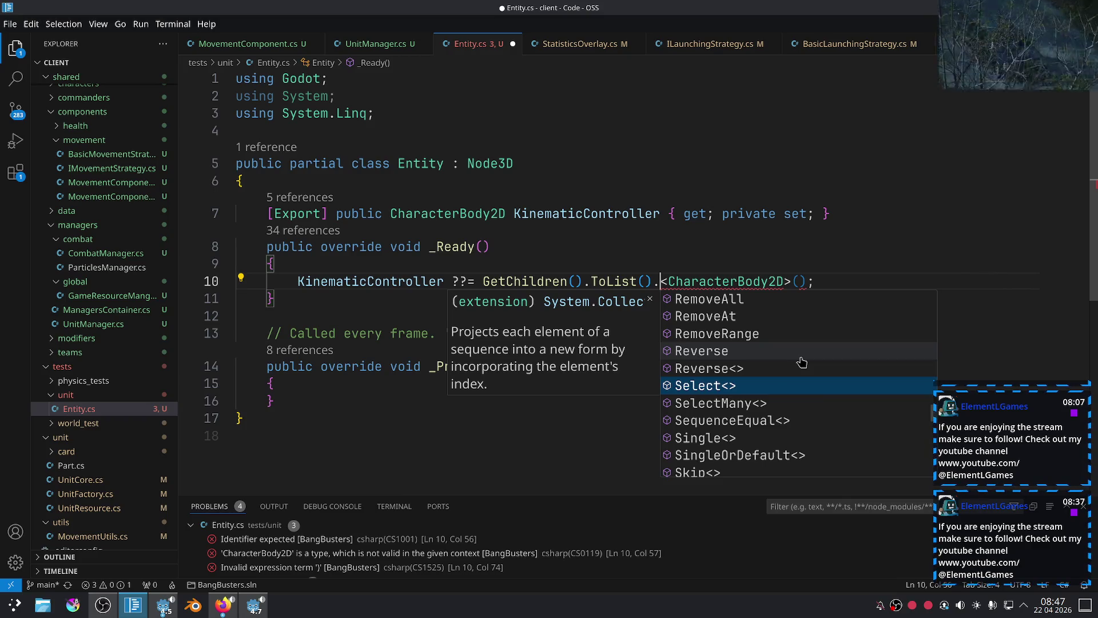
{"action": "key", "text": "Up"}
{"action": "key", "text": "Down"}
{"action": "key", "text": "Return"}
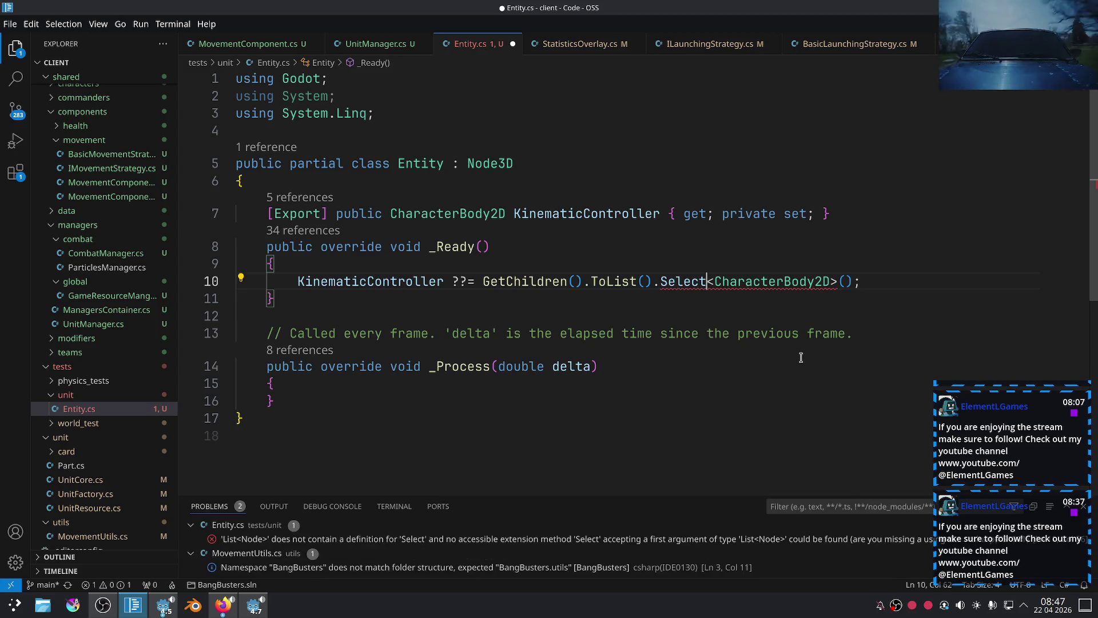
{"action": "key", "text": "ctrl+BackSpace"}
Choose First from the suggestions so line 10 calls First<CharacterBody2D>().
{"action": "key", "text": "ctrl+space"}
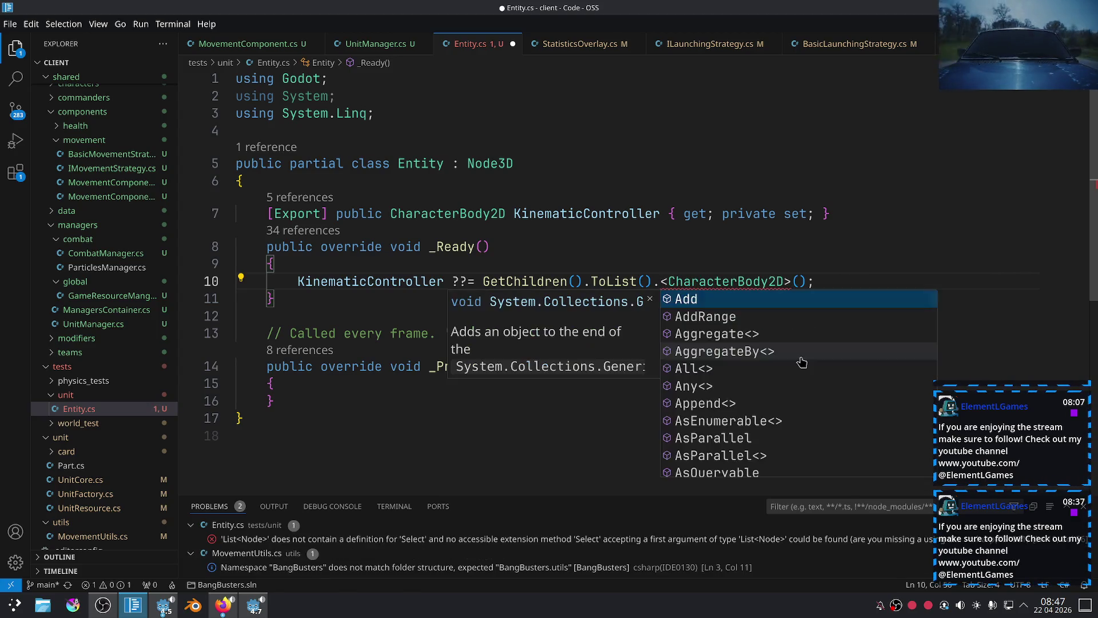
{"action": "key", "text": "Down"}
{"action": "key", "text": "Down"}
{"action": "key", "text": "Down"}
{"action": "key", "text": "Down"}
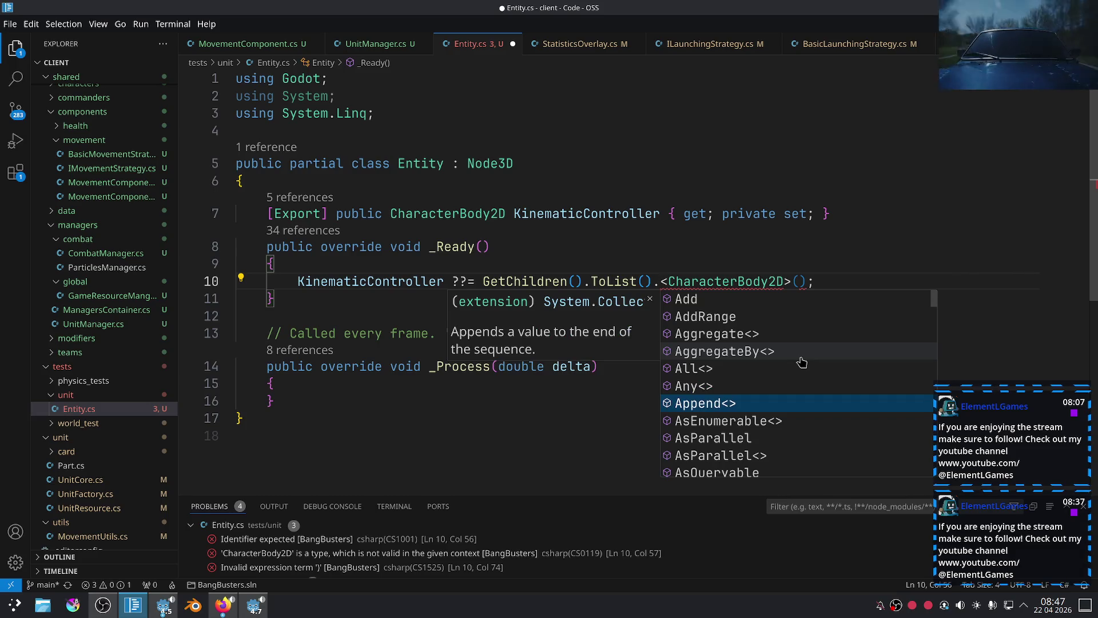
{"action": "key", "text": "Down"}
{"action": "key", "text": "Down"}
{"action": "key", "text": "Down"}
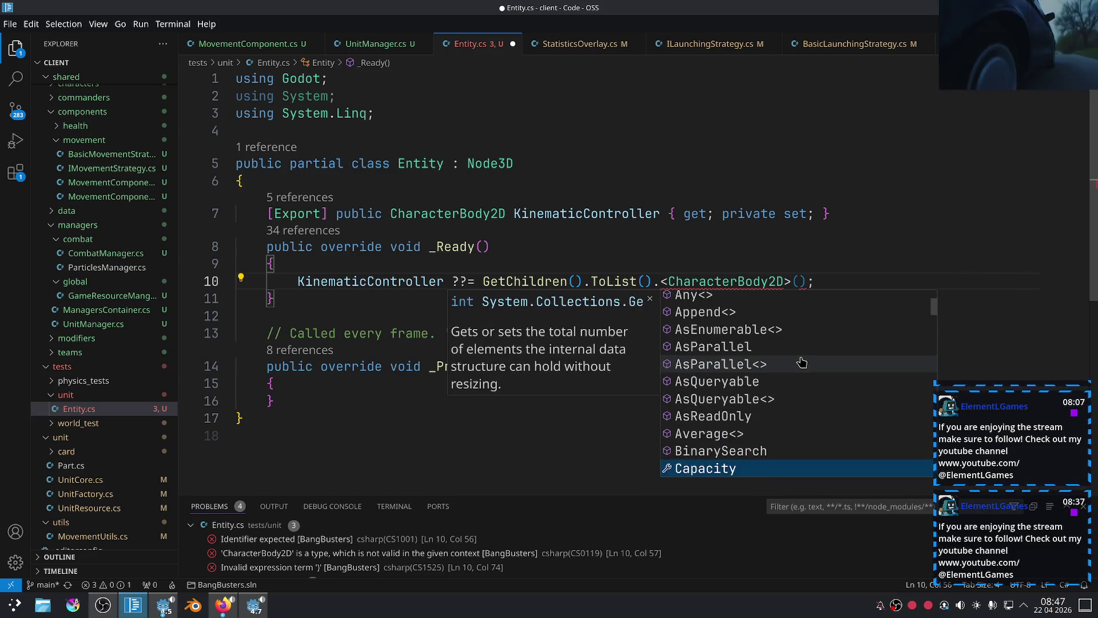
{"action": "key", "text": "Down"}
{"action": "key", "text": "Down"}
{"action": "key", "text": "Down"}
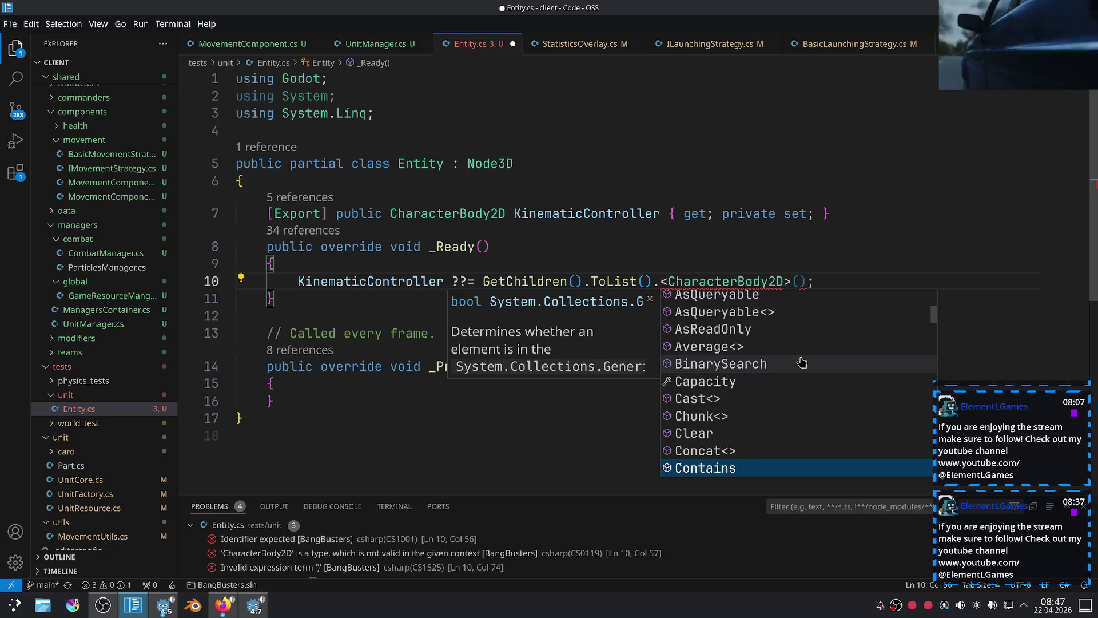
{"action": "key", "text": "Down"}
{"action": "key", "text": "Down"}
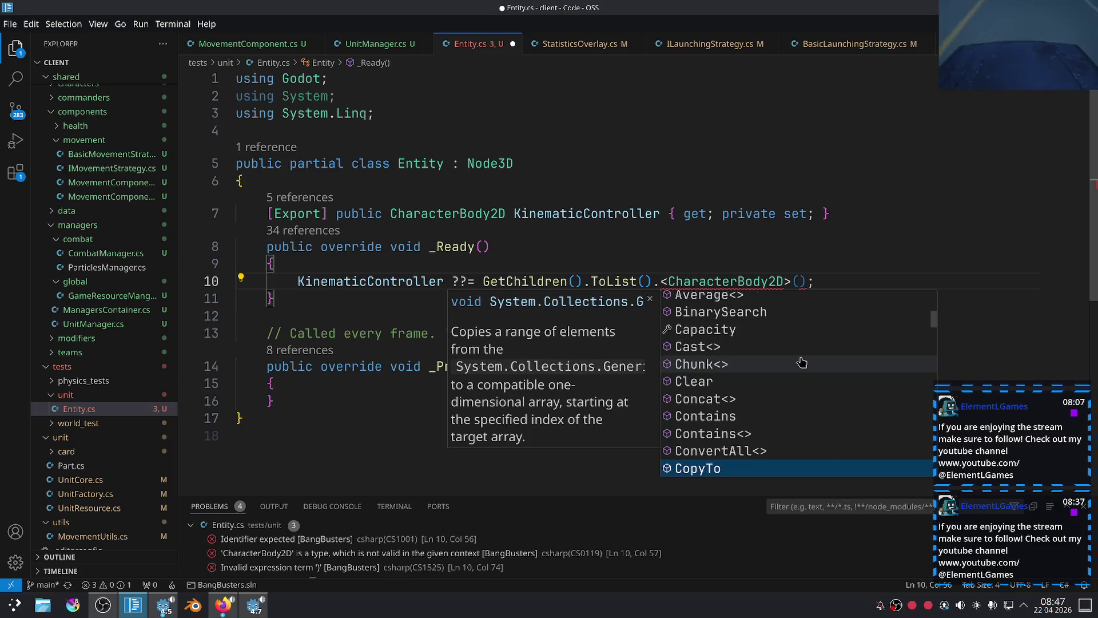
{"action": "key", "text": "Down"}
{"action": "key", "text": "Down"}
{"action": "key", "text": "Down"}
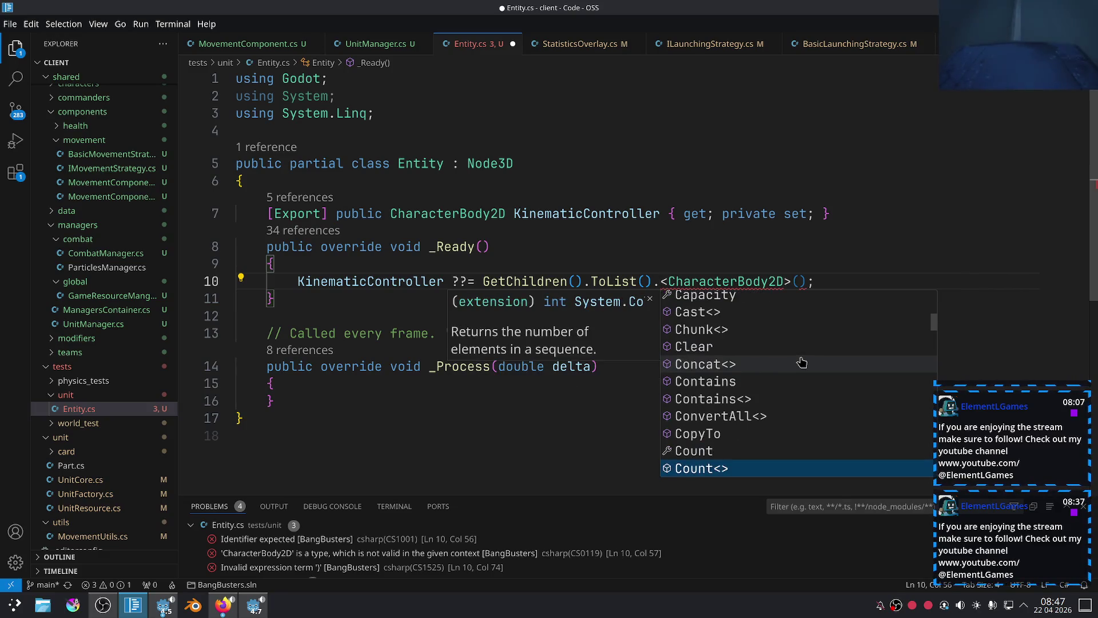
{"action": "key", "text": "Down"}
{"action": "key", "text": "Down"}
{"action": "key", "text": "Down"}
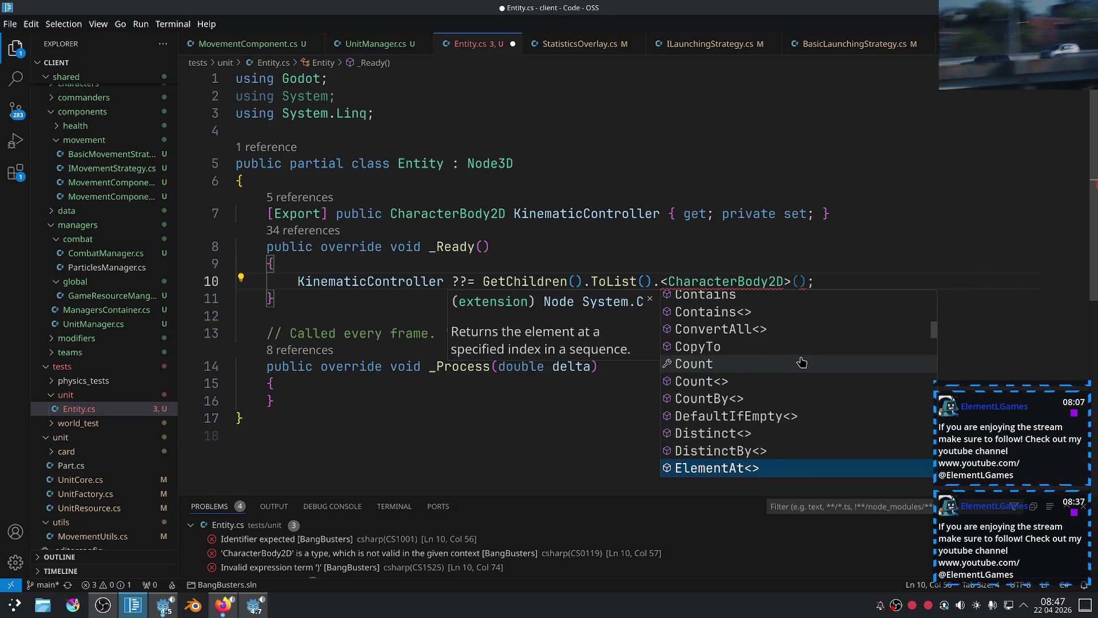
{"action": "key", "text": "Down"}
{"action": "key", "text": "Down"}
{"action": "key", "text": "Down"}
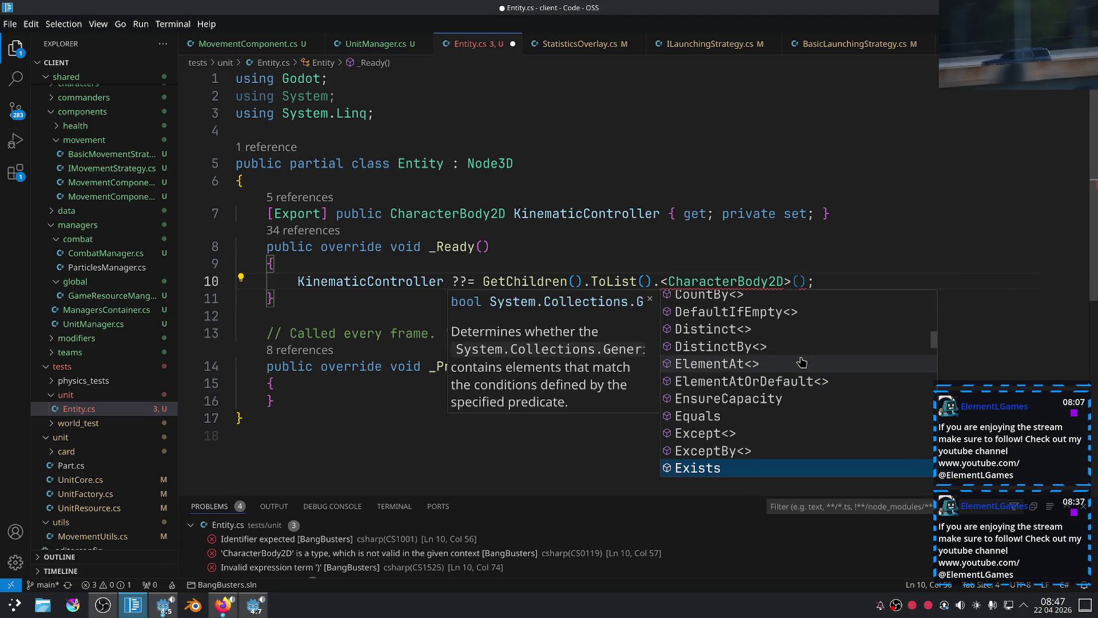
{"action": "key", "text": "Down"}
{"action": "key", "text": "Down"}
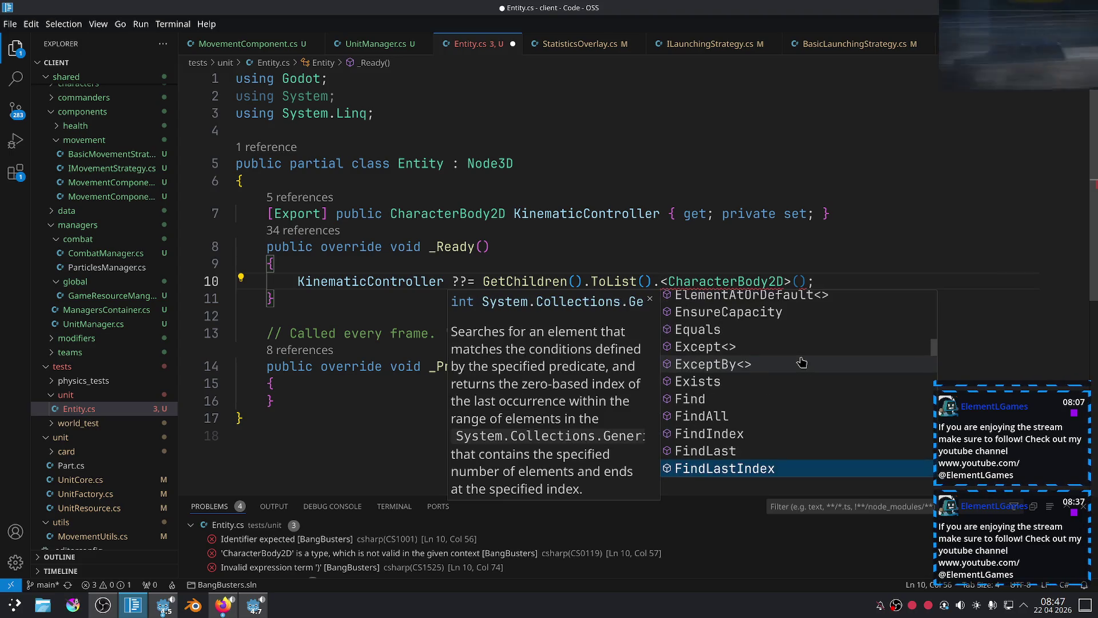
{"action": "key", "text": "Down"}
{"action": "key", "text": "Down"}
{"action": "key", "text": "Down"}
{"action": "key", "text": "Down"}
{"action": "key", "text": "Down"}
{"action": "key", "text": "Down"}
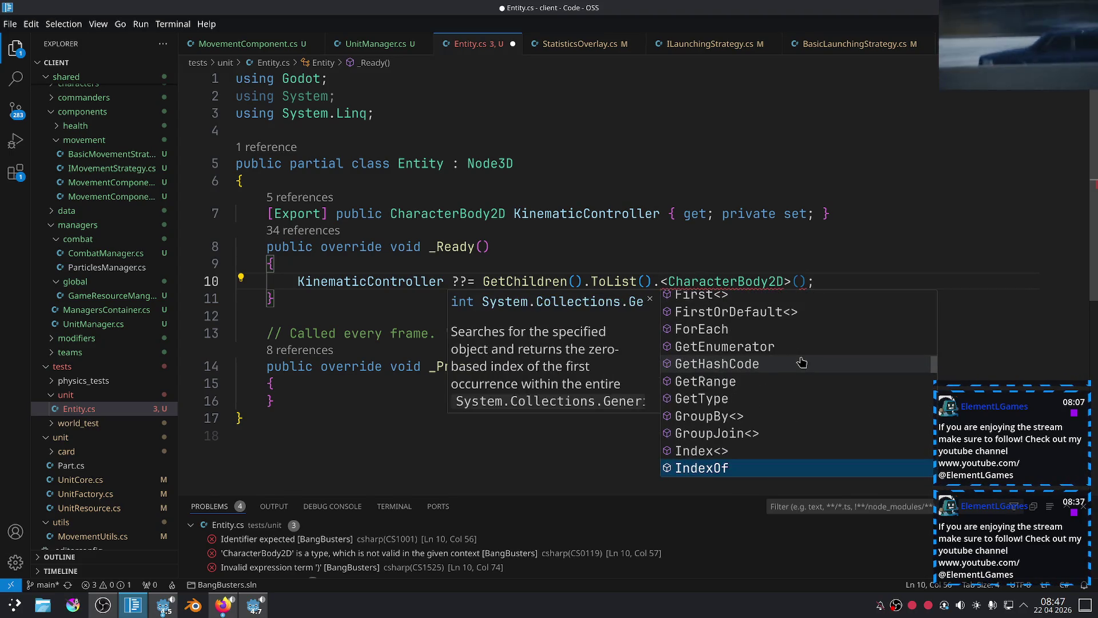
{"action": "key", "text": "Up"}
{"action": "key", "text": "Up"}
{"action": "key", "text": "Up"}
{"action": "key", "text": "Up"}
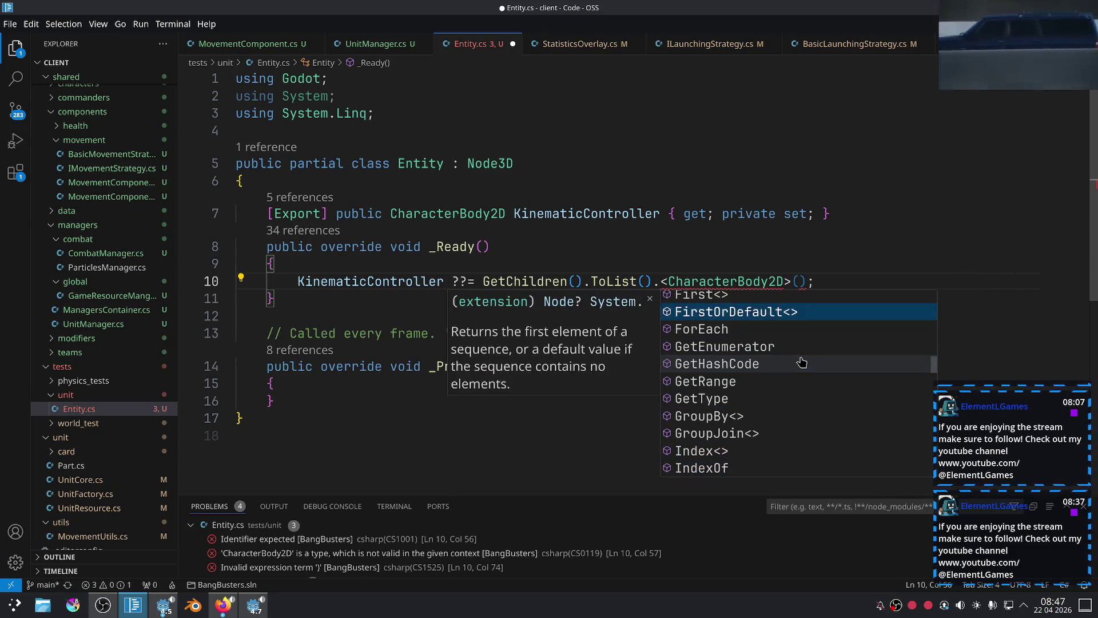
{"action": "key", "text": "Up"}
{"action": "key", "text": "Return"}
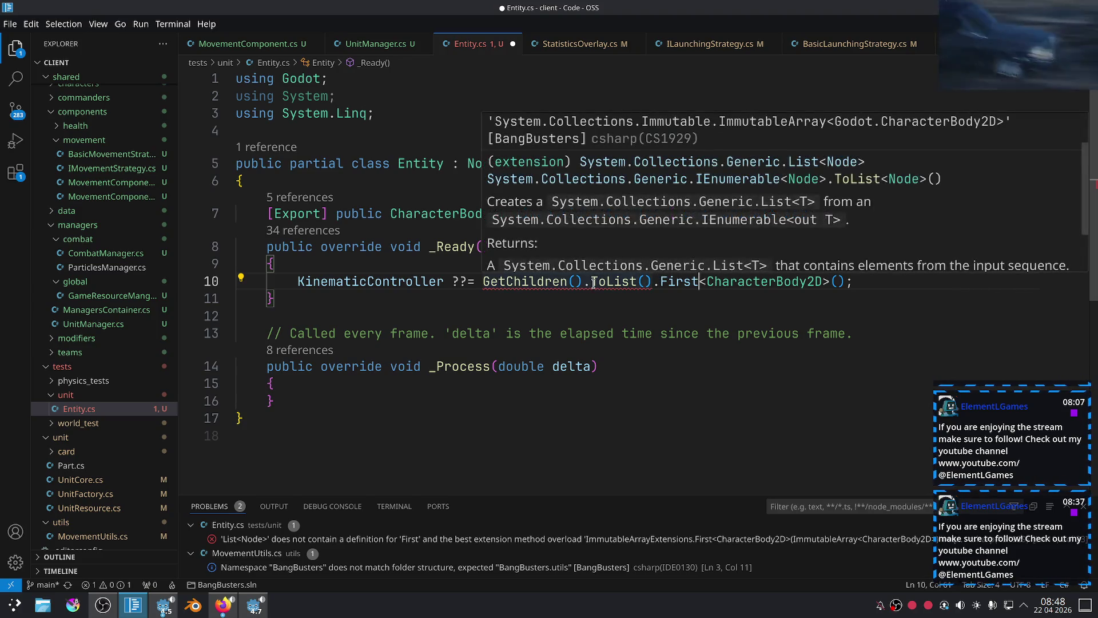
Replace line 10's GetChildren…First expression with GetNode<CharacterBody2D>("").
{"action": "left_click", "coordinate": [842, 284]}
{"action": "mouse_move", "coordinate": [842, 283]}
{"action": "left_mouse_down"}
{"action": "mouse_move", "coordinate": [458, 281]}
{"action": "mouse_move", "coordinate": [273, 264]}
{"action": "mouse_move", "coordinate": [592, 298]}
{"action": "left_mouse_up"}
{"action": "left_click_drag", "start_coordinate": [846, 281], "coordinate": [483, 281]}
{"action": "key", "text": "BackSpace"}
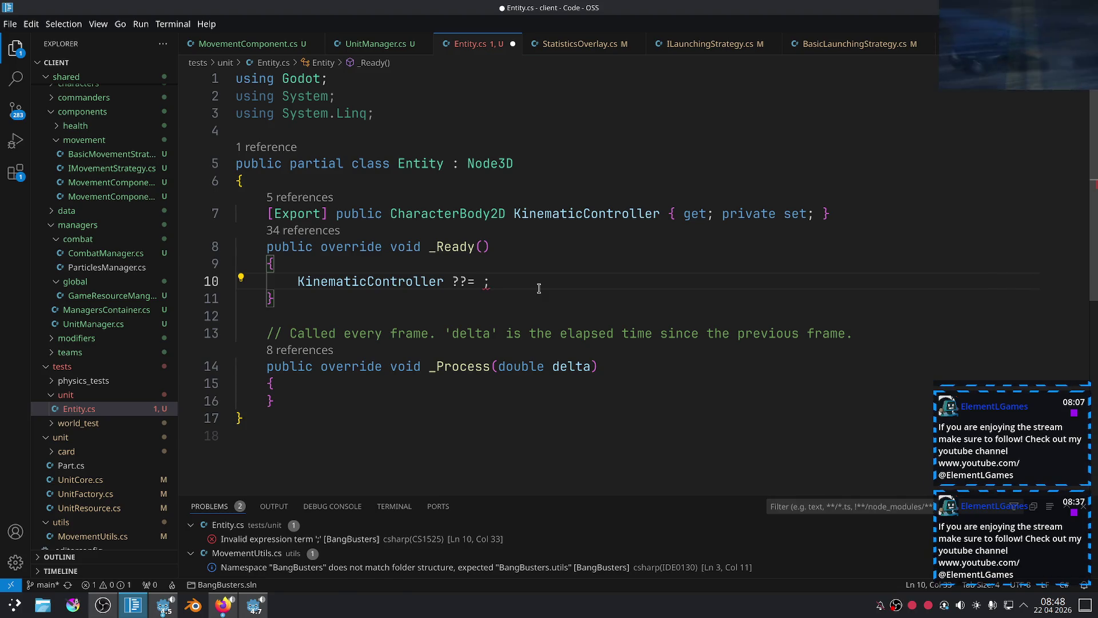
{"action": "type", "text": "GetChildr"}
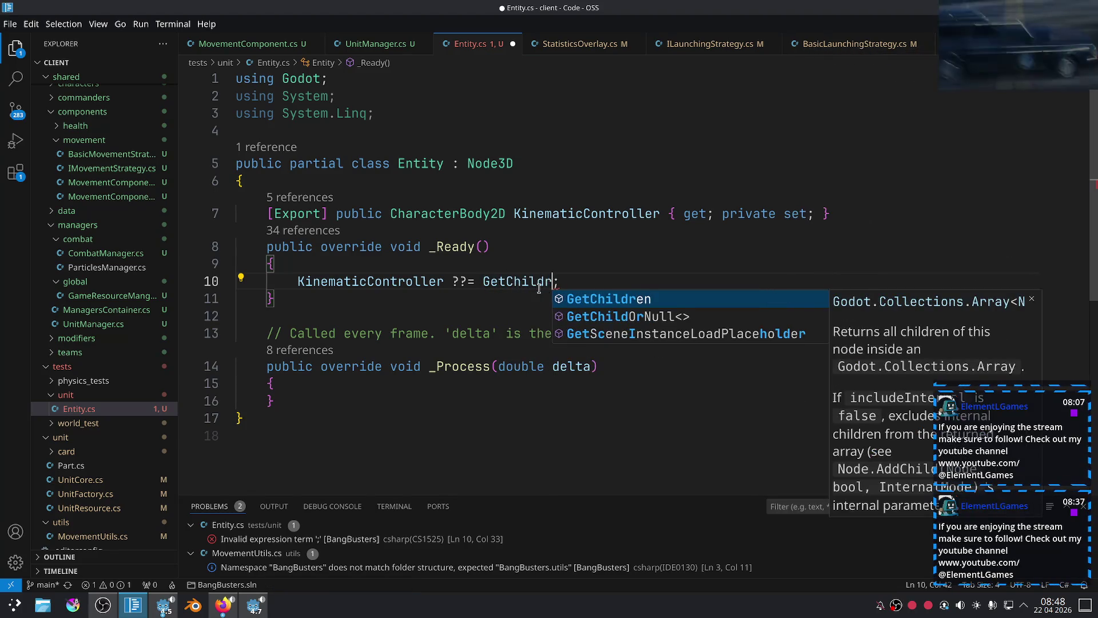
{"action": "key", "text": "Tab"}
{"action": "type", "text": "()"}
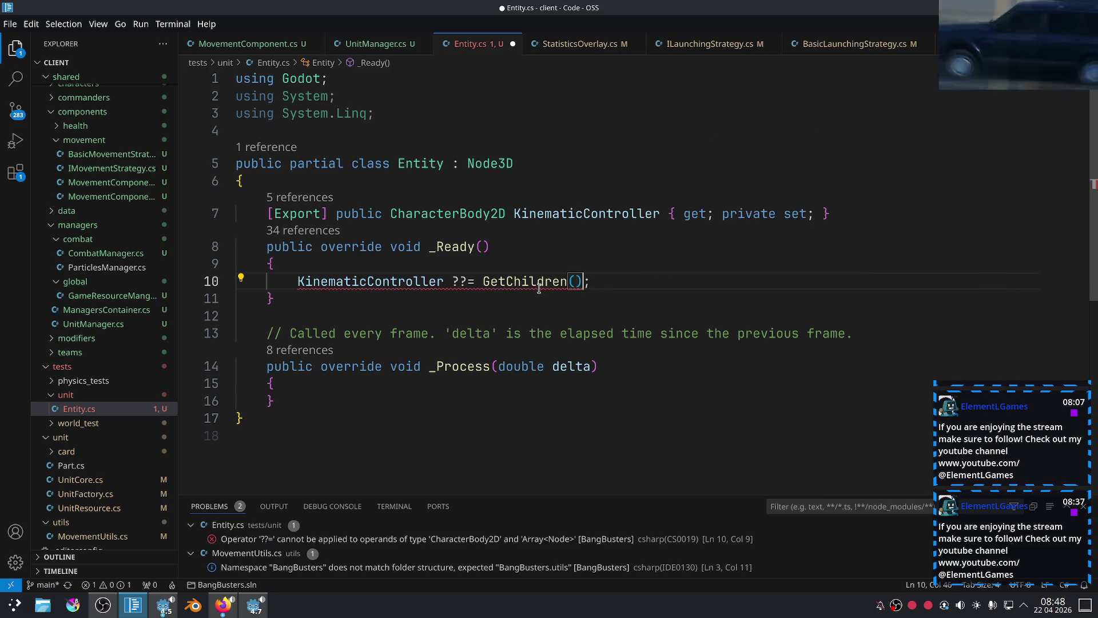
{"action": "type", "text": "."}
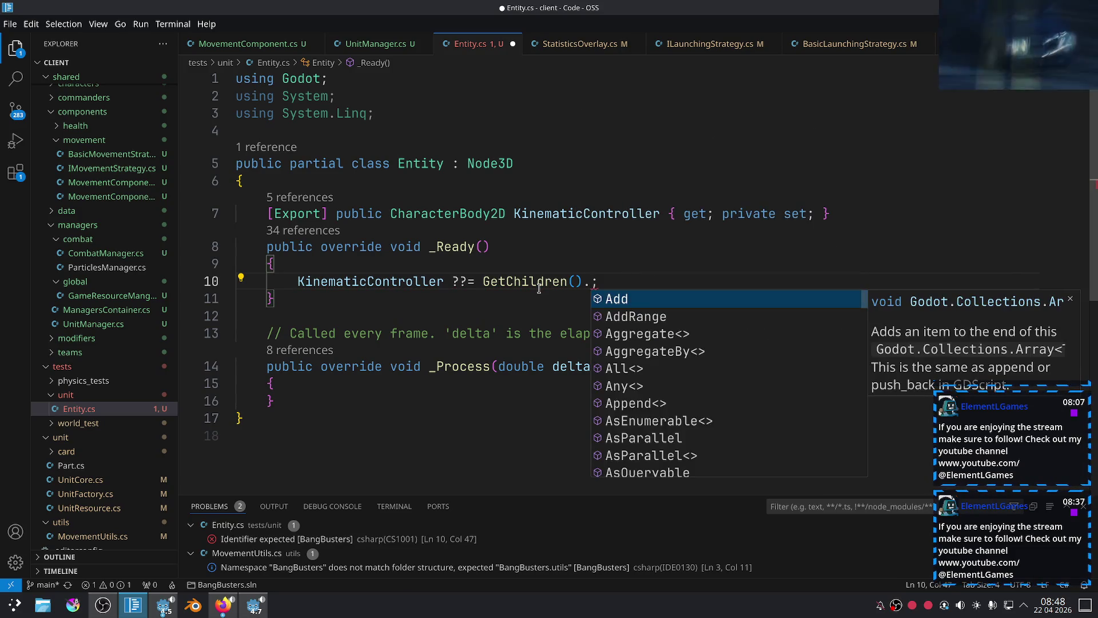
{"action": "key", "text": "BackSpace"}
{"action": "key", "text": "BackSpace"}
{"action": "key", "text": "BackSpace"}
{"action": "key", "text": "BackSpace"}
{"action": "type", "text": "Node<"}
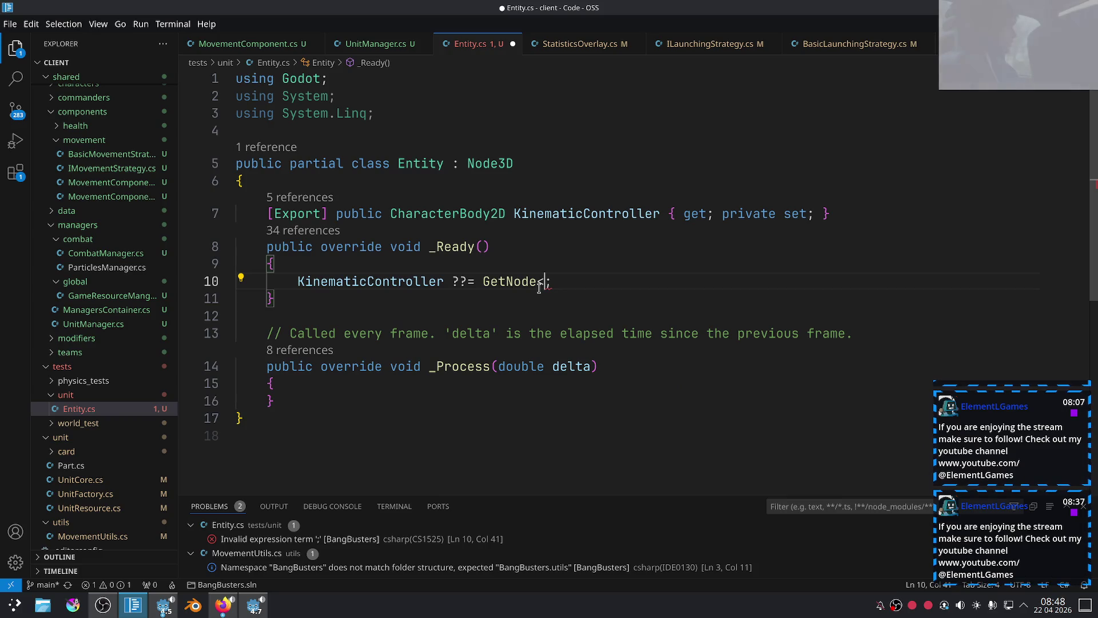
{"action": "type", "text": "Char"}
{"action": "key", "text": "Down"}
{"action": "key", "text": "Tab"}
{"action": "type", "text": ">(\""}
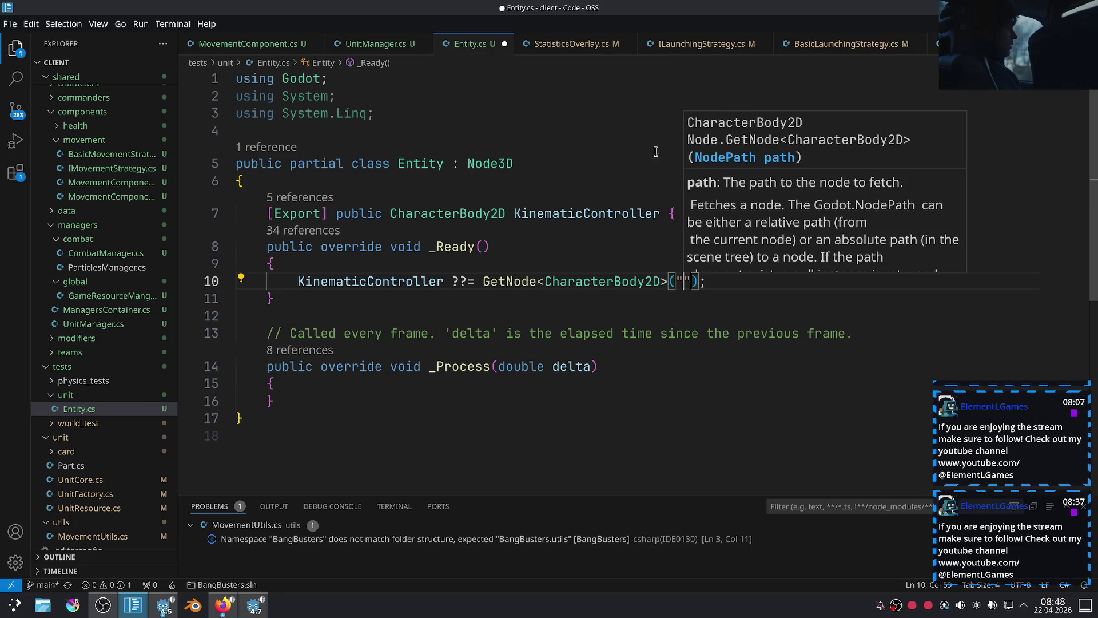
Paste the KinematicController name from line 7 as the node path and save Entity.cs.
{"action": "double_click", "coordinate": [556, 207]}
{"action": "key", "text": "ctrl+c"}
{"action": "left_click", "coordinate": [684, 280]}
{"action": "key", "text": "ctrl+v"}
{"action": "left_click", "coordinate": [791, 311]}
{"action": "key", "text": "ctrl+s"}
{"action": "mouse_move", "coordinate": [858, 281]}
{"action": "left_mouse_down"}
{"action": "mouse_move", "coordinate": [606, 281]}
{"action": "mouse_move", "coordinate": [239, 246]}
{"action": "left_mouse_up"}
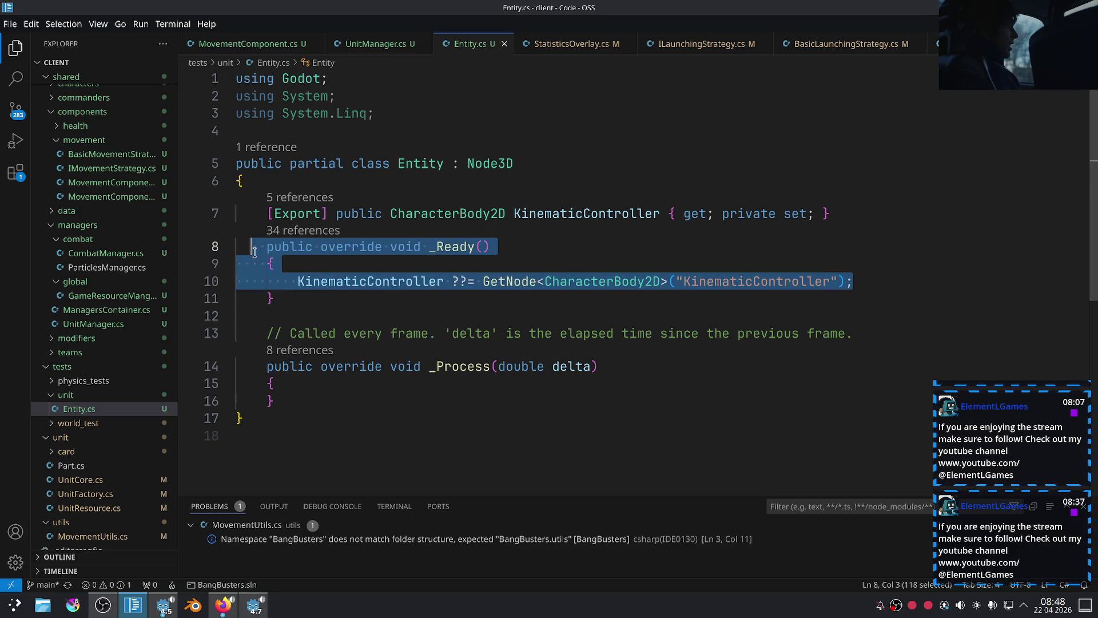
Delete the unused _Process method and its comment from Entity.cs.
{"action": "left_click", "coordinate": [412, 313]}
{"action": "left_click_drag", "start_coordinate": [412, 312], "coordinate": [266, 247]}
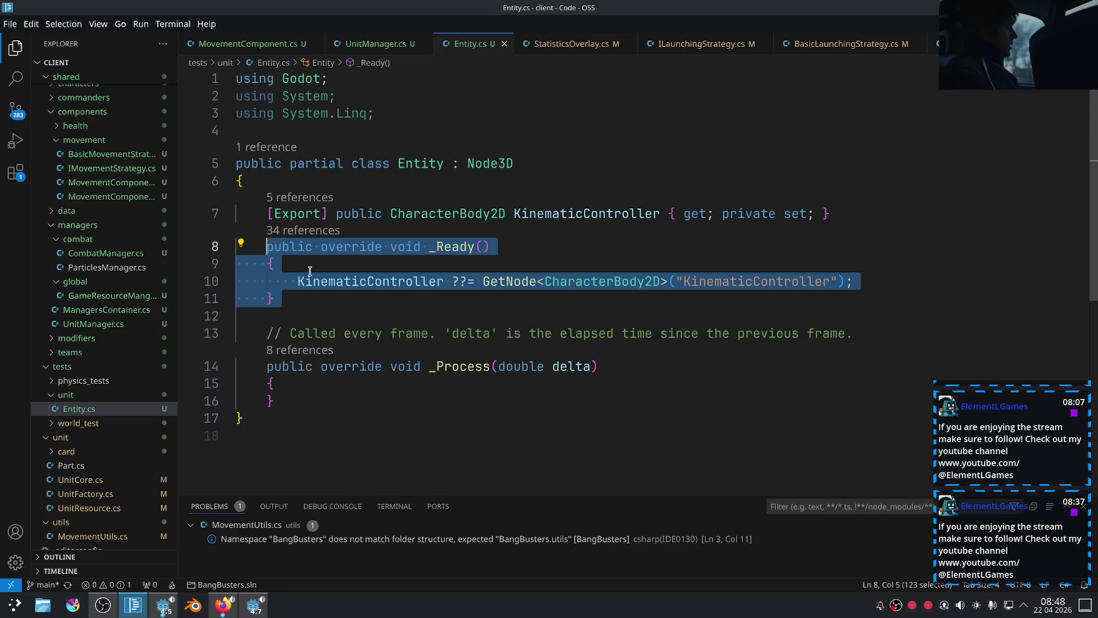
{"action": "left_click", "coordinate": [705, 334]}
{"action": "scroll", "coordinate": [736, 343], "scroll_direction": "down", "scroll_amount": 2}
{"action": "scroll", "coordinate": [736, 342], "scroll_direction": "up", "scroll_amount": 1}
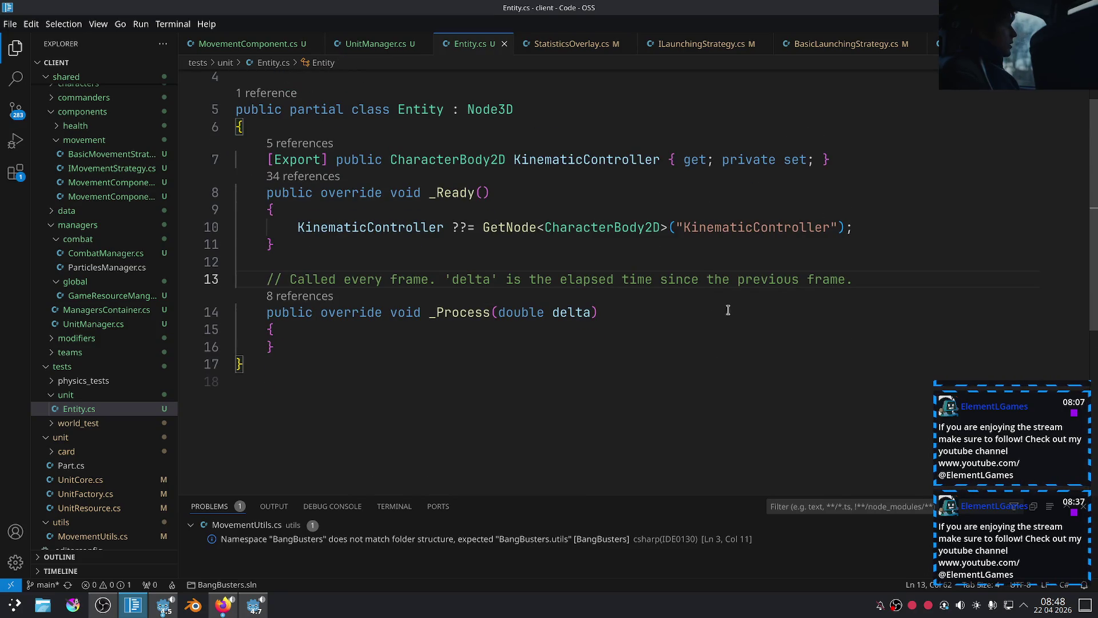
{"action": "mouse_move", "coordinate": [350, 338]}
{"action": "left_mouse_down"}
{"action": "mouse_move", "coordinate": [261, 267]}
{"action": "mouse_move", "coordinate": [276, 246]}
{"action": "mouse_move", "coordinate": [271, 193]}
{"action": "left_mouse_up"}
{"action": "key", "text": "Delete"}
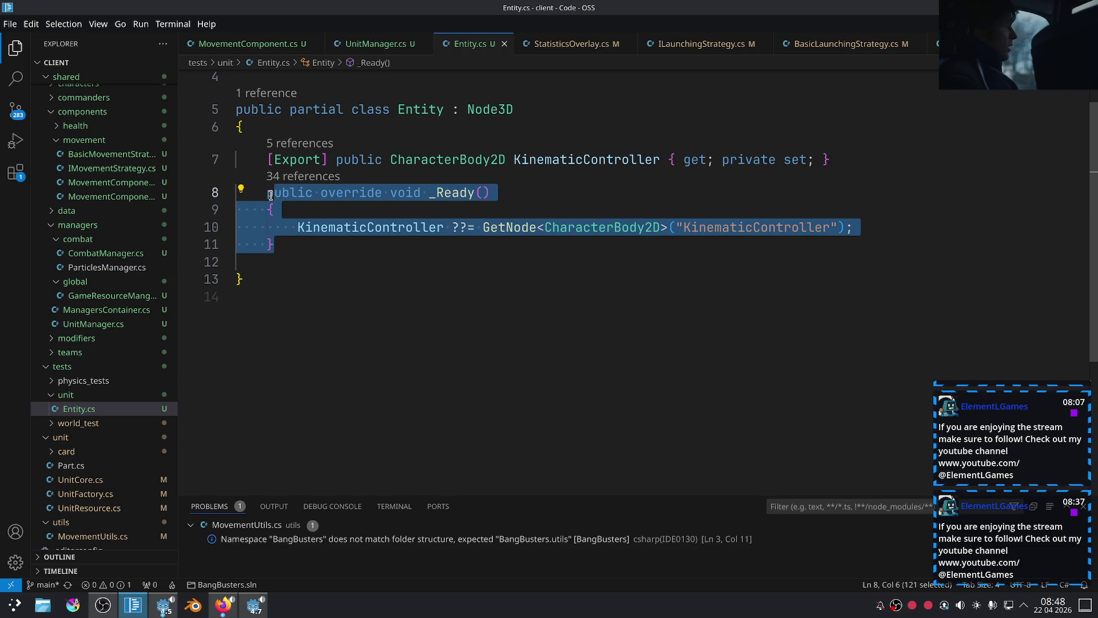
Add a _PhysicsProcess override that sets GlobalPosition to a new Vector3.
{"action": "left_click", "coordinate": [289, 261]}
{"action": "key", "text": "Tab"}
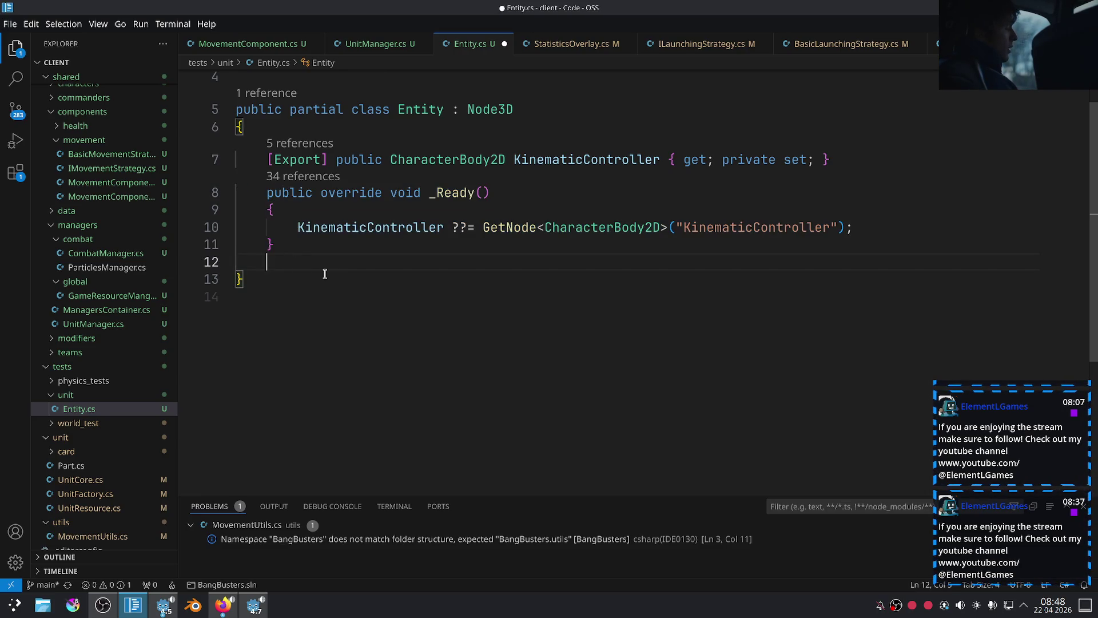
{"action": "key", "text": "Return"}
{"action": "type", "text": "public o"}
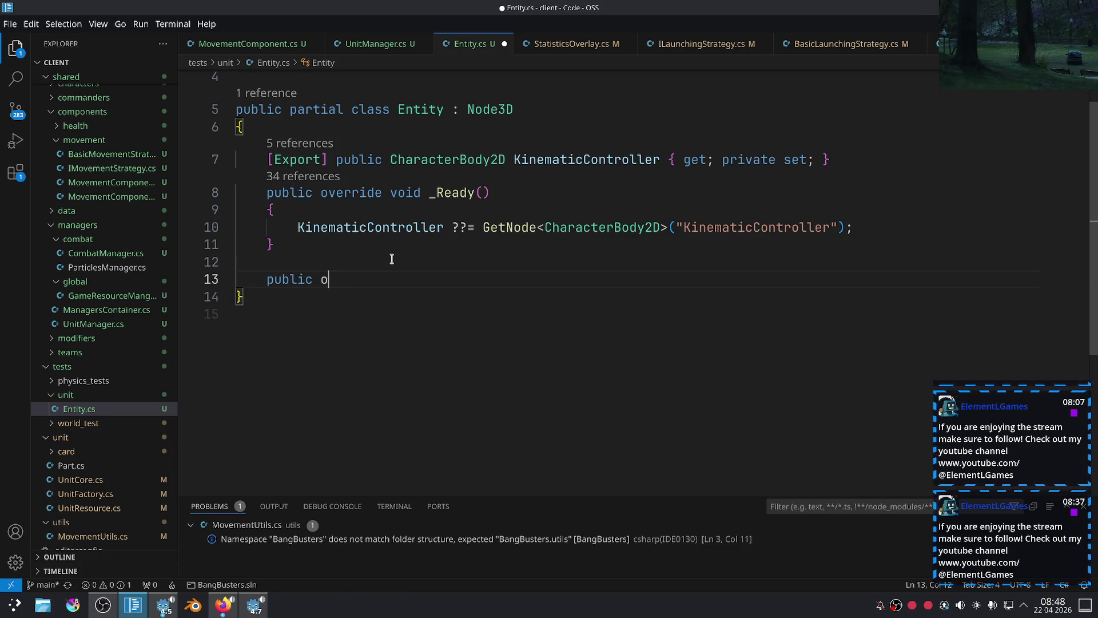
{"action": "type", "text": "verride _re"}
{"action": "key", "text": "BackSpace"}
{"action": "key", "text": "BackSpace"}
{"action": "type", "text": "P"}
{"action": "key", "text": "Return"}
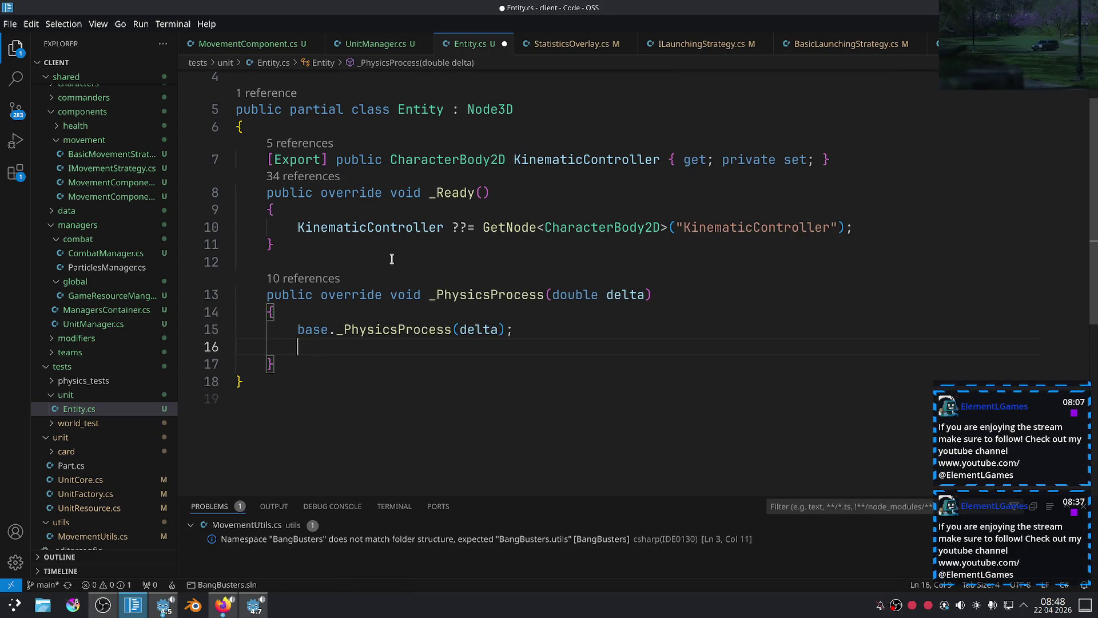
{"action": "type", "text": "Global"}
{"action": "key", "text": "Down"}
{"action": "key", "text": "Down"}
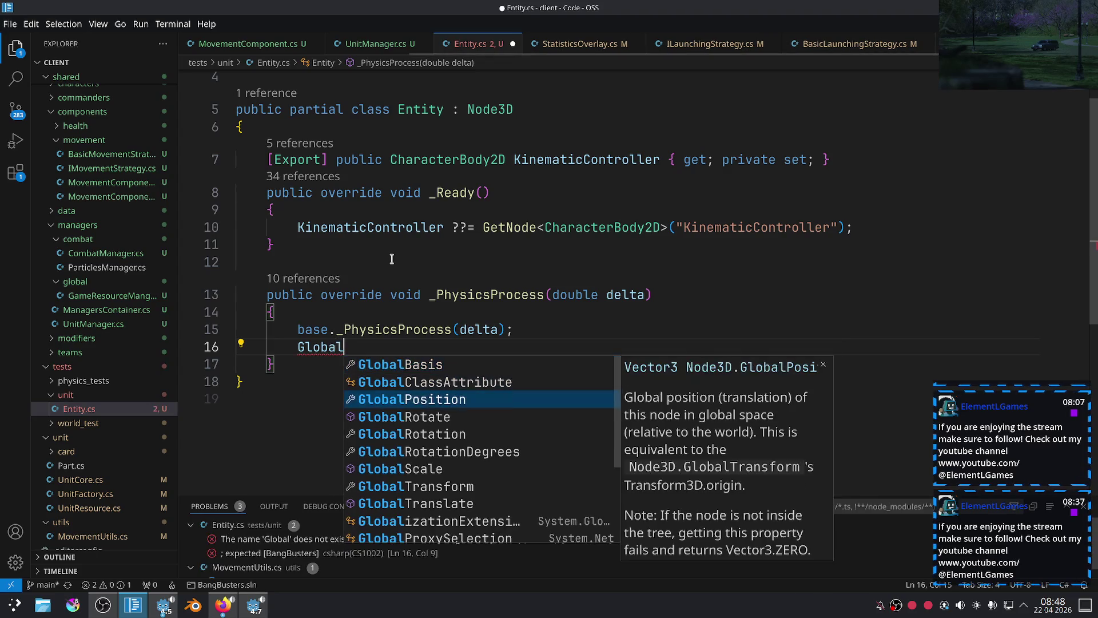
{"action": "key", "text": "Return"}
{"action": "type", "text": "= "}
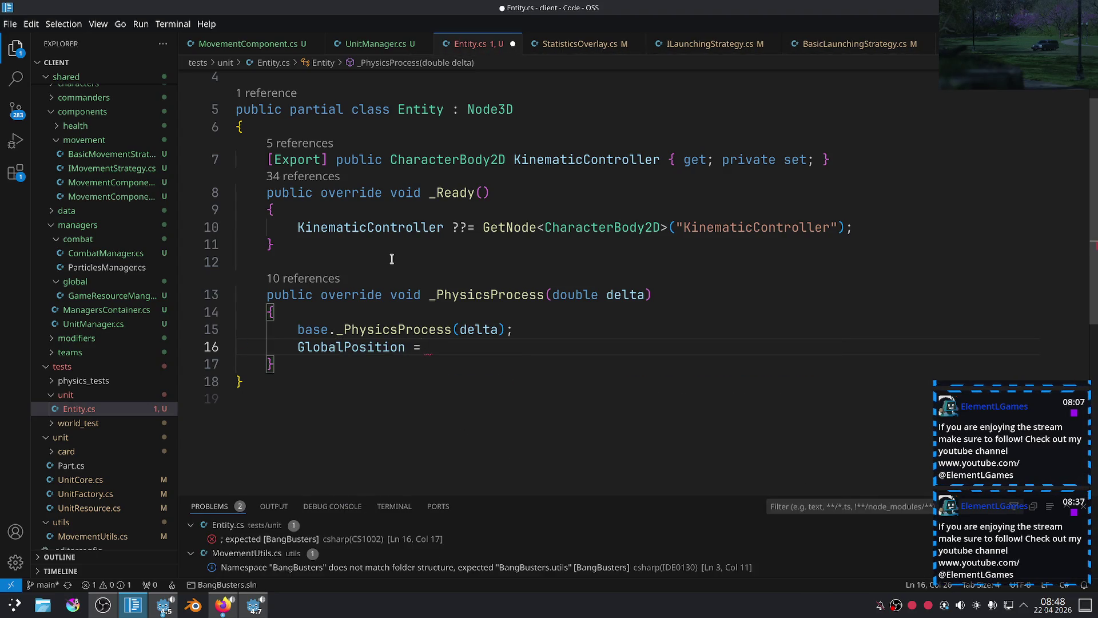
{"action": "type", "text": "new V"}
{"action": "key", "text": "Return"}
{"action": "type", "text": "("}
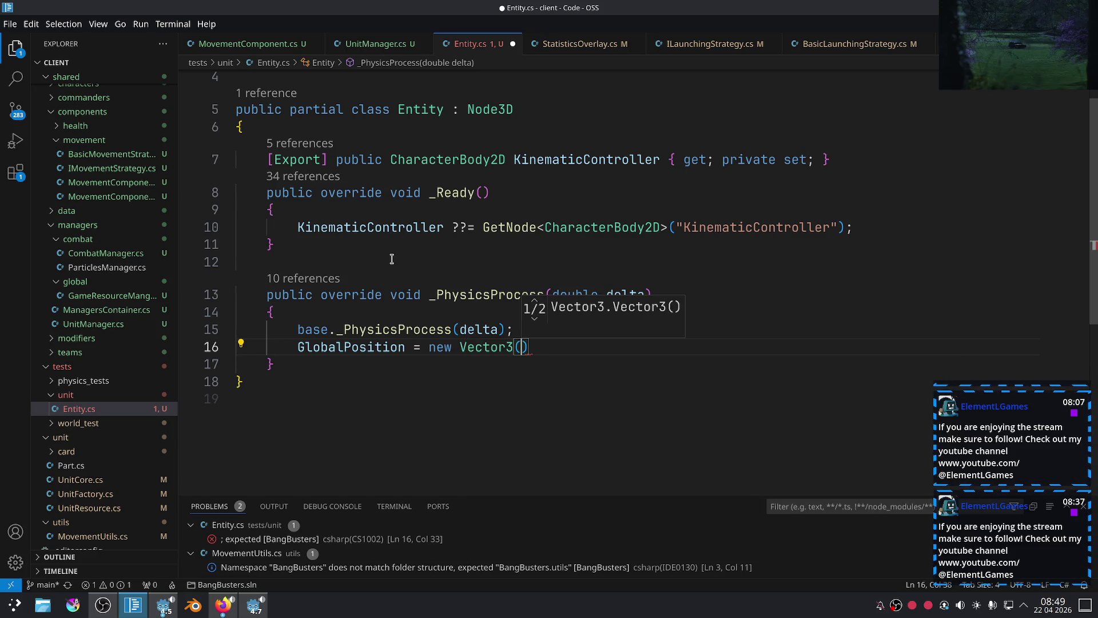
{"action": "type", "text": "kin"}
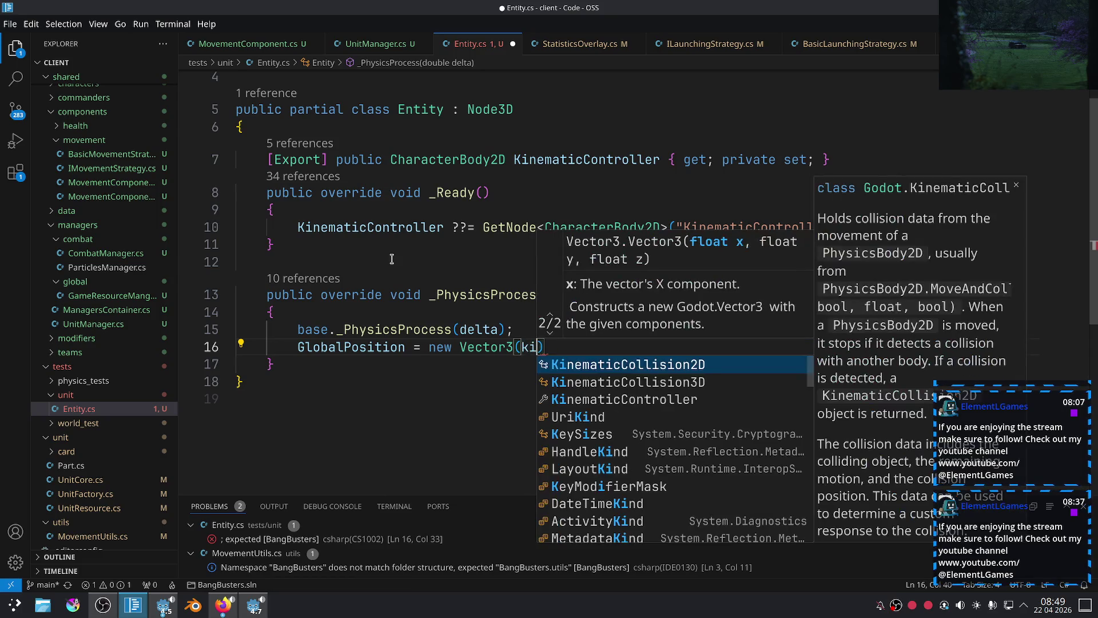
Fill the Vector3 with KinematicController.GlobalPosition.X and KinematicController.Z.
{"action": "double_click", "coordinate": [563, 153]}
{"action": "key", "text": "ctrl+c"}
{"action": "double_click", "coordinate": [532, 347]}
{"action": "key", "text": "ctrl+v"}
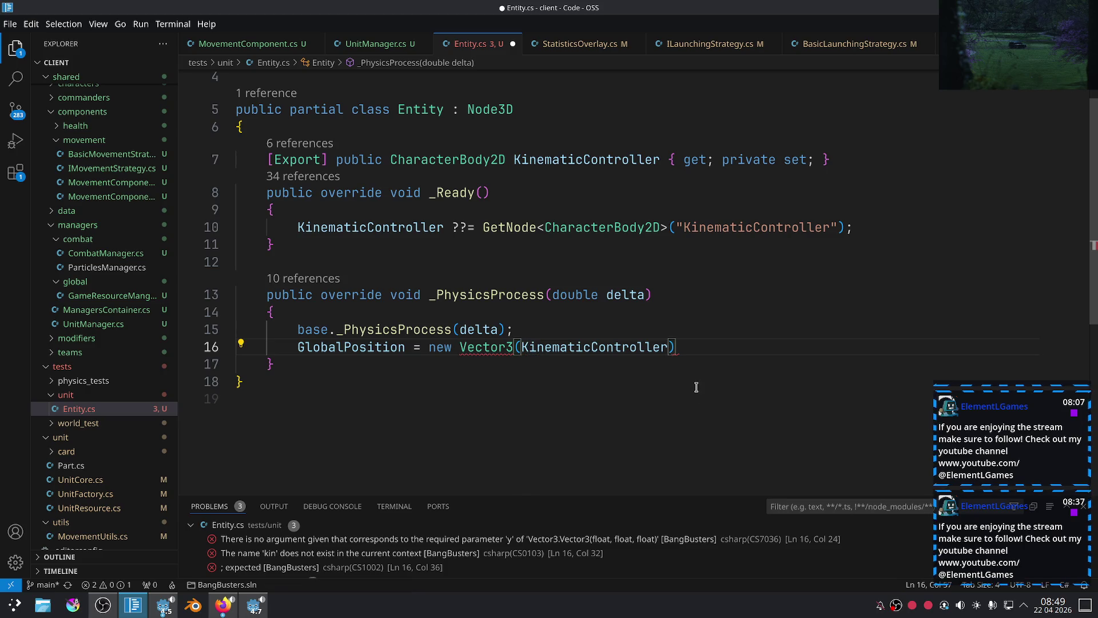
{"action": "type", "text": ".X"}
{"action": "key", "text": "BackSpace"}
{"action": "type", "text": "Glo"}
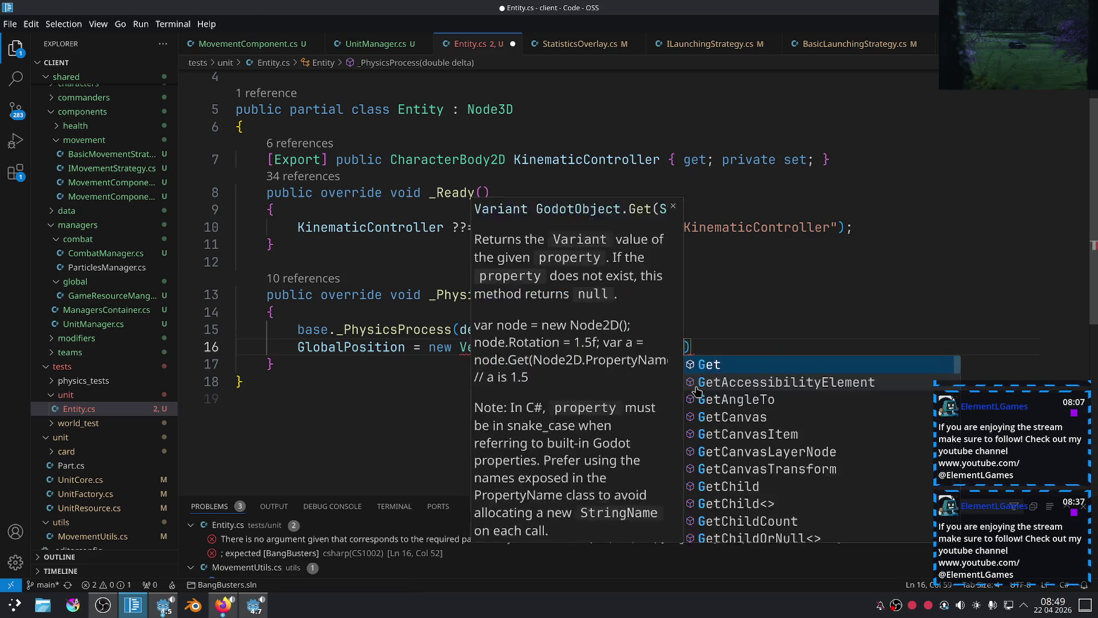
{"action": "key", "text": "Tab"}
{"action": "type", "text": ".X, "}
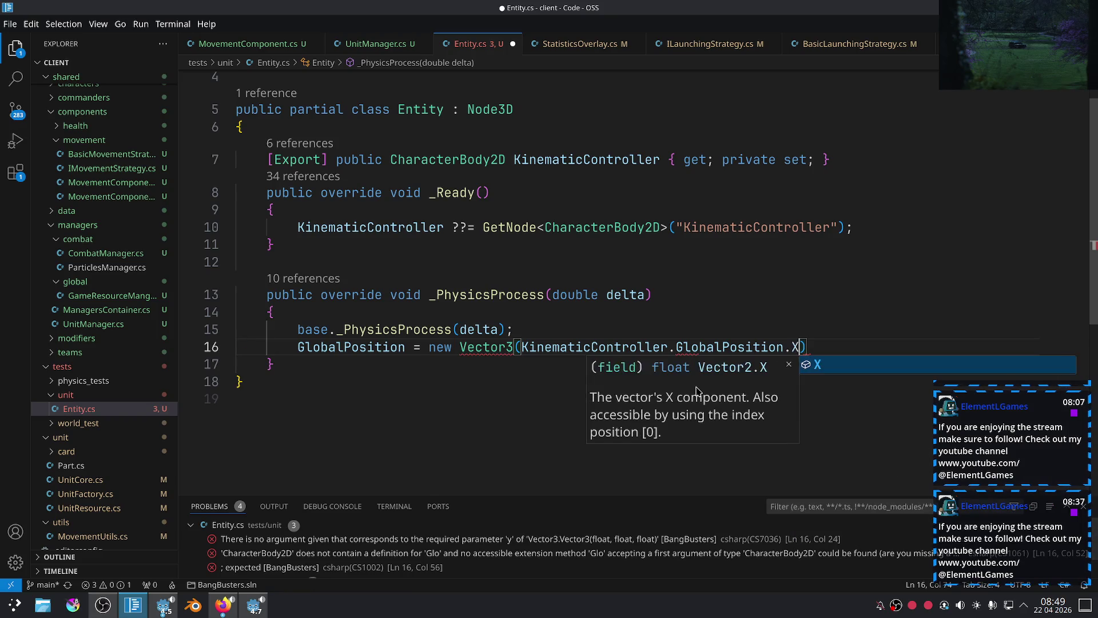
{"action": "type", "text": "KinematicController.Z"}
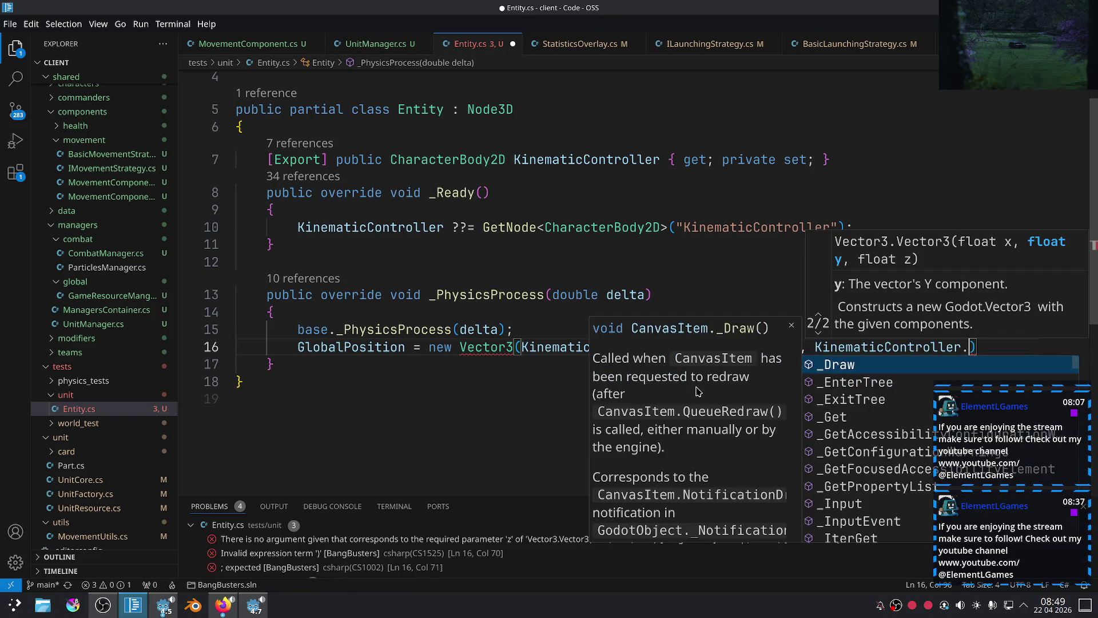
{"action": "left_click", "coordinate": [994, 341]}
{"action": "type", "text": ";"}
Make the Z argument use GlobalPosition, insert 0 as the Y value, and save Entity.cs.
{"action": "key", "text": "Left"}
{"action": "key", "text": "Left"}
{"action": "key", "text": "Left"}
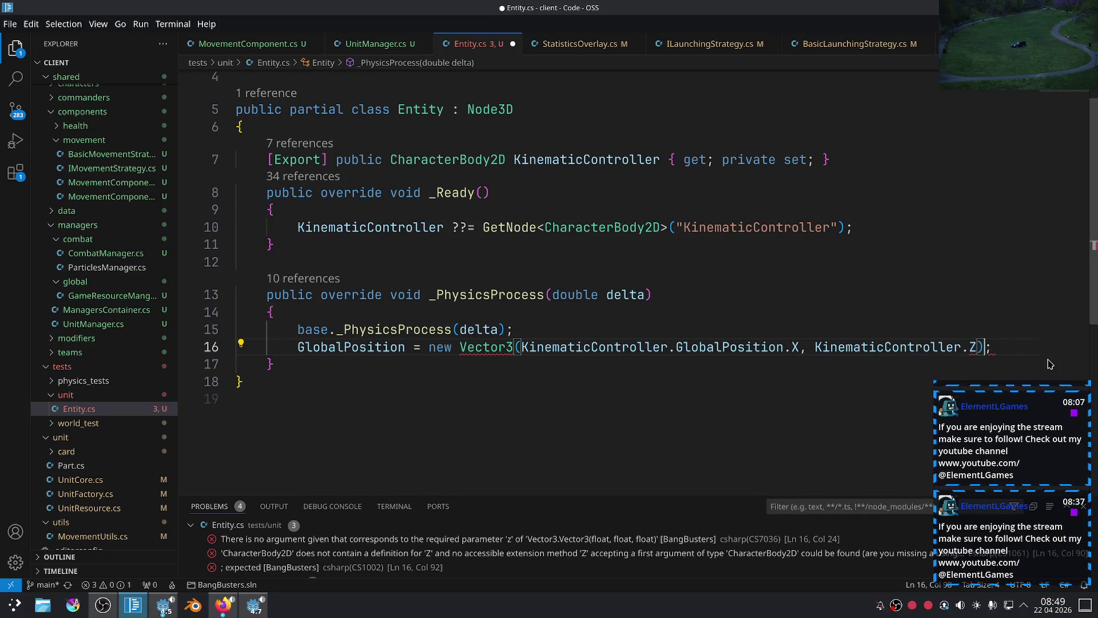
{"action": "type", "text": "Gl"}
{"action": "key", "text": "Return"}
{"action": "type", "text": "."}
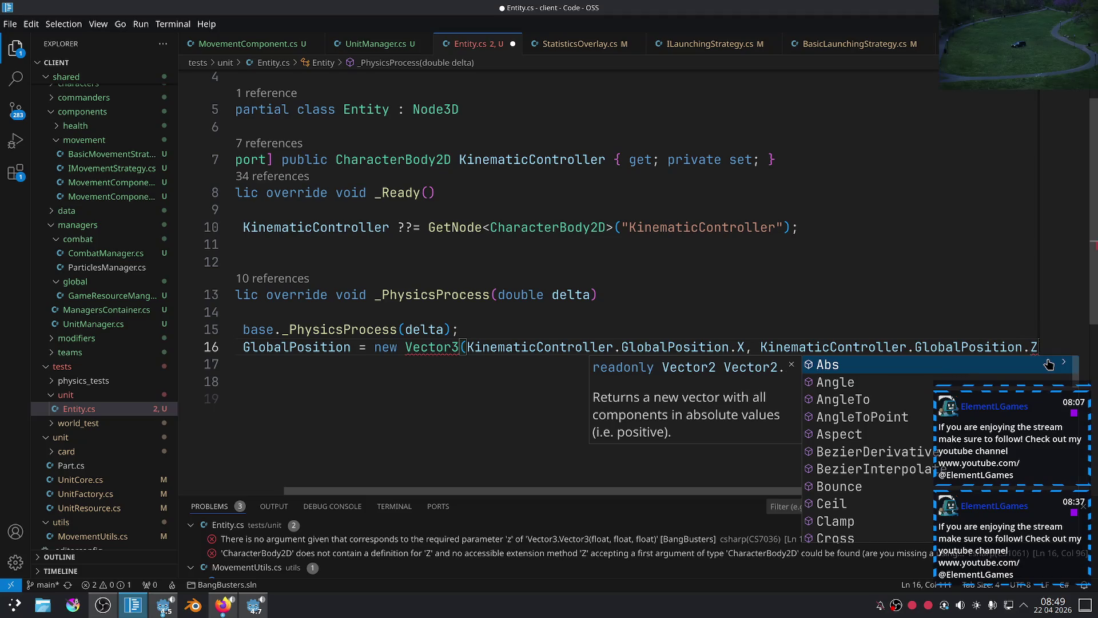
{"action": "left_click", "coordinate": [888, 316]}
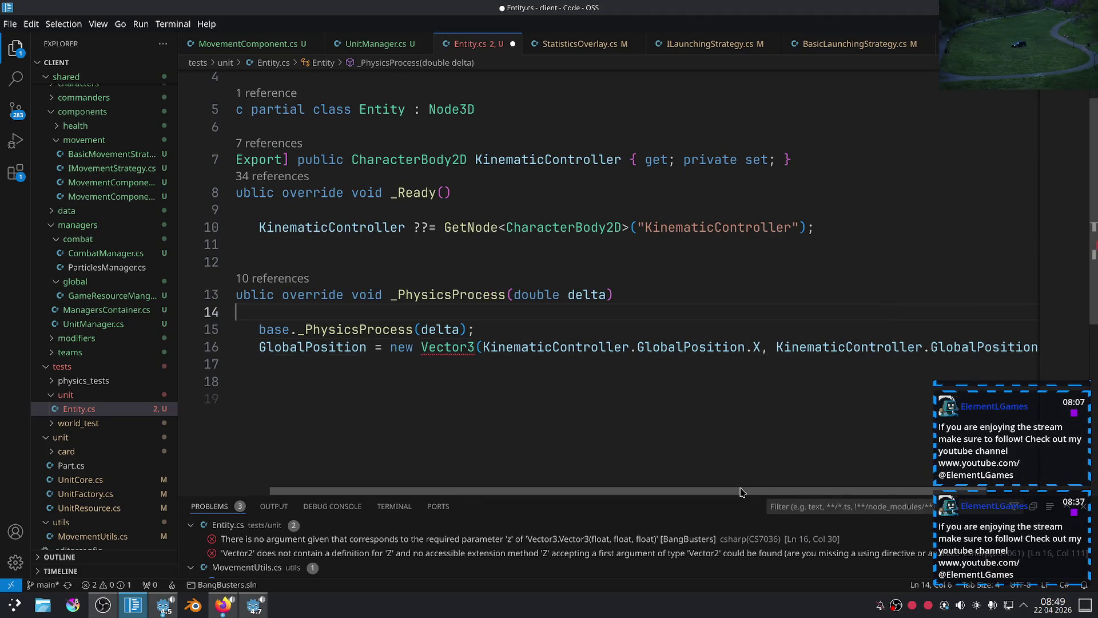
{"action": "scroll", "coordinate": [833, 483], "scroll_direction": "right", "scroll_amount": 2}
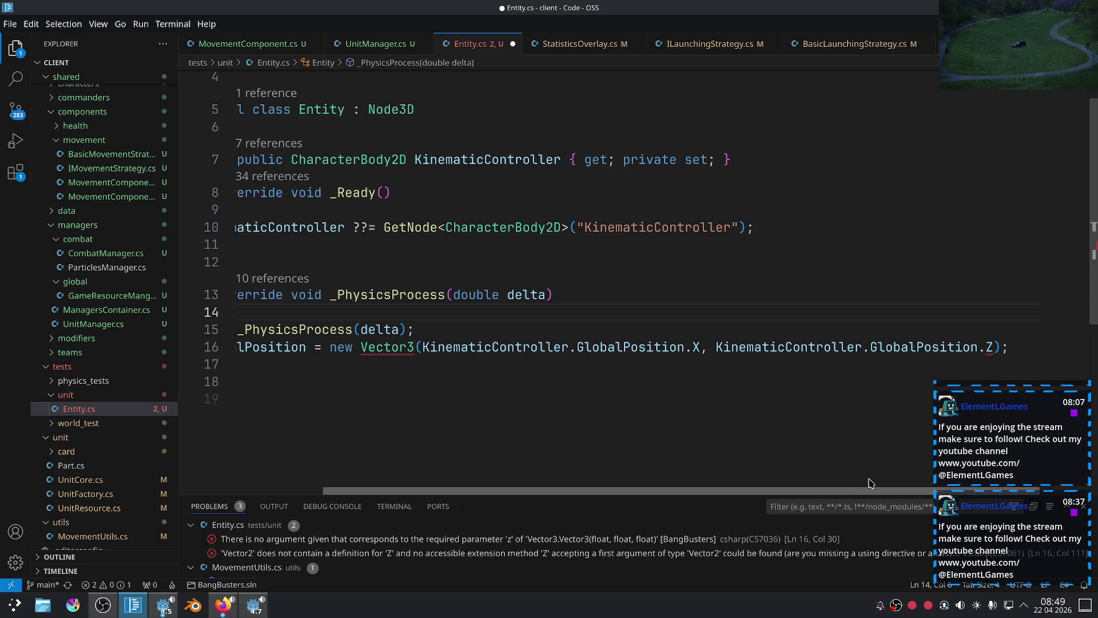
{"action": "left_click", "coordinate": [717, 347]}
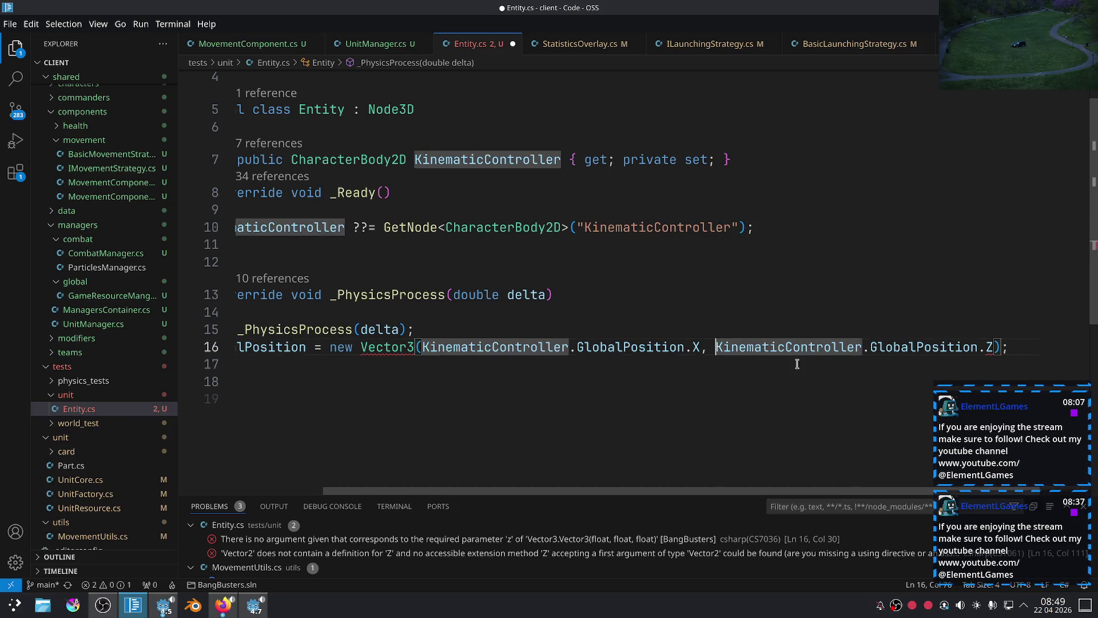
{"action": "type", "text": "0,"}
{"action": "key", "text": "ctrl+s"}
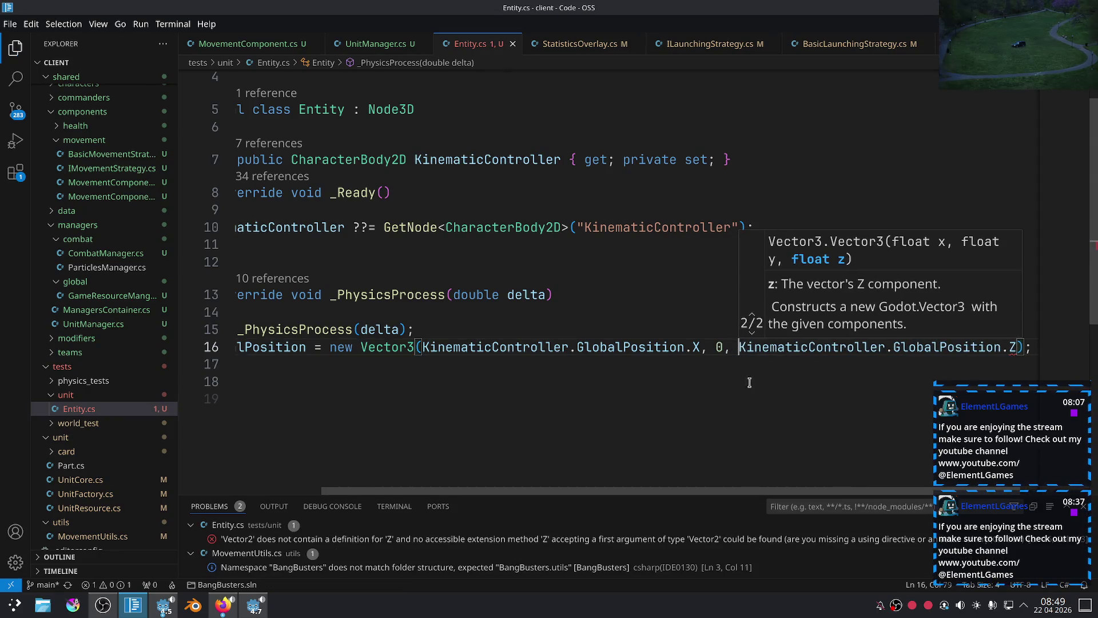
In Godot, attach a new KinematicController.cs script to the KinematicController node.
{"action": "left_click", "coordinate": [713, 391]}
{"action": "left_click_drag", "start_coordinate": [448, 367], "coordinate": [266, 295]}
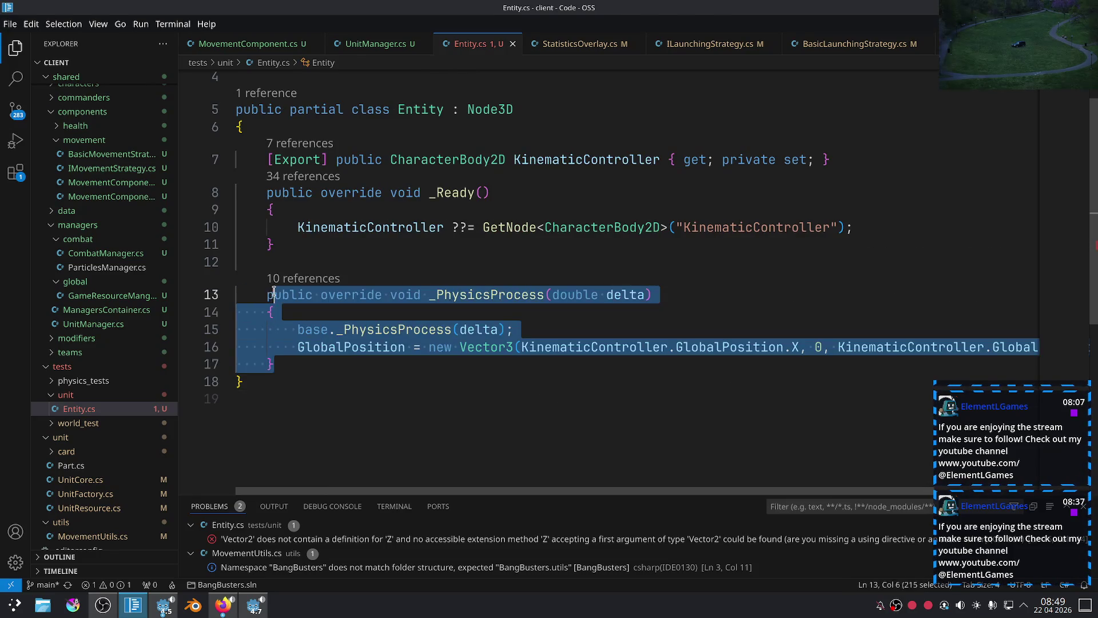
{"action": "left_click", "coordinate": [503, 358]}
{"action": "scroll", "coordinate": [503, 355], "scroll_direction": "up", "scroll_amount": 1}
{"action": "left_click", "coordinate": [254, 605]}
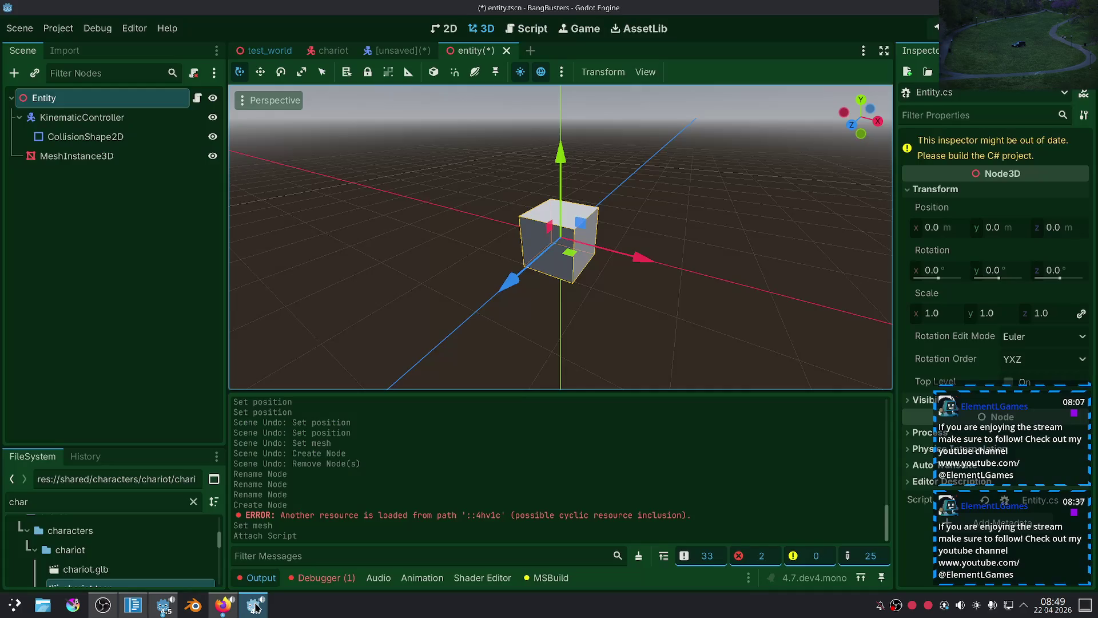
{"action": "left_click", "coordinate": [137, 119]}
{"action": "left_click", "coordinate": [193, 72]}
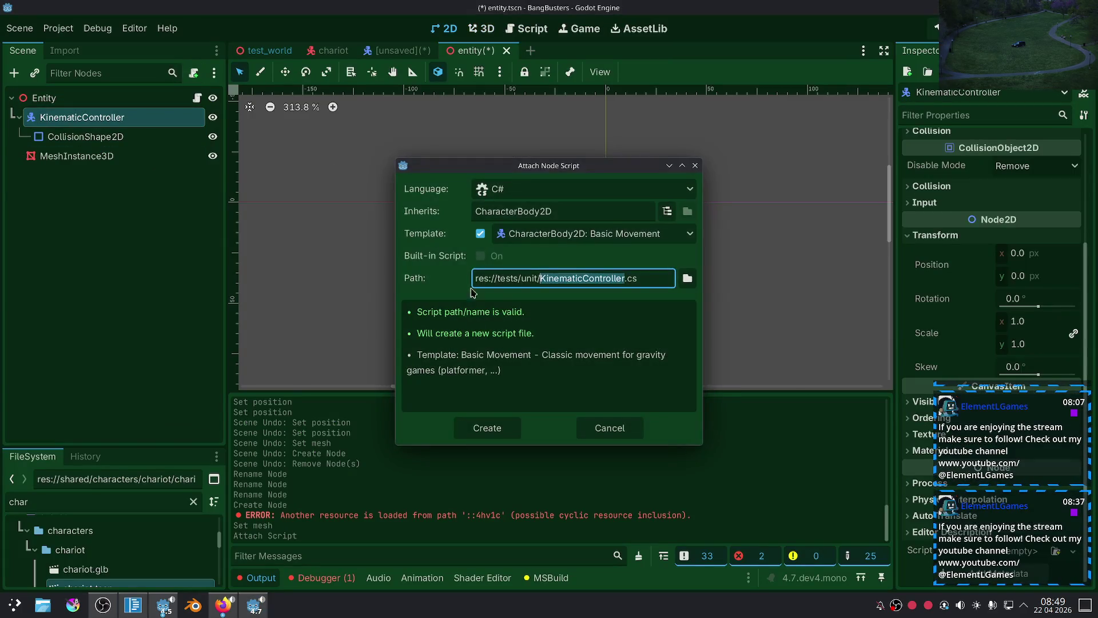
{"action": "left_click", "coordinate": [488, 426]}
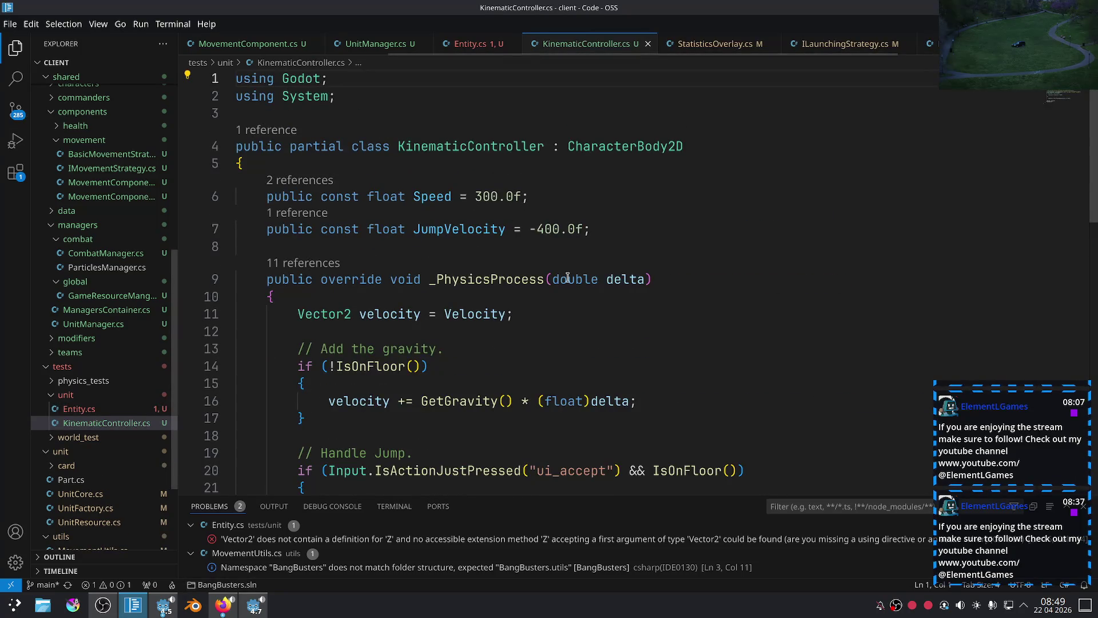
Delete the template movement code and the JumpVelocity constant from KinematicController.cs.
{"action": "scroll", "coordinate": [559, 297], "scroll_direction": "down", "scroll_amount": 5}
{"action": "scroll", "coordinate": [505, 383], "scroll_direction": "down", "scroll_amount": 3}
{"action": "mouse_move", "coordinate": [460, 324]}
{"action": "left_mouse_down"}
{"action": "mouse_move", "coordinate": [315, 238]}
{"action": "mouse_move", "coordinate": [286, 324]}
{"action": "mouse_move", "coordinate": [326, 167]}
{"action": "mouse_move", "coordinate": [299, 205]}
{"action": "mouse_move", "coordinate": [296, 234]}
{"action": "left_mouse_up"}
{"action": "key", "text": "BackSpace"}
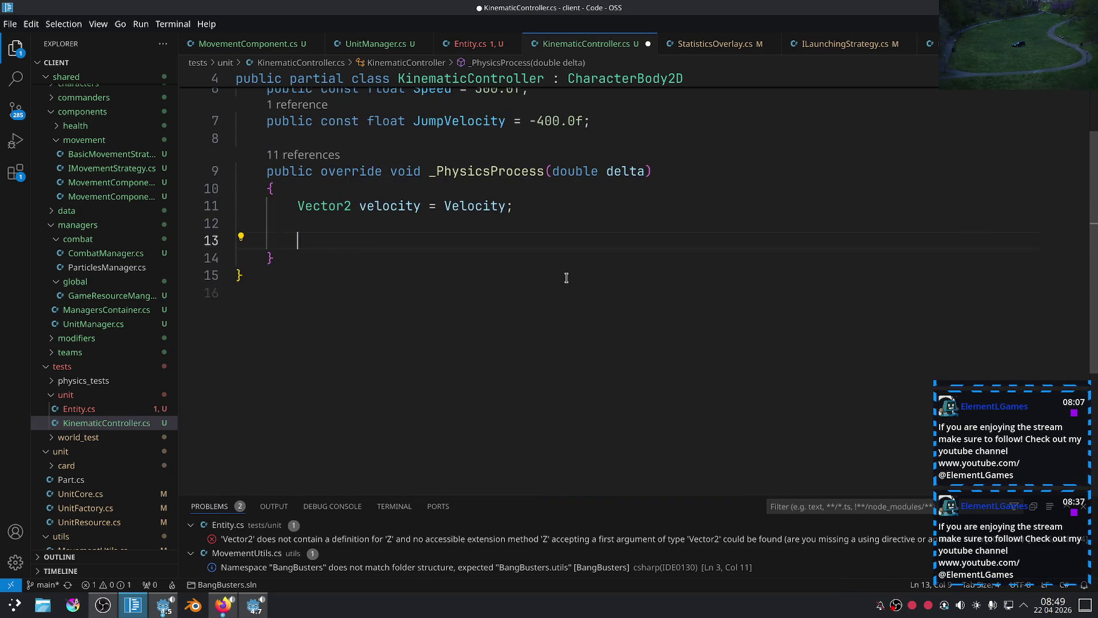
{"action": "scroll", "coordinate": [544, 307], "scroll_direction": "up", "scroll_amount": 2}
{"action": "left_click", "coordinate": [638, 230]}
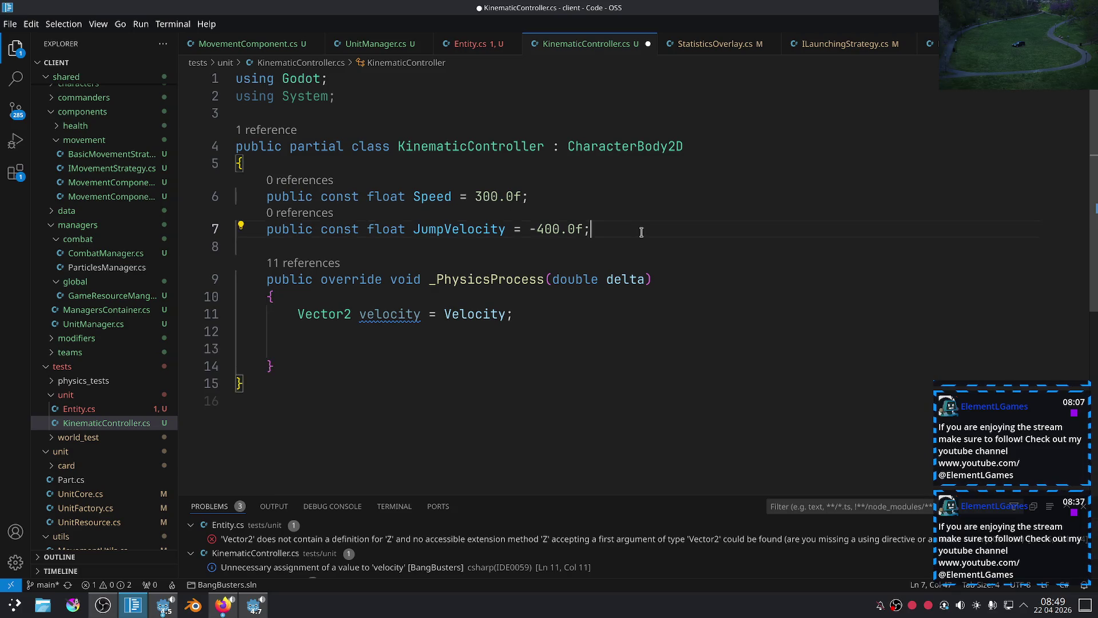
{"action": "key", "text": "ctrl+shift+k"}
Add a MoveAndCollide(velocity) call inside _PhysicsProcess using the local Velocity value.
{"action": "left_click", "coordinate": [481, 314]}
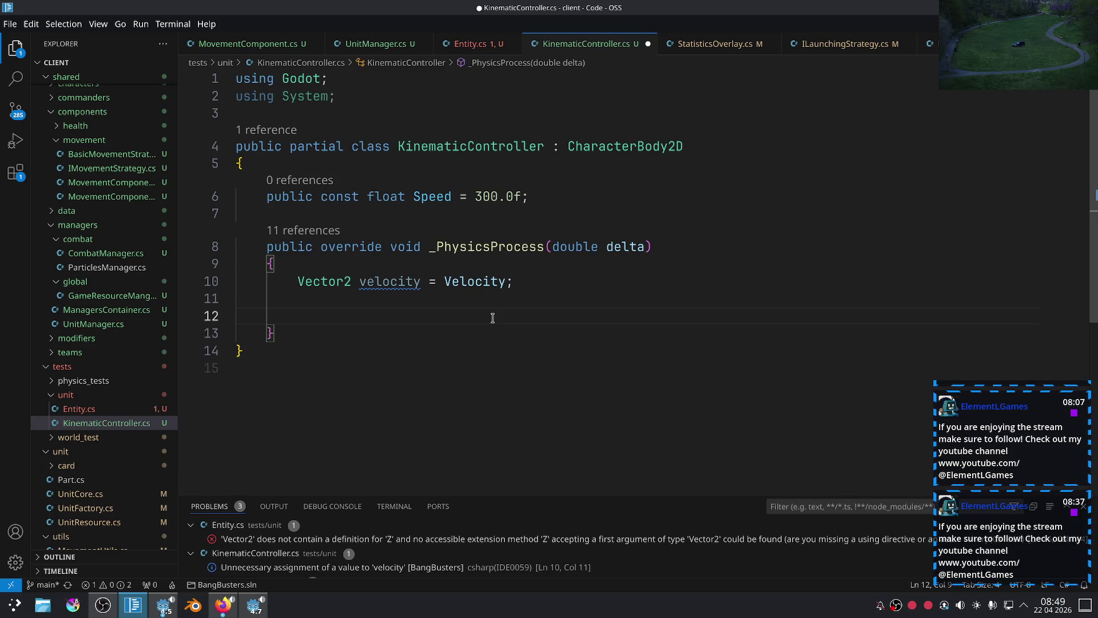
{"action": "type", "text": "move"}
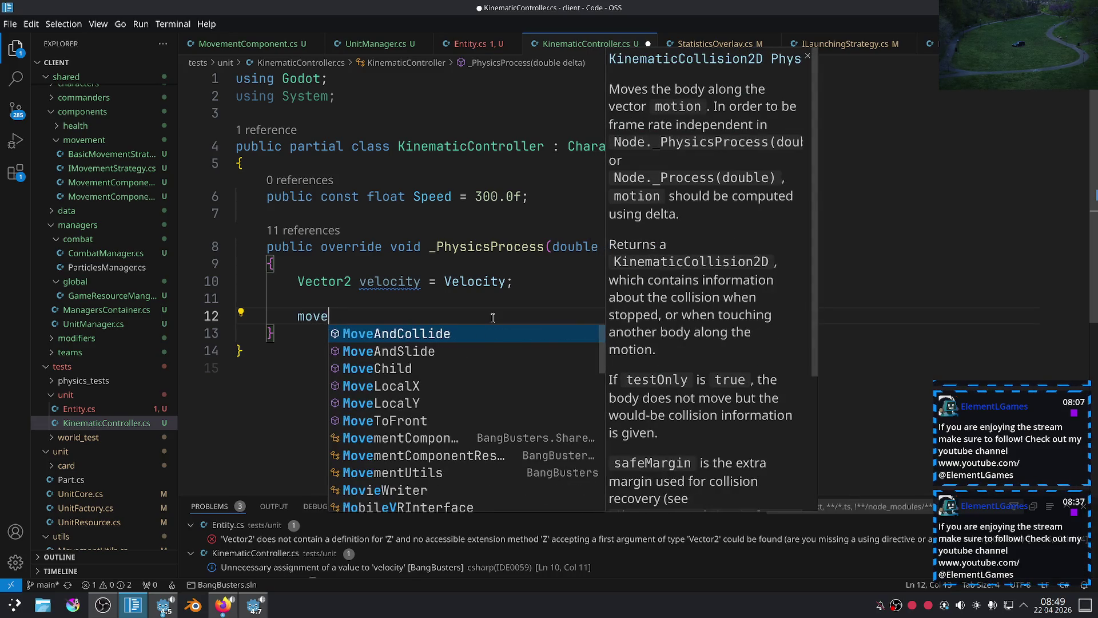
{"action": "key", "text": "Tab"}
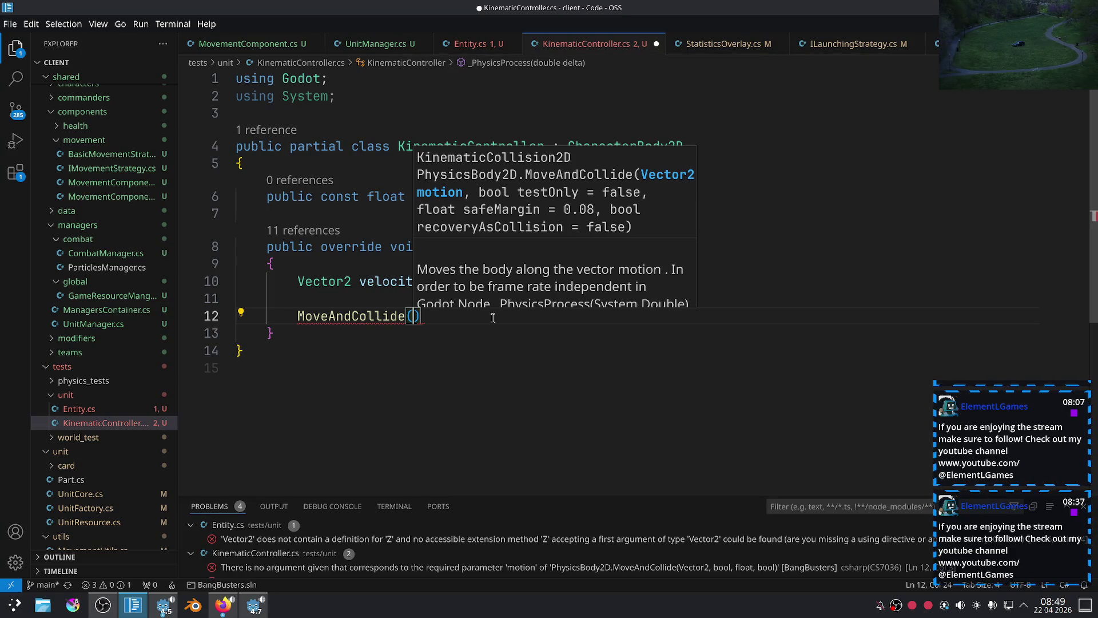
{"action": "type", "text": "vel"}
{"action": "key", "text": "Tab"}
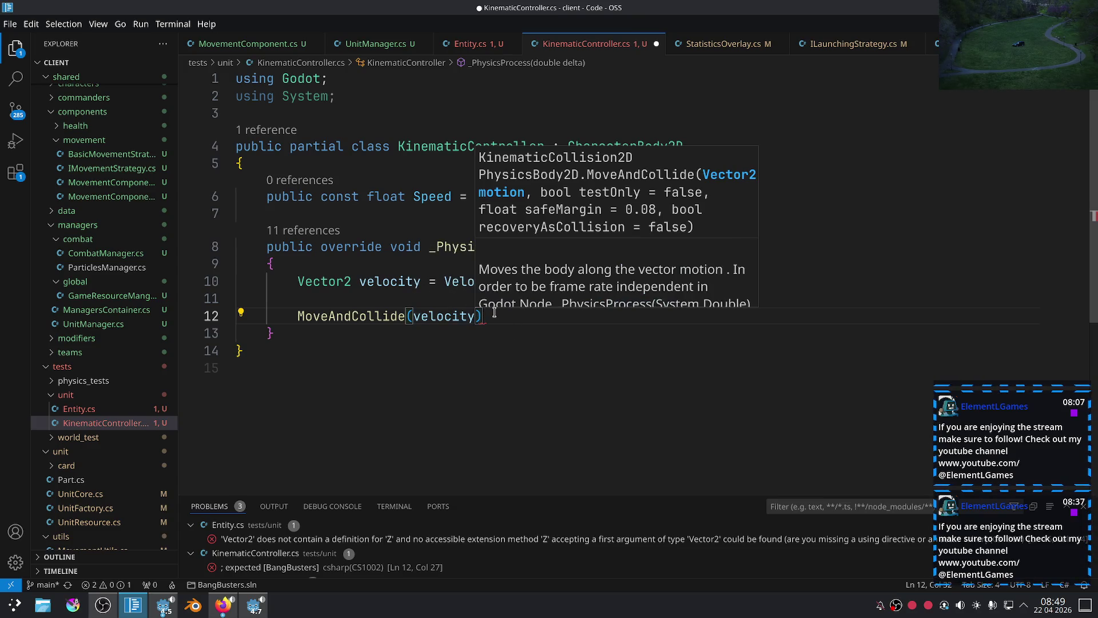
{"action": "left_click", "coordinate": [510, 320]}
{"action": "mouse_move", "coordinate": [506, 283]}
{"action": "left_mouse_down"}
{"action": "mouse_move", "coordinate": [327, 283]}
{"action": "mouse_move", "coordinate": [445, 282]}
{"action": "left_mouse_up"}
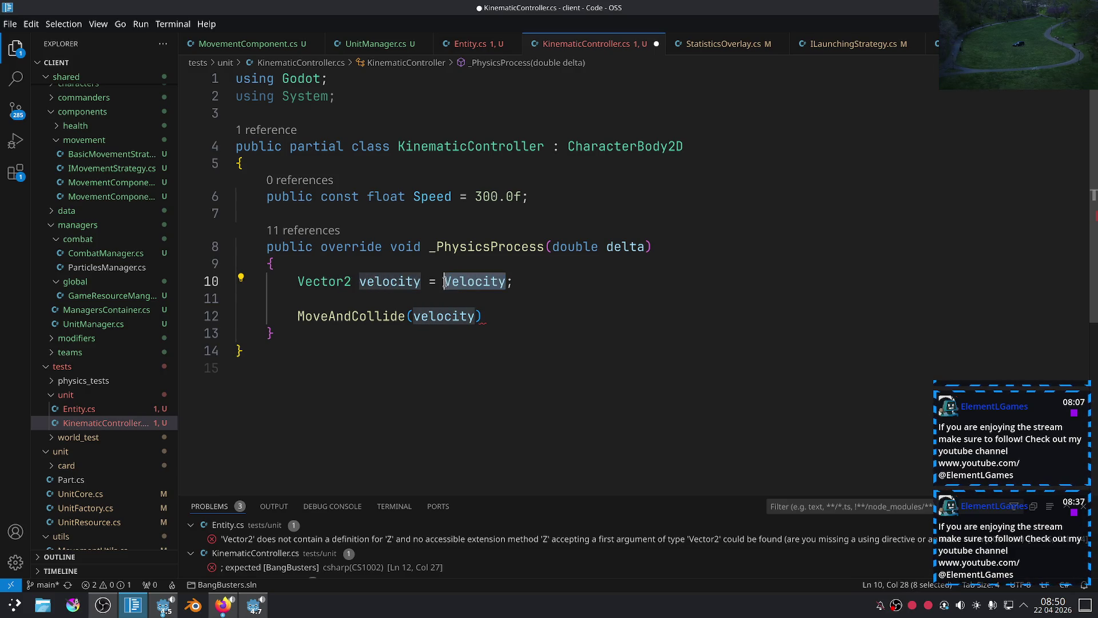
{"action": "key", "text": "Right"}
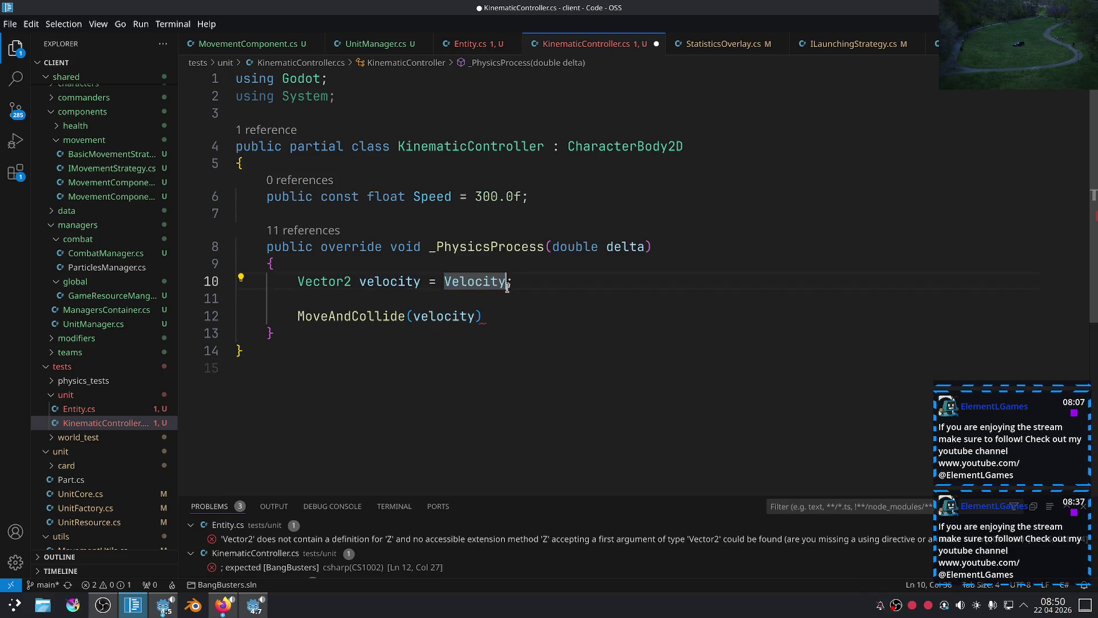
{"action": "left_click", "coordinate": [409, 197]}
Add a 'public Vector2 MovingDirection { get; private set; }' property below the Speed constant using propg.
{"action": "left_click", "coordinate": [559, 200]}
{"action": "key", "text": "Return"}
{"action": "type", "text": "propg"}
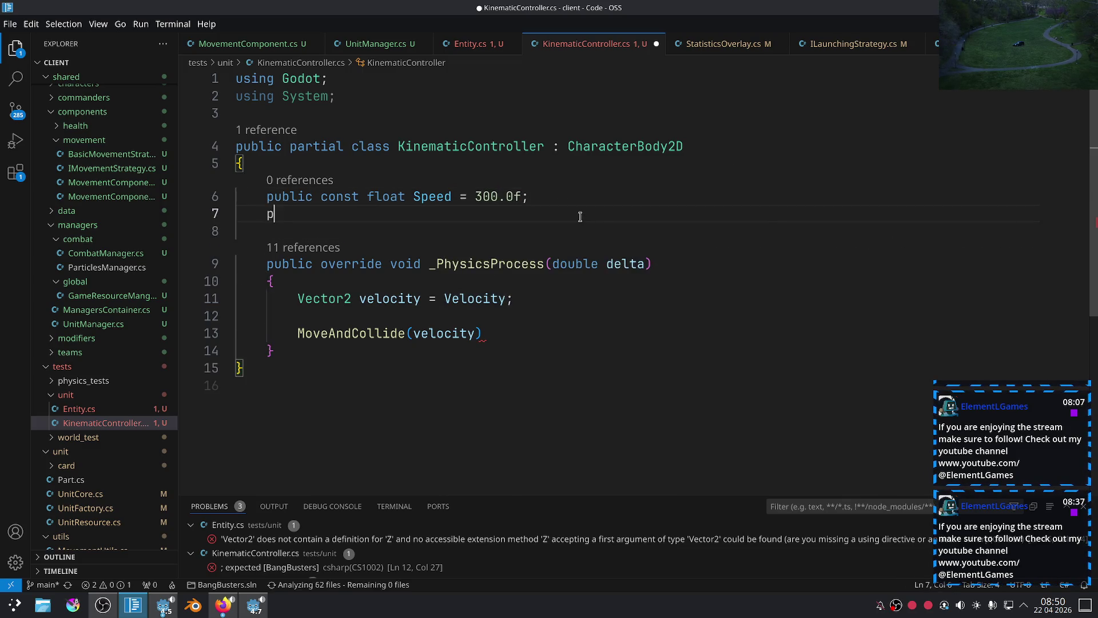
{"action": "key", "text": "Tab"}
{"action": "type", "text": "Mov"}
{"action": "key", "text": "BackSpace"}
{"action": "key", "text": "BackSpace"}
{"action": "key", "text": "BackSpace"}
{"action": "type", "text": "Ve"}
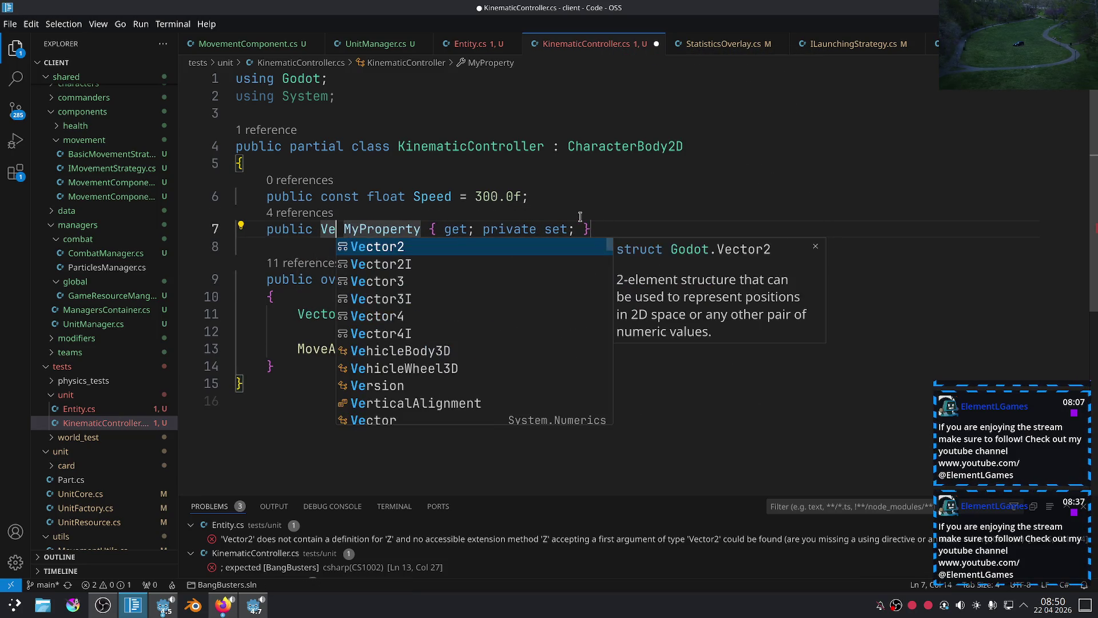
{"action": "key", "text": "Tab"}
{"action": "key", "text": "Tab"}
{"action": "type", "text": "MovingDre"}
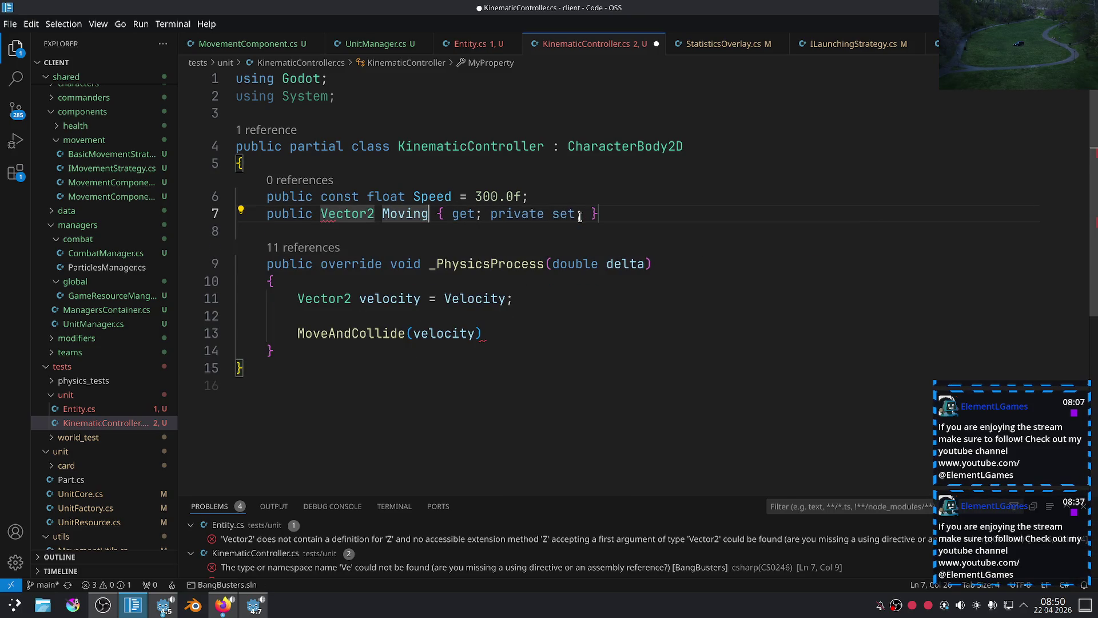
{"action": "key", "text": "BackSpace"}
{"action": "type", "text": "irection"}
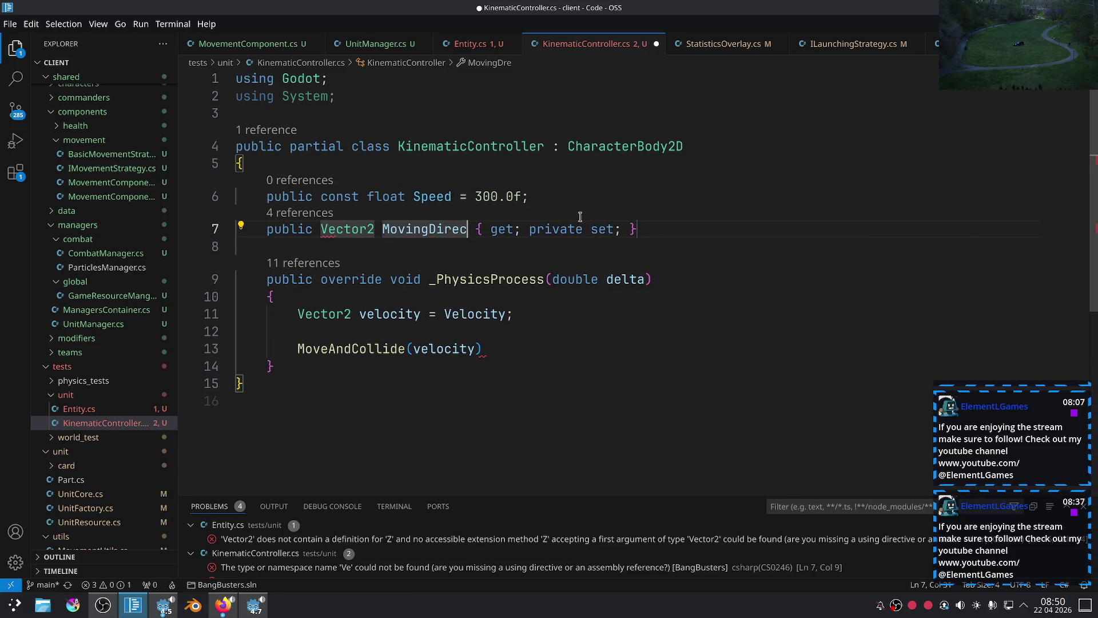
Change the velocity assignment to 'MovingDirection * Speed * (float)delta'.
{"action": "double_click", "coordinate": [437, 228]}
{"action": "key", "text": "ctrl+c"}
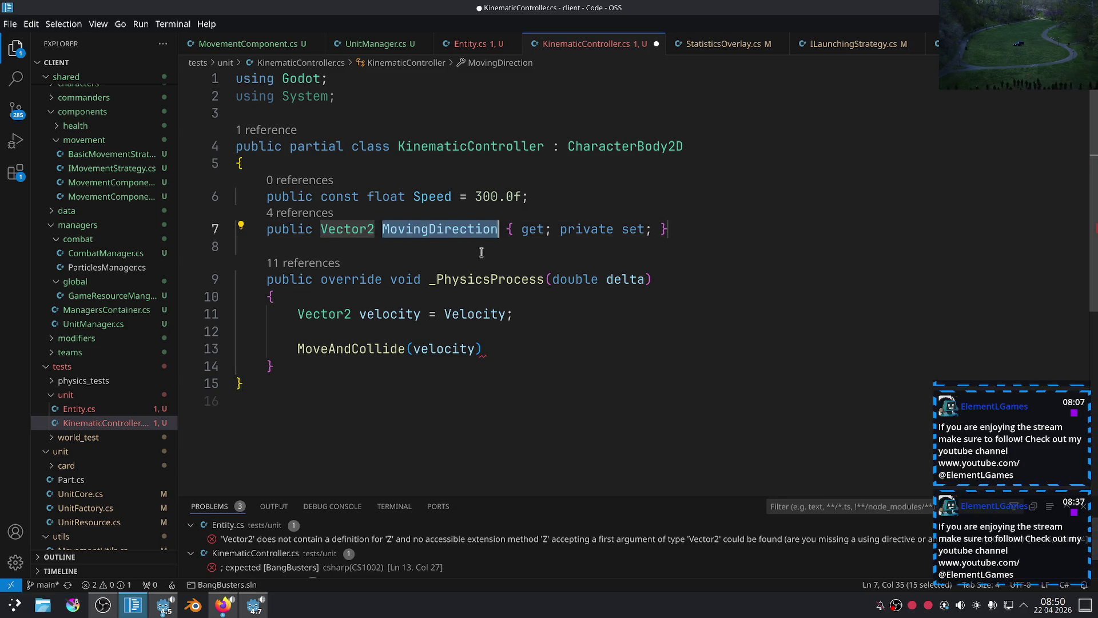
{"action": "left_click", "coordinate": [471, 352]}
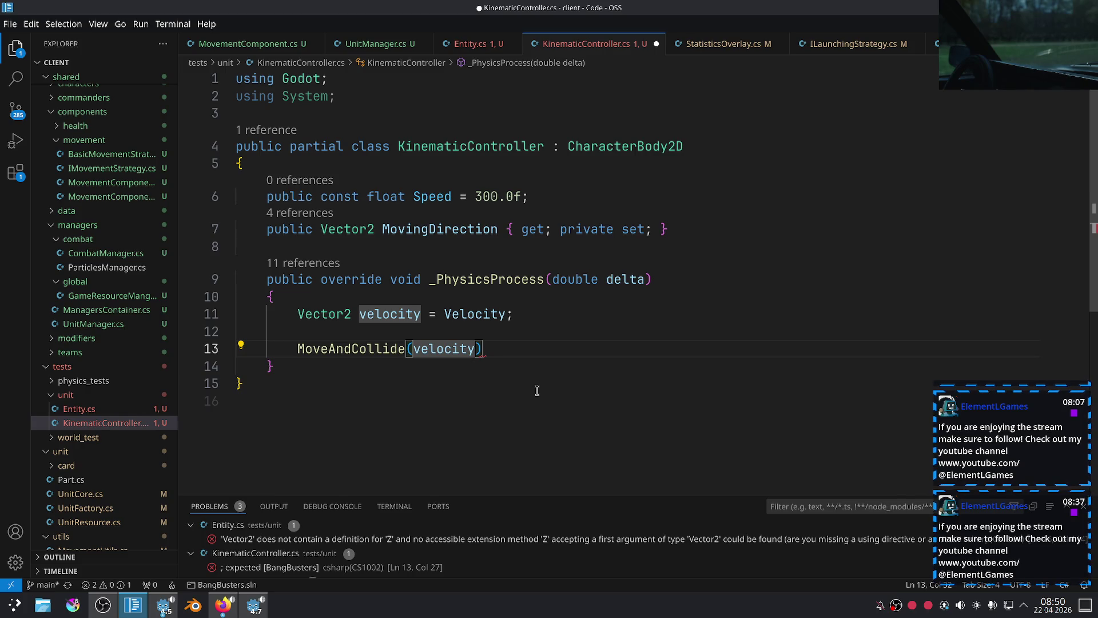
{"action": "double_click", "coordinate": [492, 316]}
{"action": "key", "text": "ctrl+v"}
{"action": "type", "text": "* spe"}
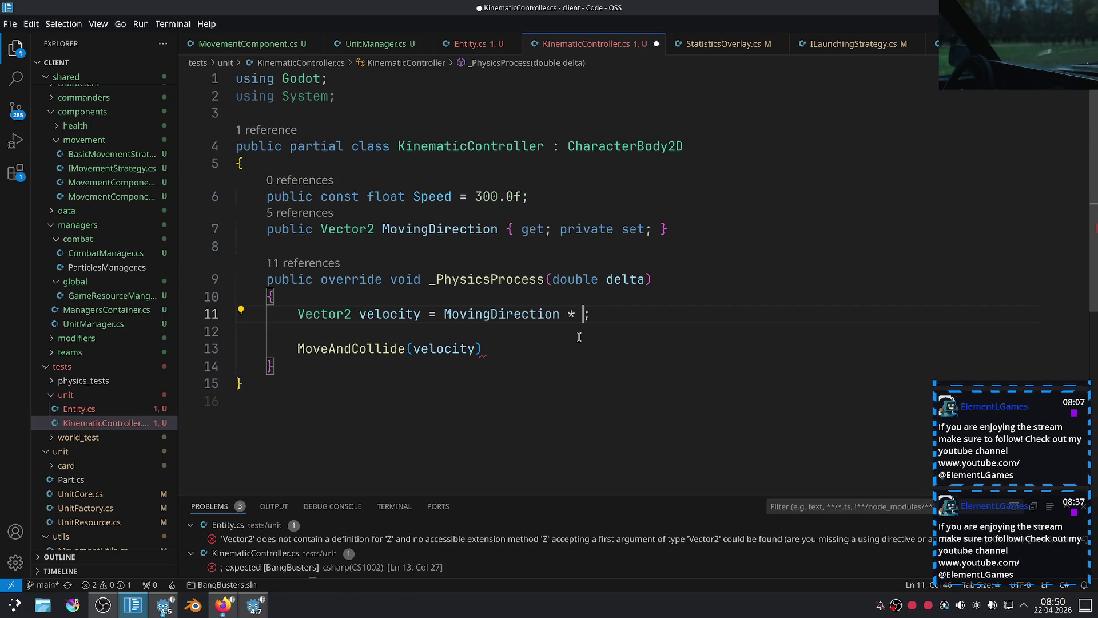
{"action": "key", "text": "Tab"}
{"action": "type", "text": "* delf"}
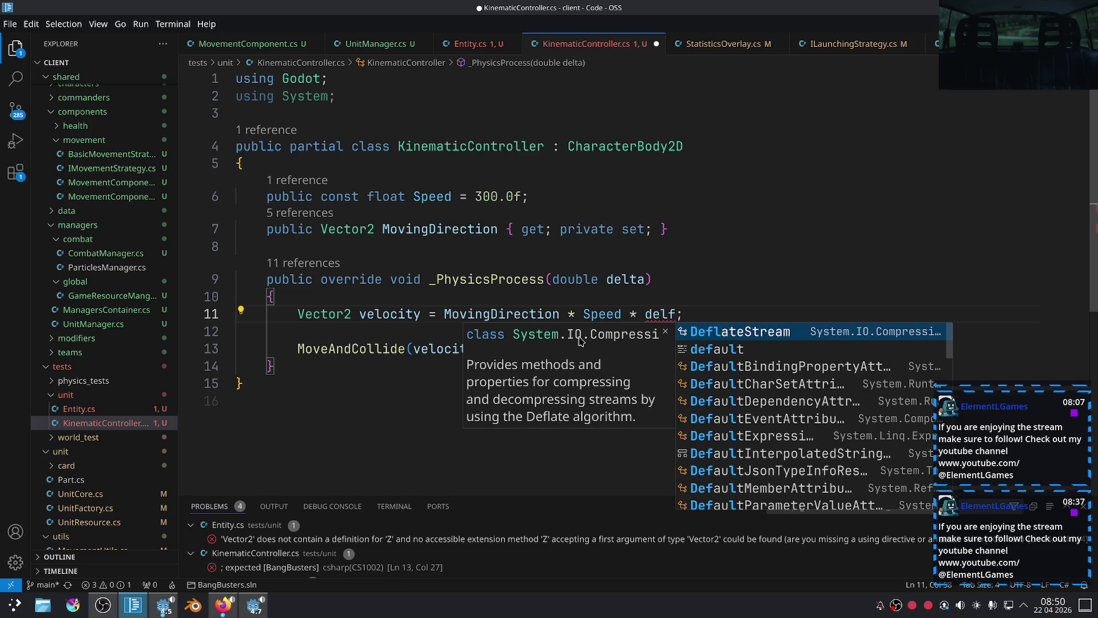
{"action": "key", "text": "BackSpace"}
{"action": "type", "text": "ta"}
{"action": "key", "text": "Escape"}
{"action": "left_click", "coordinate": [654, 317]}
{"action": "type", "text": "(float)"}
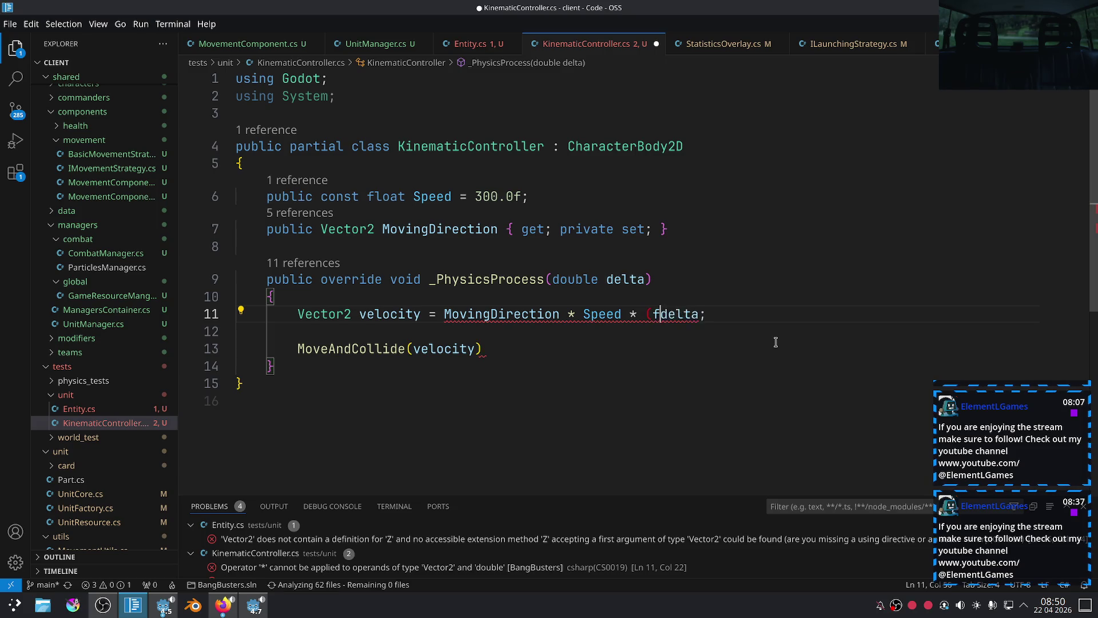
Insert a blank line before the method's closing brace and save KinematicController.cs.
{"action": "left_click", "coordinate": [769, 346]}
{"action": "key", "text": "Return"}
{"action": "key", "text": "ctrl+s"}
{"action": "left_click", "coordinate": [482, 349]}
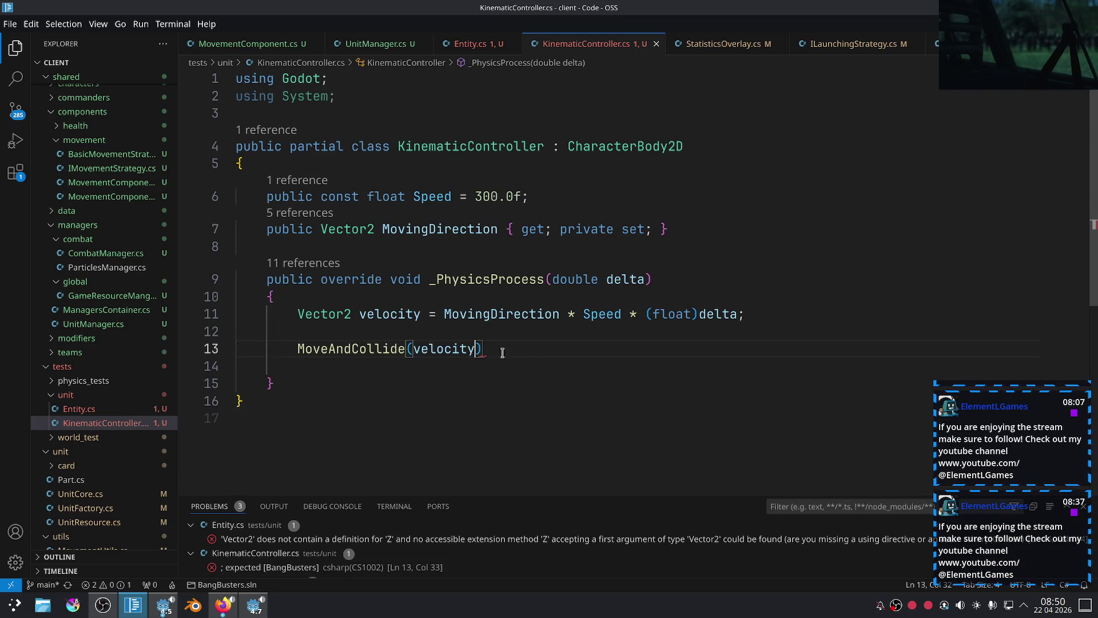
{"action": "type", "text": ","}
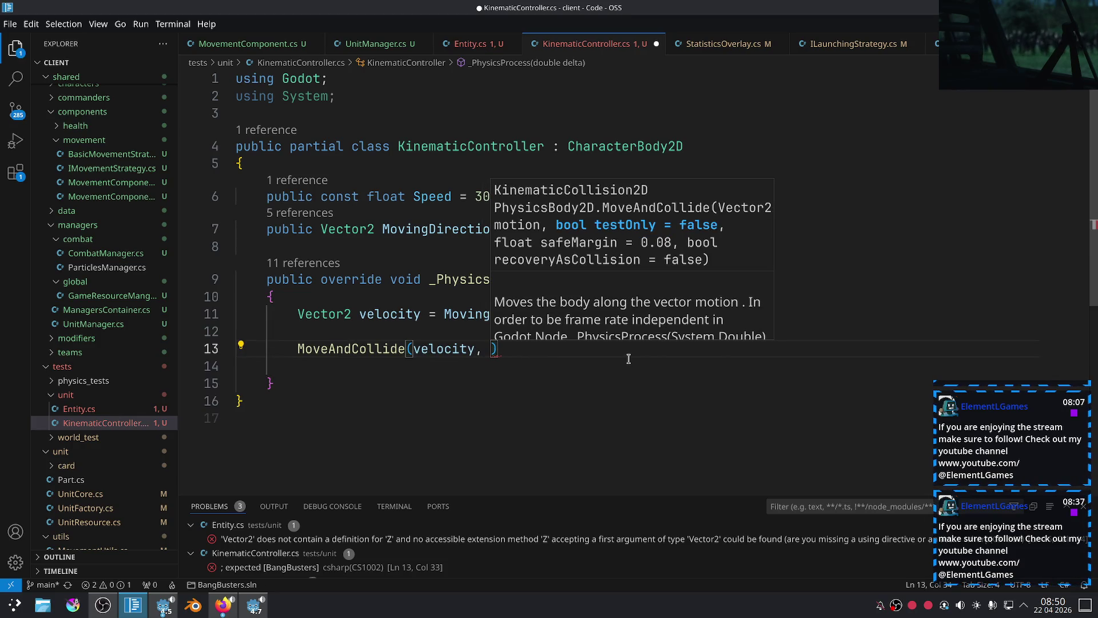
{"action": "key", "text": "BackSpace"}
{"action": "key", "text": "BackSpace"}
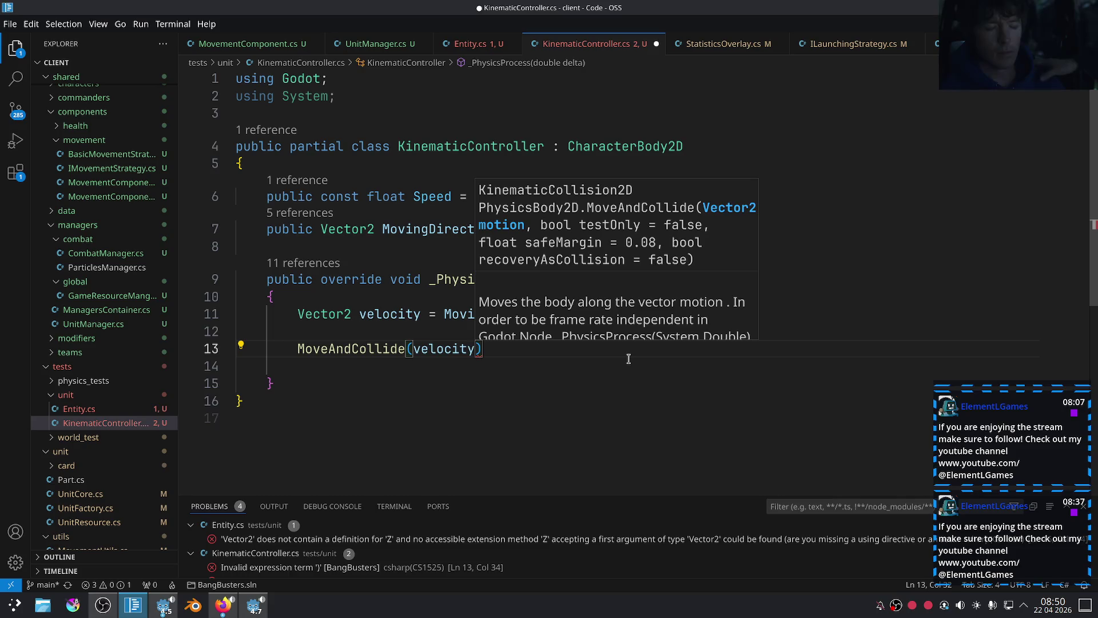
End the MoveAndCollide call with a semicolon and store its result in a 'collision' variable.
{"action": "key", "text": "End"}
{"action": "type", "text": ";"}
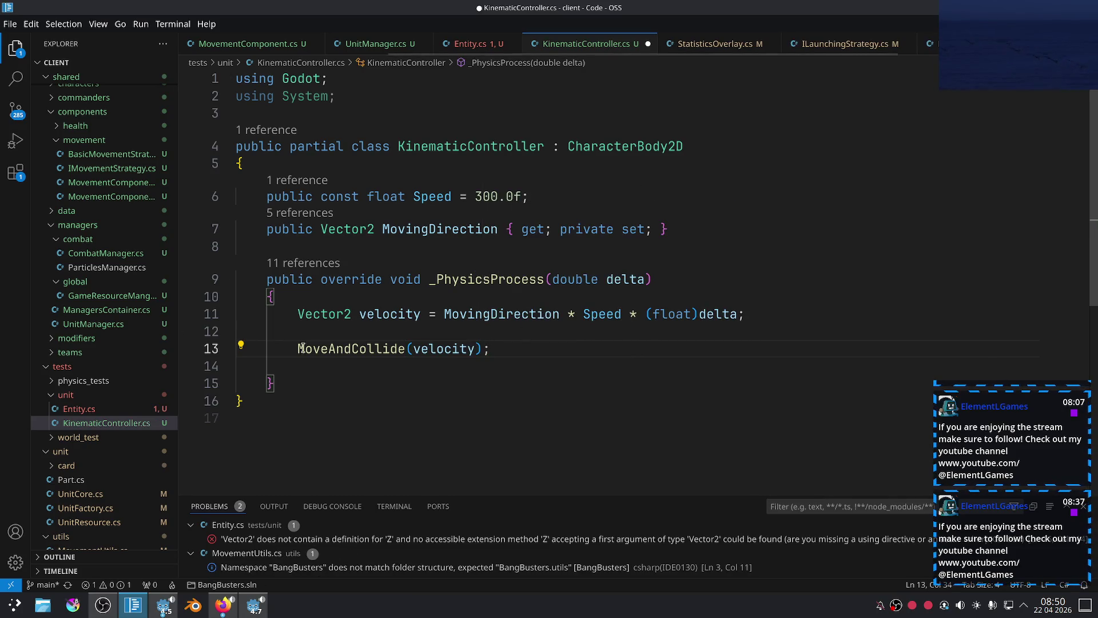
{"action": "type", "text": "var col"}
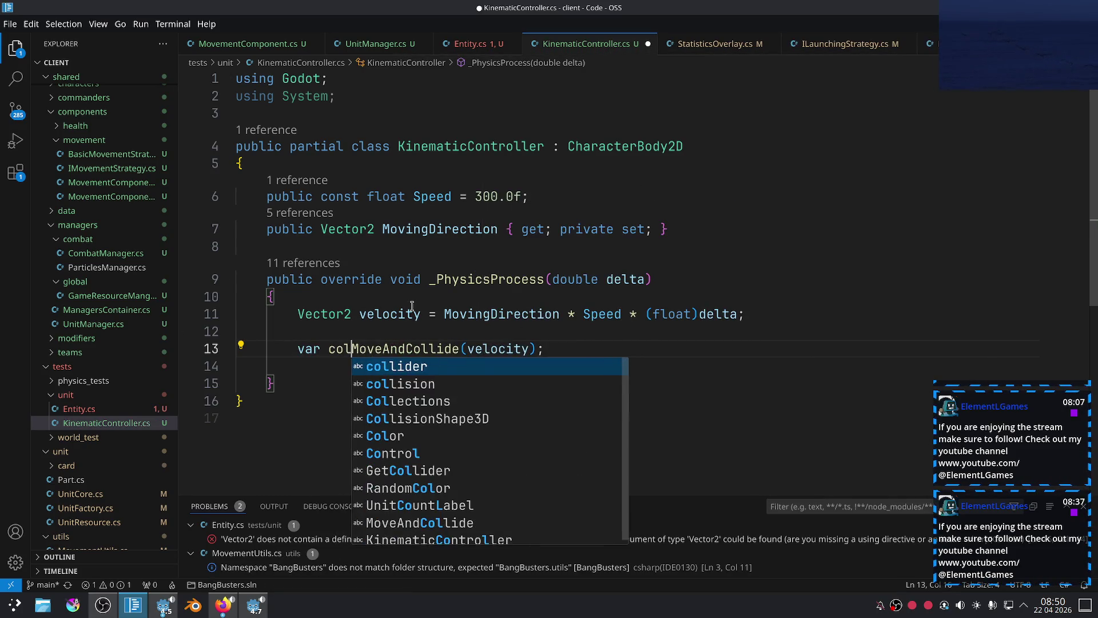
{"action": "type", "text": "lision = "}
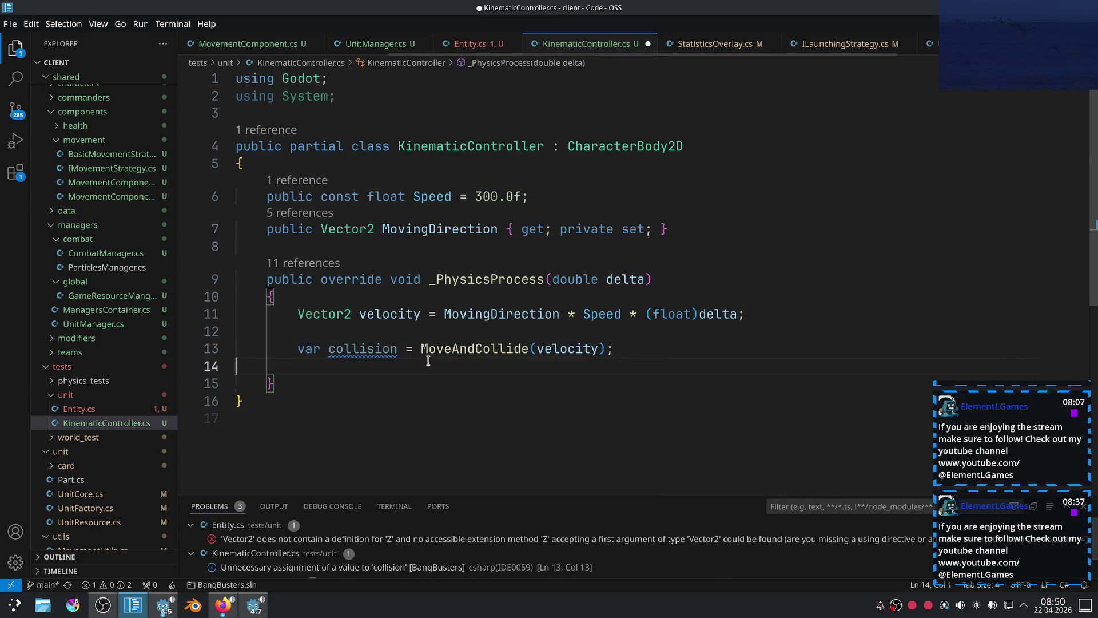
{"action": "type", "text": "co"}
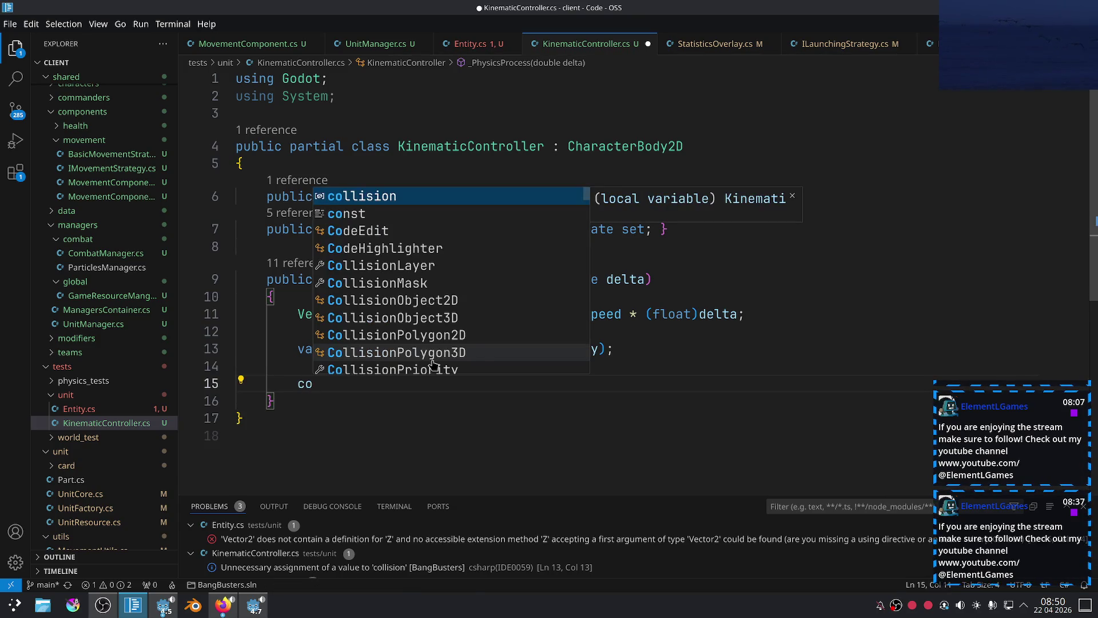
{"action": "key", "text": "BackSpace"}
{"action": "key", "text": "BackSpace"}
Add an 'if (collision is not null)' block with braces.
{"action": "type", "text": "if "}
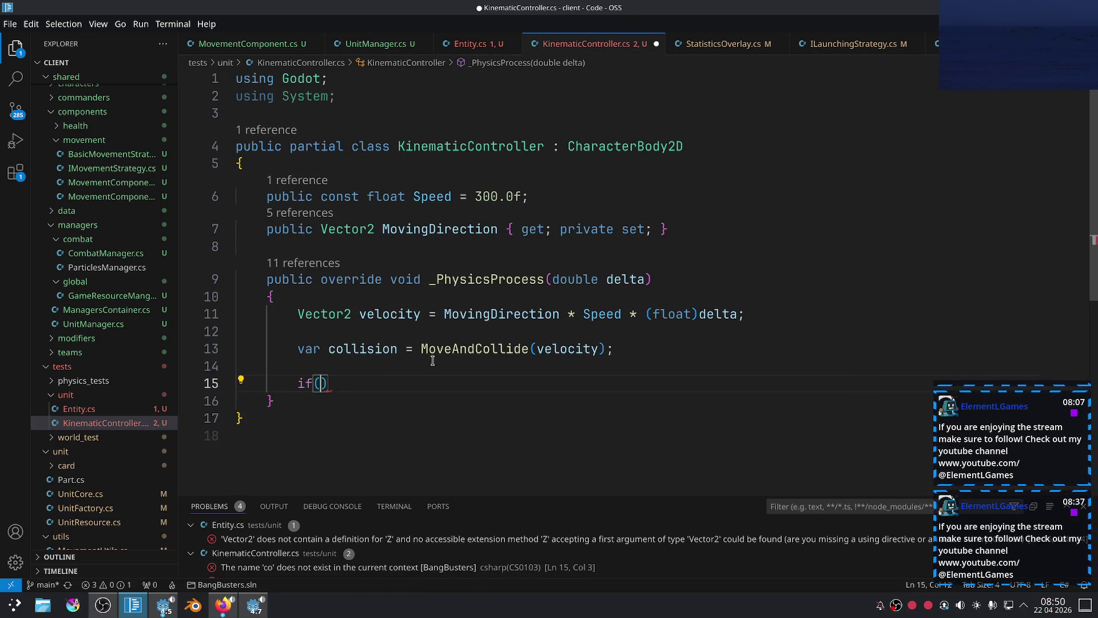
{"action": "type", "text": "col"}
{"action": "key", "text": "Tab"}
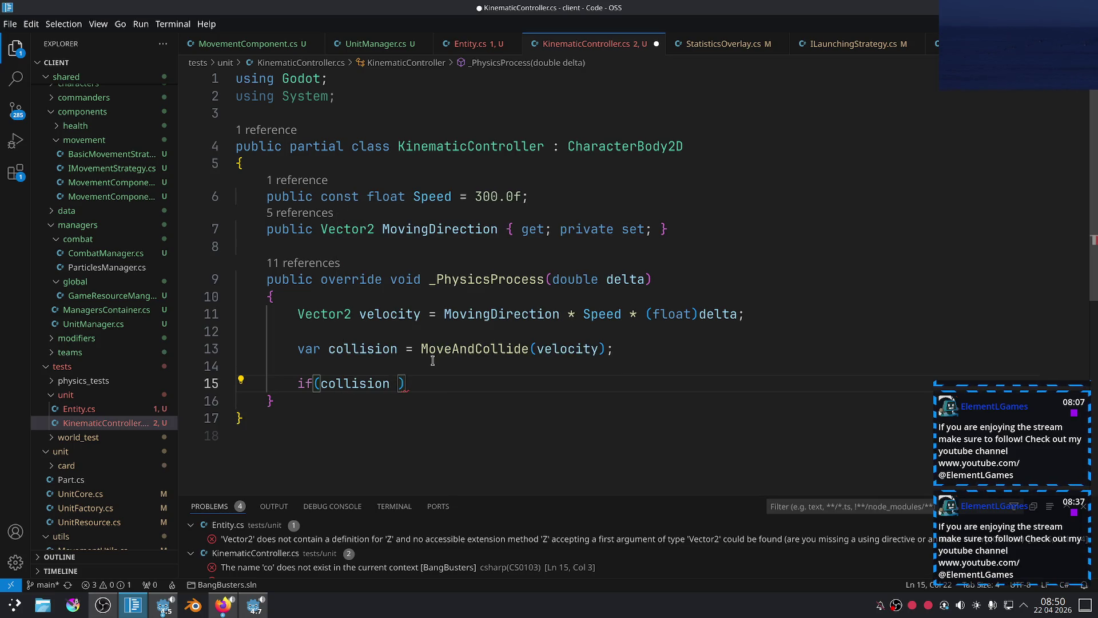
{"action": "type", "text": "is not null)"}
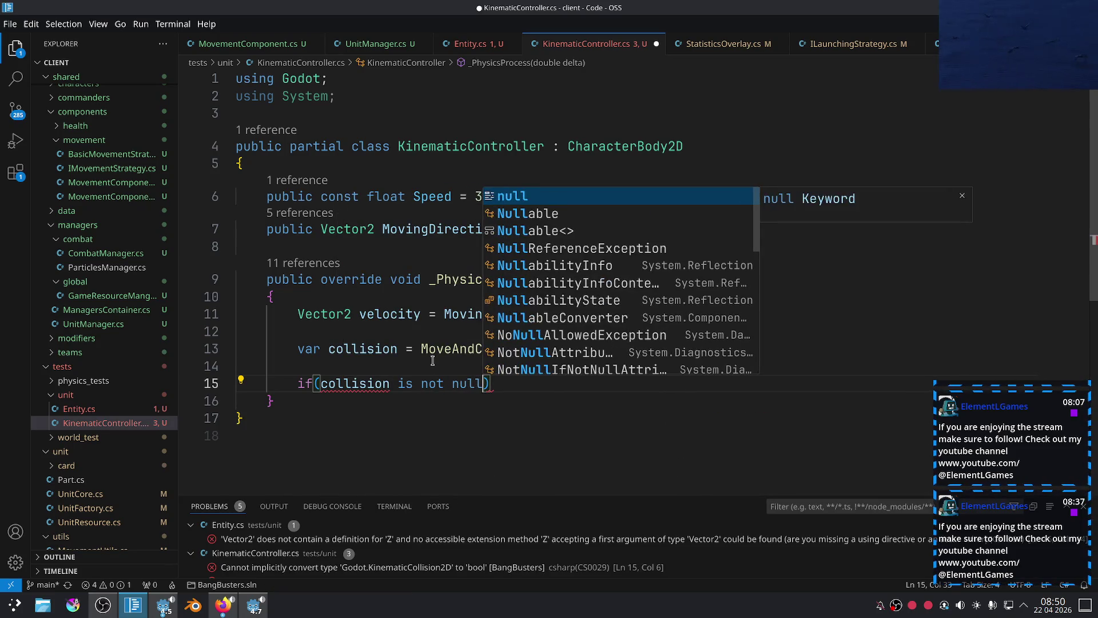
{"action": "key", "text": "Return"}
{"action": "type", "text": "{"}
{"action": "key", "text": "Return"}
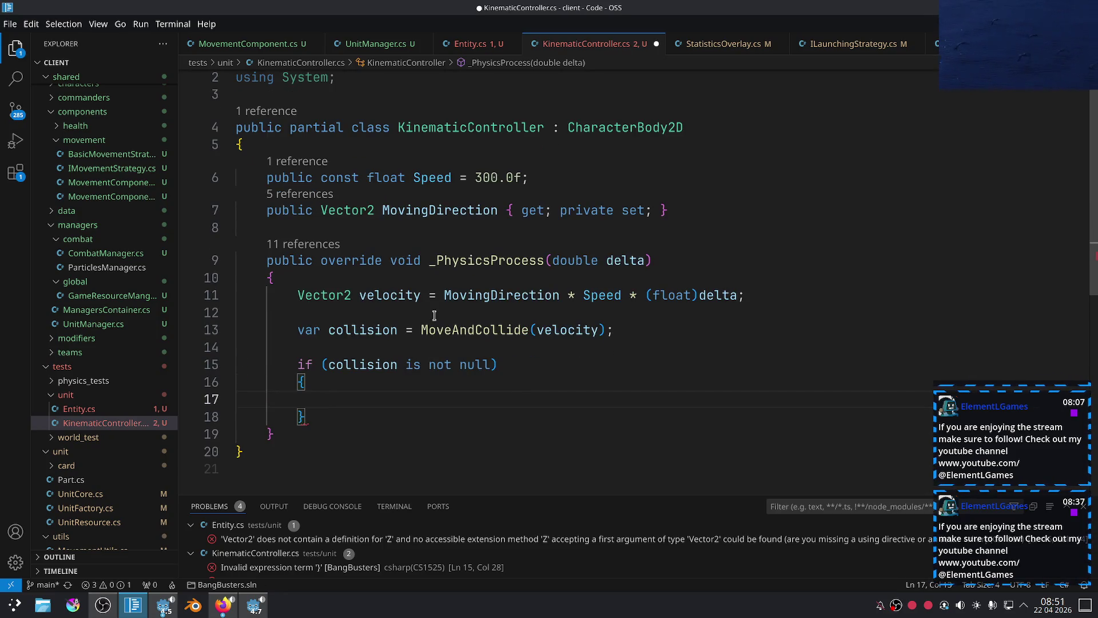
{"action": "left_click", "coordinate": [392, 364]}
{"action": "left_click", "coordinate": [525, 398]}
{"action": "scroll", "coordinate": [526, 366], "scroll_direction": "down", "scroll_amount": 2}
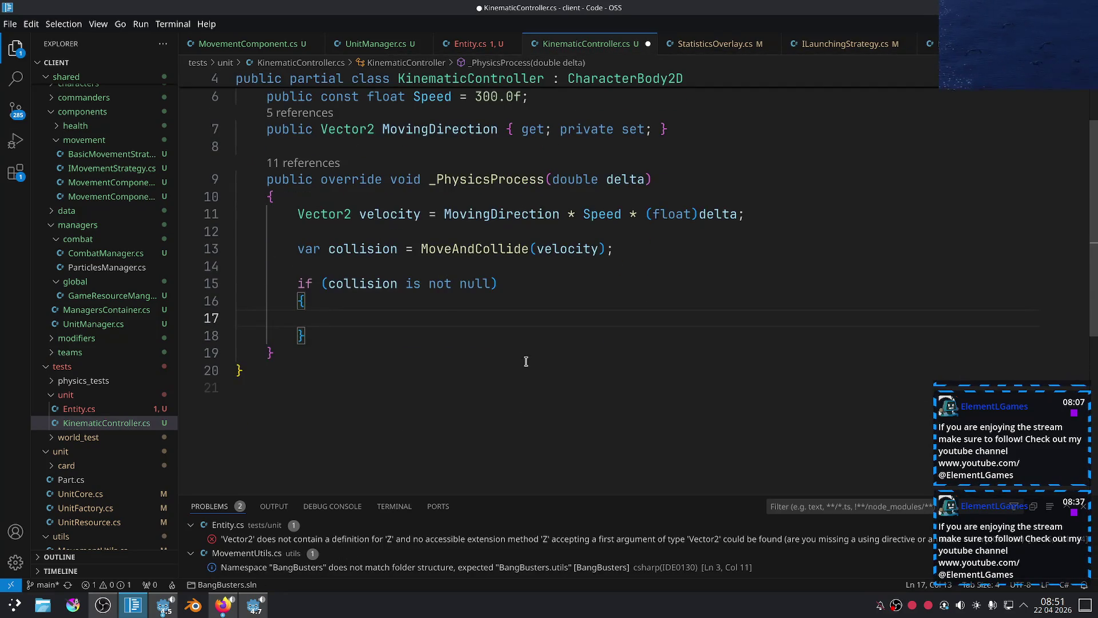
{"action": "scroll", "coordinate": [513, 359], "scroll_direction": "up", "scroll_amount": 1}
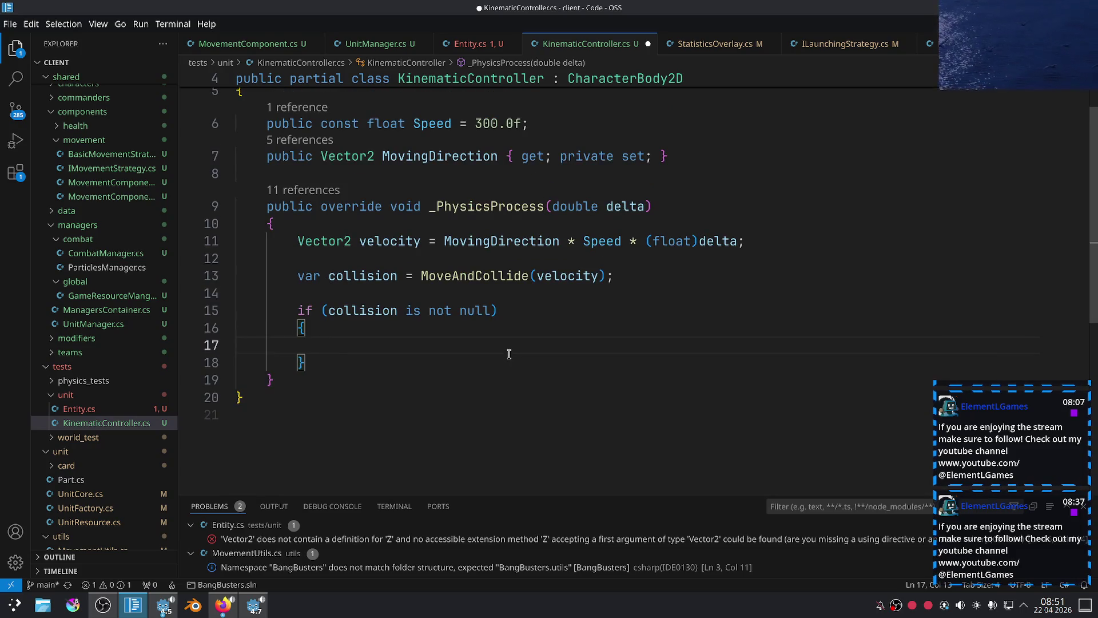
Inside the block, begin 'MovingDirection = collision.GetNormal().Rotated('.
{"action": "type", "text": "moving"}
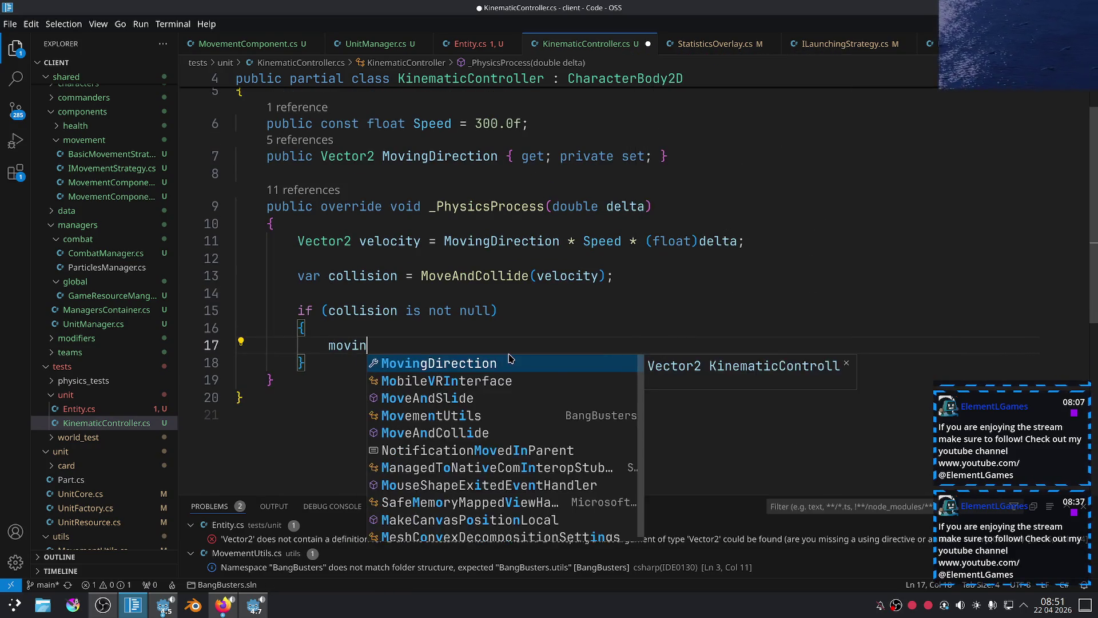
{"action": "key", "text": "Return"}
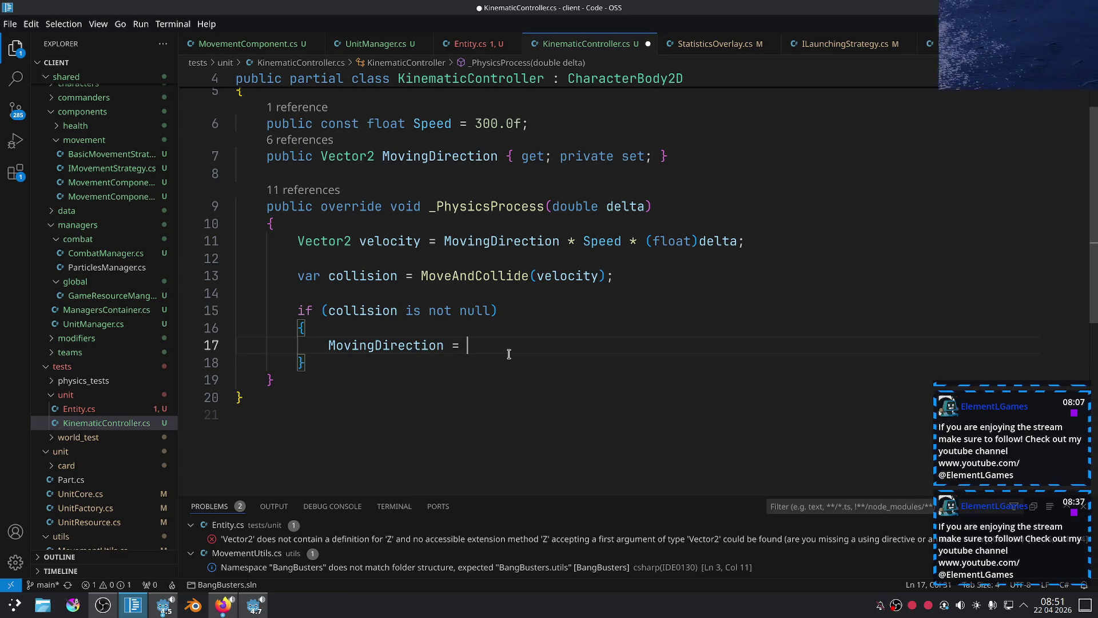
{"action": "type", "text": "collision.g"}
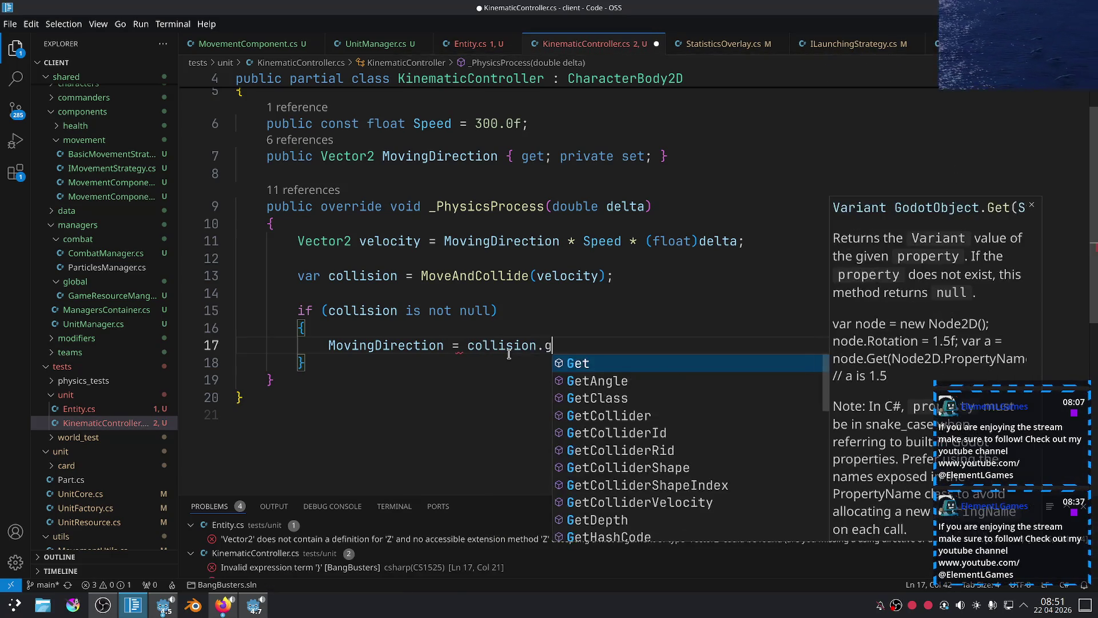
{"action": "type", "text": "etNo"}
{"action": "key", "text": "Return"}
{"action": "type", "text": "("}
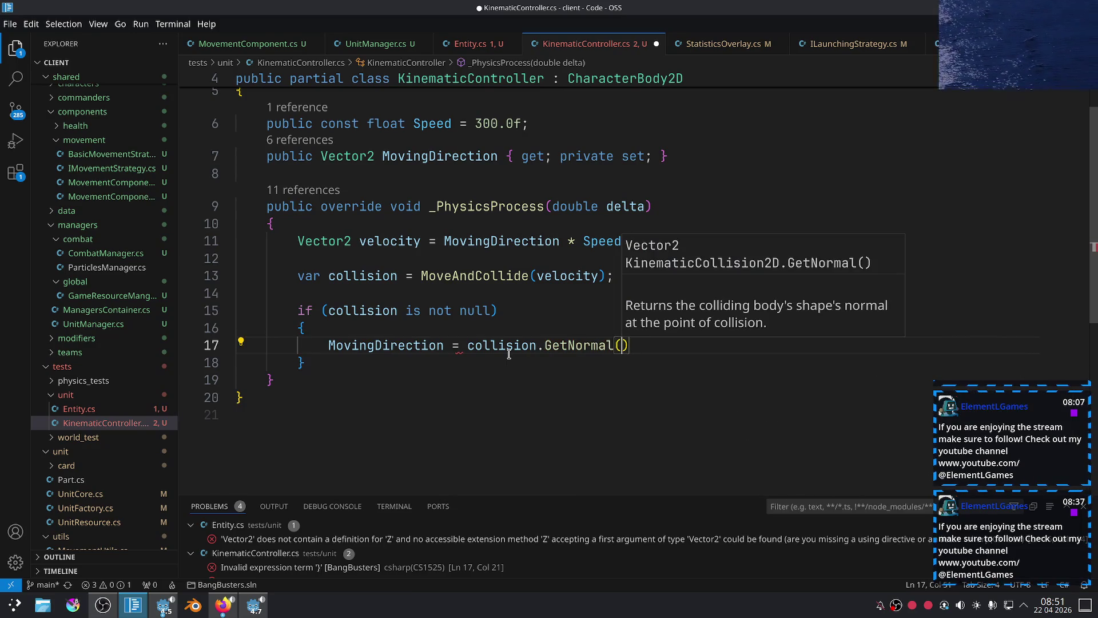
{"action": "type", "text": ").Ro"}
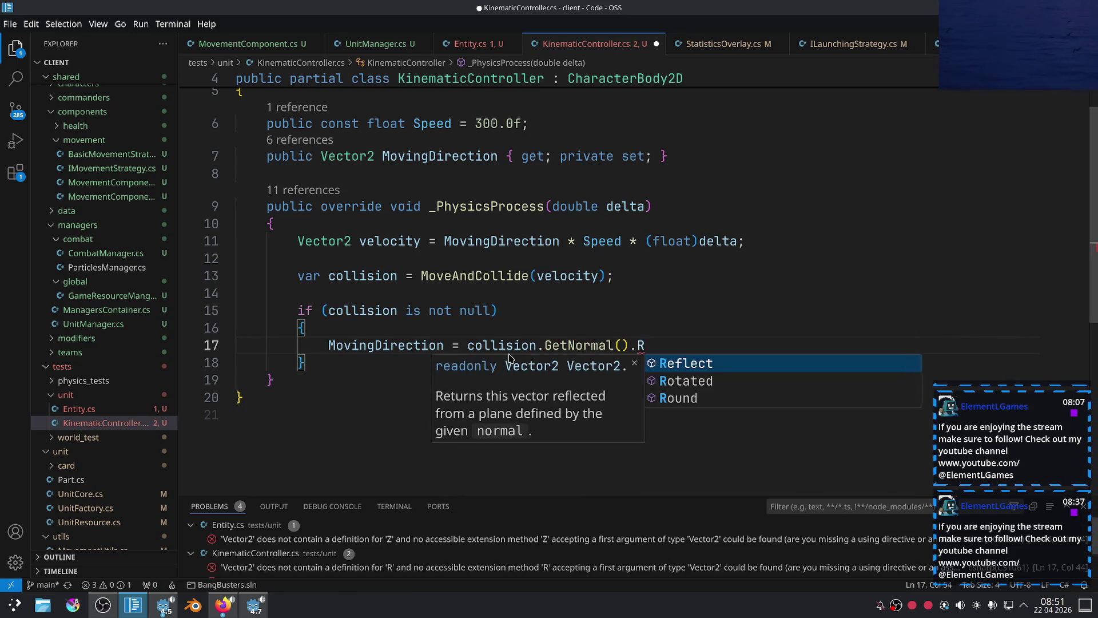
{"action": "key", "text": "Return"}
Pass MovementUtils.GetRandomAngleEqualRange(float.Tau) as the rotation angle and save.
{"action": "type", "text": "("}
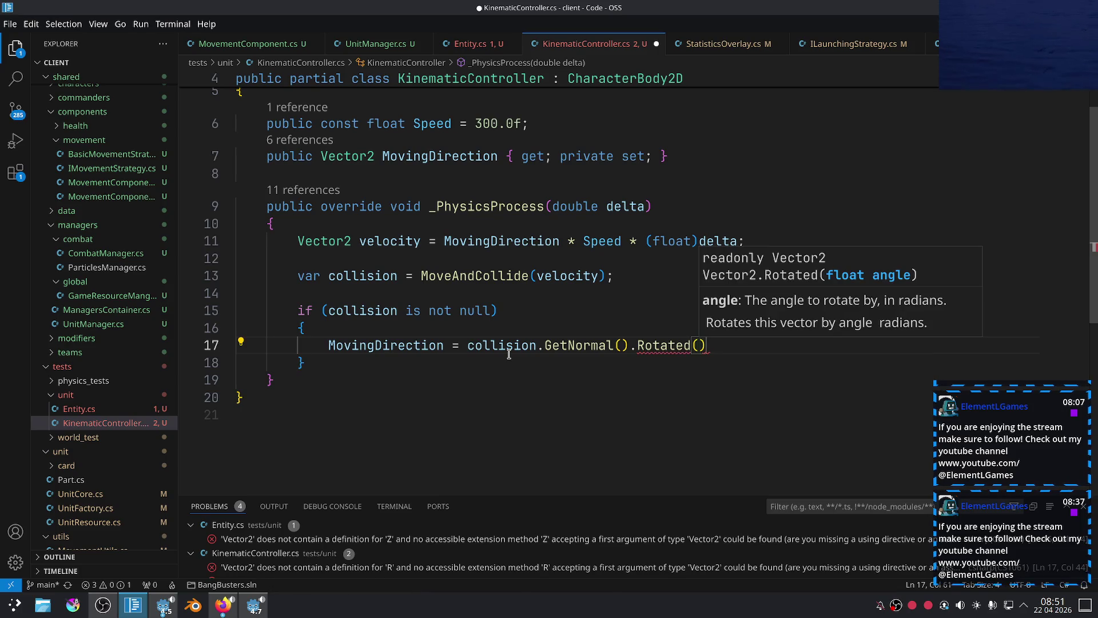
{"action": "type", "text": "Movin"}
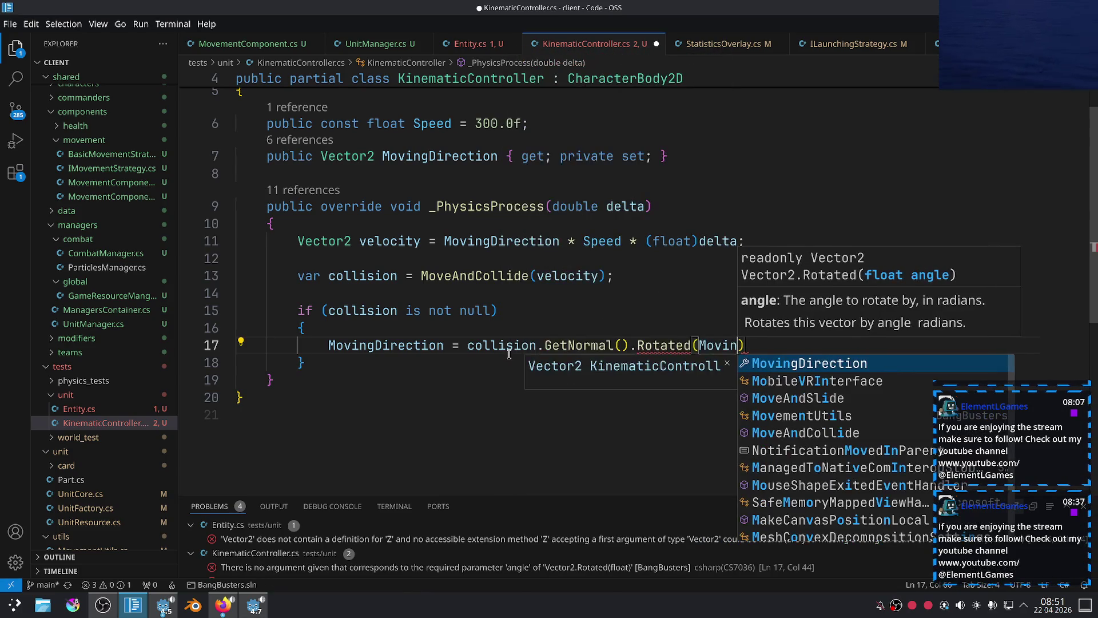
{"action": "key", "text": "BackSpace"}
{"action": "key", "text": "BackSpace"}
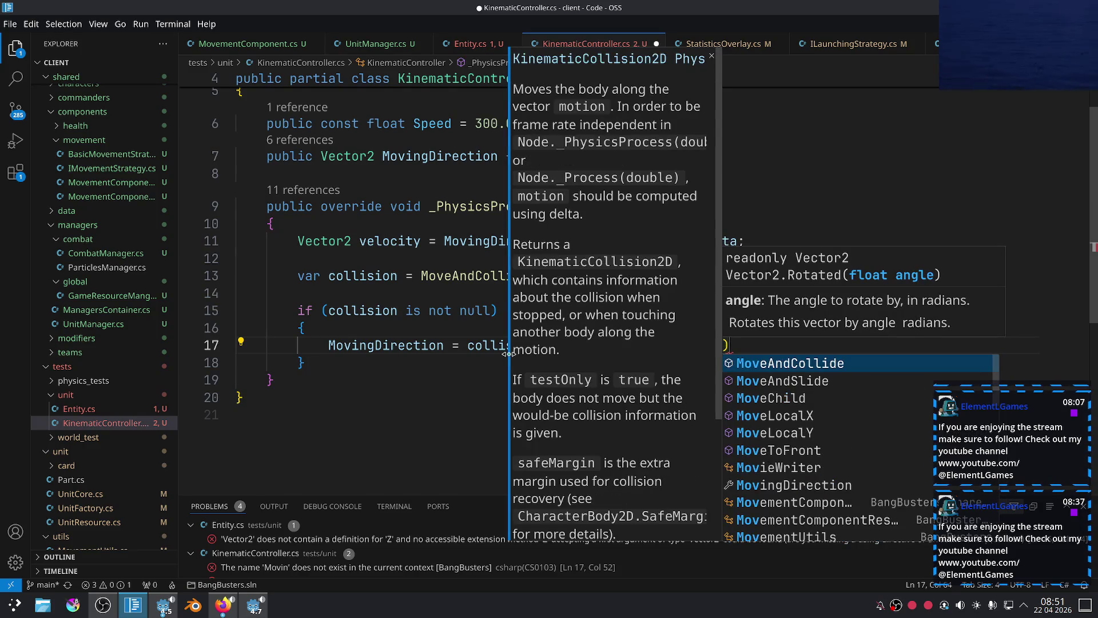
{"action": "type", "text": "emen"}
{"action": "key", "text": "Down"}
{"action": "key", "text": "Down"}
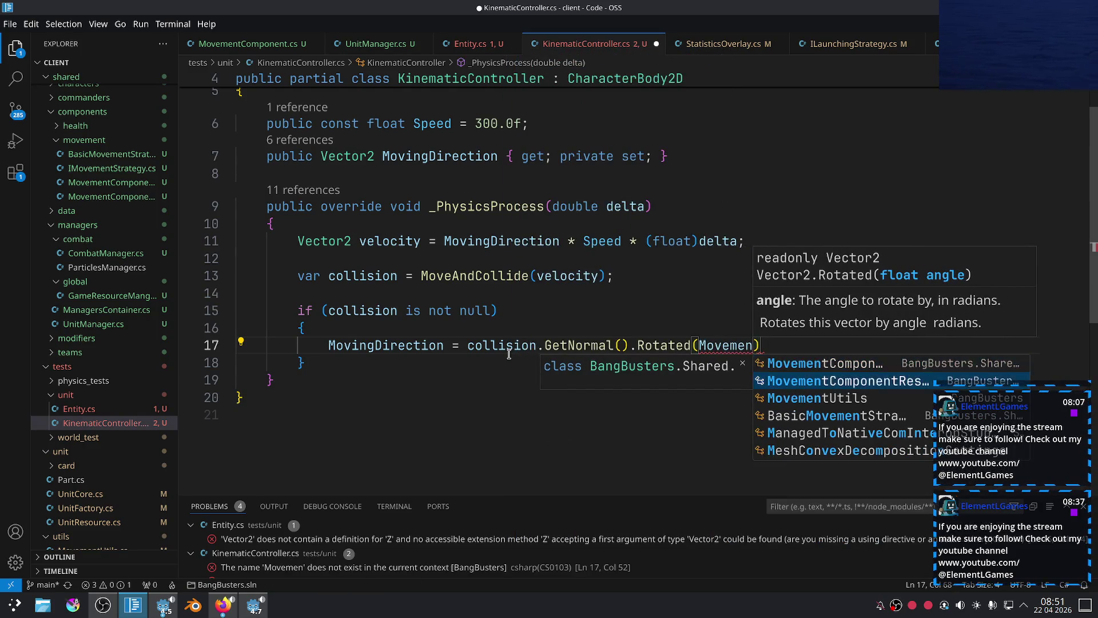
{"action": "key", "text": "Return"}
{"action": "type", "text": ".Get"}
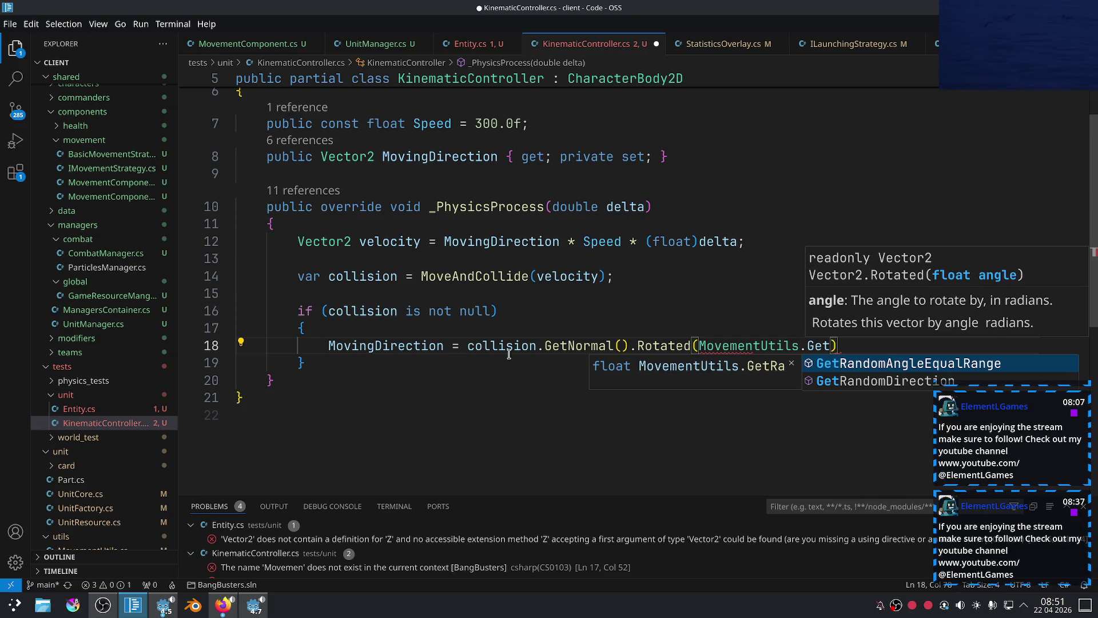
{"action": "key", "text": "Return"}
{"action": "type", "text": "("}
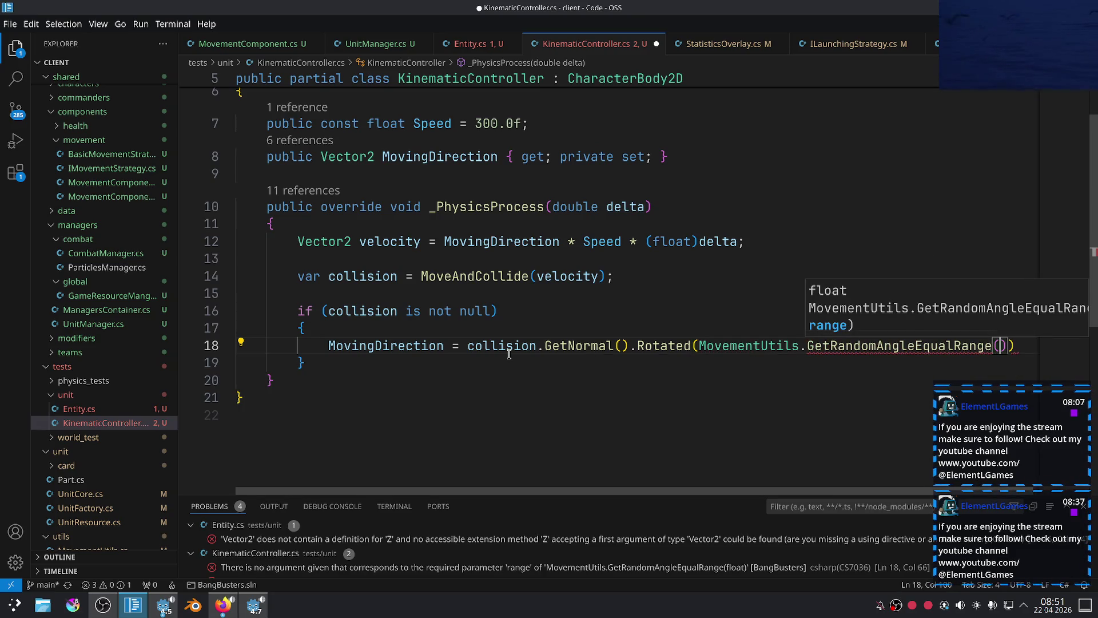
{"action": "type", "text": "float.T"}
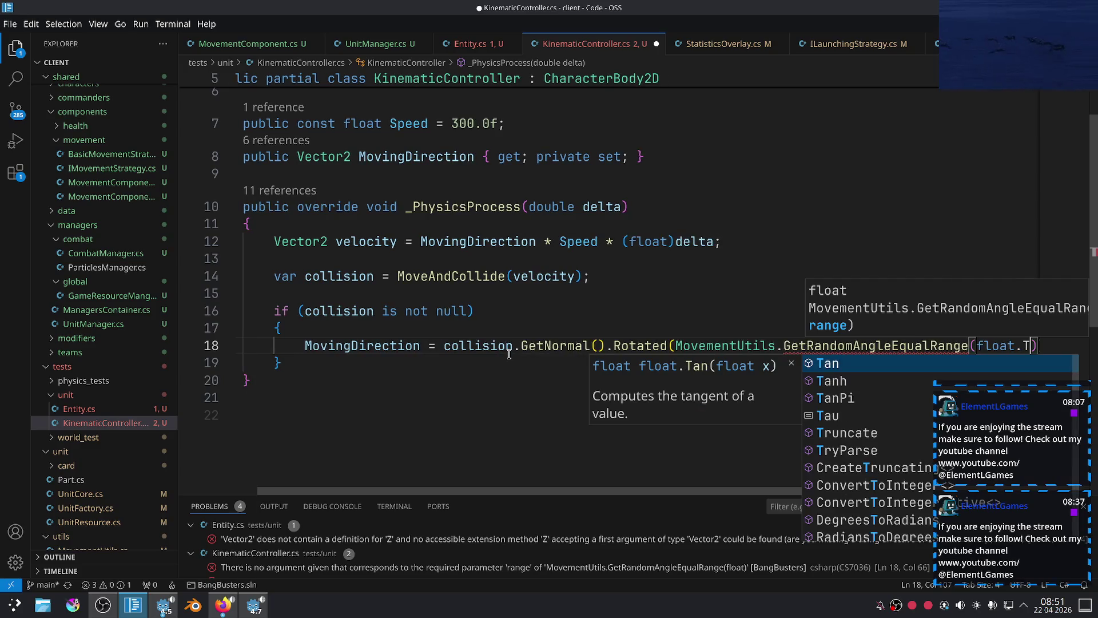
{"action": "type", "text": "au"}
{"action": "key", "text": "BackSpace"}
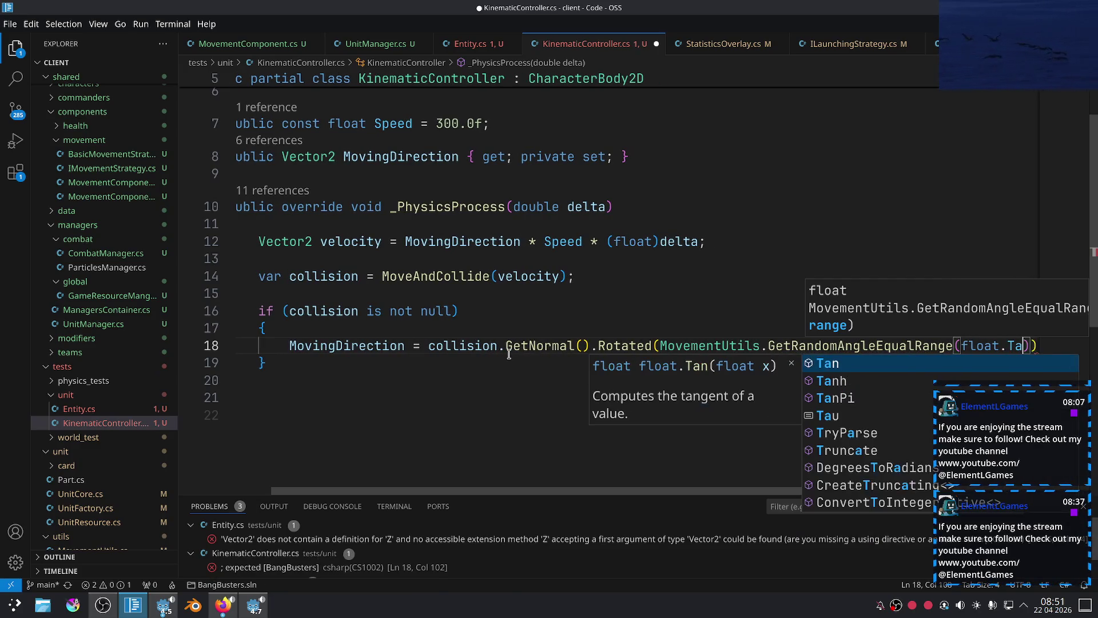
{"action": "type", "text": "u"}
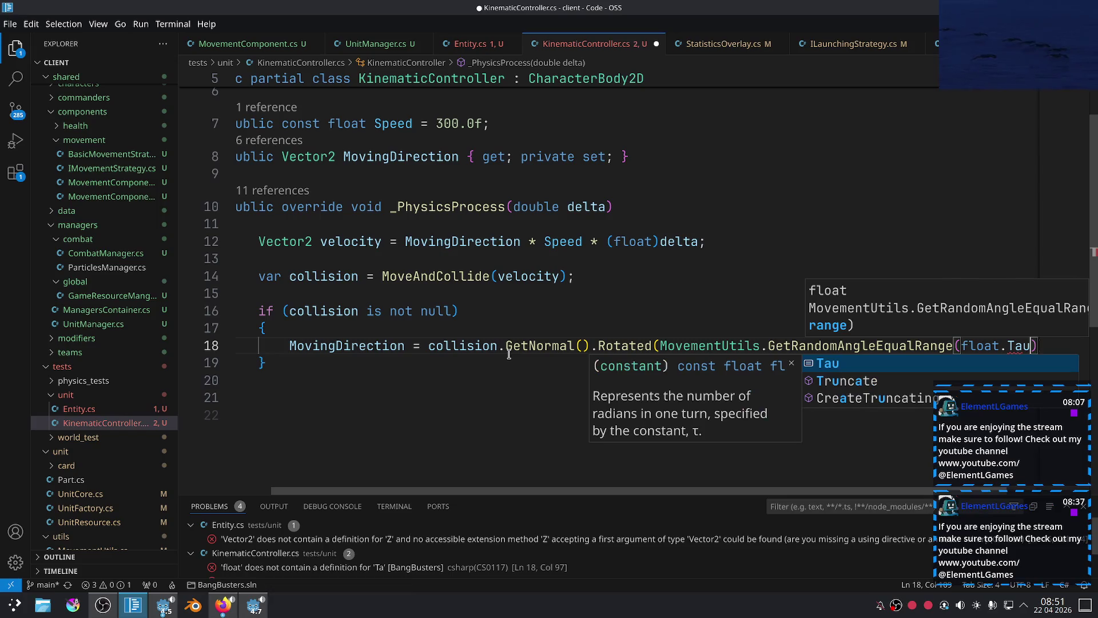
{"action": "type", "text": ")"}
{"action": "key", "text": "ctrl+s"}
Place the caret before the final parenthesis of line 18.
{"action": "left_click_drag", "start_coordinate": [784, 346], "coordinate": [1039, 346]}
{"action": "scroll", "coordinate": [1039, 352], "scroll_direction": "down", "scroll_amount": 2}
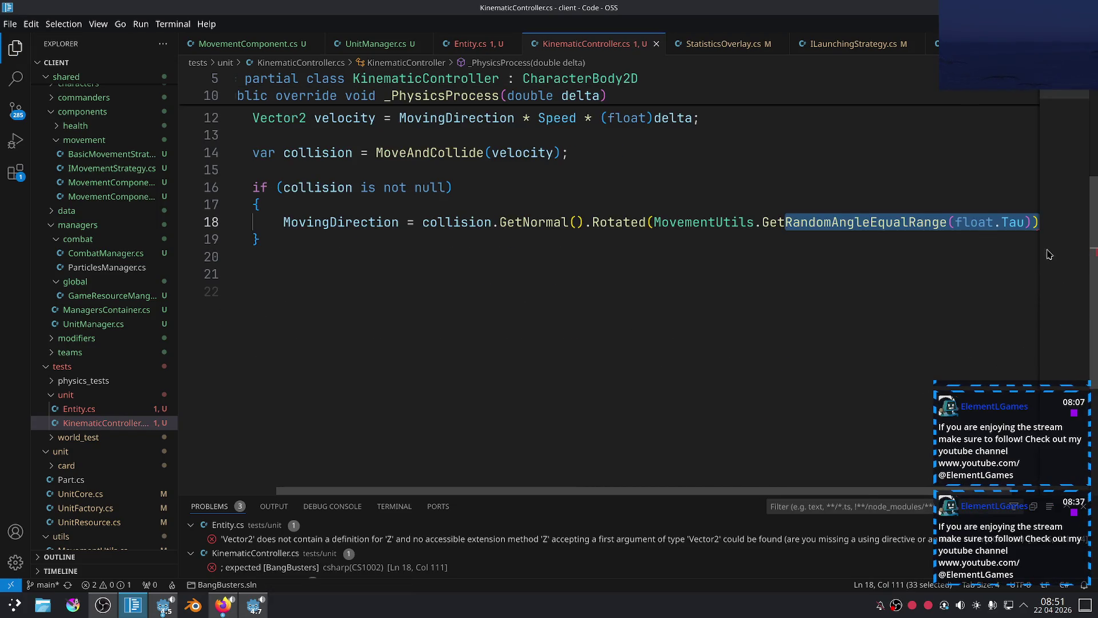
{"action": "left_click", "coordinate": [1035, 223]}
Add the missing ')' to the rotation line and save KinematicController.cs.
{"action": "type", "text": ")"}
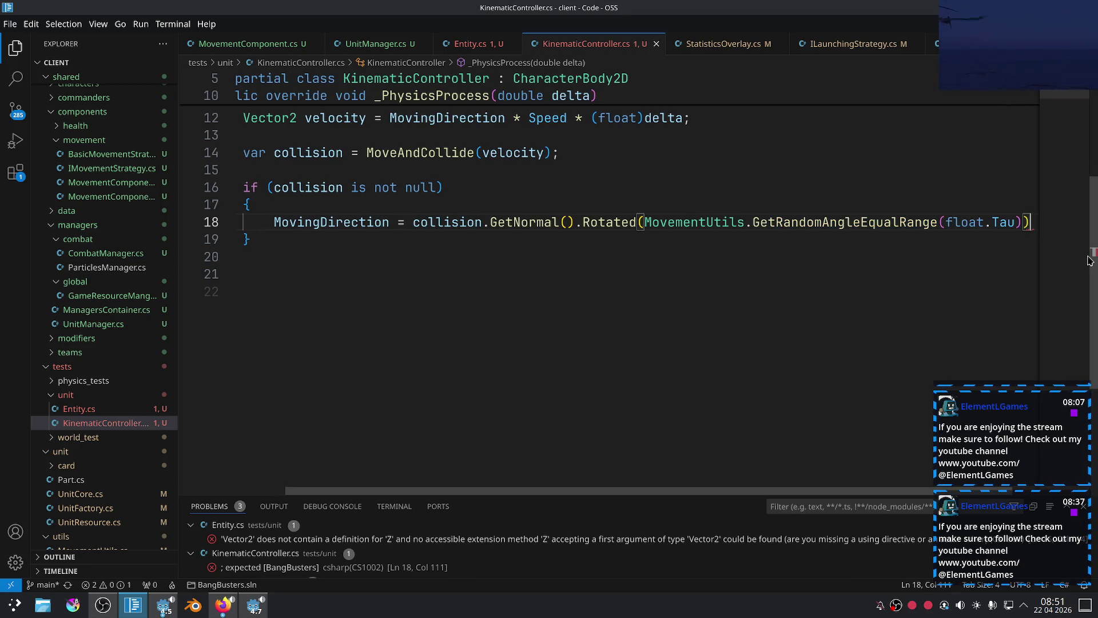
{"action": "key", "text": "ctrl+s"}
{"action": "mouse_move", "coordinate": [383, 274]}
{"action": "left_mouse_down"}
{"action": "mouse_move", "coordinate": [246, 251]}
{"action": "mouse_move", "coordinate": [237, 172]}
{"action": "left_mouse_up"}
{"action": "scroll", "coordinate": [383, 281], "scroll_direction": "up", "scroll_amount": 2}
Review Entity.cs until its Vector2 error clears, then go back to the Godot editor.
{"action": "left_click", "coordinate": [470, 44]}
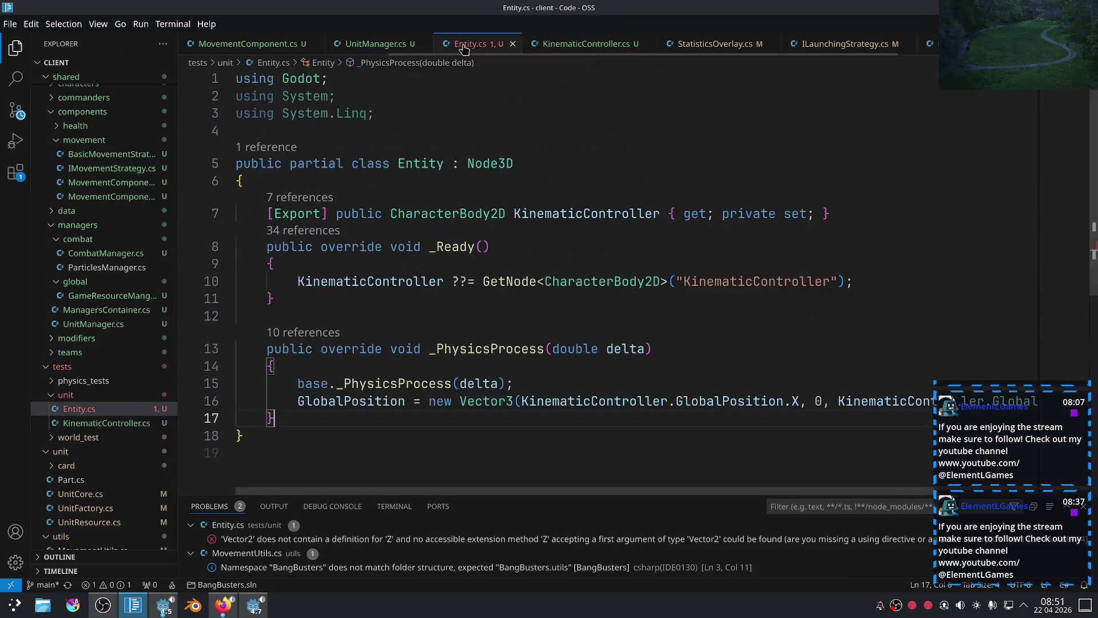
{"action": "scroll", "coordinate": [644, 369], "scroll_direction": "down", "scroll_amount": 2}
{"action": "scroll", "coordinate": [615, 339], "scroll_direction": "up", "scroll_amount": 2}
{"action": "scroll", "coordinate": [641, 321], "scroll_direction": "down", "scroll_amount": 2}
{"action": "left_click_drag", "start_coordinate": [779, 492], "coordinate": [885, 492]}
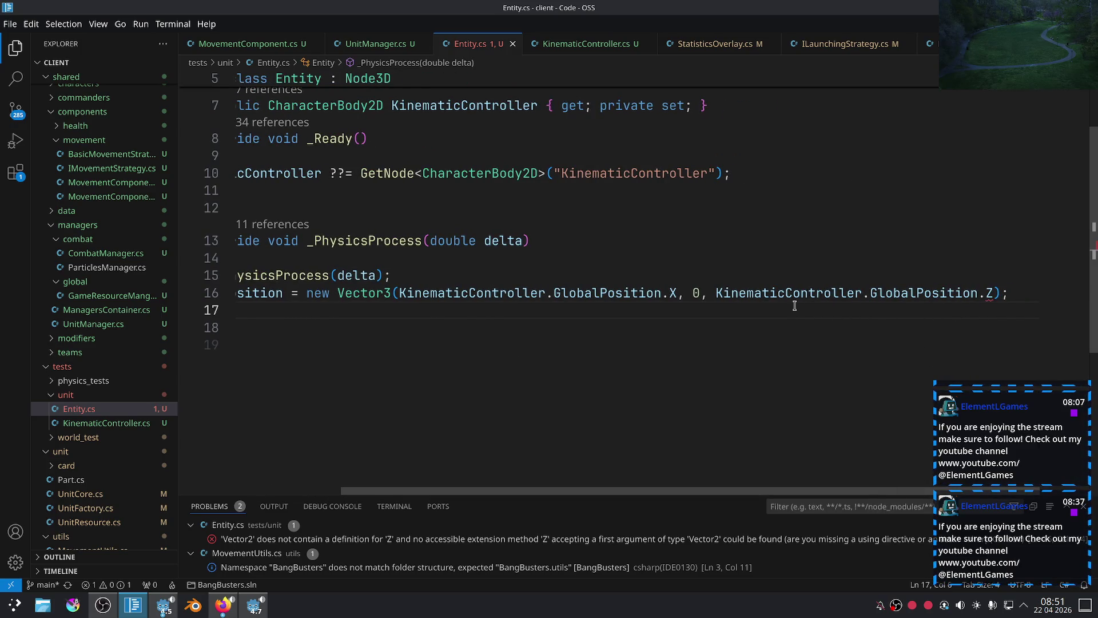
{"action": "left_click", "coordinate": [790, 355]}
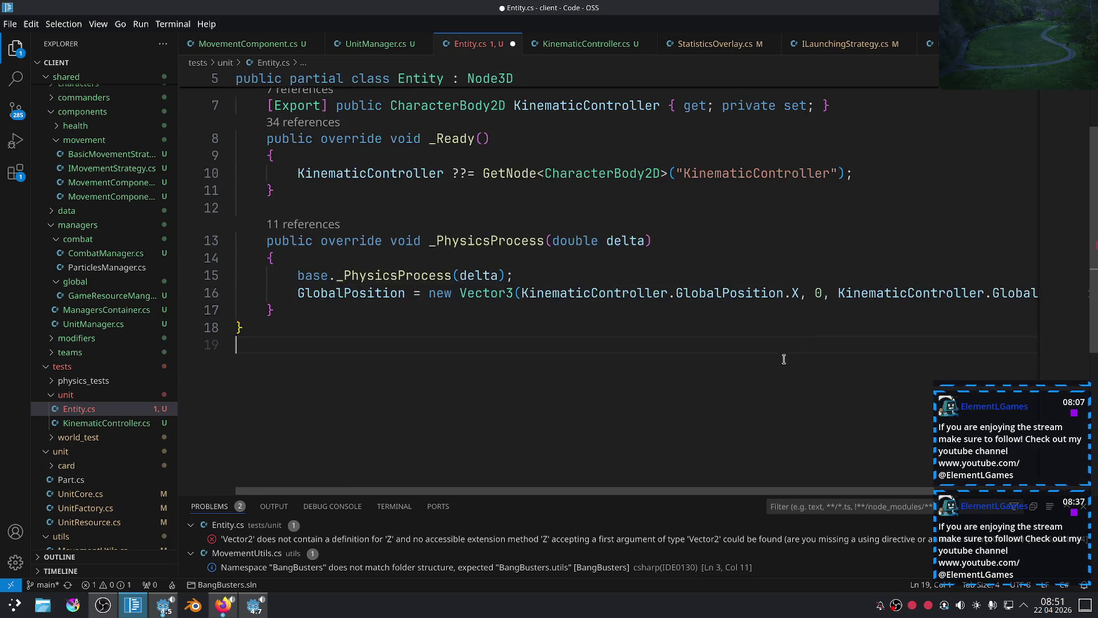
{"action": "left_click_drag", "start_coordinate": [573, 393], "coordinate": [263, 232]}
{"action": "left_click", "coordinate": [447, 339]}
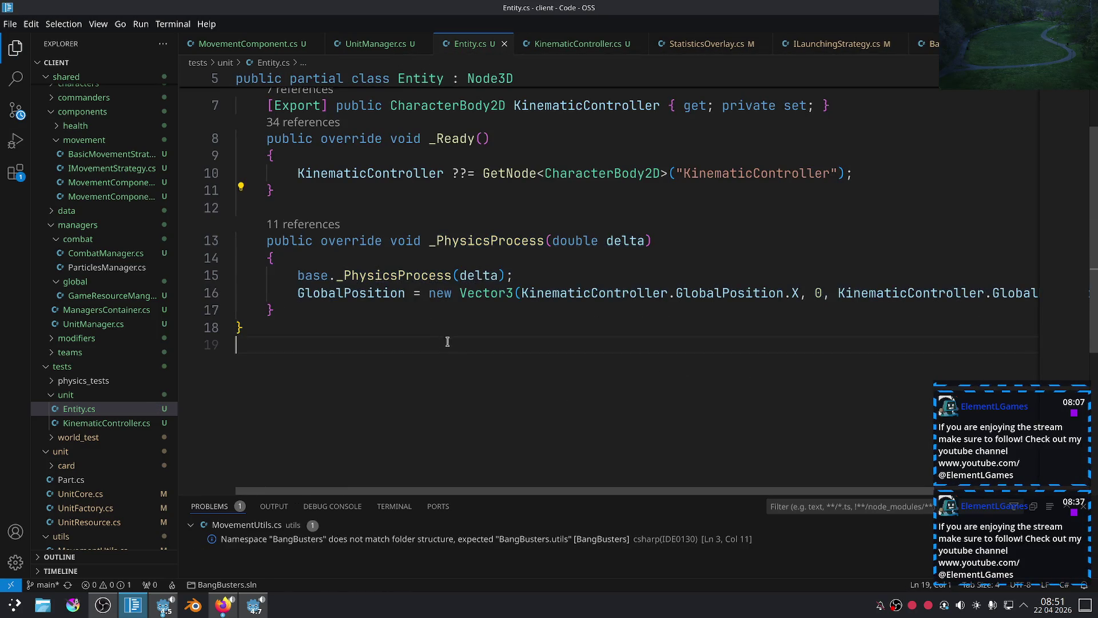
{"action": "key", "text": "alt+Tab"}
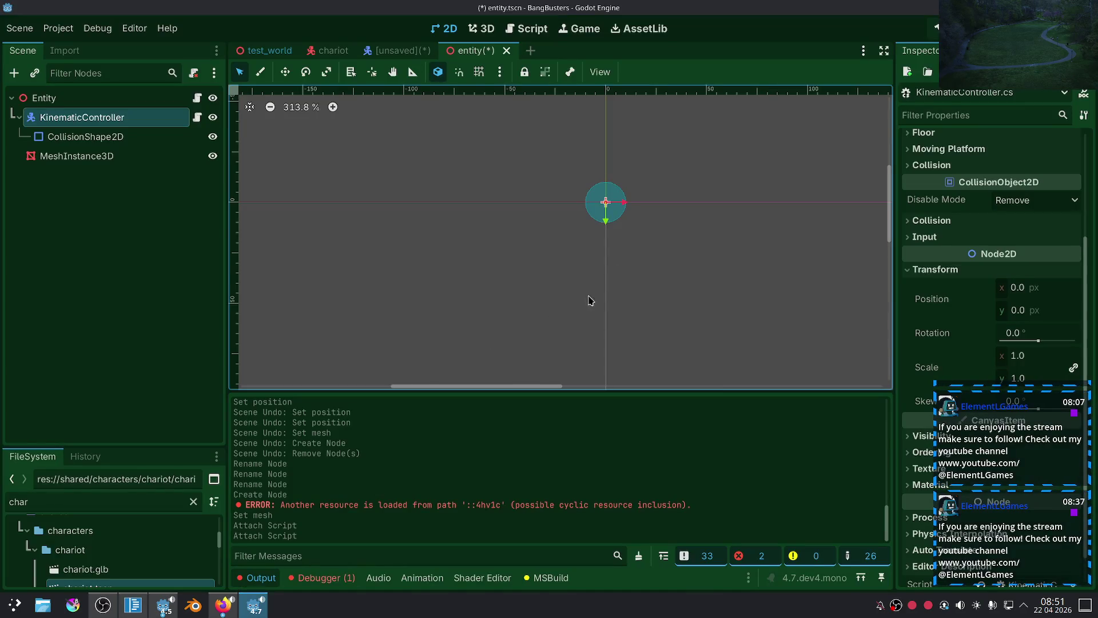
Select the Entity root node and zoom in on its cube in the 3D viewport.
{"action": "left_click", "coordinate": [581, 334]}
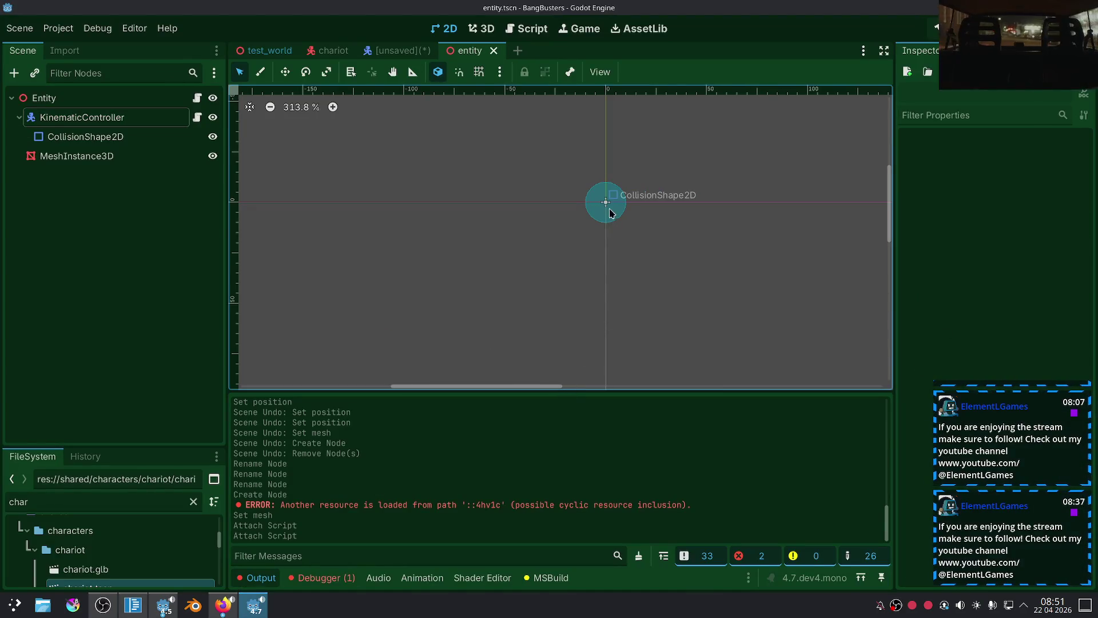
{"action": "left_click", "coordinate": [23, 98]}
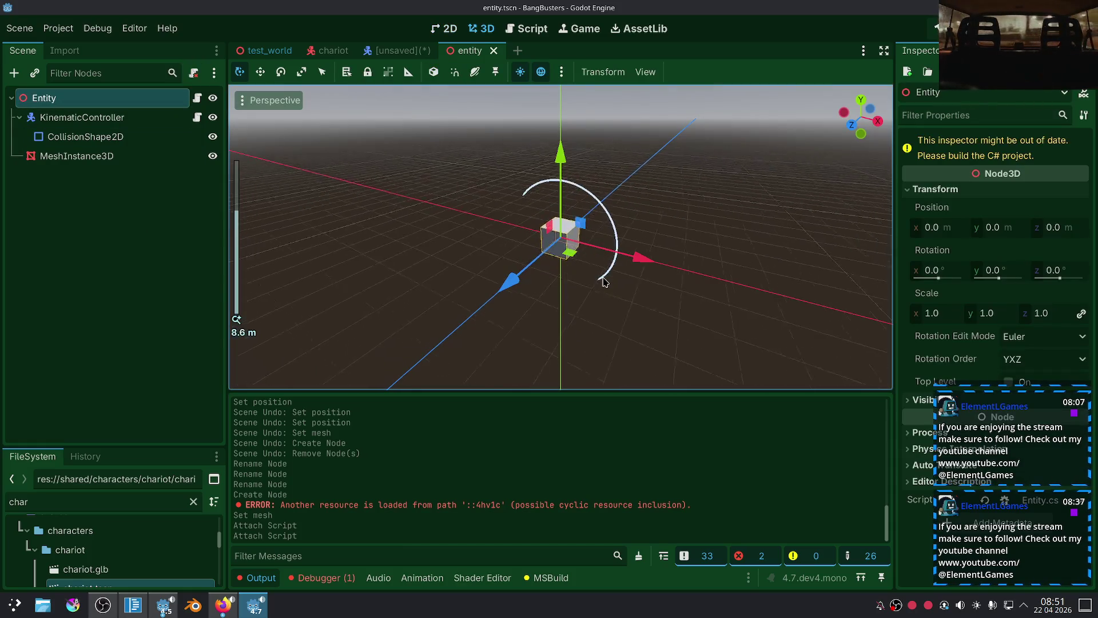
{"action": "scroll", "coordinate": [605, 281], "scroll_direction": "up", "scroll_amount": 5}
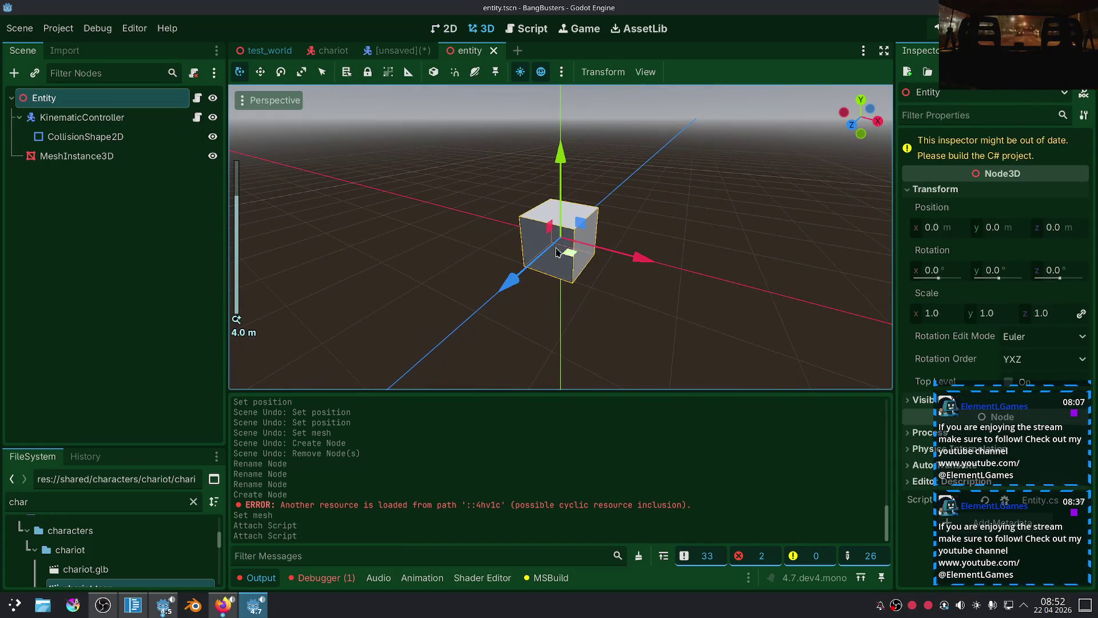
Open the test_world scene, deselect Launcher, and bring the Firefox Twitch stream forward.
{"action": "left_click", "coordinate": [262, 50]}
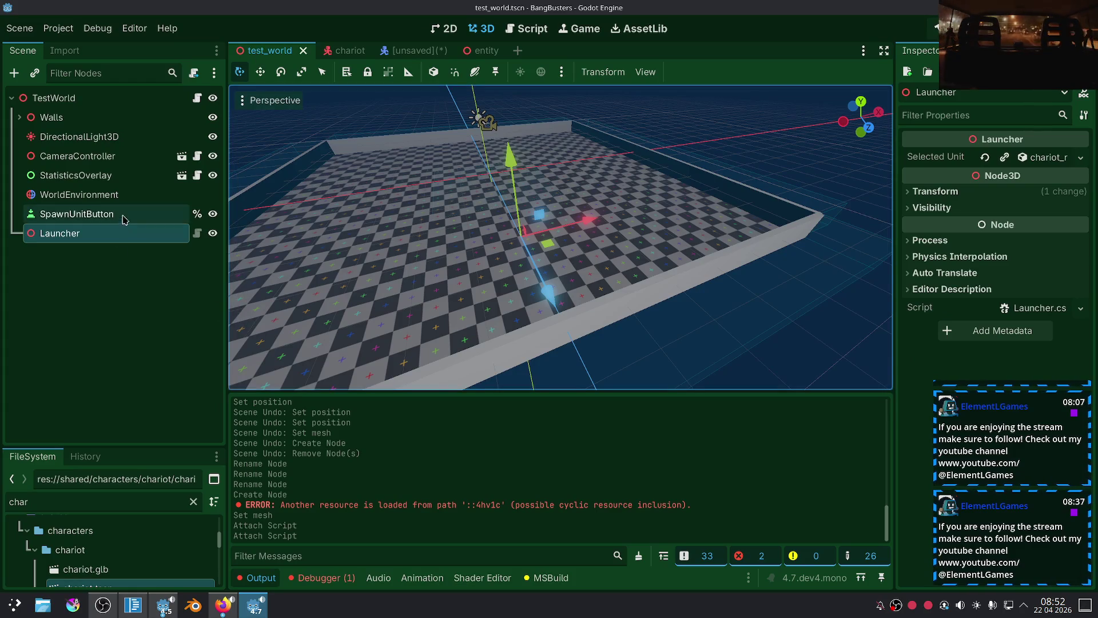
{"action": "left_click", "coordinate": [80, 307]}
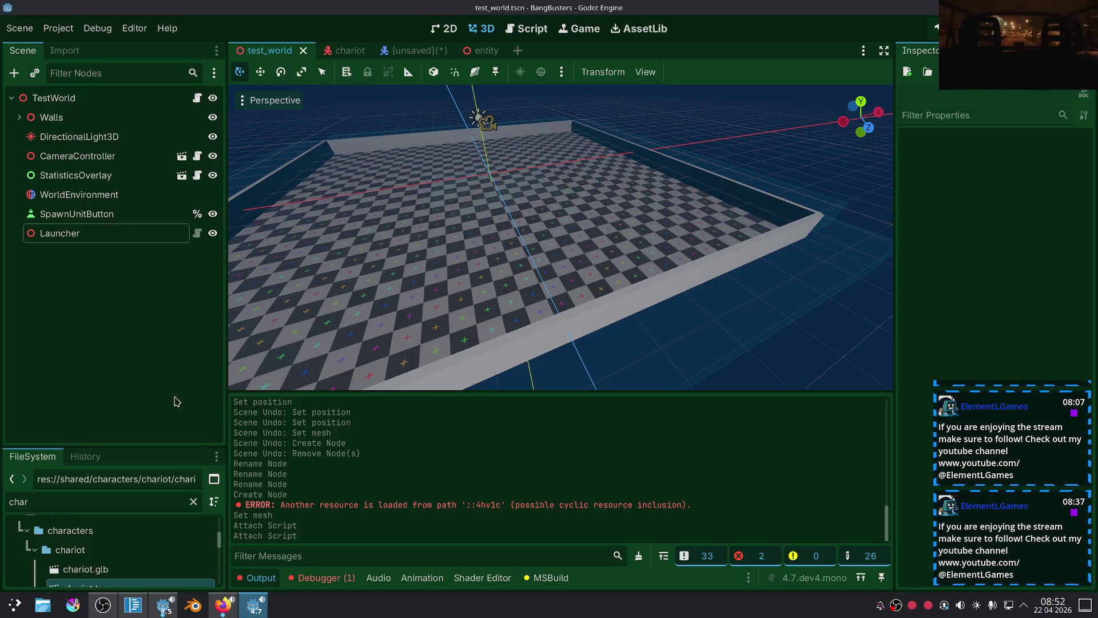
{"action": "left_click", "coordinate": [227, 607]}
{"action": "left_click", "coordinate": [227, 607]}
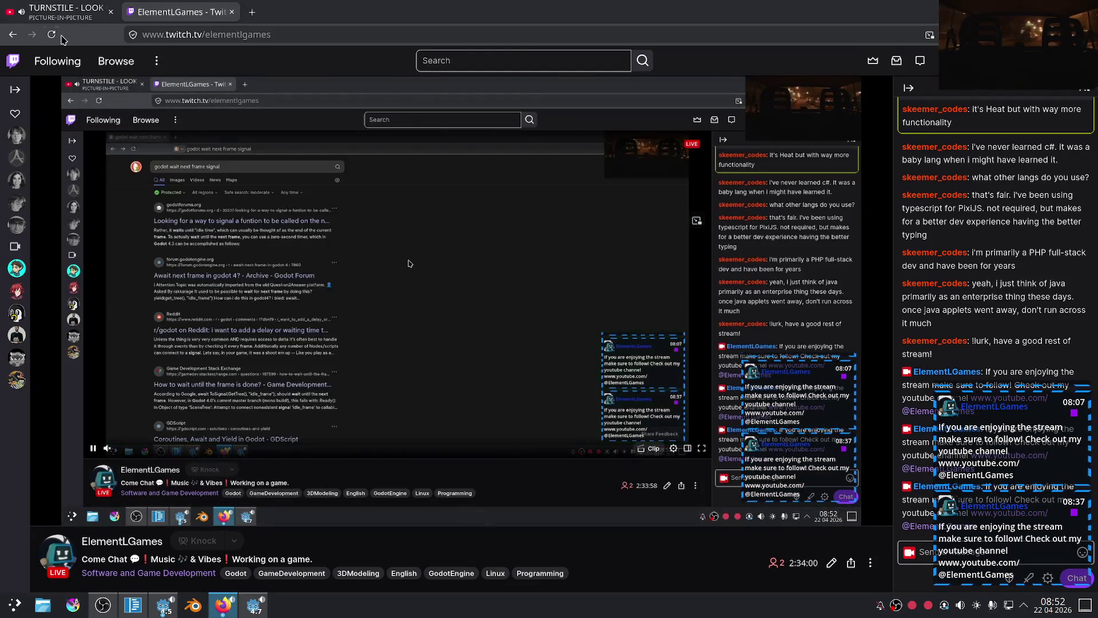
{"action": "left_click", "coordinate": [63, 11]}
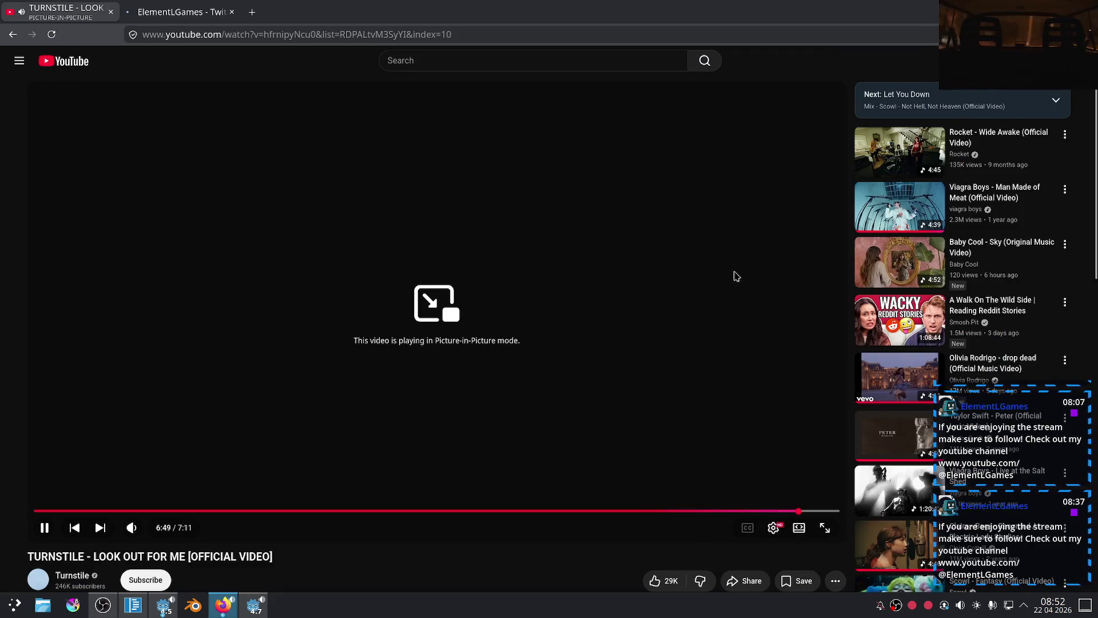
{"action": "scroll", "coordinate": [880, 211], "scroll_direction": "down", "scroll_amount": 4}
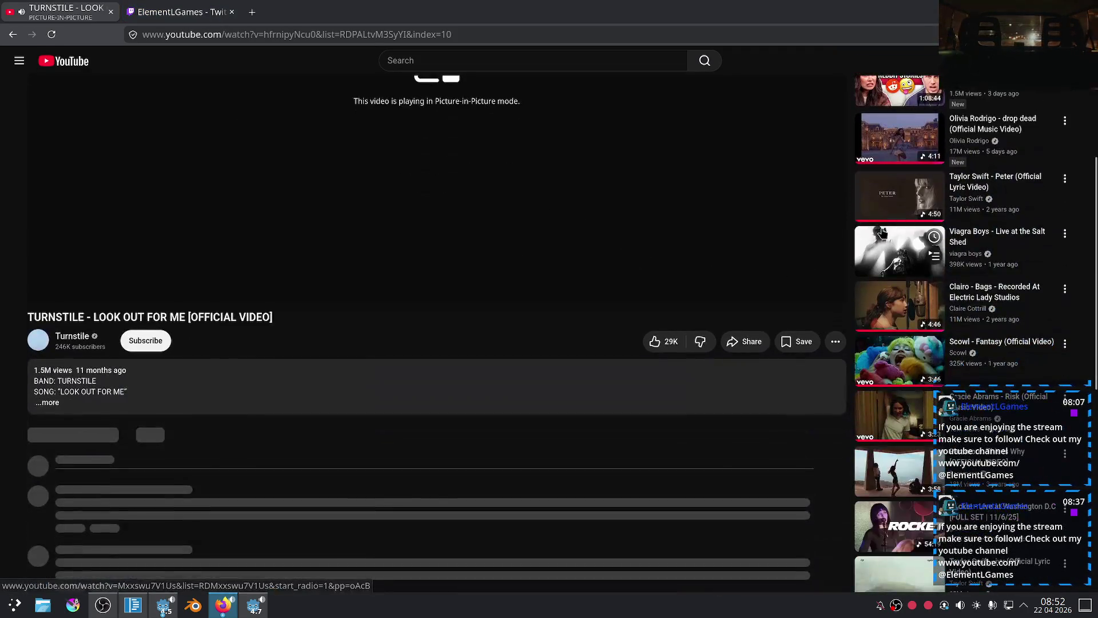
{"action": "scroll", "coordinate": [881, 233], "scroll_direction": "down", "scroll_amount": 1}
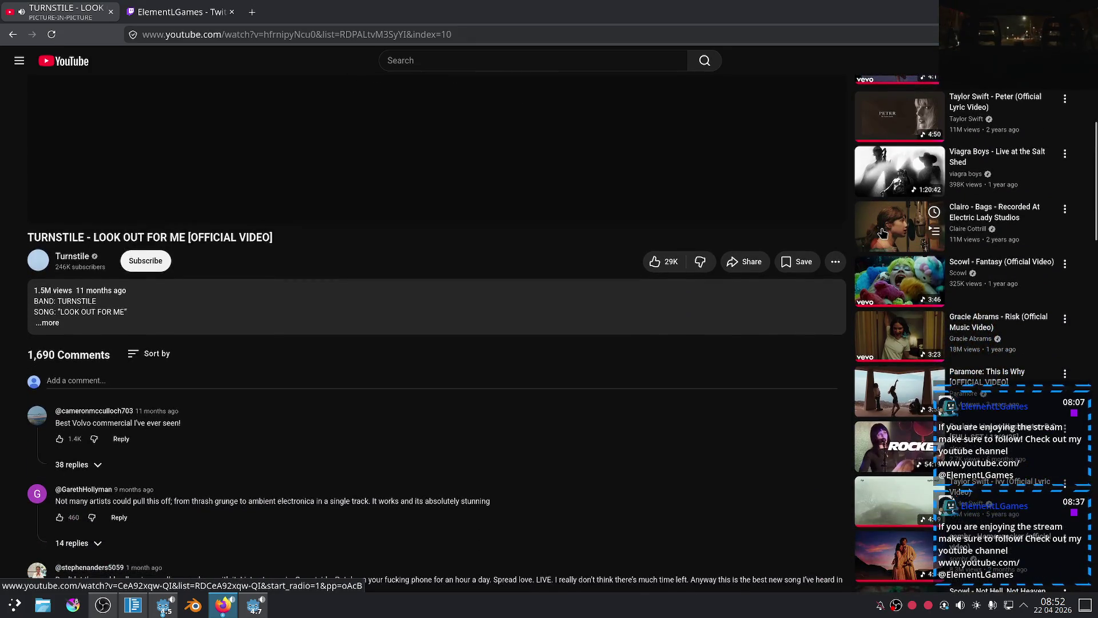
{"action": "scroll", "coordinate": [882, 233], "scroll_direction": "down", "scroll_amount": 6}
{"action": "scroll", "coordinate": [756, 261], "scroll_direction": "down", "scroll_amount": 3}
{"action": "scroll", "coordinate": [757, 260], "scroll_direction": "down", "scroll_amount": 2}
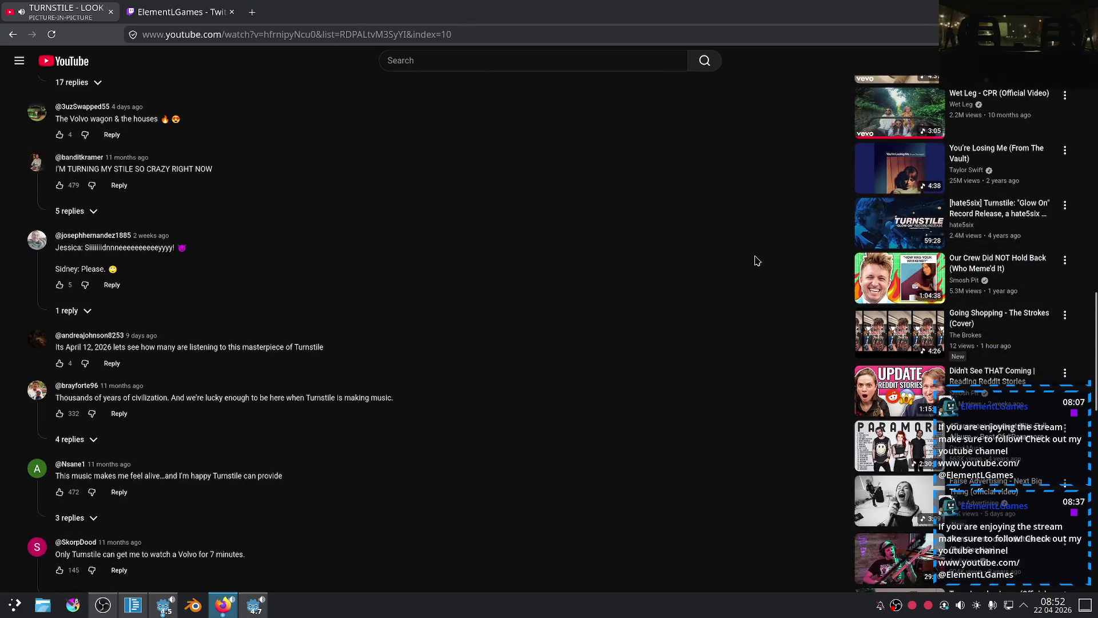
{"action": "scroll", "coordinate": [756, 260], "scroll_direction": "down", "scroll_amount": 4}
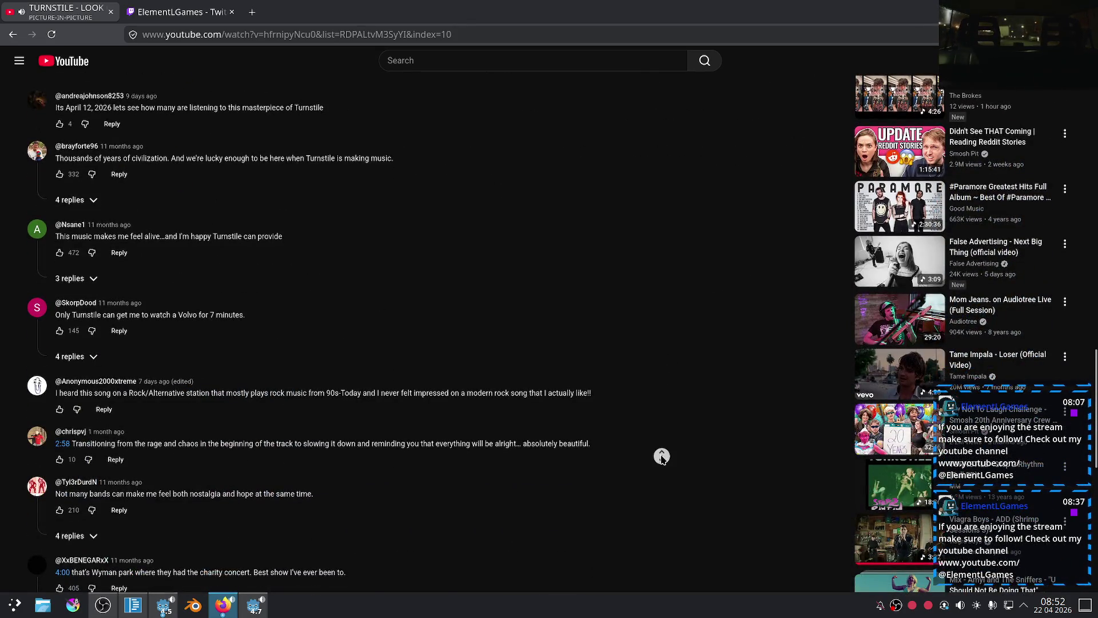
{"action": "left_click", "coordinate": [662, 456]}
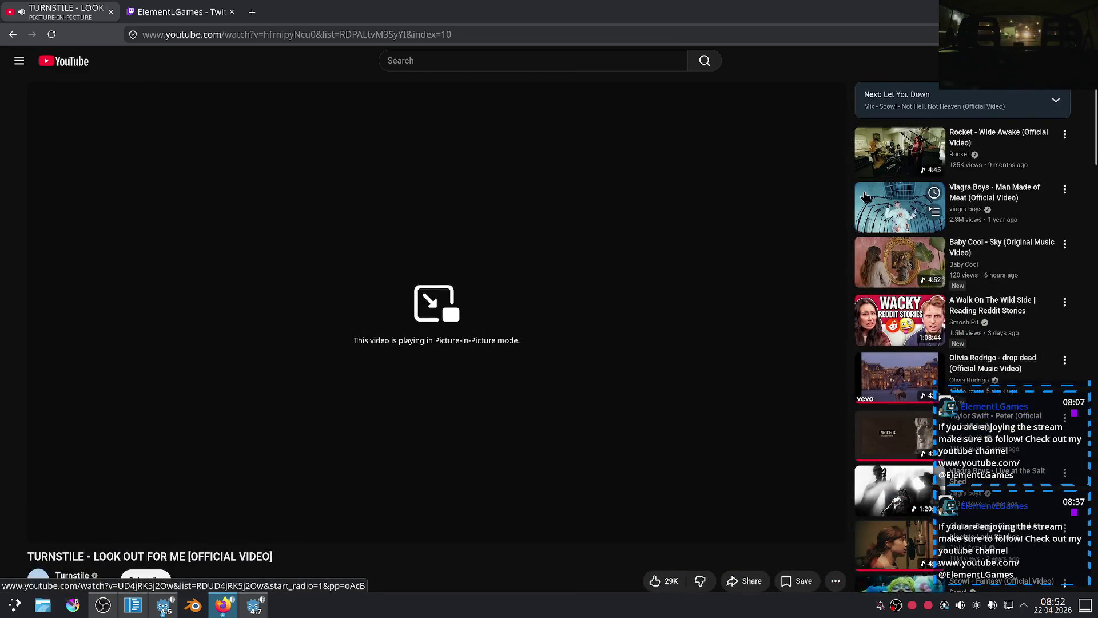
{"action": "key", "text": "ctrl+Tab"}
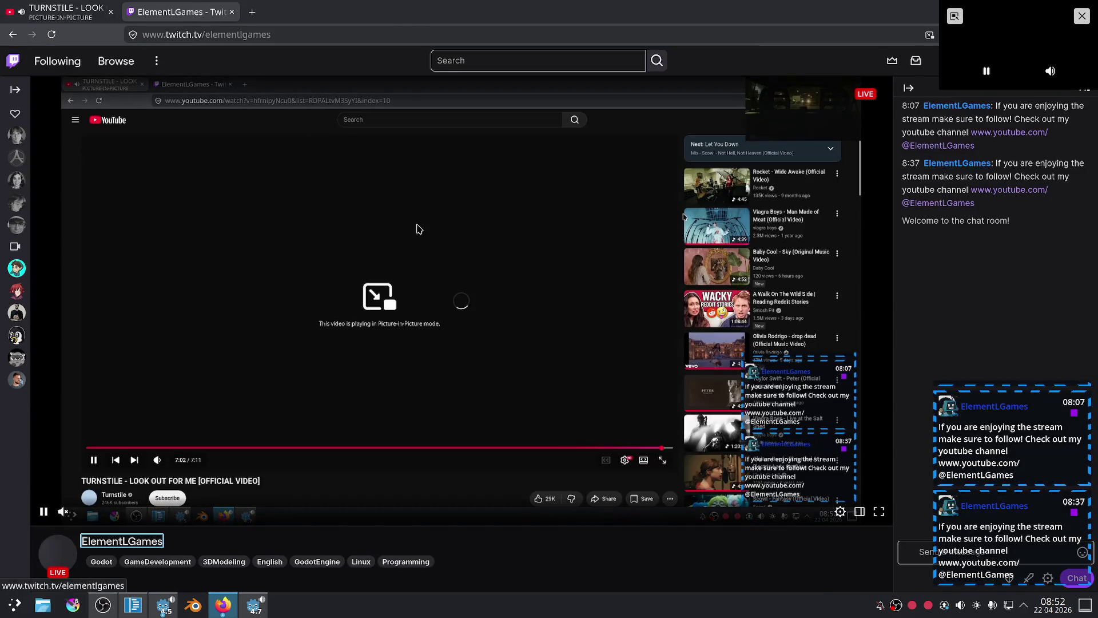
{"action": "key", "text": "alt+Tab"}
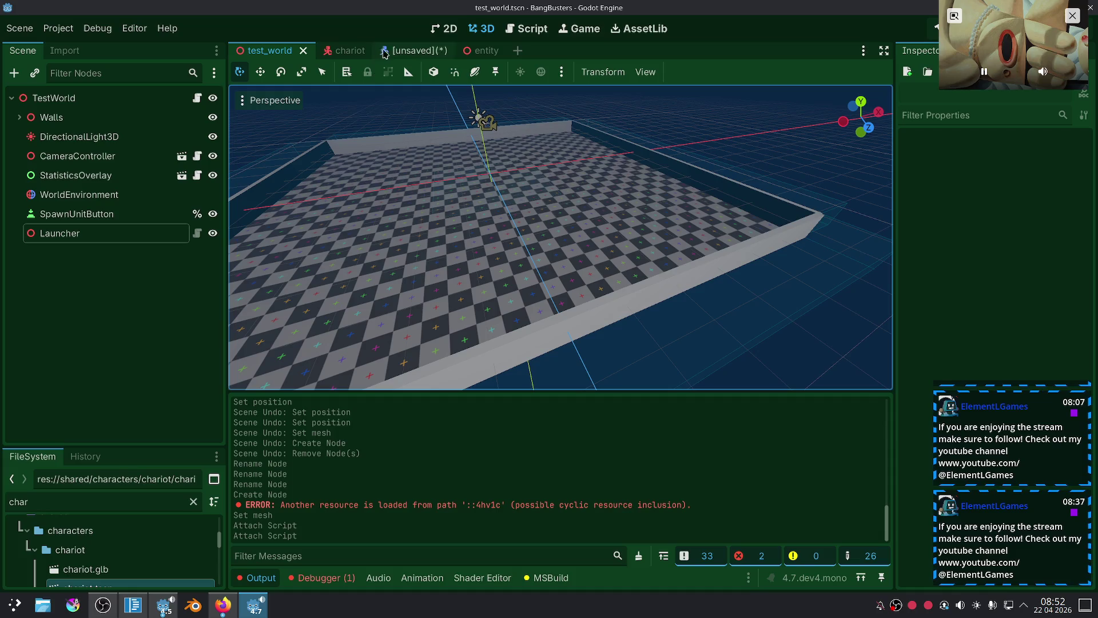
Enlarge the FileSystem dock, clear the 'char' filter, collapse chariot, and locate the world_test folder.
{"action": "scroll", "coordinate": [102, 527], "scroll_direction": "down", "scroll_amount": 2}
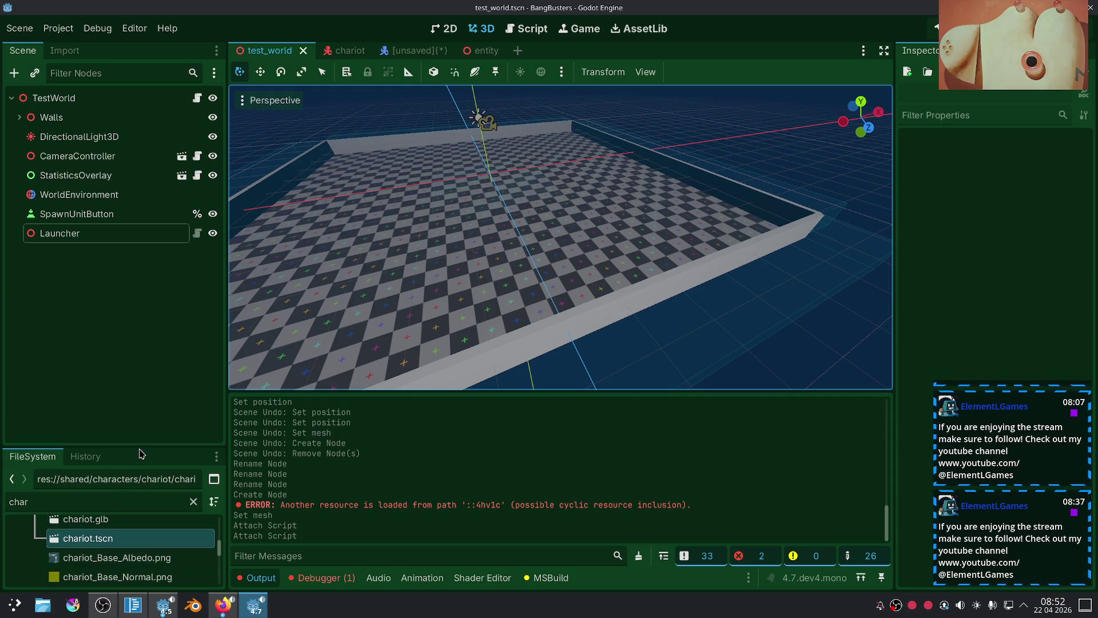
{"action": "left_click_drag", "start_coordinate": [140, 445], "coordinate": [181, 279]}
{"action": "left_click", "coordinate": [193, 335]}
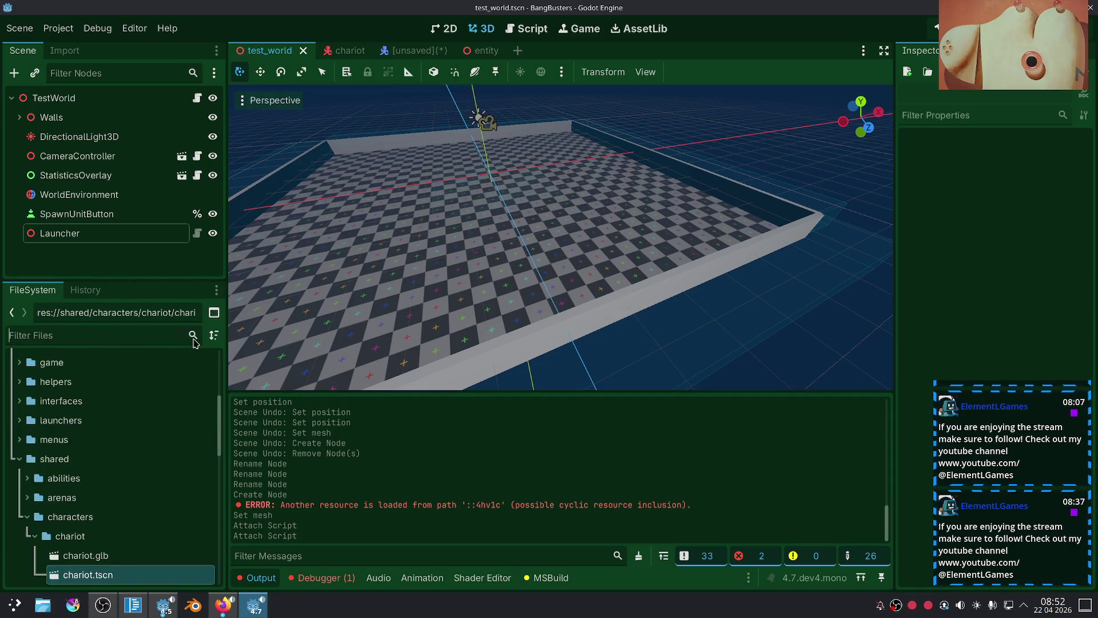
{"action": "scroll", "coordinate": [30, 422], "scroll_direction": "up", "scroll_amount": 3}
{"action": "left_click", "coordinate": [31, 420]}
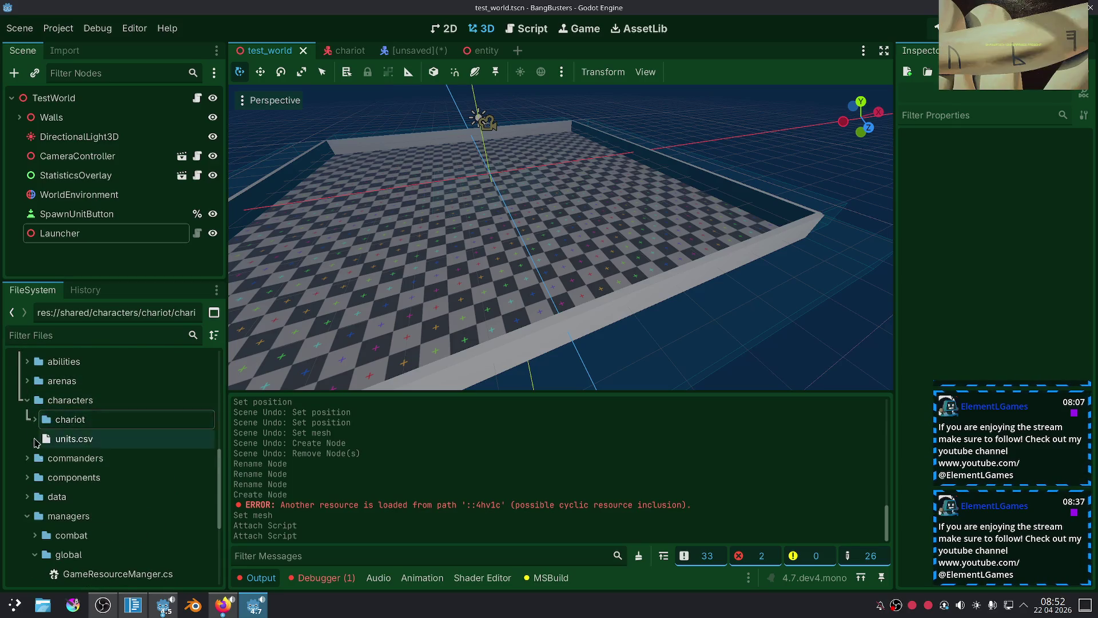
{"action": "scroll", "coordinate": [29, 457], "scroll_direction": "down", "scroll_amount": 5}
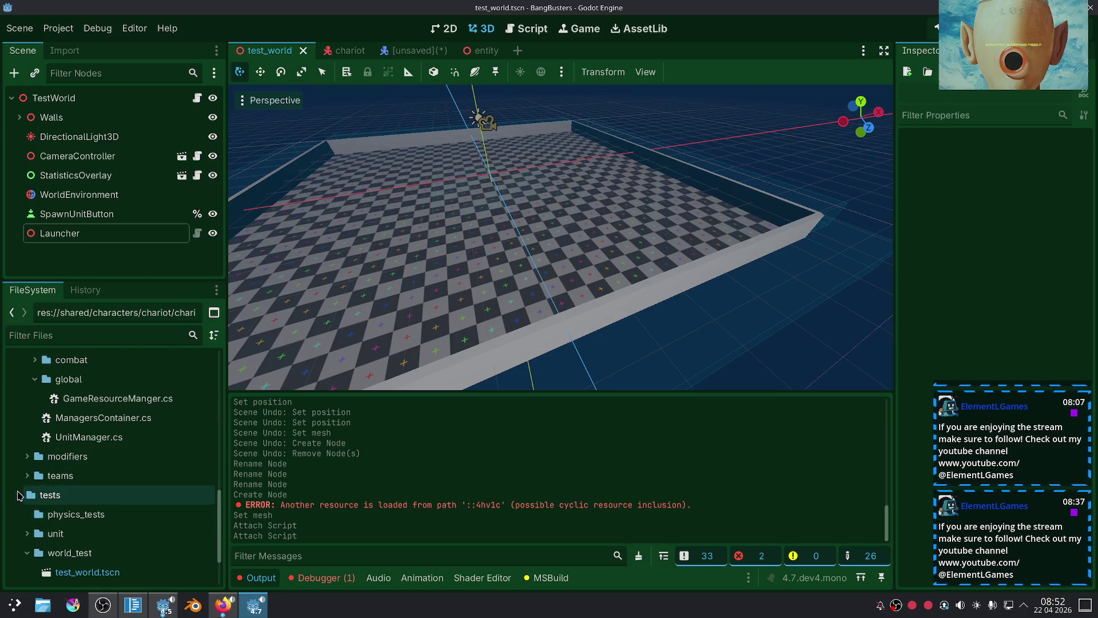
{"action": "scroll", "coordinate": [20, 495], "scroll_direction": "down", "scroll_amount": 3}
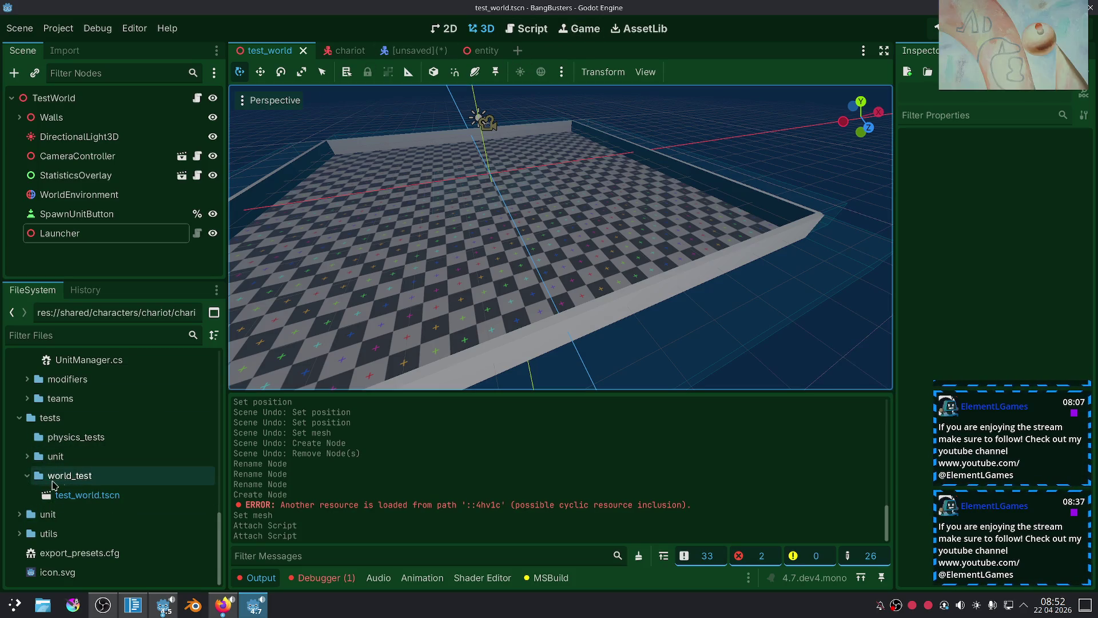
{"action": "right_click", "coordinate": [72, 485]}
{"action": "left_click", "coordinate": [404, 146]}
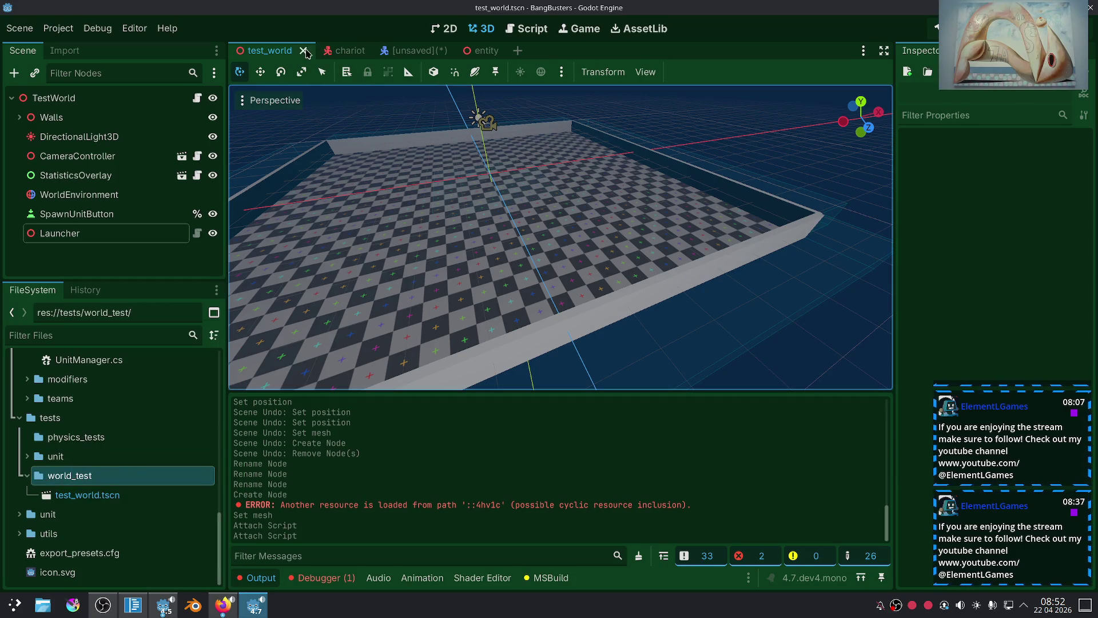
Close test_world and create a new scene with a Node3D root, discarding a stray Node2D scene.
{"action": "left_click", "coordinate": [303, 51]}
{"action": "key", "text": "ctrl+n"}
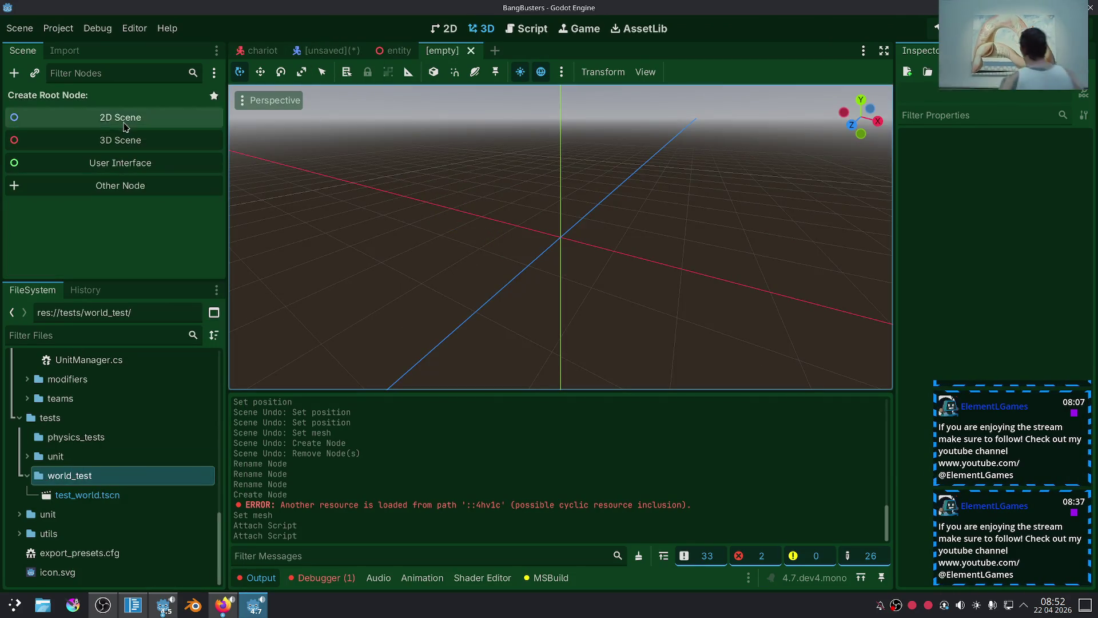
{"action": "left_click", "coordinate": [124, 124]}
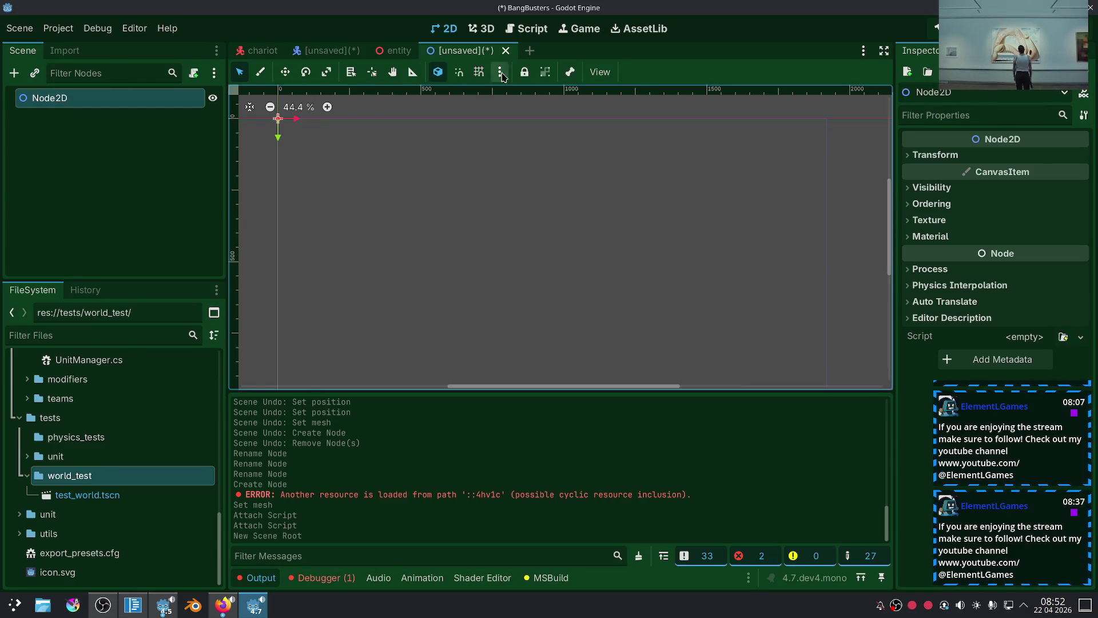
{"action": "left_click", "coordinate": [506, 50]}
{"action": "left_click", "coordinate": [635, 337]}
{"action": "key", "text": "ctrl+n"}
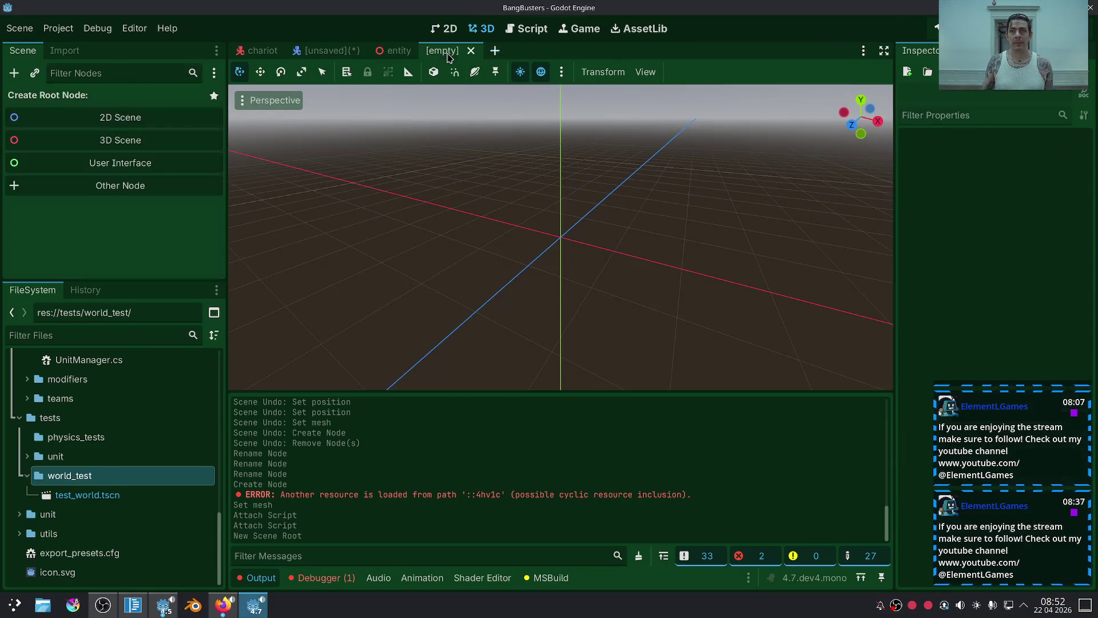
{"action": "left_click", "coordinate": [155, 140]}
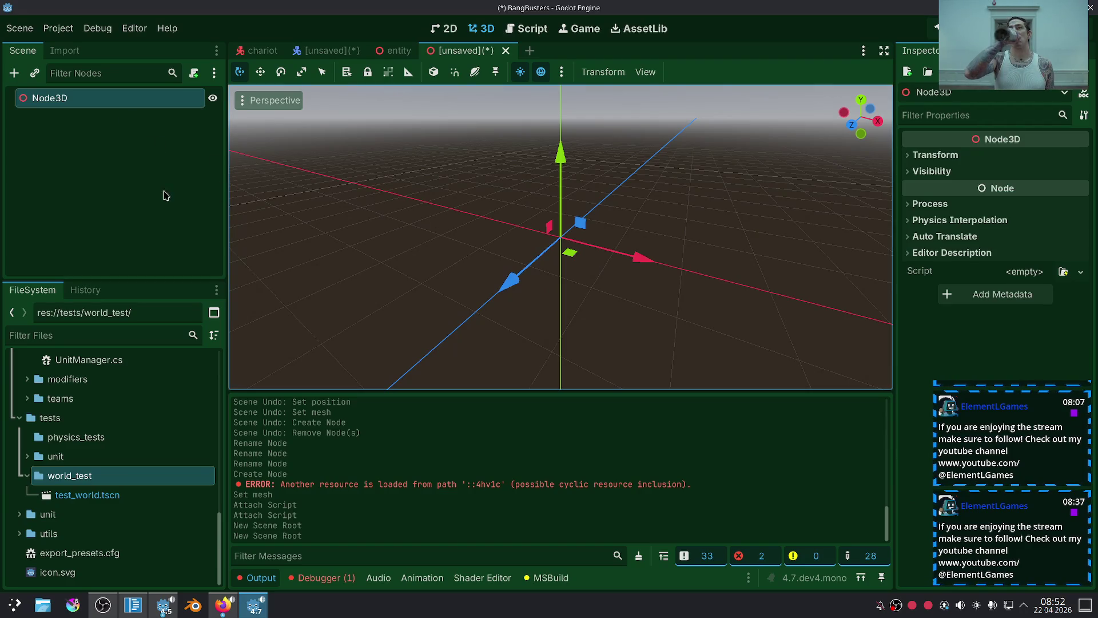
{"action": "right_click", "coordinate": [90, 106]}
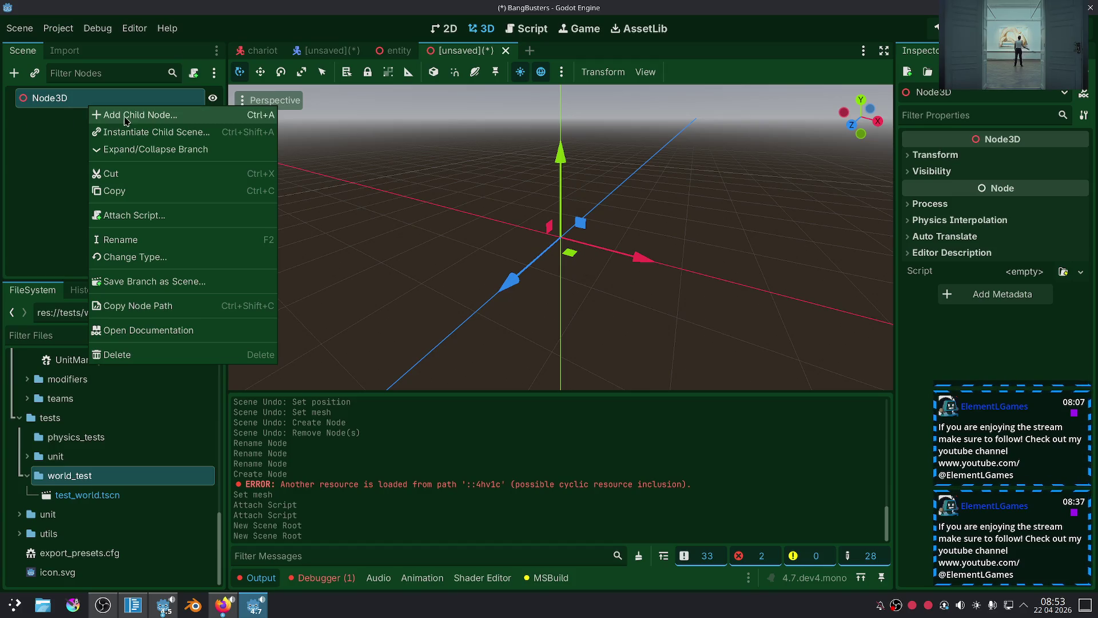
{"action": "left_click", "coordinate": [60, 166]}
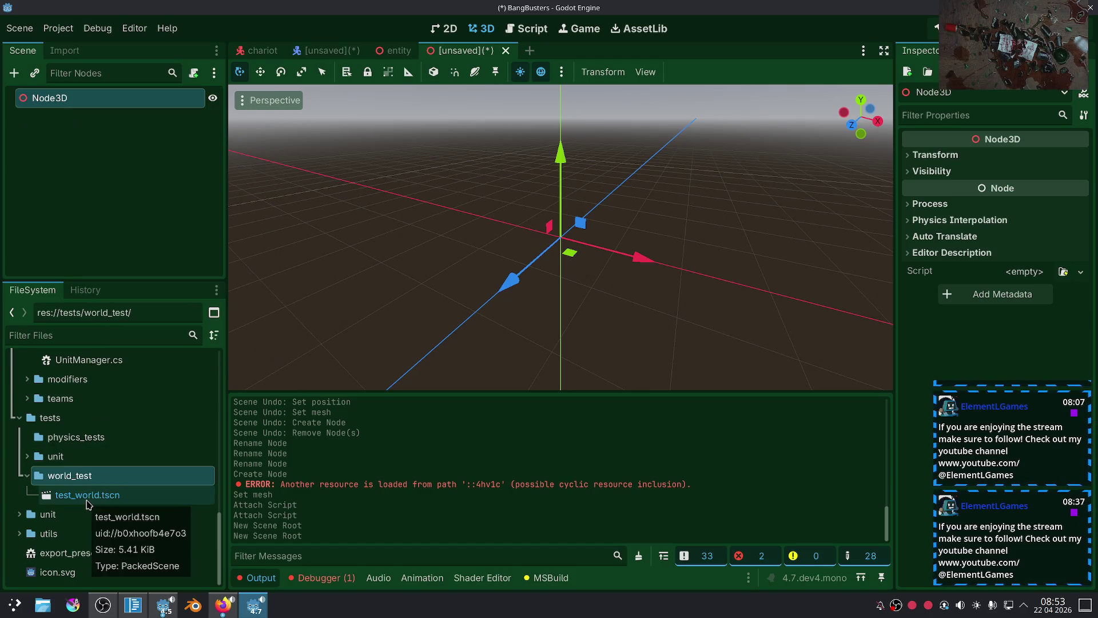
Open test_world.tscn, copy its Walls node, and return to the new Node3D scene.
{"action": "left_click", "coordinate": [88, 495]}
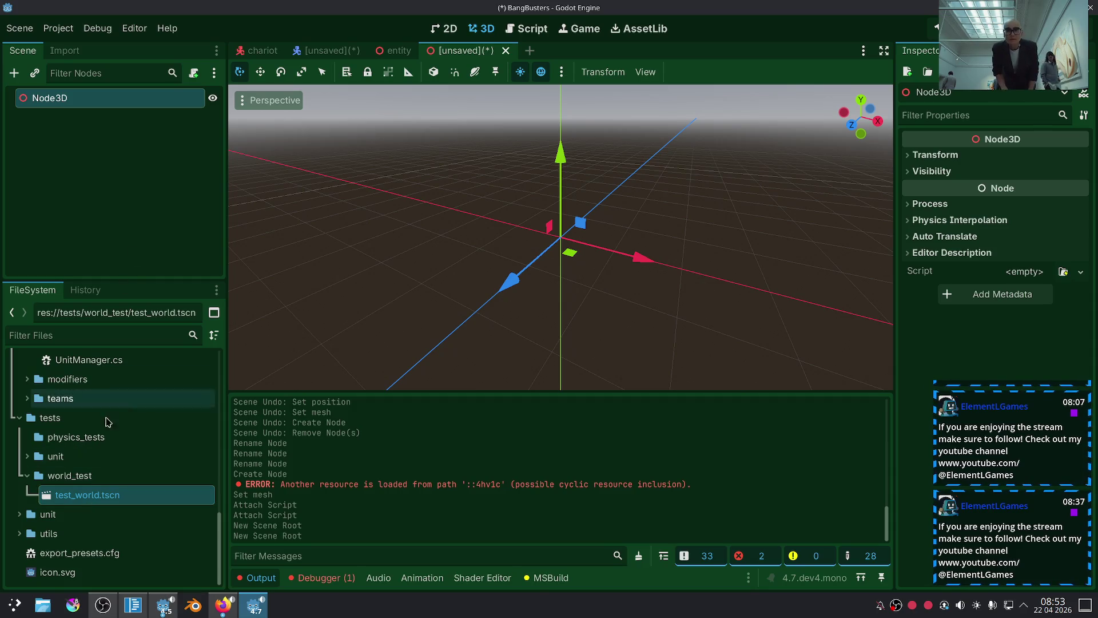
{"action": "double_click", "coordinate": [90, 496]}
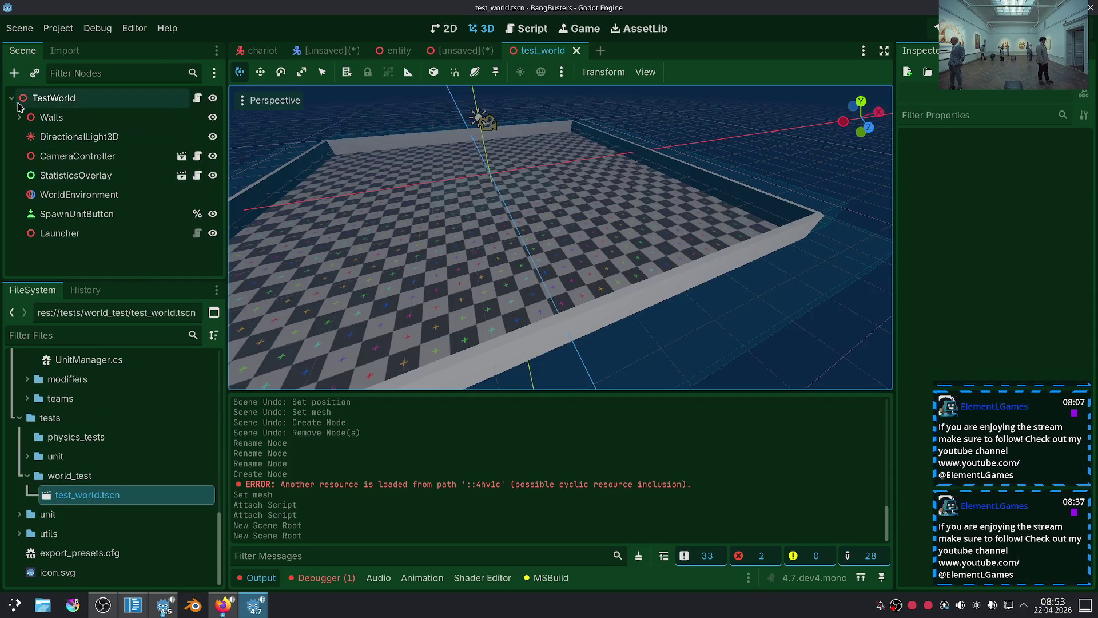
{"action": "right_click", "coordinate": [50, 118]}
{"action": "key", "text": "Escape"}
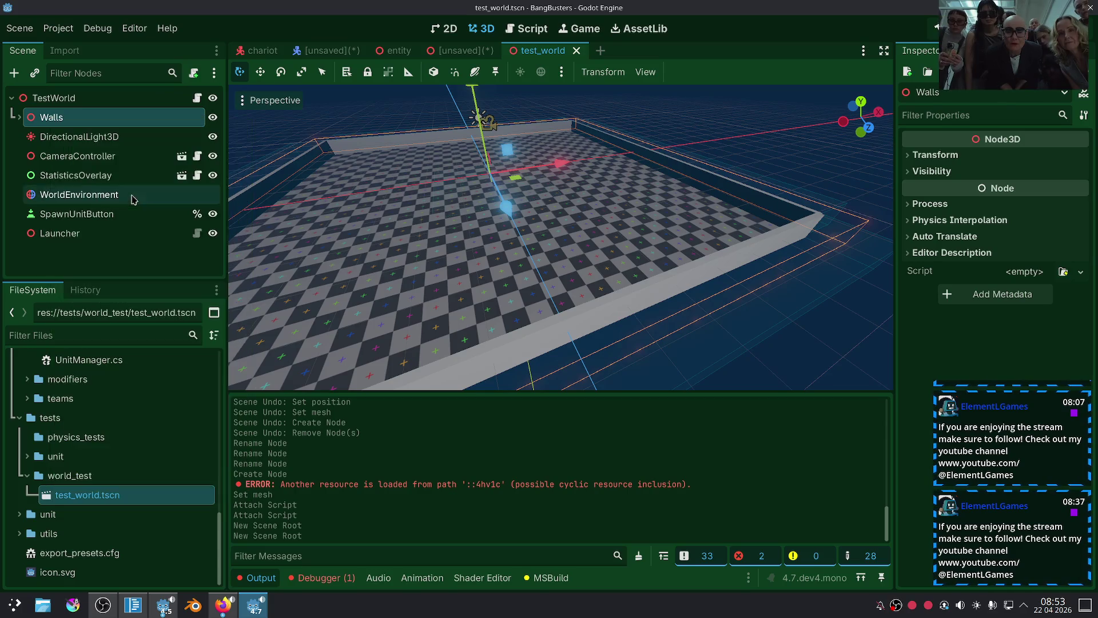
{"action": "left_click", "coordinate": [439, 52]}
{"action": "right_click", "coordinate": [104, 98]}
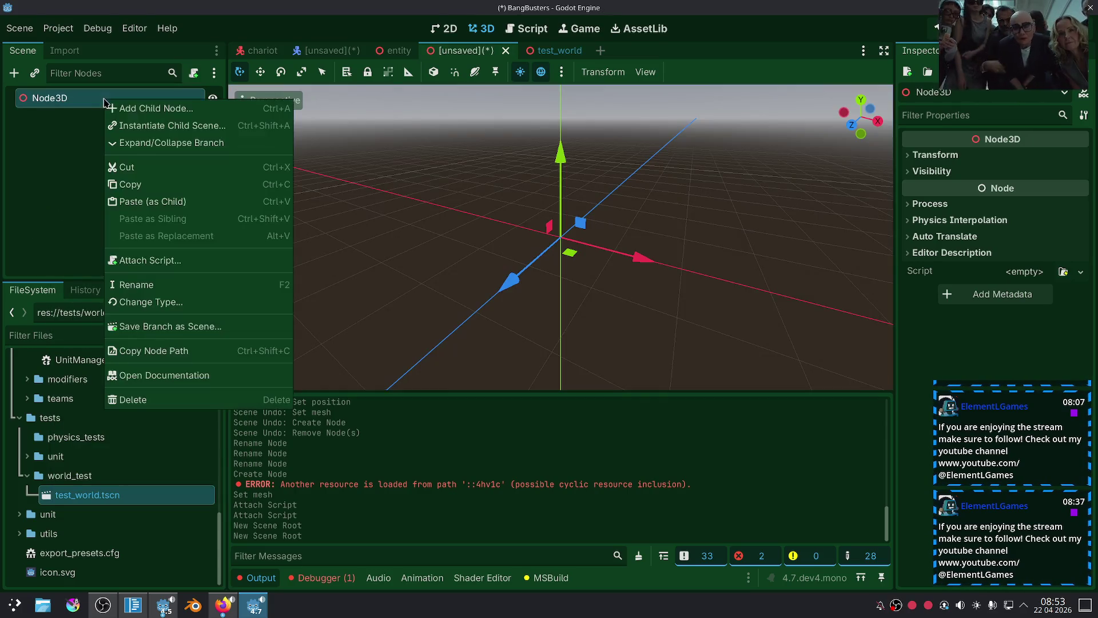
{"action": "left_click", "coordinate": [157, 184]}
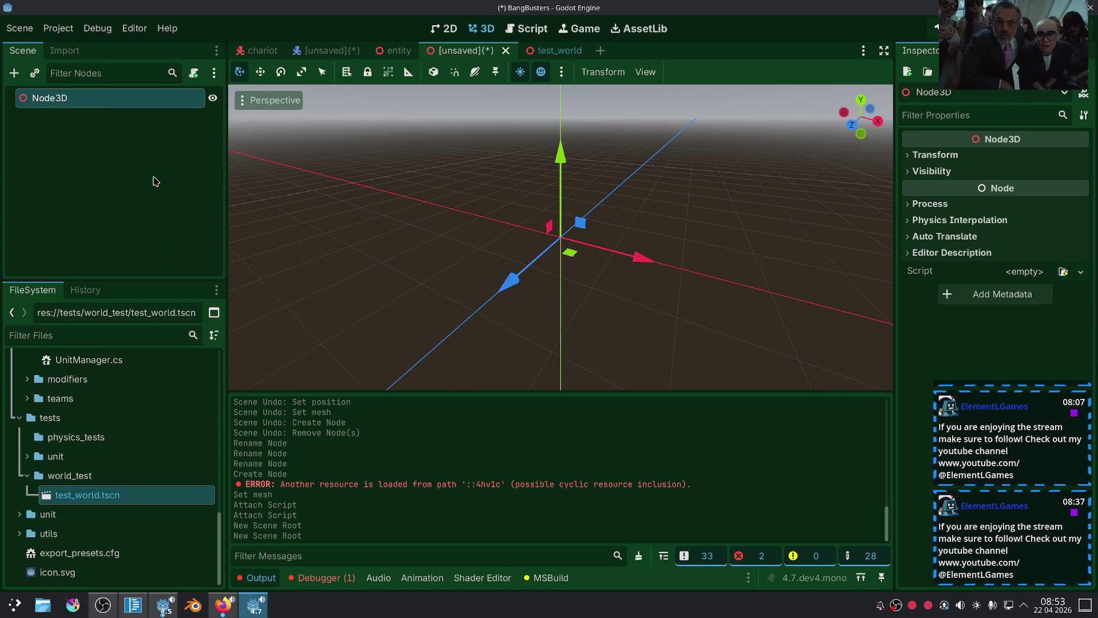
{"action": "left_click", "coordinate": [554, 50]}
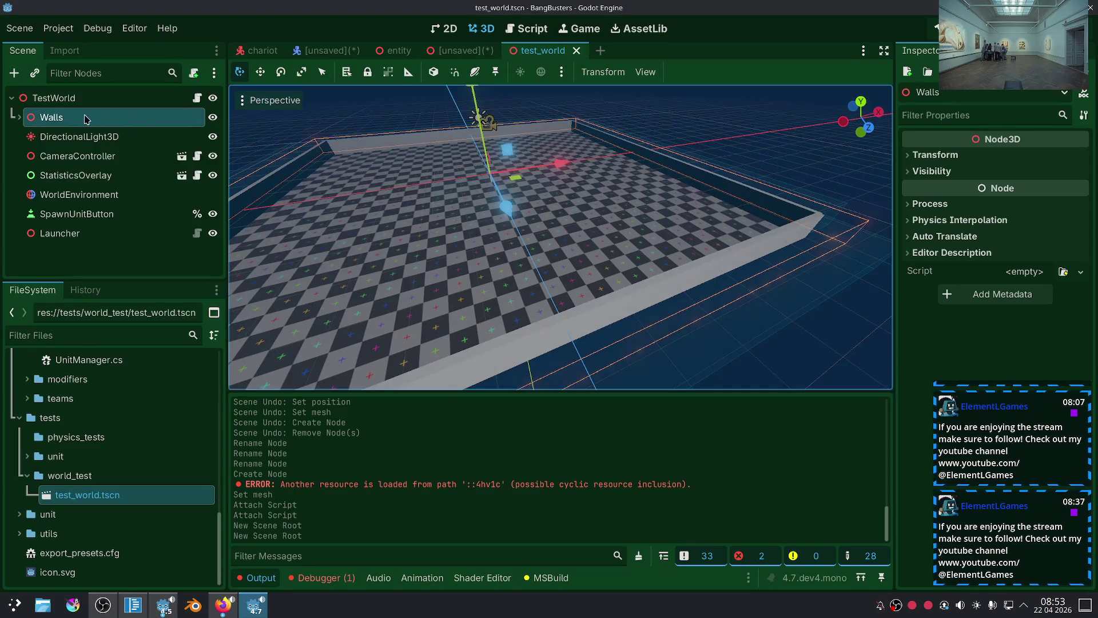
{"action": "right_click", "coordinate": [85, 118]}
{"action": "left_click", "coordinate": [116, 202]}
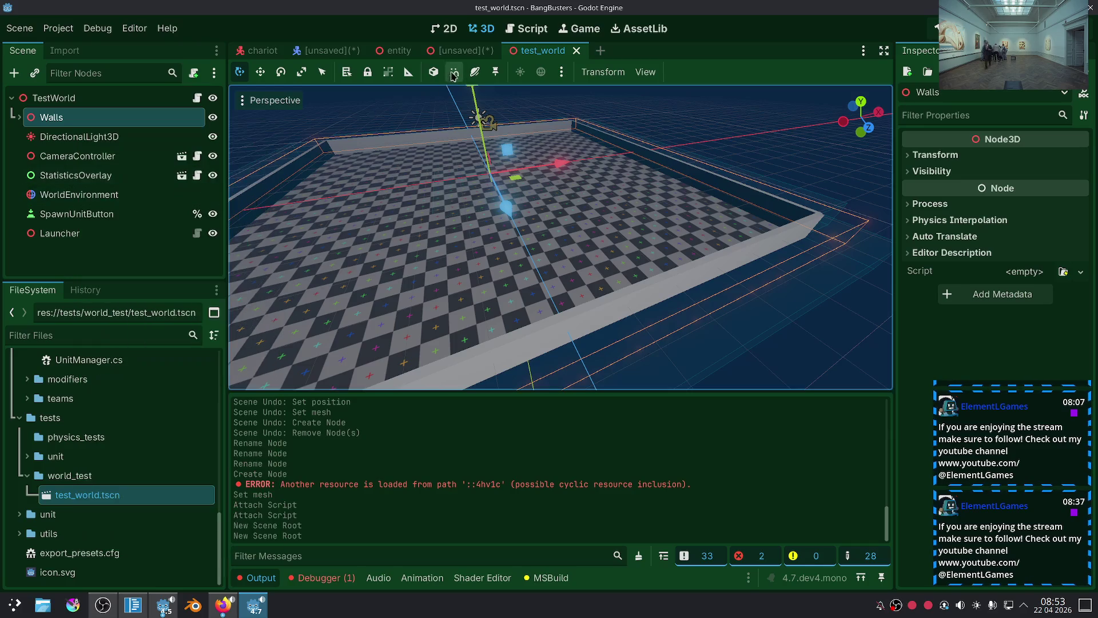
{"action": "left_click", "coordinate": [461, 51]}
{"action": "right_click", "coordinate": [83, 103]}
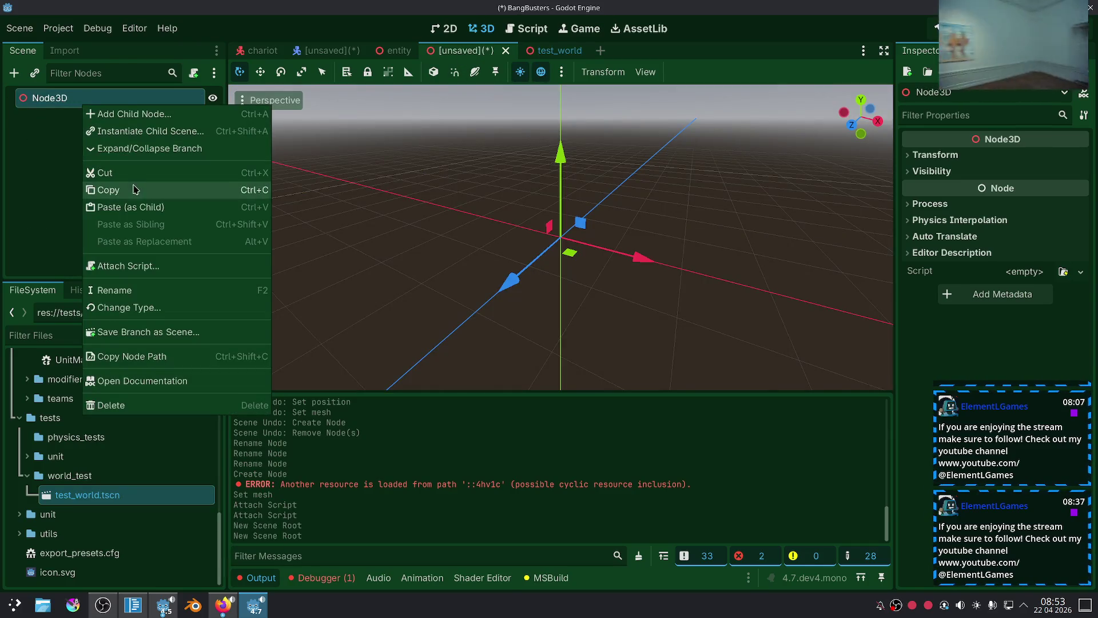
Paste the Walls group under the Node3D root and compare it with the original test_world scene.
{"action": "left_click", "coordinate": [137, 207]}
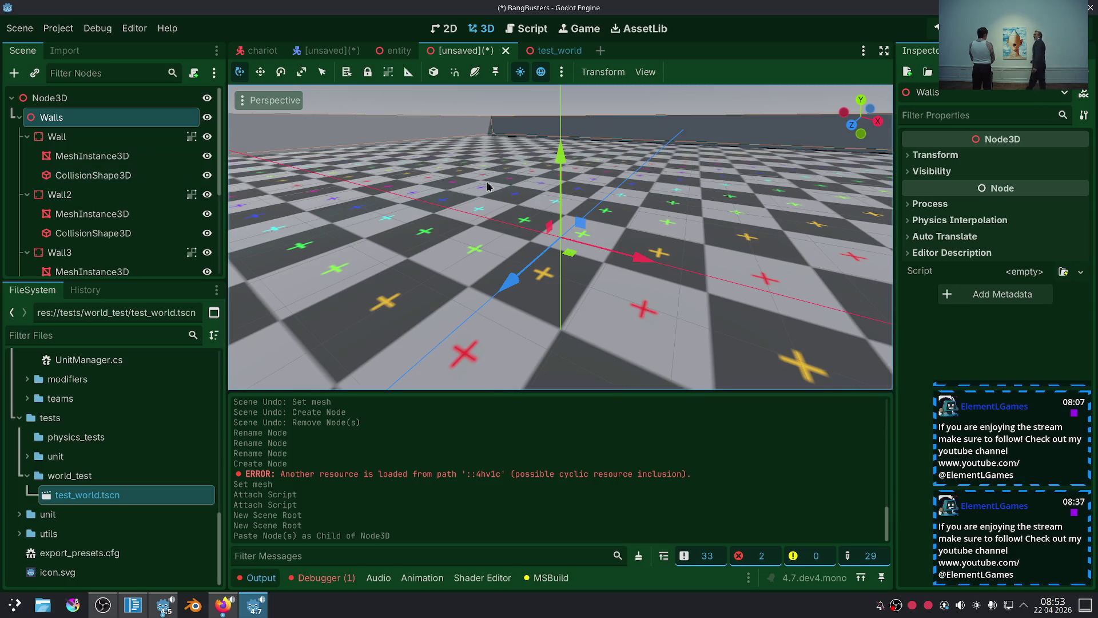
{"action": "scroll", "coordinate": [595, 209], "scroll_direction": "down", "scroll_amount": 10}
{"action": "scroll", "coordinate": [688, 252], "scroll_direction": "up", "scroll_amount": 5}
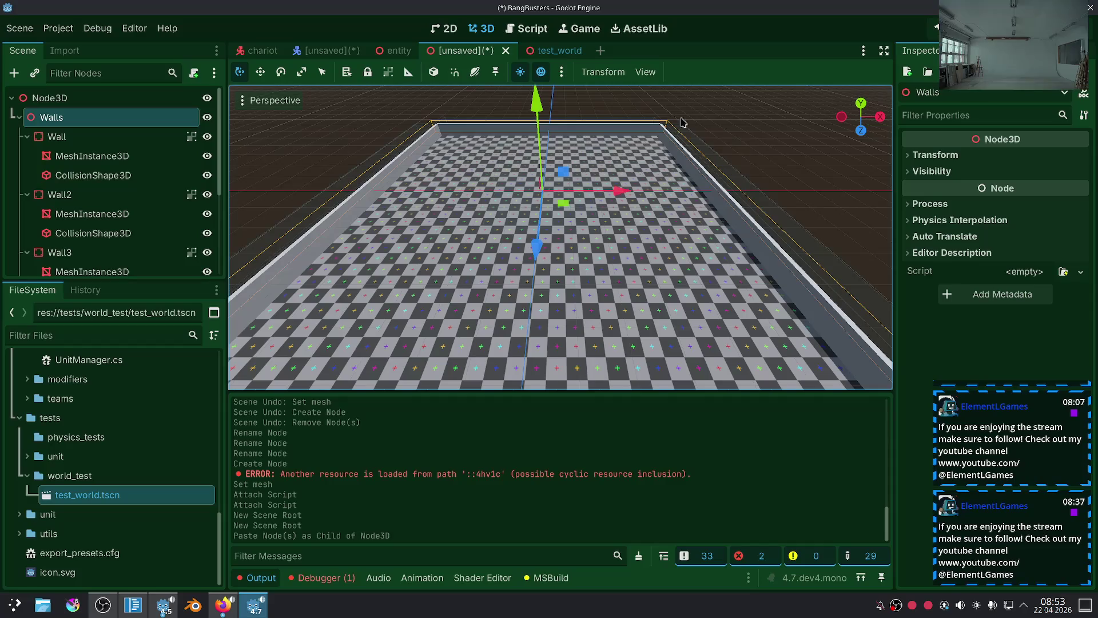
{"action": "left_click", "coordinate": [554, 50]}
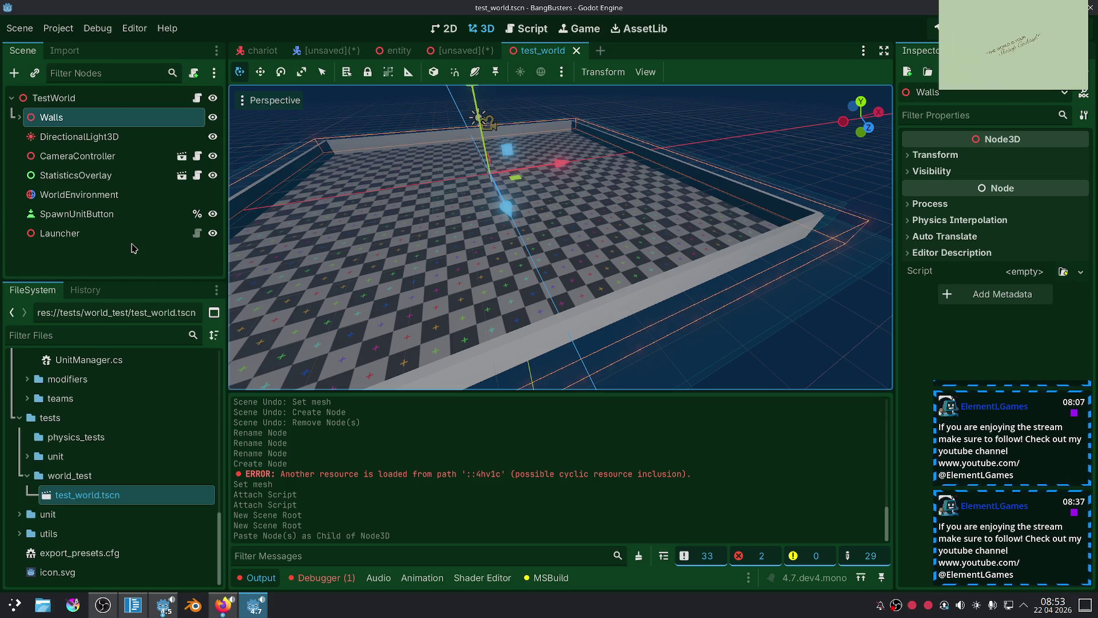
{"action": "left_click", "coordinate": [463, 50]}
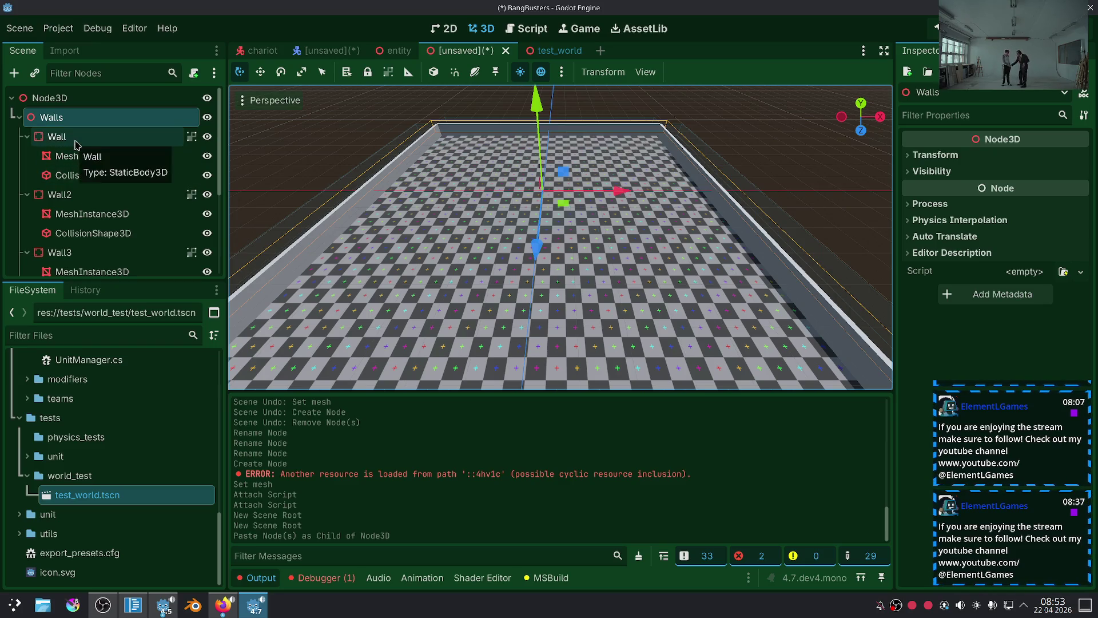
Move the Wall and Wall2 meshes directly under Walls and delete both bodies.
{"action": "left_click", "coordinate": [76, 140]}
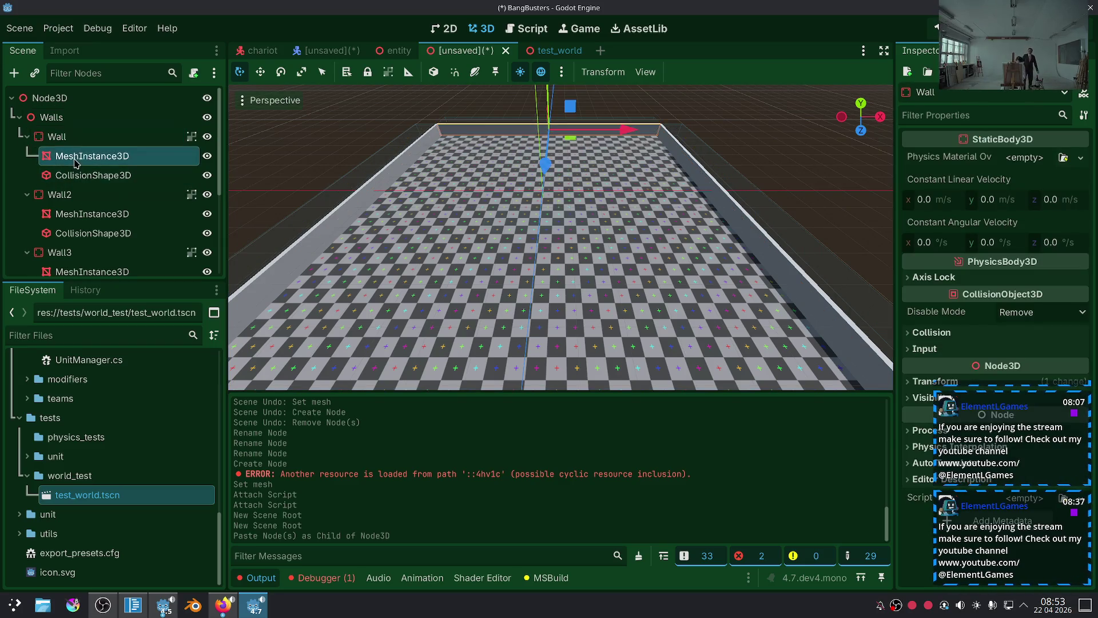
{"action": "left_click_drag", "start_coordinate": [76, 123], "coordinate": [75, 125]}
{"action": "left_click", "coordinate": [76, 163]}
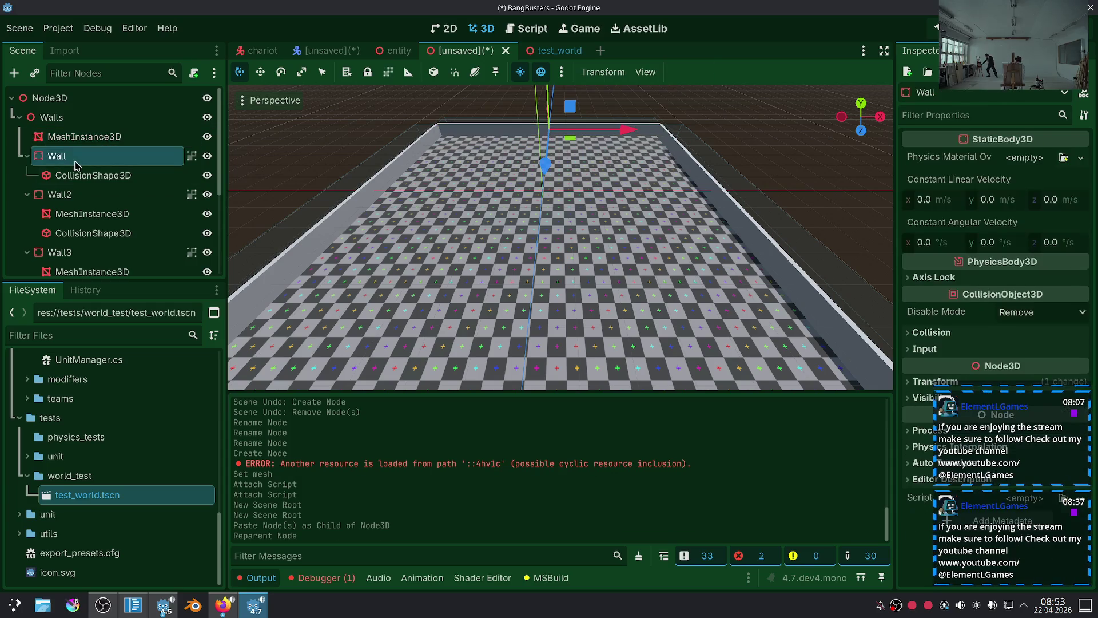
{"action": "key", "text": "Delete"}
{"action": "key", "text": "Return"}
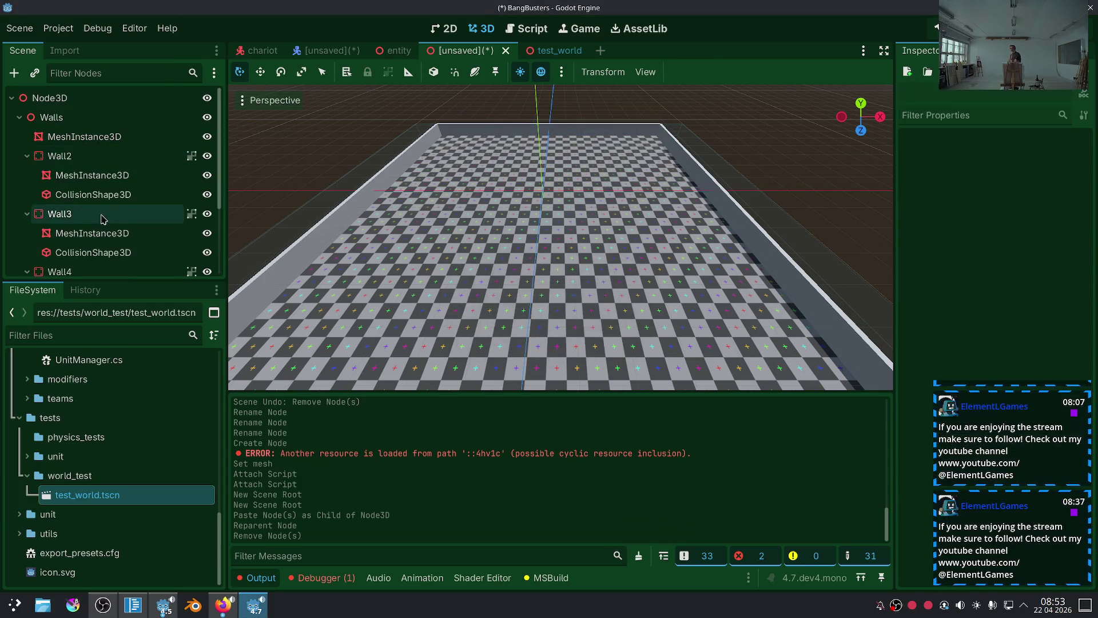
{"action": "left_click_drag", "start_coordinate": [91, 175], "coordinate": [92, 150]}
{"action": "left_click", "coordinate": [91, 175]}
{"action": "key", "text": "Delete"}
{"action": "key", "text": "Return"}
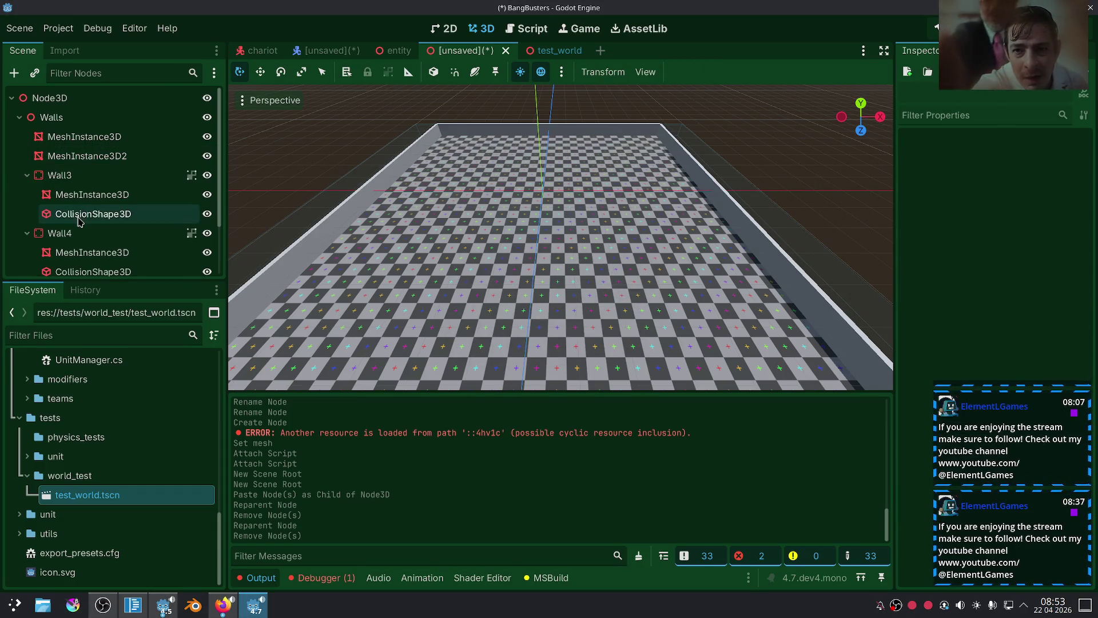
Move the Wall3 and Wall4 meshes directly under Walls and delete those bodies.
{"action": "left_click", "coordinate": [86, 213]}
{"action": "left_click_drag", "start_coordinate": [80, 197], "coordinate": [86, 166]}
{"action": "left_click", "coordinate": [68, 194]}
{"action": "key", "text": "Delete"}
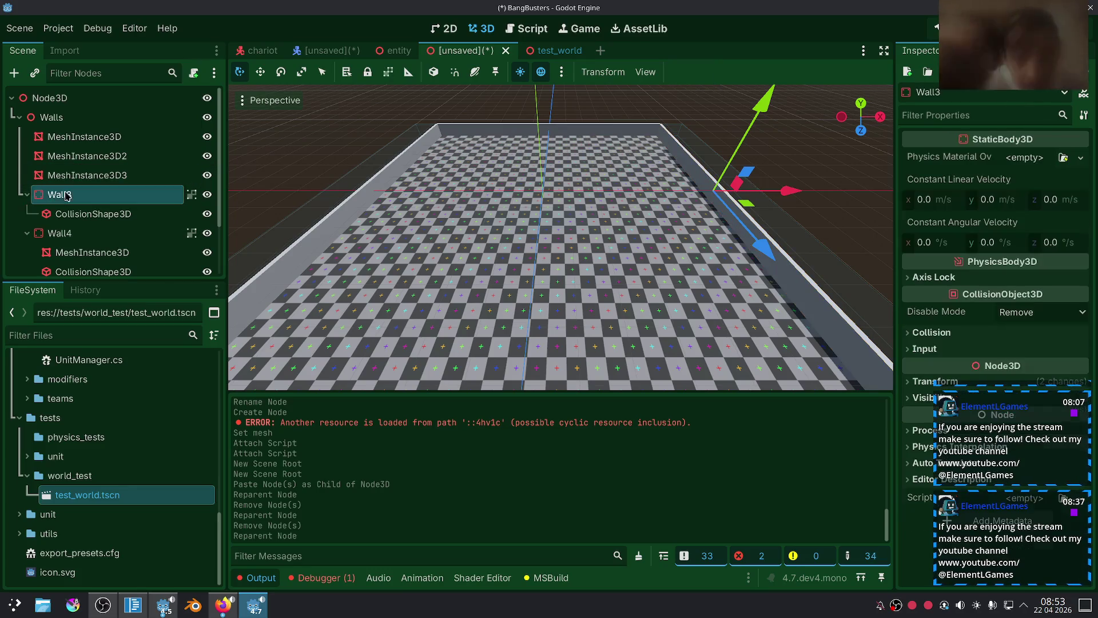
{"action": "key", "text": "Return"}
{"action": "left_click", "coordinate": [83, 233]}
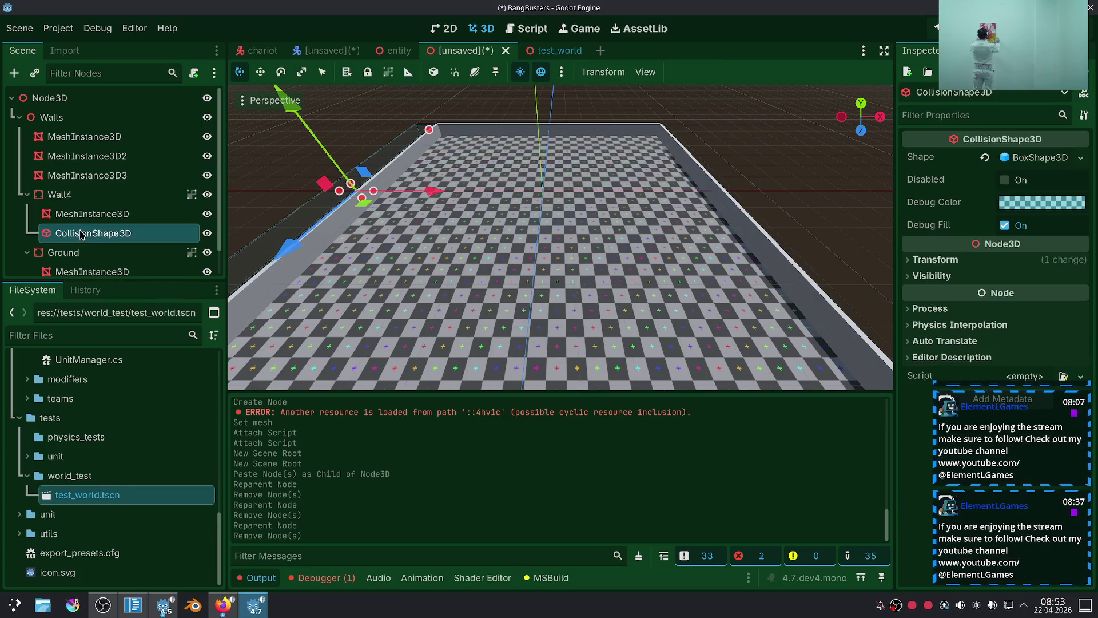
{"action": "left_click_drag", "start_coordinate": [86, 213], "coordinate": [67, 198]}
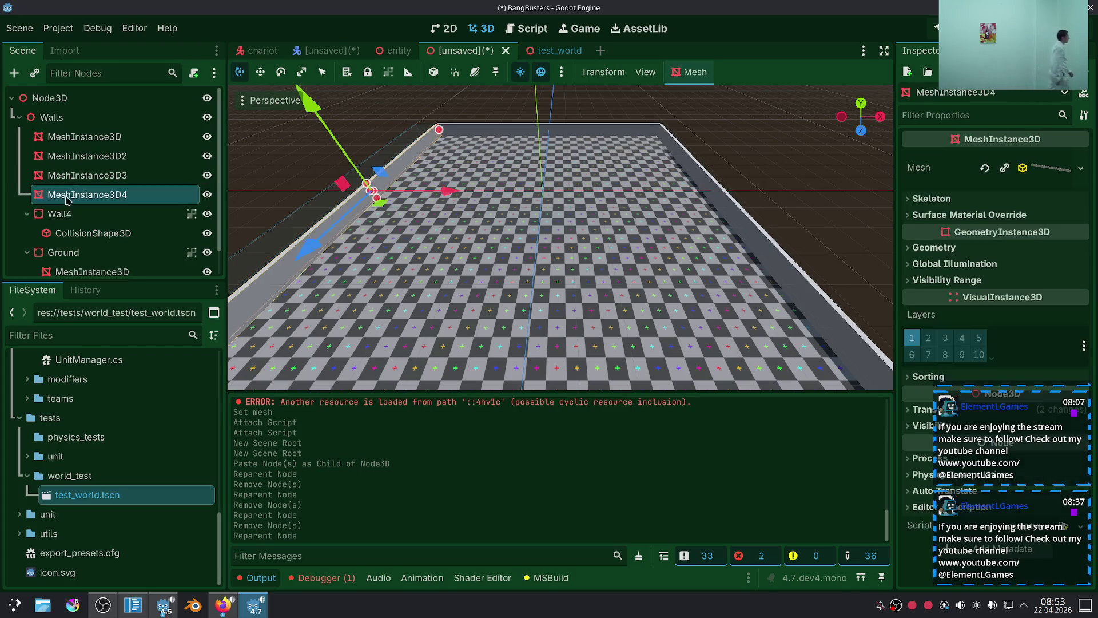
{"action": "left_click", "coordinate": [60, 214]}
{"action": "key", "text": "Delete"}
{"action": "key", "text": "Return"}
Move the Ground mesh under Walls, delete the Ground body, and collapse the Walls group.
{"action": "left_click", "coordinate": [86, 234]}
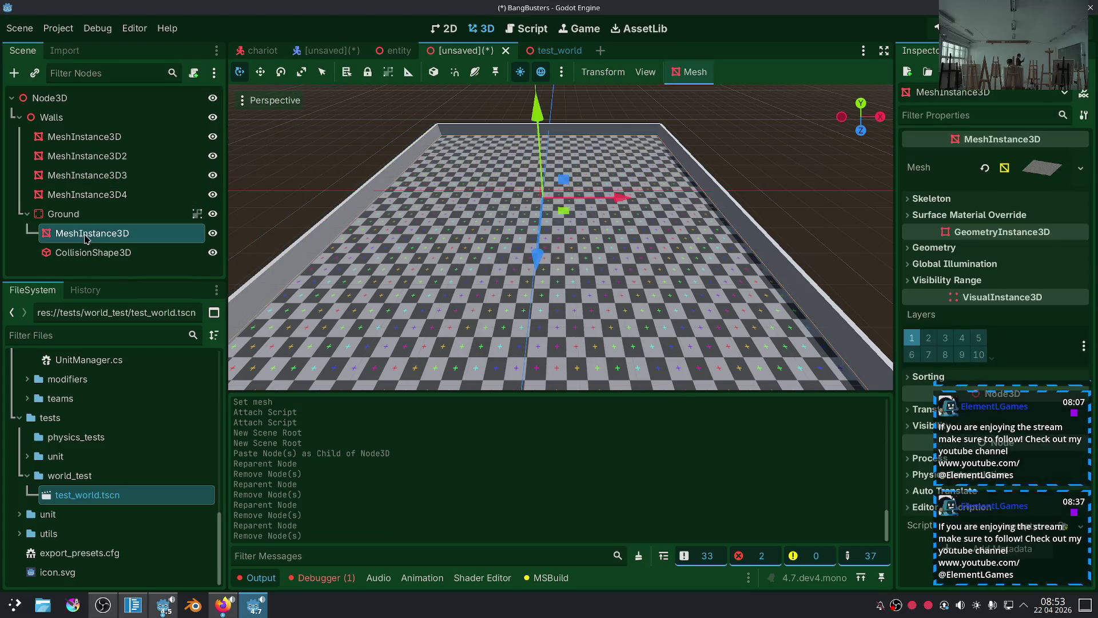
{"action": "left_click_drag", "start_coordinate": [82, 203], "coordinate": [80, 203]}
{"action": "left_click", "coordinate": [60, 232]}
{"action": "key", "text": "Delete"}
{"action": "key", "text": "Return"}
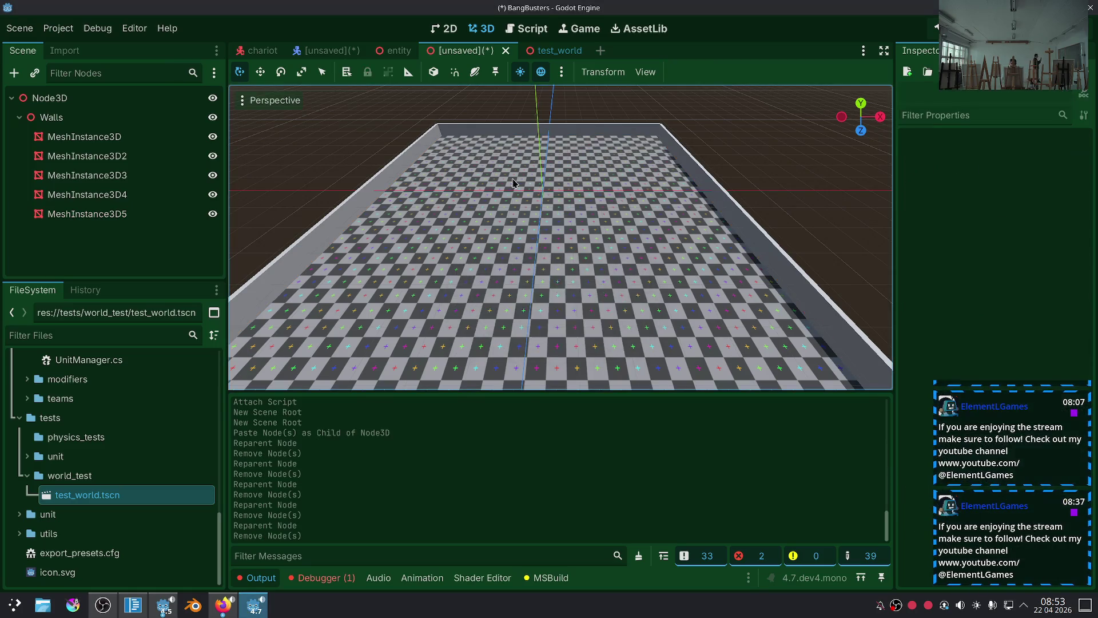
{"action": "scroll", "coordinate": [572, 219], "scroll_direction": "down", "scroll_amount": 5}
{"action": "scroll", "coordinate": [577, 221], "scroll_direction": "up", "scroll_amount": 8}
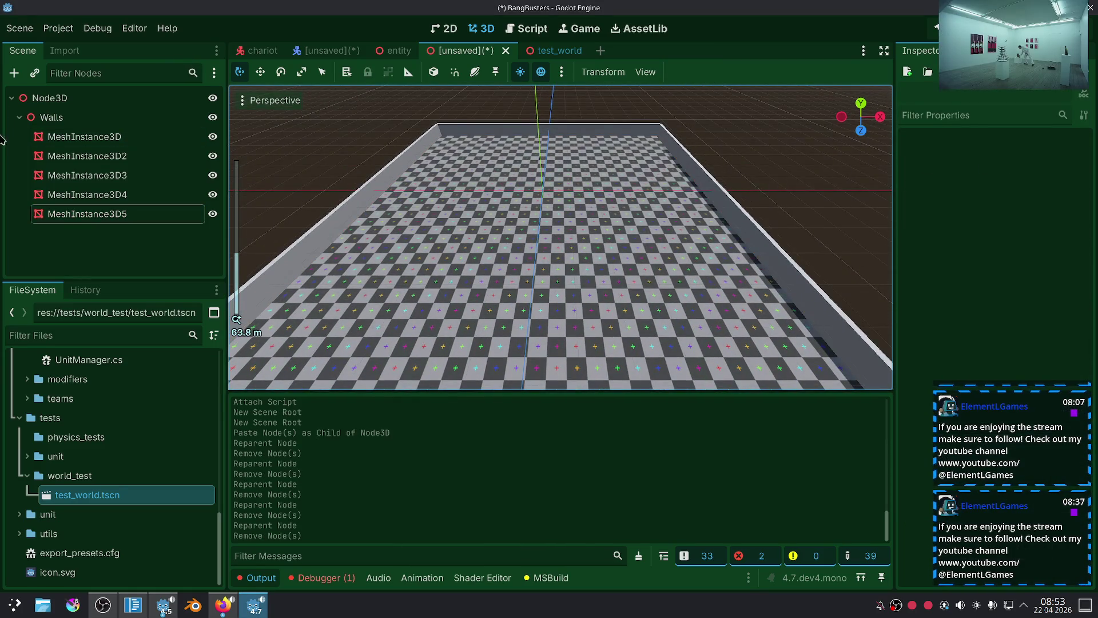
{"action": "key", "text": "Left"}
{"action": "key", "text": "Left"}
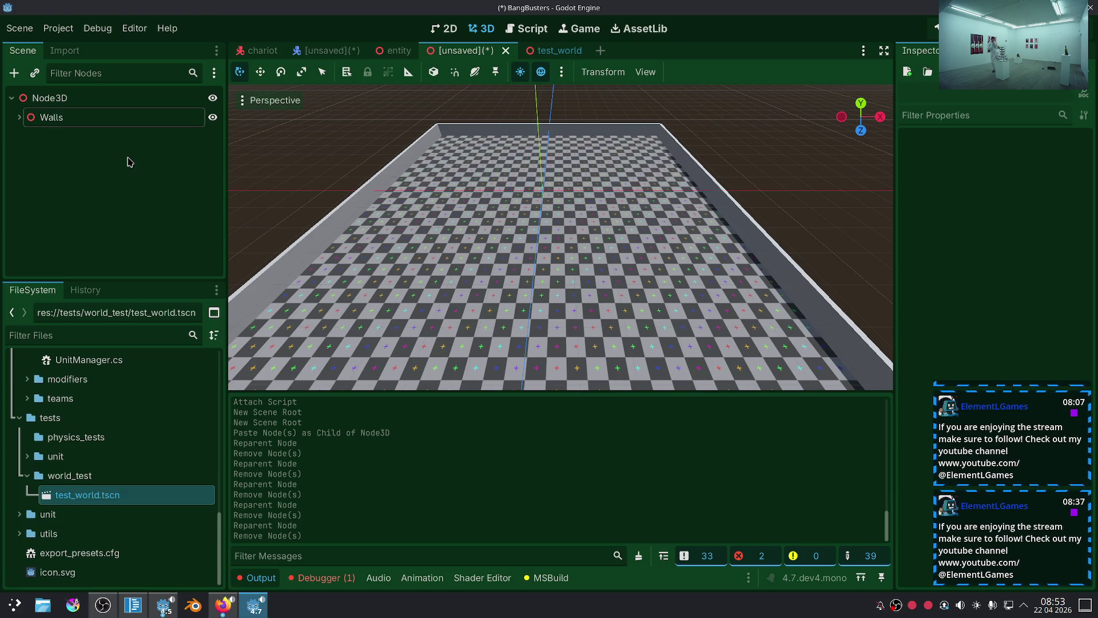
{"action": "left_click", "coordinate": [63, 117]}
{"action": "left_click", "coordinate": [53, 212]}
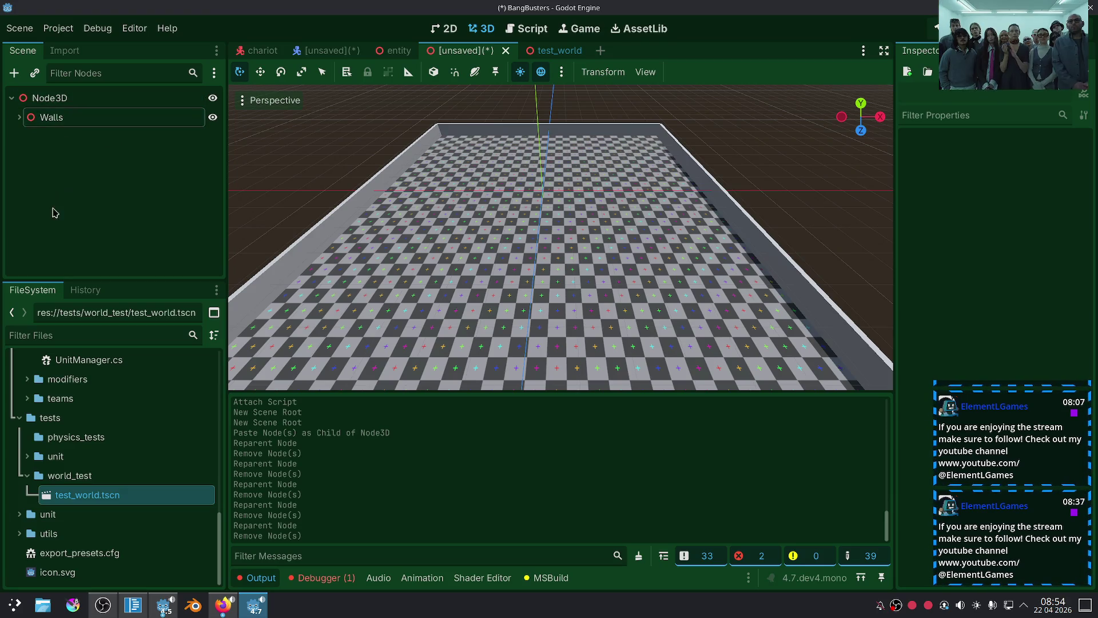
Give the entity's MeshInstance3D a New SphereMesh, save it, and go back to the walls scene.
{"action": "key", "text": "ctrl+shift+Tab"}
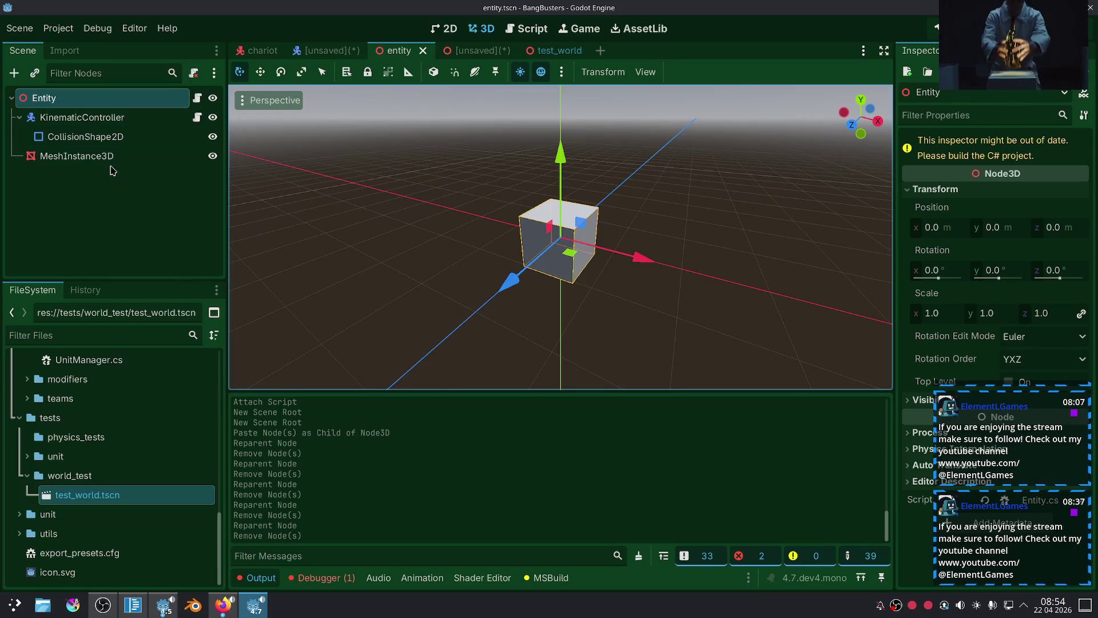
{"action": "left_click", "coordinate": [86, 155]}
{"action": "left_click", "coordinate": [1072, 168]}
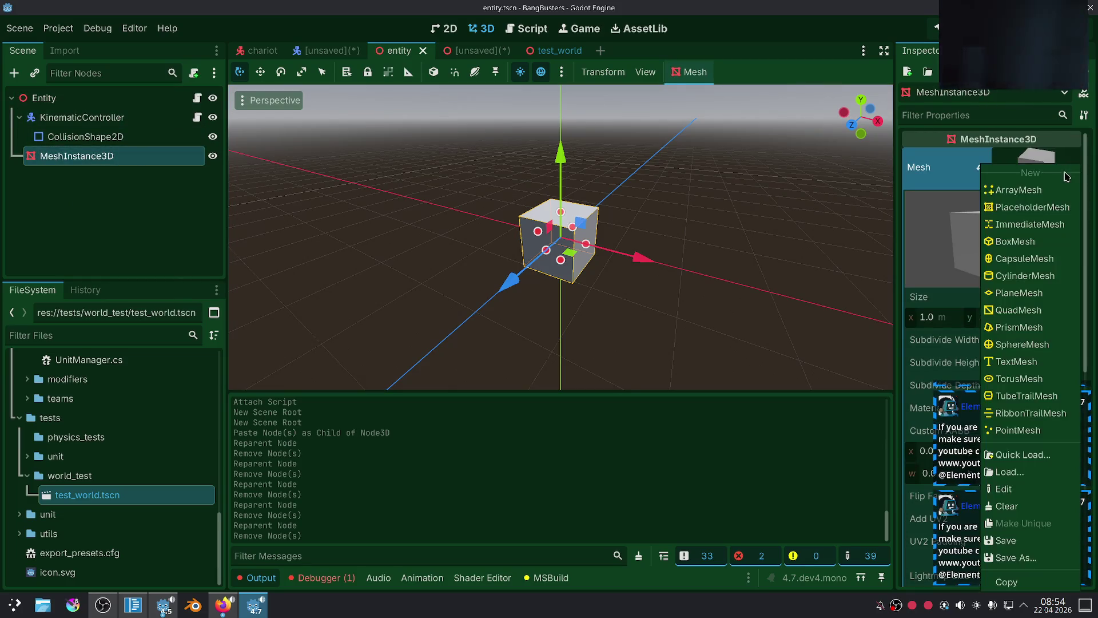
{"action": "left_click", "coordinate": [1022, 344]}
{"action": "left_click", "coordinate": [749, 235]}
{"action": "key", "text": "ctrl+s"}
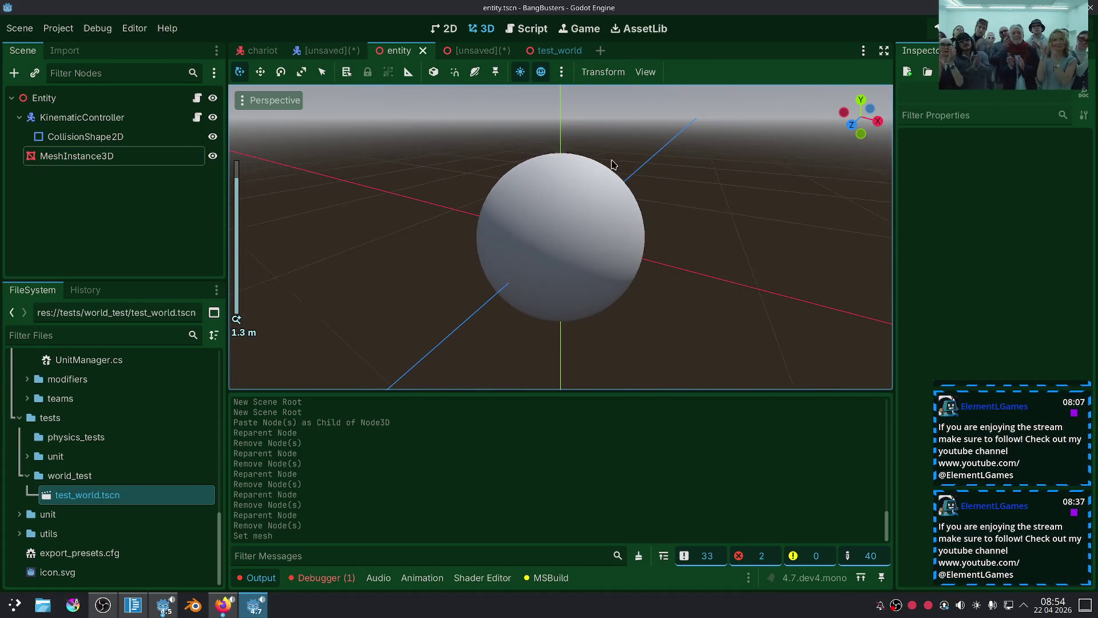
{"action": "left_click", "coordinate": [466, 51]}
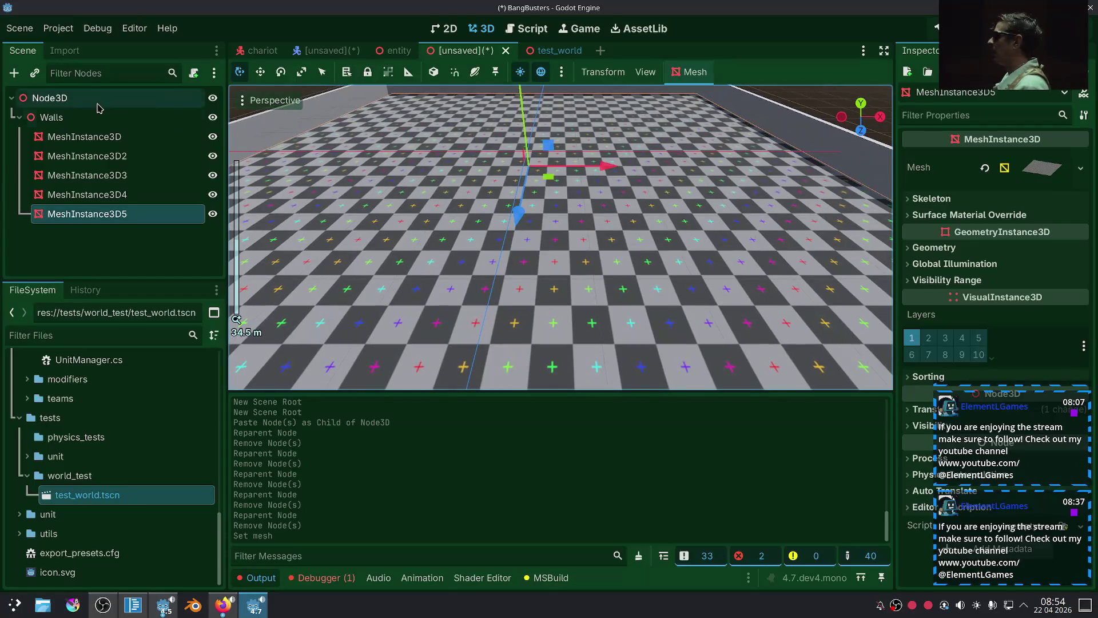
Rename the root Node3D to Test2-3D.
{"action": "double_click", "coordinate": [100, 97]}
{"action": "type", "text": "Test2-"}
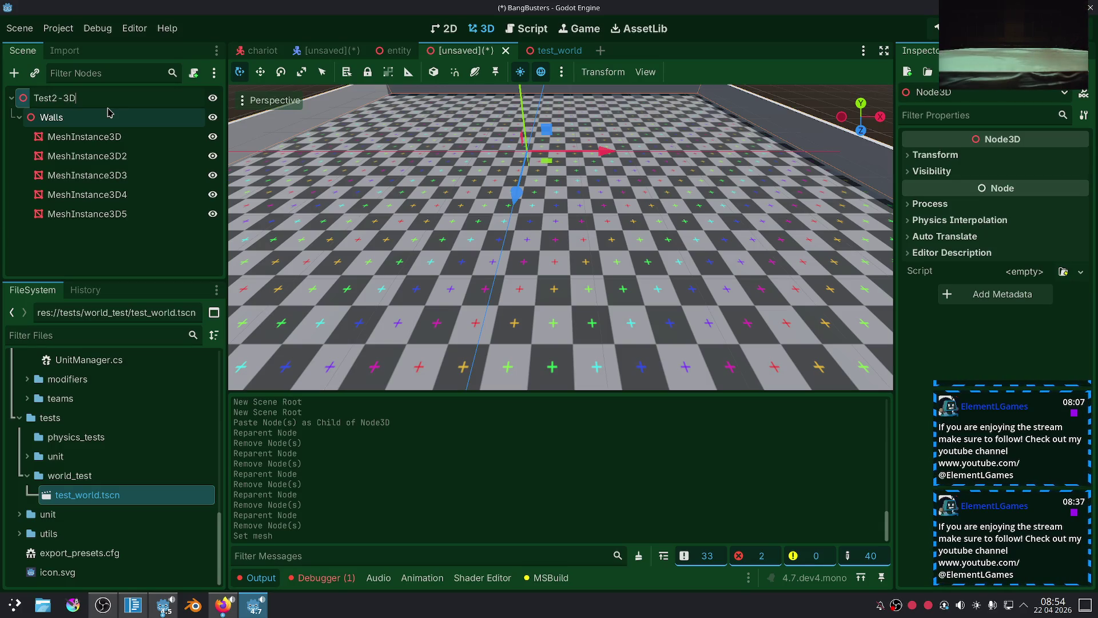
{"action": "key", "text": "Return"}
{"action": "left_click", "coordinate": [149, 250]}
Save the scene as test_2_3d.tscn.
{"action": "key", "text": "ctrl+s"}
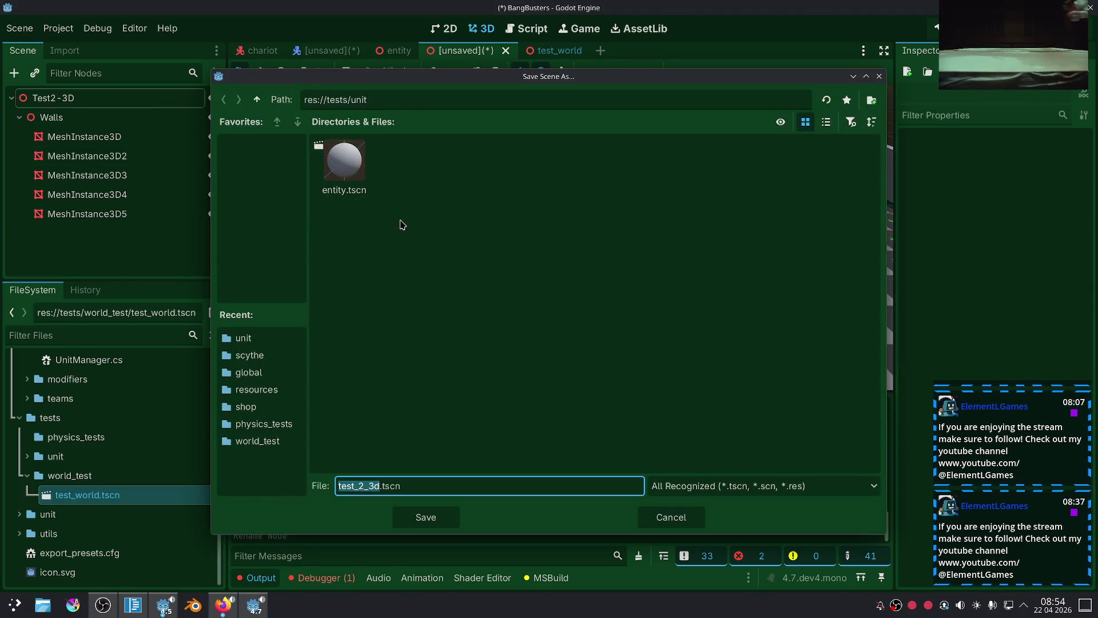
{"action": "left_click", "coordinate": [441, 517]}
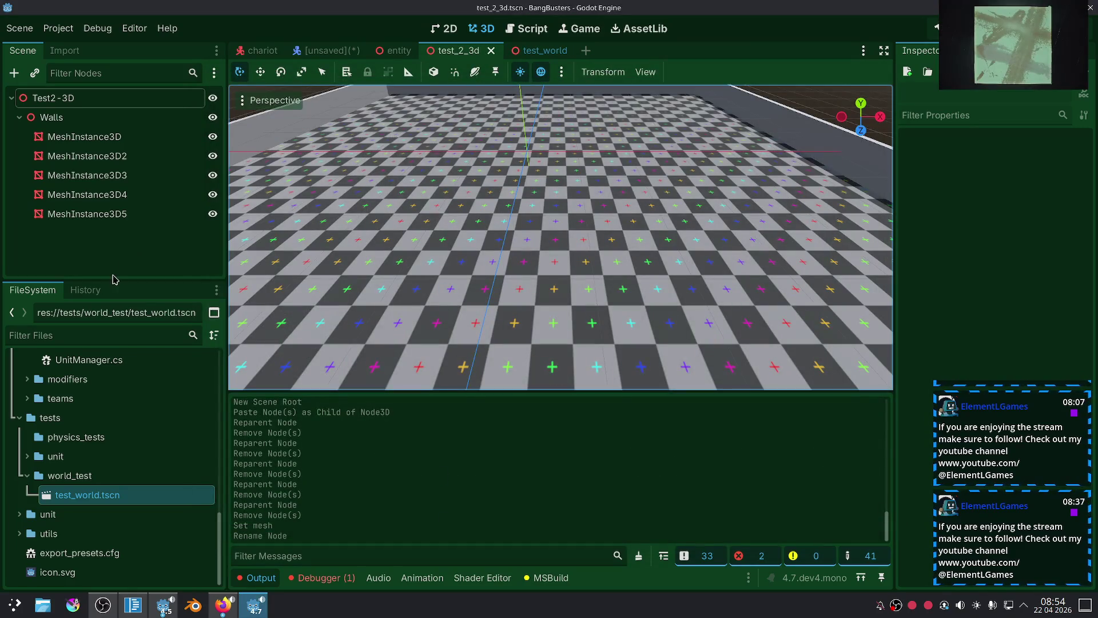
{"action": "left_click", "coordinate": [43, 97]}
Add a Node2D child to Test2-3D and place it above Walls.
{"action": "right_click", "coordinate": [41, 96]}
{"action": "left_click", "coordinate": [90, 114]}
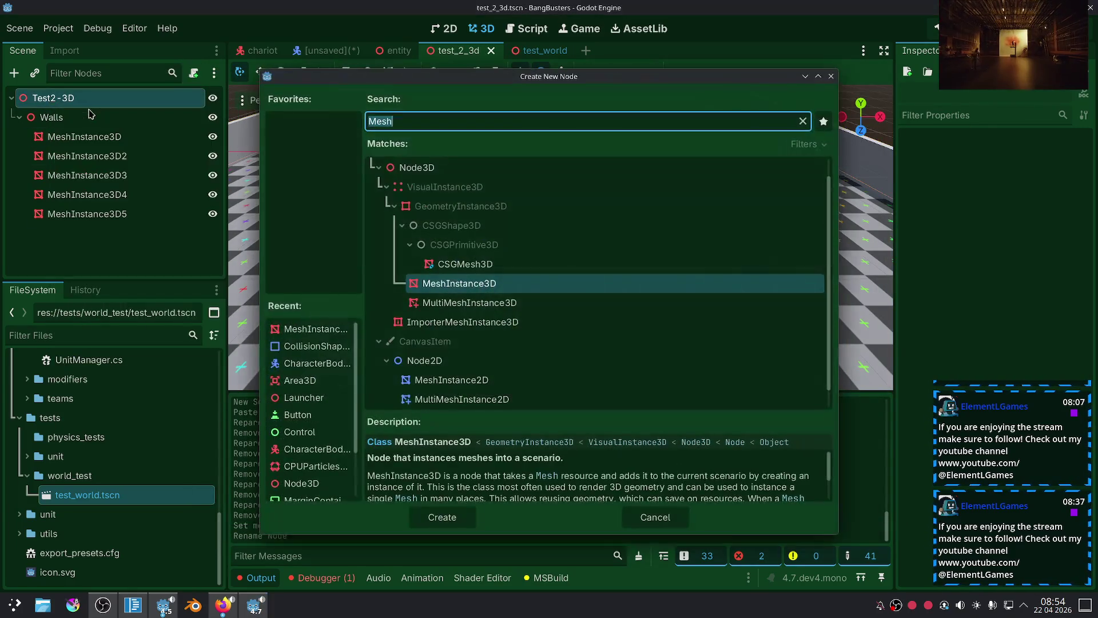
{"action": "type", "text": "node2d"}
{"action": "key", "text": "Return"}
{"action": "mouse_move", "coordinate": [85, 235]}
{"action": "left_mouse_down"}
{"action": "mouse_move", "coordinate": [109, 141]}
{"action": "mouse_move", "coordinate": [94, 130]}
{"action": "left_mouse_up"}
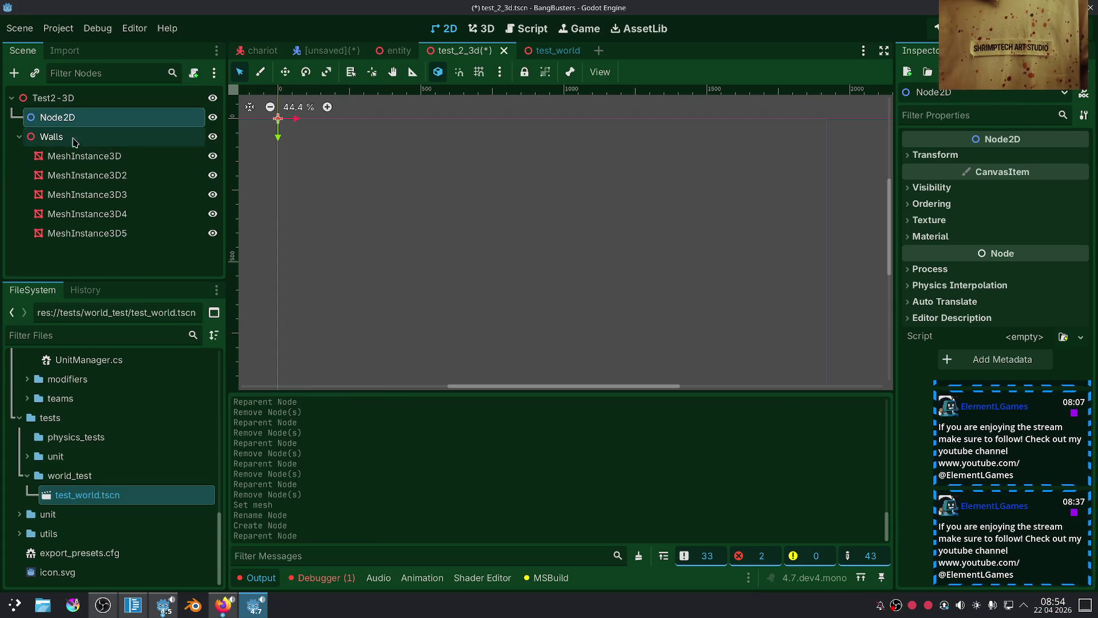
{"action": "left_click", "coordinate": [107, 273]}
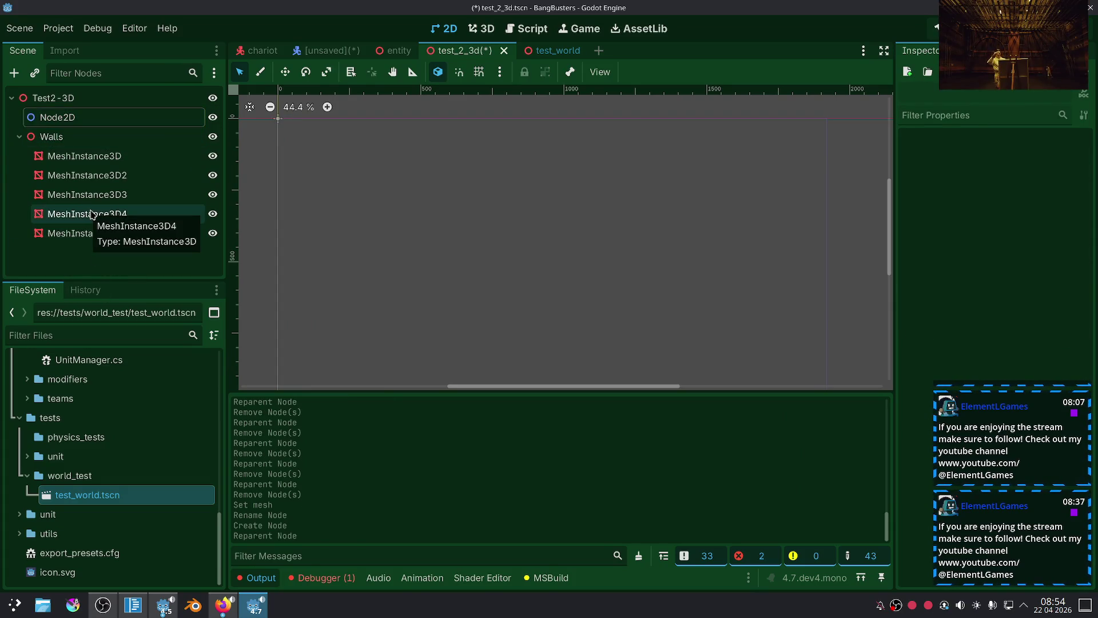
{"action": "left_click", "coordinate": [49, 118]}
{"action": "mouse_move", "coordinate": [367, 155]}
{"action": "left_mouse_down"}
{"action": "mouse_move", "coordinate": [410, 171]}
{"action": "mouse_move", "coordinate": [368, 177]}
{"action": "mouse_move", "coordinate": [492, 169]}
{"action": "mouse_move", "coordinate": [494, 193]}
{"action": "mouse_move", "coordinate": [493, 181]}
{"action": "left_mouse_up"}
{"action": "scroll", "coordinate": [495, 194], "scroll_direction": "down", "scroll_amount": 1}
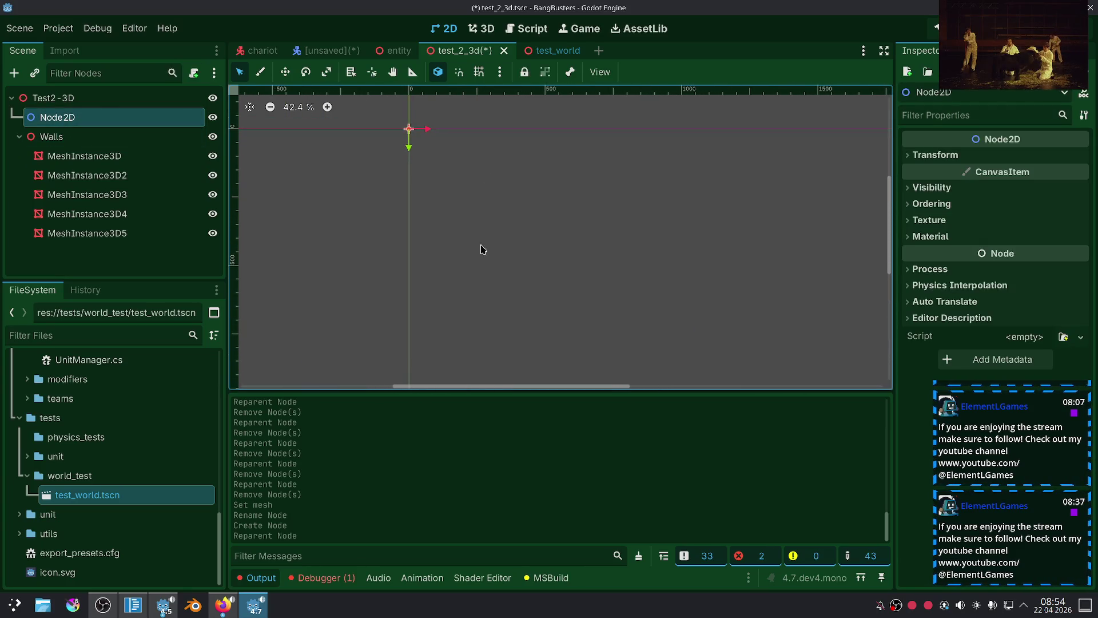
{"action": "left_click_drag", "start_coordinate": [504, 394], "coordinate": [504, 438]}
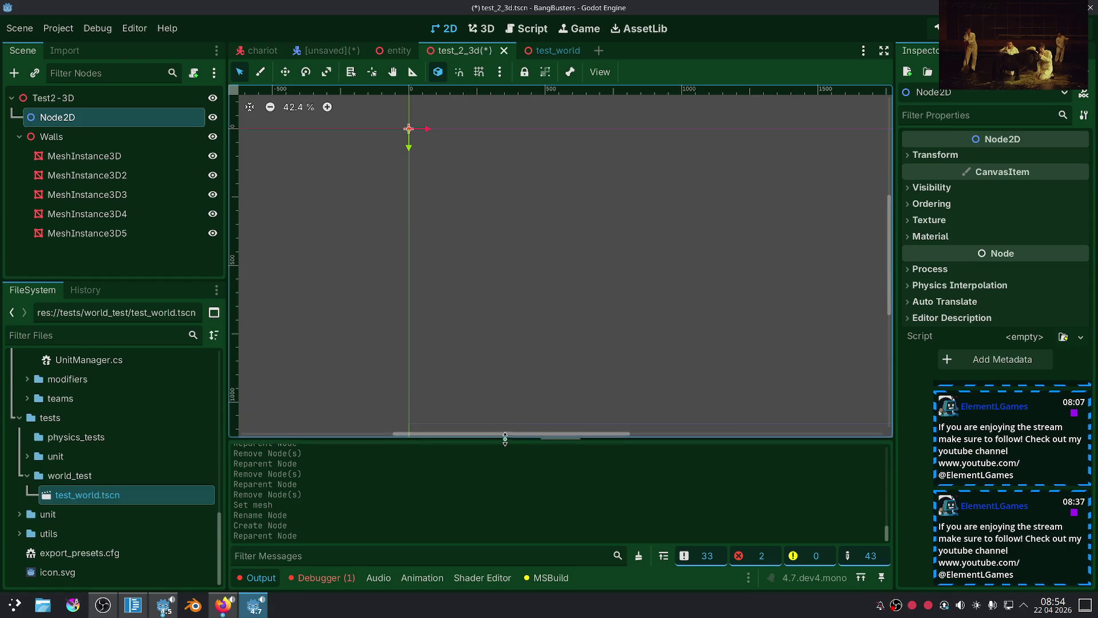
Add a StaticBody2D under Node2D with a CollisionShape2D child.
{"action": "right_click", "coordinate": [59, 117]}
{"action": "left_click", "coordinate": [95, 126]}
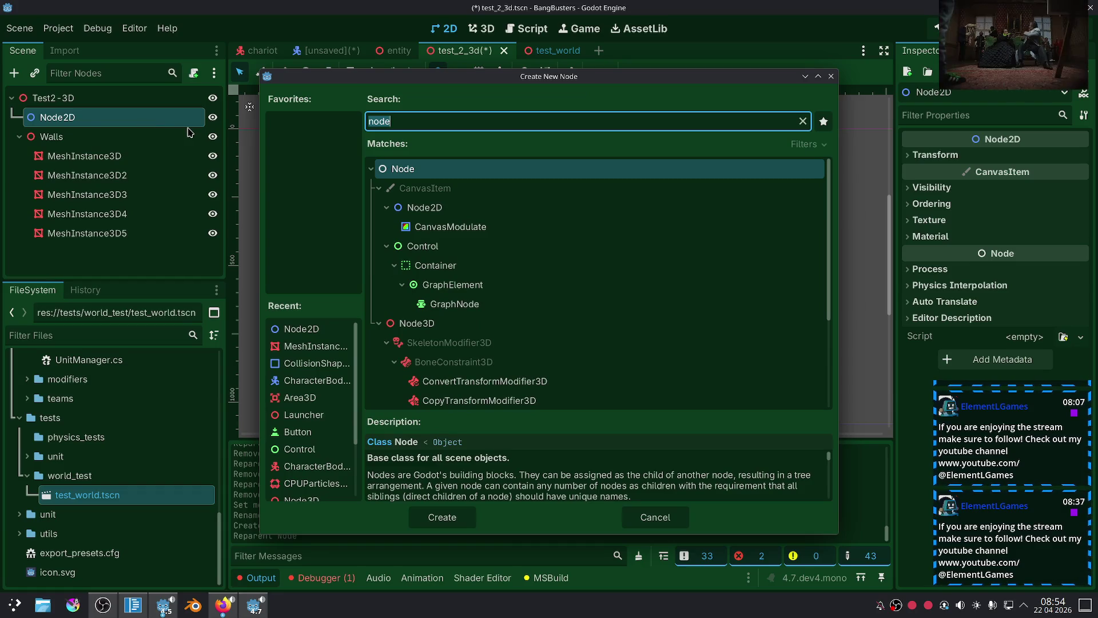
{"action": "type", "text": "stat"}
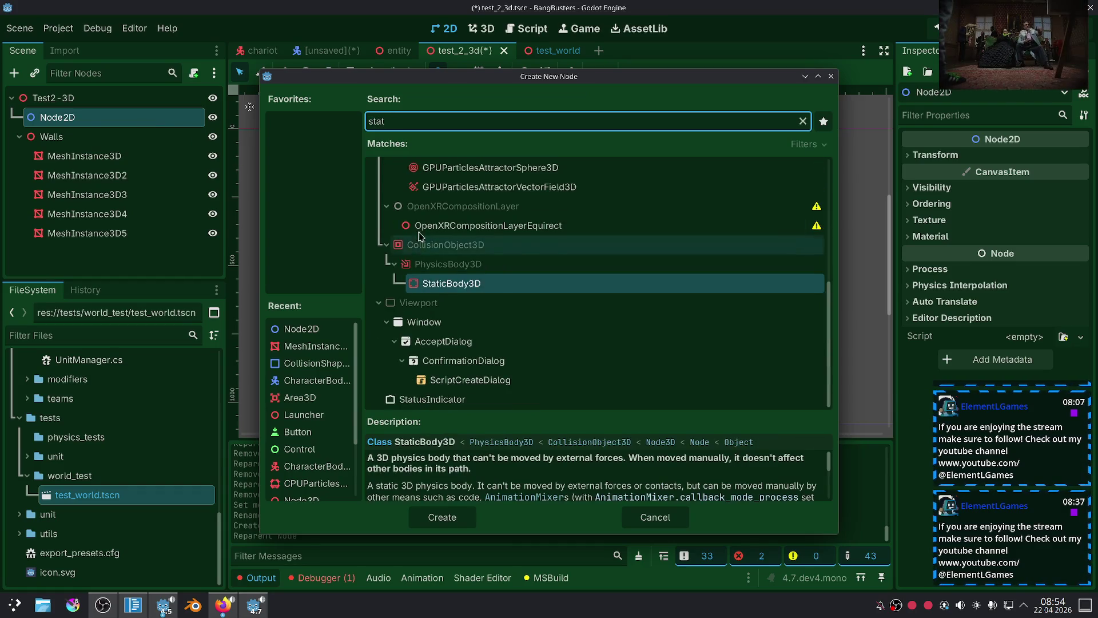
{"action": "type", "text": "i2"}
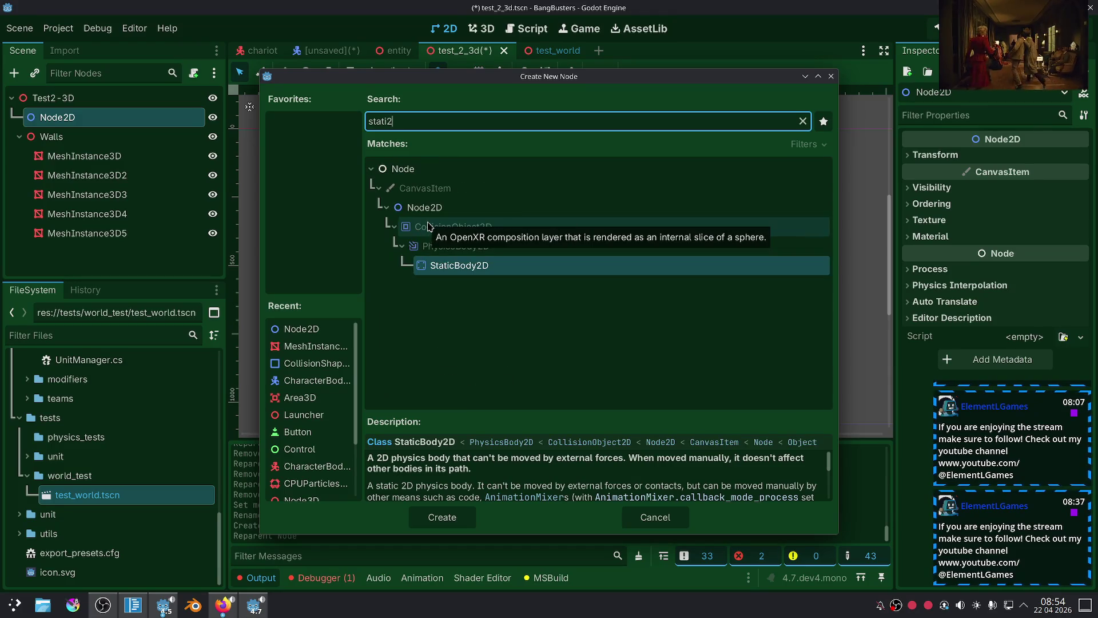
{"action": "double_click", "coordinate": [451, 267]}
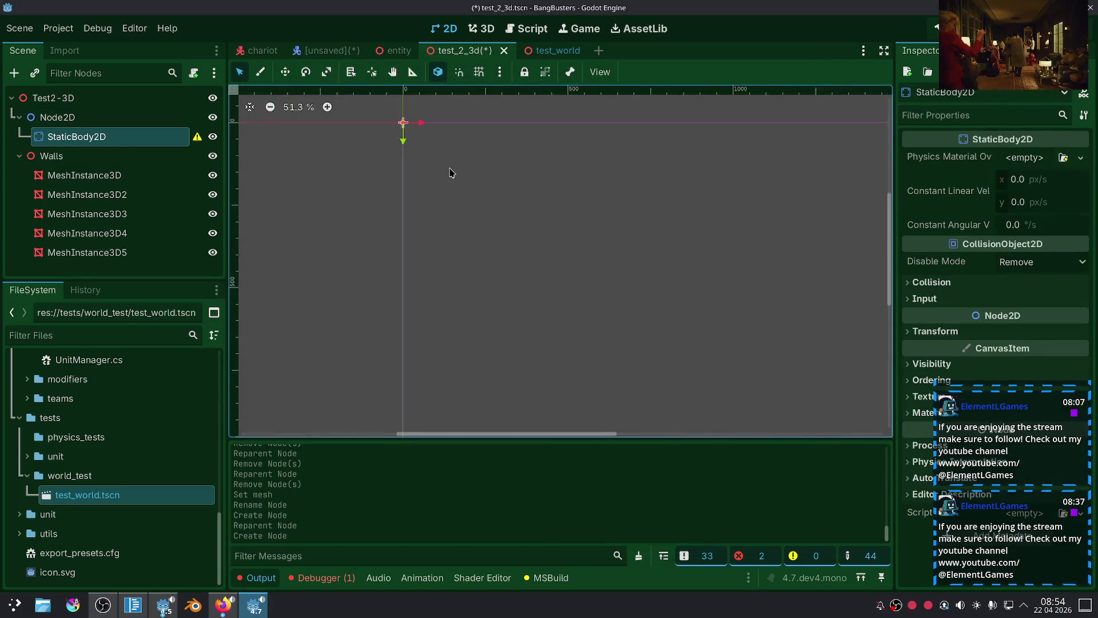
{"action": "right_click", "coordinate": [129, 137]}
{"action": "left_click", "coordinate": [165, 149]}
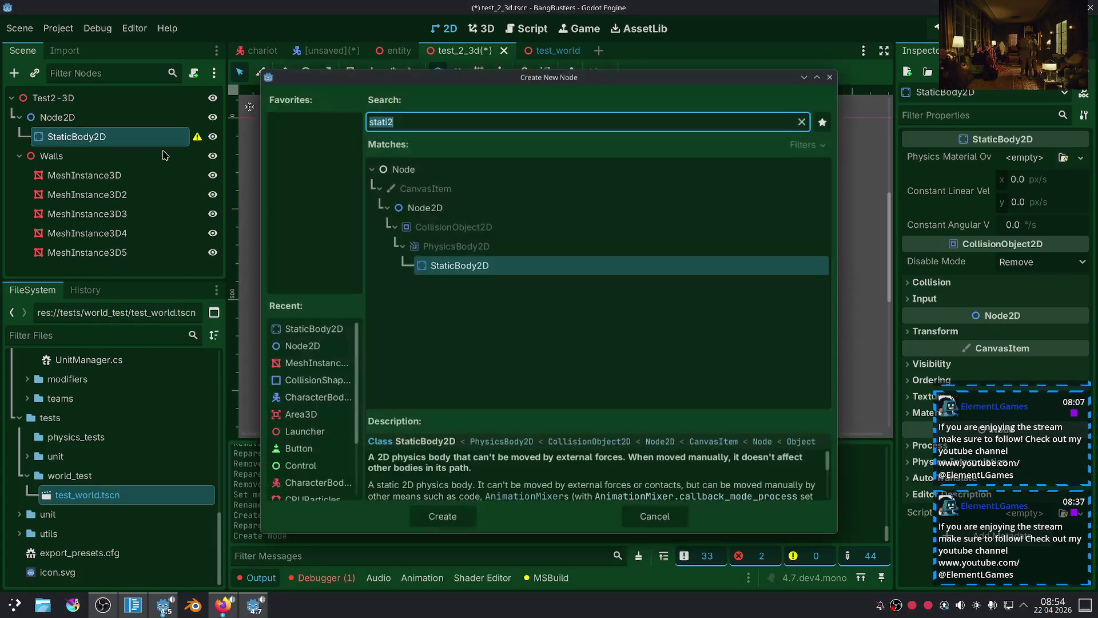
{"action": "type", "text": "colsh"}
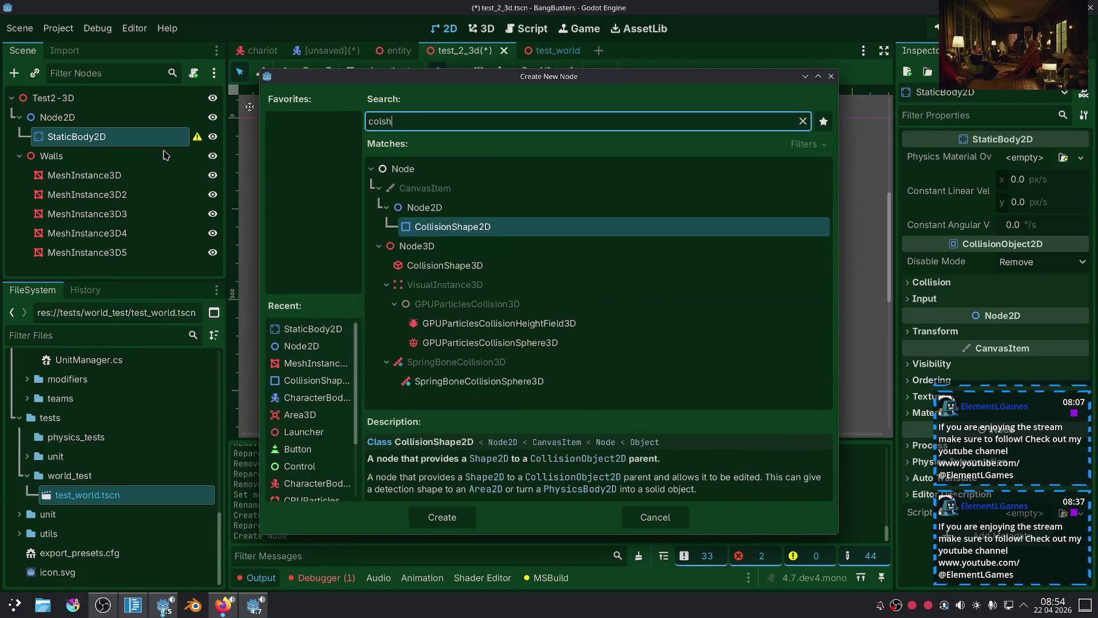
{"action": "left_click", "coordinate": [395, 228]}
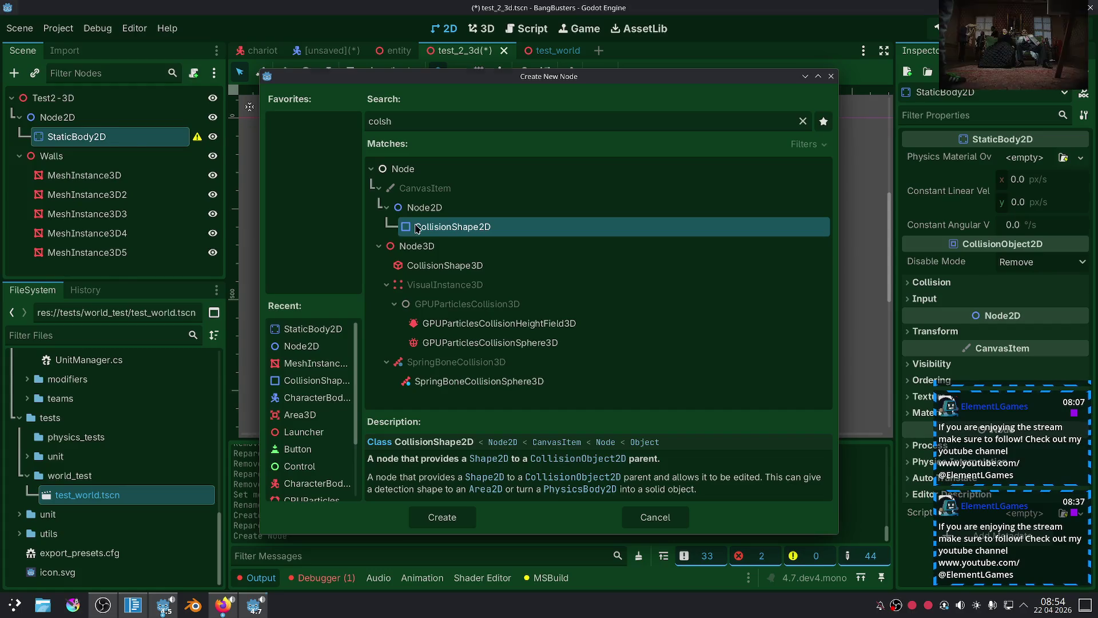
{"action": "double_click", "coordinate": [417, 228]}
{"action": "left_click", "coordinate": [1024, 158]}
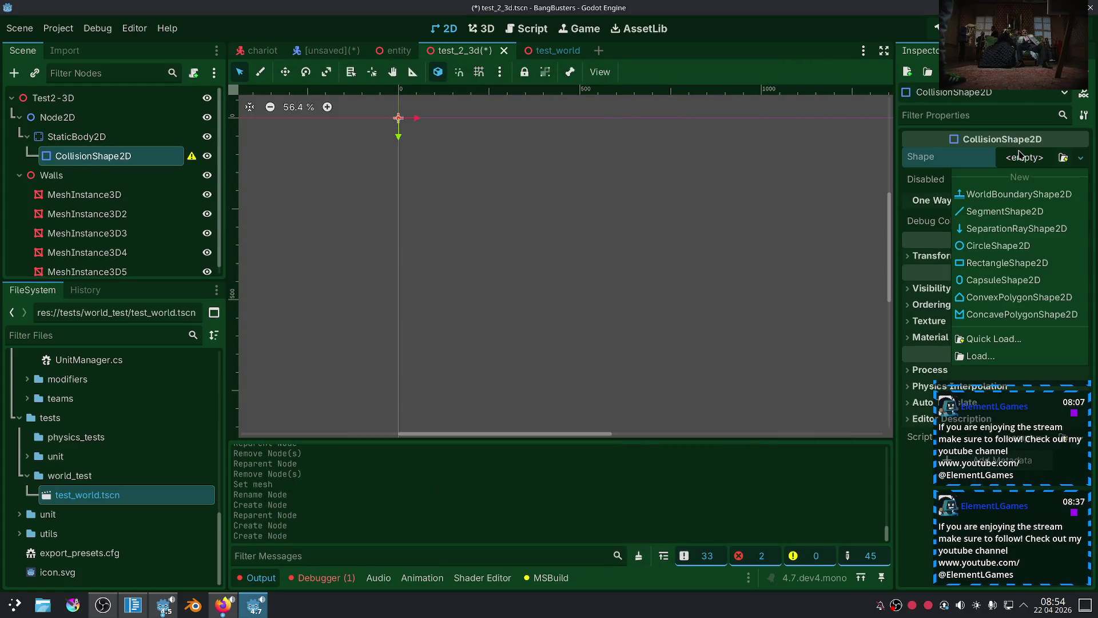
Give the CollisionShape2D a rectangle shape with height 200.
{"action": "left_click", "coordinate": [993, 262]}
{"action": "left_click", "coordinate": [1027, 162]}
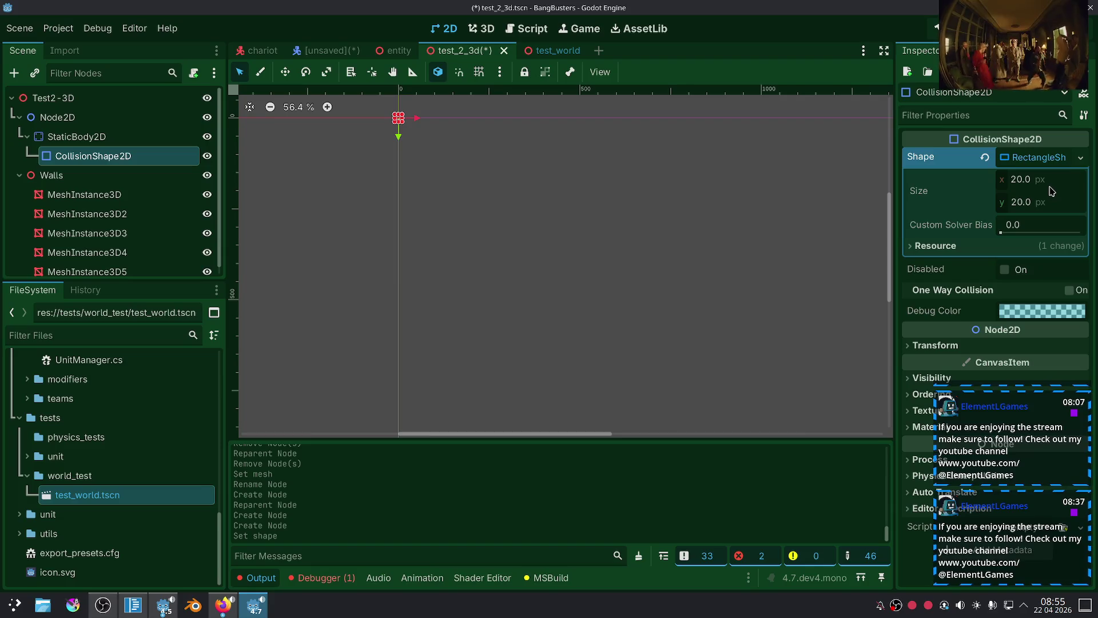
{"action": "scroll", "coordinate": [458, 154], "scroll_direction": "up", "scroll_amount": 5}
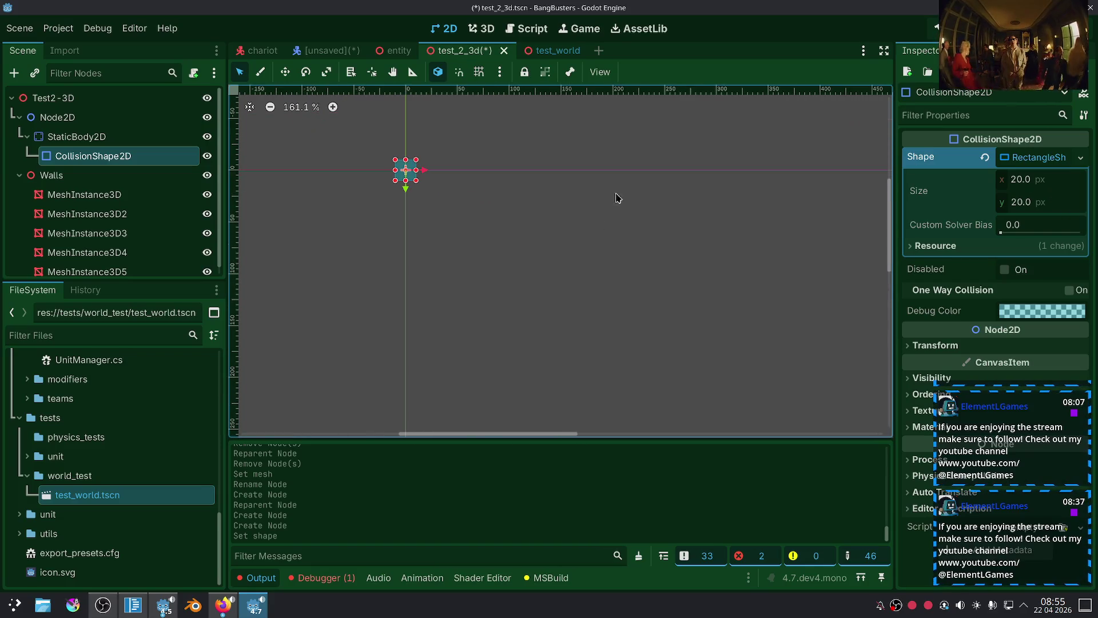
{"action": "scroll", "coordinate": [616, 198], "scroll_direction": "down", "scroll_amount": 2}
{"action": "left_click", "coordinate": [1044, 207]}
{"action": "type", "text": "2"}
{"action": "key", "text": "Return"}
{"action": "scroll", "coordinate": [616, 199], "scroll_direction": "down", "scroll_amount": 5}
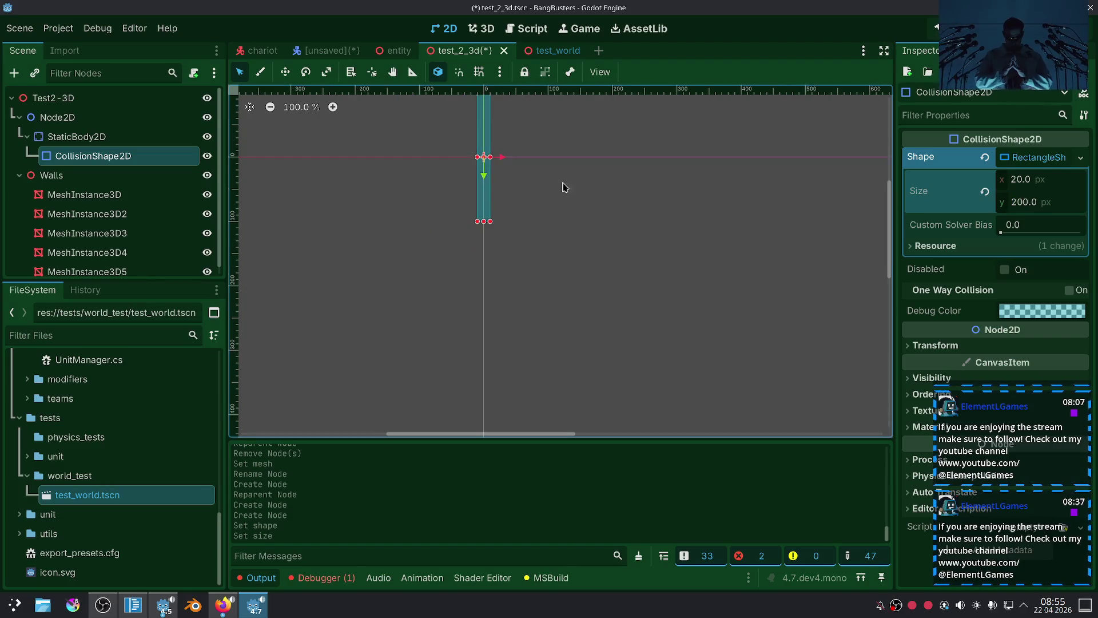
{"action": "scroll", "coordinate": [664, 220], "scroll_direction": "down", "scroll_amount": 2}
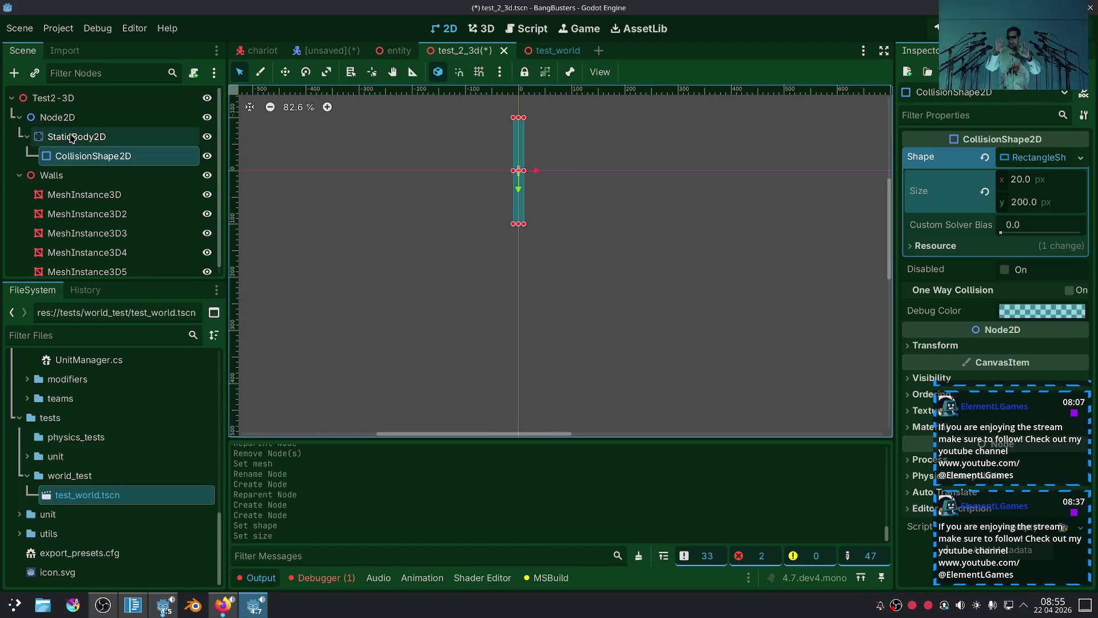
Add a Node2D named Walls and put the StaticBody2D inside it.
{"action": "left_click", "coordinate": [143, 136]}
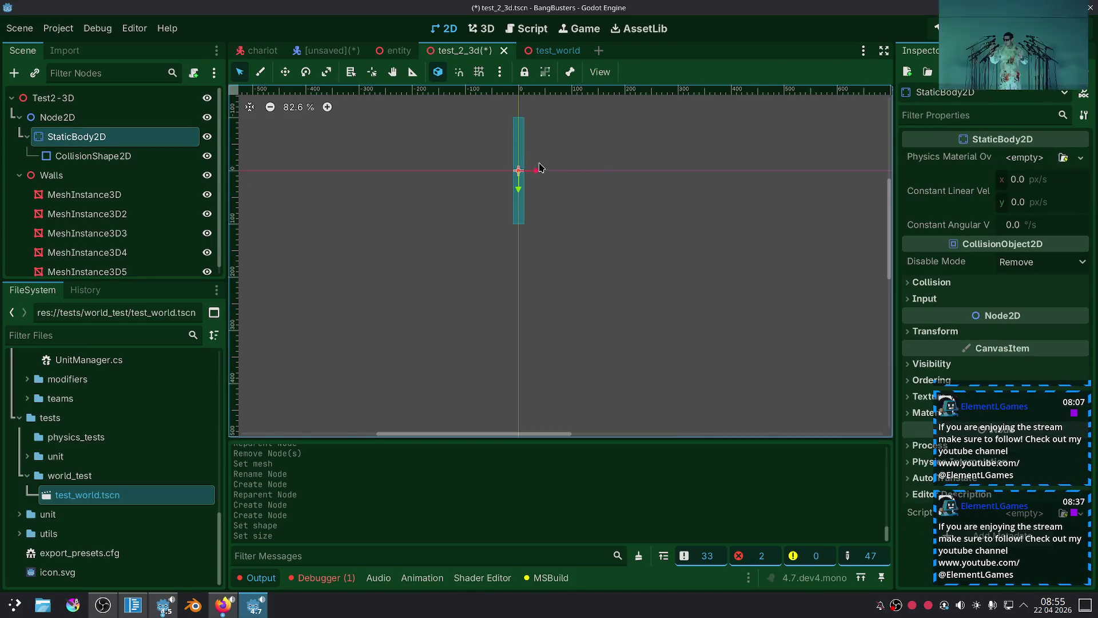
{"action": "right_click", "coordinate": [55, 117]}
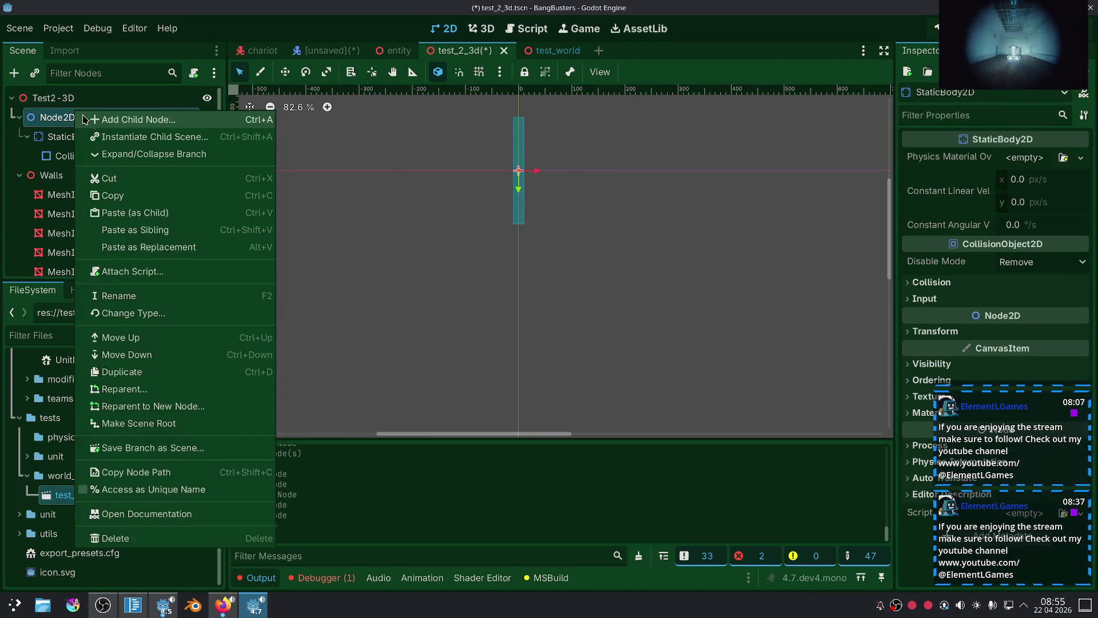
{"action": "left_click", "coordinate": [114, 120]}
{"action": "double_click", "coordinate": [425, 207]}
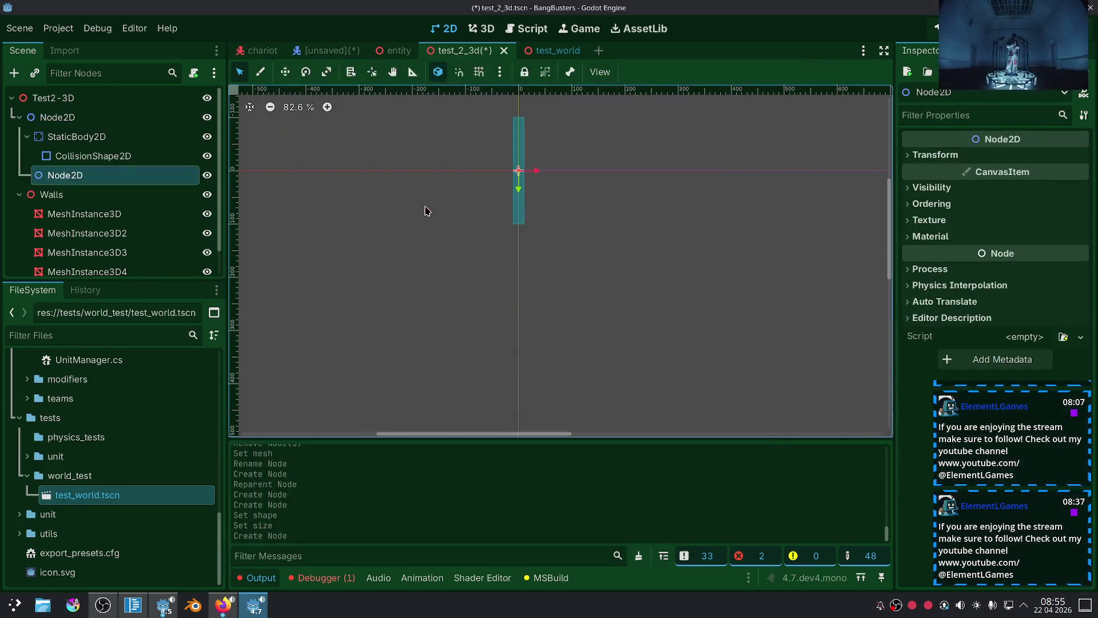
{"action": "left_click_drag", "start_coordinate": [110, 178], "coordinate": [111, 129]}
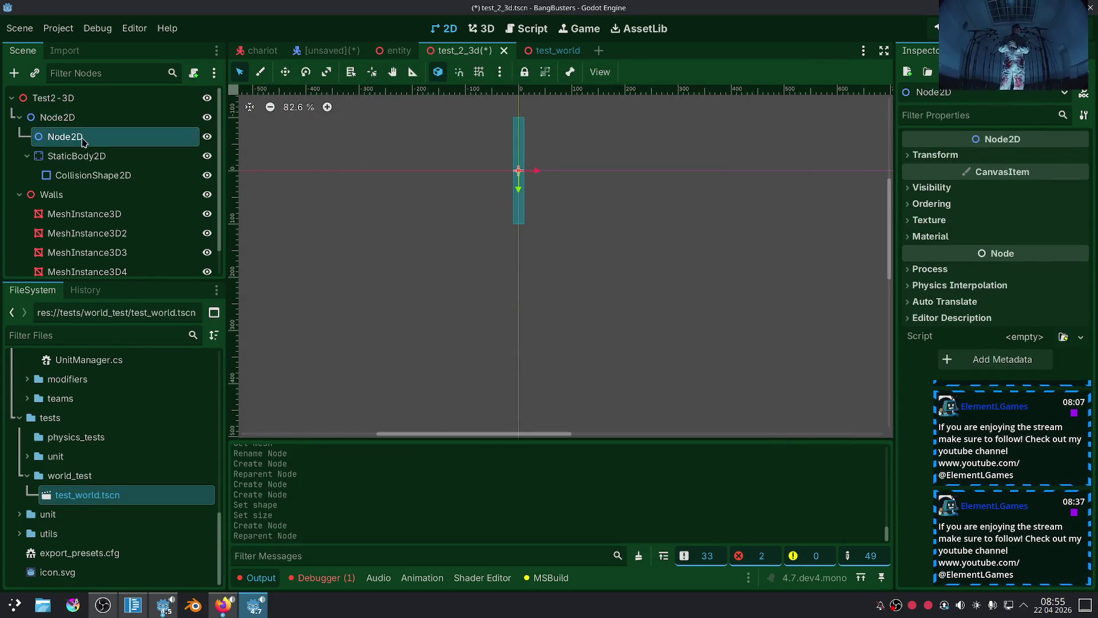
{"action": "key", "text": "F2"}
{"action": "type", "text": "Walls"}
{"action": "key", "text": "Return"}
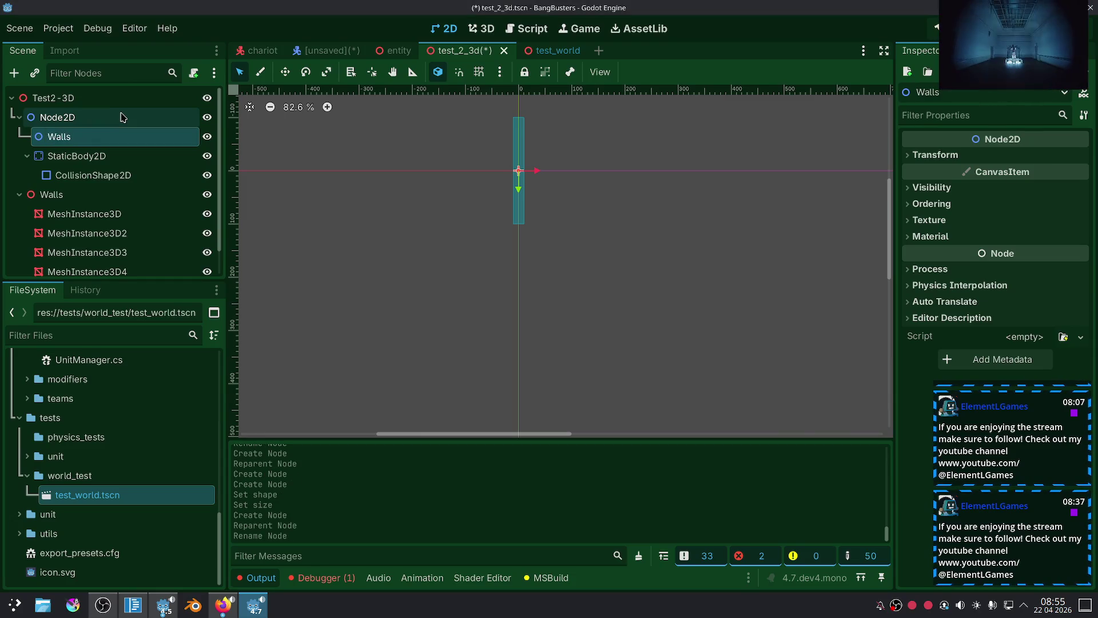
{"action": "mouse_move", "coordinate": [74, 155]}
{"action": "left_mouse_down"}
{"action": "mouse_move", "coordinate": [77, 140]}
{"action": "mouse_move", "coordinate": [64, 138]}
{"action": "left_mouse_up"}
Position the StaticBody2D at y 100.
{"action": "scroll", "coordinate": [546, 167], "scroll_direction": "up", "scroll_amount": 1}
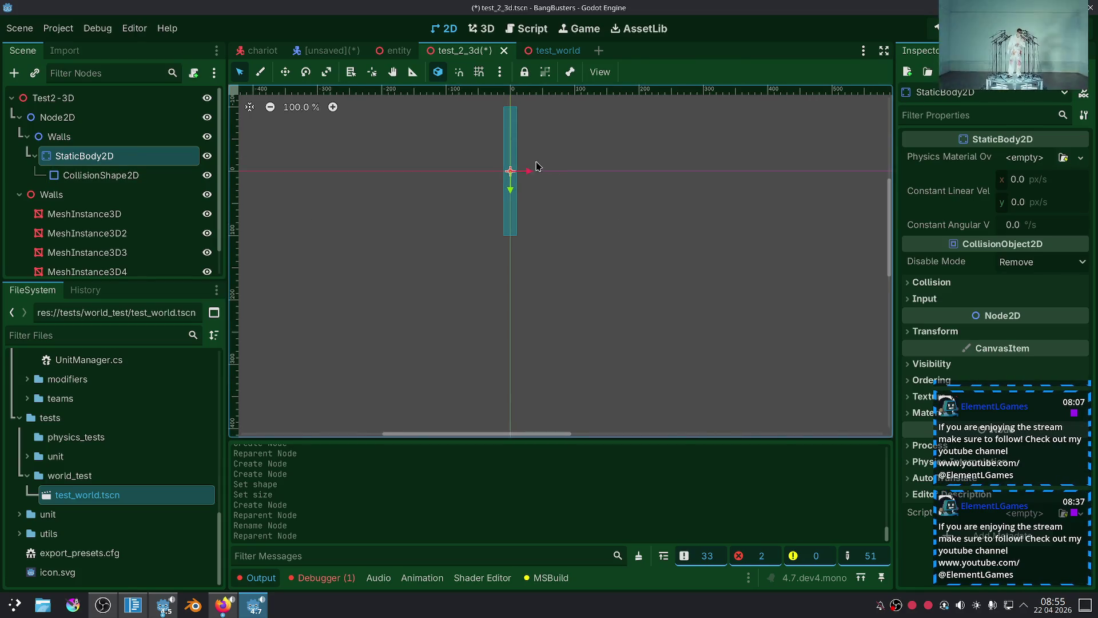
{"action": "left_click", "coordinate": [285, 71]}
{"action": "left_click_drag", "start_coordinate": [514, 214], "coordinate": [515, 270]}
{"action": "left_click", "coordinate": [1007, 331]}
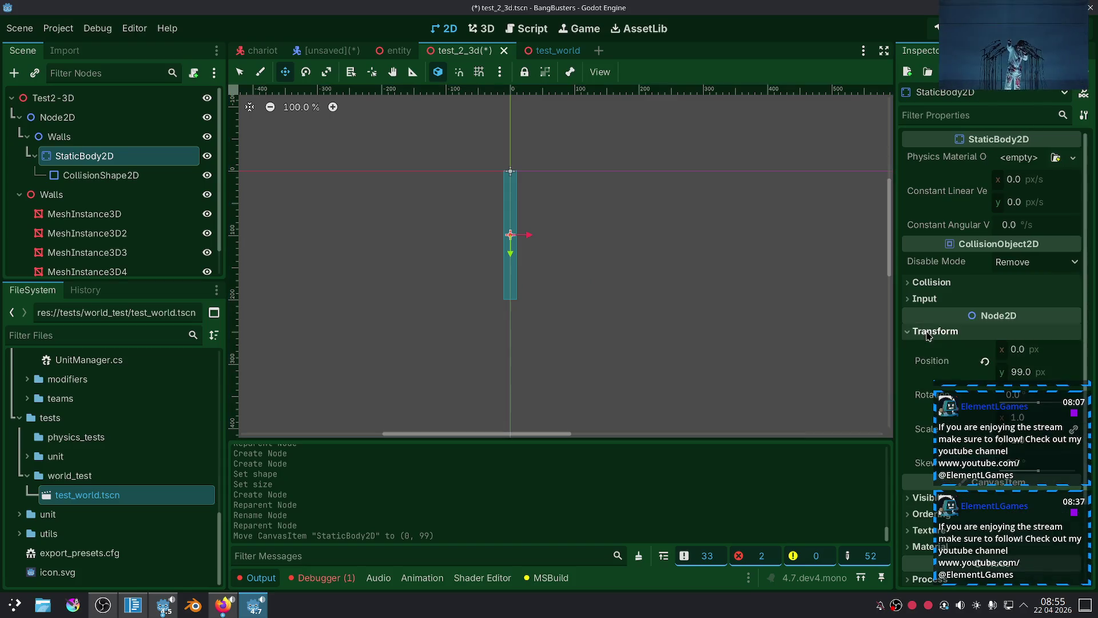
{"action": "left_click", "coordinate": [1036, 371]}
{"action": "type", "text": "100"}
{"action": "key", "text": "Return"}
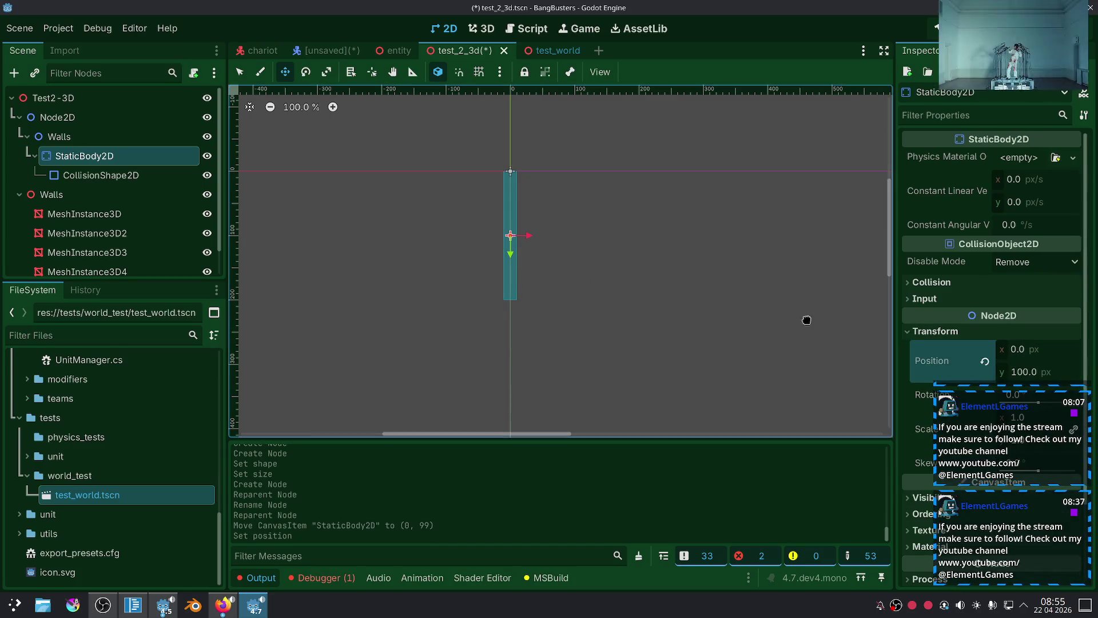
Duplicate the StaticBody2D as StaticBody2D2 and move it about 344 px right.
{"action": "key", "text": "ctrl+d"}
{"action": "left_click_drag", "start_coordinate": [530, 235], "coordinate": [751, 240]}
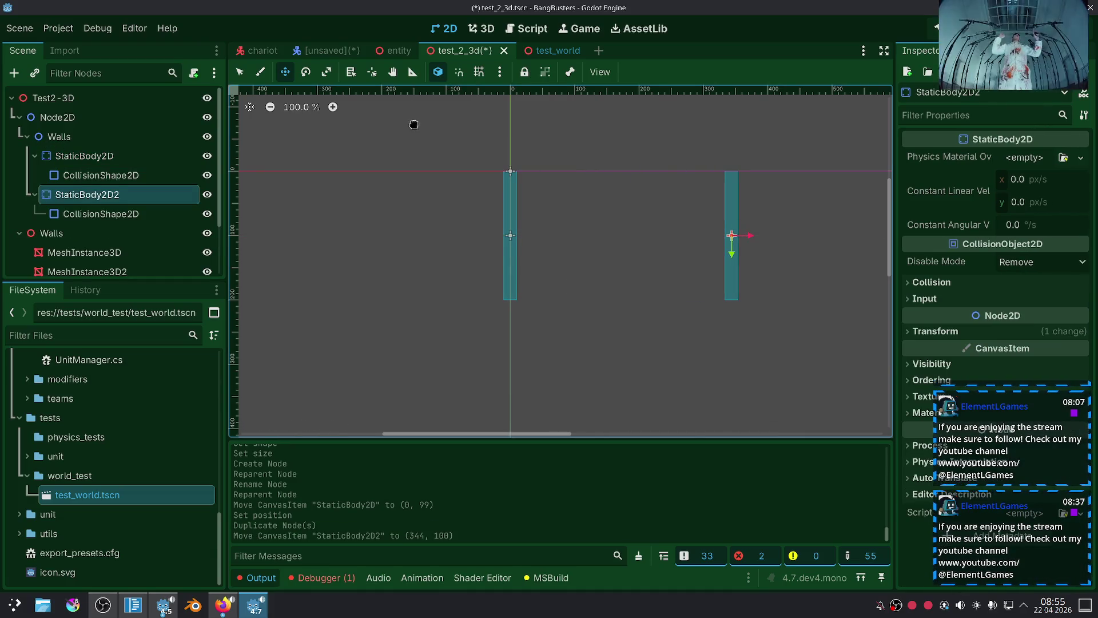
{"action": "left_click", "coordinate": [75, 253]}
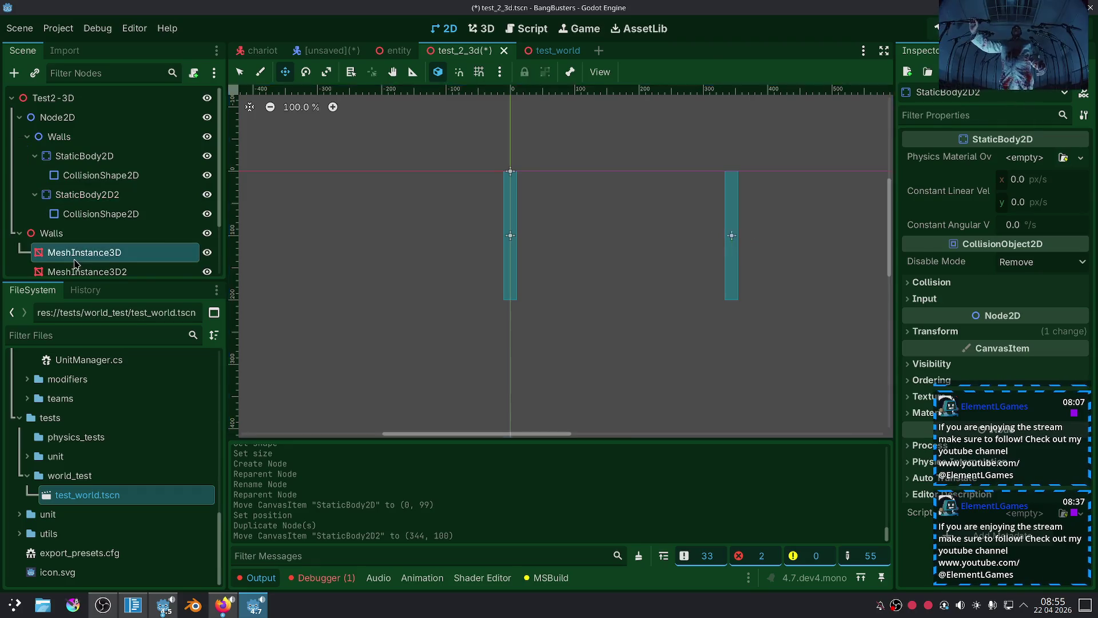
{"action": "left_click", "coordinate": [681, 183]}
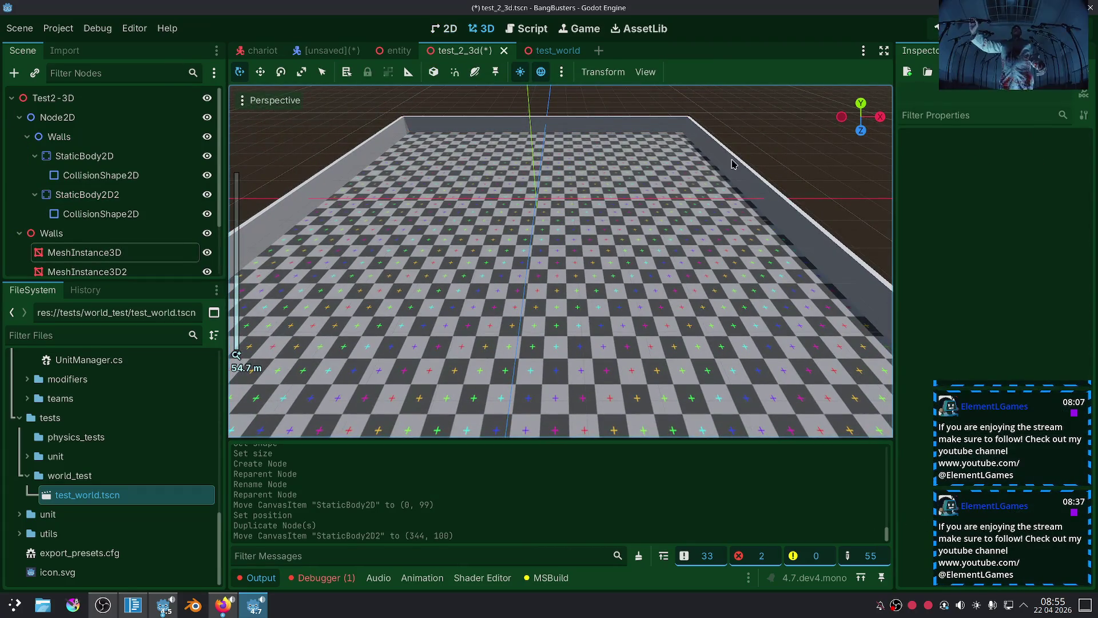
{"action": "left_click", "coordinate": [736, 164]}
{"action": "left_click", "coordinate": [1042, 181]}
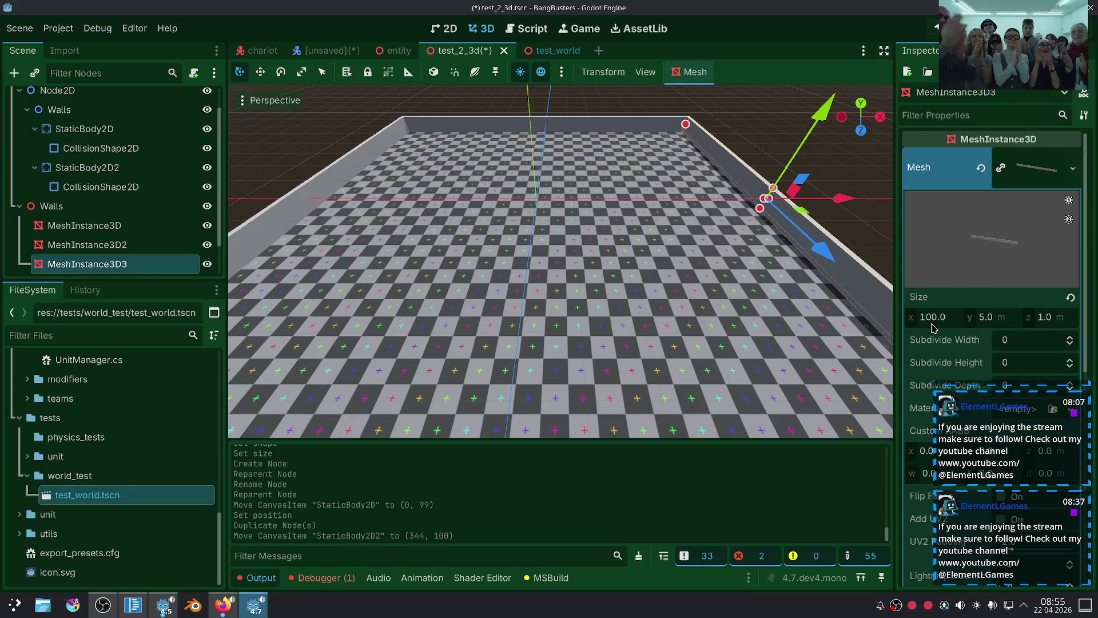
{"action": "scroll", "coordinate": [932, 327], "scroll_direction": "down", "scroll_amount": 3}
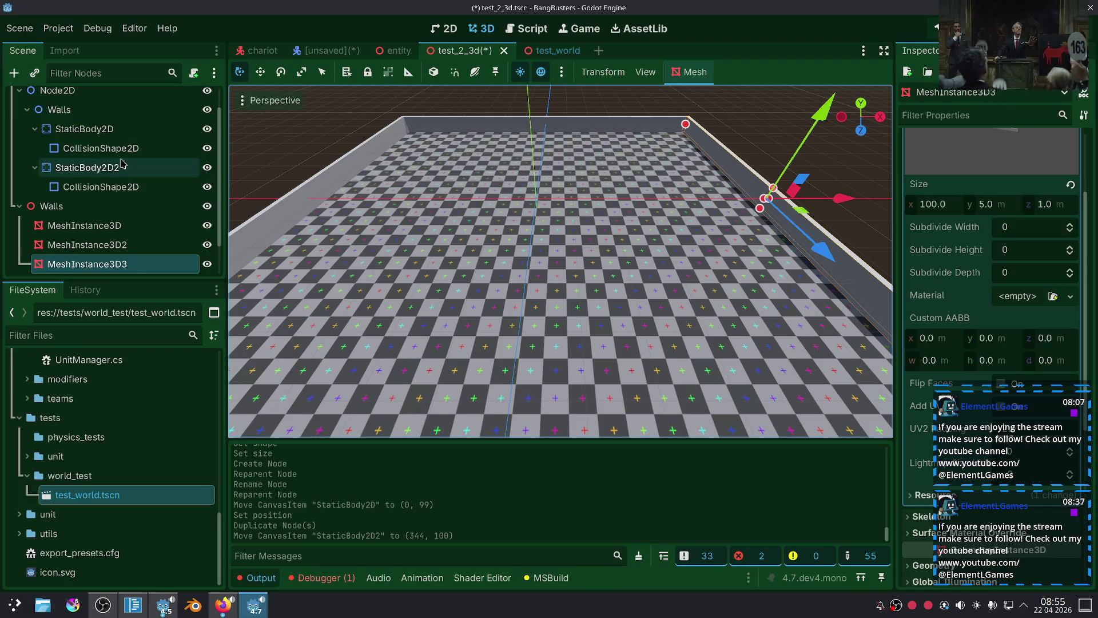
{"action": "left_click", "coordinate": [100, 148]}
{"action": "scroll", "coordinate": [724, 259], "scroll_direction": "up", "scroll_amount": 4}
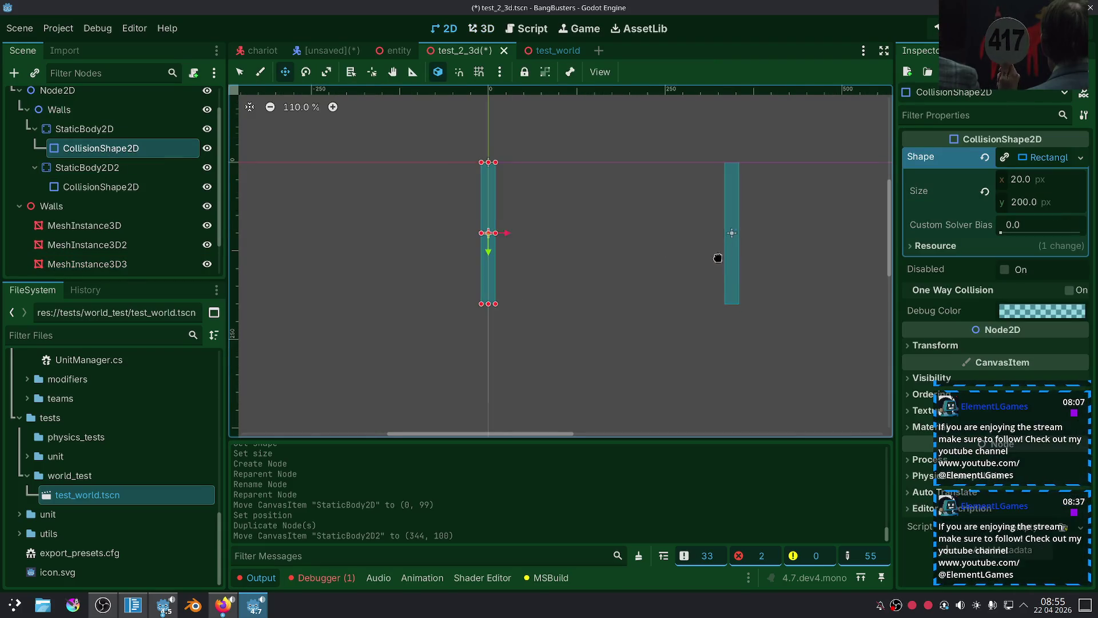
Set the rectangle collision shape's height to 1000.
{"action": "left_click_drag", "start_coordinate": [605, 254], "coordinate": [622, 245]}
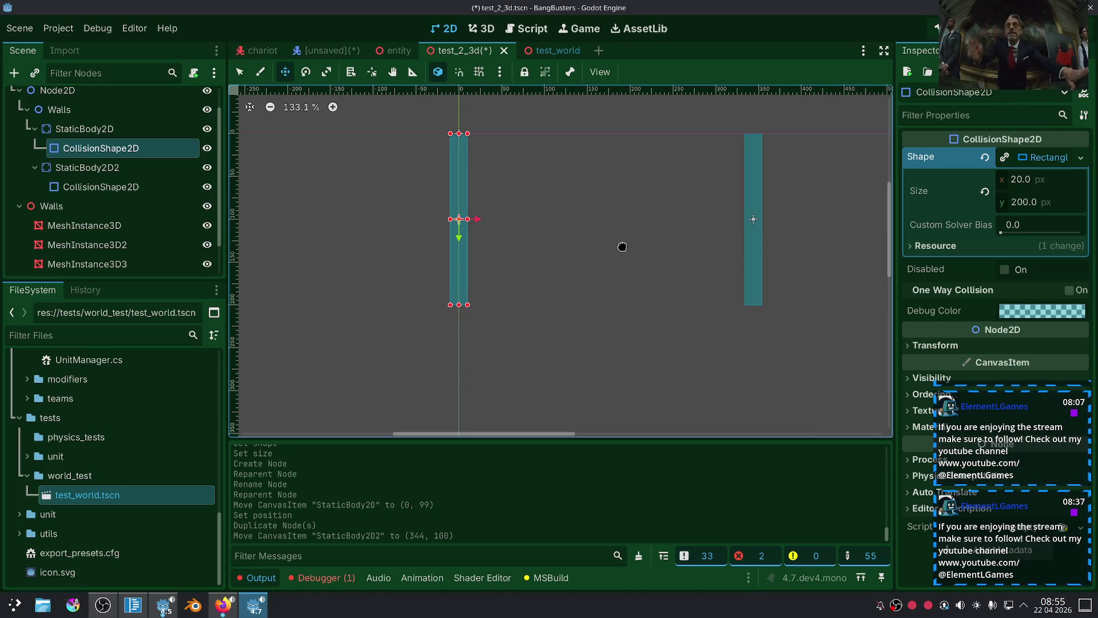
{"action": "scroll", "coordinate": [622, 246], "scroll_direction": "down", "scroll_amount": 4}
{"action": "left_click_drag", "start_coordinate": [558, 250], "coordinate": [543, 239]}
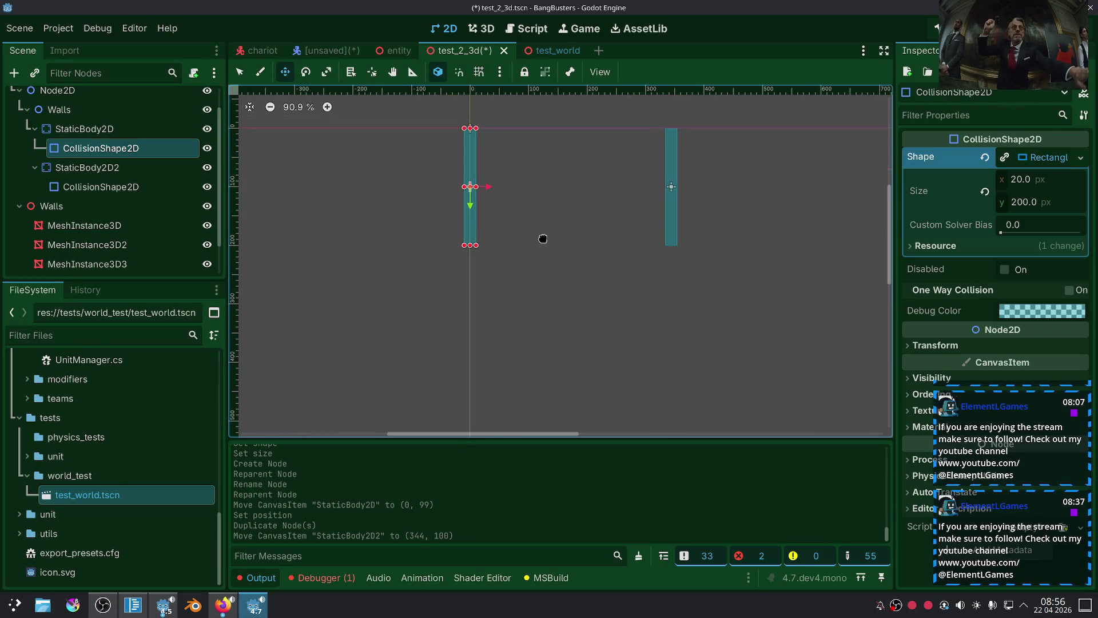
{"action": "left_click", "coordinate": [1027, 209]}
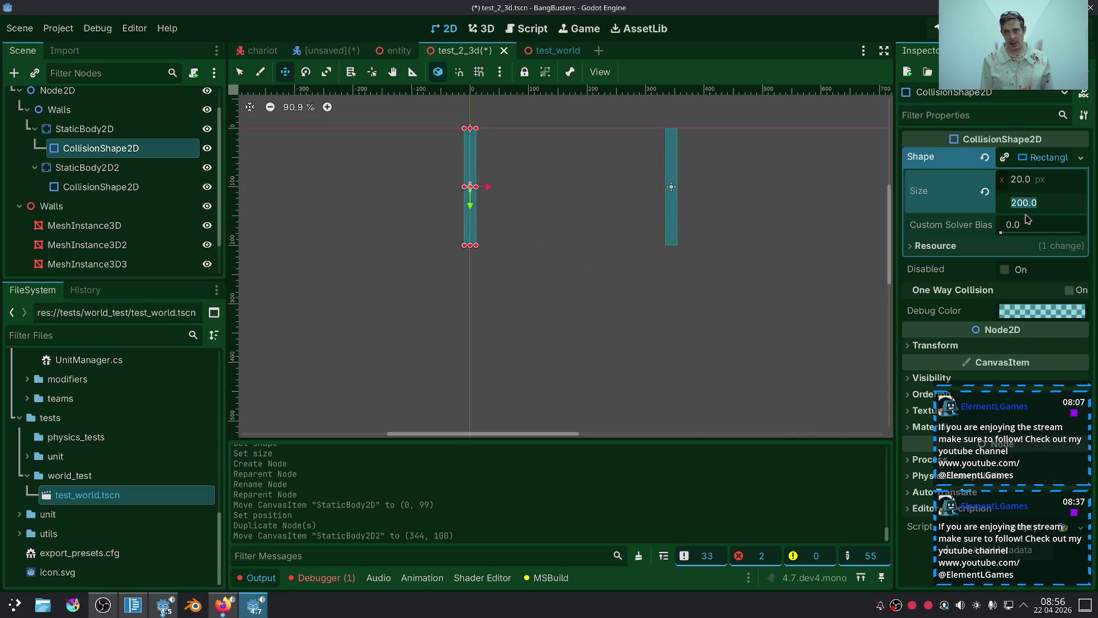
{"action": "type", "text": "1"}
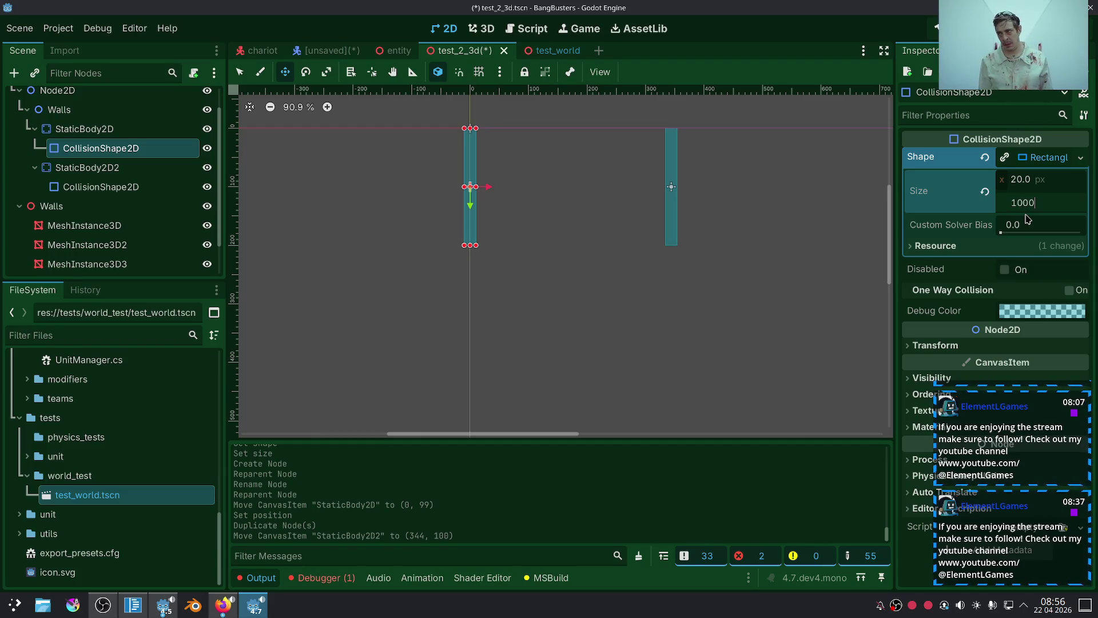
{"action": "key", "text": "Return"}
{"action": "scroll", "coordinate": [758, 227], "scroll_direction": "down", "scroll_amount": 10}
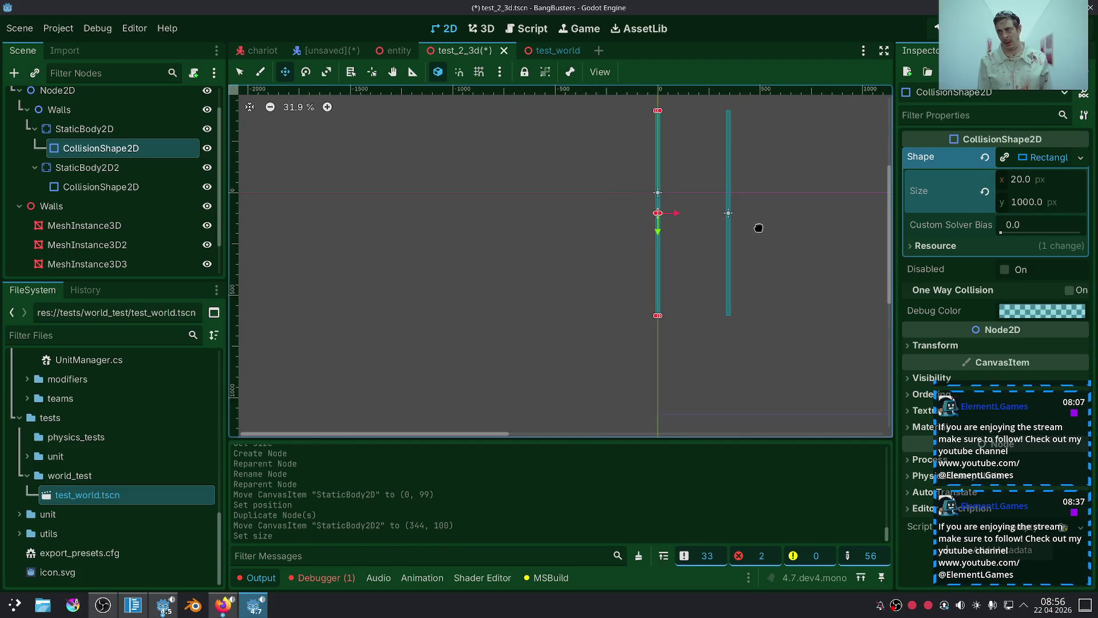
{"action": "left_click_drag", "start_coordinate": [1006, 387], "coordinate": [755, 386]}
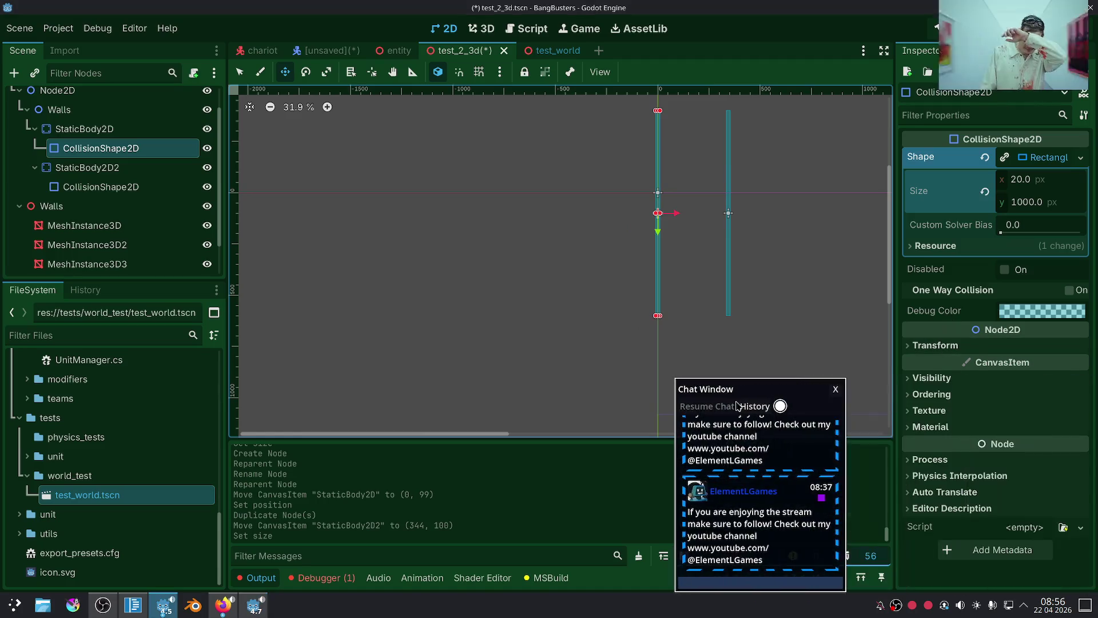
{"action": "left_click", "coordinate": [933, 345]}
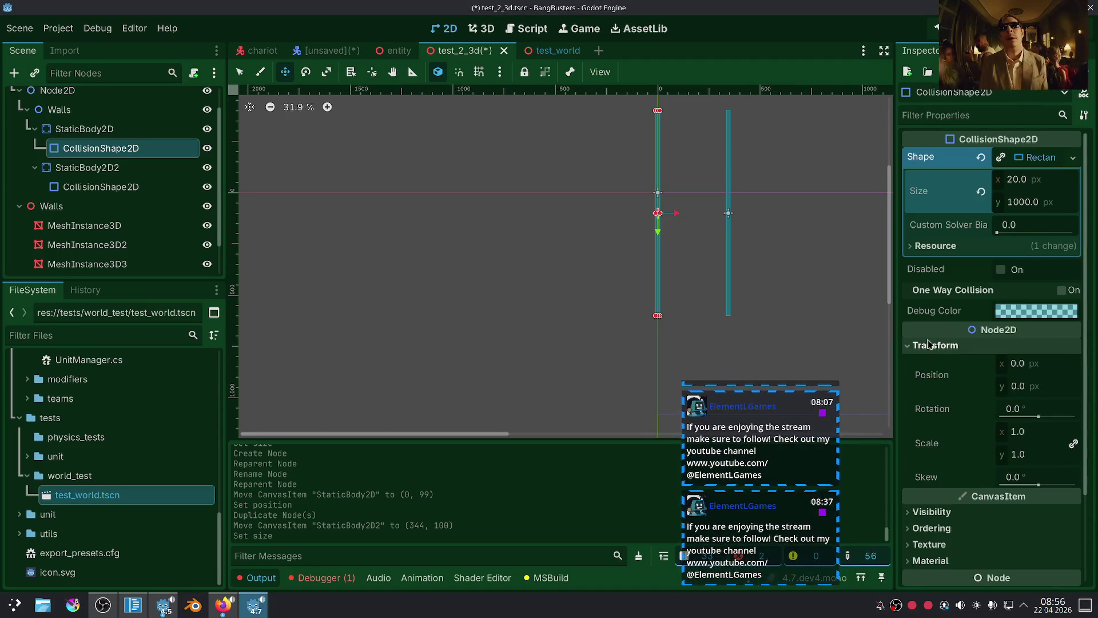
Place the first wall, StaticBody2D, at y 500.
{"action": "left_click", "coordinate": [84, 129]}
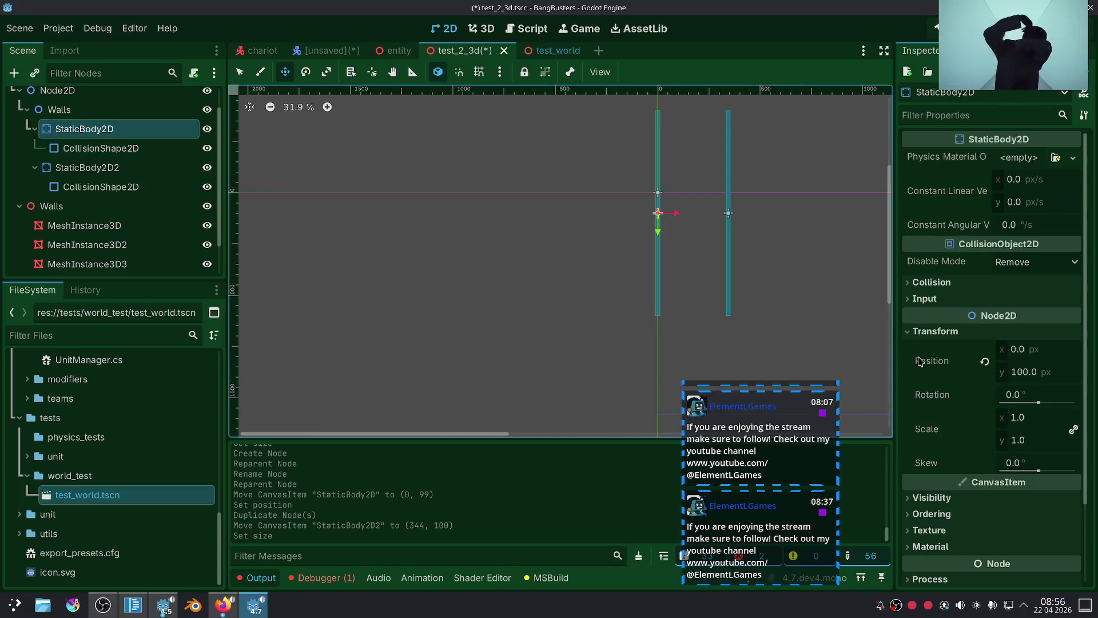
{"action": "left_click", "coordinate": [1027, 375]}
{"action": "type", "text": "500"}
{"action": "key", "text": "Return"}
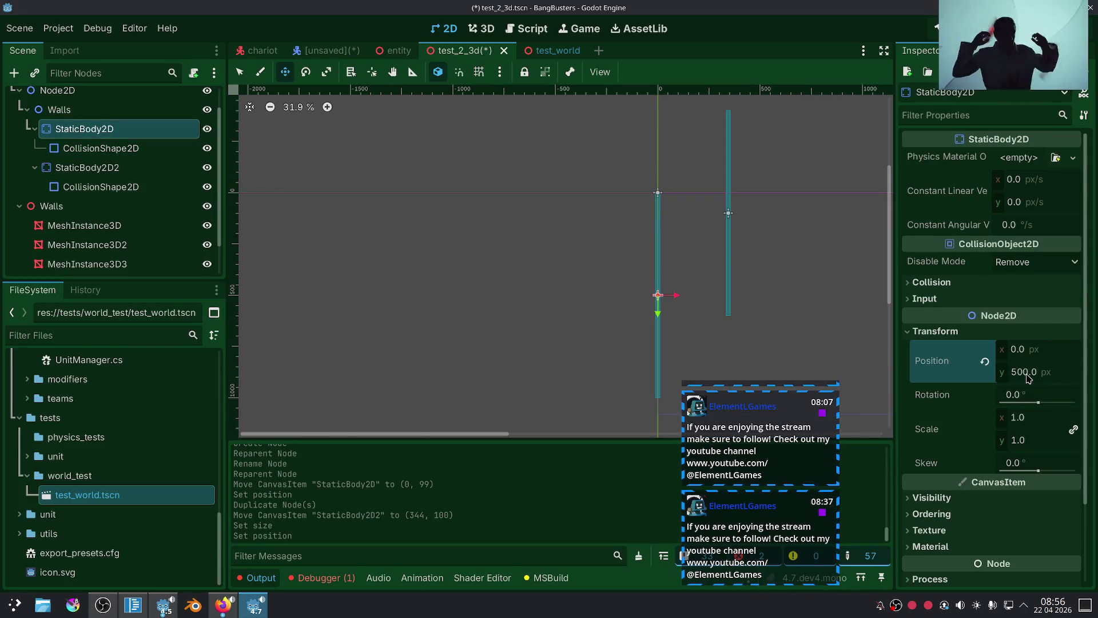
Position the second wall, StaticBody2D2, at (1000, 500).
{"action": "left_click", "coordinate": [85, 168]}
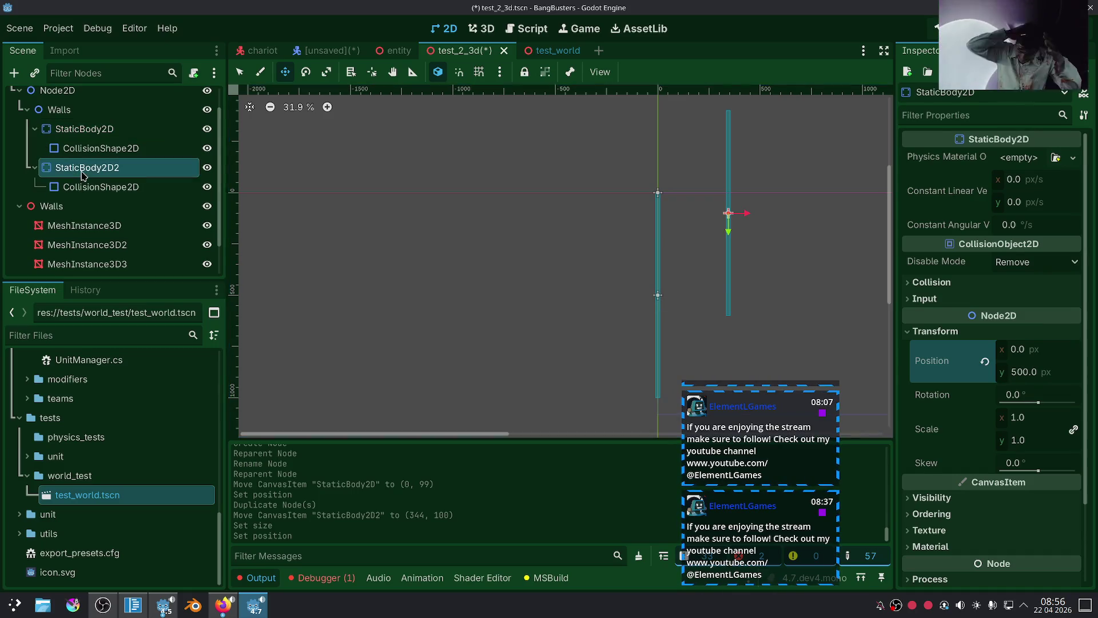
{"action": "left_click", "coordinate": [934, 332]}
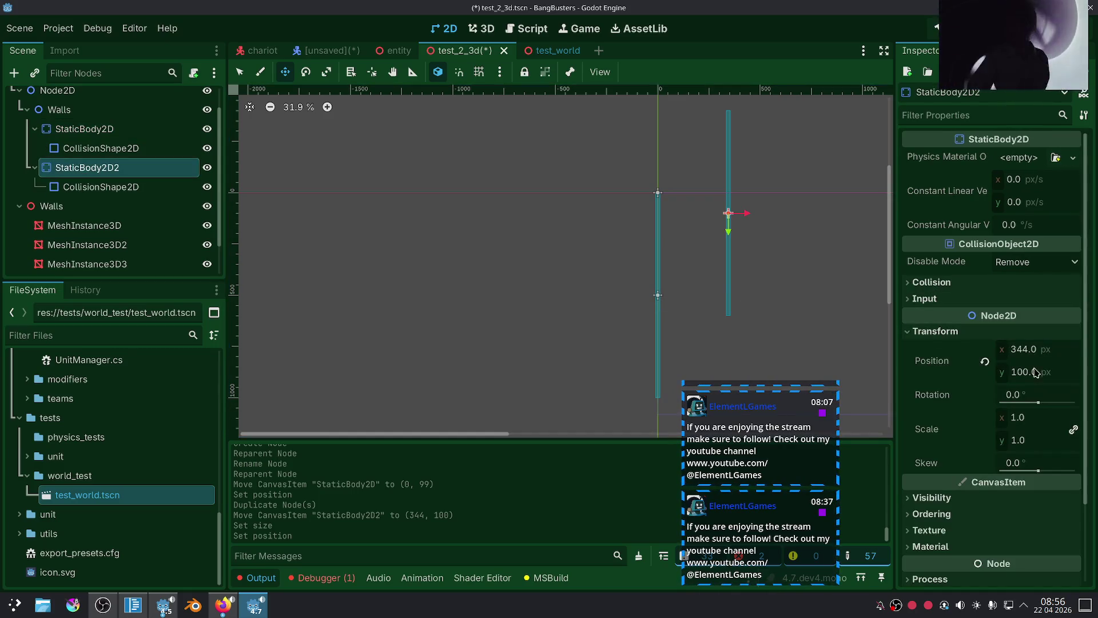
{"action": "left_click", "coordinate": [985, 362]}
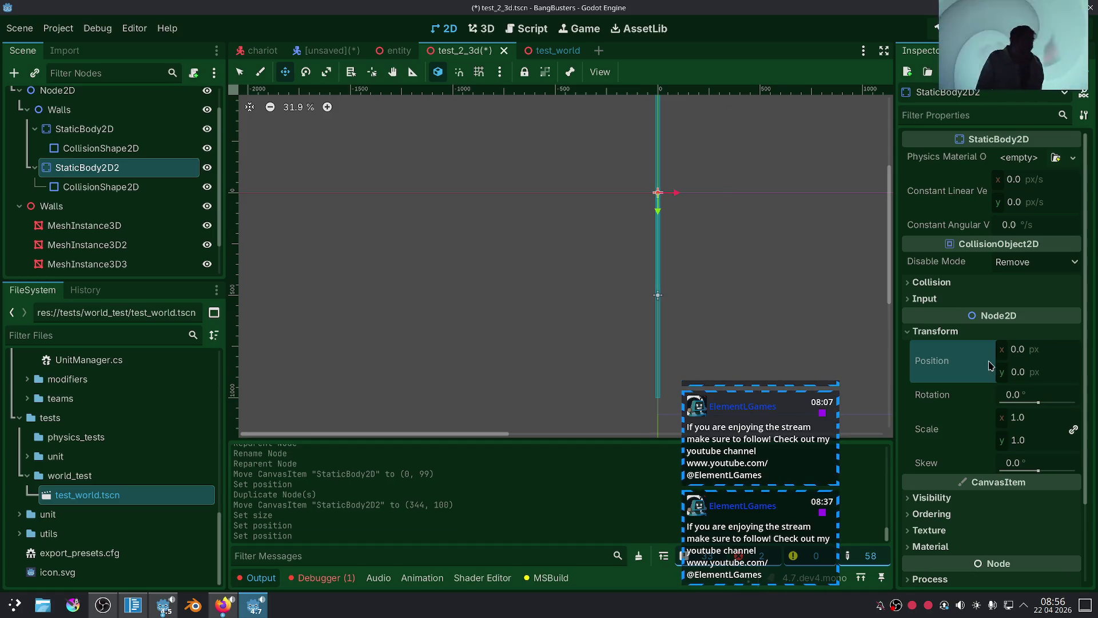
{"action": "left_click", "coordinate": [1052, 373]}
{"action": "type", "text": "5"}
{"action": "key", "text": "Return"}
{"action": "left_click", "coordinate": [1040, 353]}
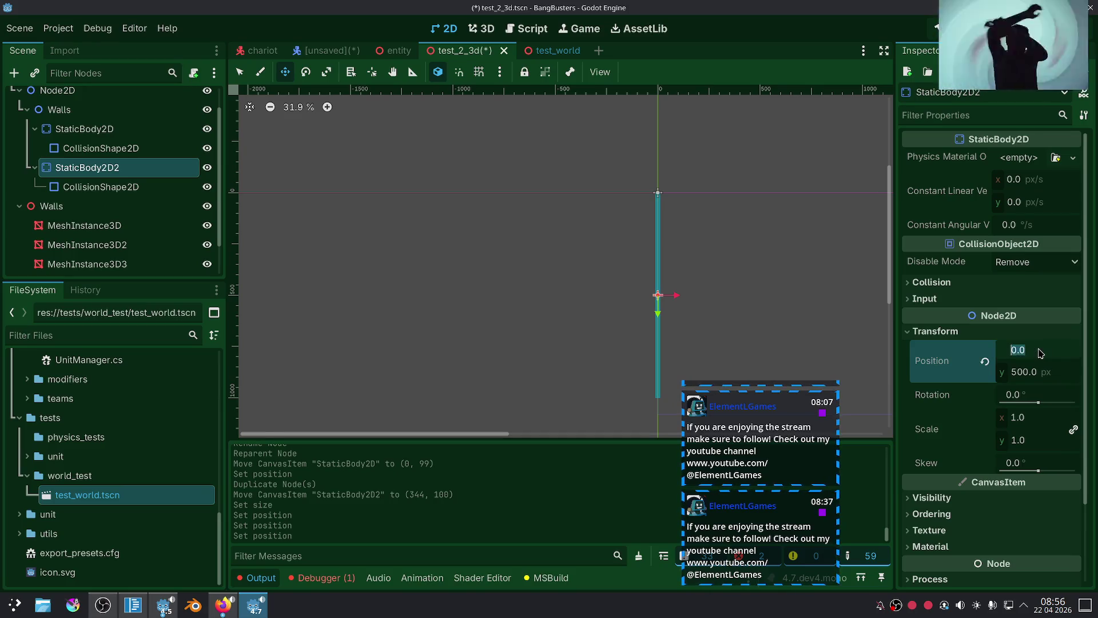
{"action": "type", "text": "50"}
{"action": "key", "text": "Return"}
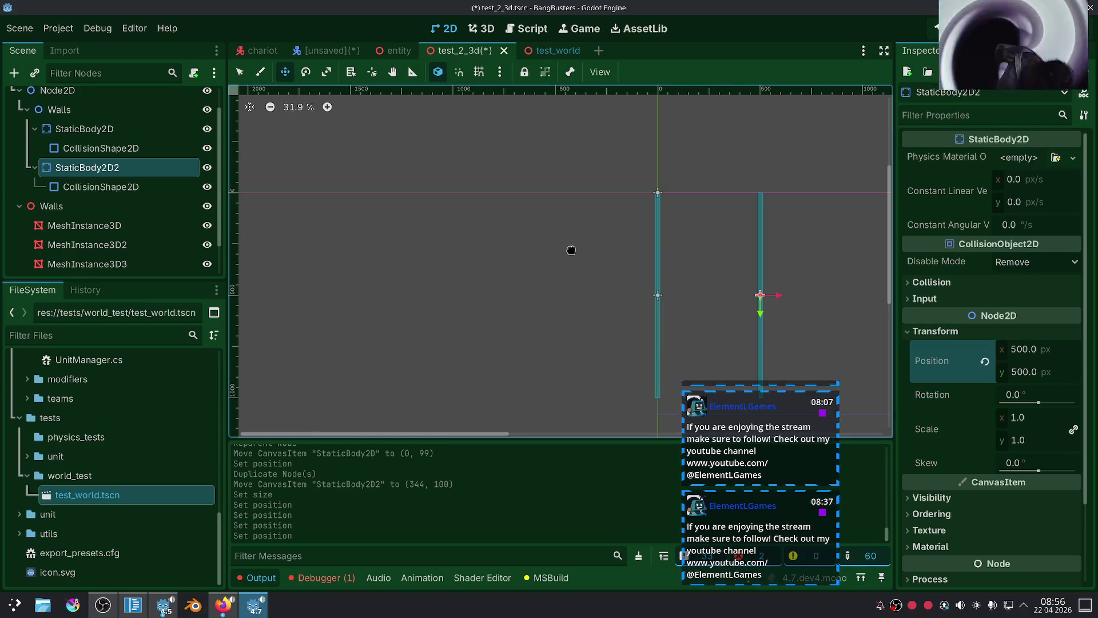
{"action": "left_click", "coordinate": [1034, 350]}
{"action": "type", "text": "100"}
{"action": "key", "text": "Return"}
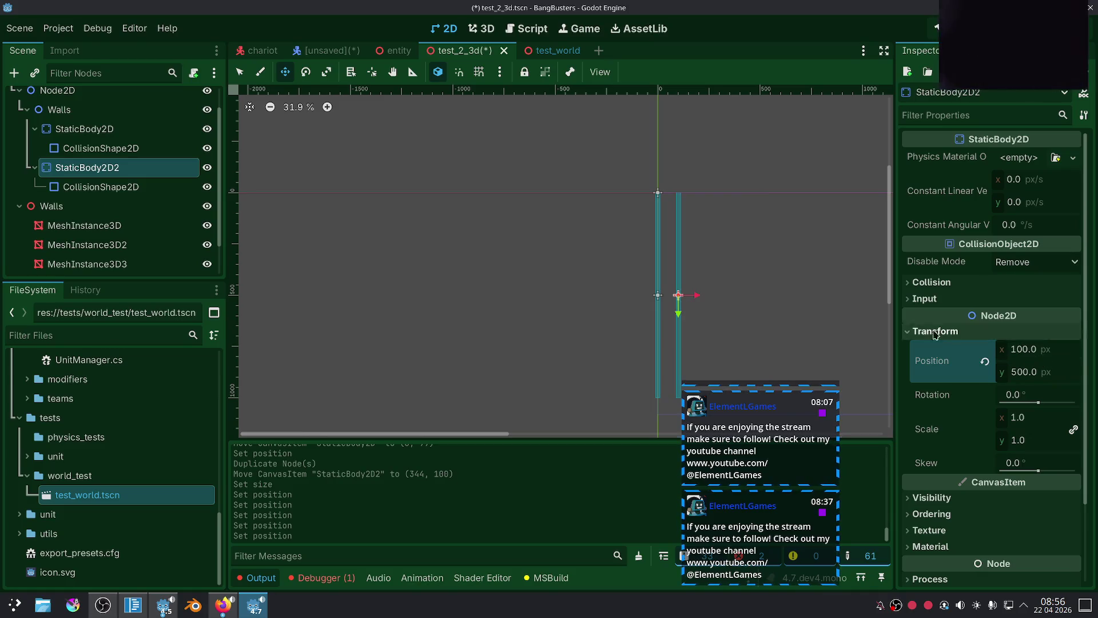
{"action": "left_click", "coordinate": [1029, 350]}
{"action": "type", "text": "1000"}
{"action": "key", "text": "Return"}
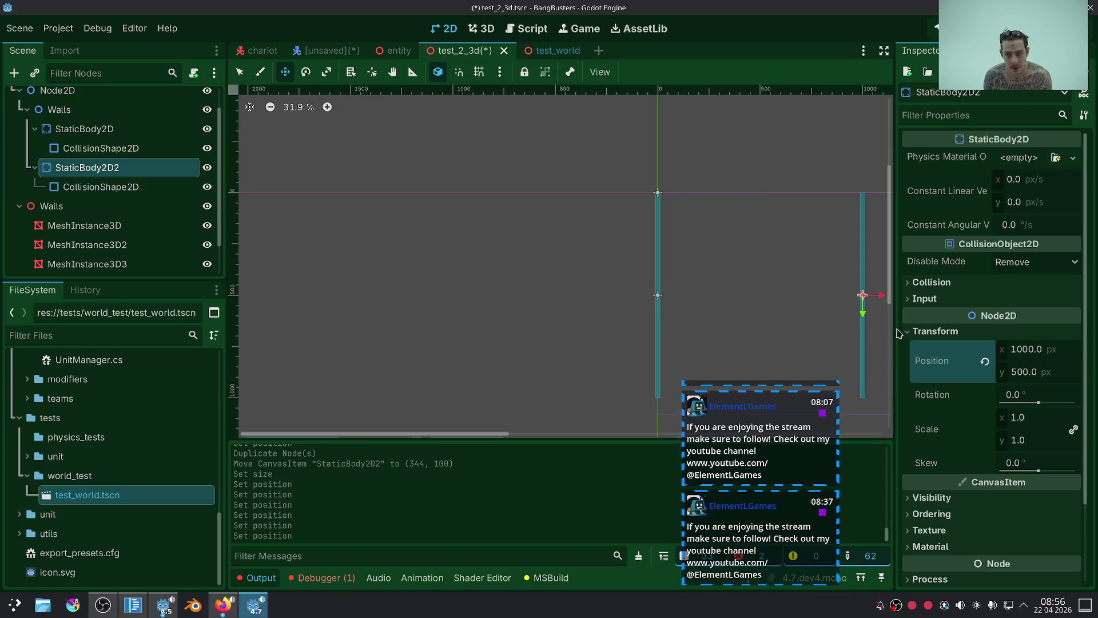
Duplicate the first wall as a third collider rotated 90°.
{"action": "scroll", "coordinate": [673, 267], "scroll_direction": "down", "scroll_amount": 2}
{"action": "left_click_drag", "start_coordinate": [673, 266], "coordinate": [560, 225]}
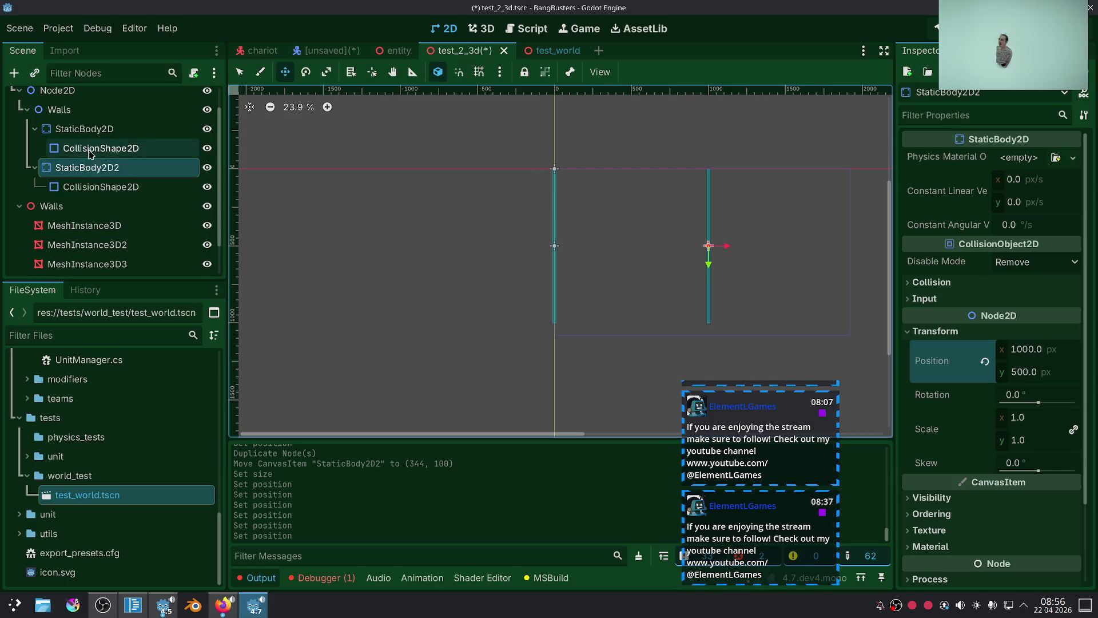
{"action": "left_click", "coordinate": [92, 129]}
{"action": "key", "text": "ctrl+d"}
{"action": "left_click_drag", "start_coordinate": [574, 246], "coordinate": [655, 244]}
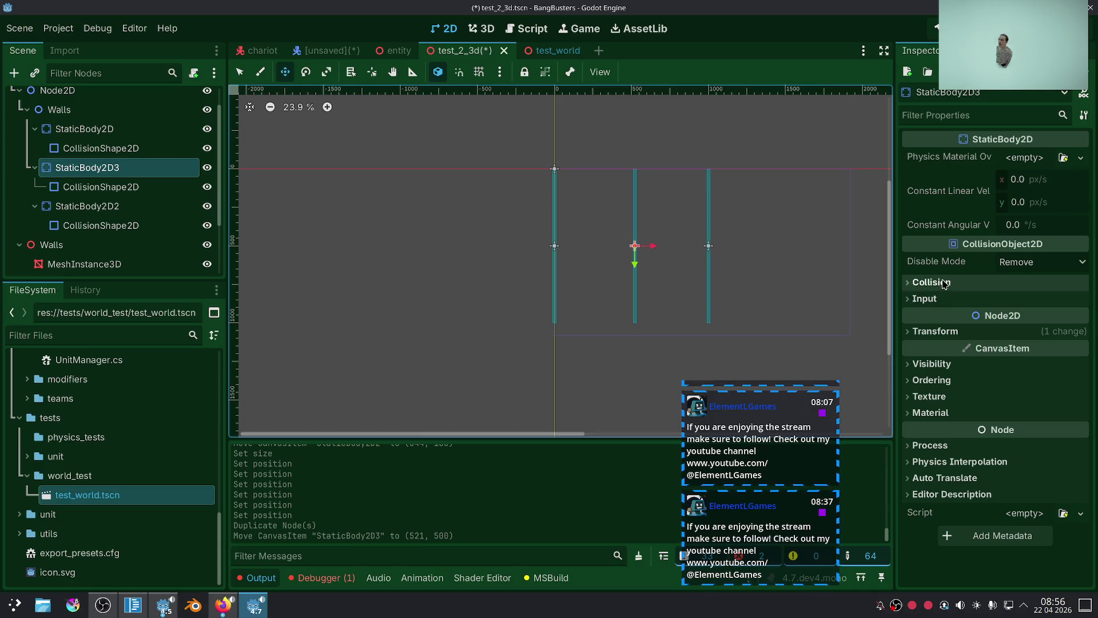
{"action": "left_click", "coordinate": [936, 331]}
{"action": "left_click", "coordinate": [1027, 396]}
{"action": "type", "text": "9"}
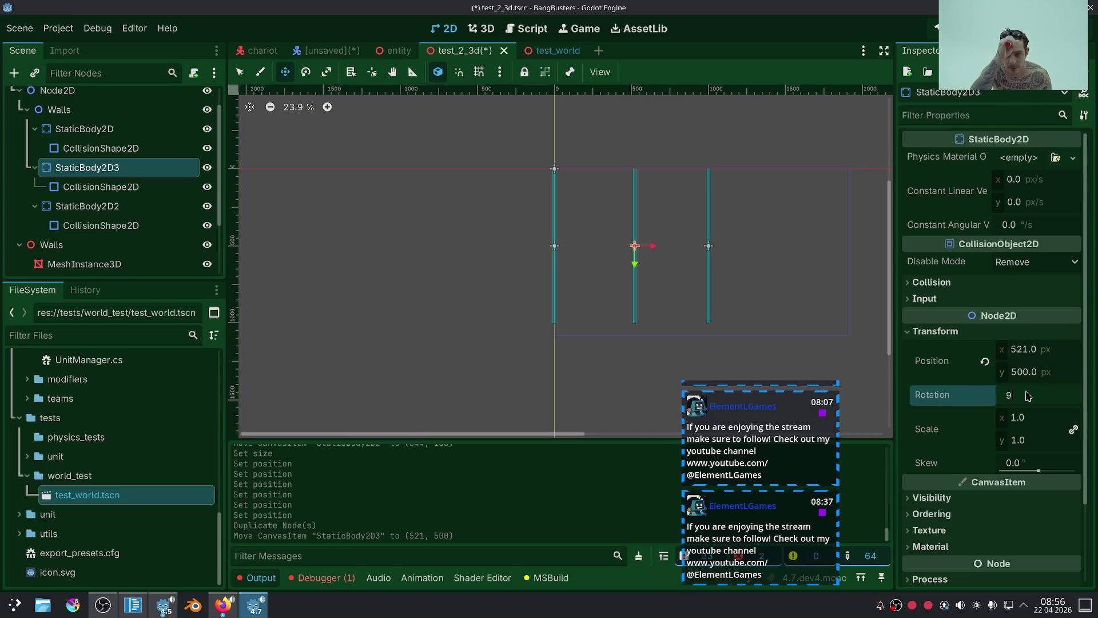
{"action": "type", "text": "0.0"}
{"action": "key", "text": "Return"}
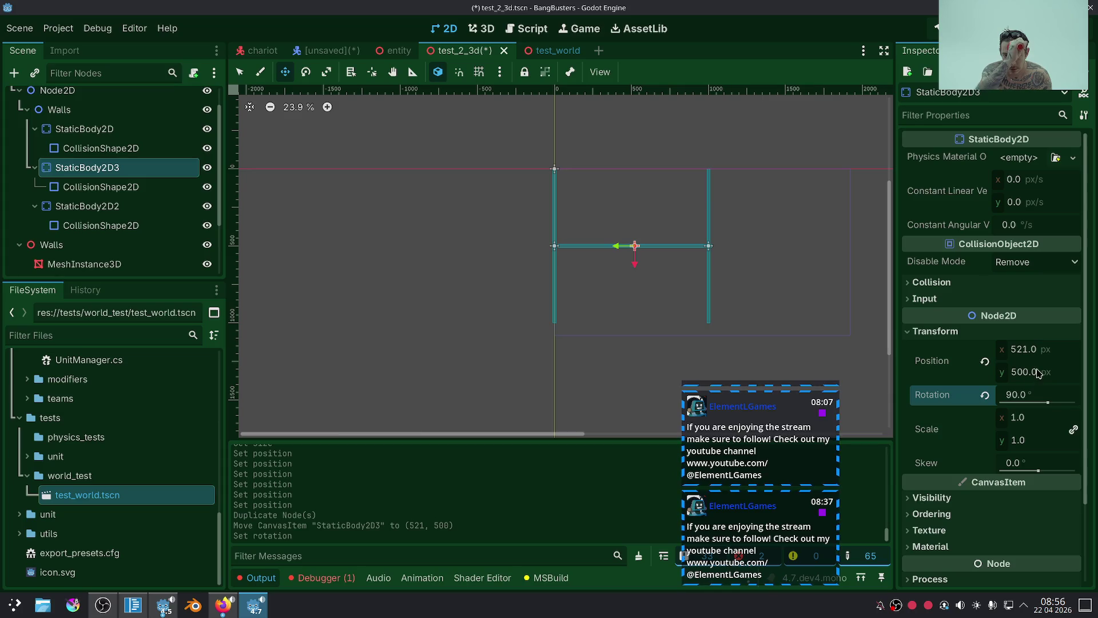
Set the third wall's x position to 500.
{"action": "left_click", "coordinate": [1037, 351]}
{"action": "type", "text": "100"}
{"action": "key", "text": "Return"}
{"action": "left_click", "coordinate": [1038, 351]}
{"action": "type", "text": "100"}
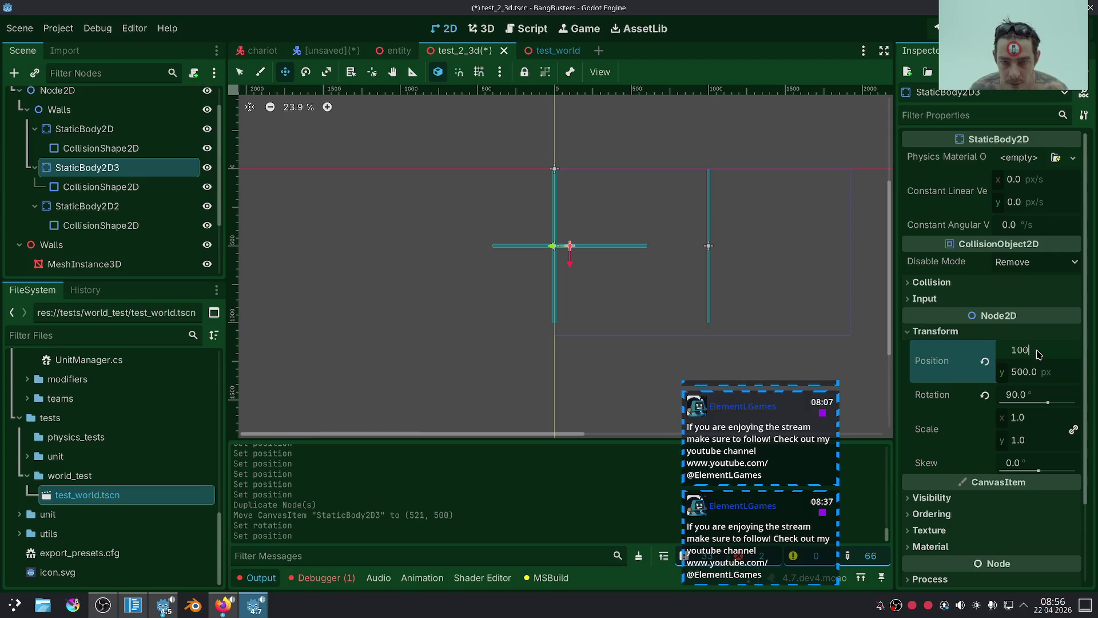
{"action": "key", "text": "ctrl+a"}
{"action": "type", "text": "500"}
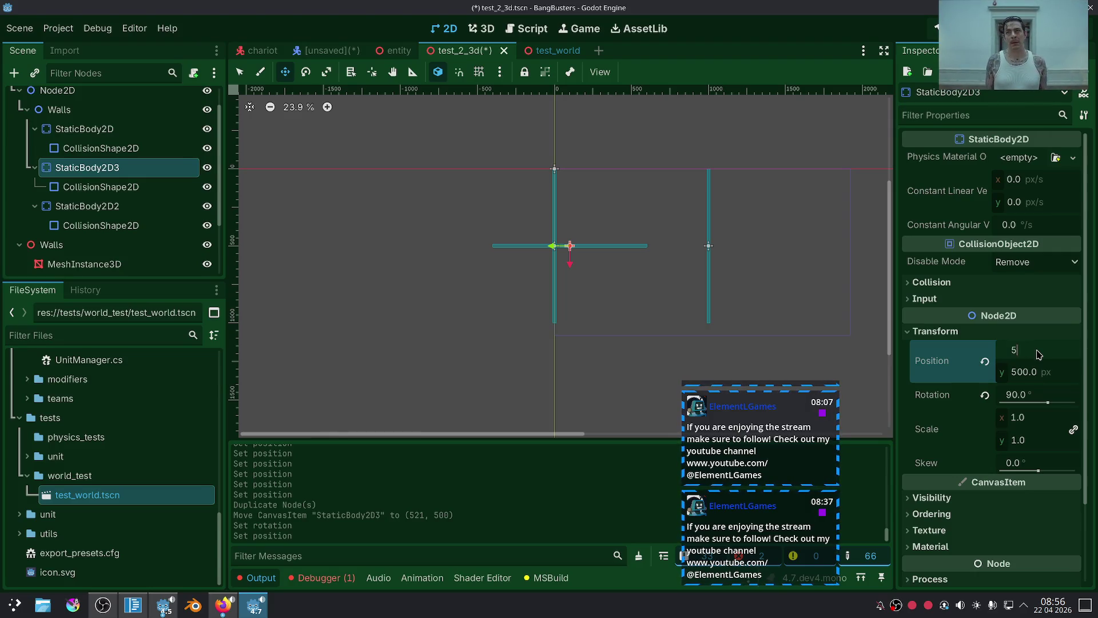